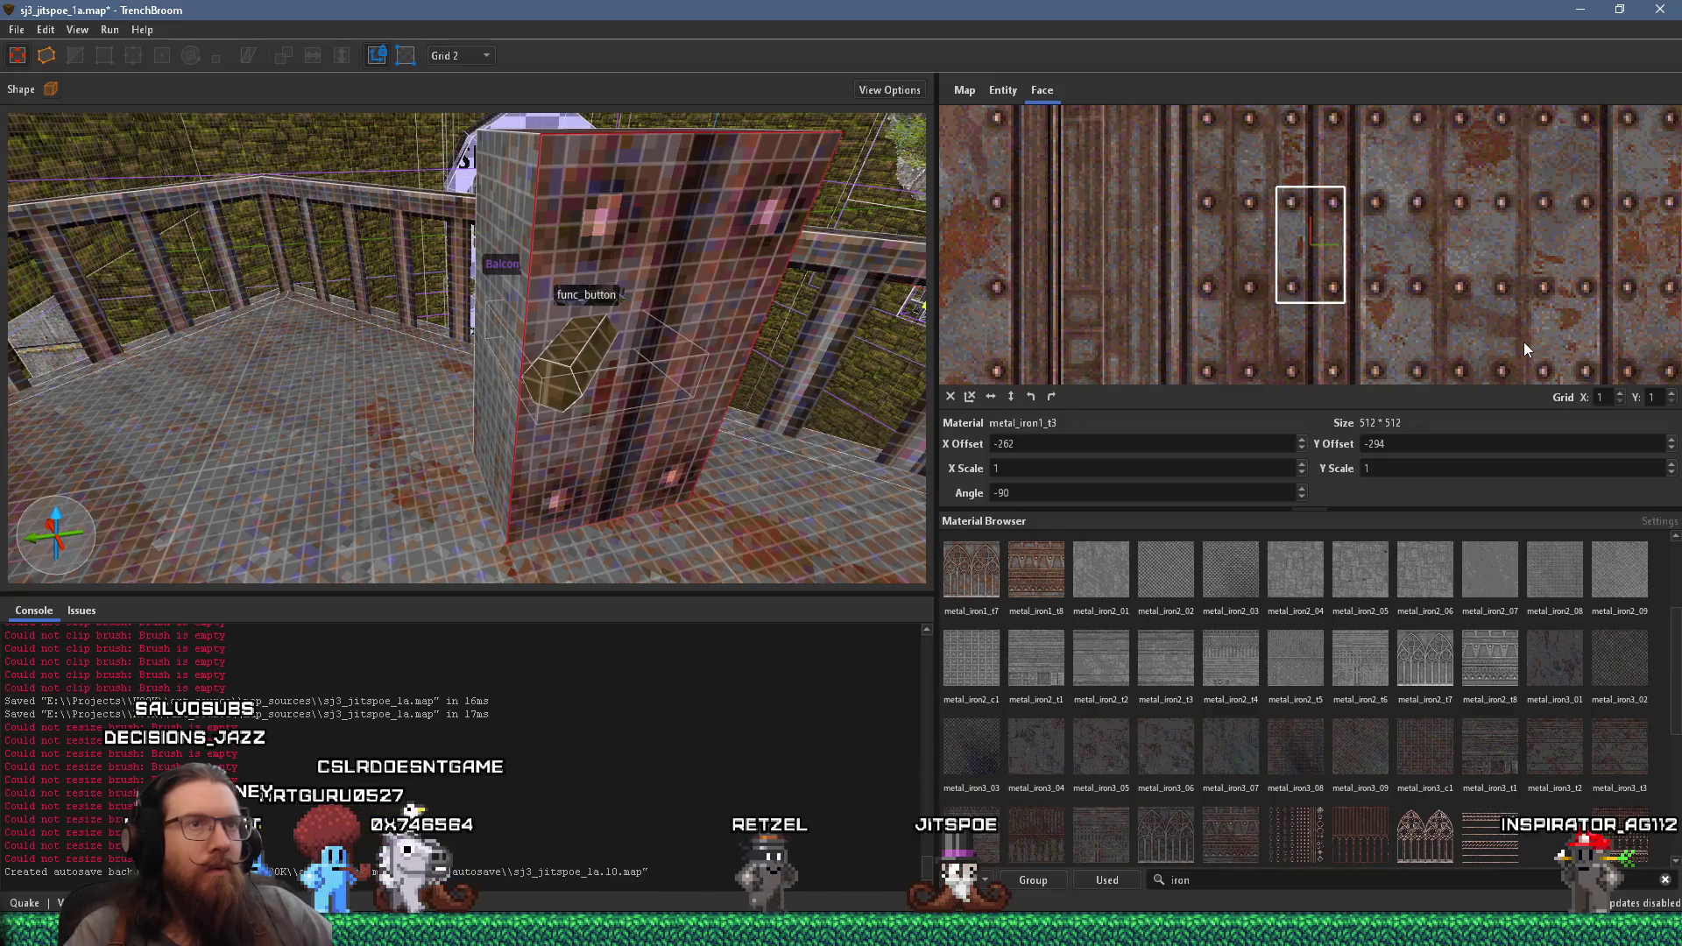
- Nudge the metal_iron1_t3 texture on the pillar's front face slightly sideways
mouse_move(876, 332)
left_mouse_down()
mouse_move(494, 334)
mouse_move(367, 371)
mouse_move(598, 370)
mouse_move(750, 343)
left_mouse_up()
left_click(445, 350)
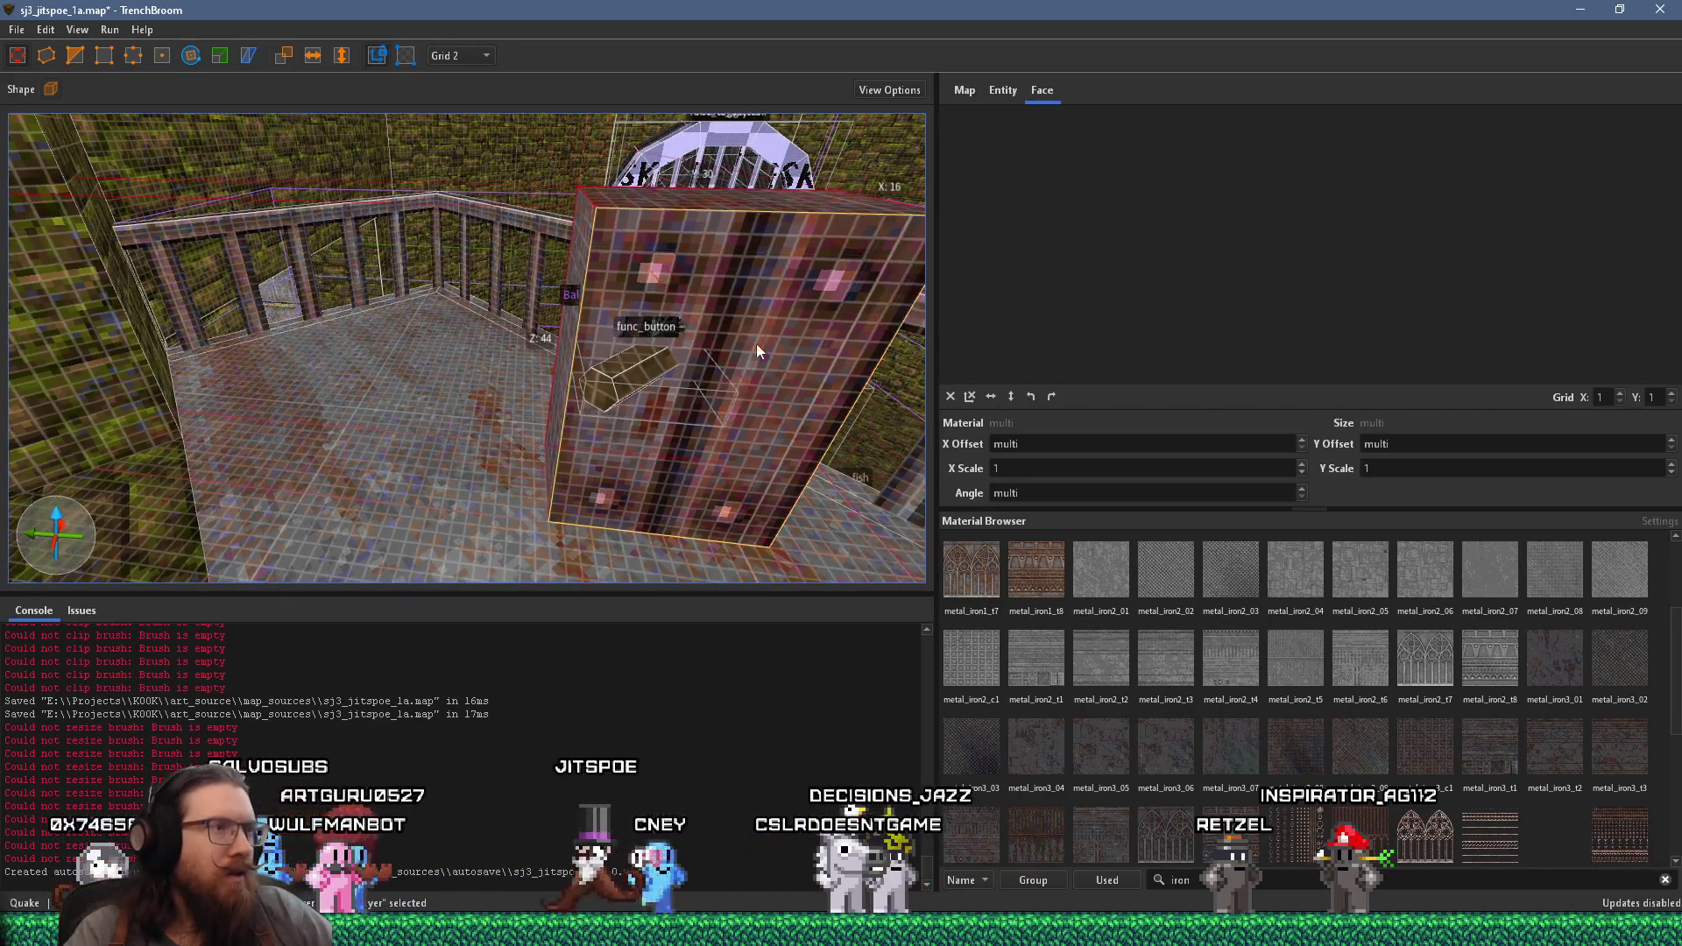
left_click(750, 344, "shift")
scroll(1437, 260, "up", 2)
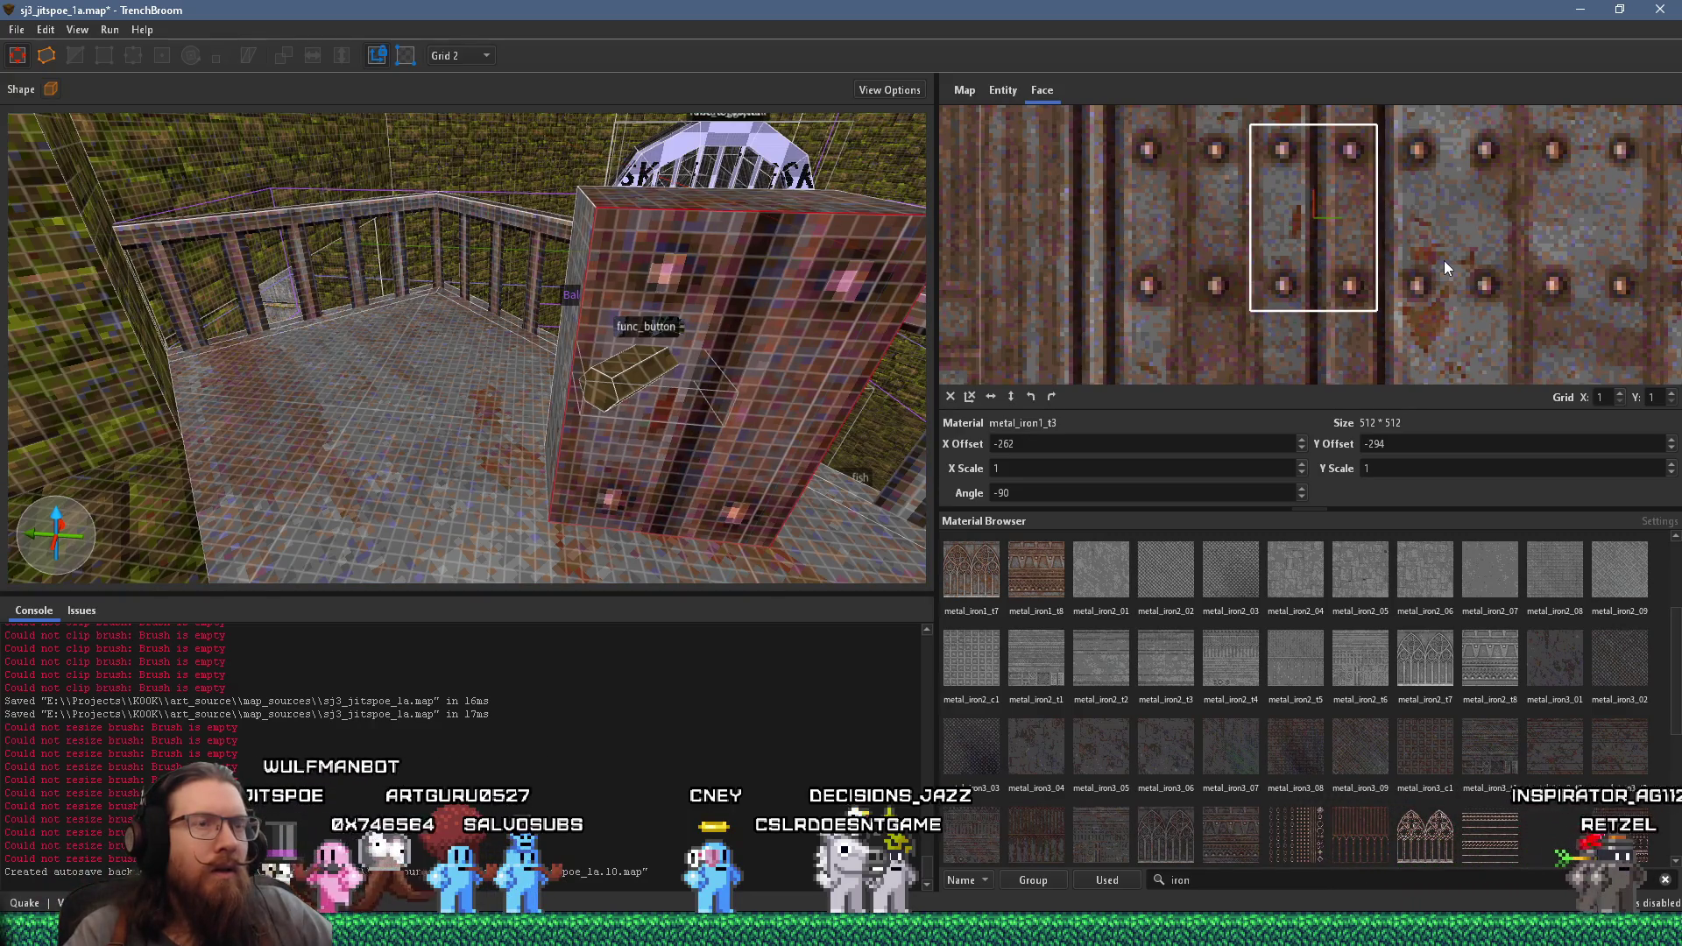
left_click_drag(1443, 260, 1443, 259)
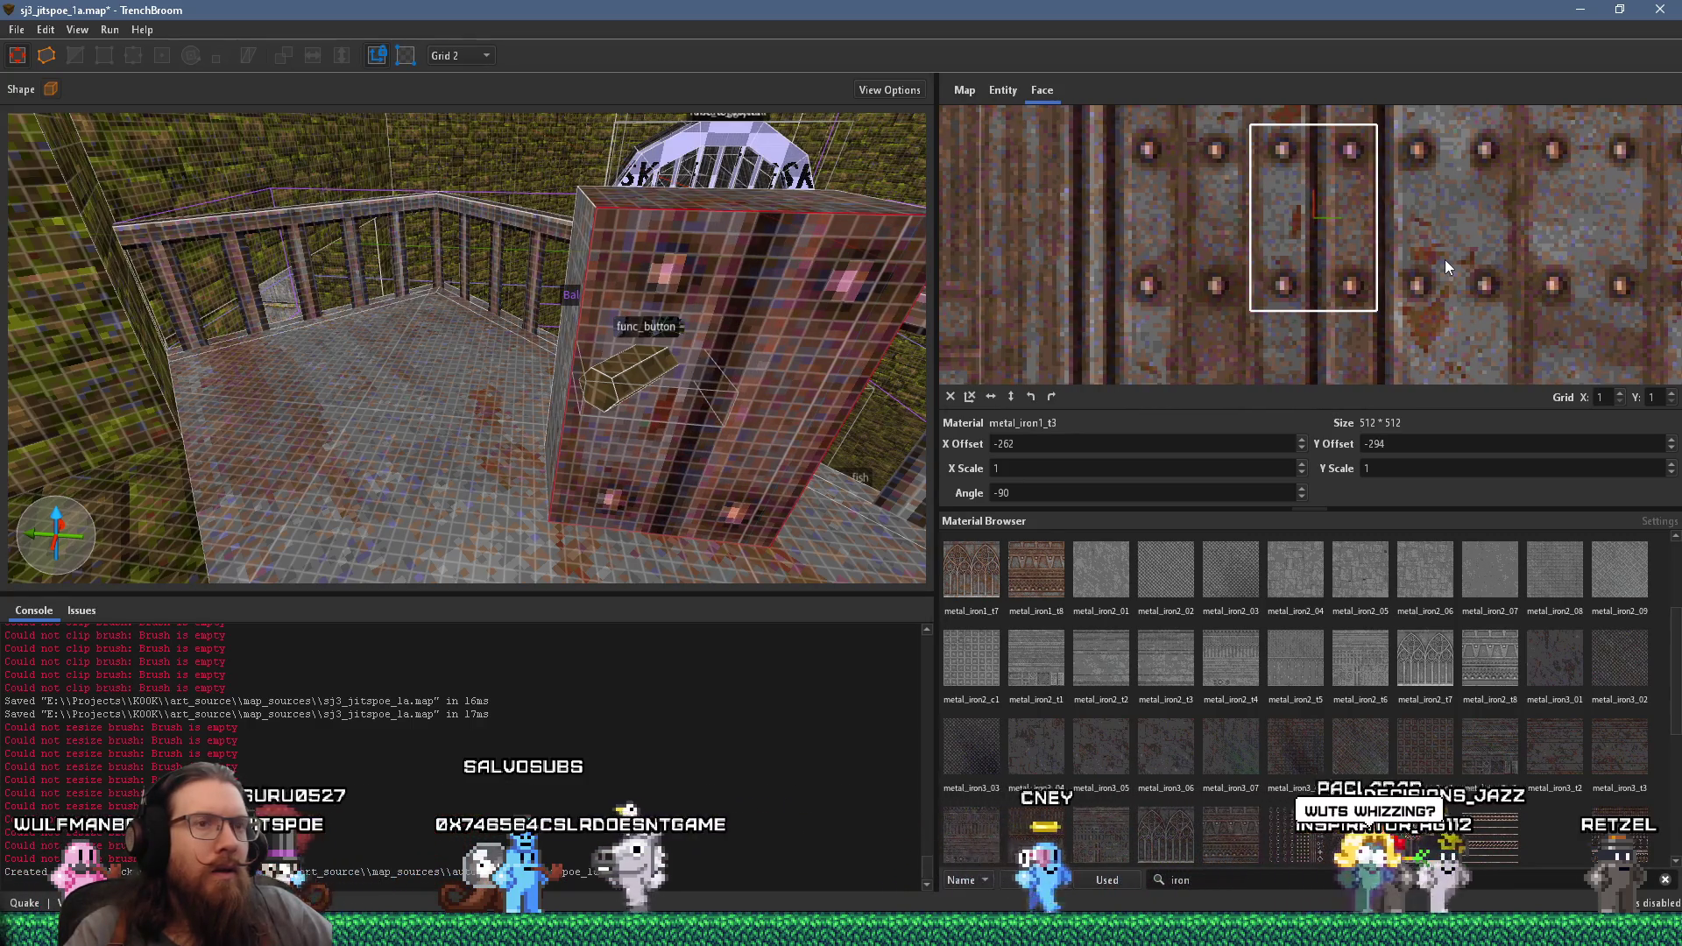
- Reselect the pillar's front face and shift its texture vertically
key("d")
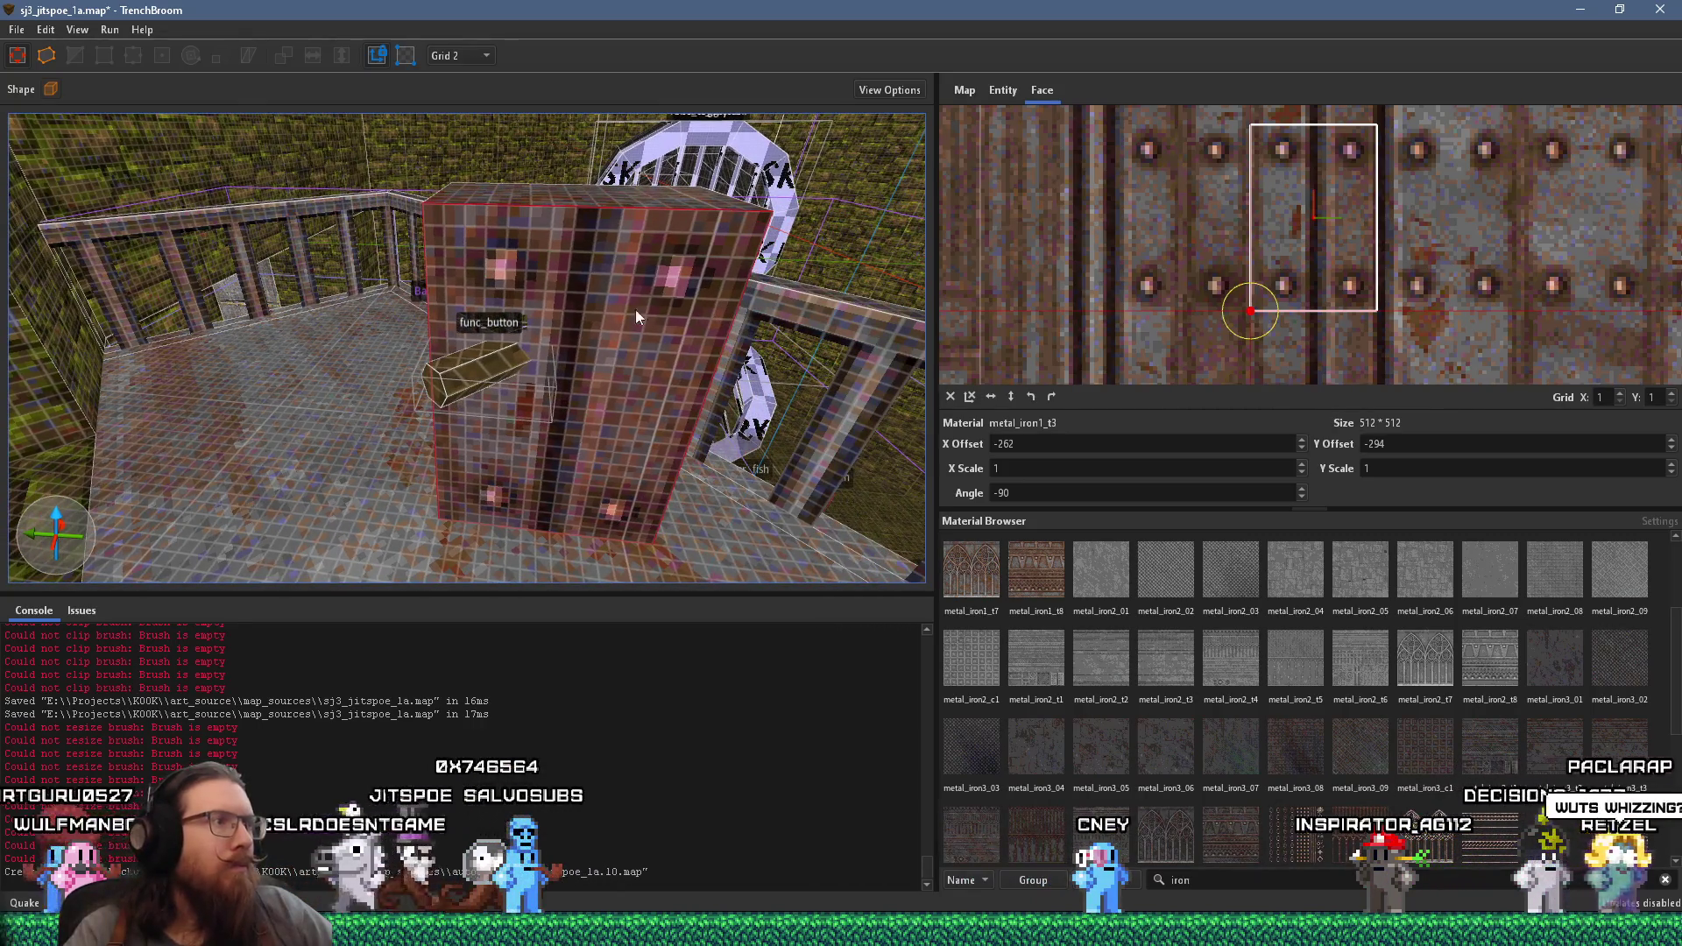
left_click(655, 316)
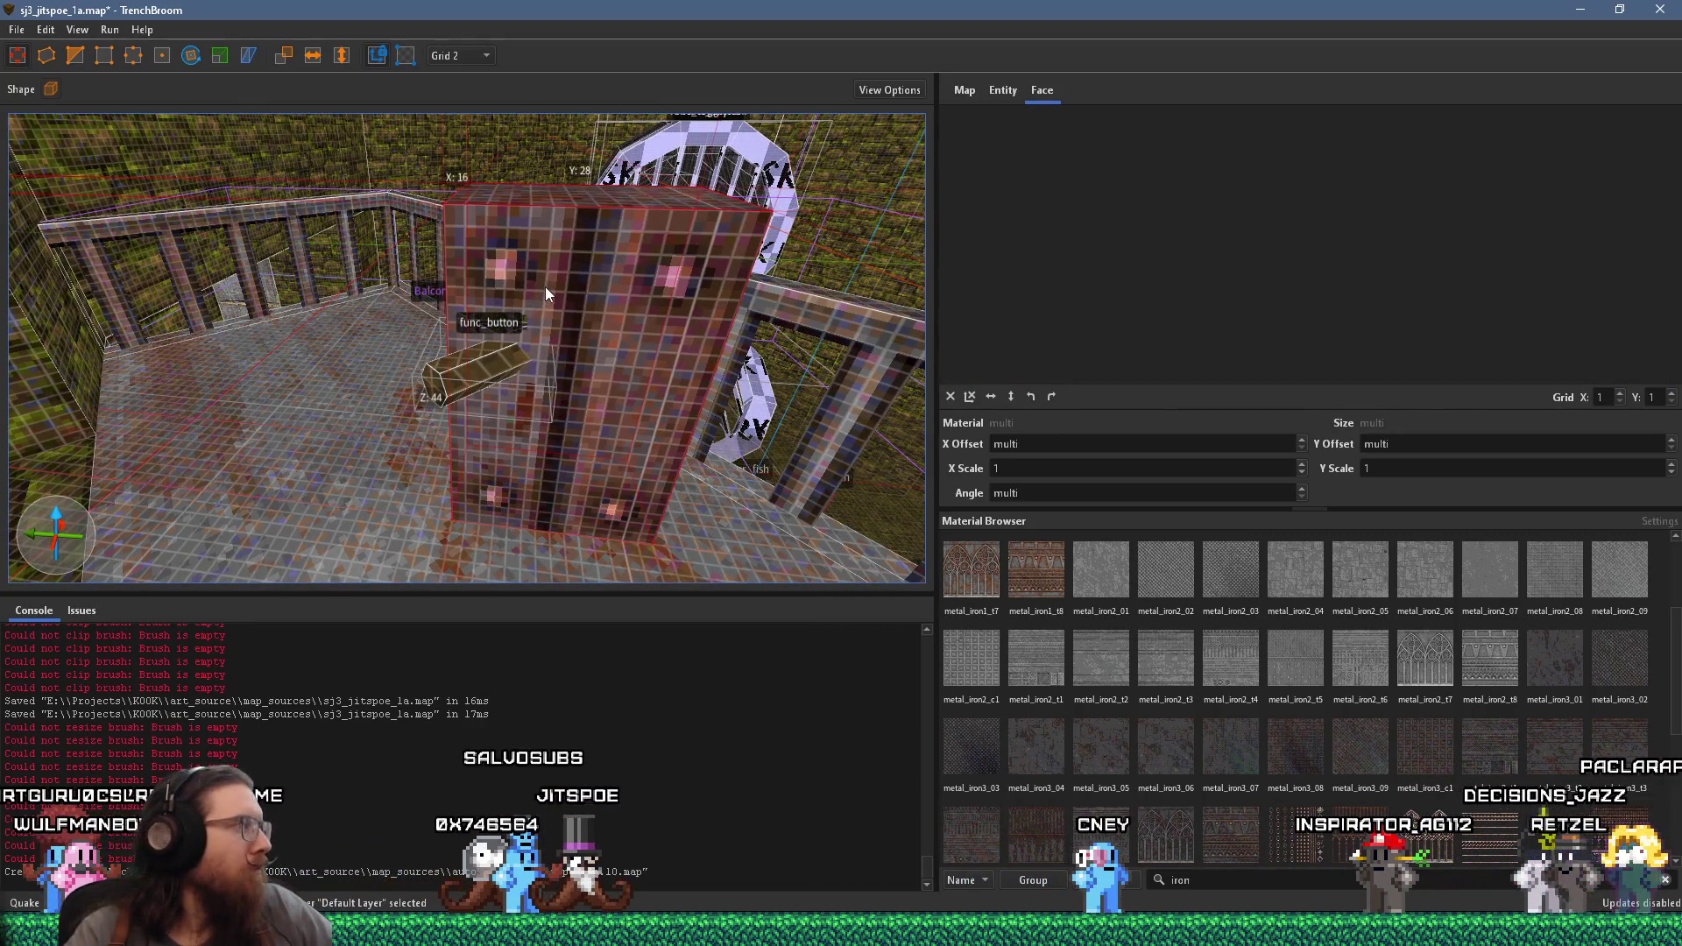
key("a")
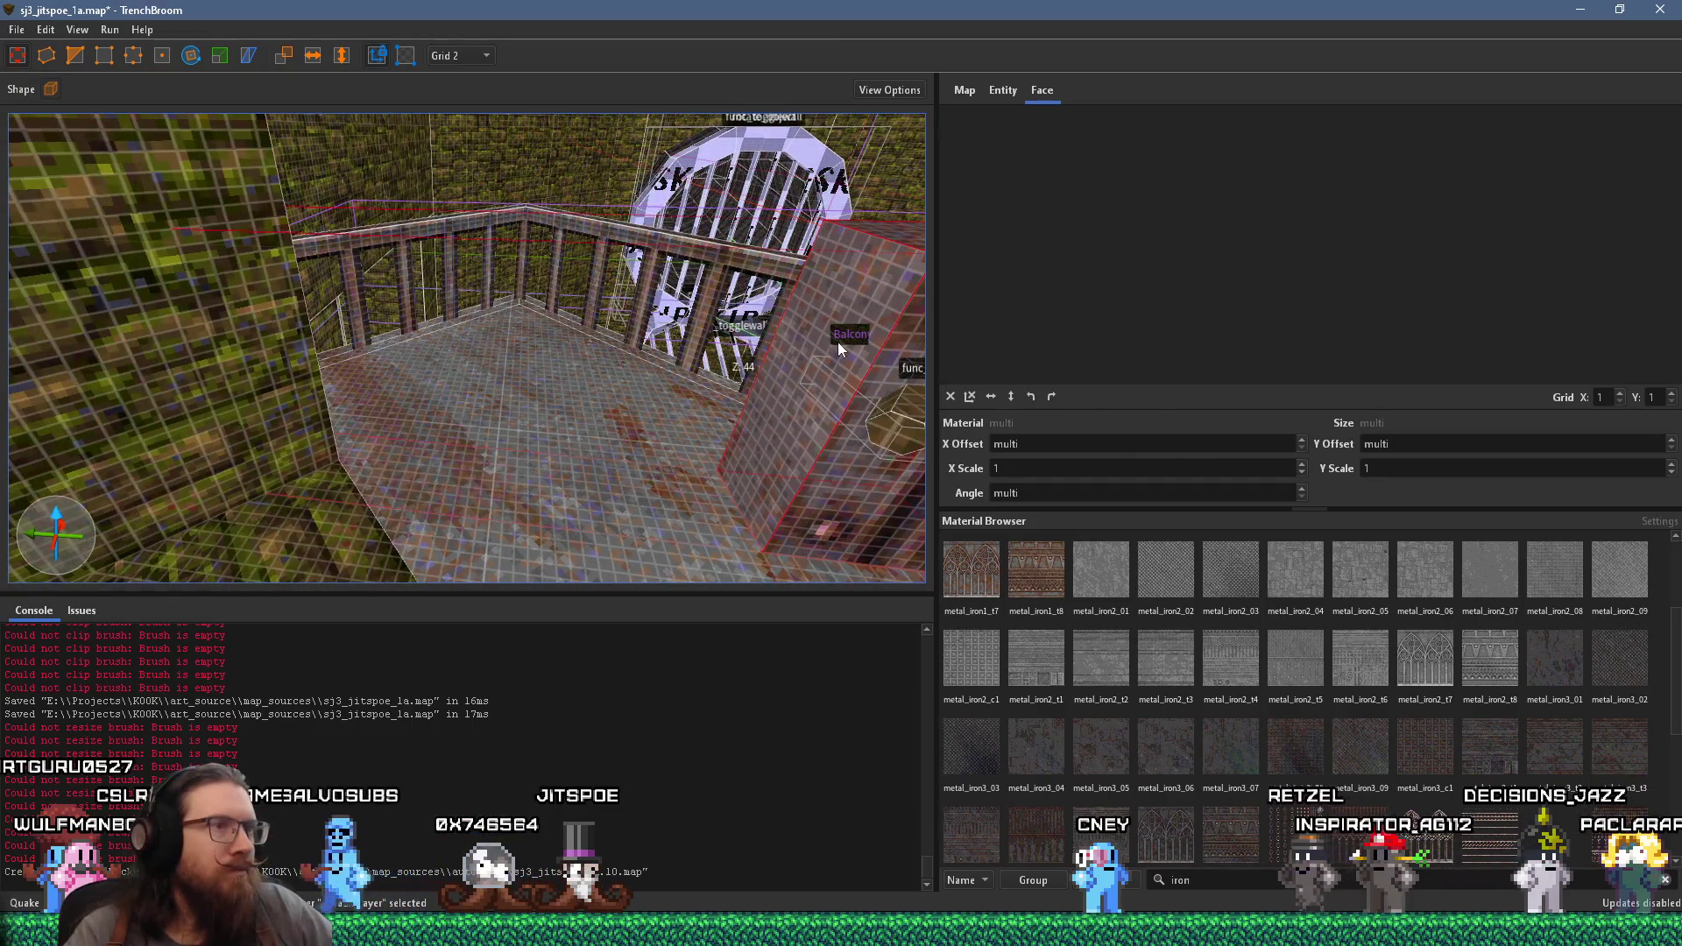
left_click(906, 333, "shift")
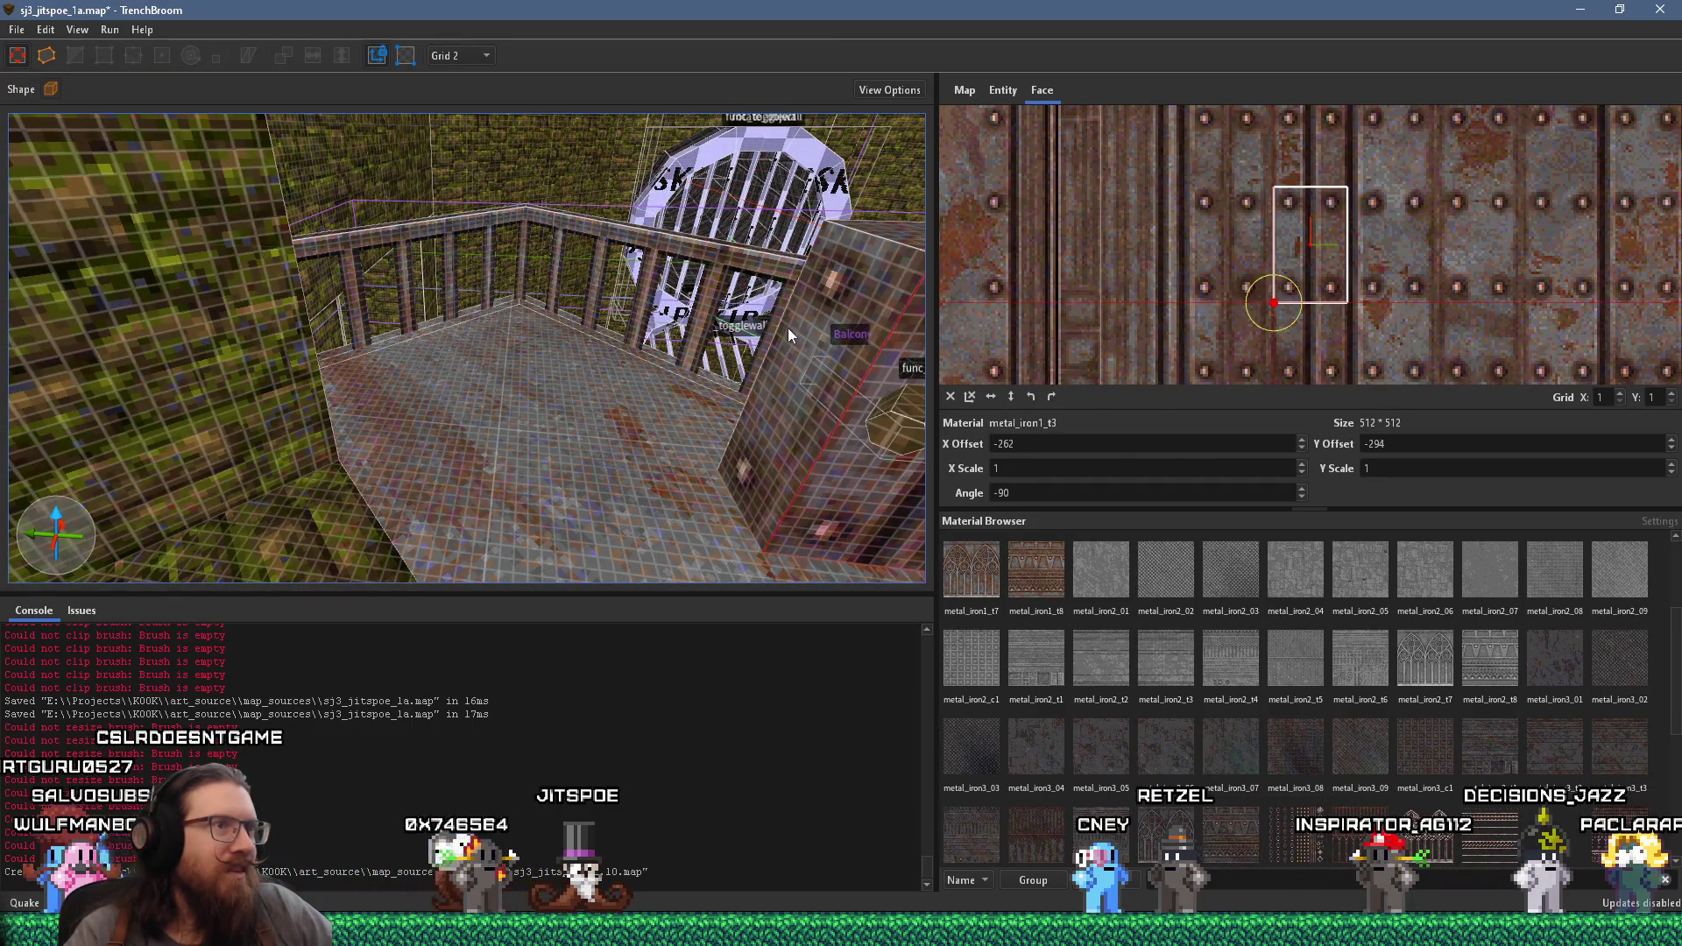
key("w")
mouse_move(748, 350)
left_mouse_down()
mouse_move(793, 343)
mouse_move(655, 307)
mouse_move(605, 343)
left_mouse_up()
scroll(1313, 254, "up", 2)
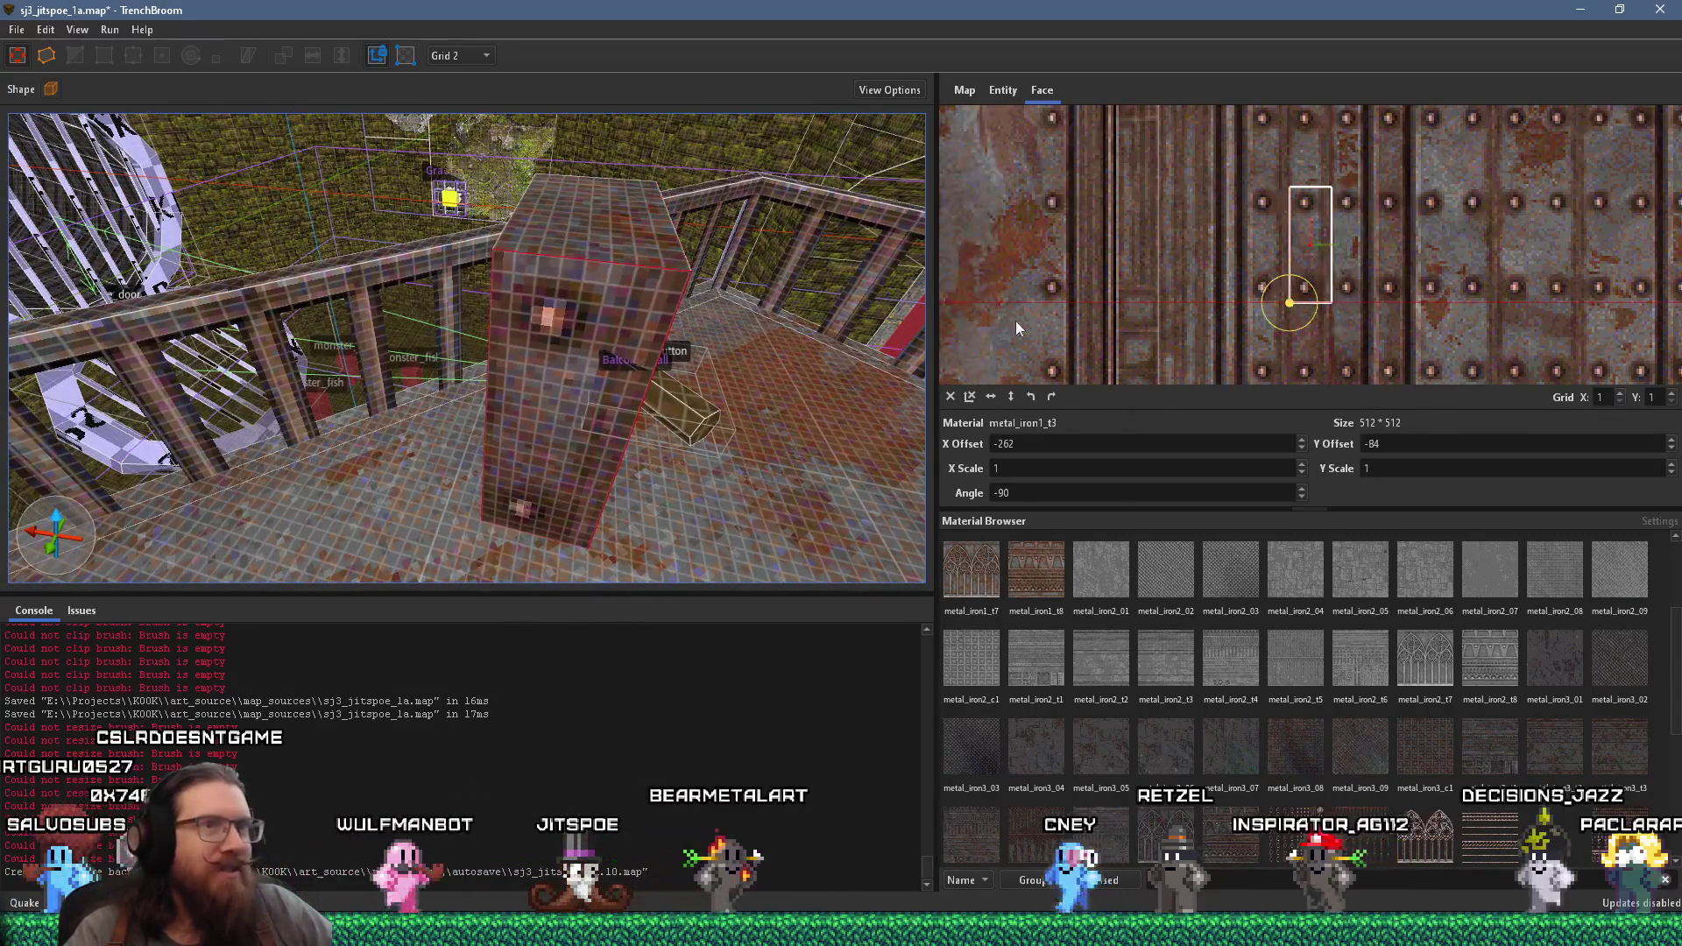
left_click_drag(1357, 261, 1406, 231)
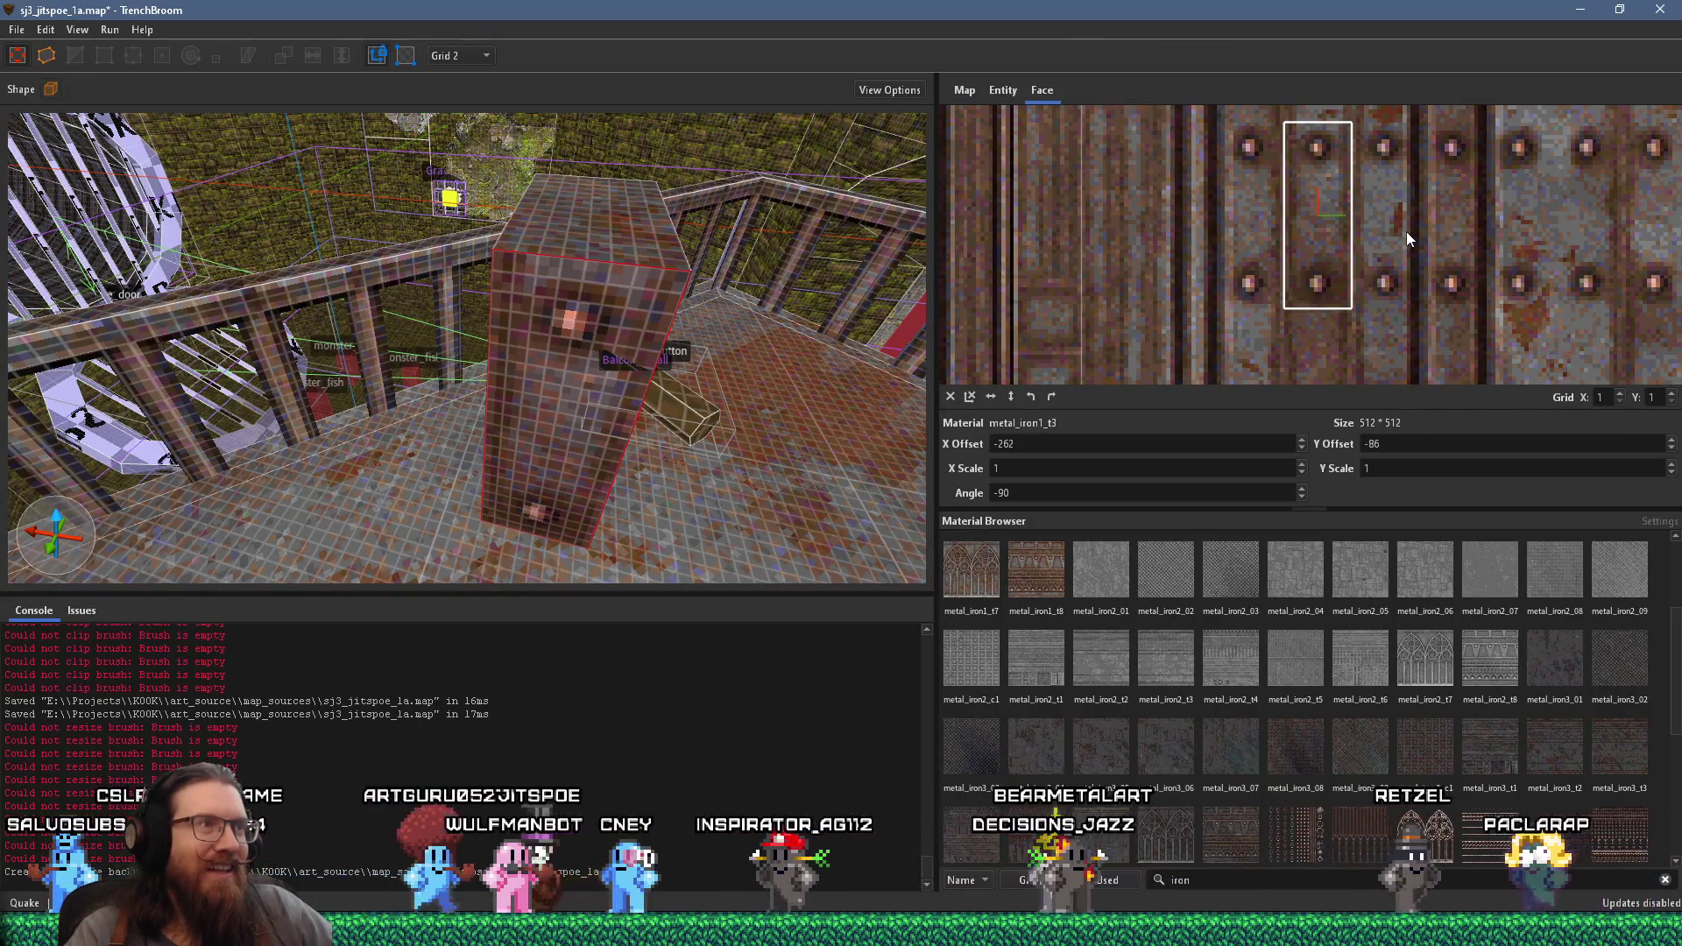
- Slide the pillar's top face texture to a new offset, then reselect the front face
left_click_drag(889, 262, 615, 311)
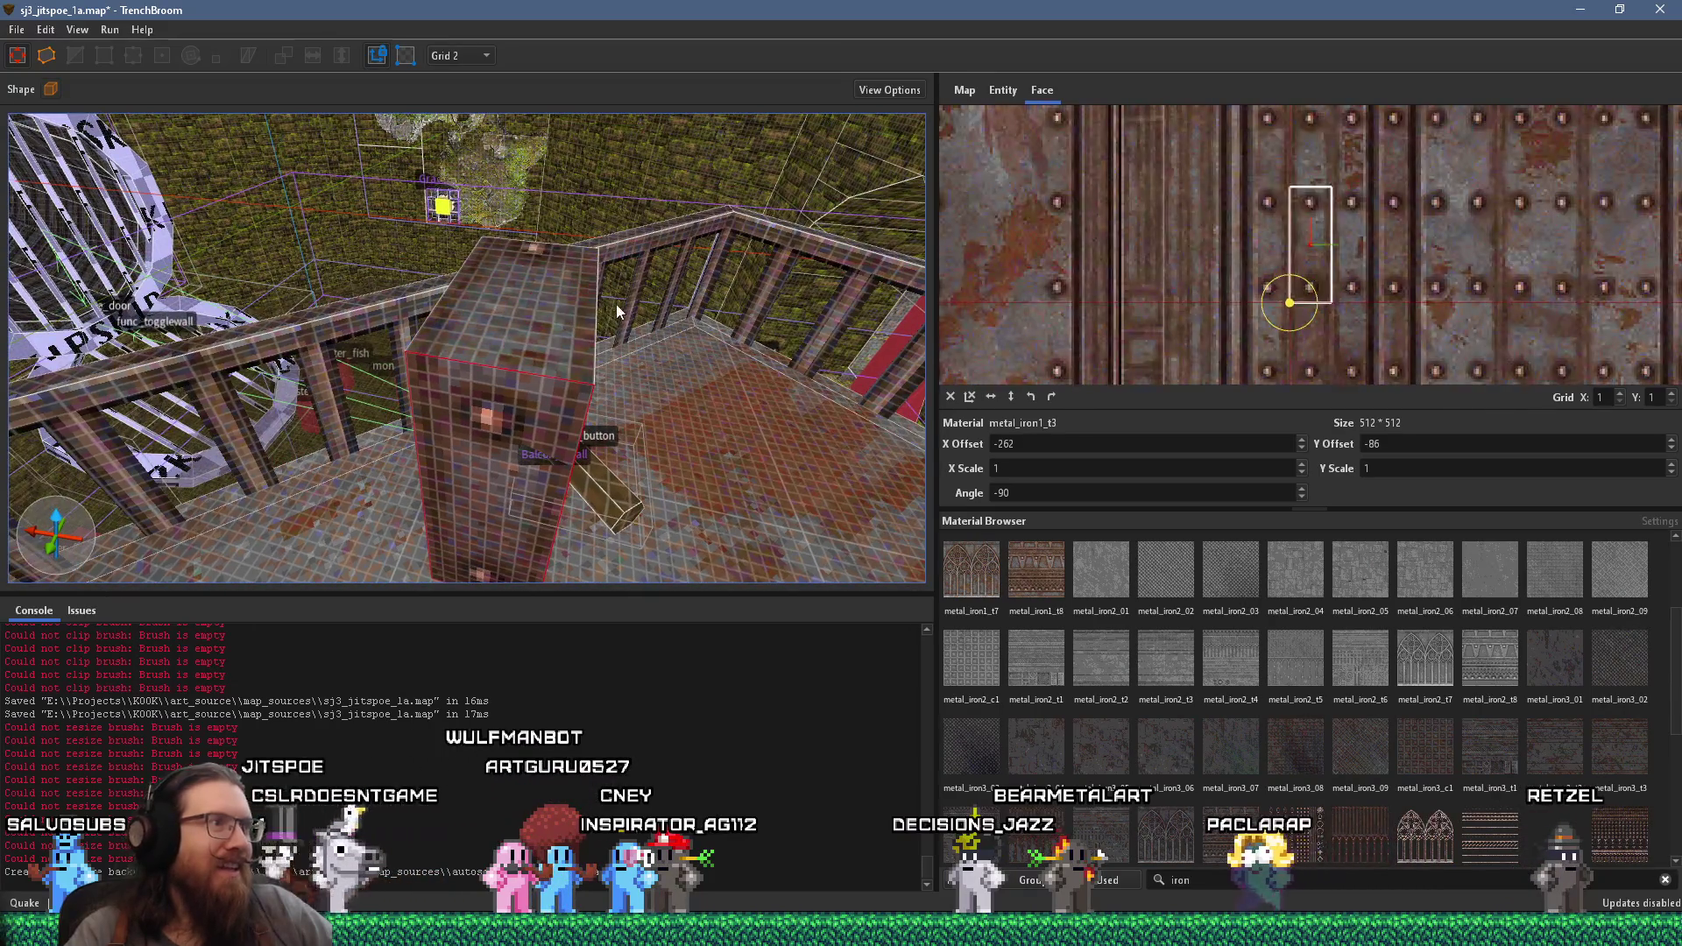
left_click(552, 317, "shift")
scroll(1323, 252, "up", 1)
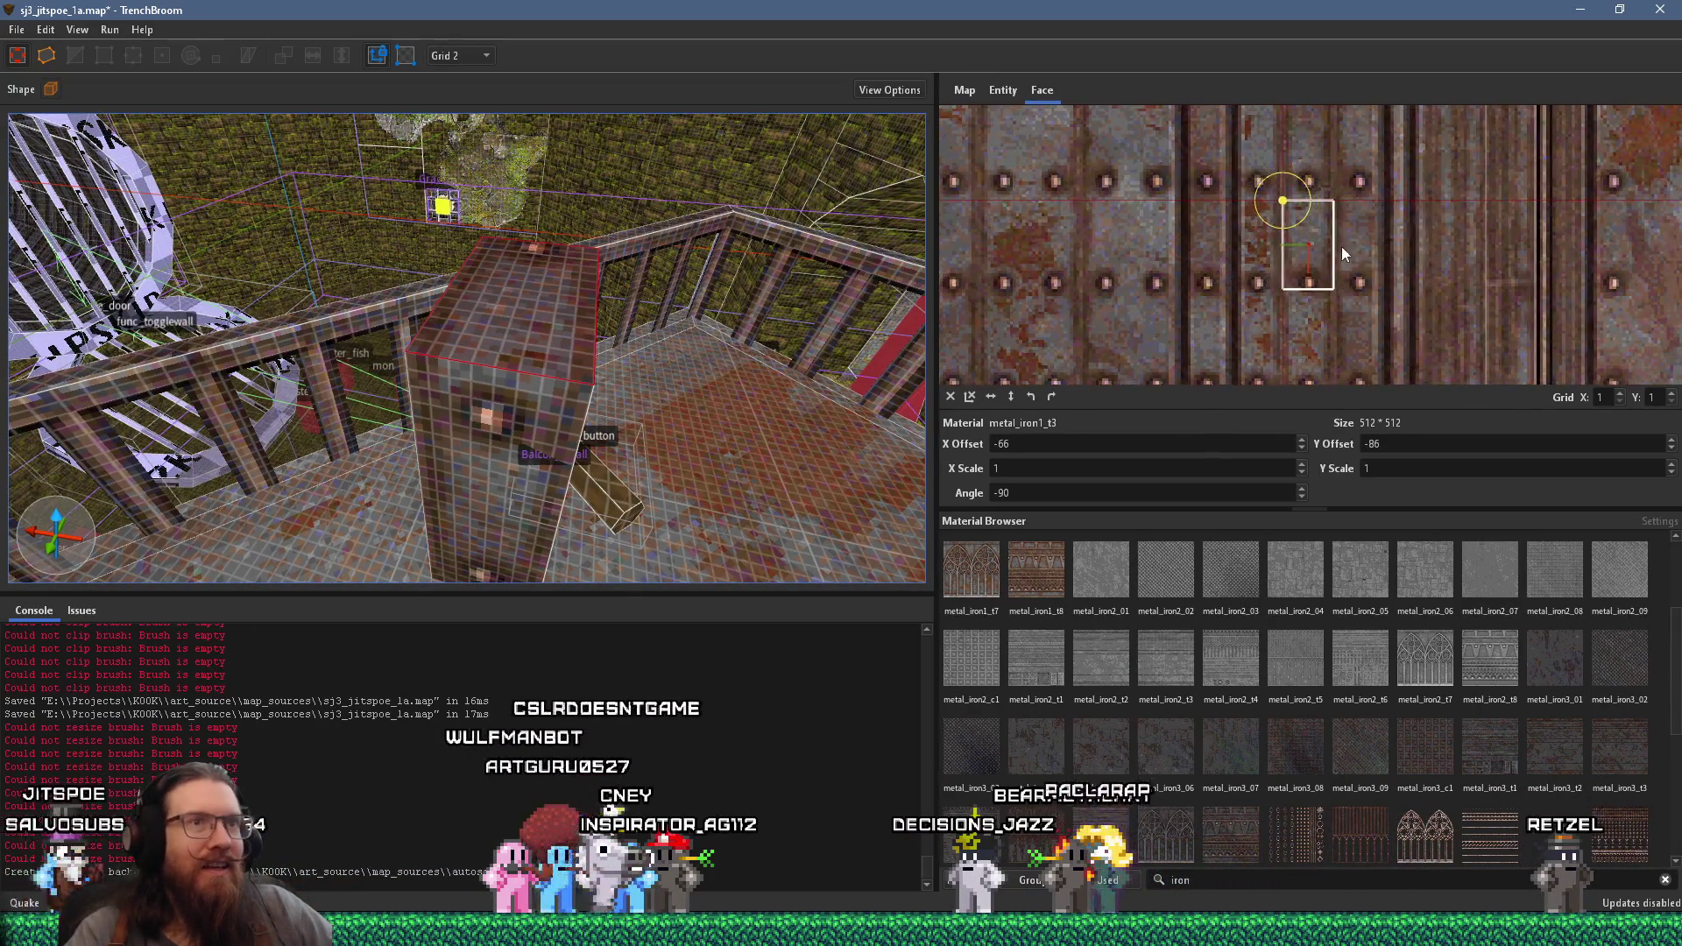
left_click_drag(1384, 240, 1385, 255)
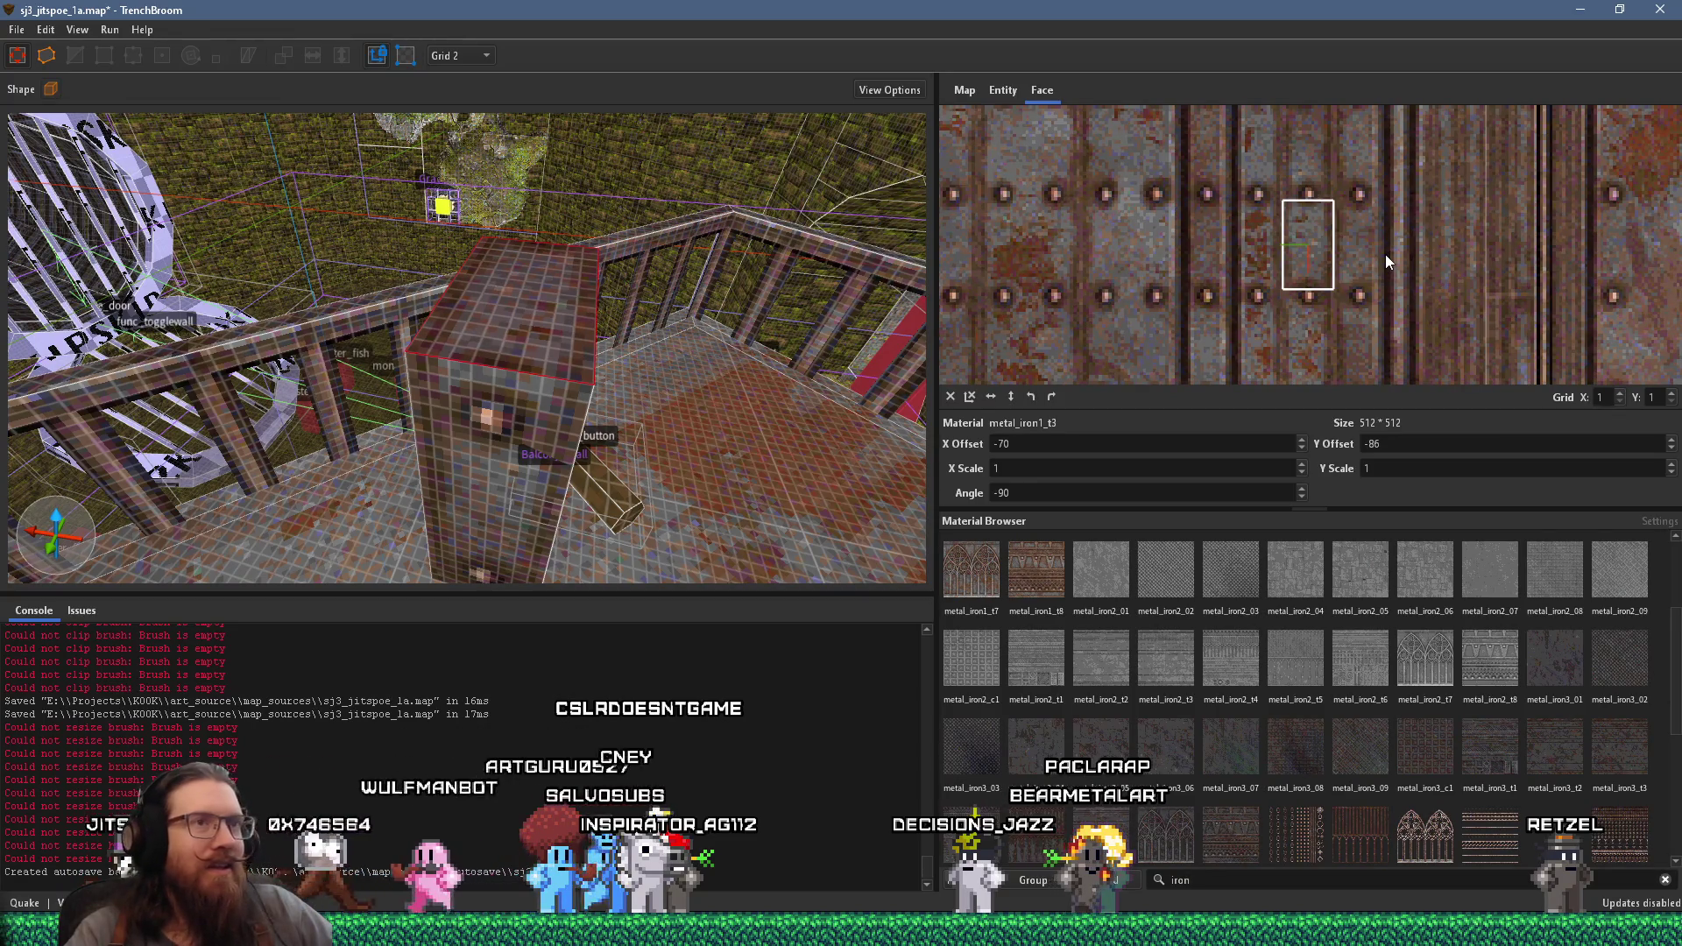
scroll(1388, 254, "down", 3)
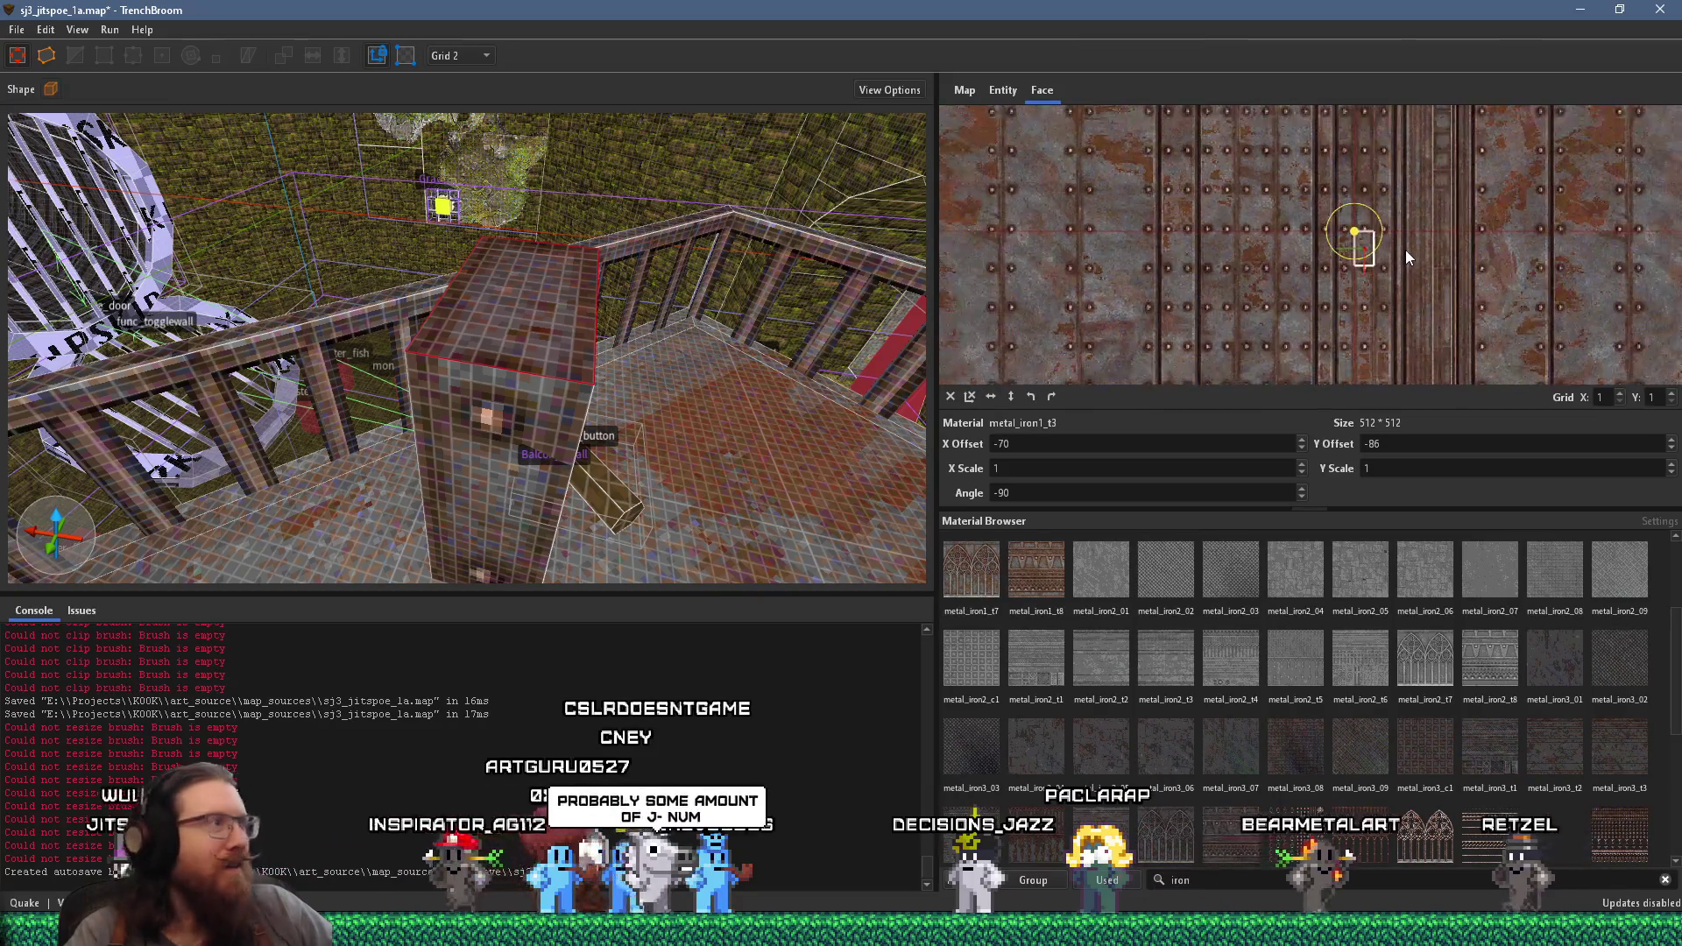
scroll(1484, 265, "down", 2)
scroll(1497, 275, "down", 2)
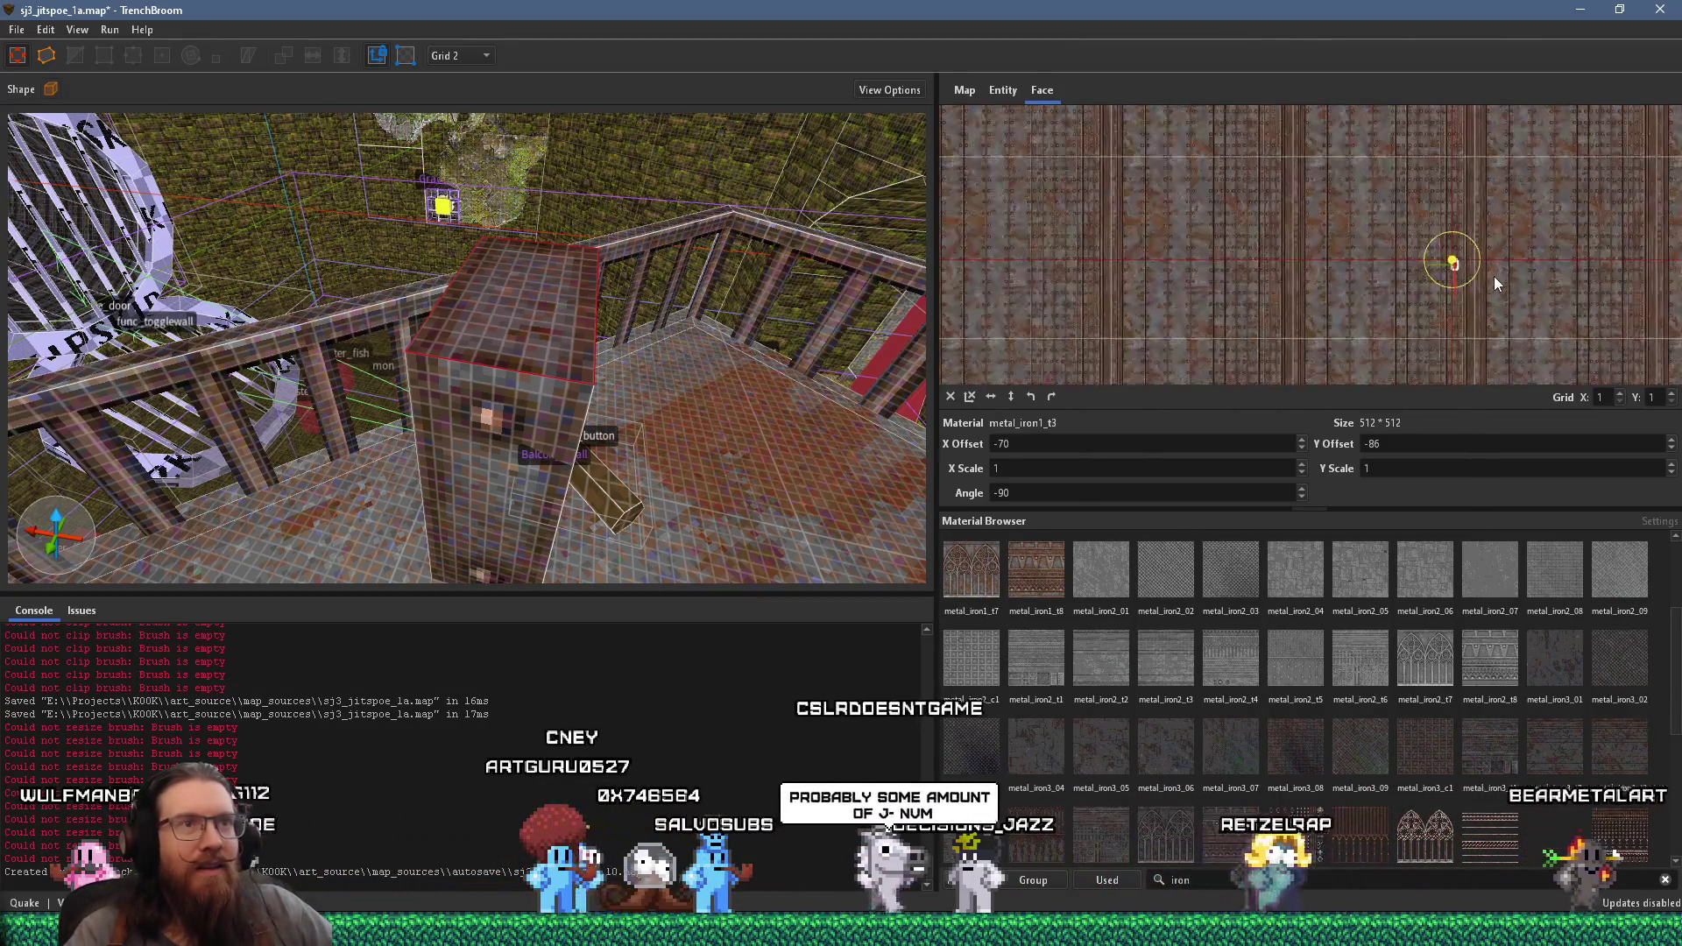
scroll(1489, 271, "up", 5)
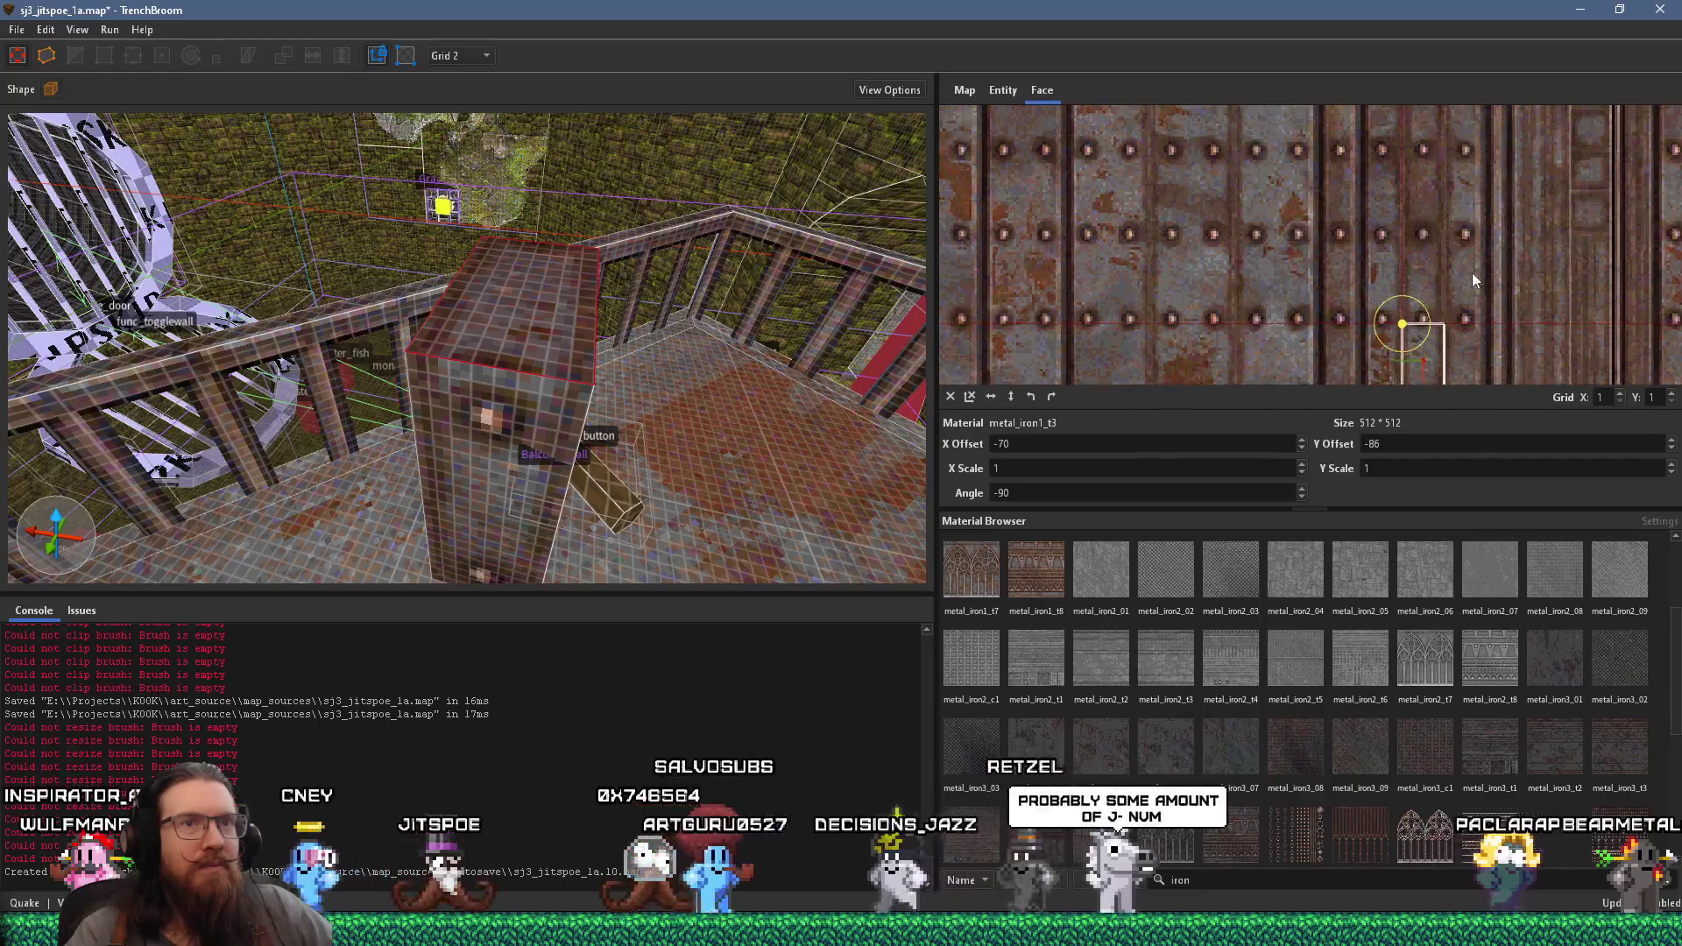
scroll(1471, 279, "up", 1)
mouse_move(1511, 283)
left_mouse_down()
mouse_move(1358, 254)
mouse_move(1301, 418)
mouse_move(1408, 219)
mouse_move(1437, 366)
mouse_move(1475, 286)
mouse_move(1491, 402)
mouse_move(1473, 218)
mouse_move(1506, 212)
mouse_move(1543, 324)
left_mouse_up()
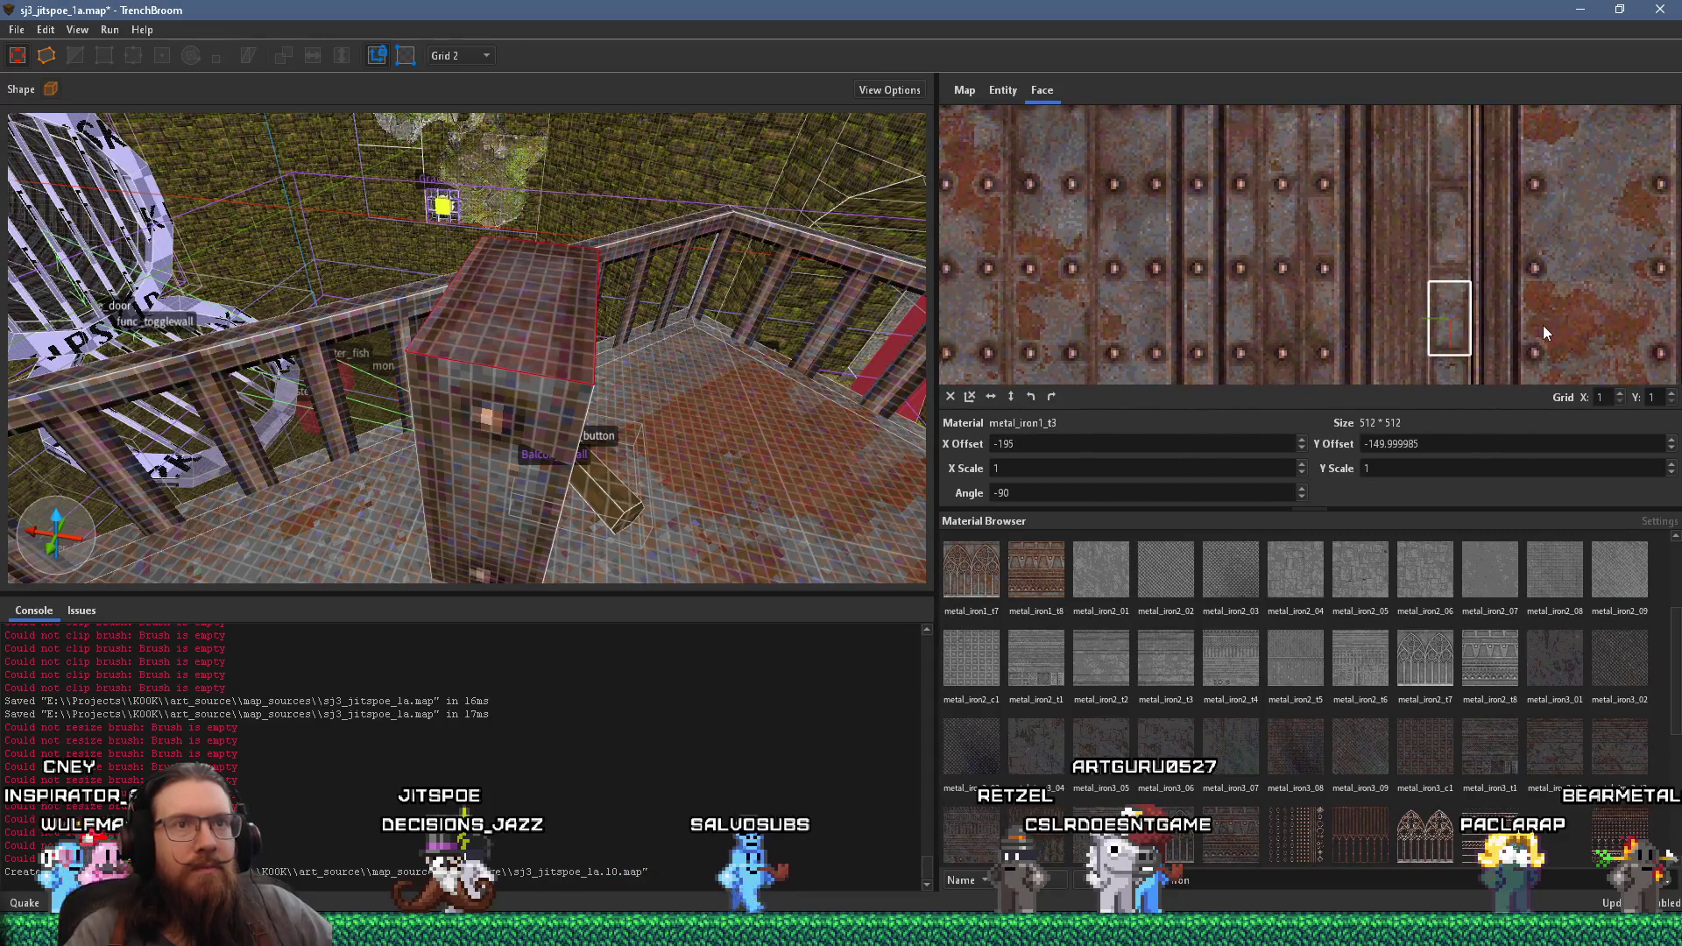
scroll(1540, 324, "up", 2)
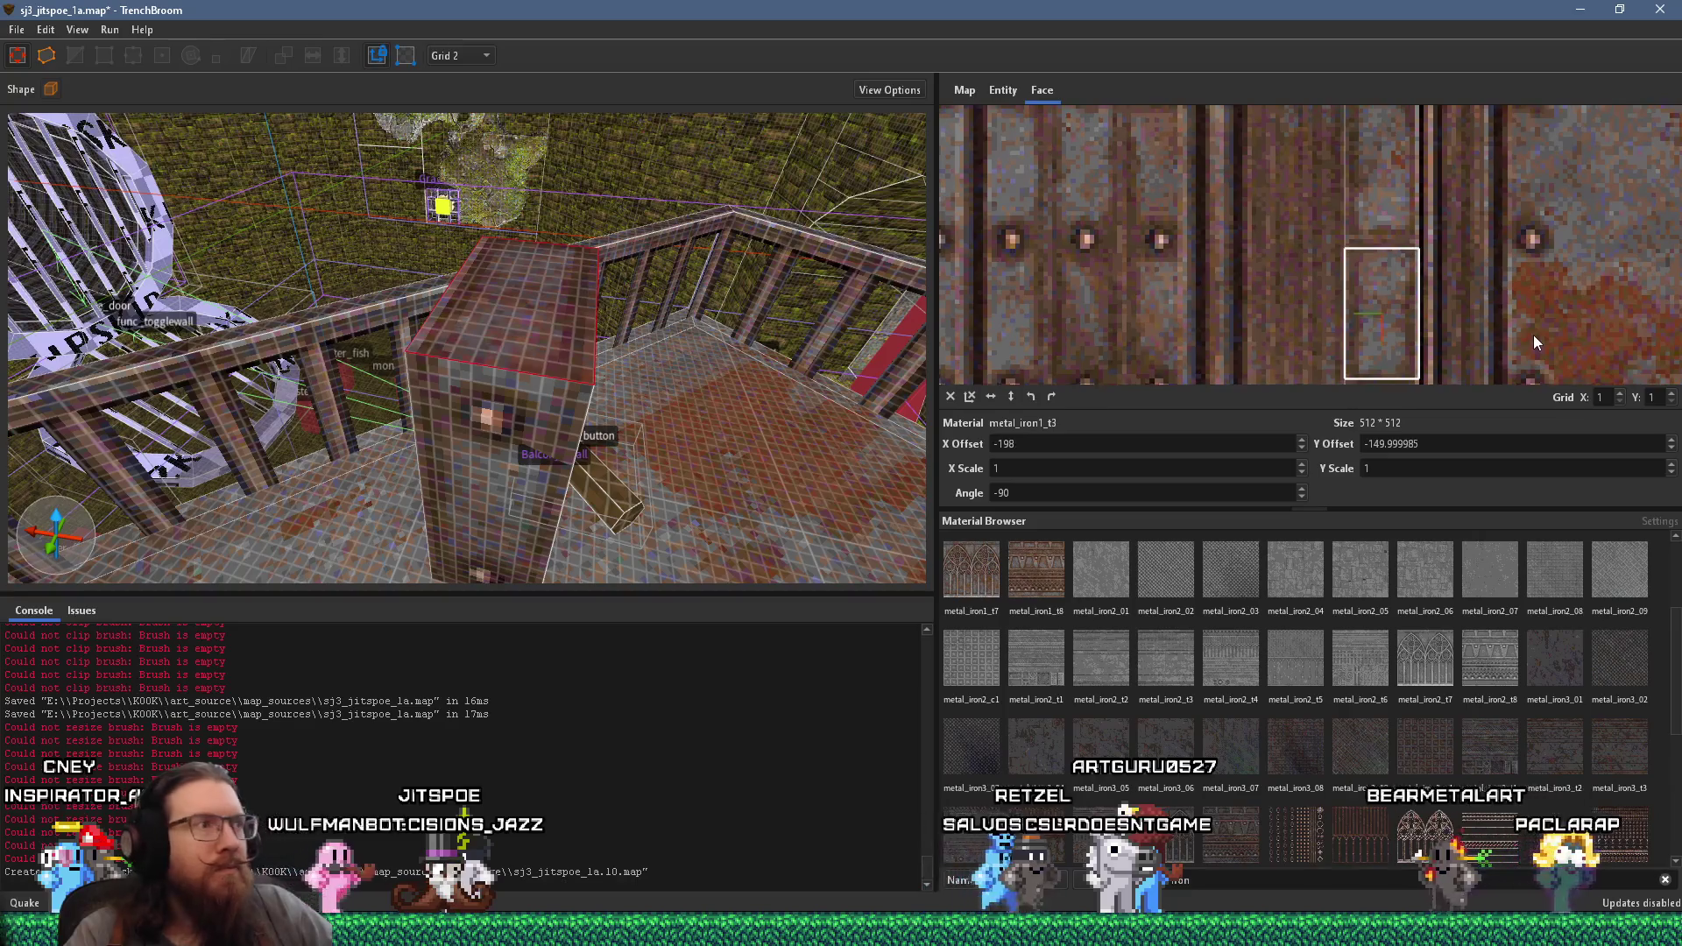
left_click(550, 329)
mouse_move(550, 328)
left_mouse_down()
mouse_move(729, 215)
mouse_move(501, 266)
mouse_move(554, 254)
mouse_move(534, 303)
mouse_move(387, 328)
mouse_move(397, 303)
mouse_move(627, 284)
mouse_move(524, 323)
mouse_move(547, 335)
mouse_move(403, 352)
left_mouse_up()
left_click(280, 339)
left_click(634, 350)
left_click(406, 352)
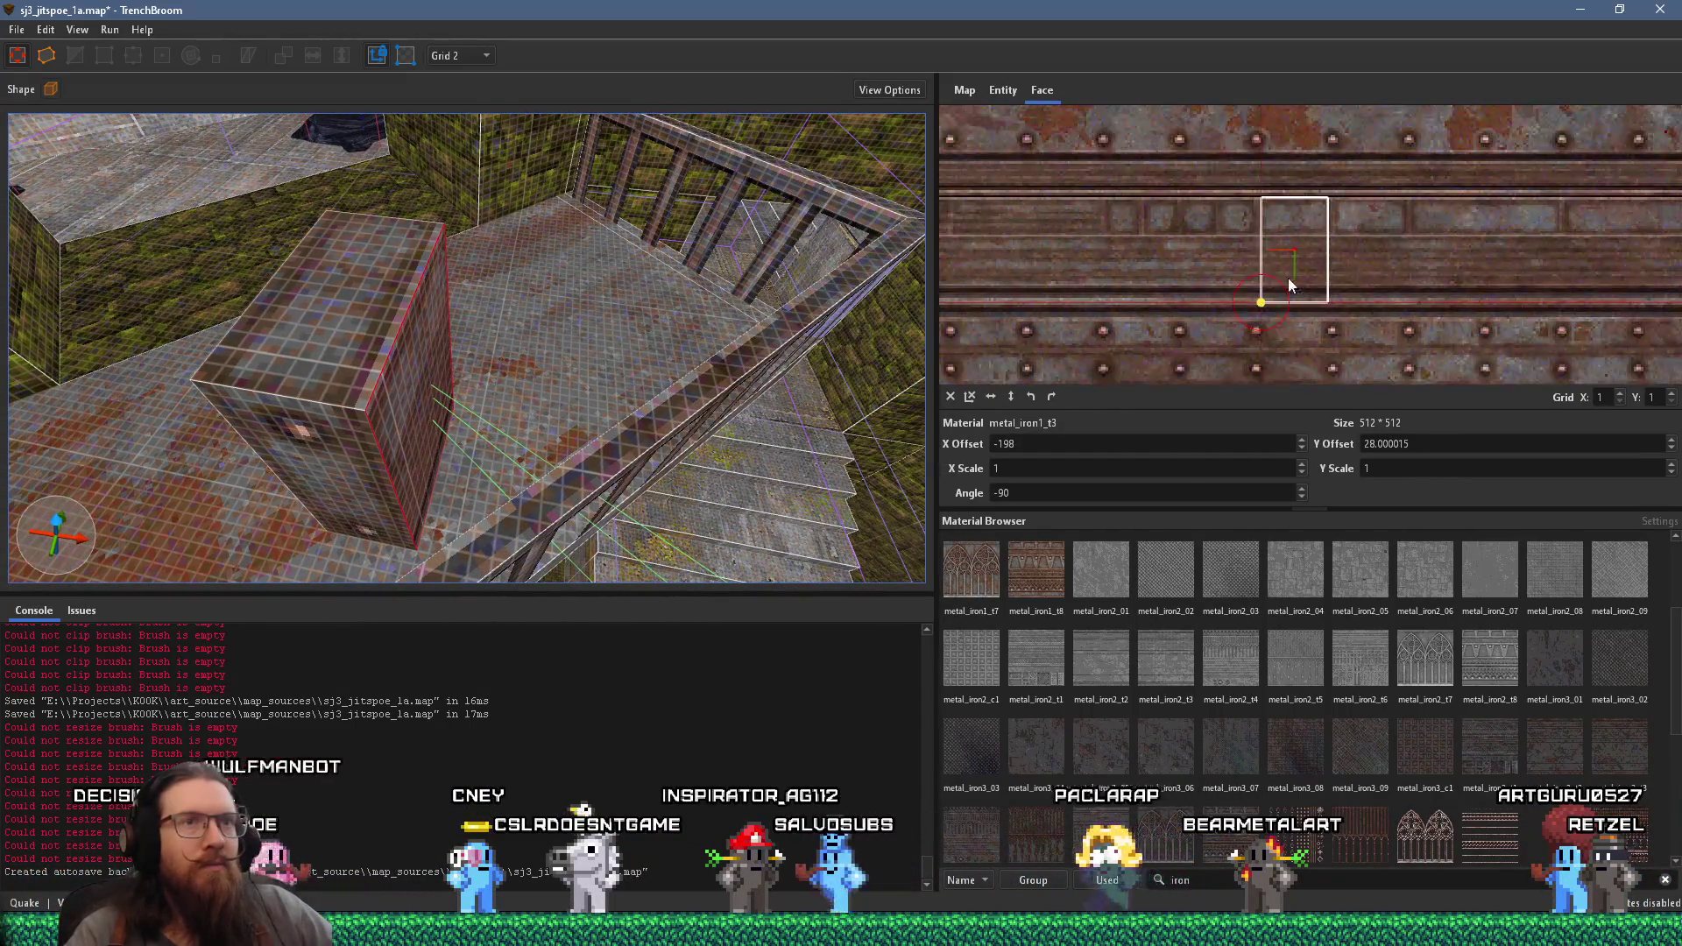
mouse_move(613, 345)
left_mouse_down()
mouse_move(553, 355)
mouse_move(588, 324)
mouse_move(500, 233)
mouse_move(494, 196)
mouse_move(502, 262)
left_mouse_up()
mouse_move(1382, 293)
left_mouse_down()
mouse_move(1191, 308)
mouse_move(851, 228)
left_mouse_up()
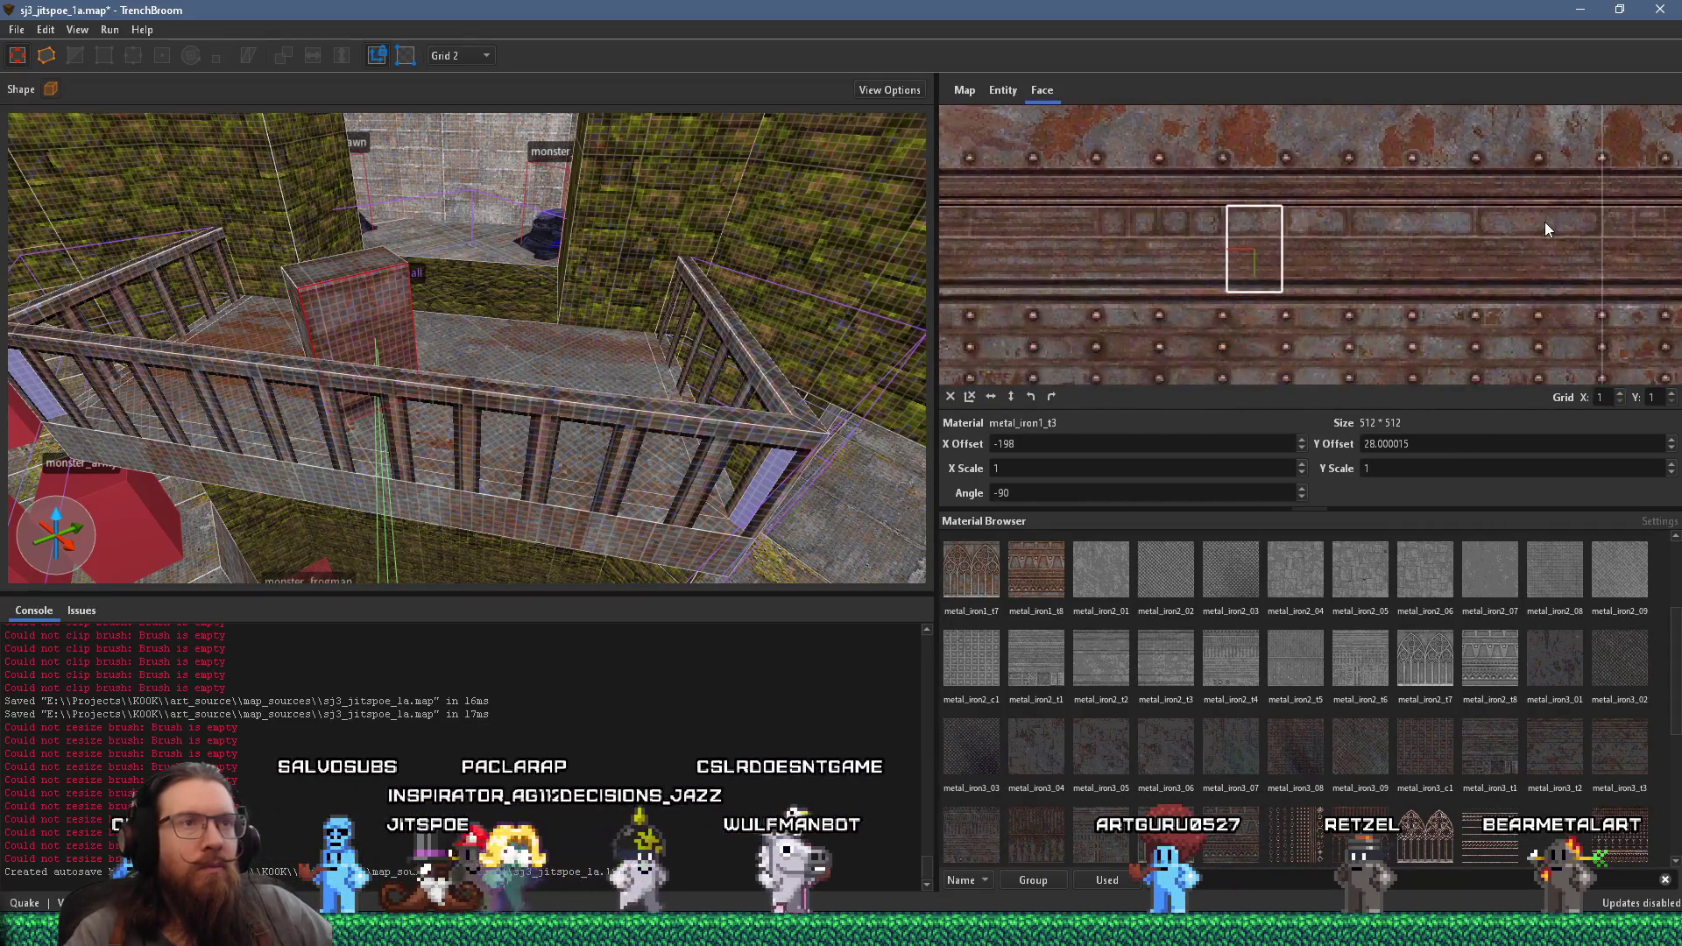
scroll(617, 309, "up", 5)
mouse_move(616, 301)
left_mouse_down()
mouse_move(627, 318)
mouse_move(578, 349)
mouse_move(602, 324)
mouse_move(340, 298)
mouse_move(508, 313)
left_mouse_up()
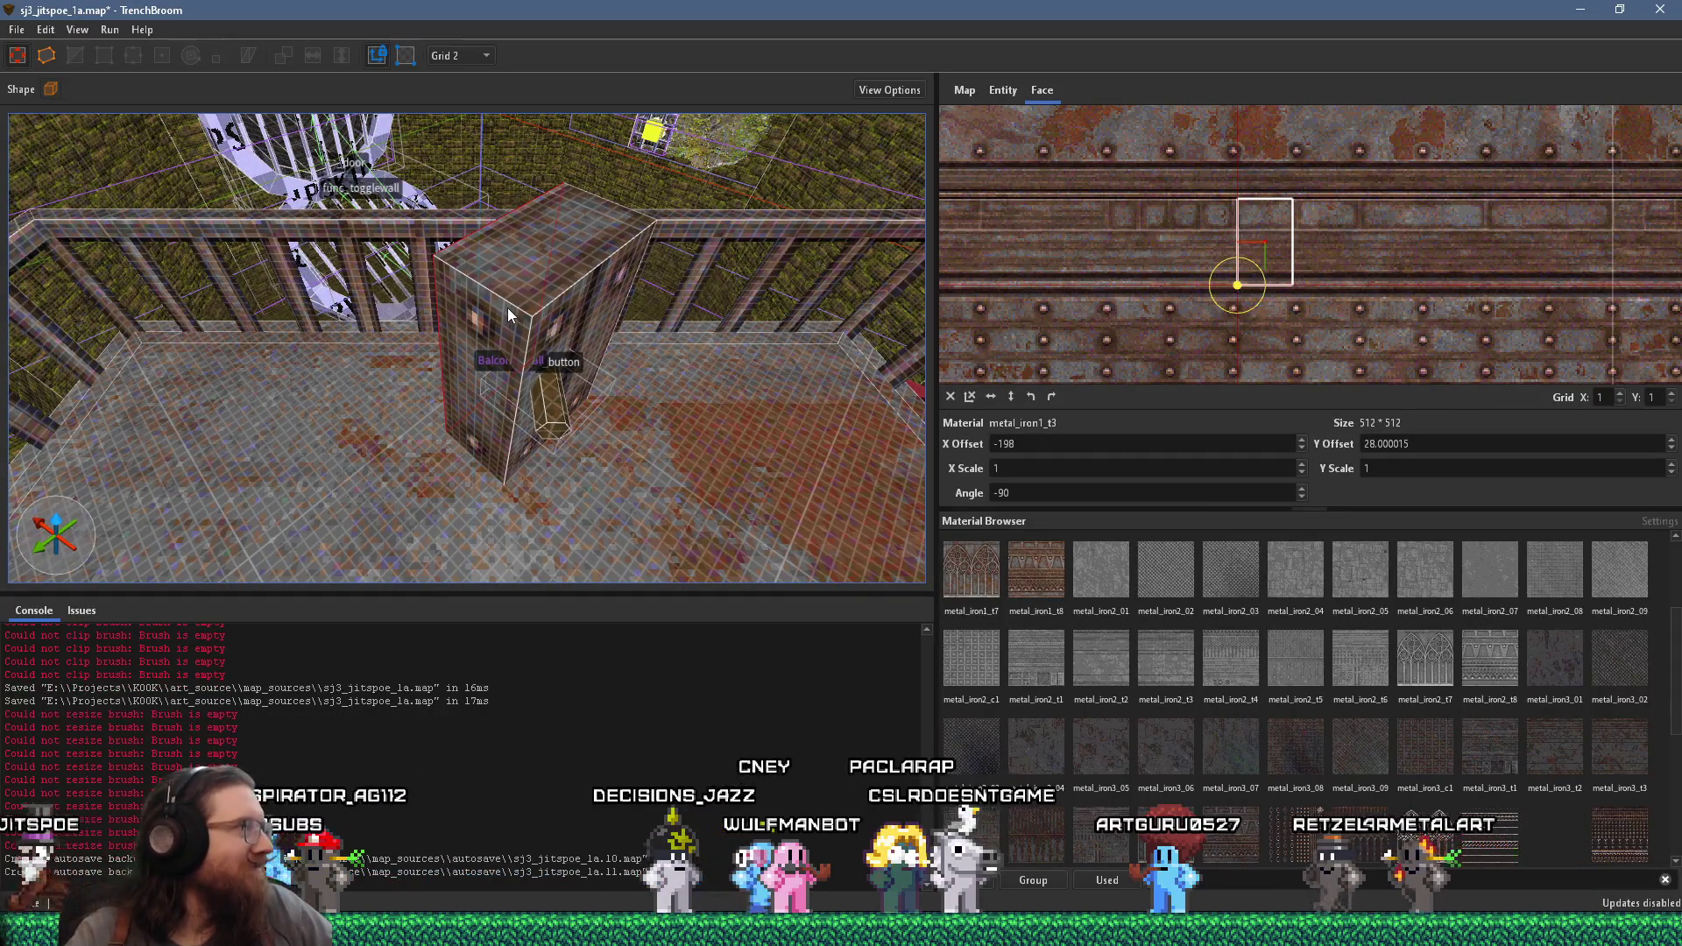
left_click(546, 254)
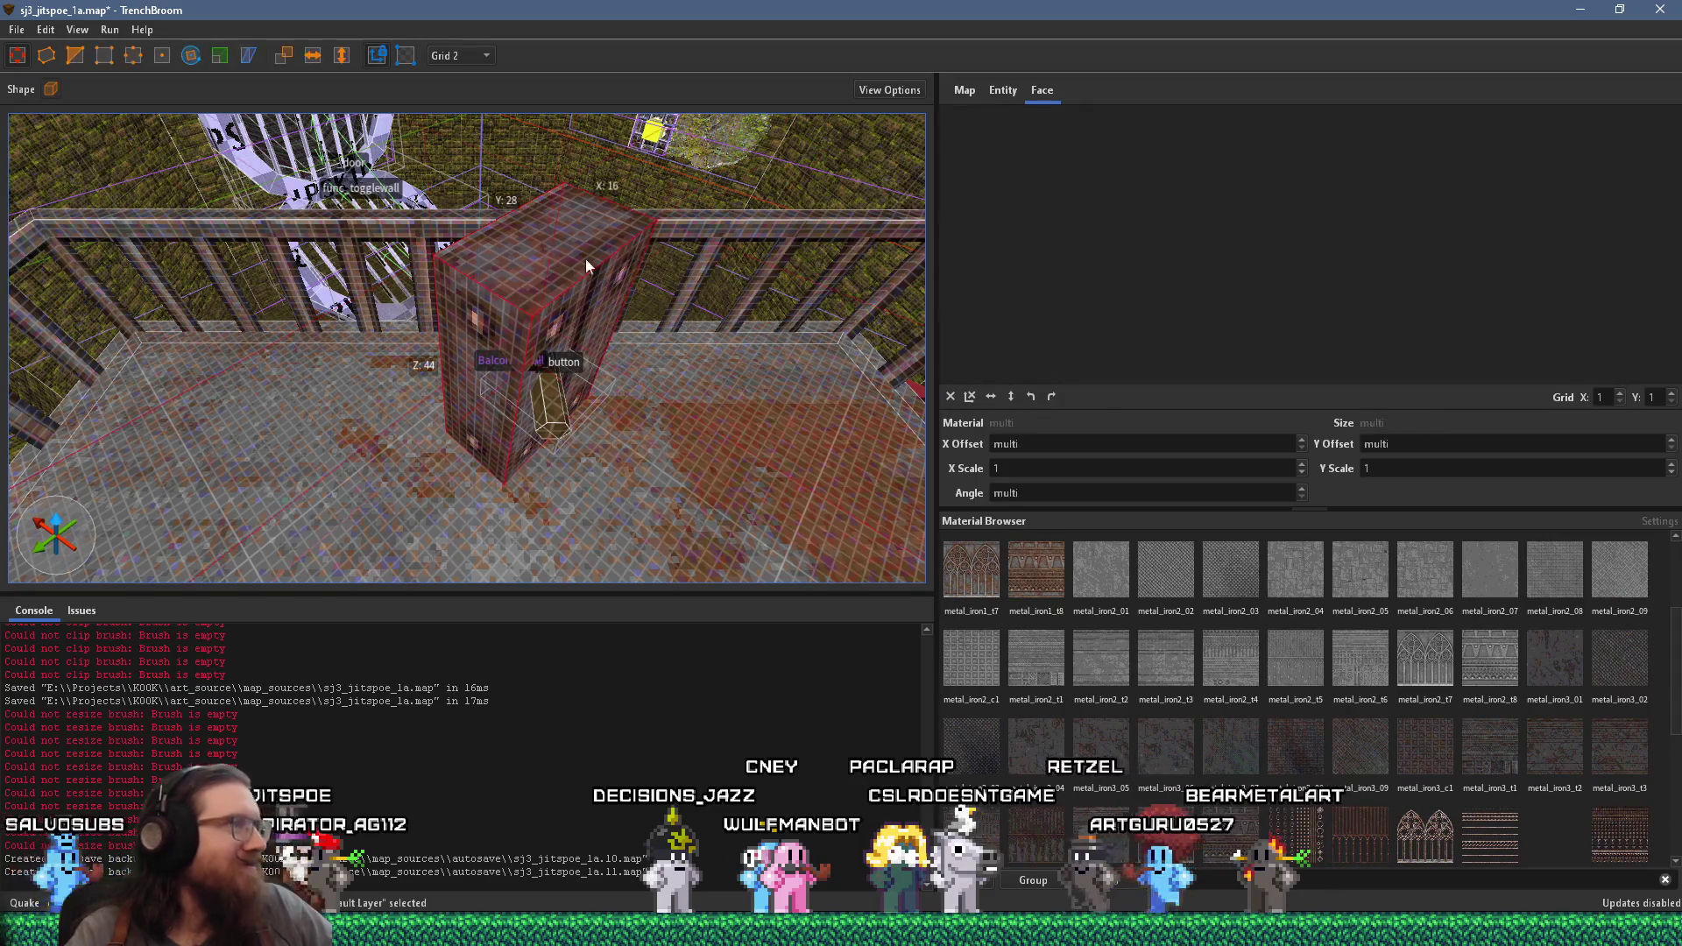
key("r")
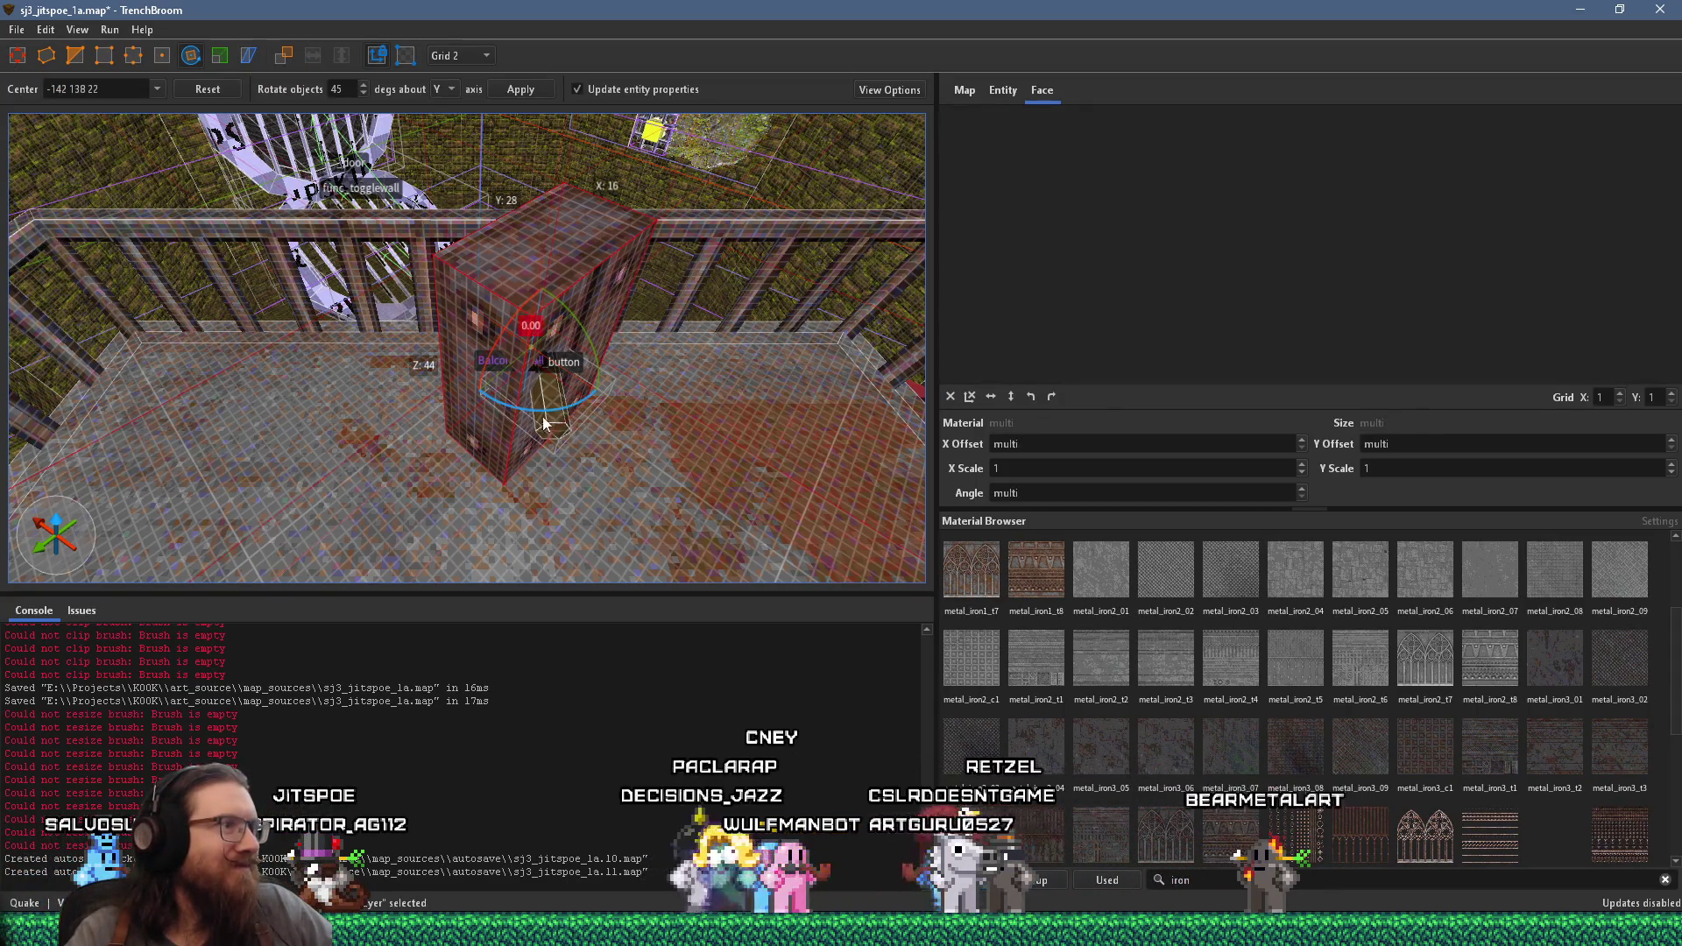
left_click_drag(573, 402, 517, 412)
scroll(534, 331, "up", 5)
scroll(517, 285, "down", 3)
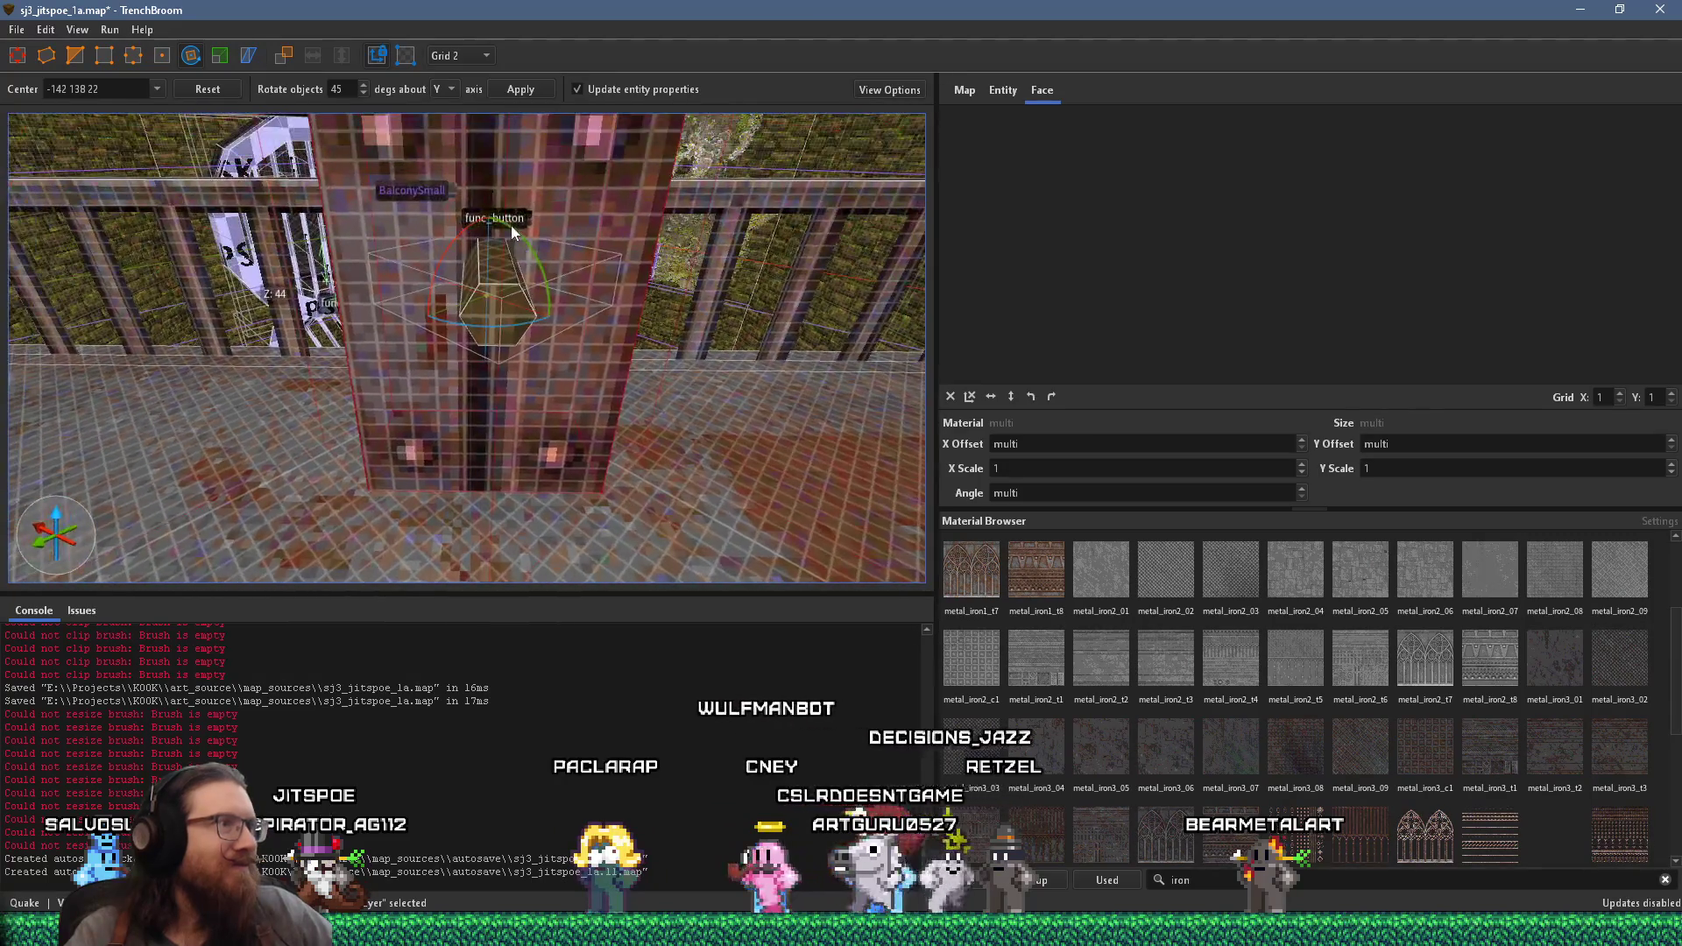
key("Escape")
key("Escape")
scroll(527, 209, "up", 1)
scroll(527, 225, "down", 5)
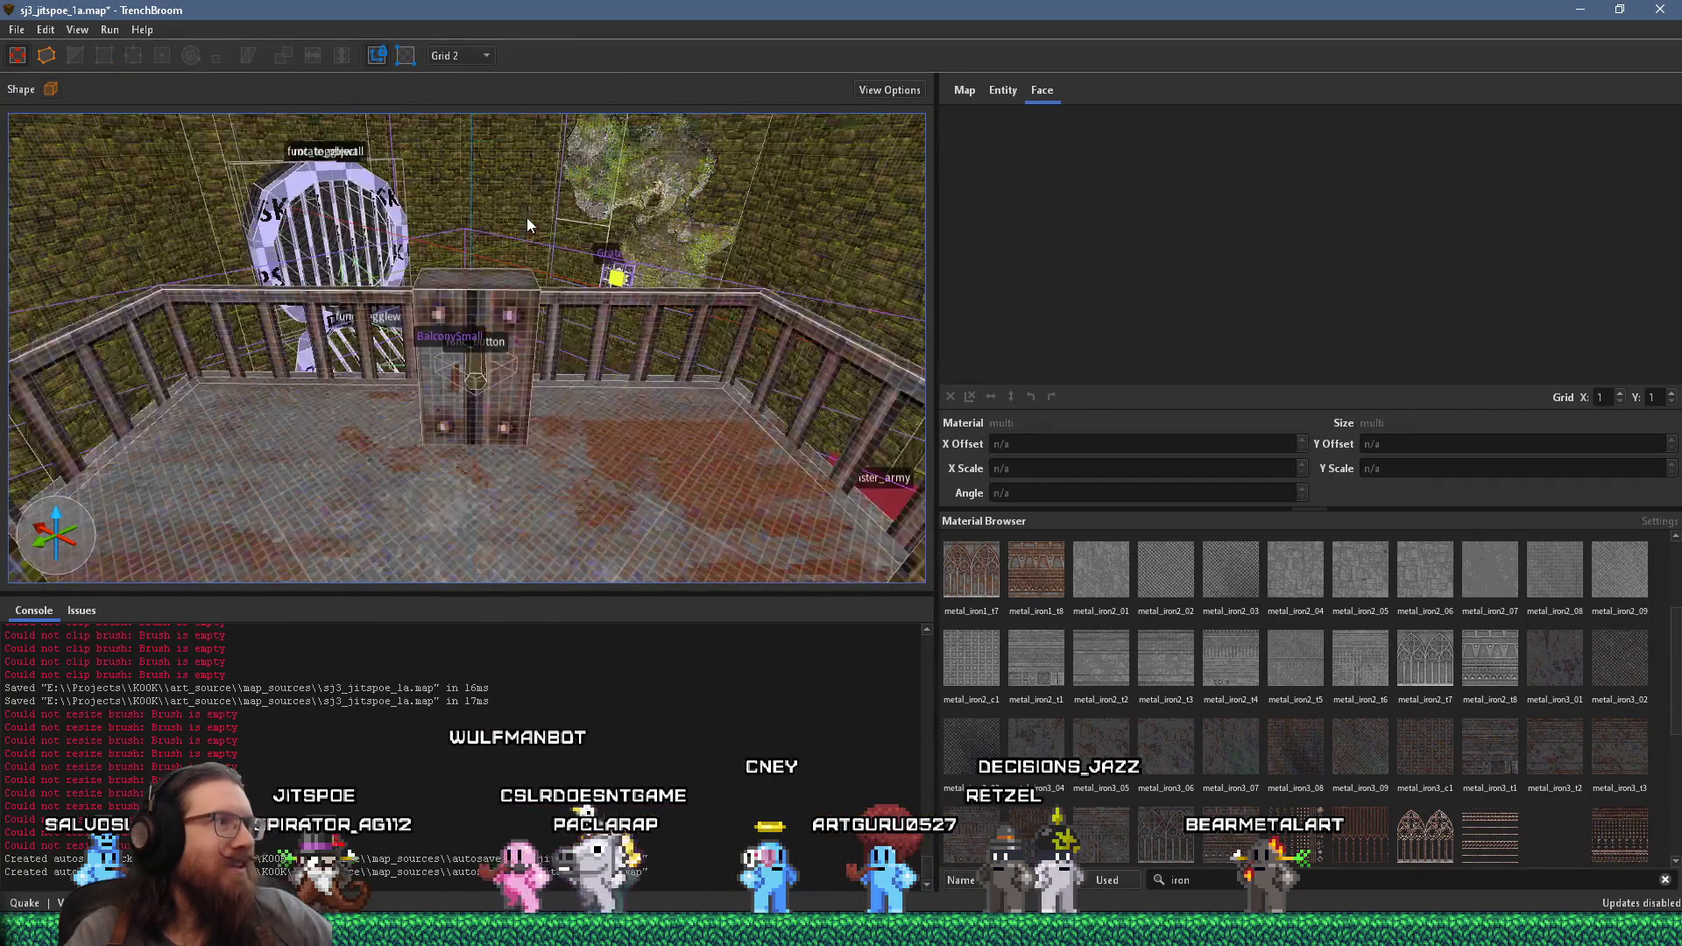
mouse_move(460, 217)
left_mouse_down()
mouse_move(599, 225)
mouse_move(429, 228)
mouse_move(470, 212)
mouse_move(564, 256)
mouse_move(623, 243)
mouse_move(537, 229)
mouse_move(655, 275)
mouse_move(727, 247)
left_mouse_up()
scroll(485, 225, "down", 5)
mouse_move(573, 274)
left_mouse_down()
mouse_move(499, 263)
mouse_move(687, 240)
left_mouse_up()
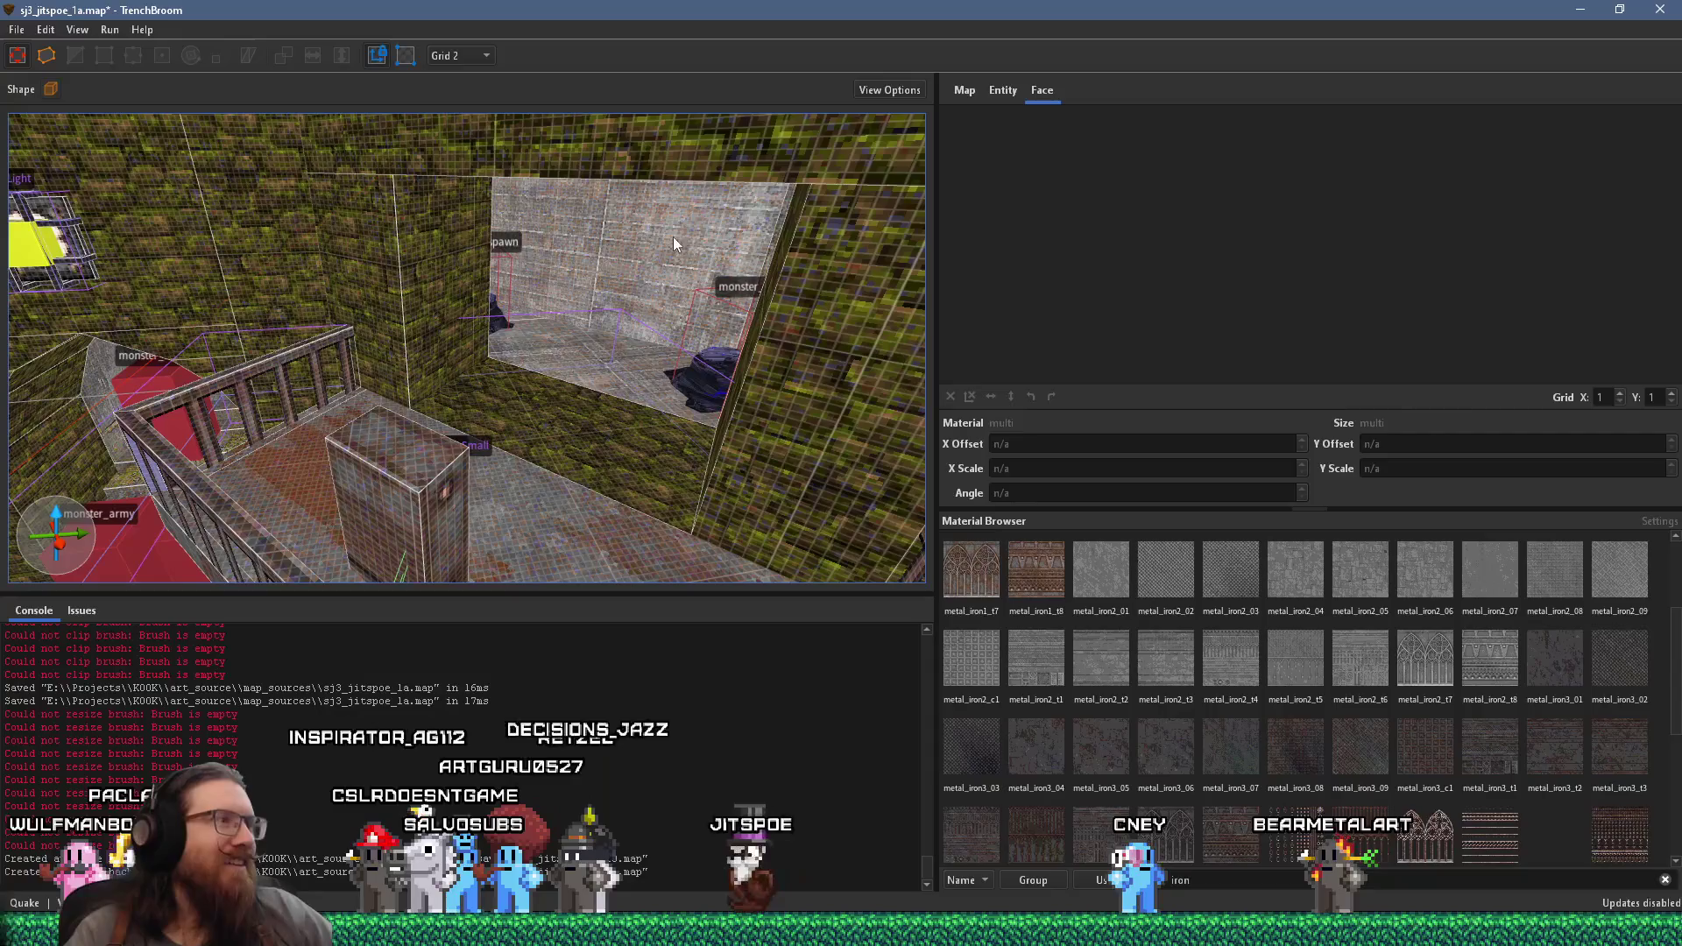
- Place an item_shells ammo pickup on the floor near the stairs and corridor
mouse_move(184, 341)
left_mouse_down()
mouse_move(427, 357)
mouse_move(674, 214)
mouse_move(610, 266)
mouse_move(697, 268)
mouse_move(555, 292)
mouse_move(424, 245)
mouse_move(579, 307)
mouse_move(727, 291)
mouse_move(697, 265)
mouse_move(656, 434)
mouse_move(539, 399)
mouse_move(537, 366)
mouse_move(490, 396)
mouse_move(464, 301)
mouse_move(710, 364)
mouse_move(611, 188)
left_mouse_up()
right_click(730, 329)
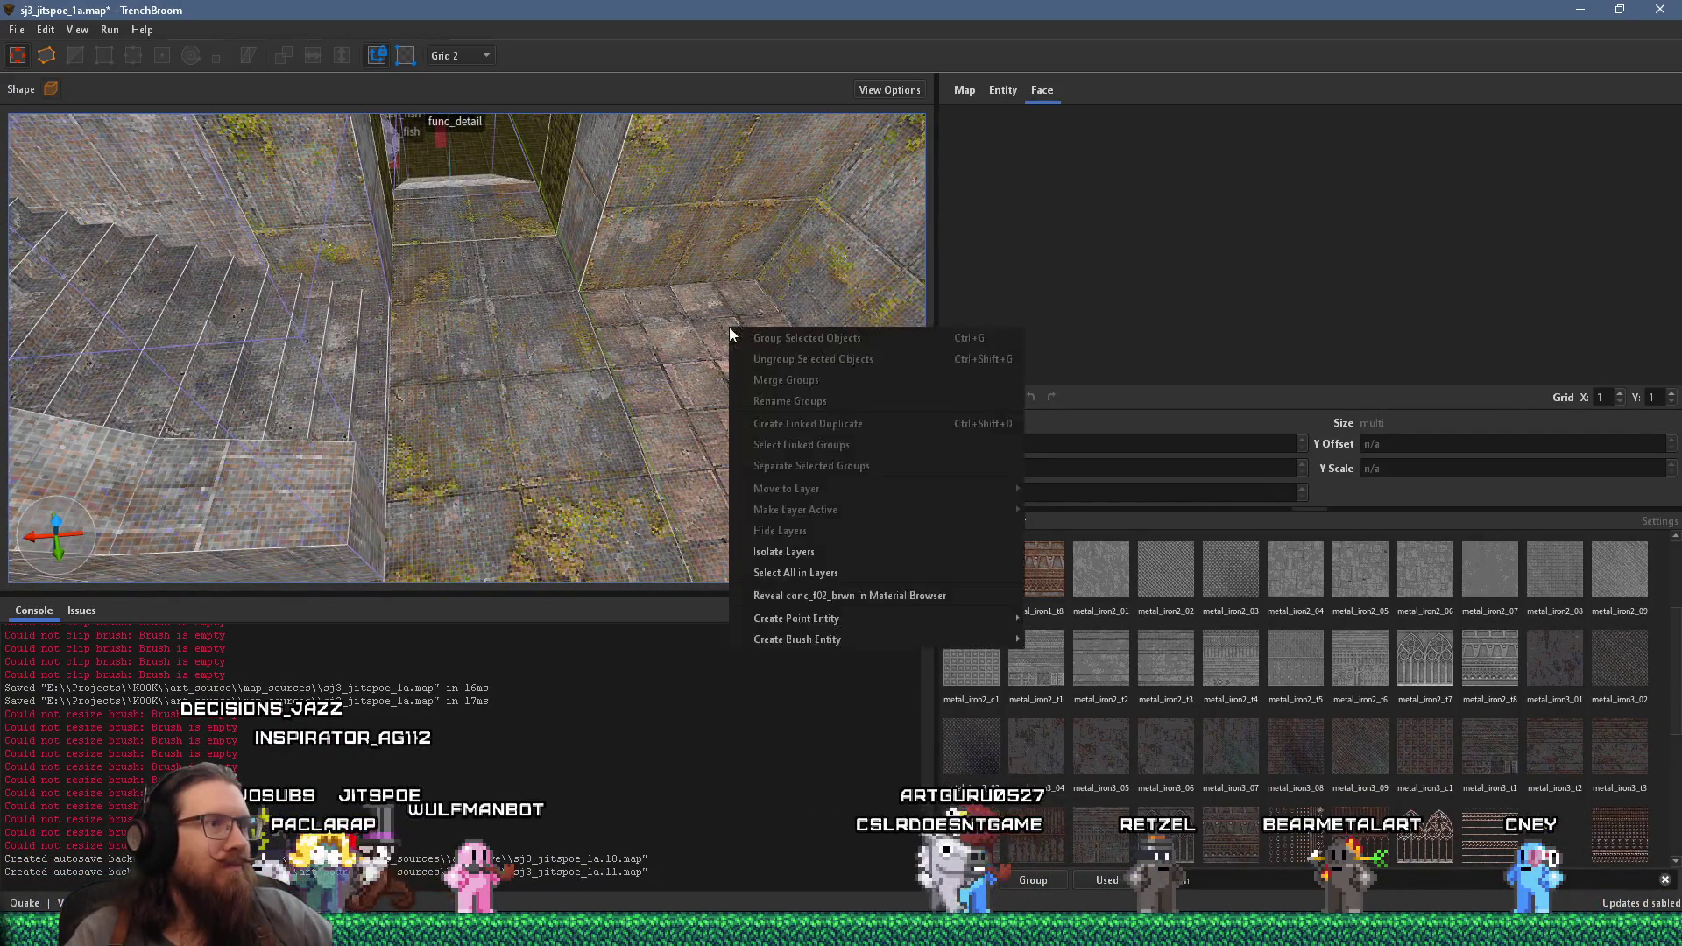
mouse_move(817, 620)
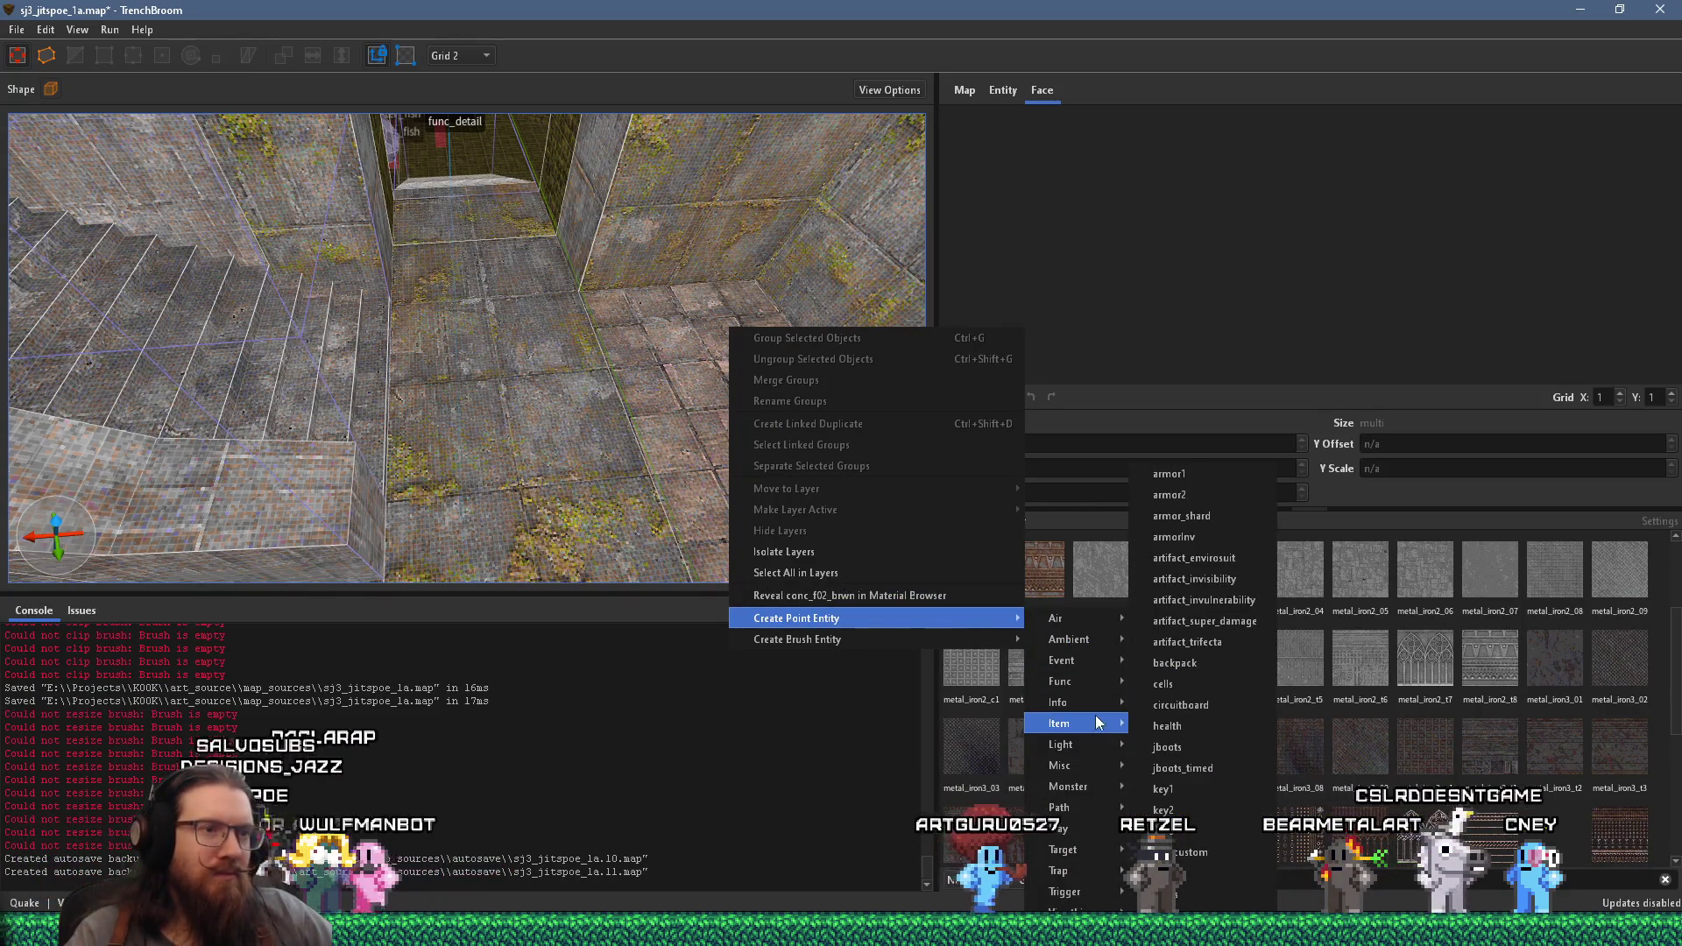
mouse_move(1091, 711)
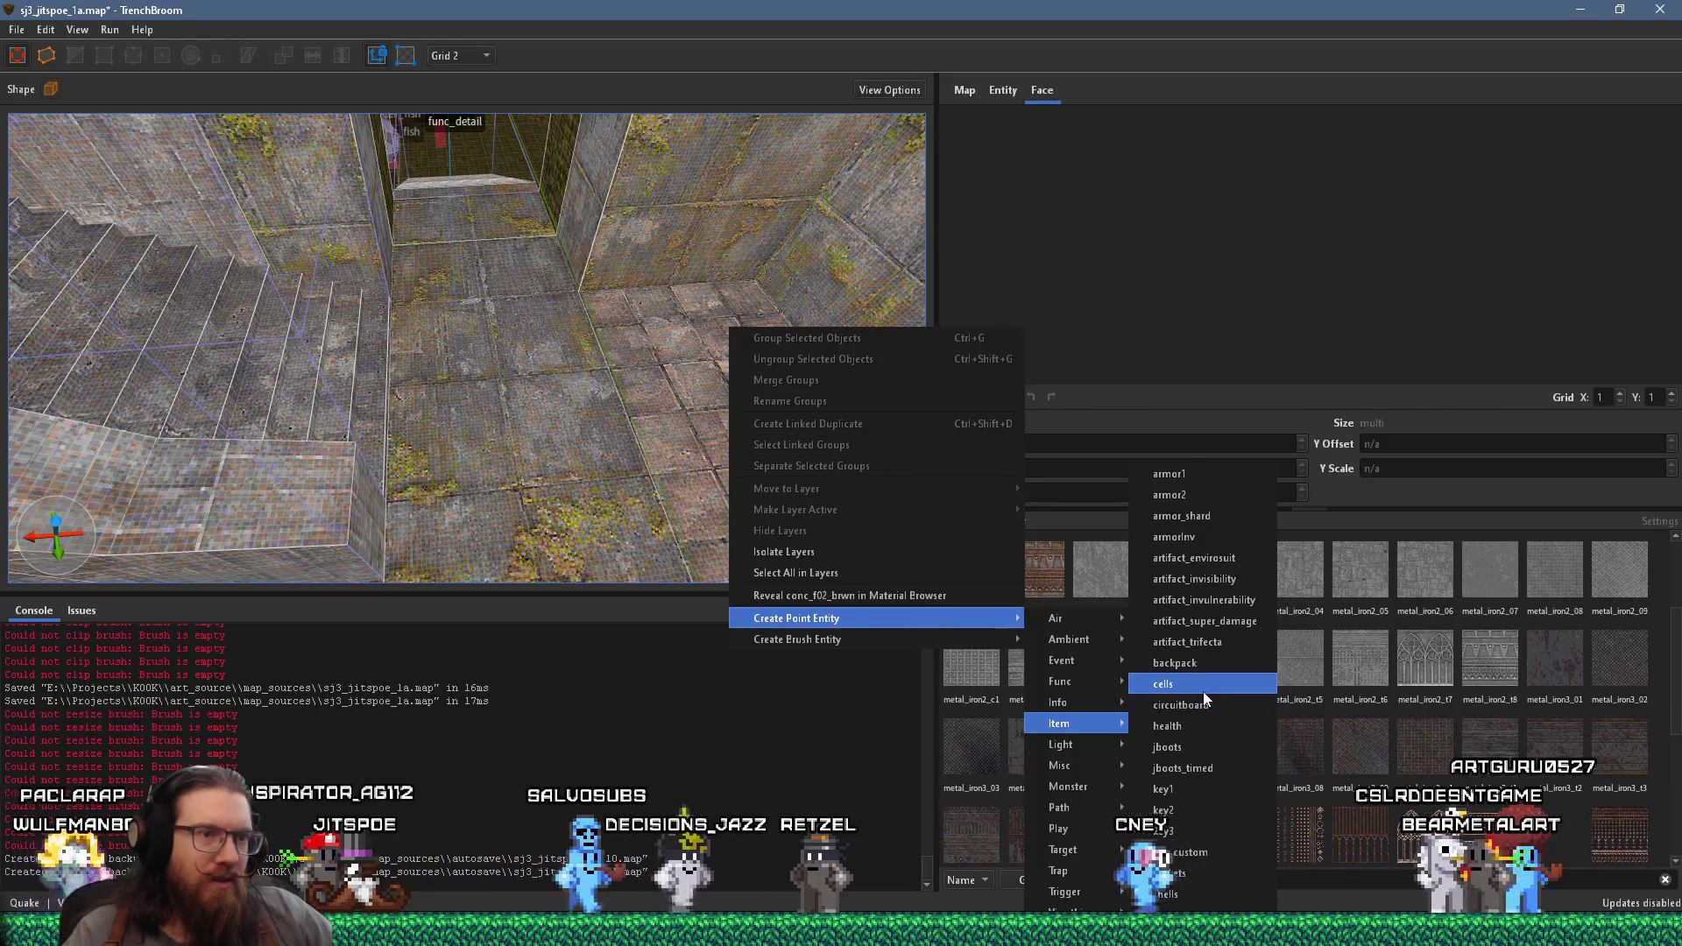
left_click(1168, 891)
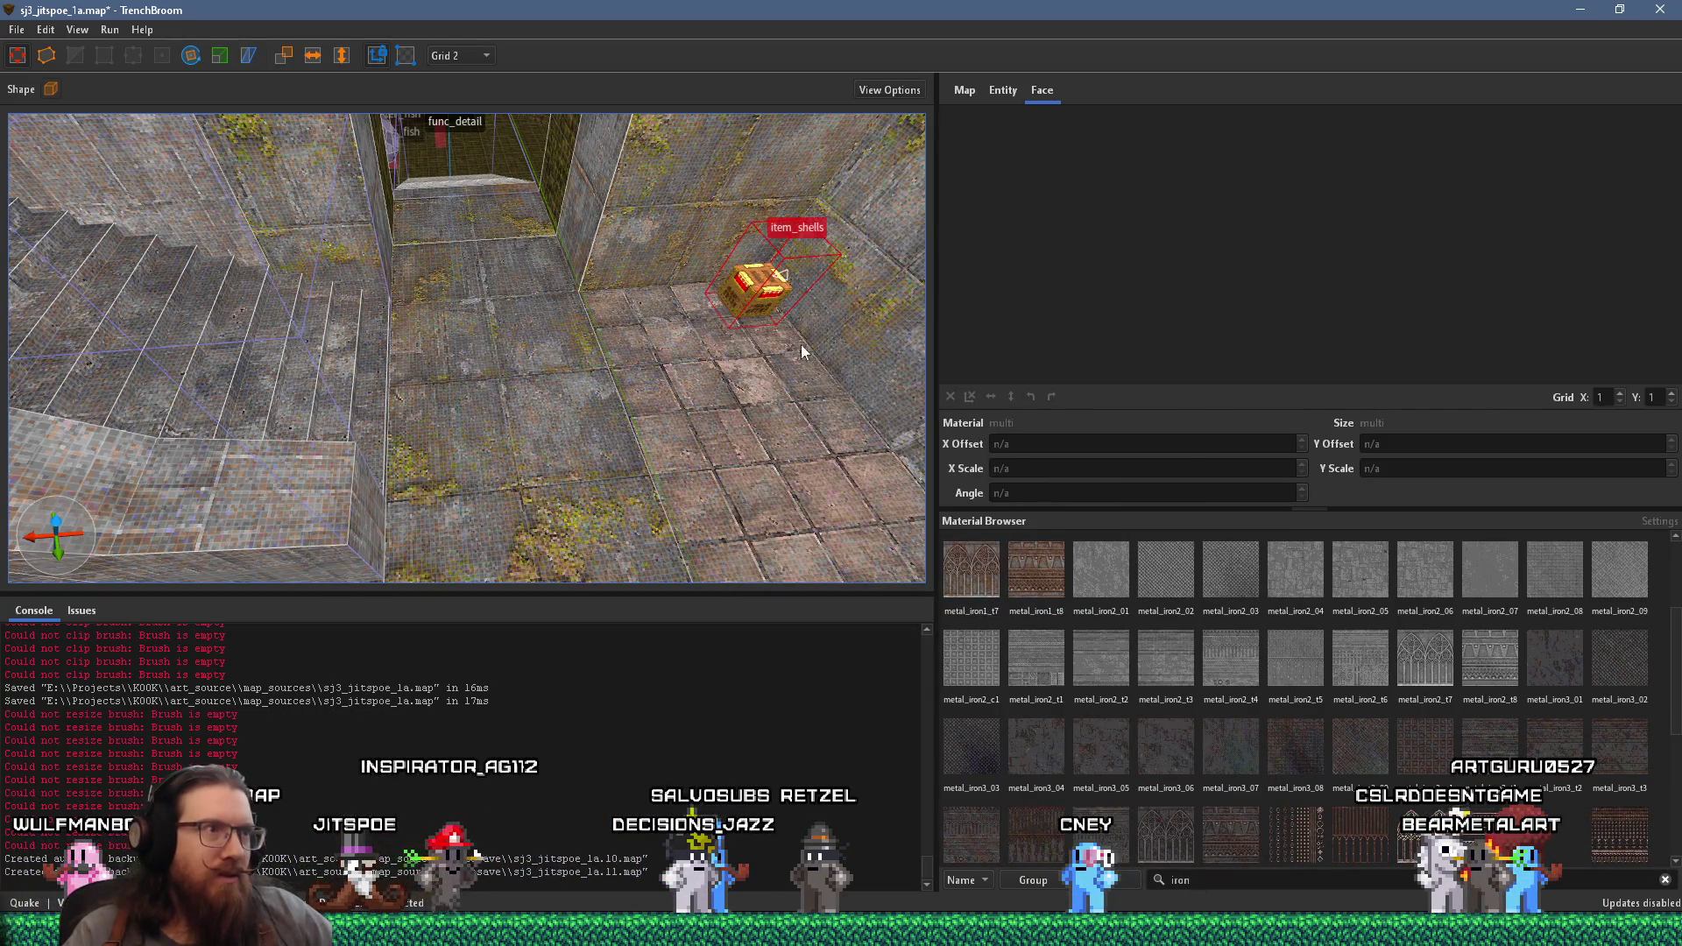
key("Escape")
- Add an item_spikes nails pickup to the stone ledge beside the grated door
right_click(711, 395)
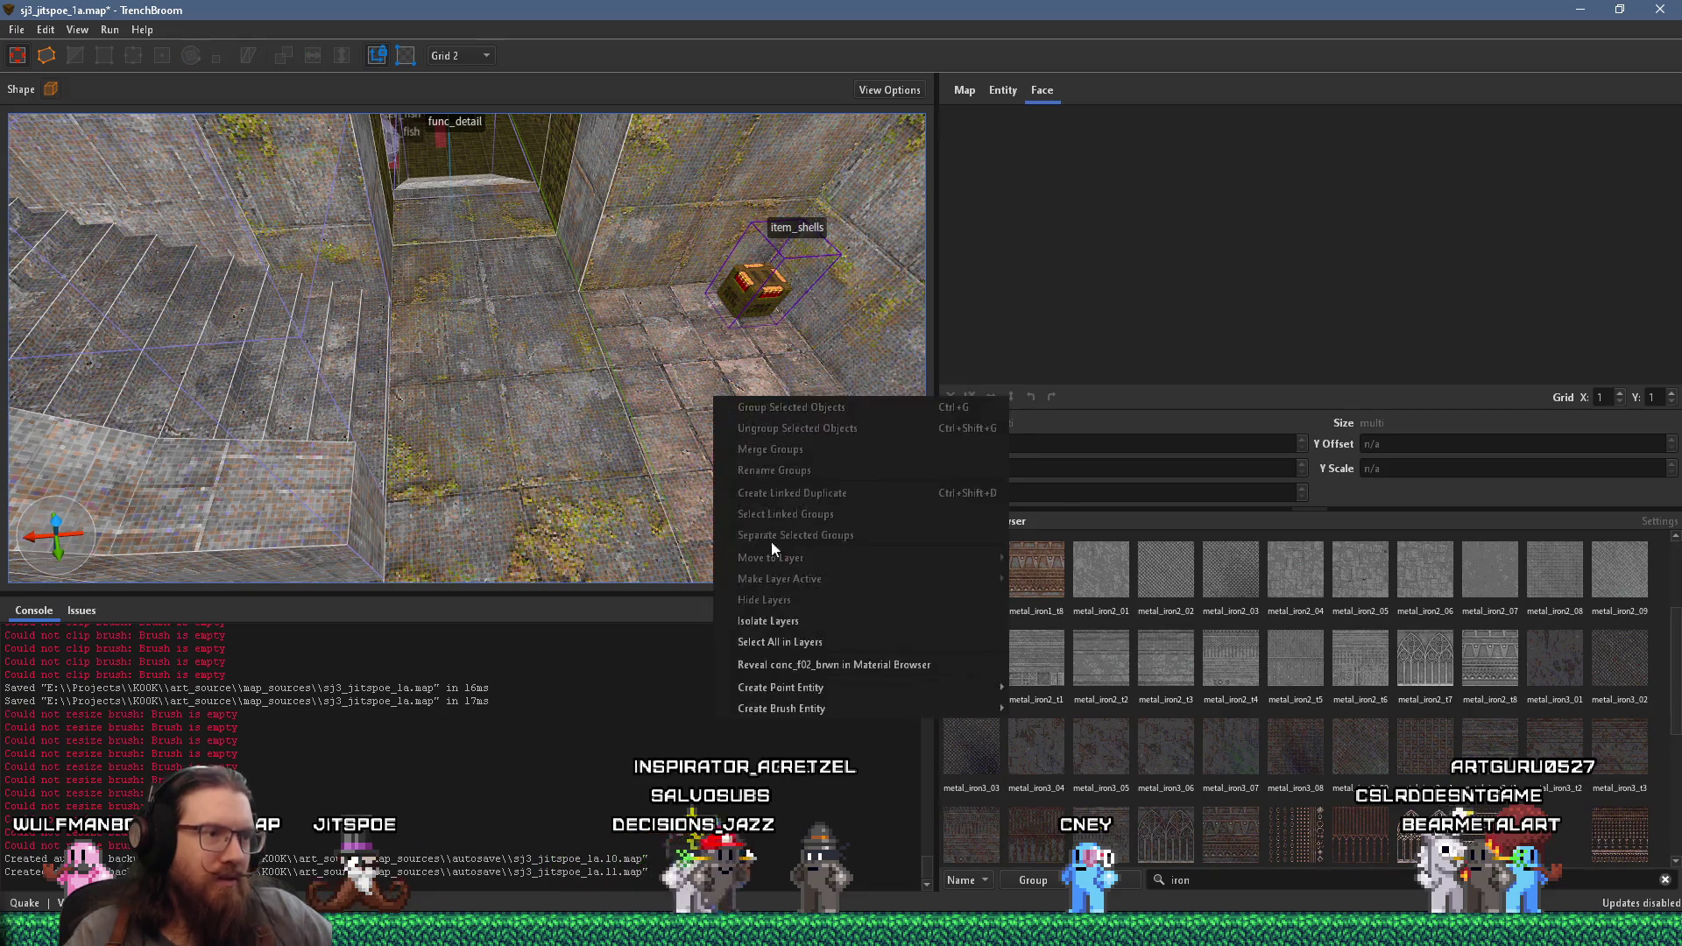
key("Escape")
mouse_move(491, 454)
left_mouse_down()
mouse_move(632, 407)
mouse_move(606, 380)
mouse_move(359, 397)
mouse_move(564, 376)
mouse_move(619, 398)
mouse_move(380, 368)
mouse_move(525, 388)
left_mouse_up()
right_click(620, 365)
key("Escape")
right_click(526, 388)
mouse_move(659, 683)
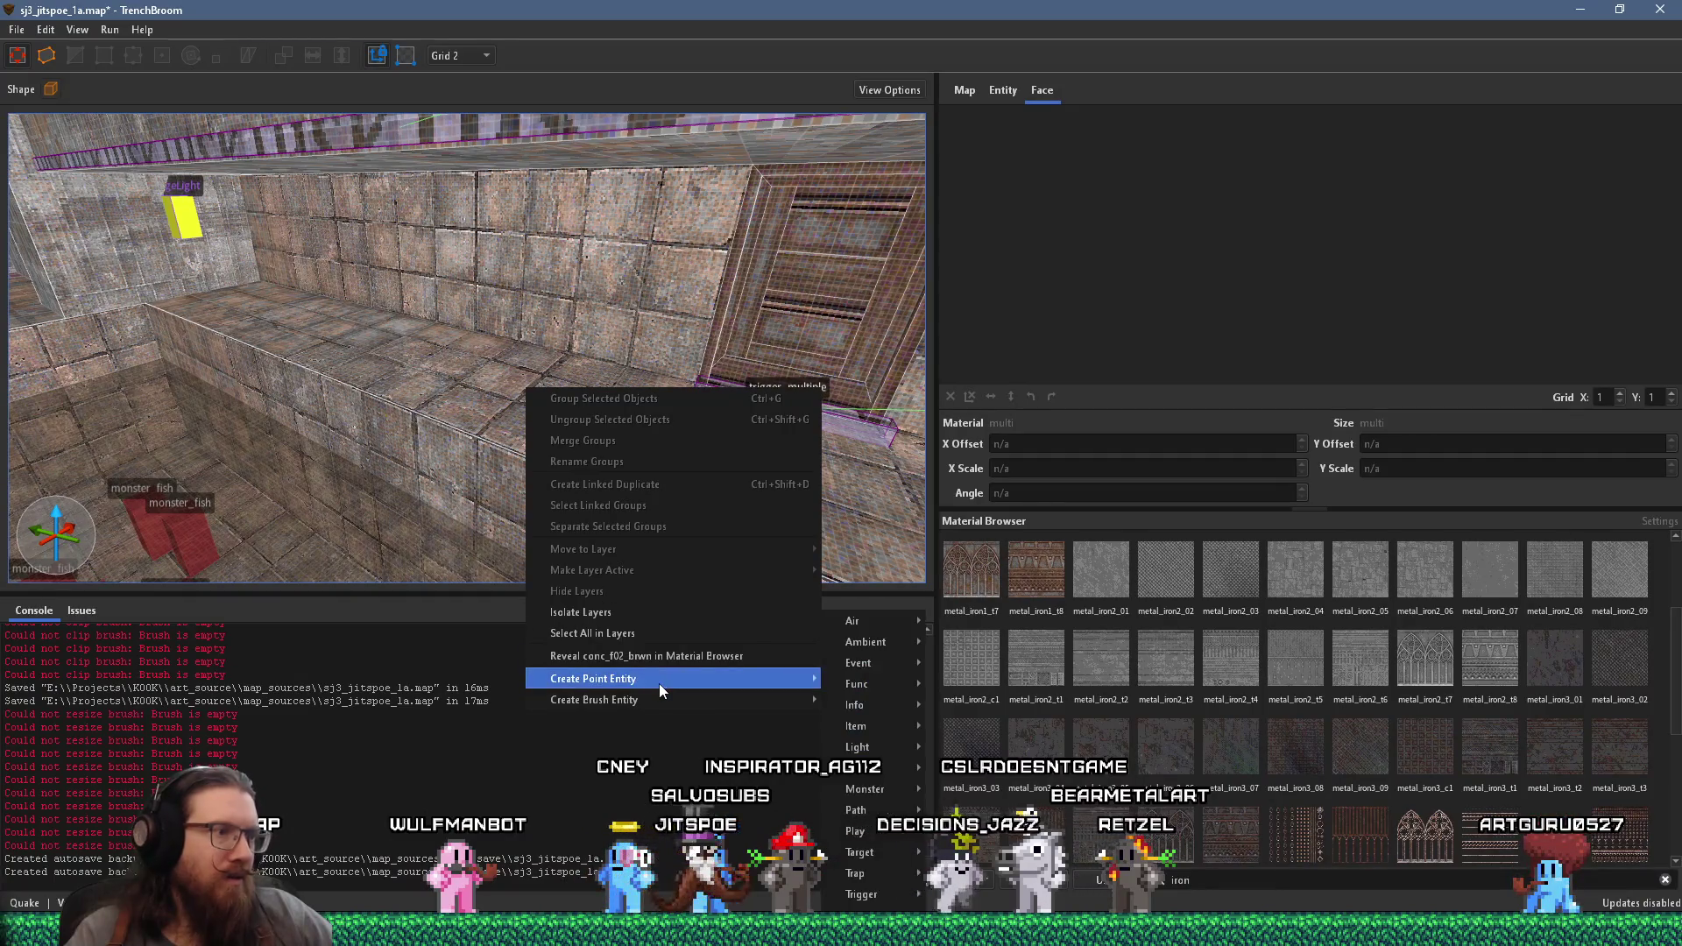
mouse_move(894, 732)
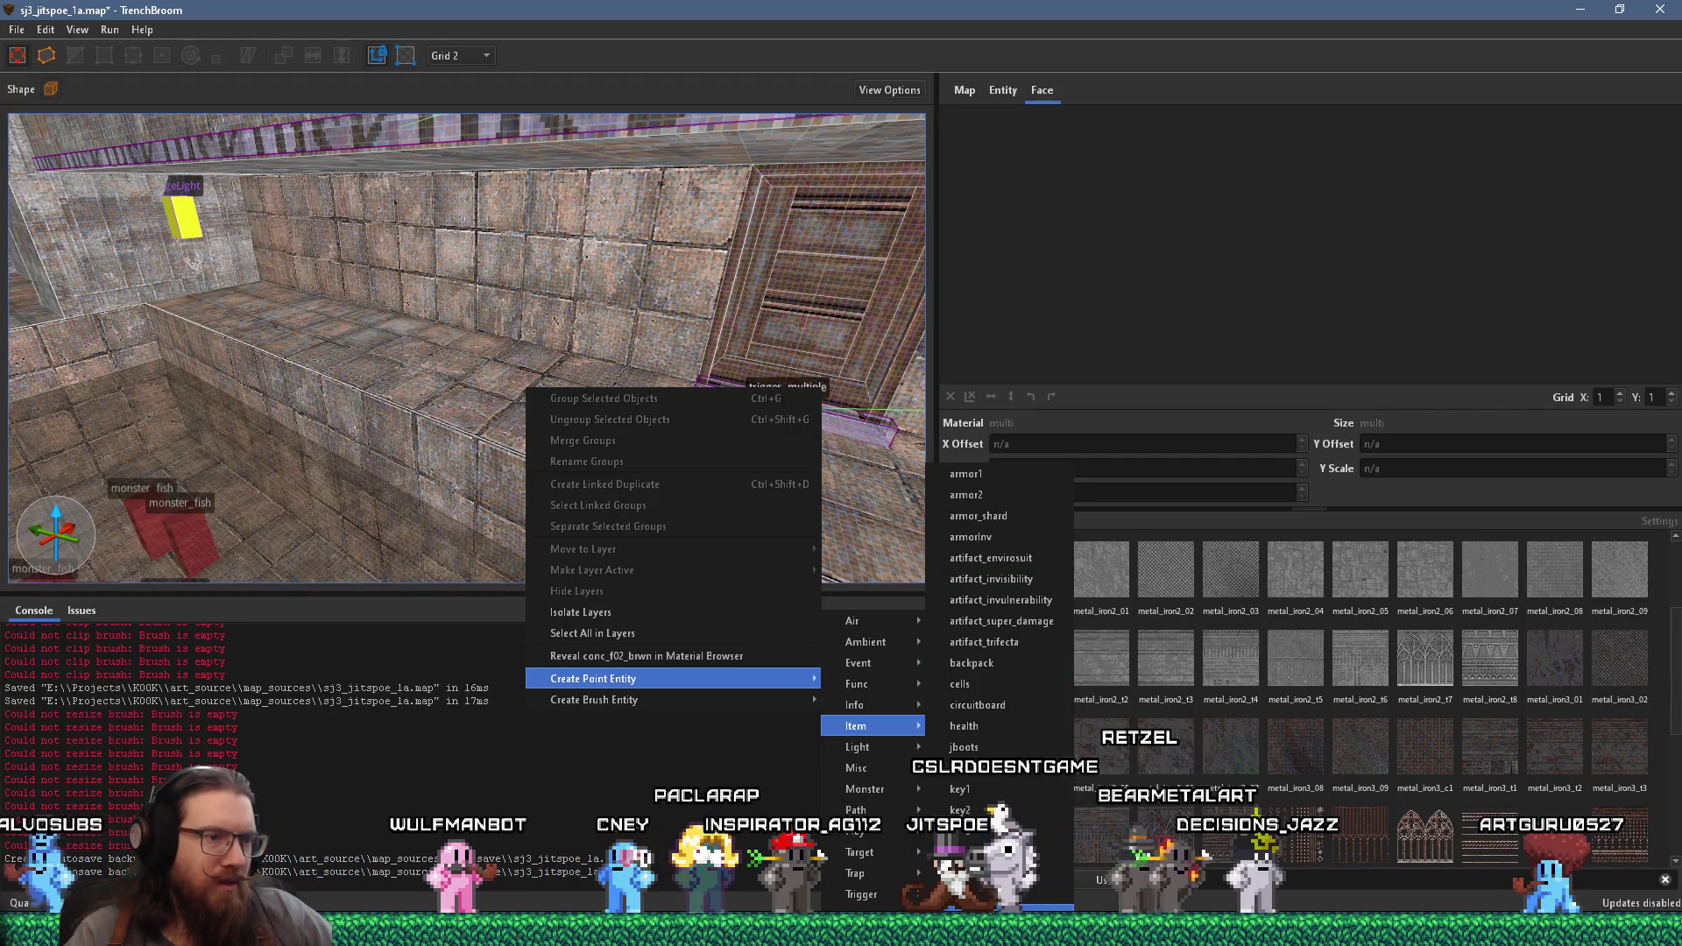
left_click(989, 907)
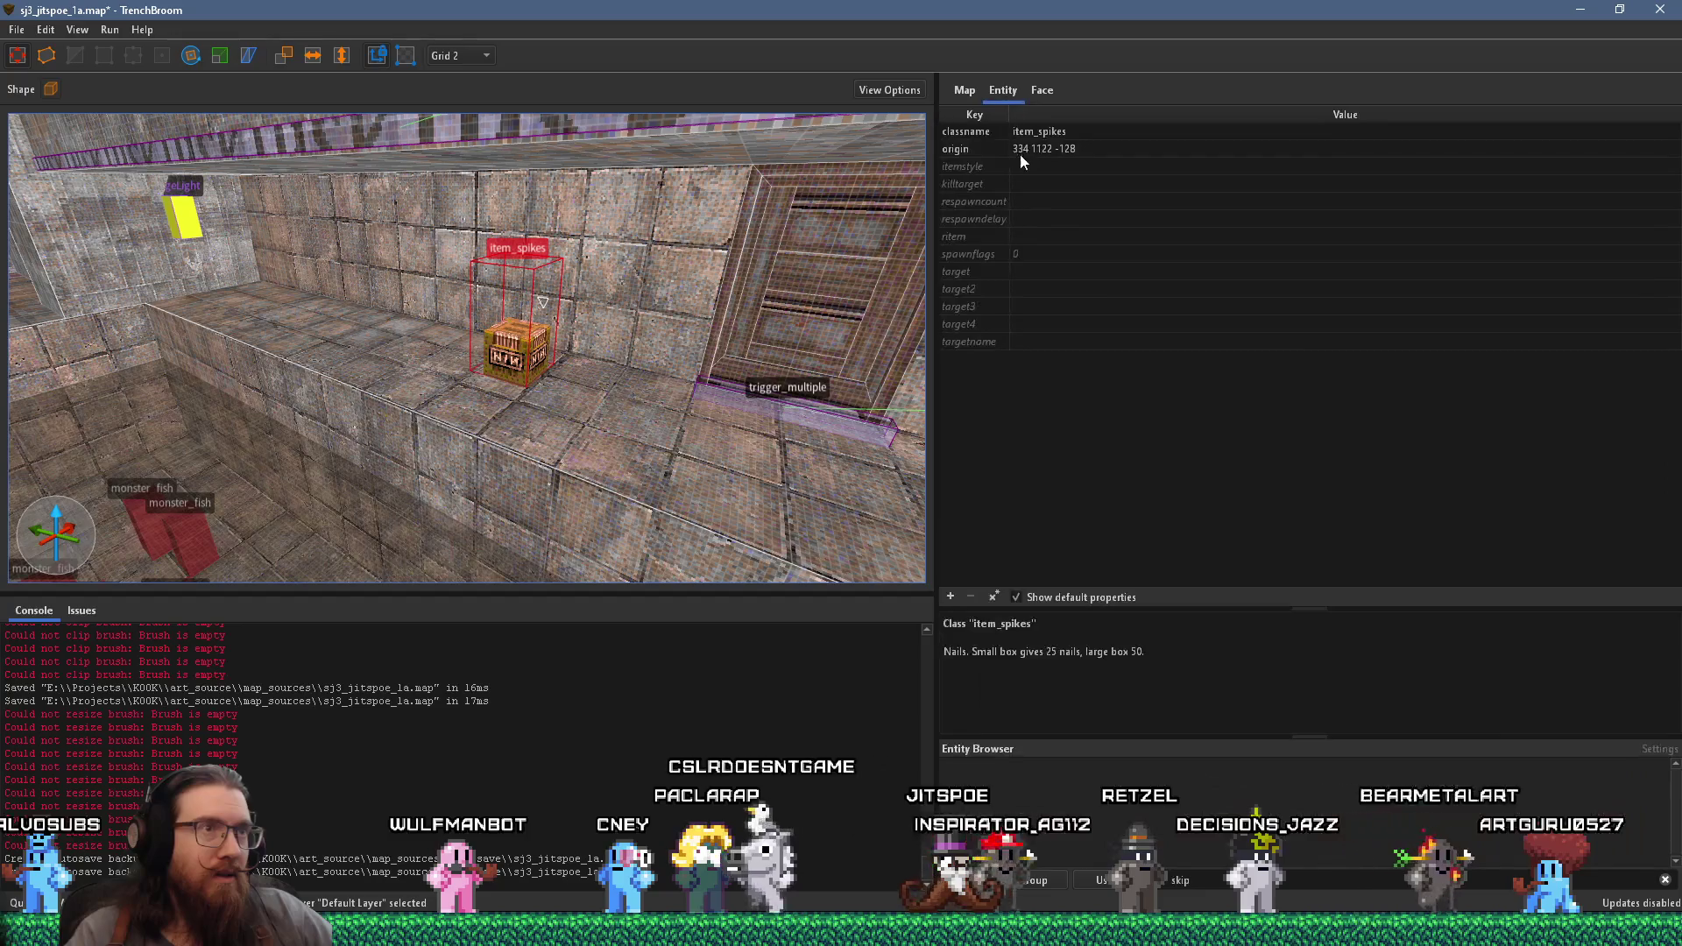
- Set the item_spikes pickup's spawnflags to Large box, then deselect it
left_click(969, 167)
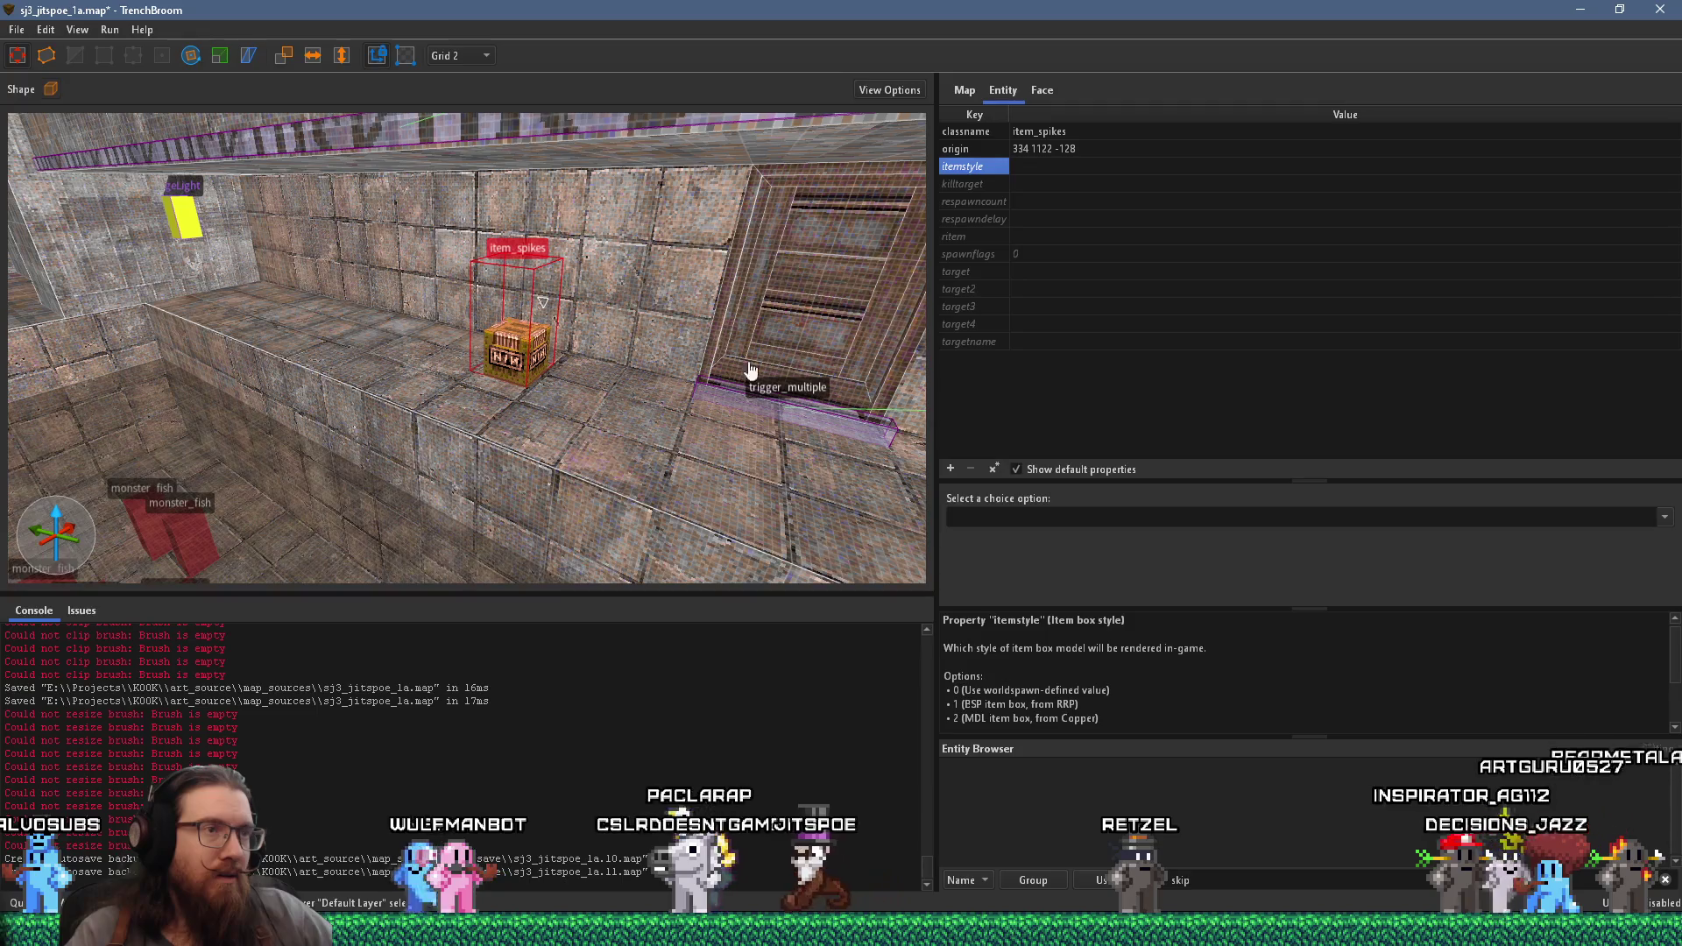
left_click(971, 254)
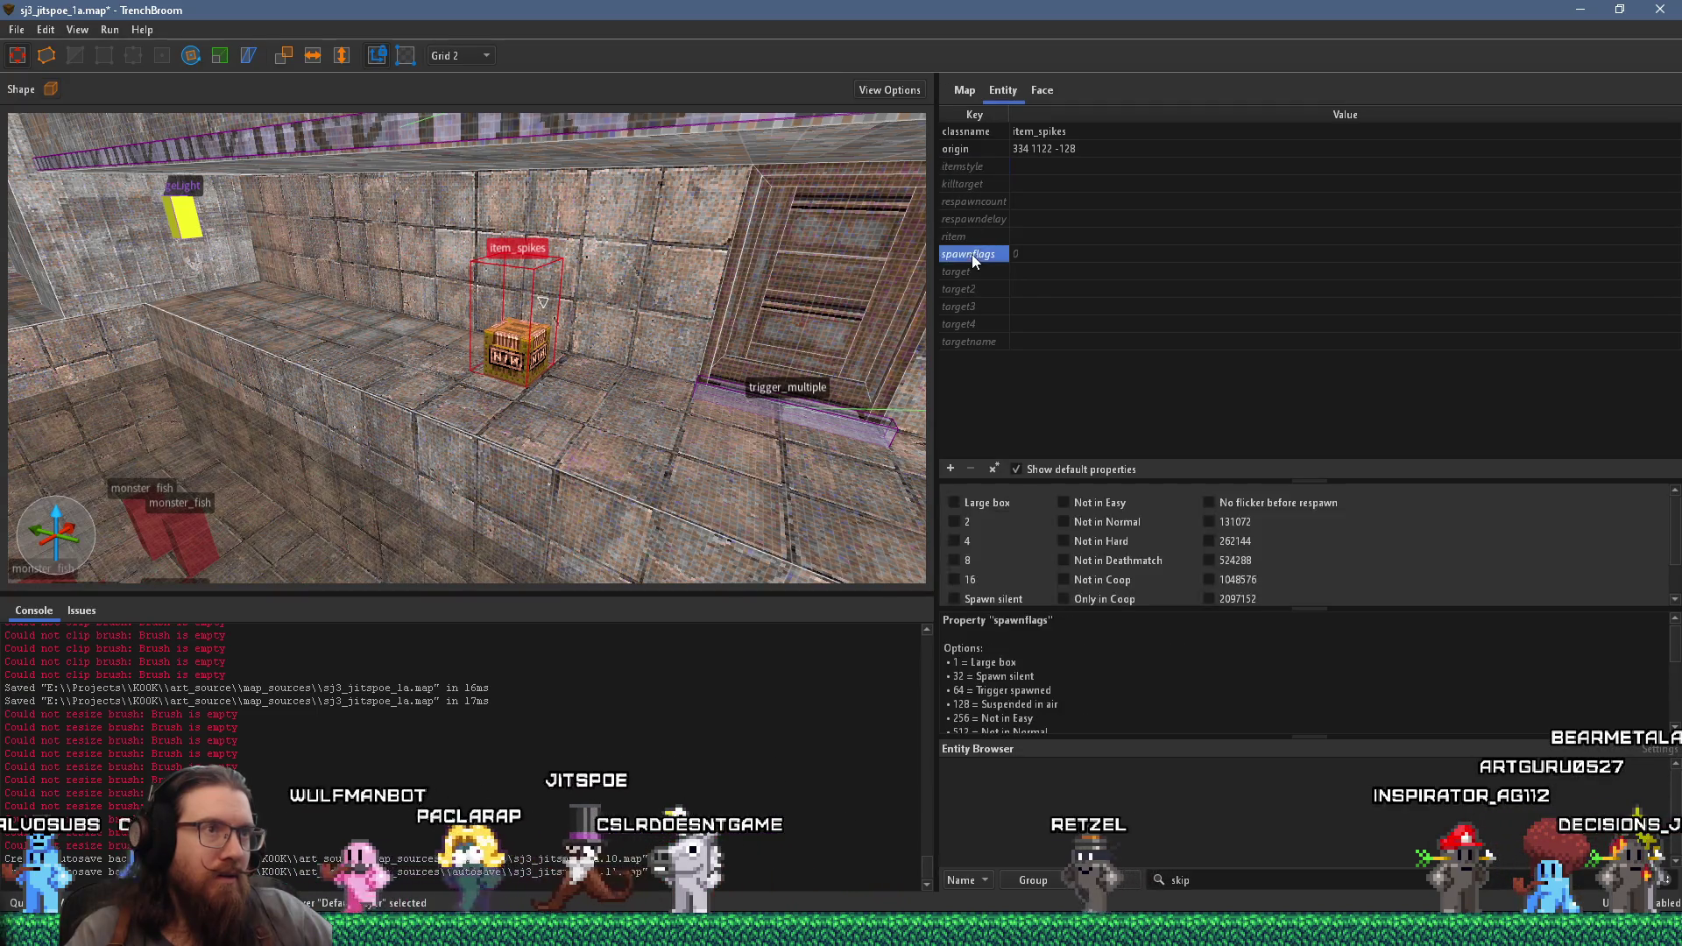
mouse_move(762, 479)
left_mouse_down()
mouse_move(656, 401)
mouse_move(402, 385)
left_mouse_up()
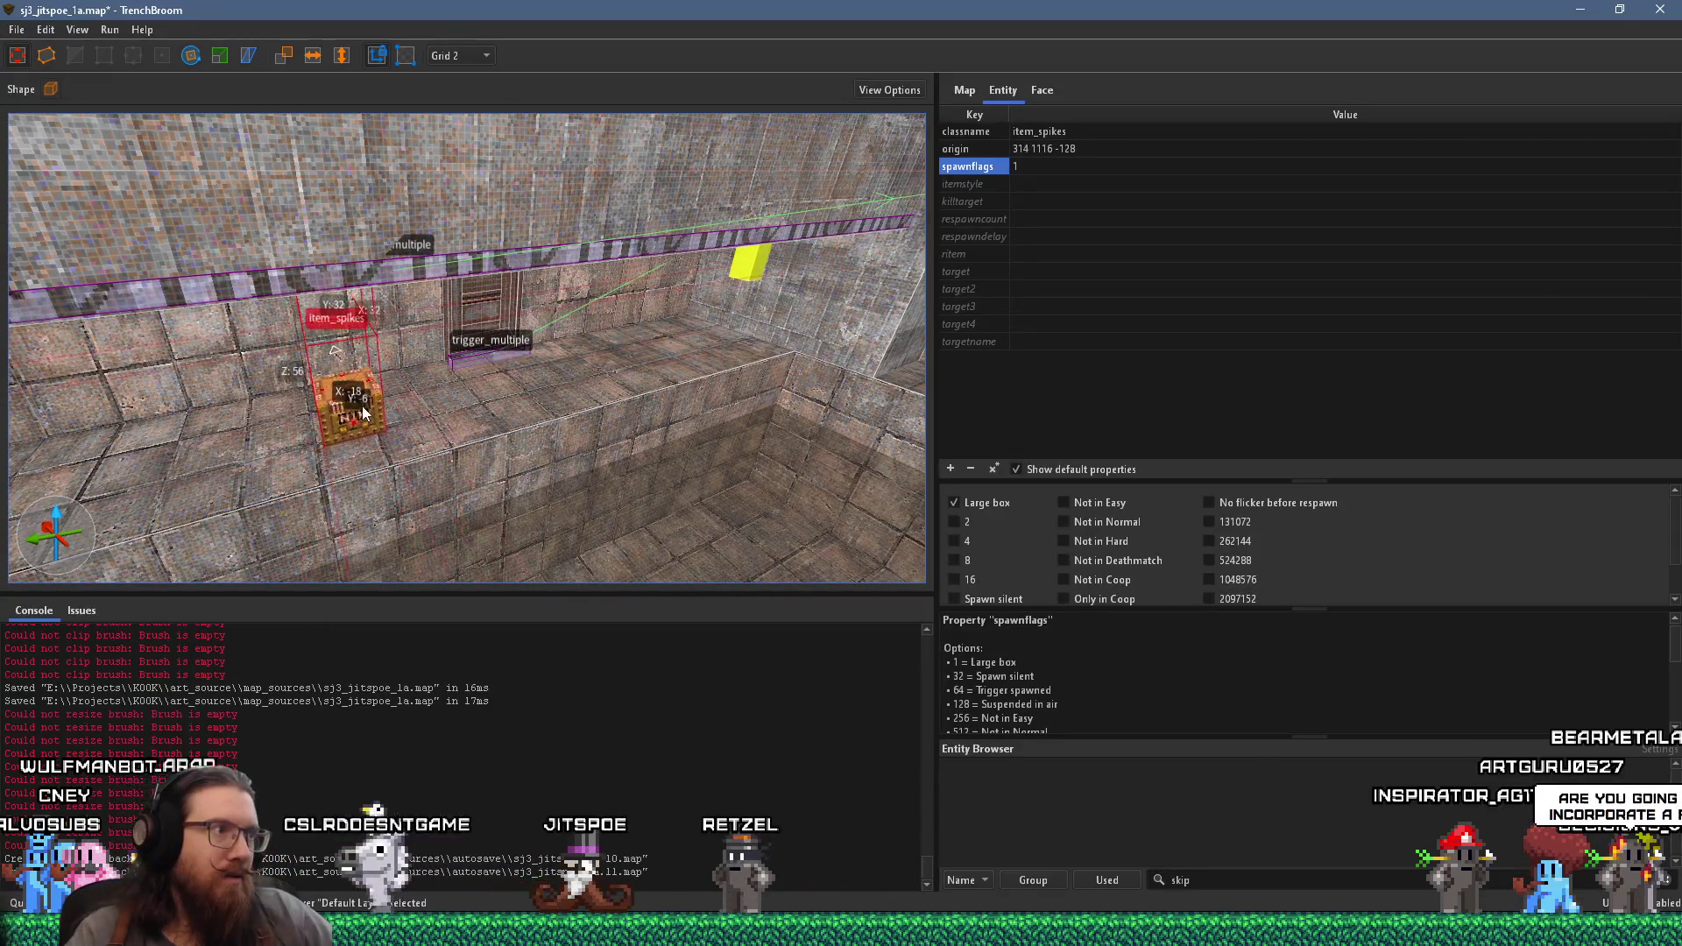
key("Escape")
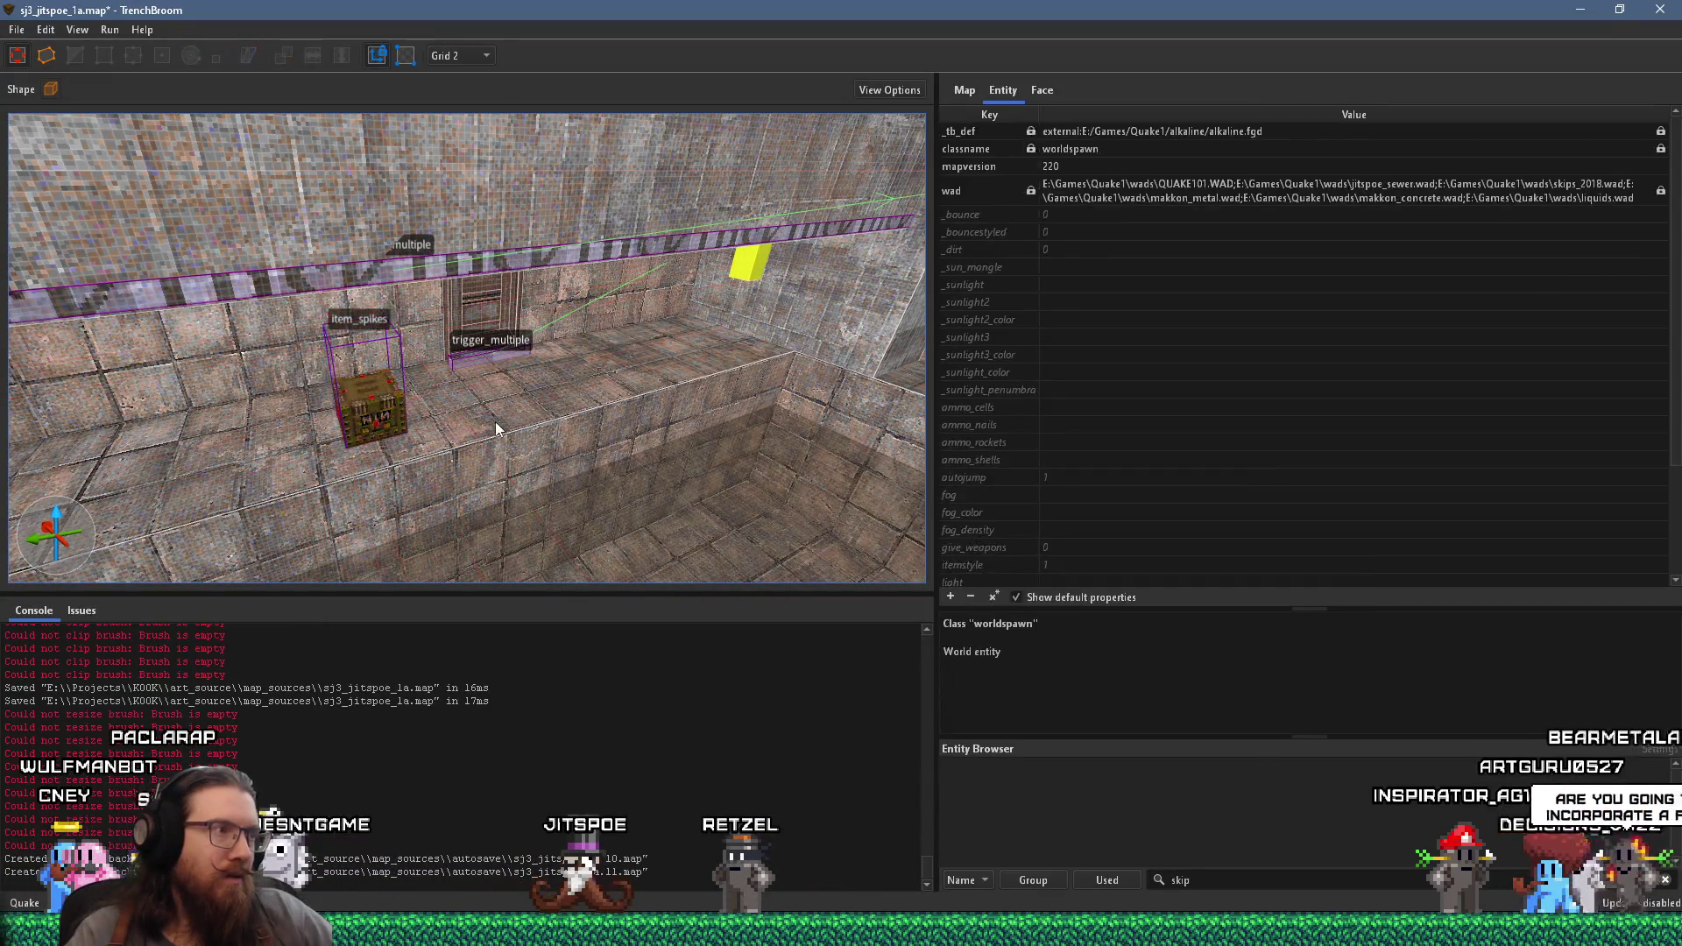
left_click_drag(386, 403, 567, 418)
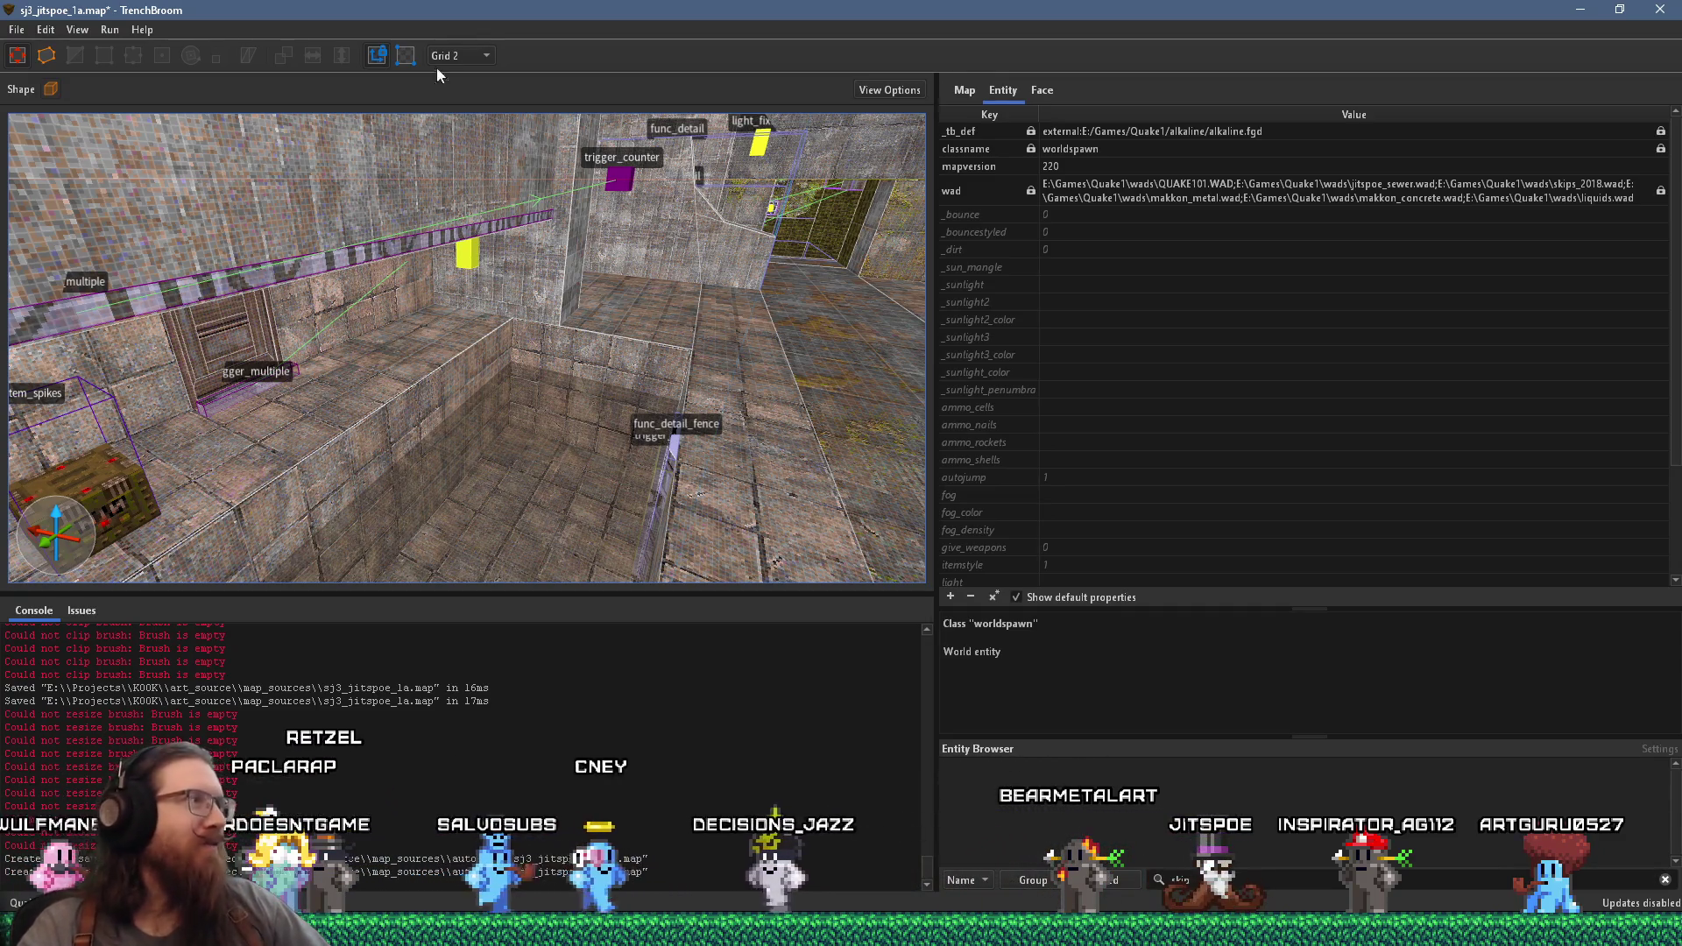
- Save sj3_jitspoe_1a, compile it with the alkaline dev profile and launch a test run
left_click(26, 31)
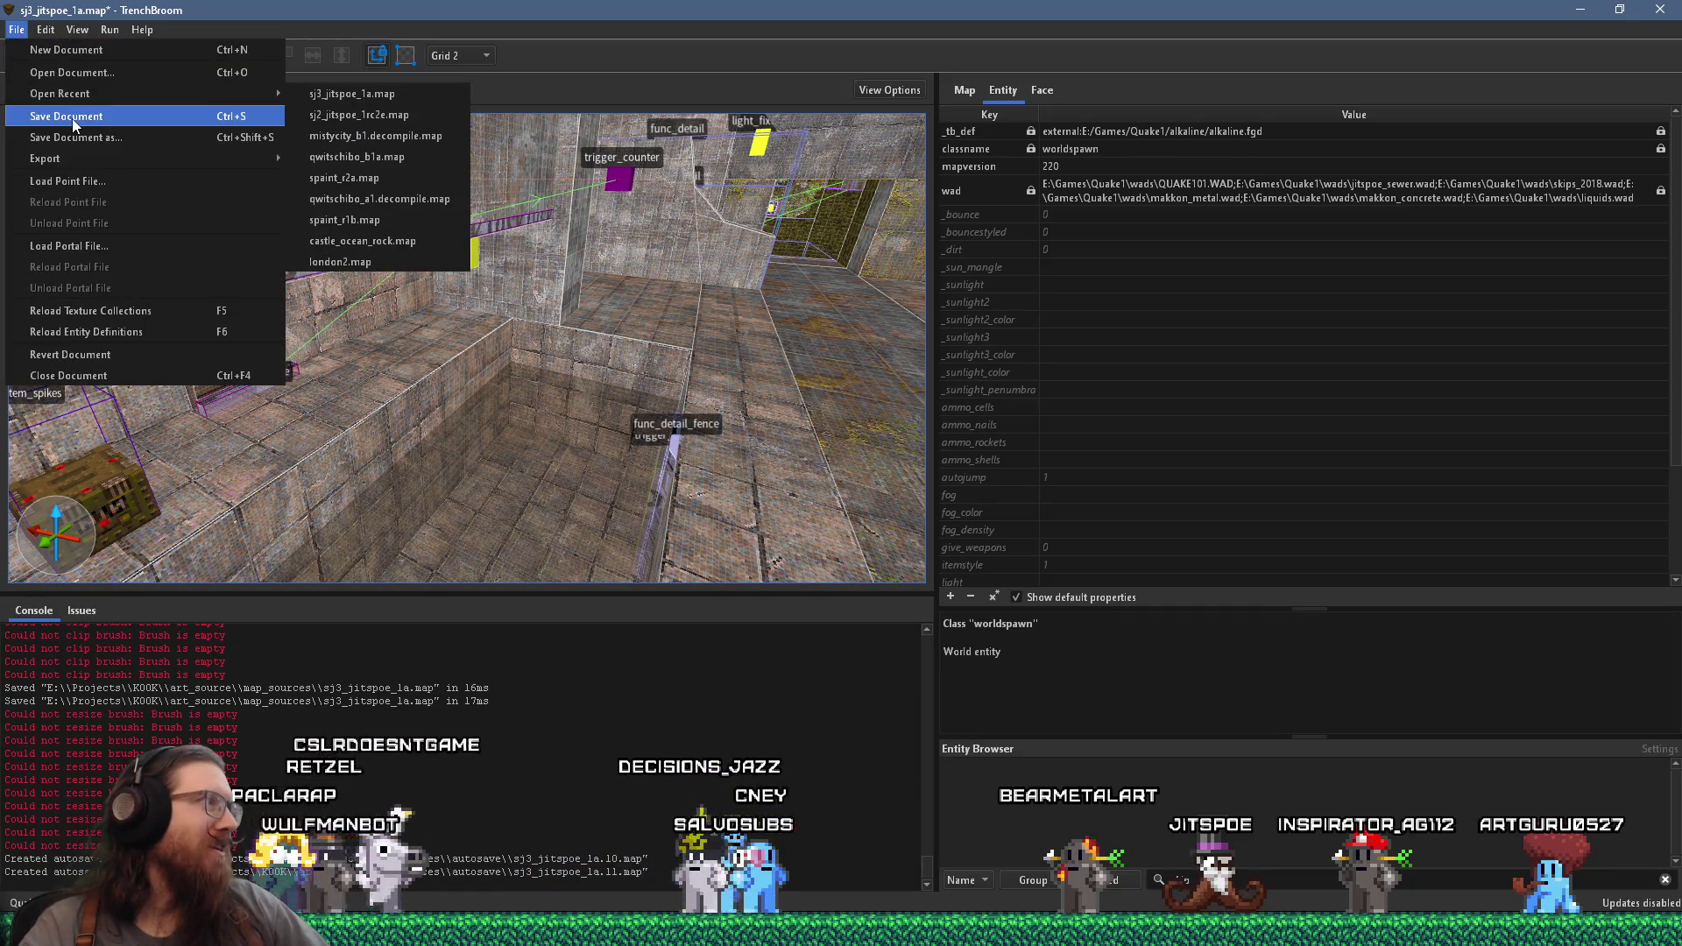
left_click(72, 118)
key("w")
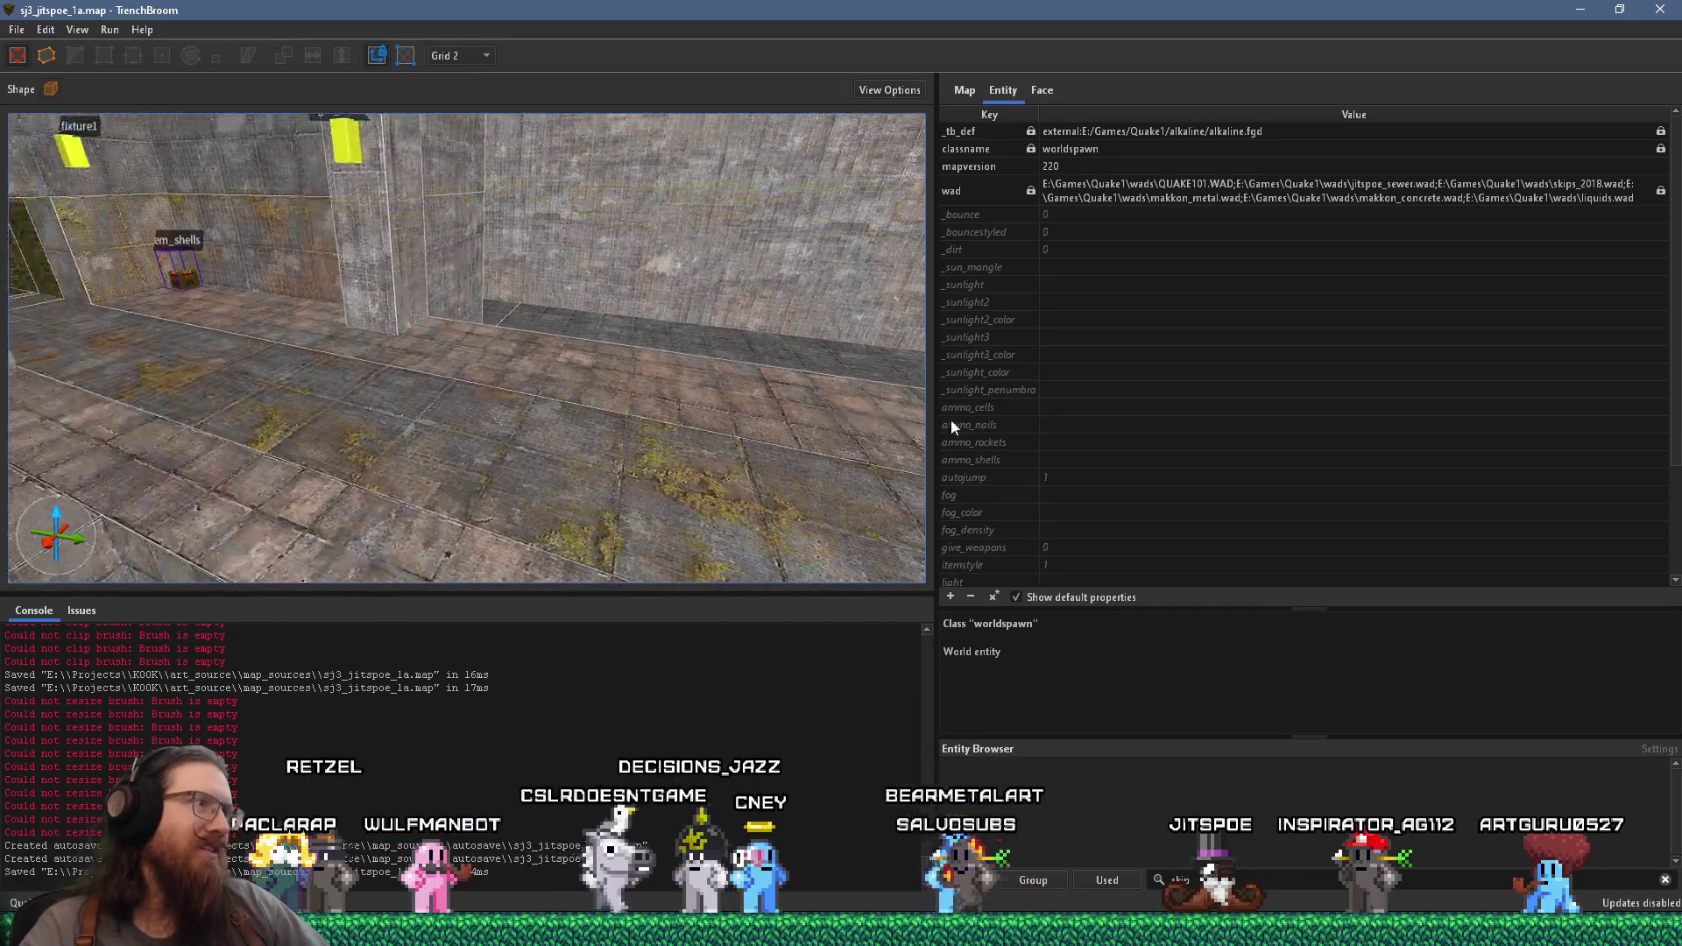
key("w")
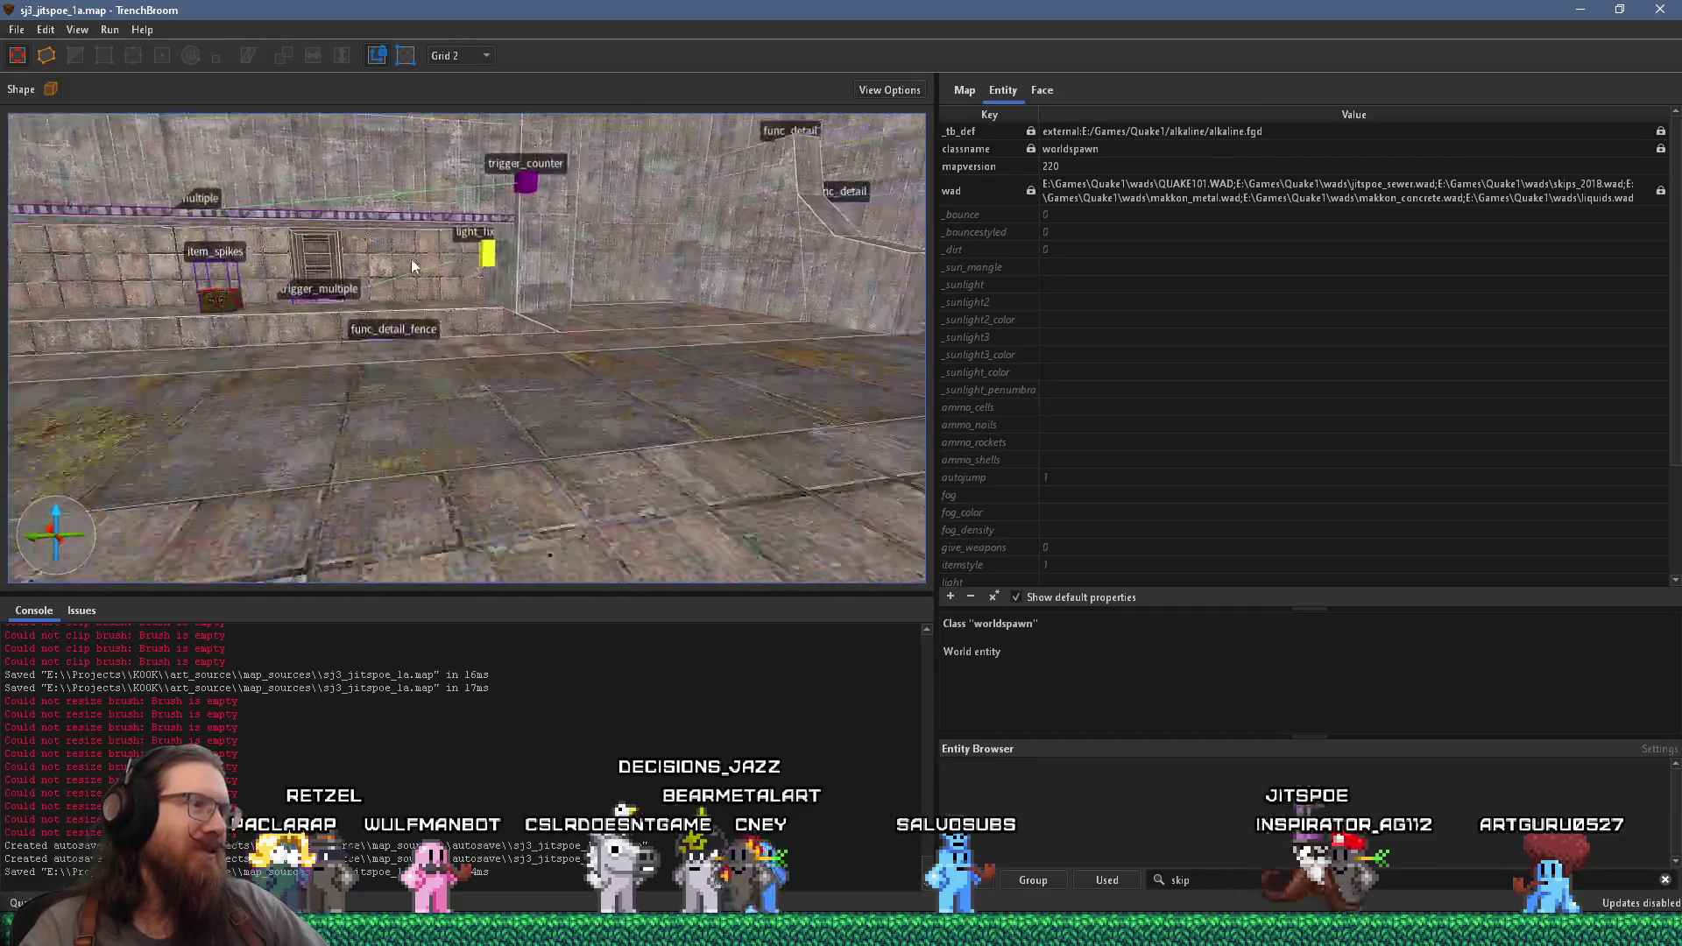
key("w")
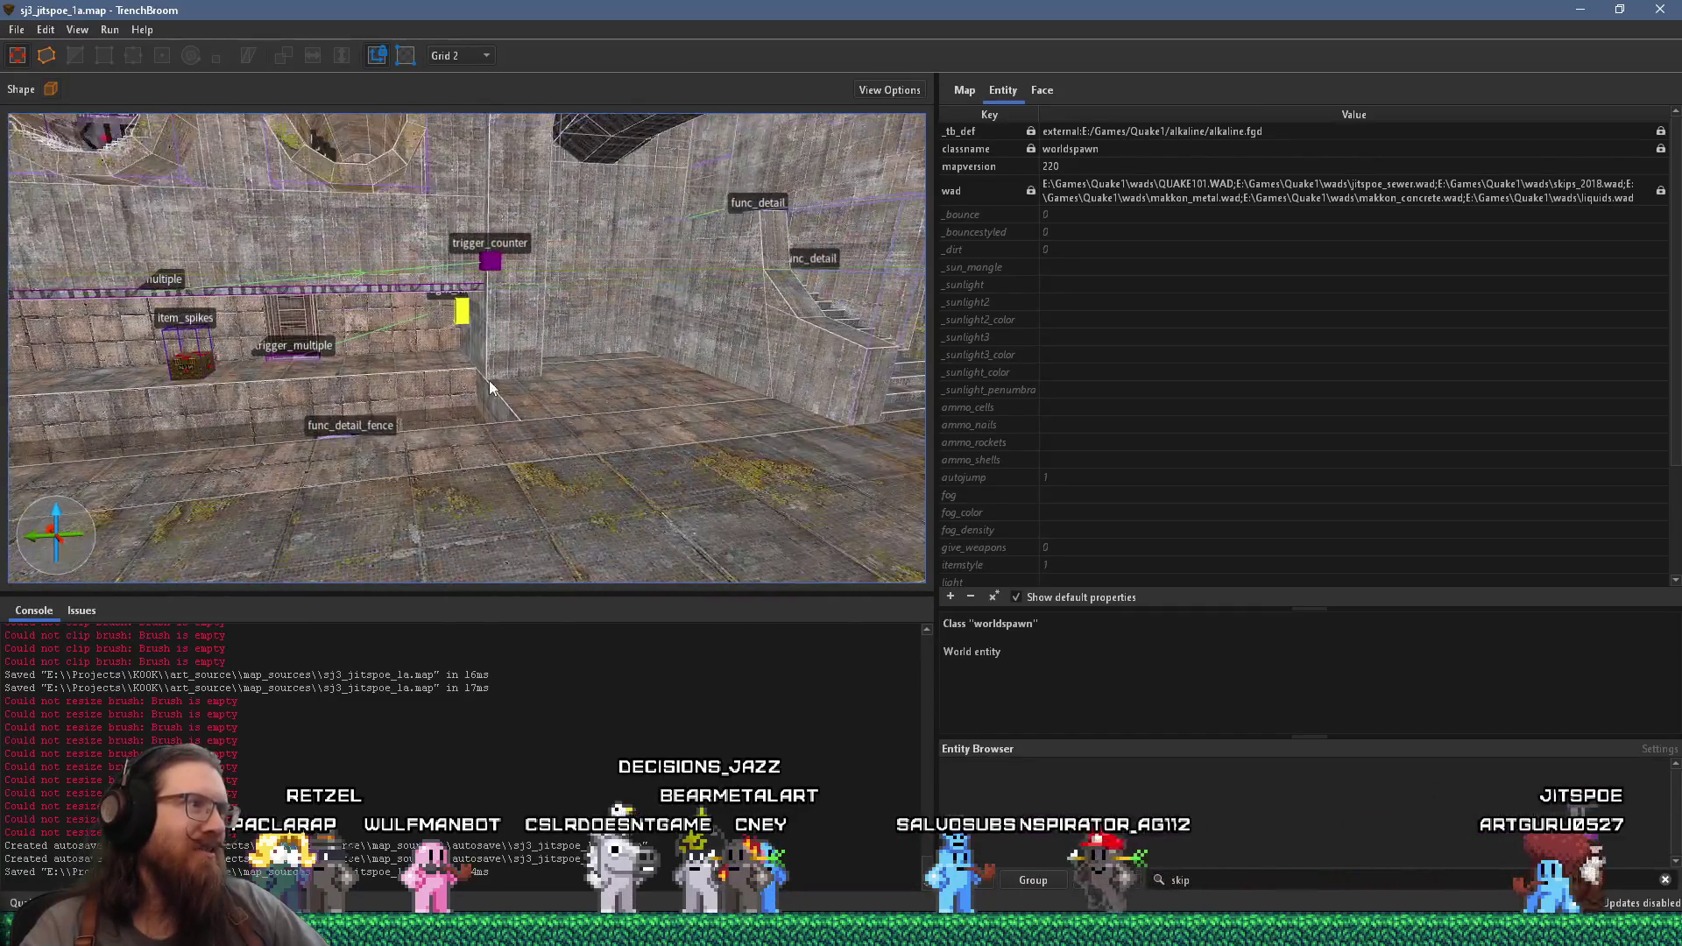
key("s")
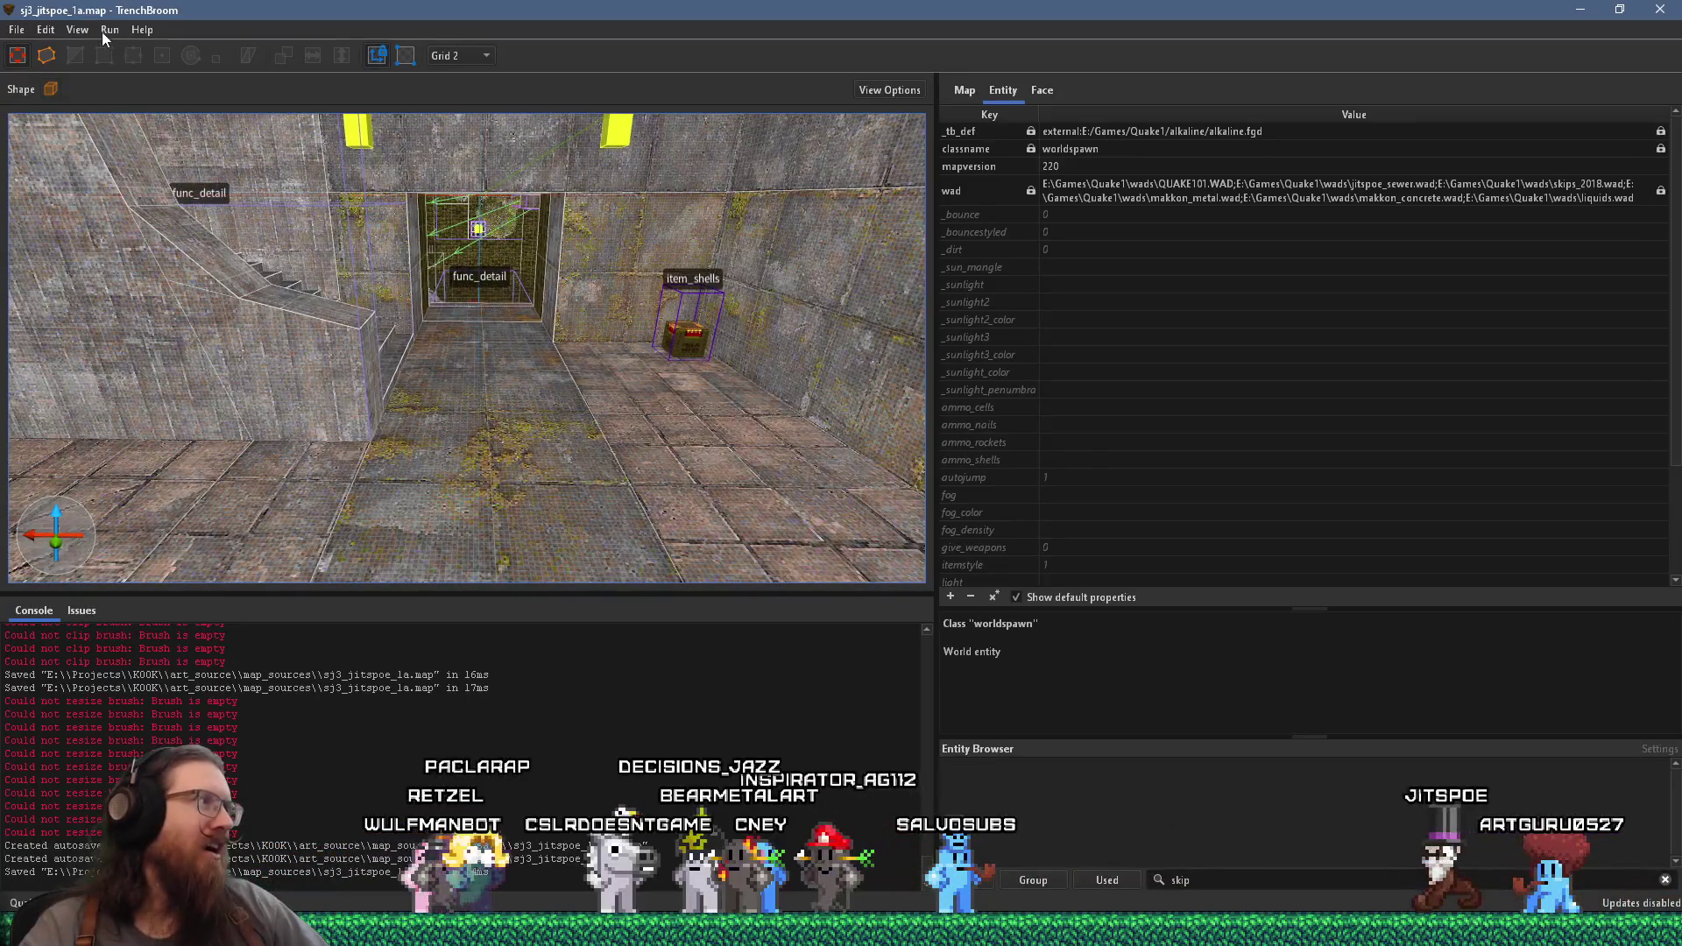
left_click(120, 50)
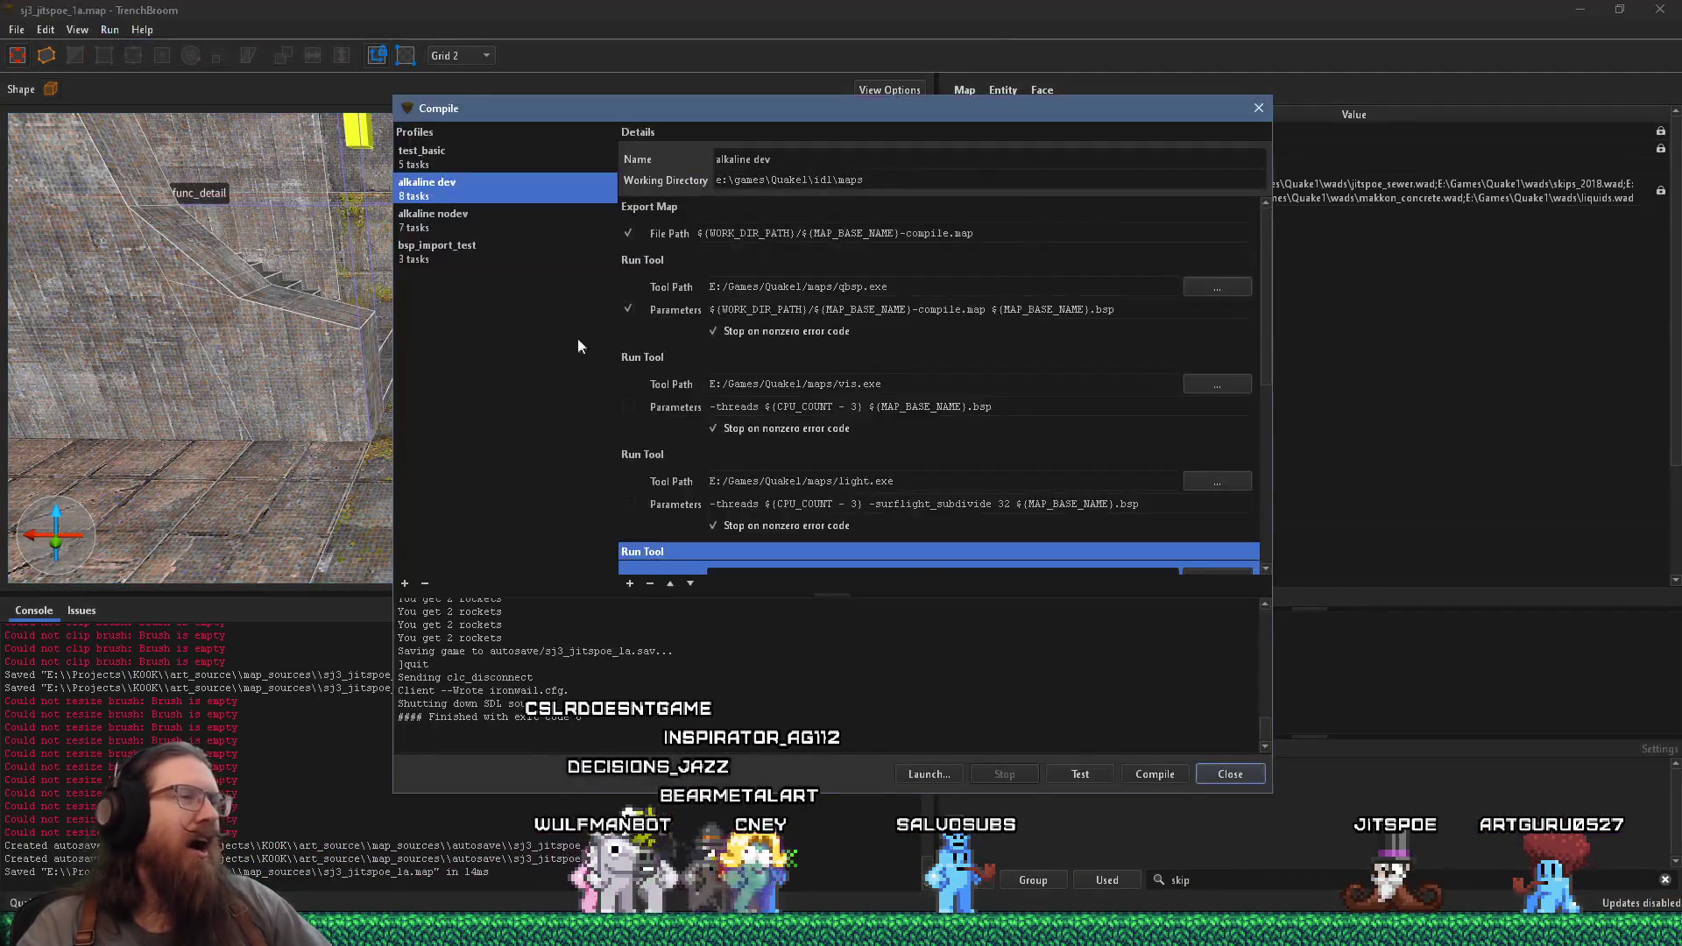
left_click(1142, 767)
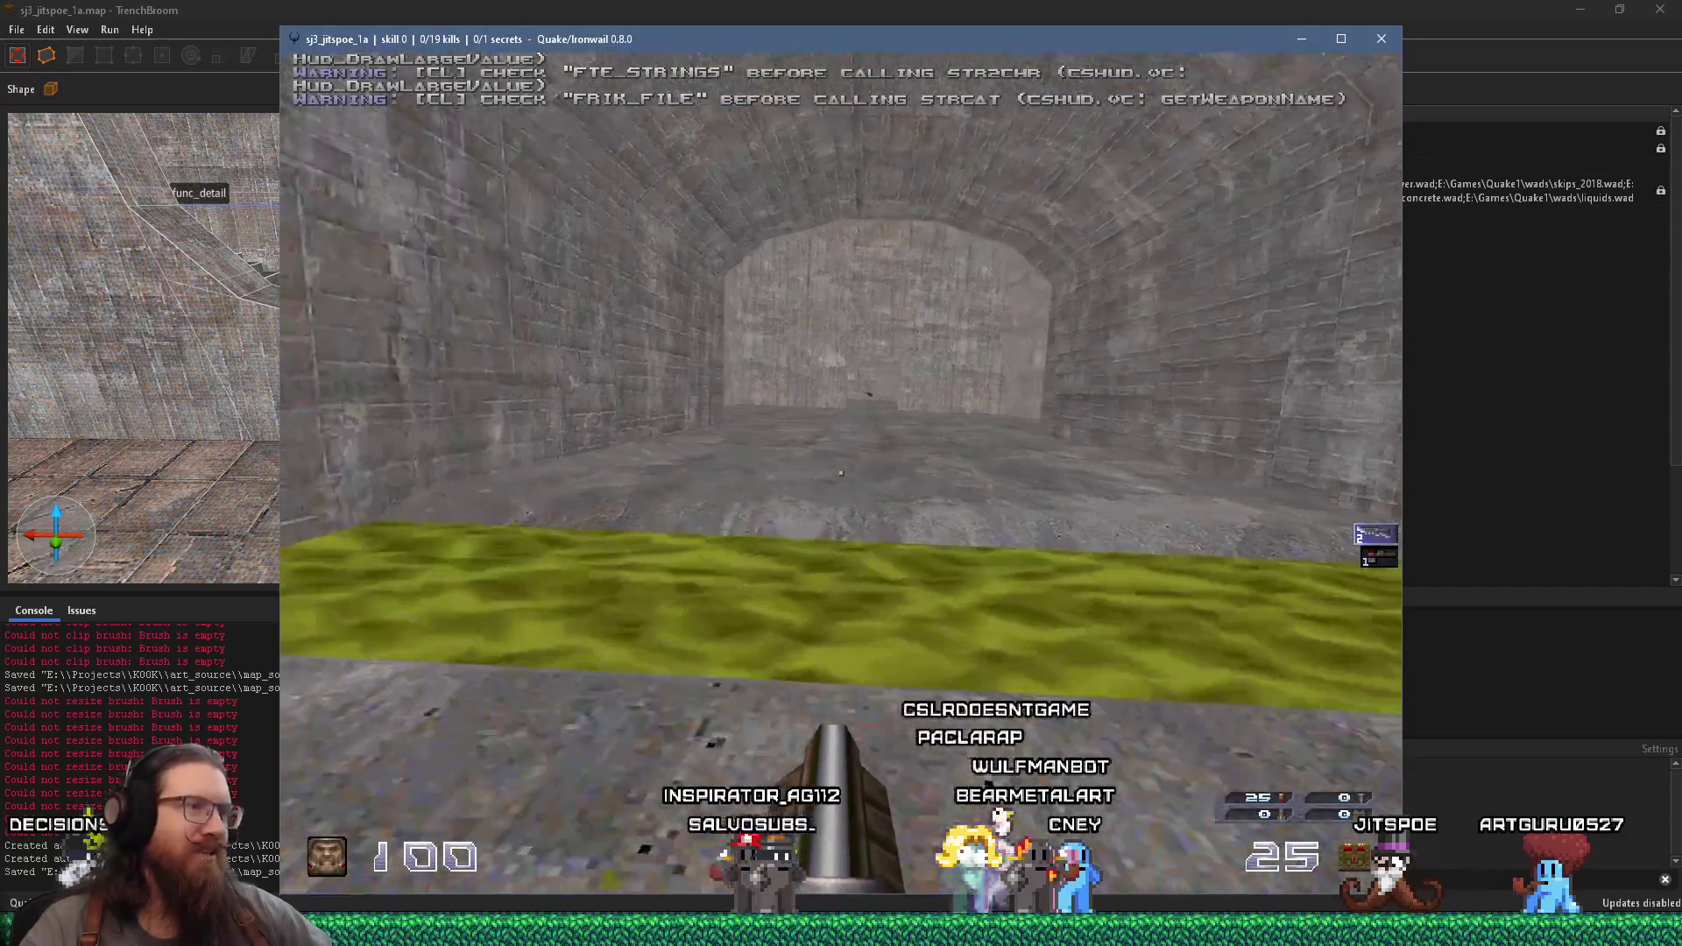
- Walk through the level, grab the nails backpack and inspect the railing and wheel
key("w")
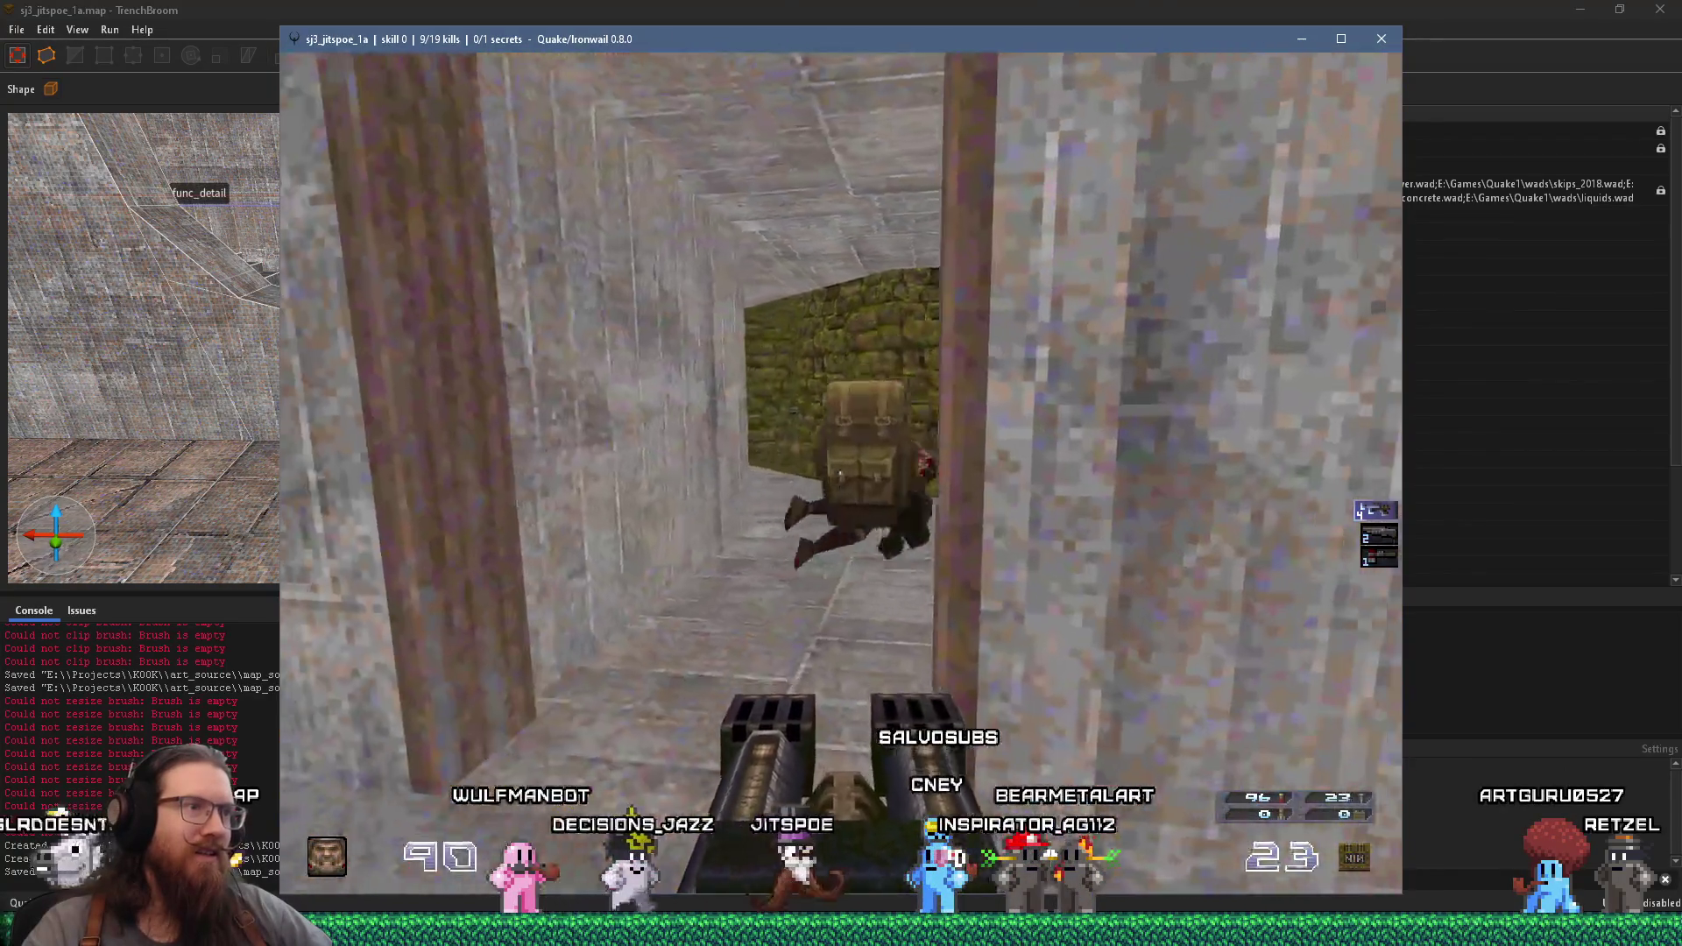
key("w")
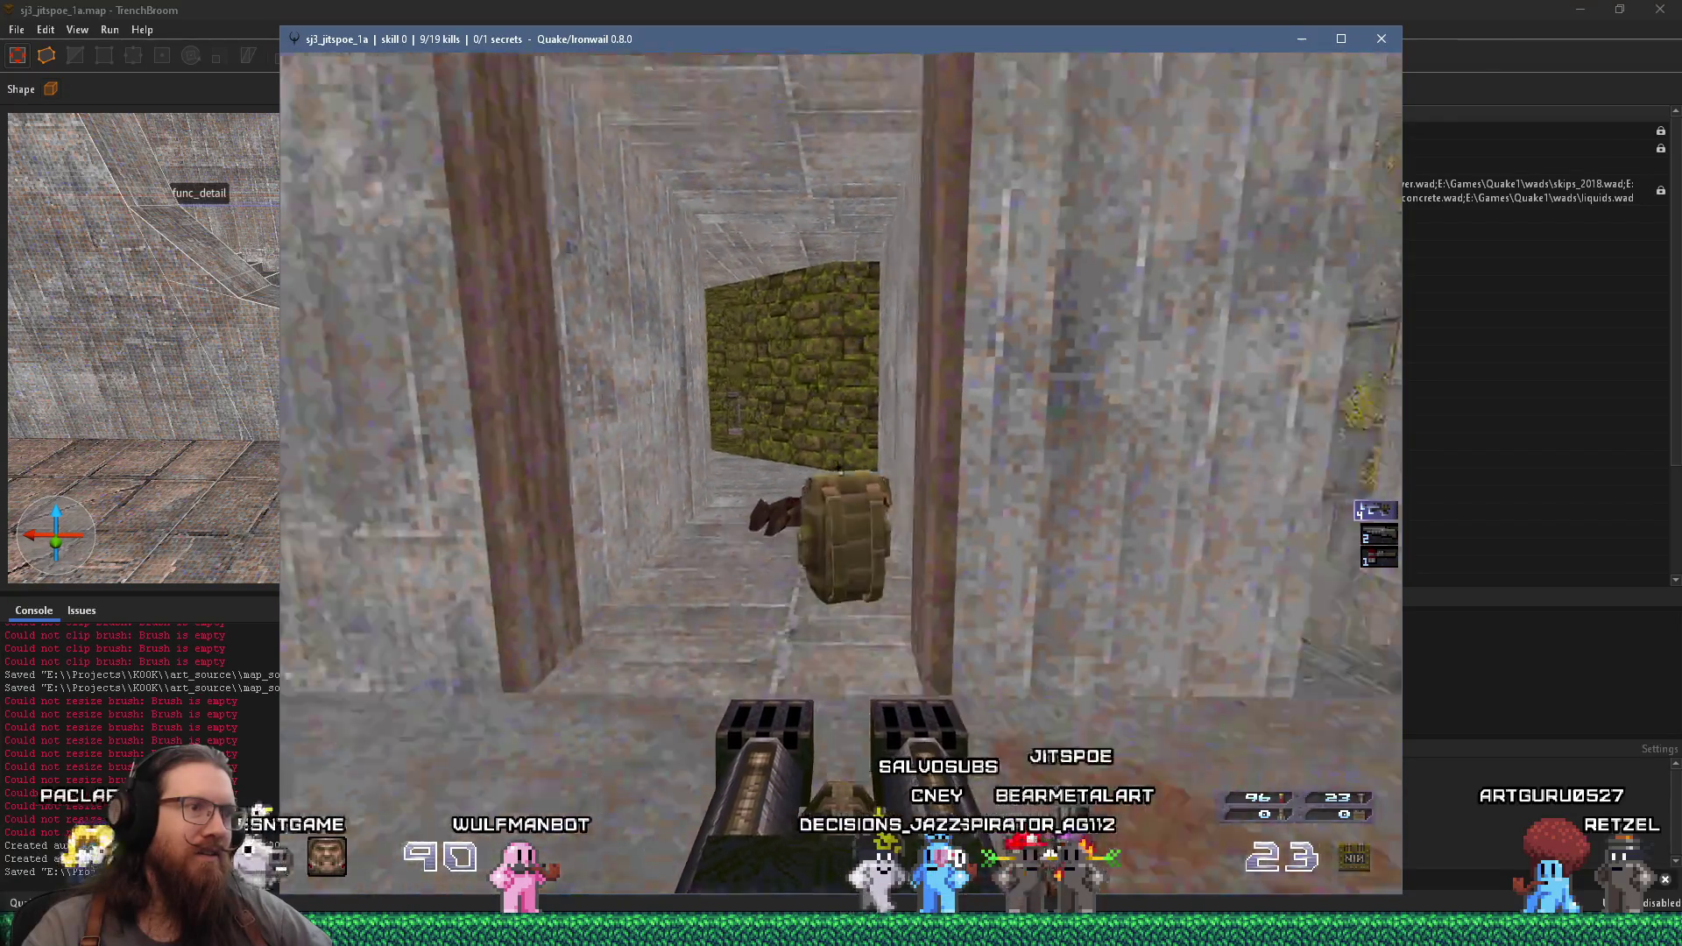
key("w")
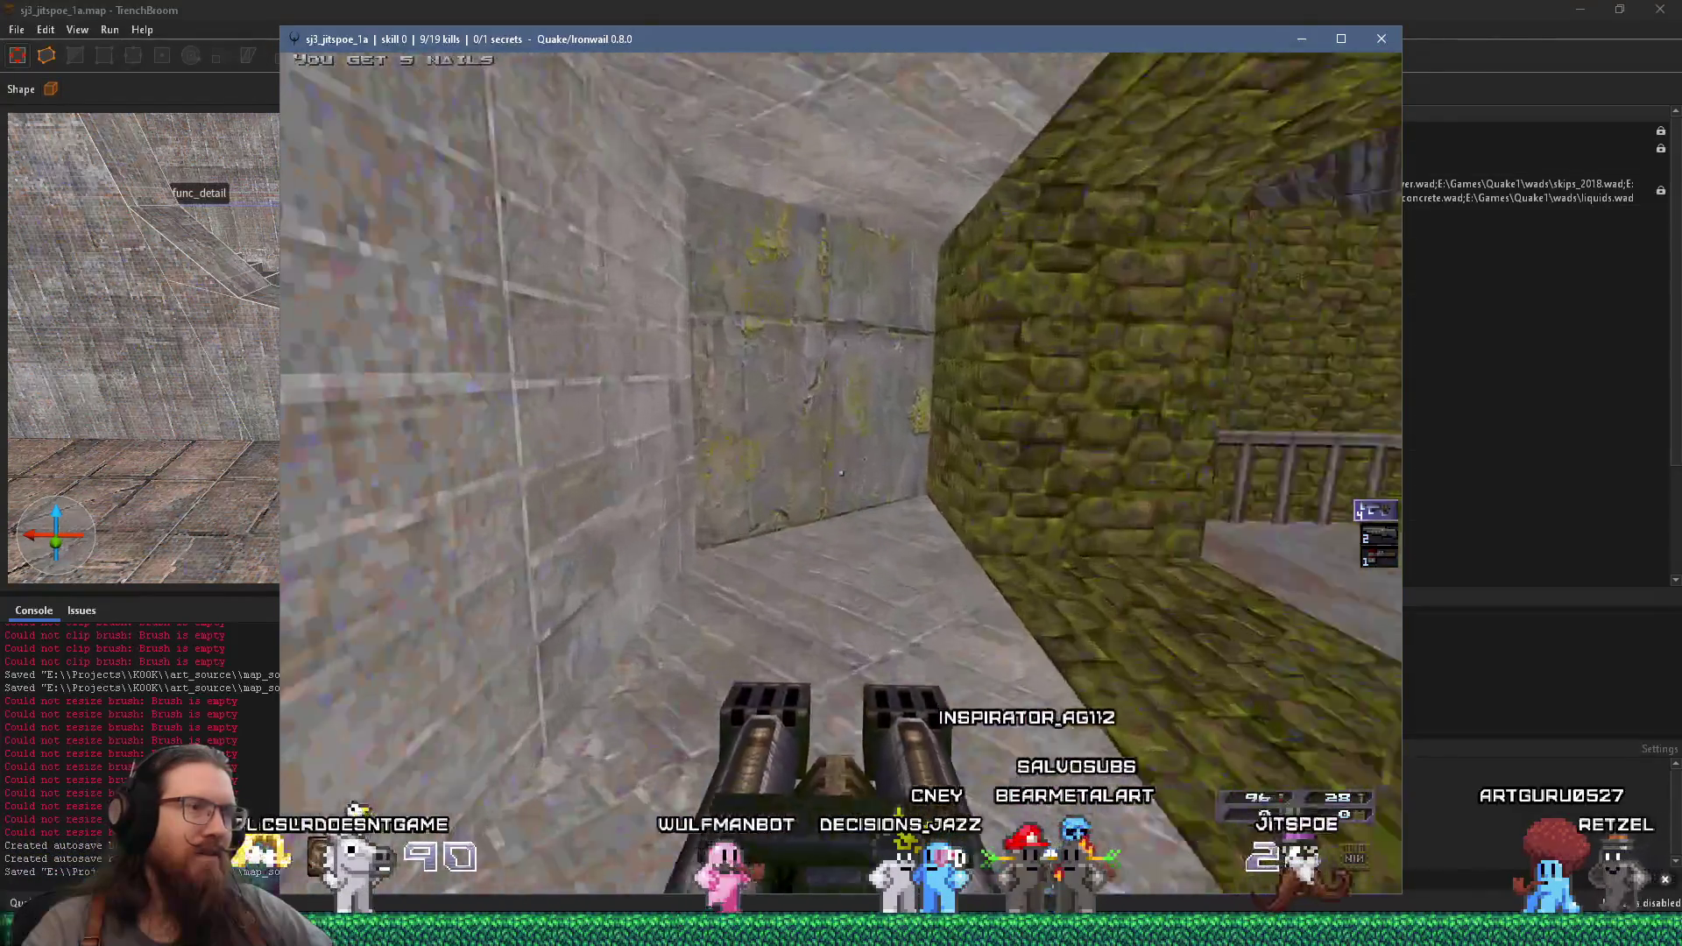
key("s")
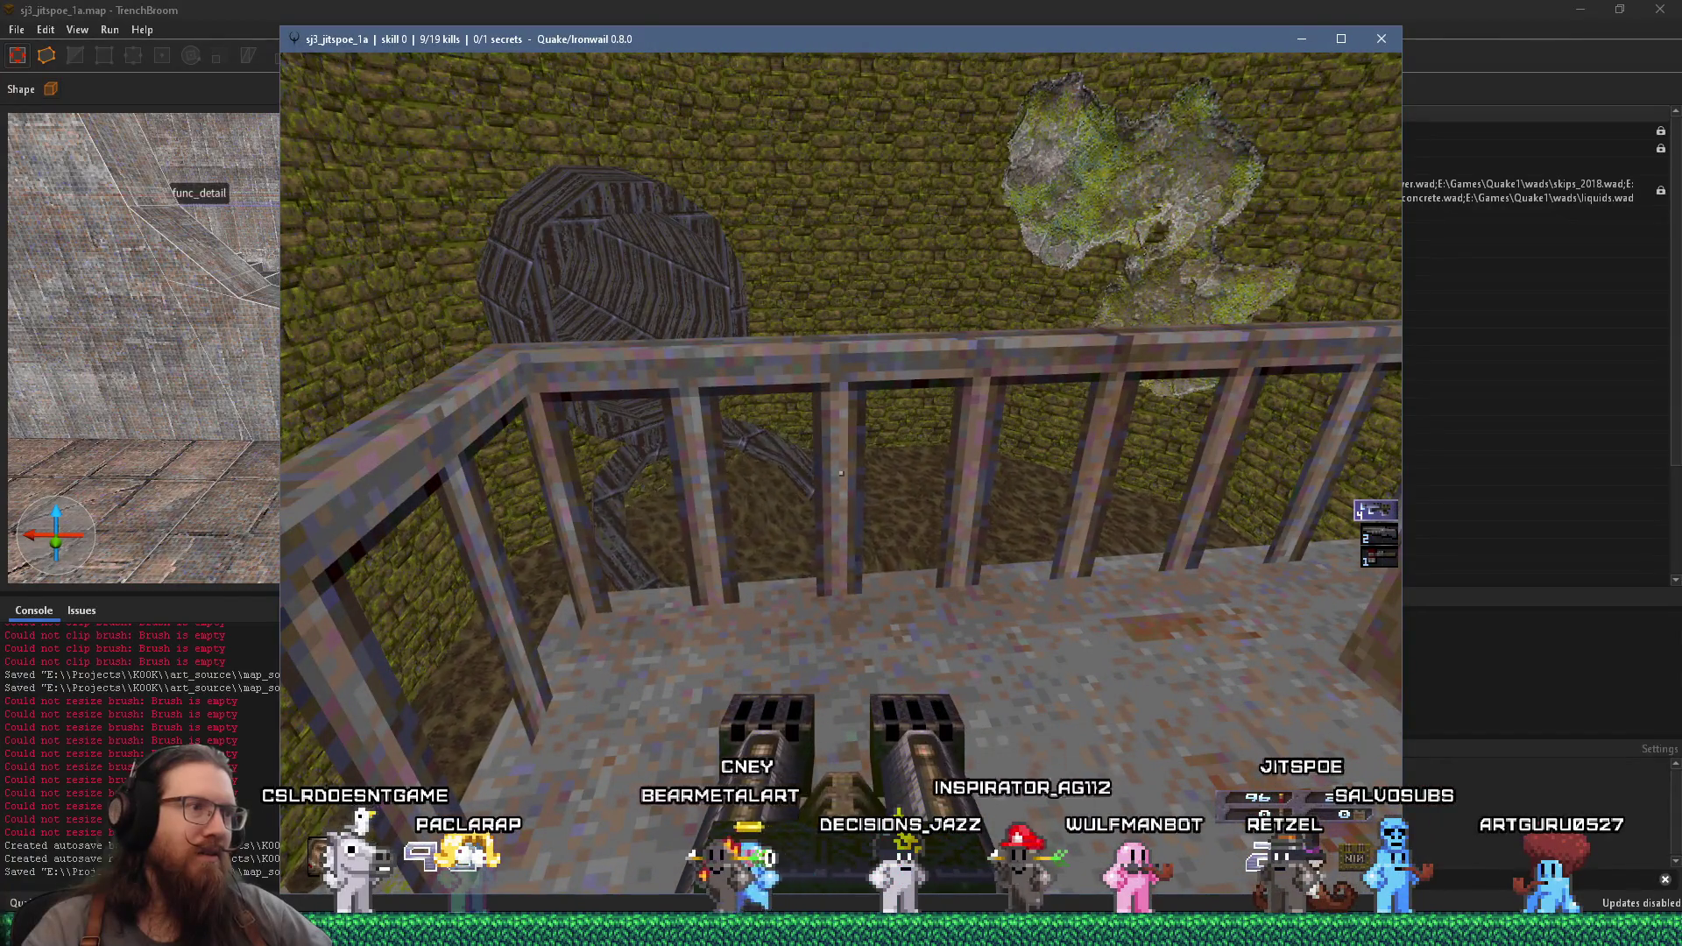
key("w")
key("s")
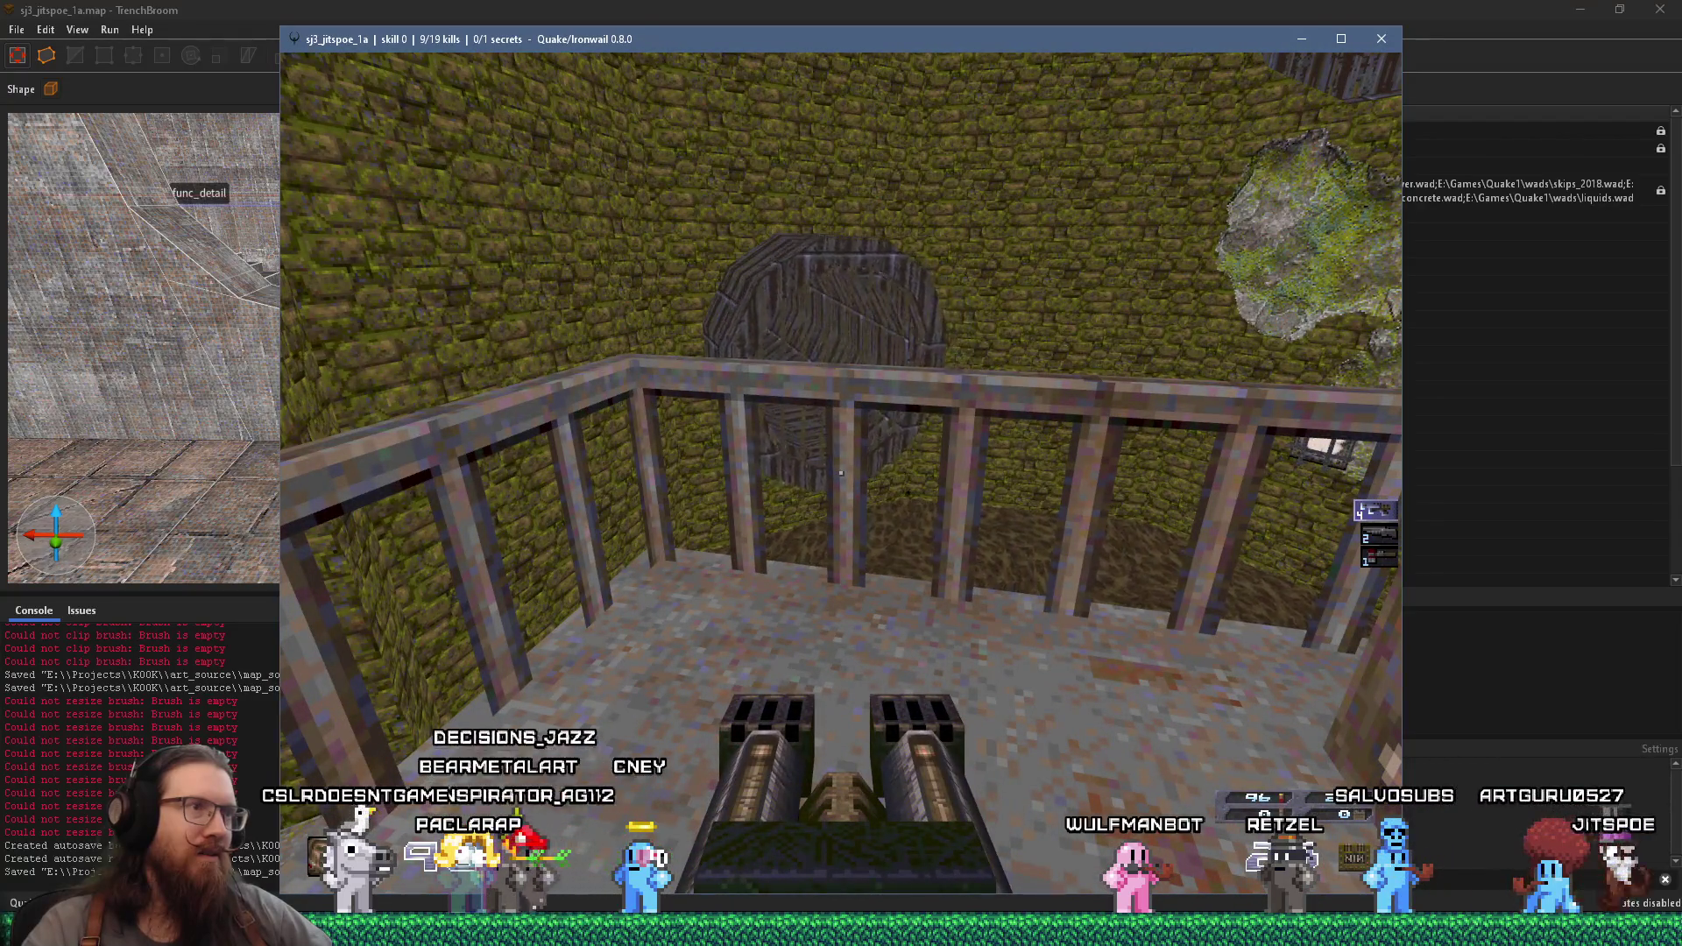
key("Right")
key("Left")
key("Right")
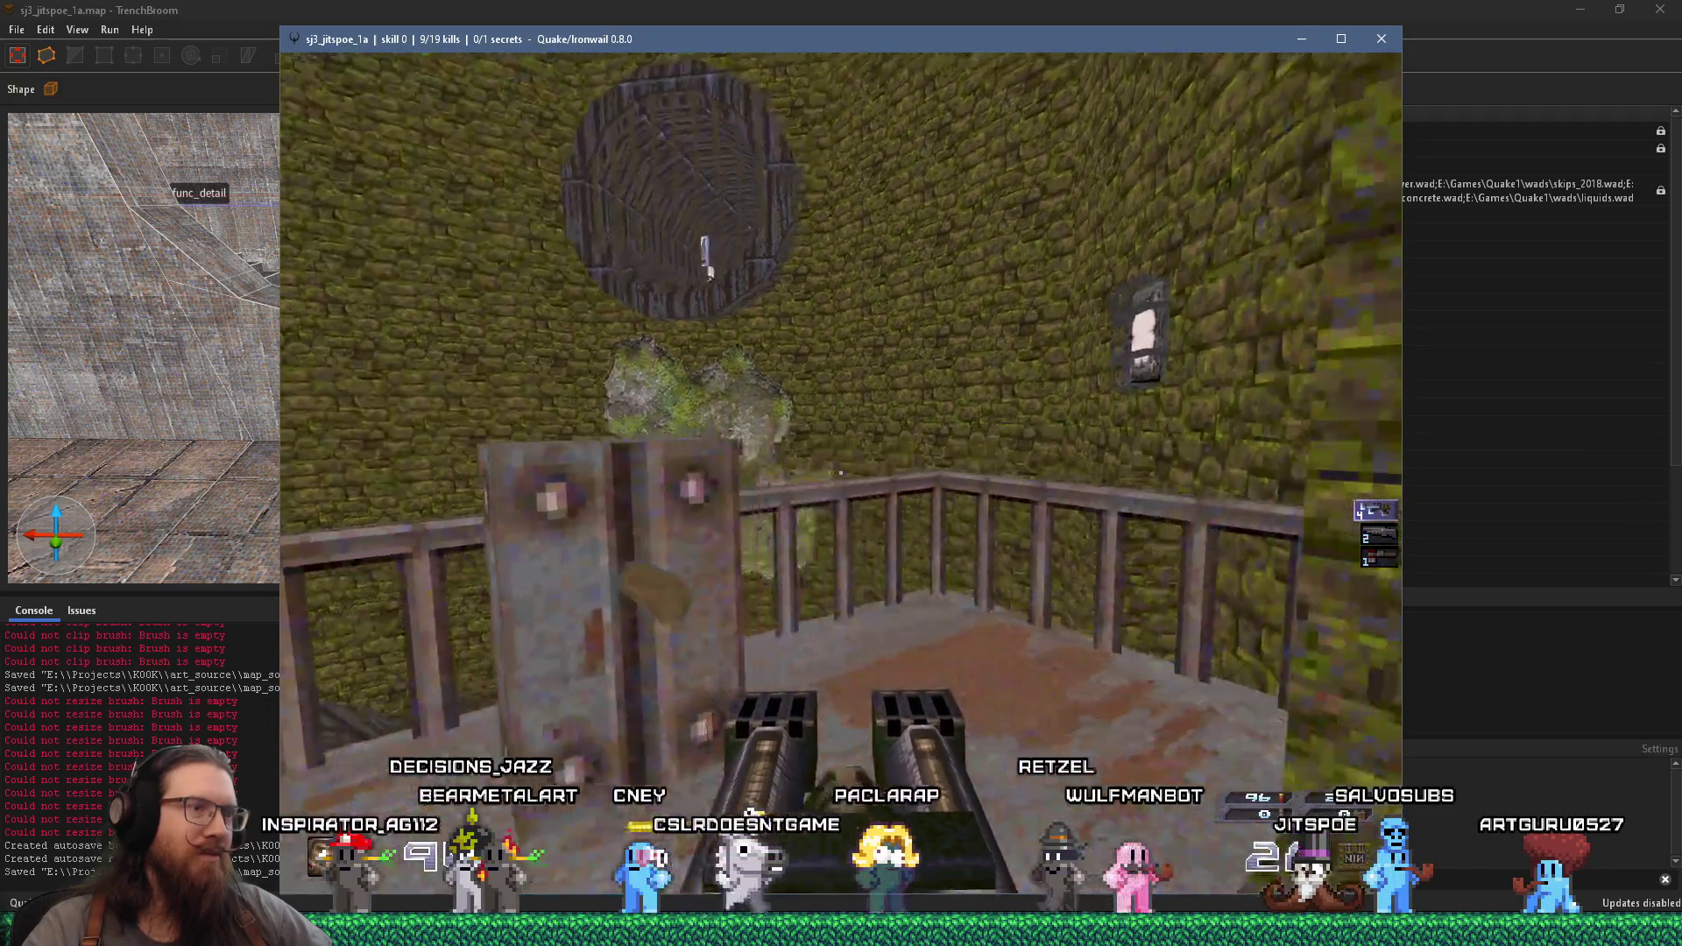
- Quit the game by entering quit in the console
key("grave")
type("quit")
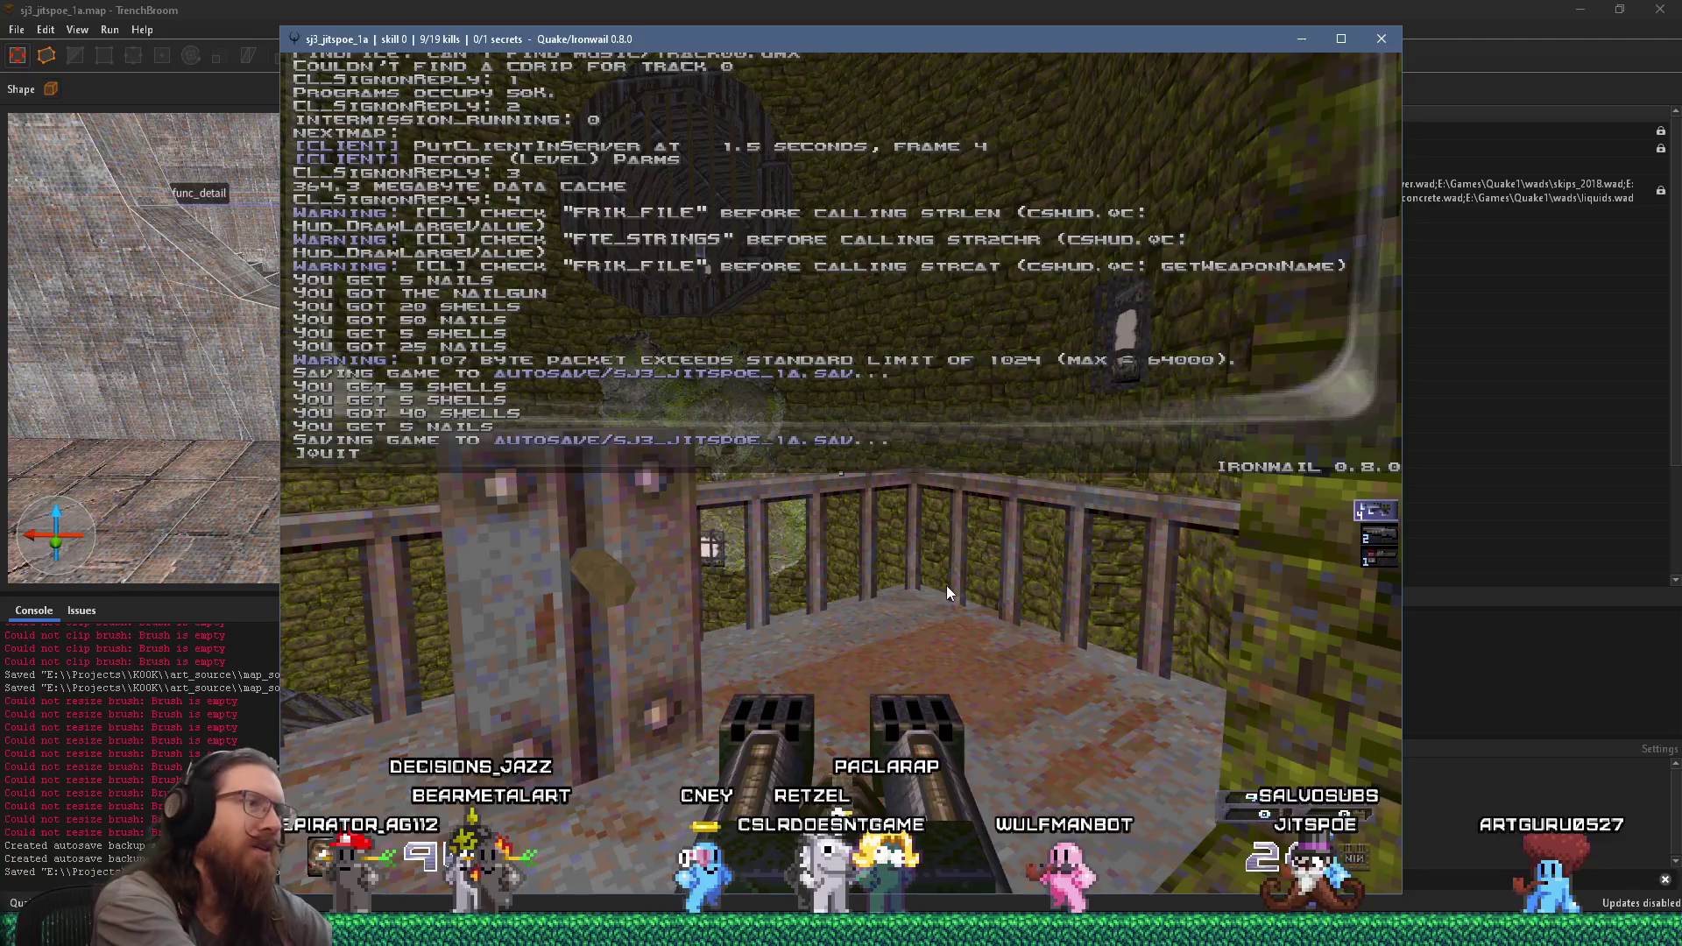
key("Return")
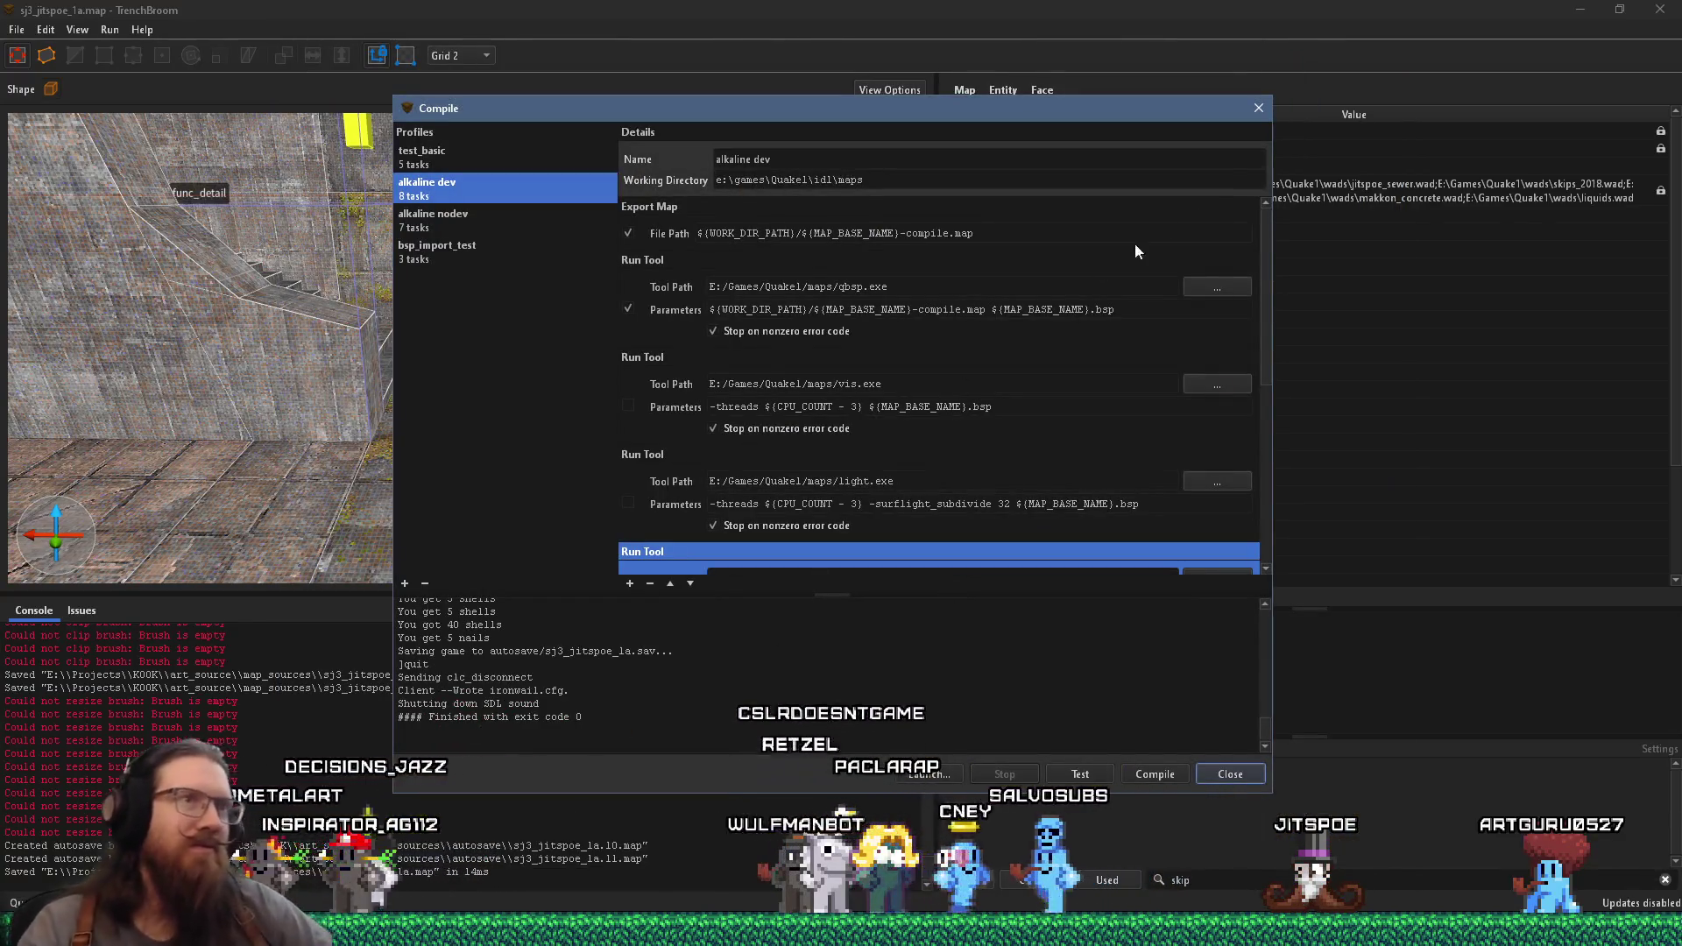
- Close the compile dialog and select the balcony func_button
left_click(1254, 111)
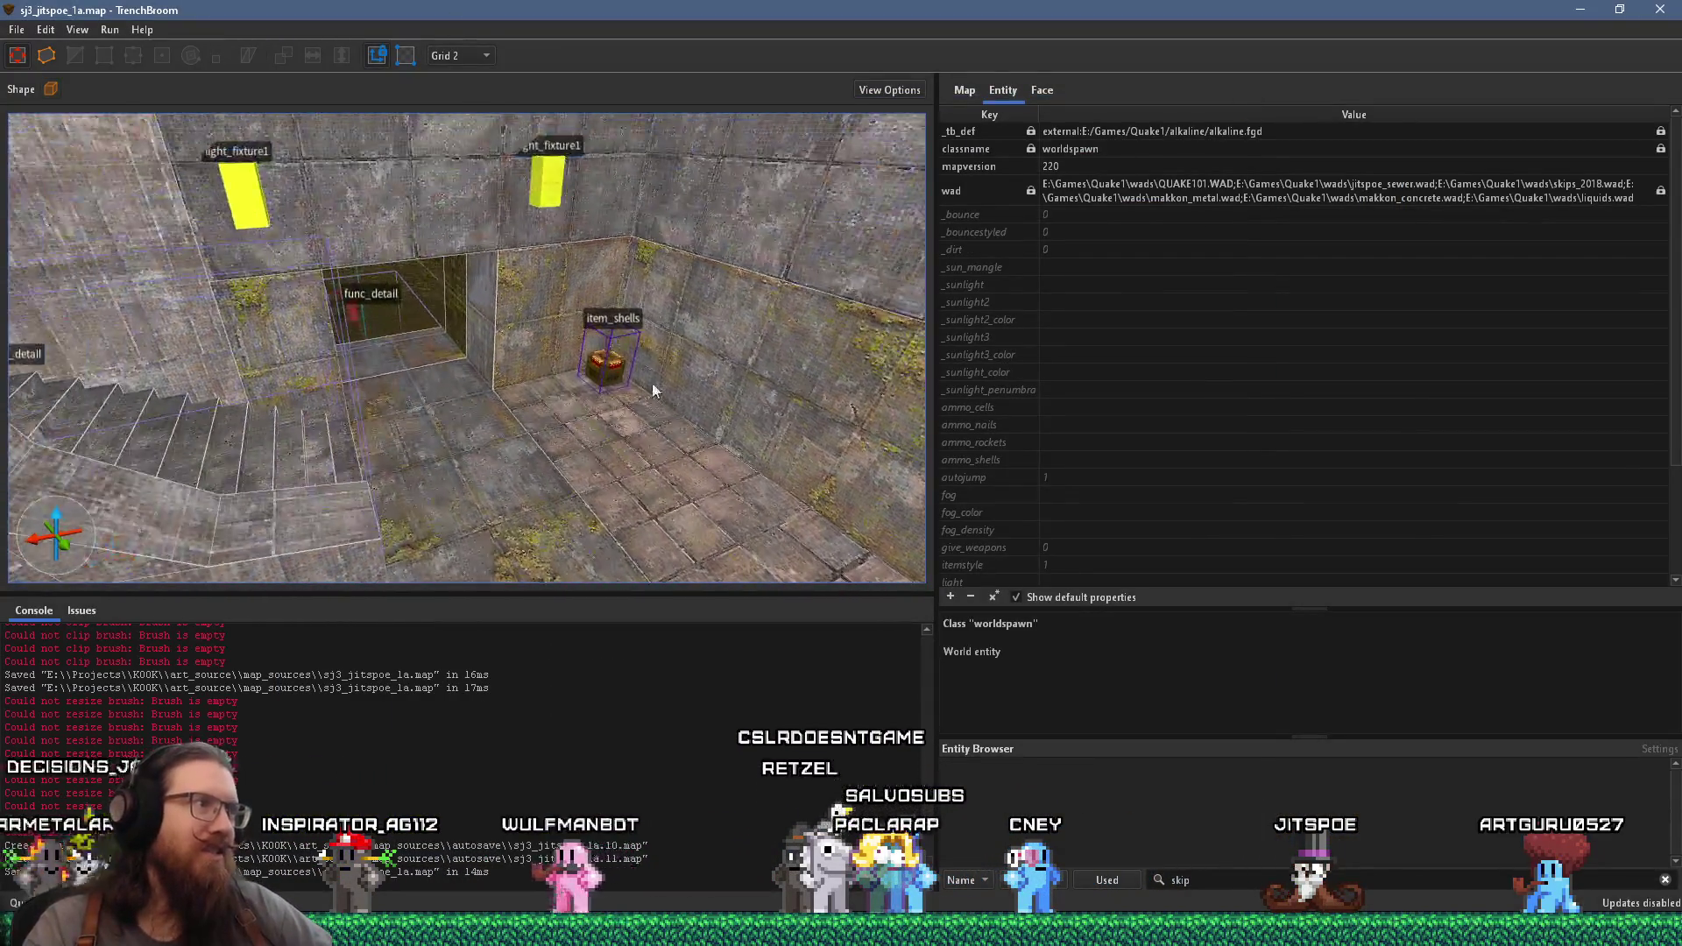
scroll(561, 289, "up", 10)
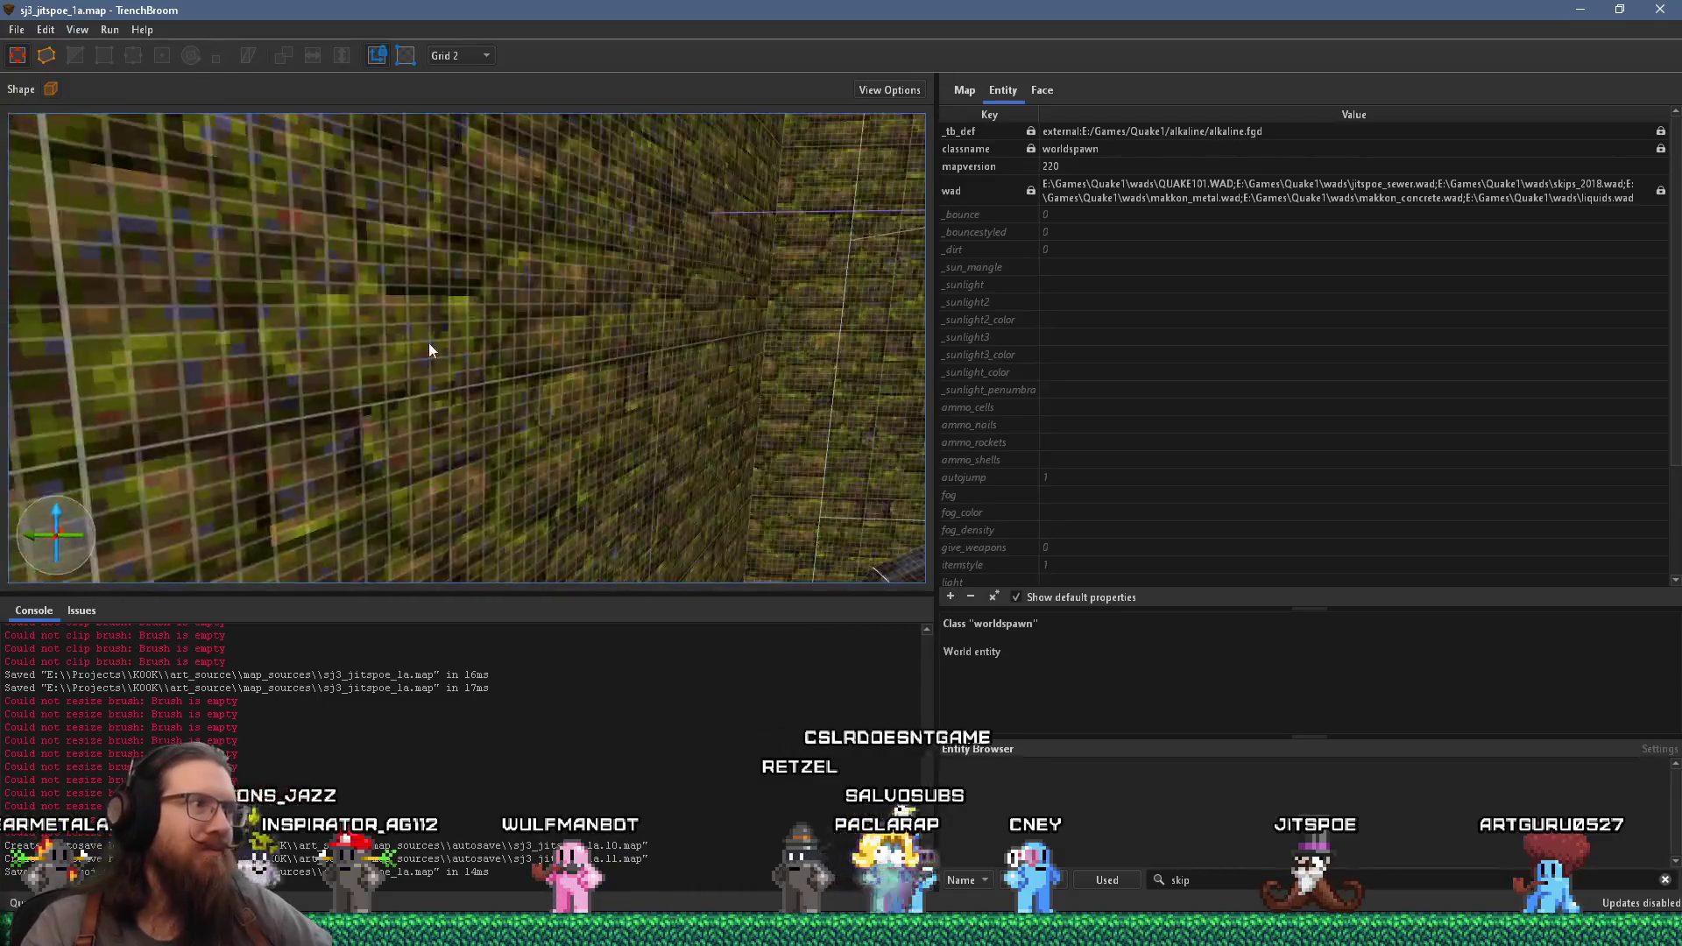
scroll(706, 443, "up", 10)
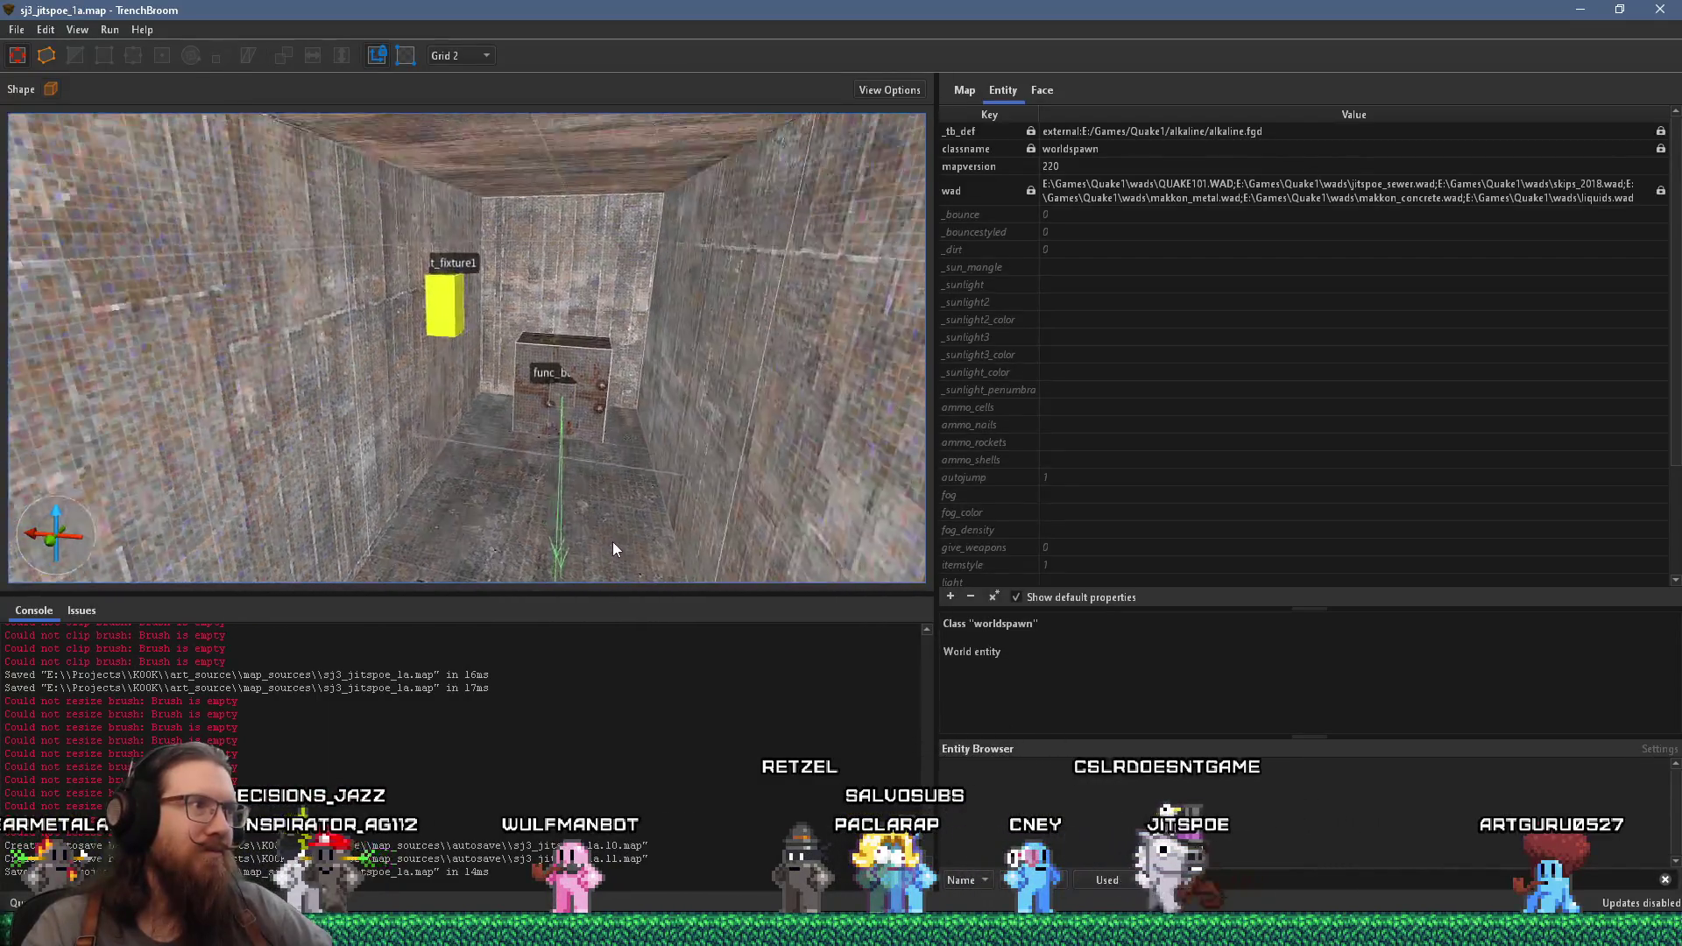
scroll(612, 429, "up", 10)
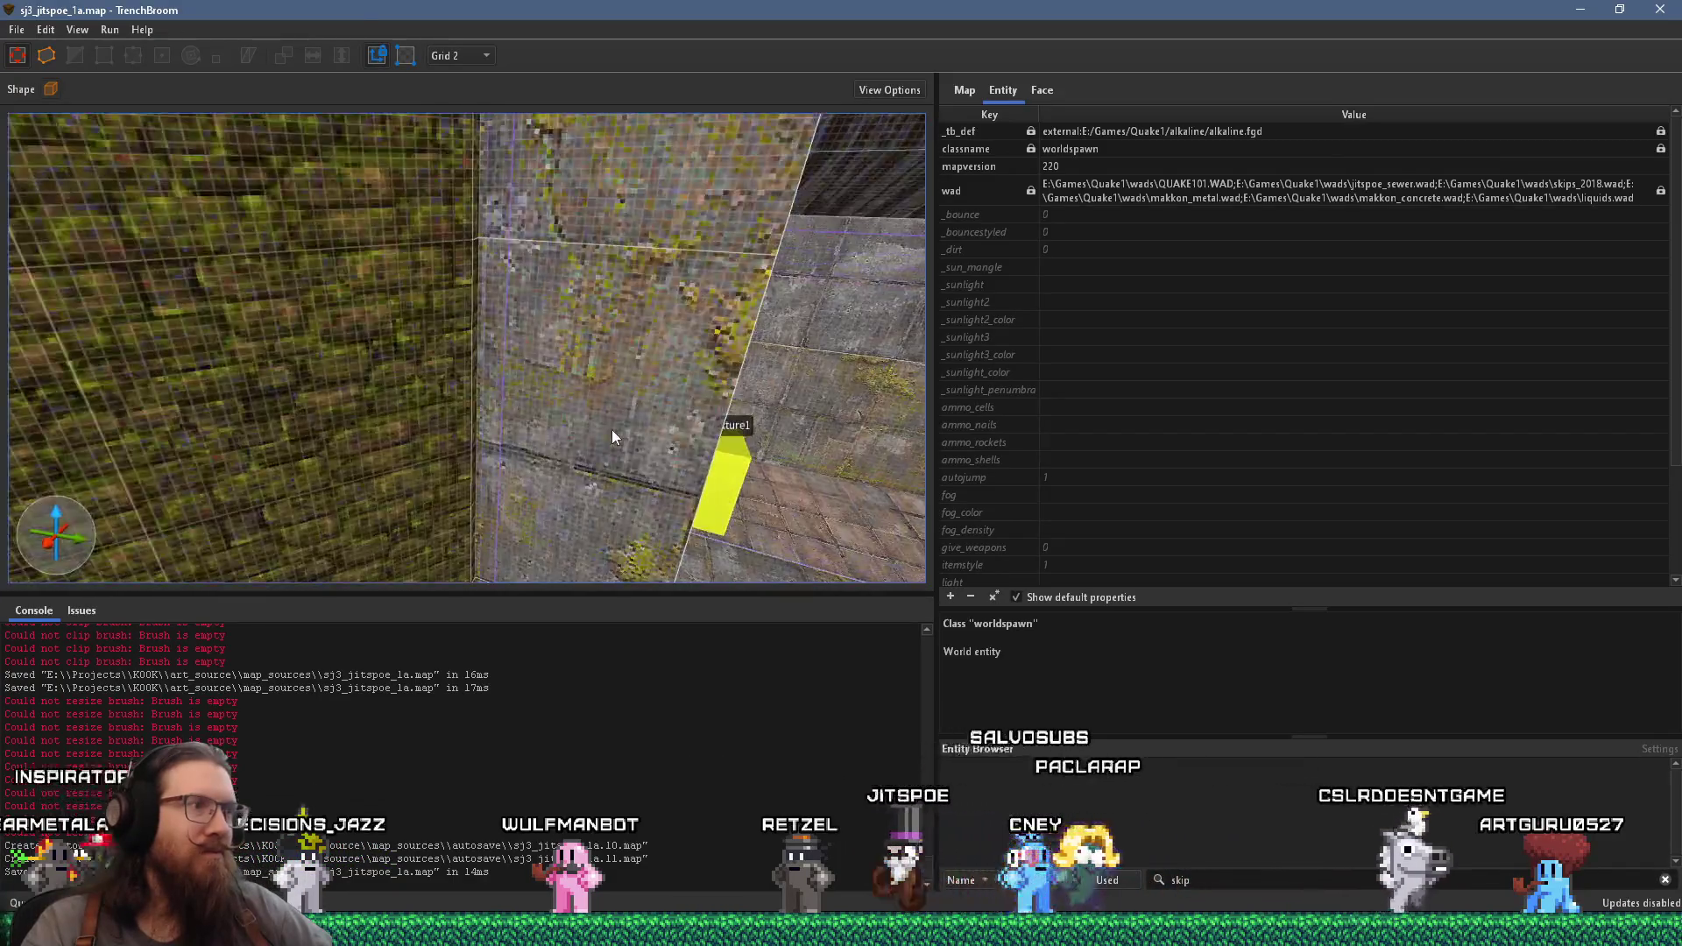
scroll(398, 412, "up", 10)
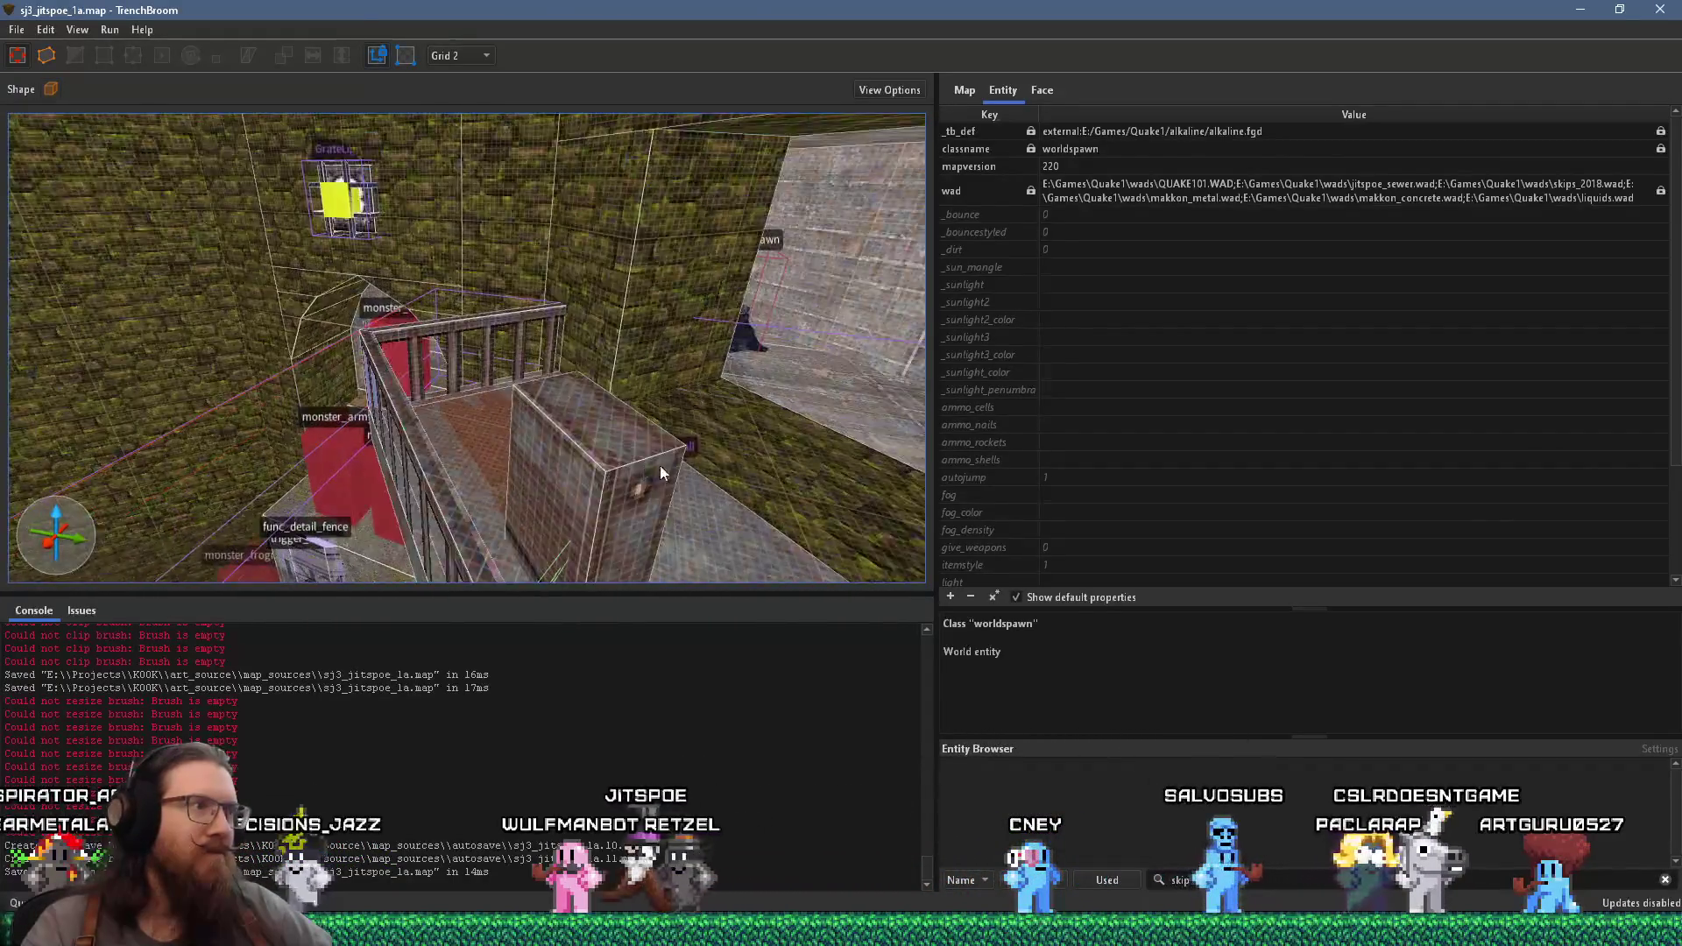
scroll(564, 428, "up", 2)
left_click(627, 459)
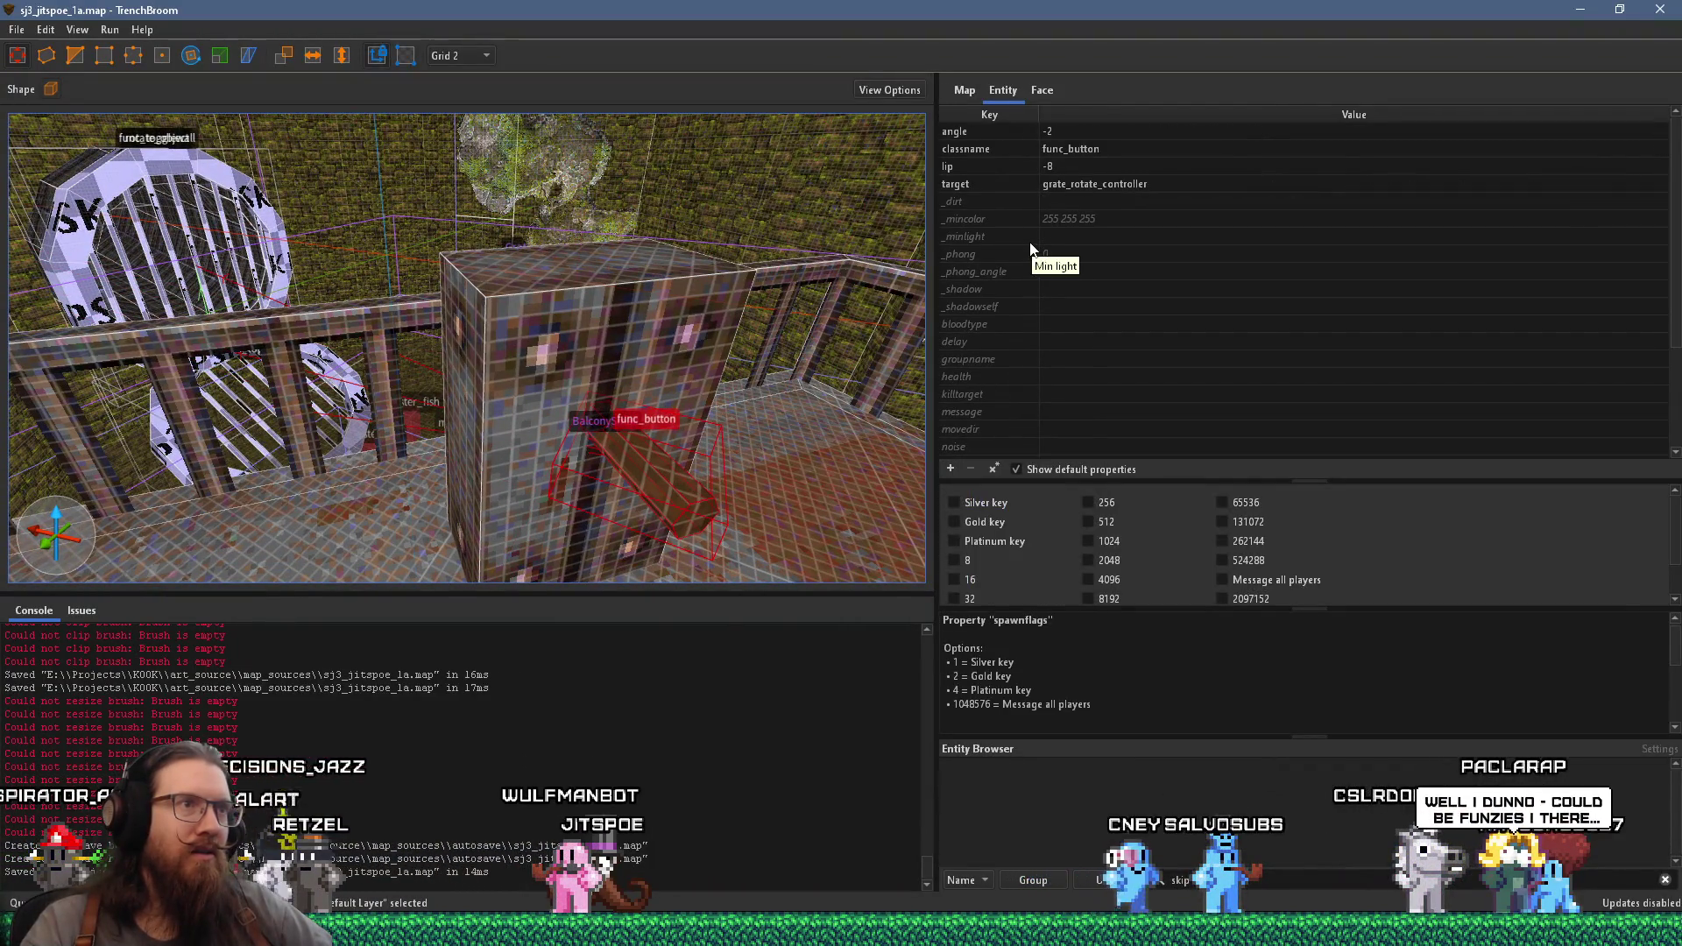
- Set the func_button's wait property to -1
left_click(1005, 342)
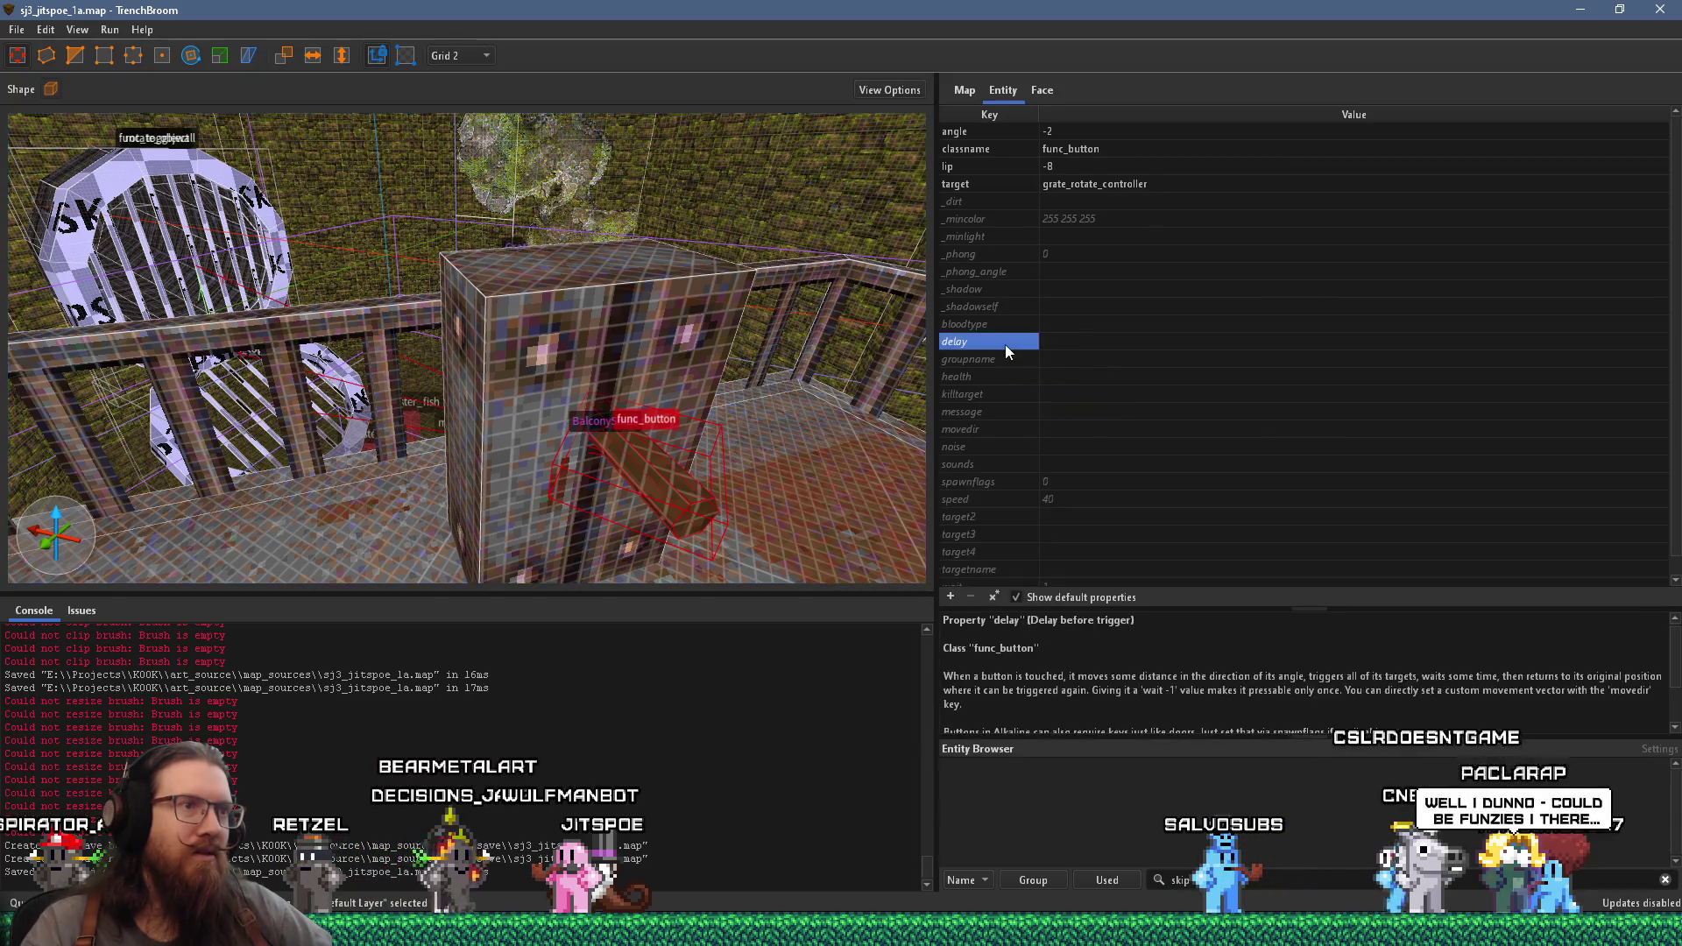
scroll(1040, 401, "down", 1)
left_click(997, 579)
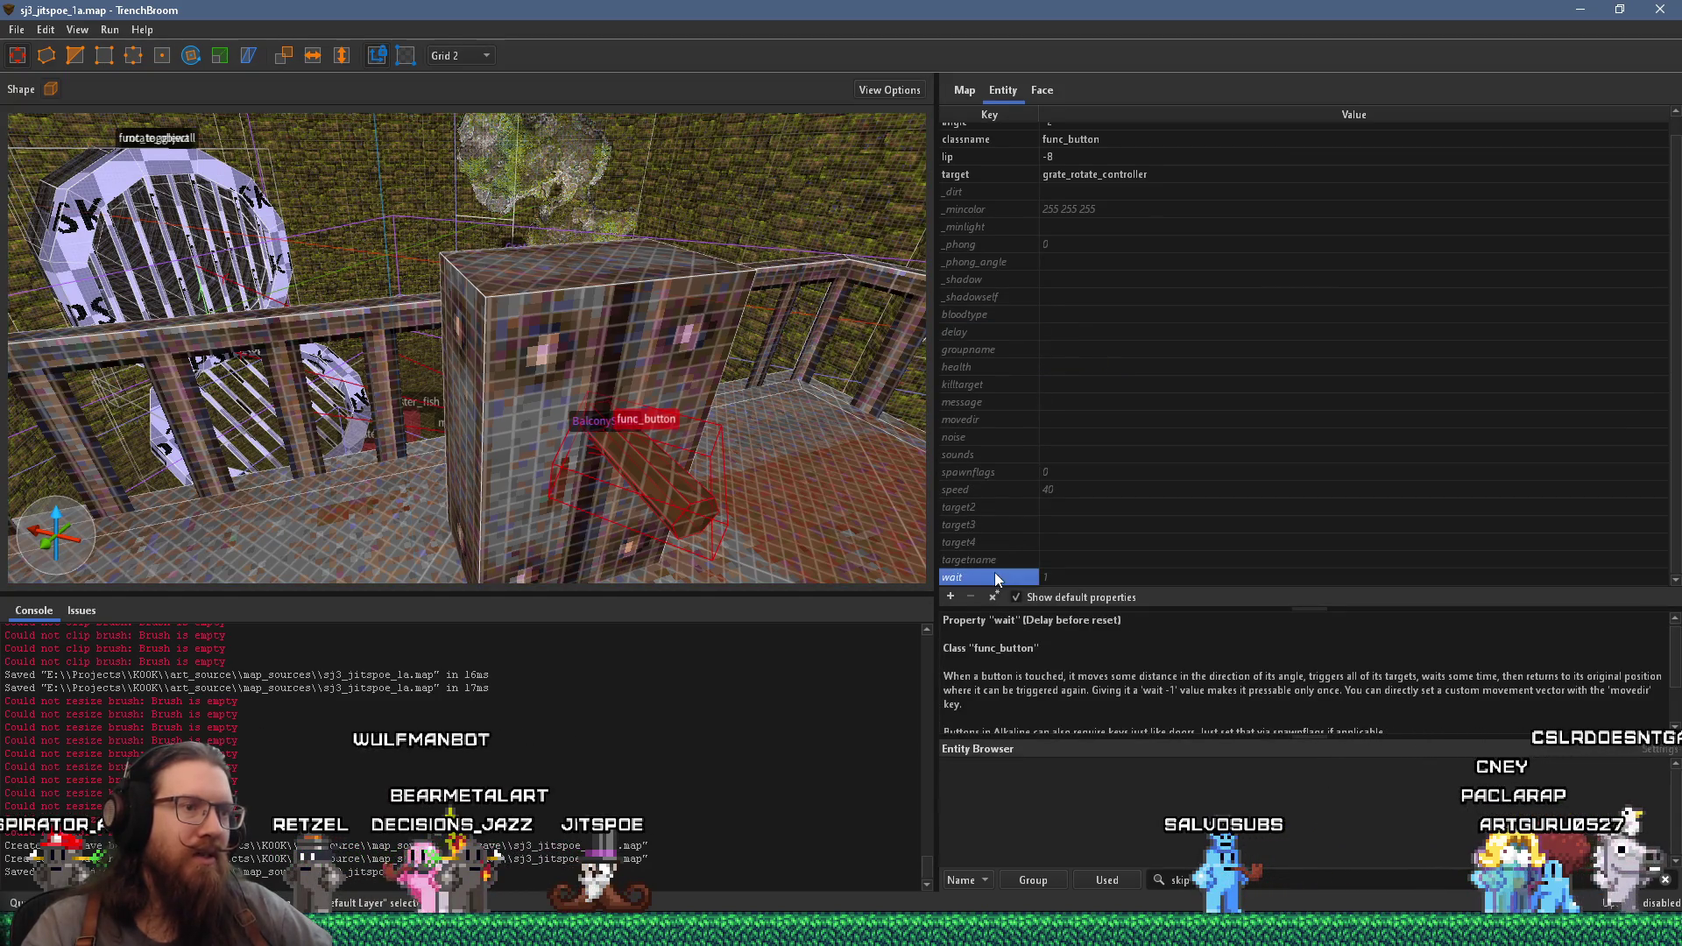
scroll(1061, 720, "down", 2)
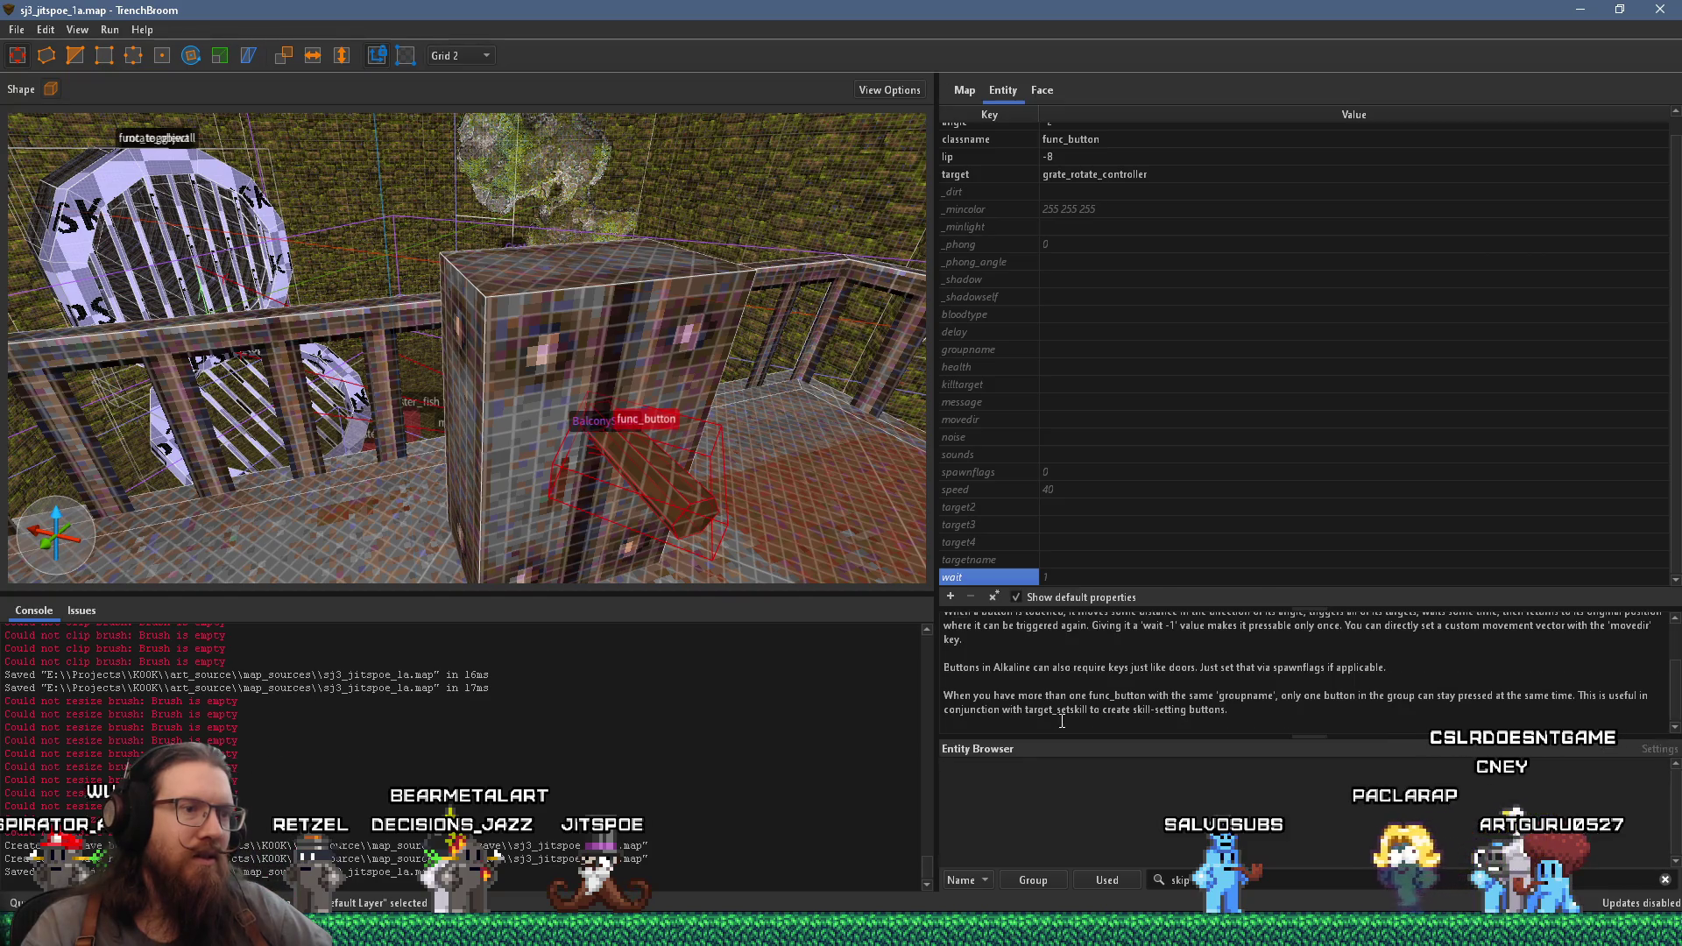
key("Tab")
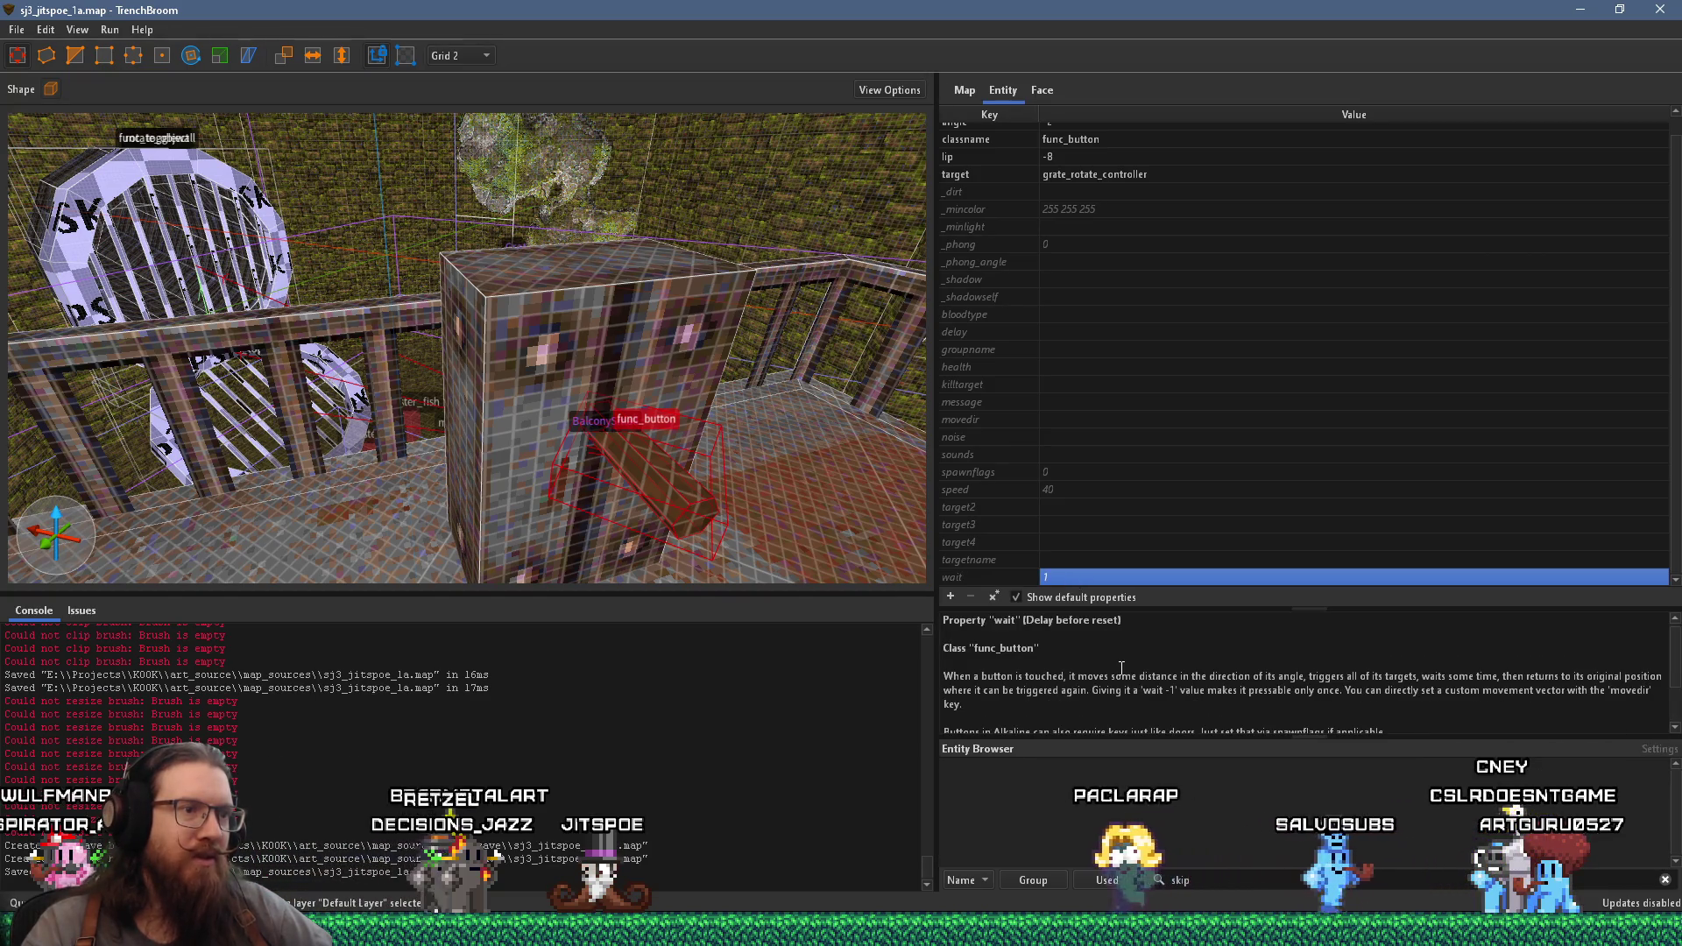
scroll(1121, 668, "down", 2)
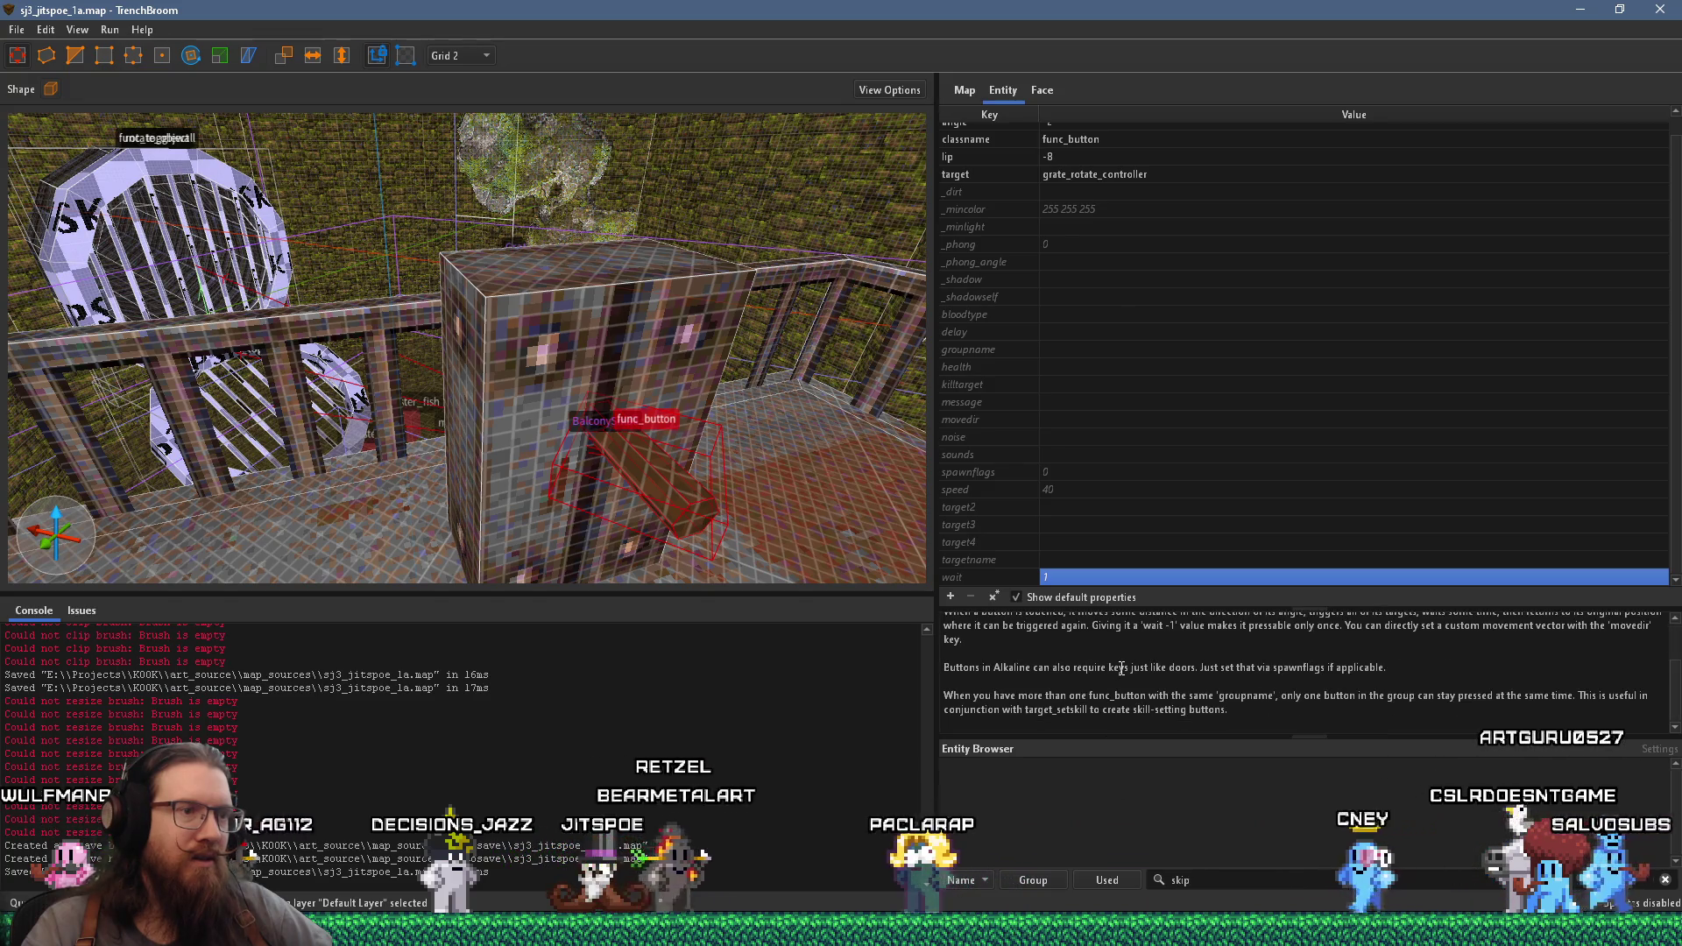
scroll(1114, 659, "up", 2)
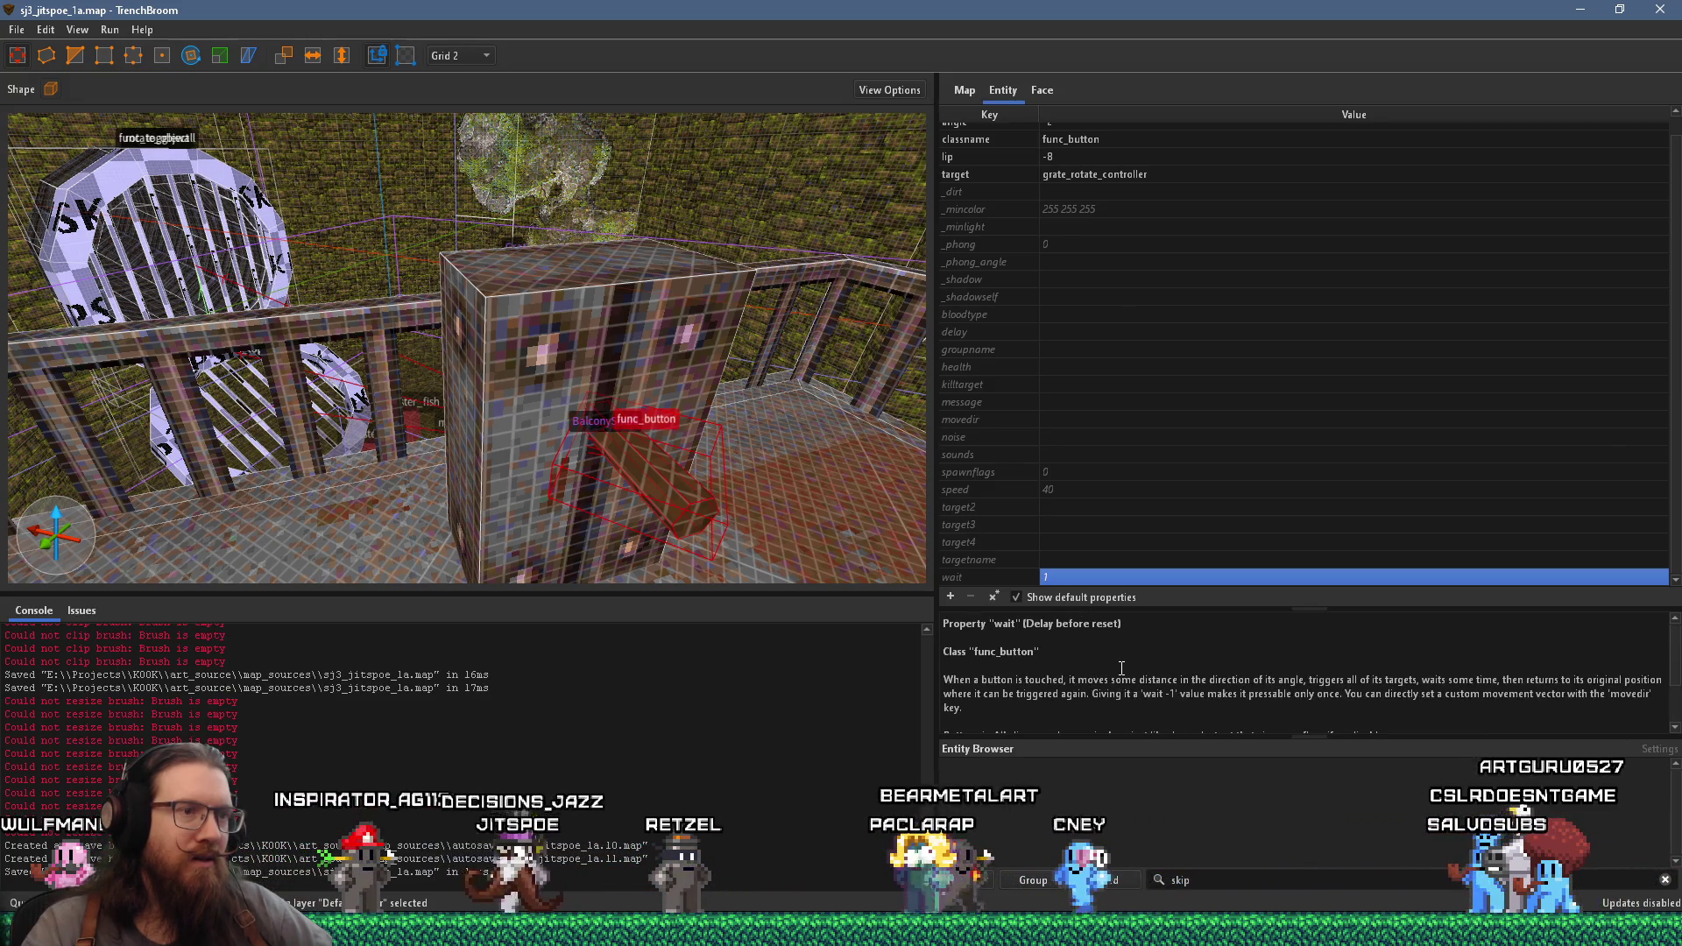
type("-1")
key("Return")
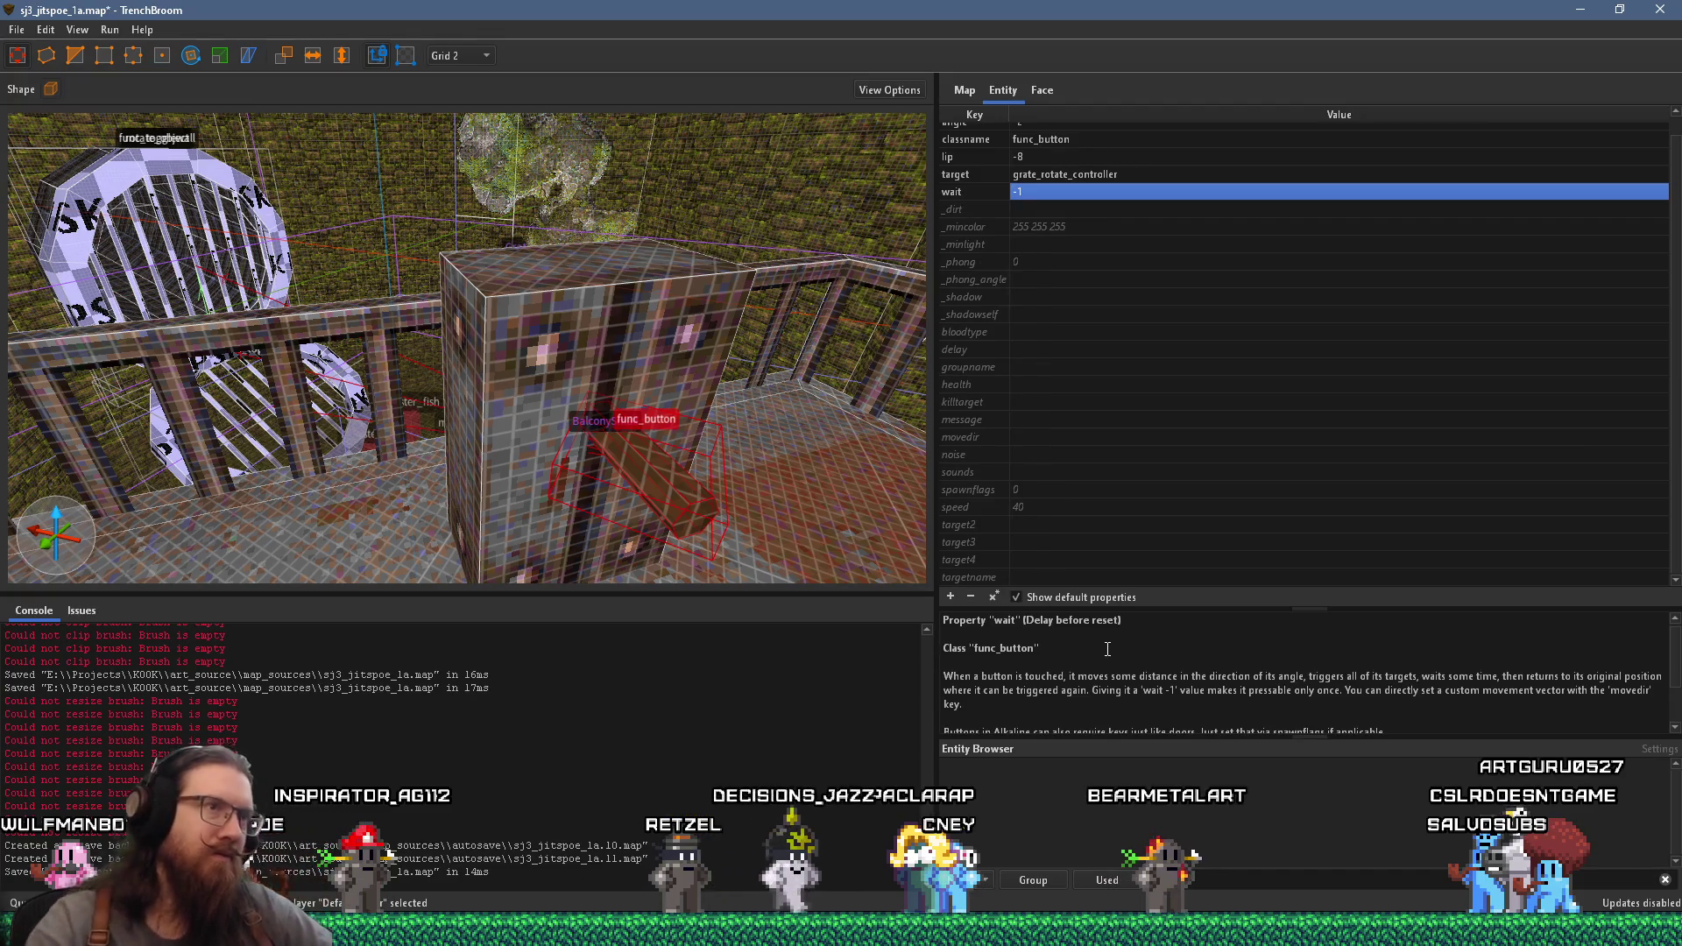
left_click_drag(517, 340, 363, 334)
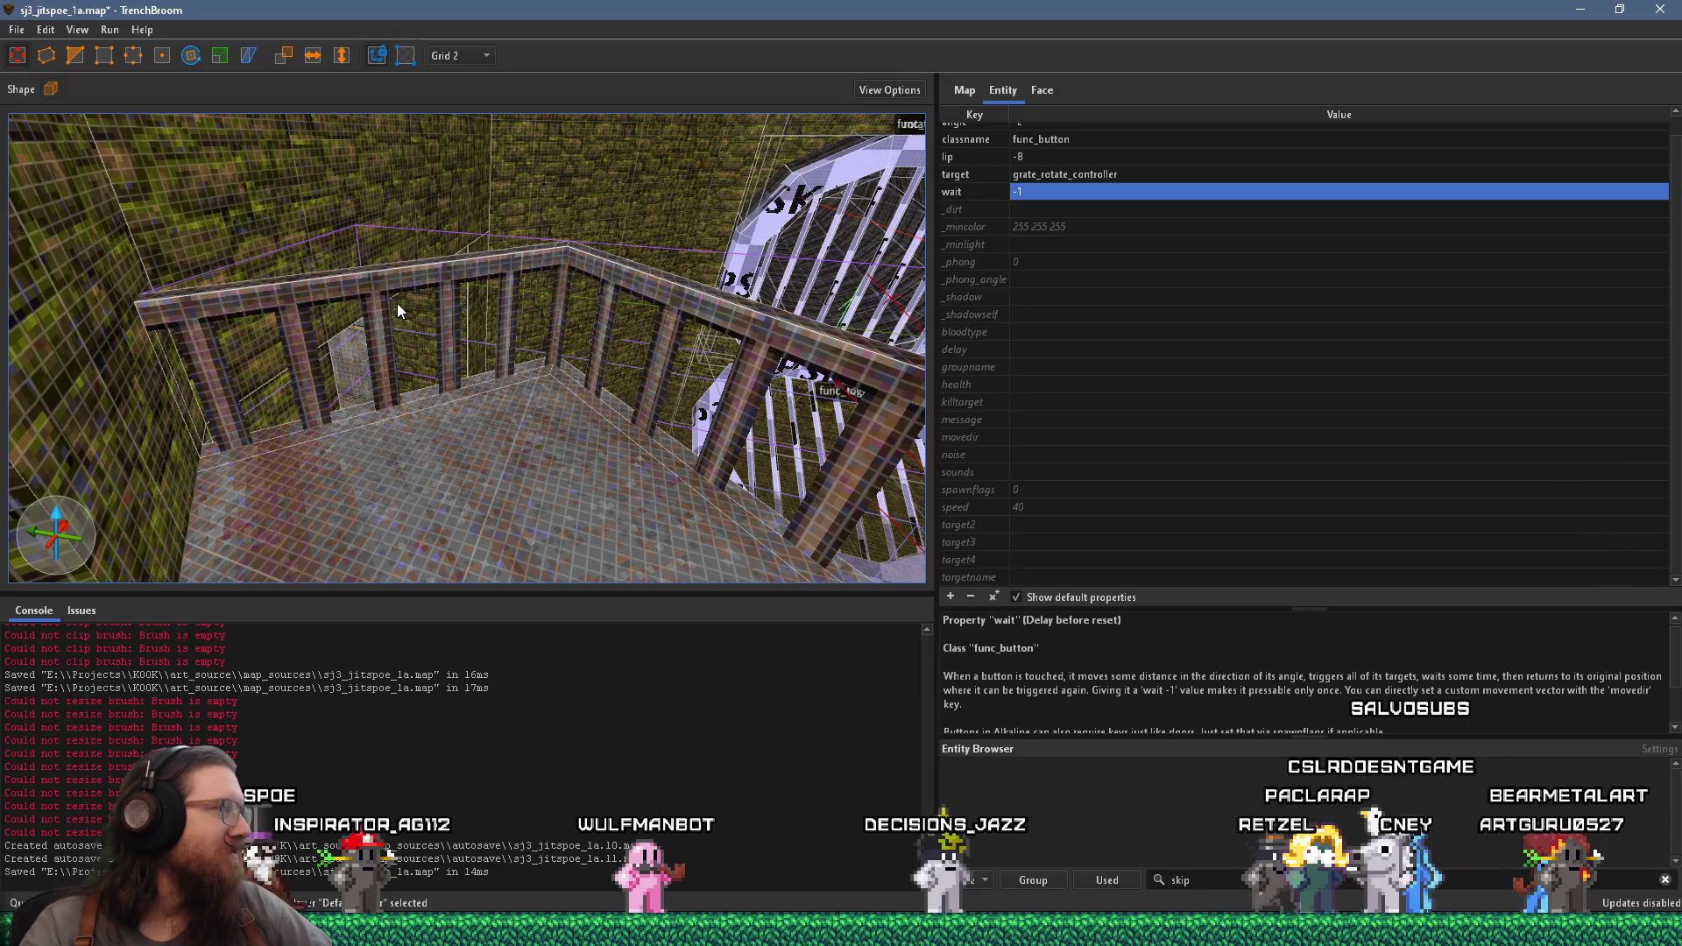
- Switch the grid to 16 units from the toolbar grid dropdown
mouse_move(397, 303)
left_mouse_down()
mouse_move(294, 270)
mouse_move(875, 355)
mouse_move(515, 369)
mouse_move(845, 371)
mouse_move(433, 376)
mouse_move(491, 331)
mouse_move(851, 408)
left_mouse_up()
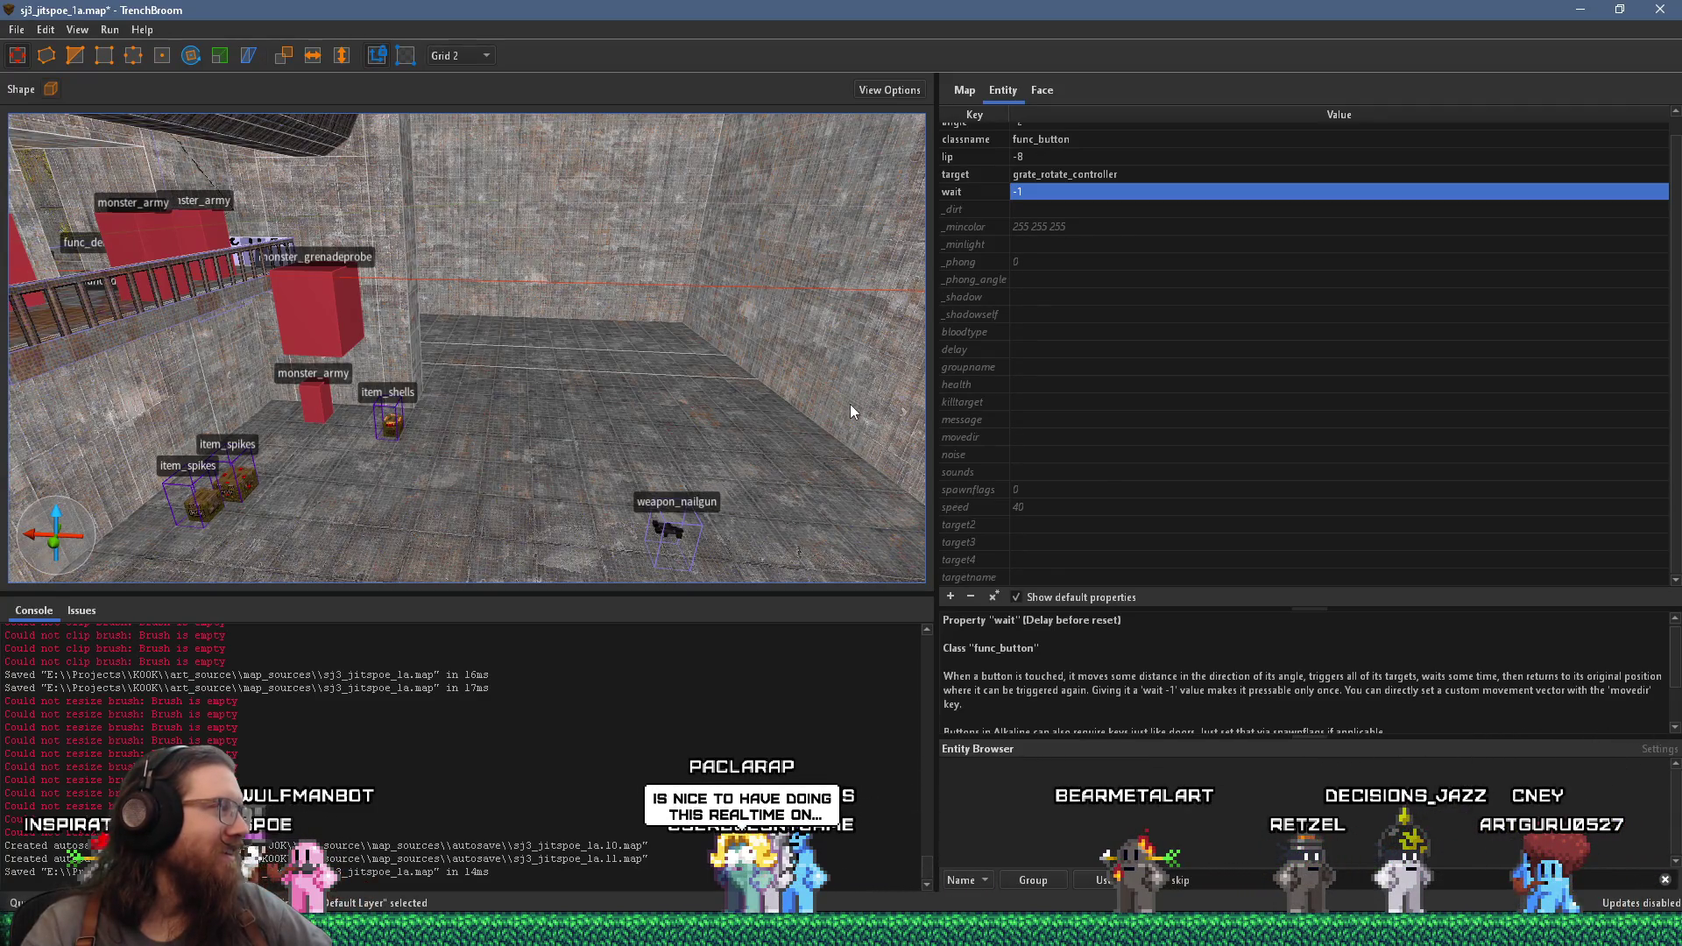
mouse_move(834, 405)
left_mouse_down()
mouse_move(645, 390)
mouse_move(450, 410)
mouse_move(525, 394)
mouse_move(490, 350)
left_mouse_up()
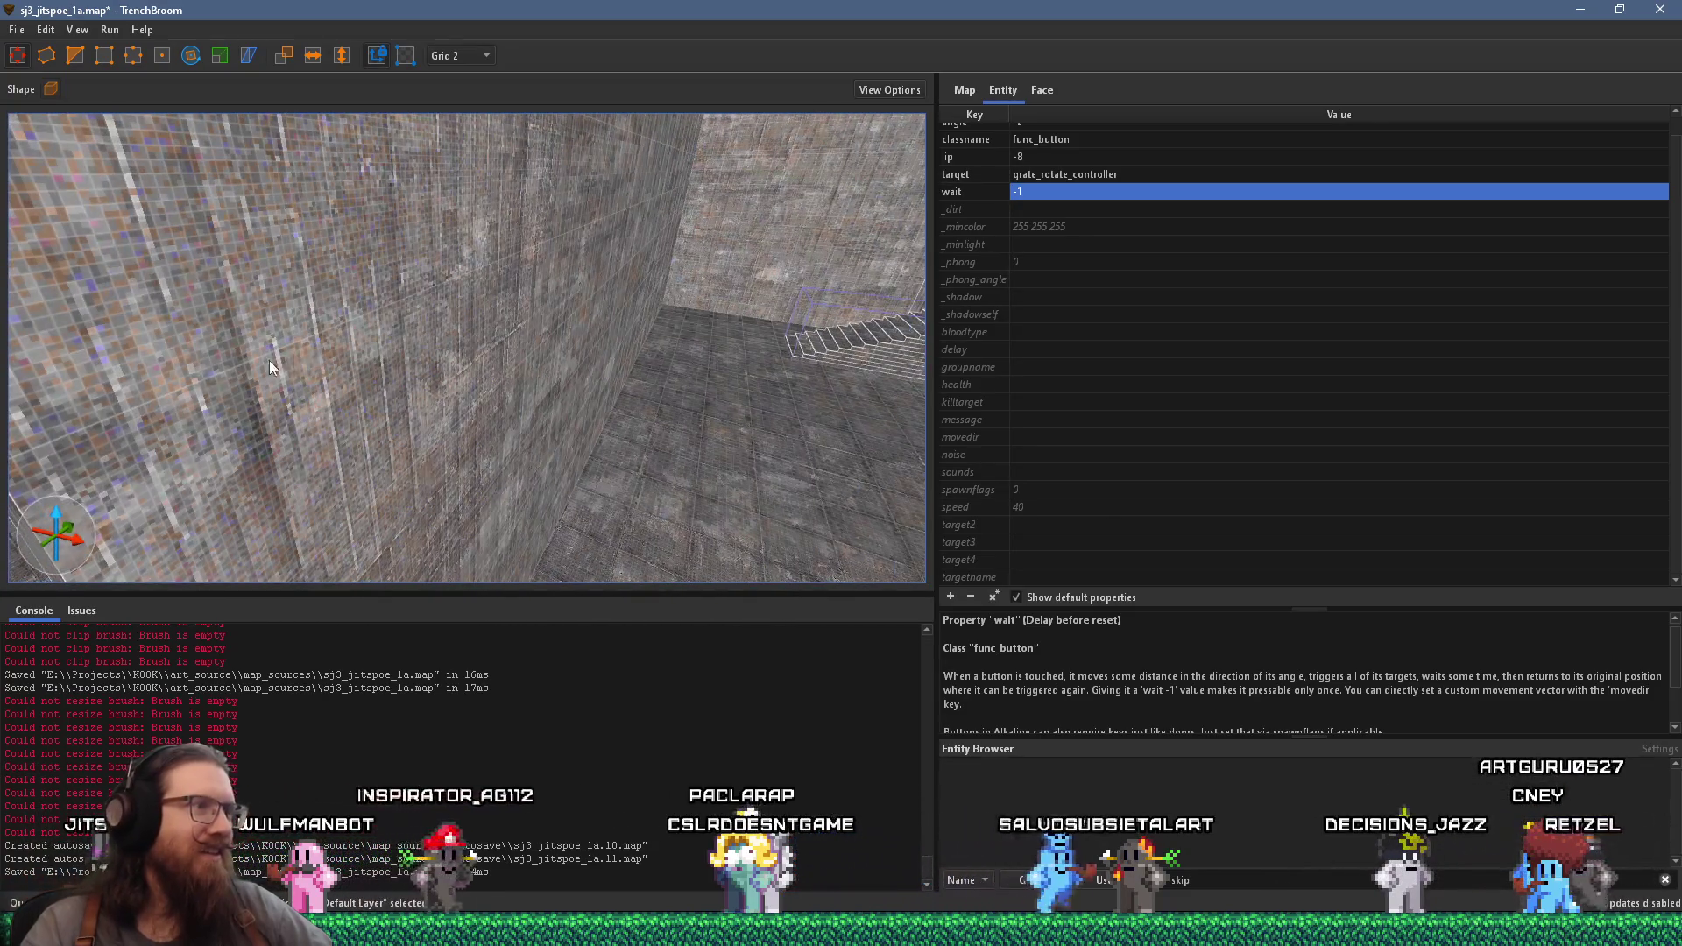
left_click(477, 57)
left_click(474, 166)
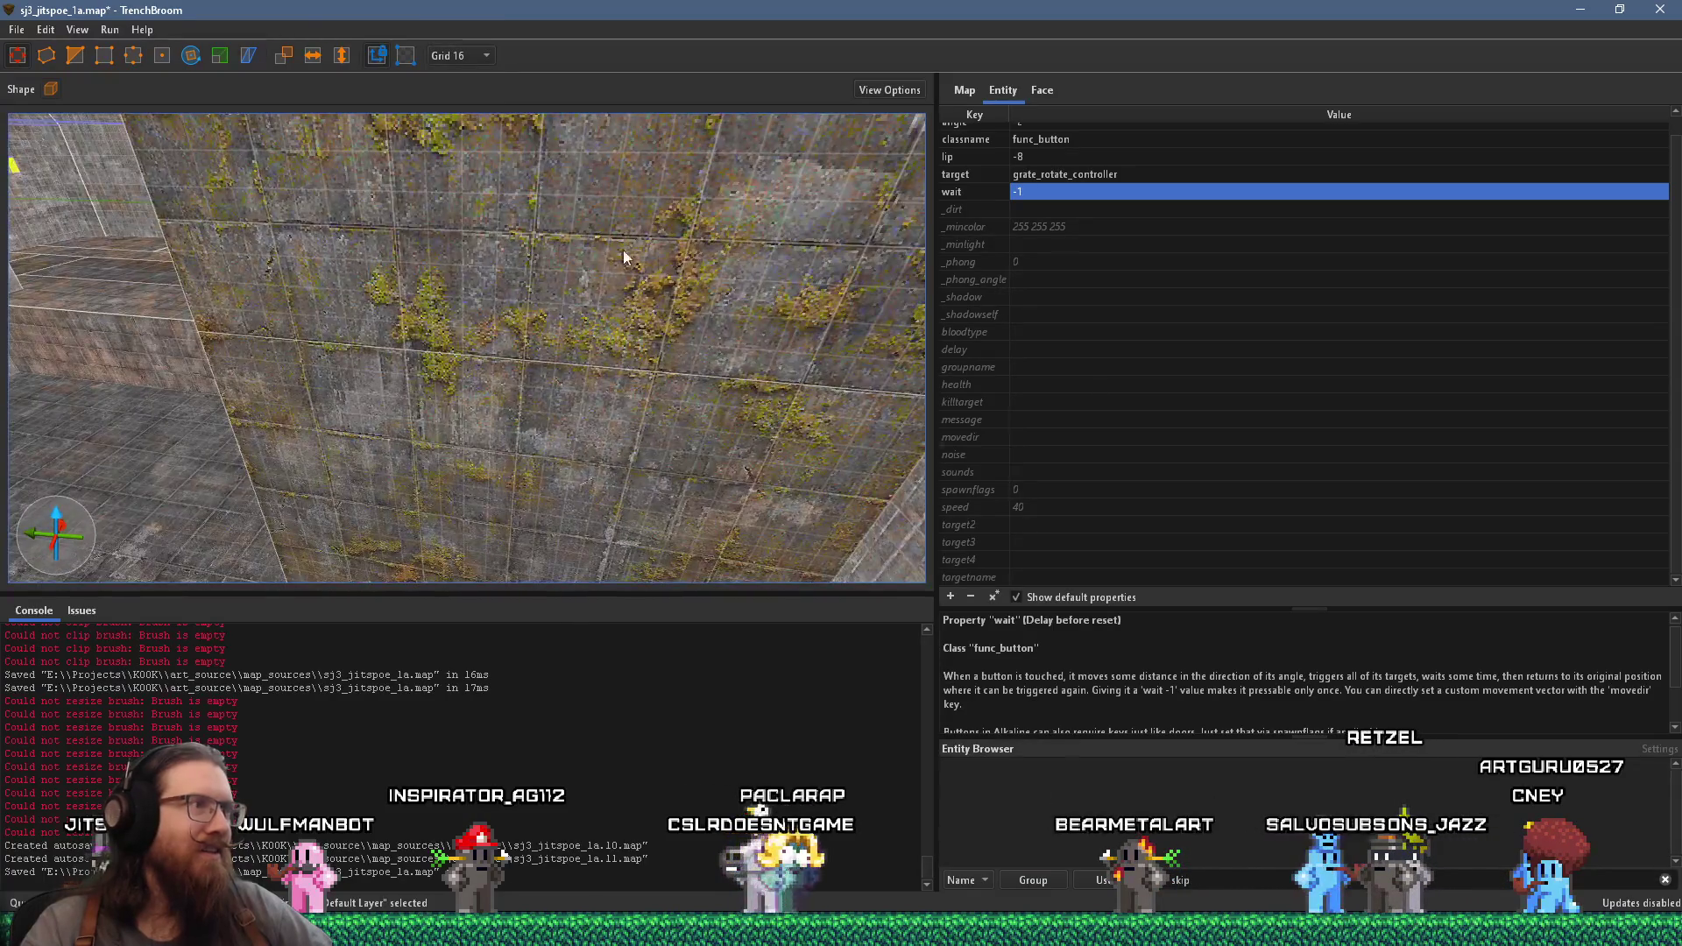
mouse_move(490, 350)
left_mouse_down()
mouse_move(503, 328)
mouse_move(669, 402)
mouse_move(466, 298)
mouse_move(661, 271)
mouse_move(307, 306)
mouse_move(464, 319)
mouse_move(739, 455)
mouse_move(522, 368)
mouse_move(729, 408)
mouse_move(872, 380)
mouse_move(739, 401)
left_mouse_up()
left_click(741, 408)
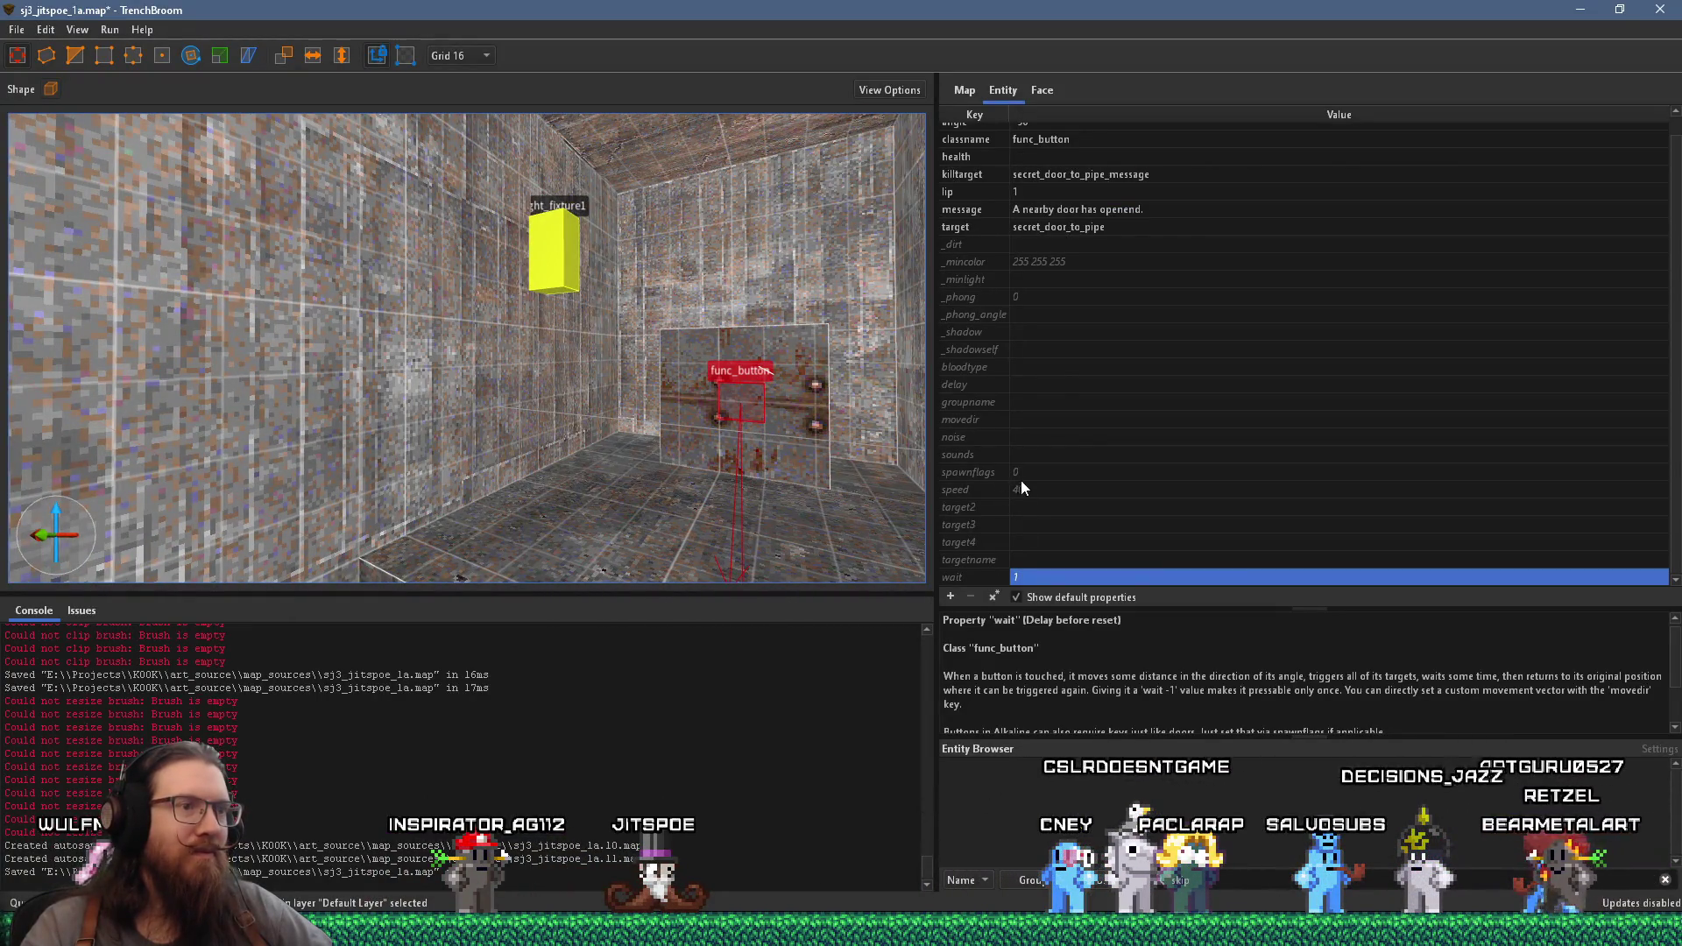
- Frame and select the balcony func_button that rotates the grate
scroll(995, 506, "up", 1)
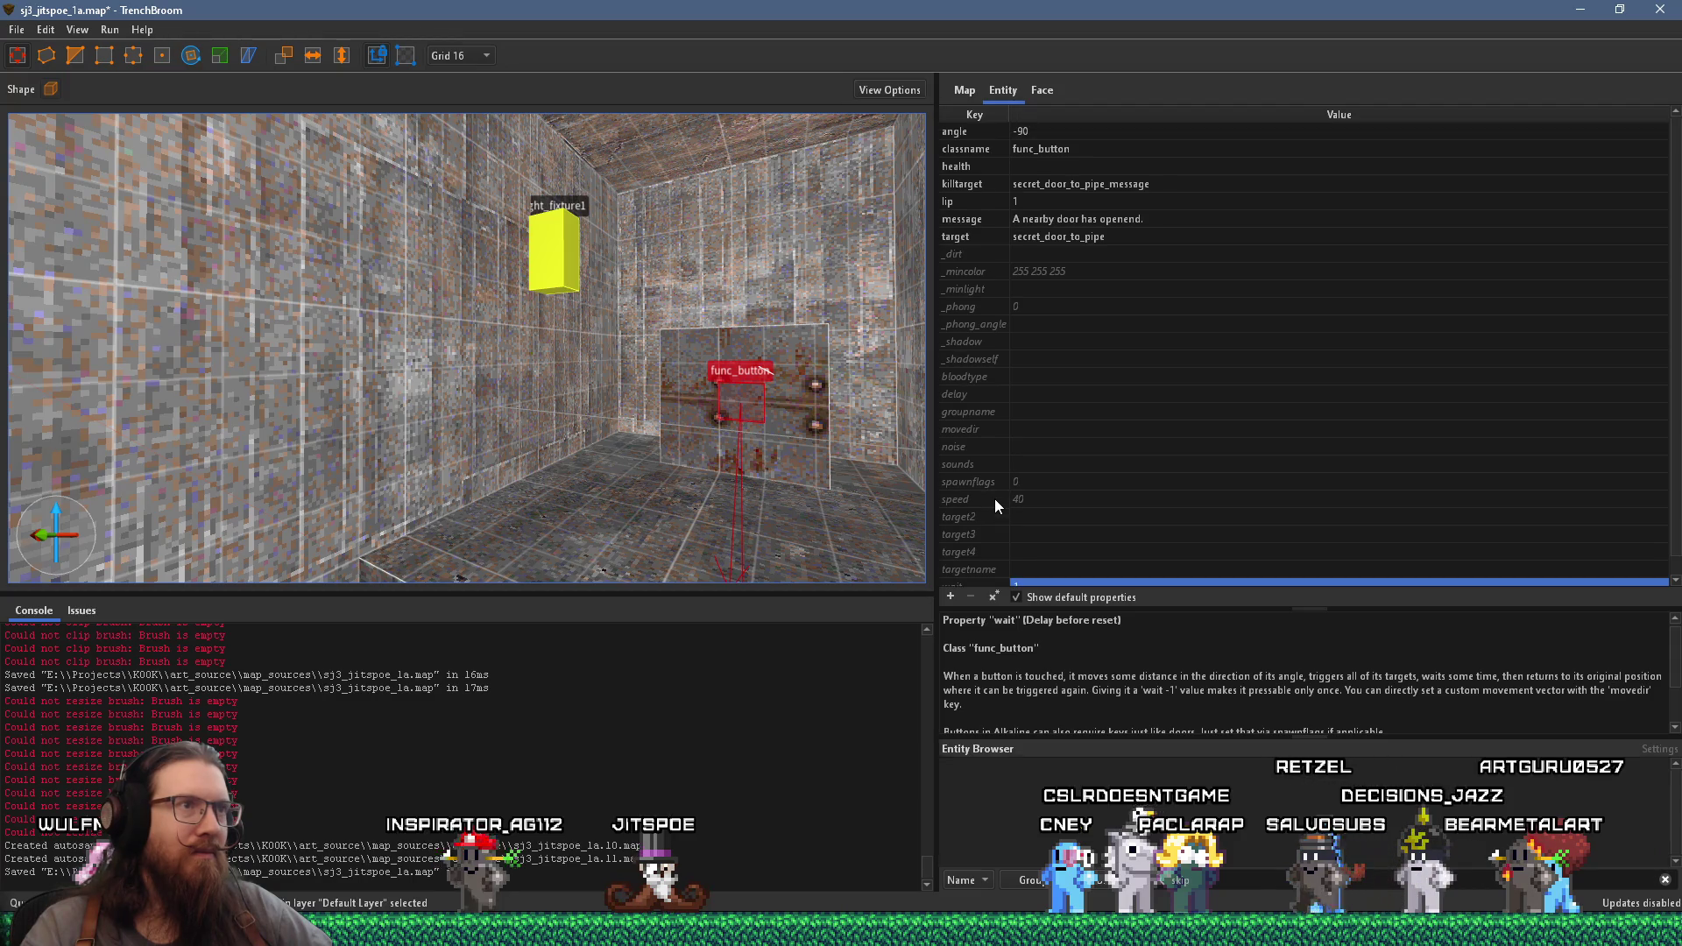
mouse_move(911, 525)
left_mouse_down()
mouse_move(632, 413)
mouse_move(666, 392)
left_mouse_up()
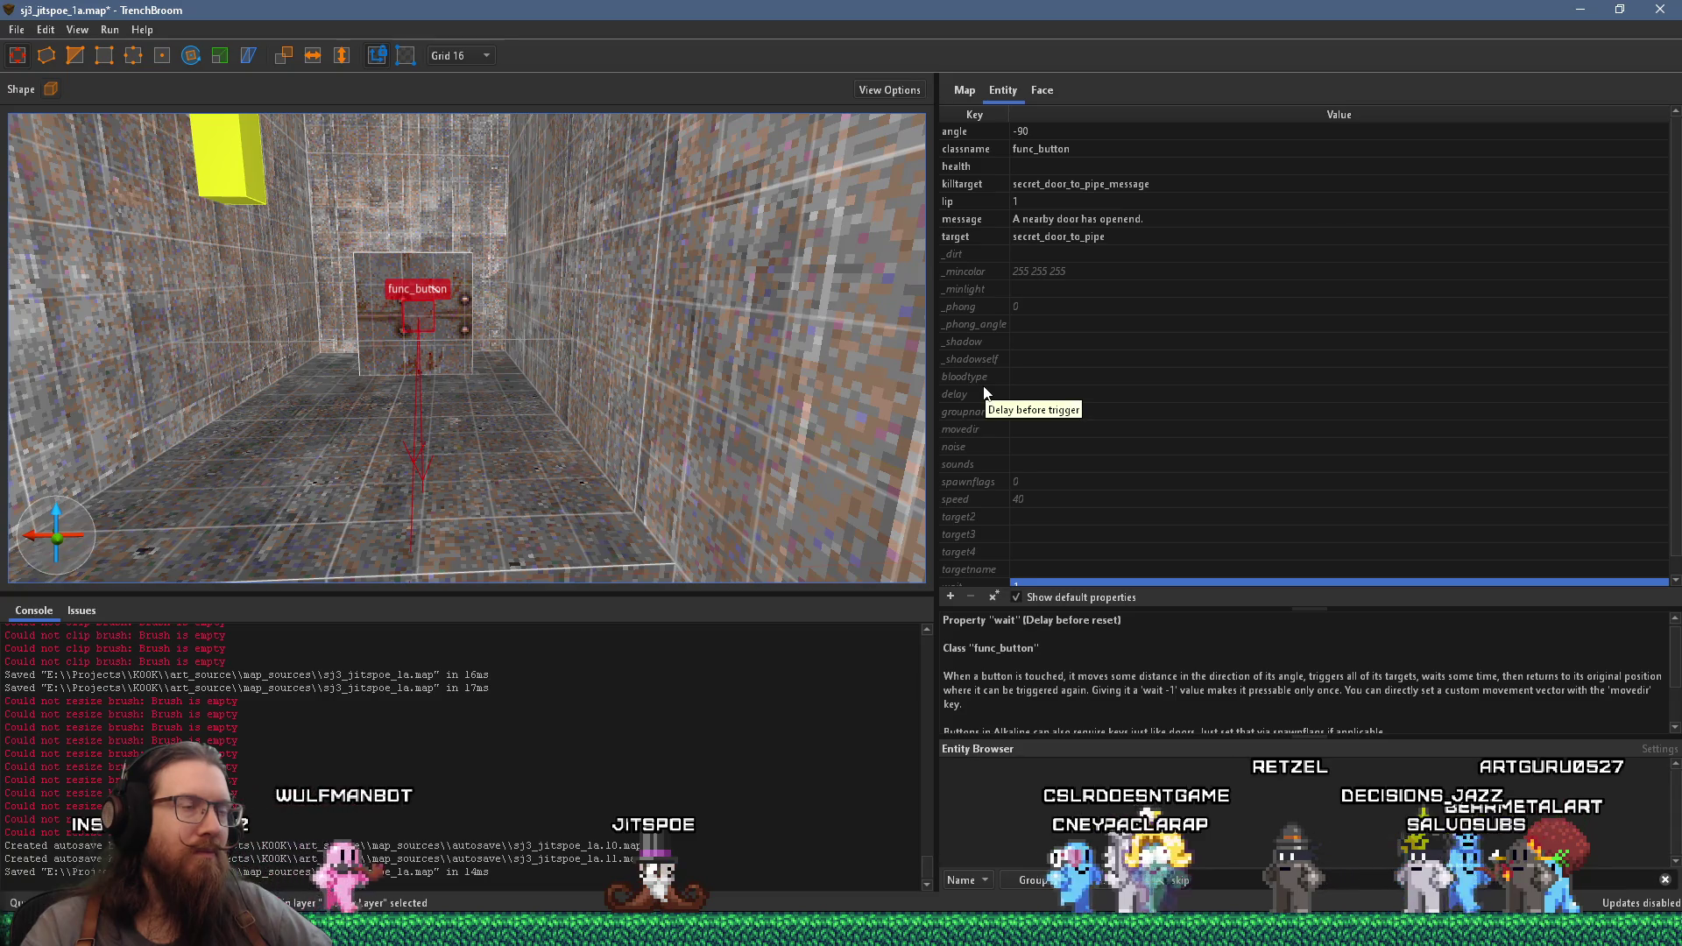
mouse_move(865, 360)
left_mouse_down()
mouse_move(559, 455)
mouse_move(655, 387)
mouse_move(366, 412)
mouse_move(403, 433)
mouse_move(417, 376)
mouse_move(648, 363)
mouse_move(564, 355)
left_mouse_up()
key("ctrl+u")
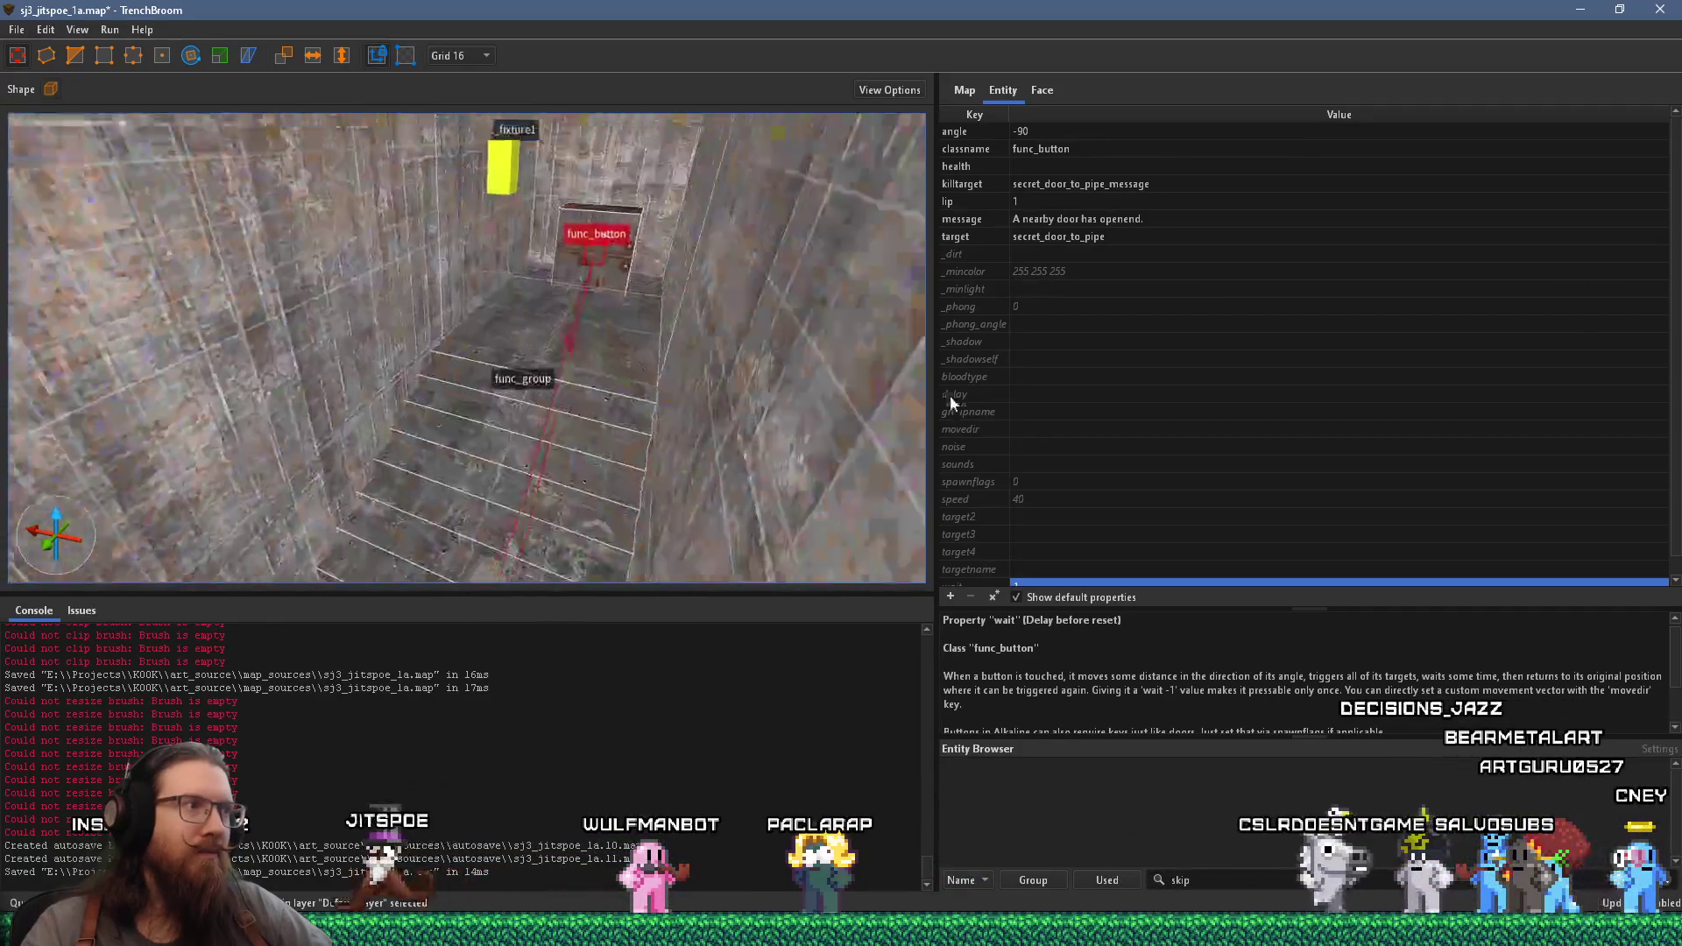
mouse_move(743, 385)
left_mouse_down()
mouse_move(718, 335)
mouse_move(520, 460)
mouse_move(554, 390)
mouse_move(491, 412)
mouse_move(525, 419)
mouse_move(329, 276)
mouse_move(440, 178)
mouse_move(350, 334)
mouse_move(603, 413)
mouse_move(548, 377)
mouse_move(624, 355)
mouse_move(403, 517)
mouse_move(848, 280)
mouse_move(356, 391)
mouse_move(375, 368)
mouse_move(681, 323)
mouse_move(465, 450)
mouse_move(438, 494)
mouse_move(526, 350)
left_mouse_up()
left_click(548, 383)
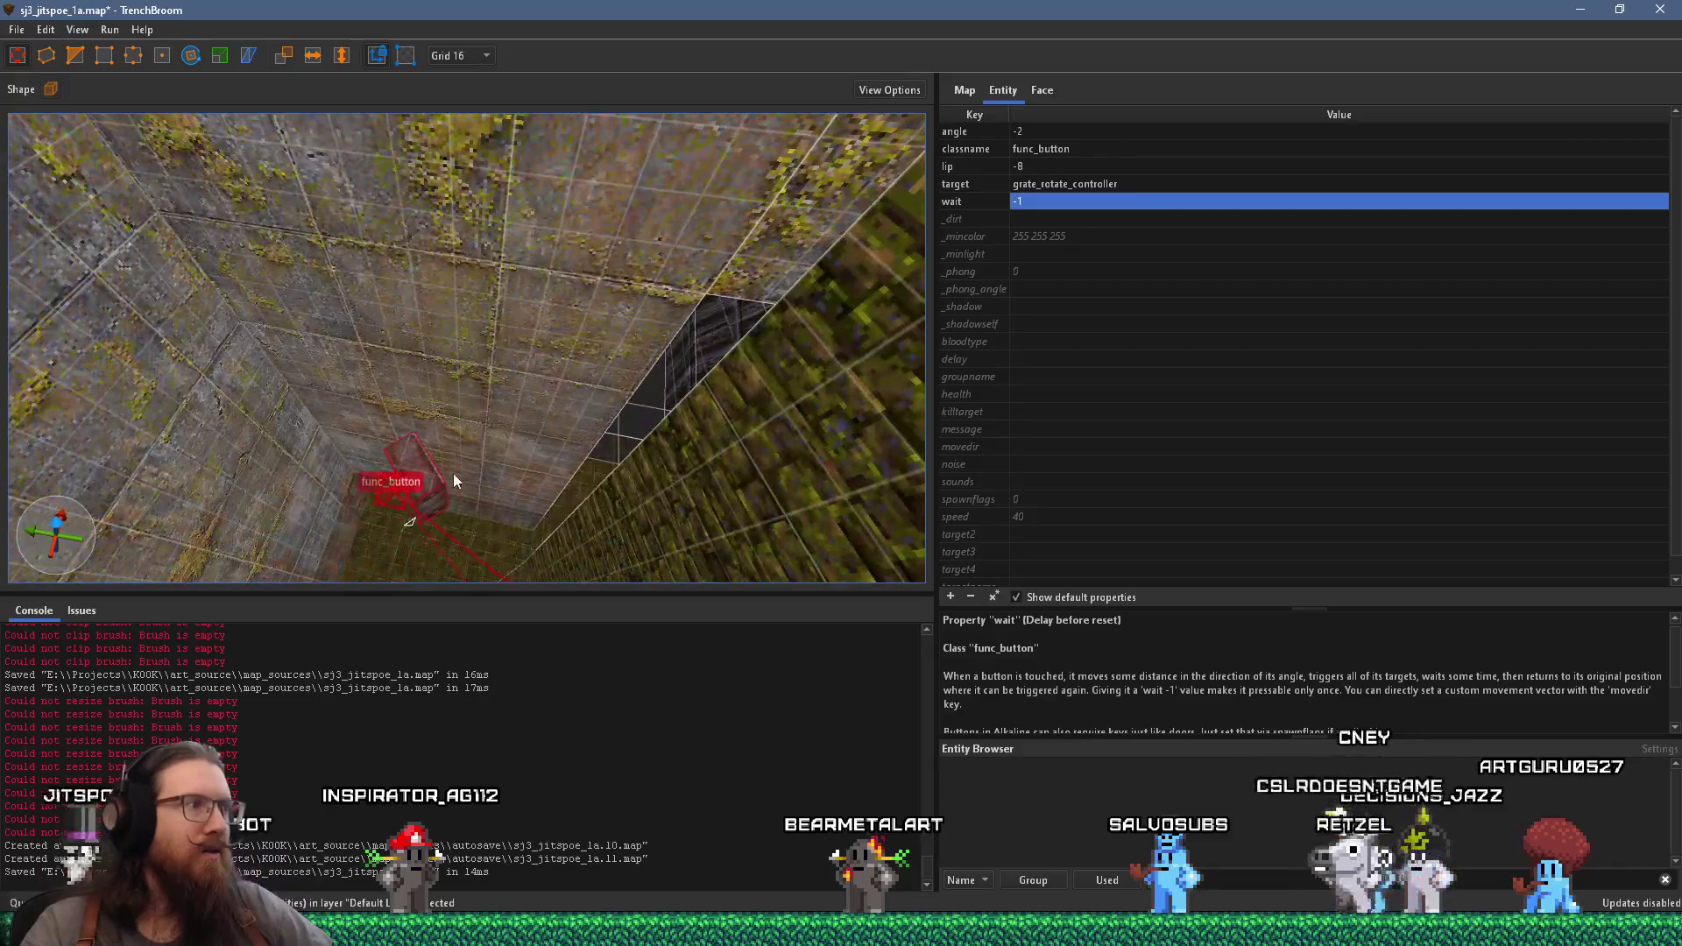
- Lift the grate func_button up beside the secret-door button
mouse_move(606, 293)
left_mouse_down()
mouse_move(661, 124)
mouse_move(529, 370)
mouse_move(639, 280)
mouse_move(568, 403)
left_mouse_up()
mouse_move(420, 477)
left_mouse_down()
mouse_move(457, 366)
mouse_move(476, 197)
mouse_move(486, 403)
mouse_move(504, 387)
mouse_move(461, 306)
mouse_move(461, 347)
mouse_move(496, 268)
mouse_move(465, 335)
left_mouse_up()
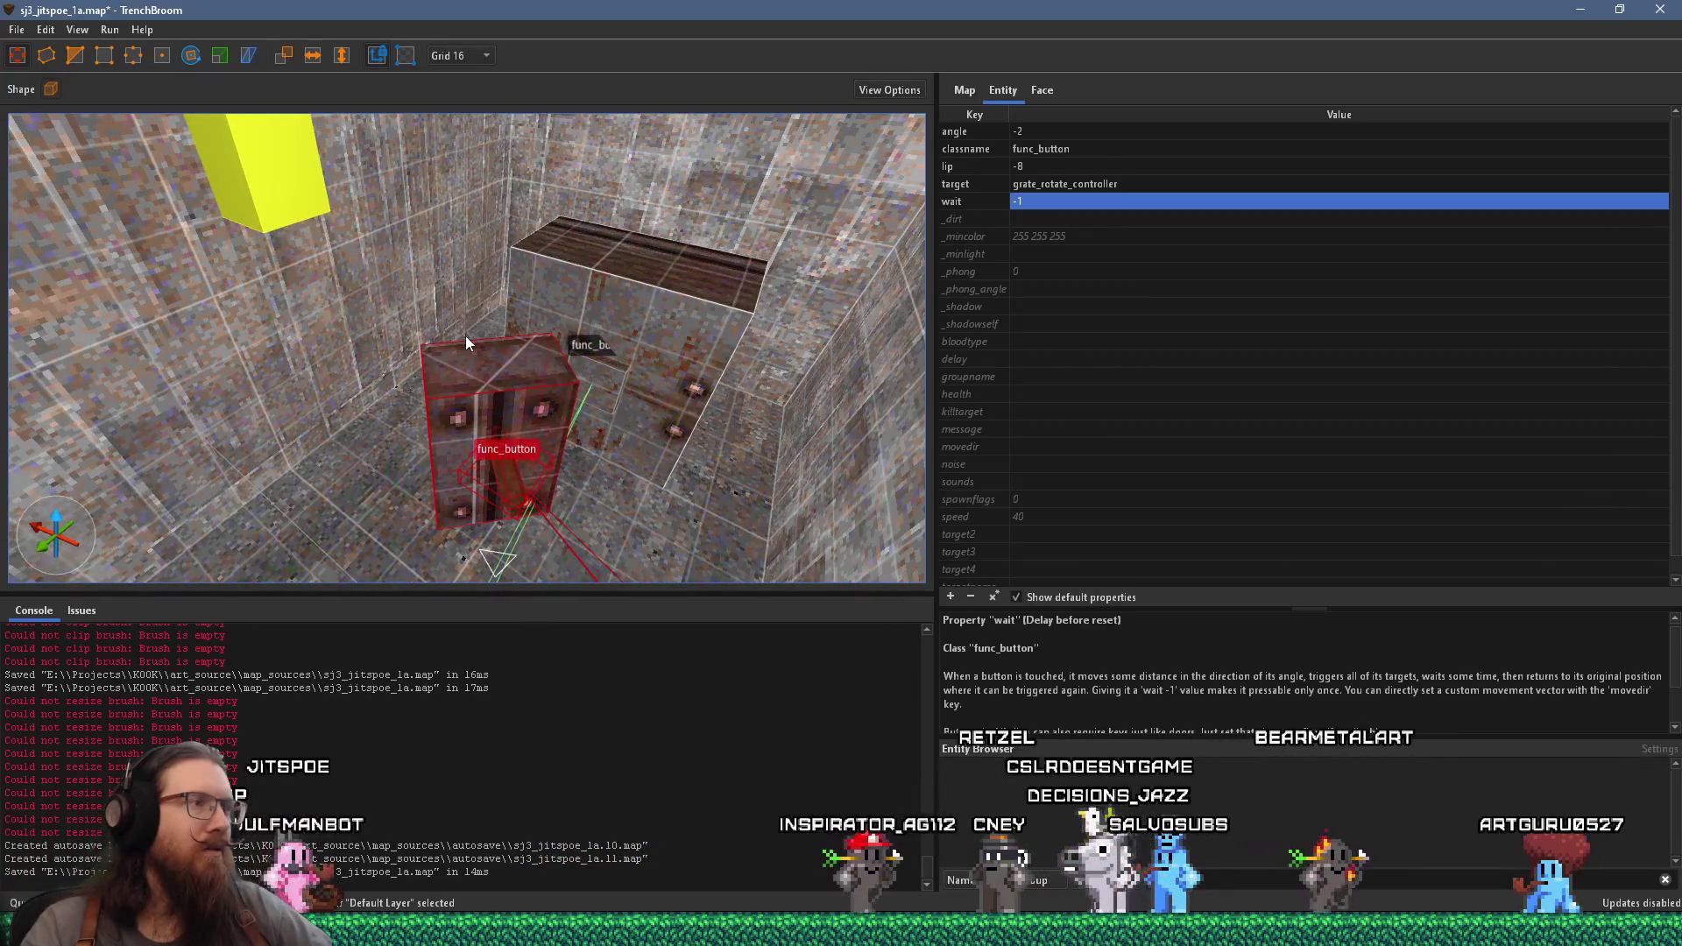
mouse_move(550, 266)
left_mouse_down()
mouse_move(469, 255)
mouse_move(480, 222)
mouse_move(498, 309)
mouse_move(569, 334)
mouse_move(624, 392)
mouse_move(659, 345)
left_mouse_up()
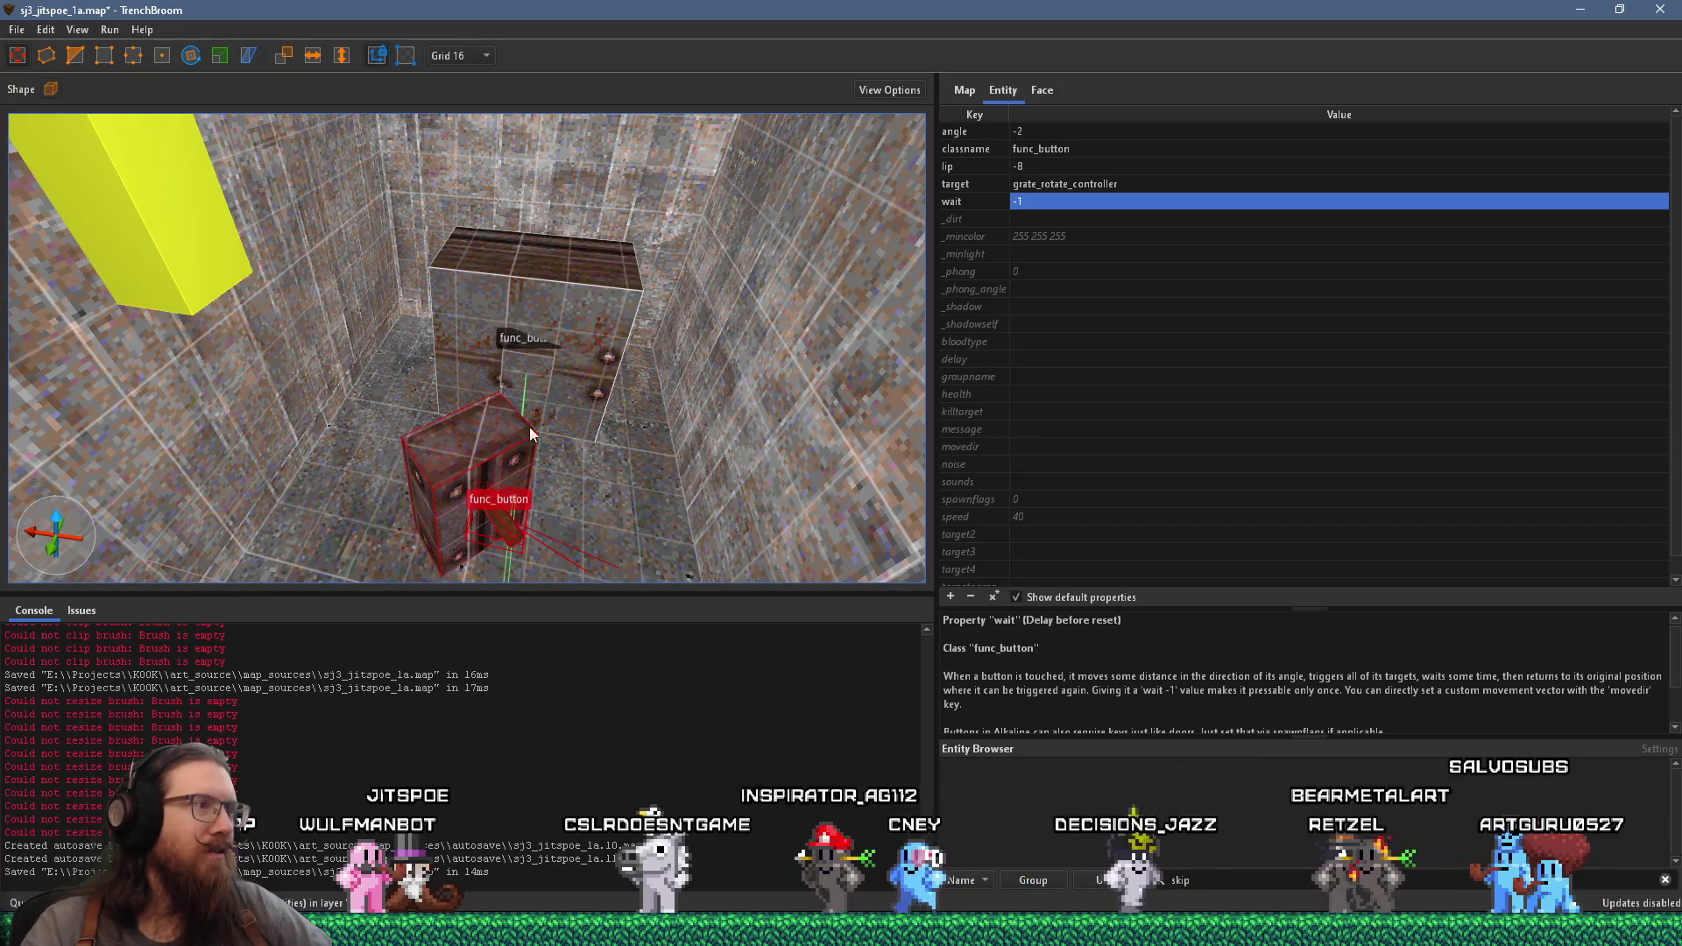
left_click(519, 516)
left_click(525, 350)
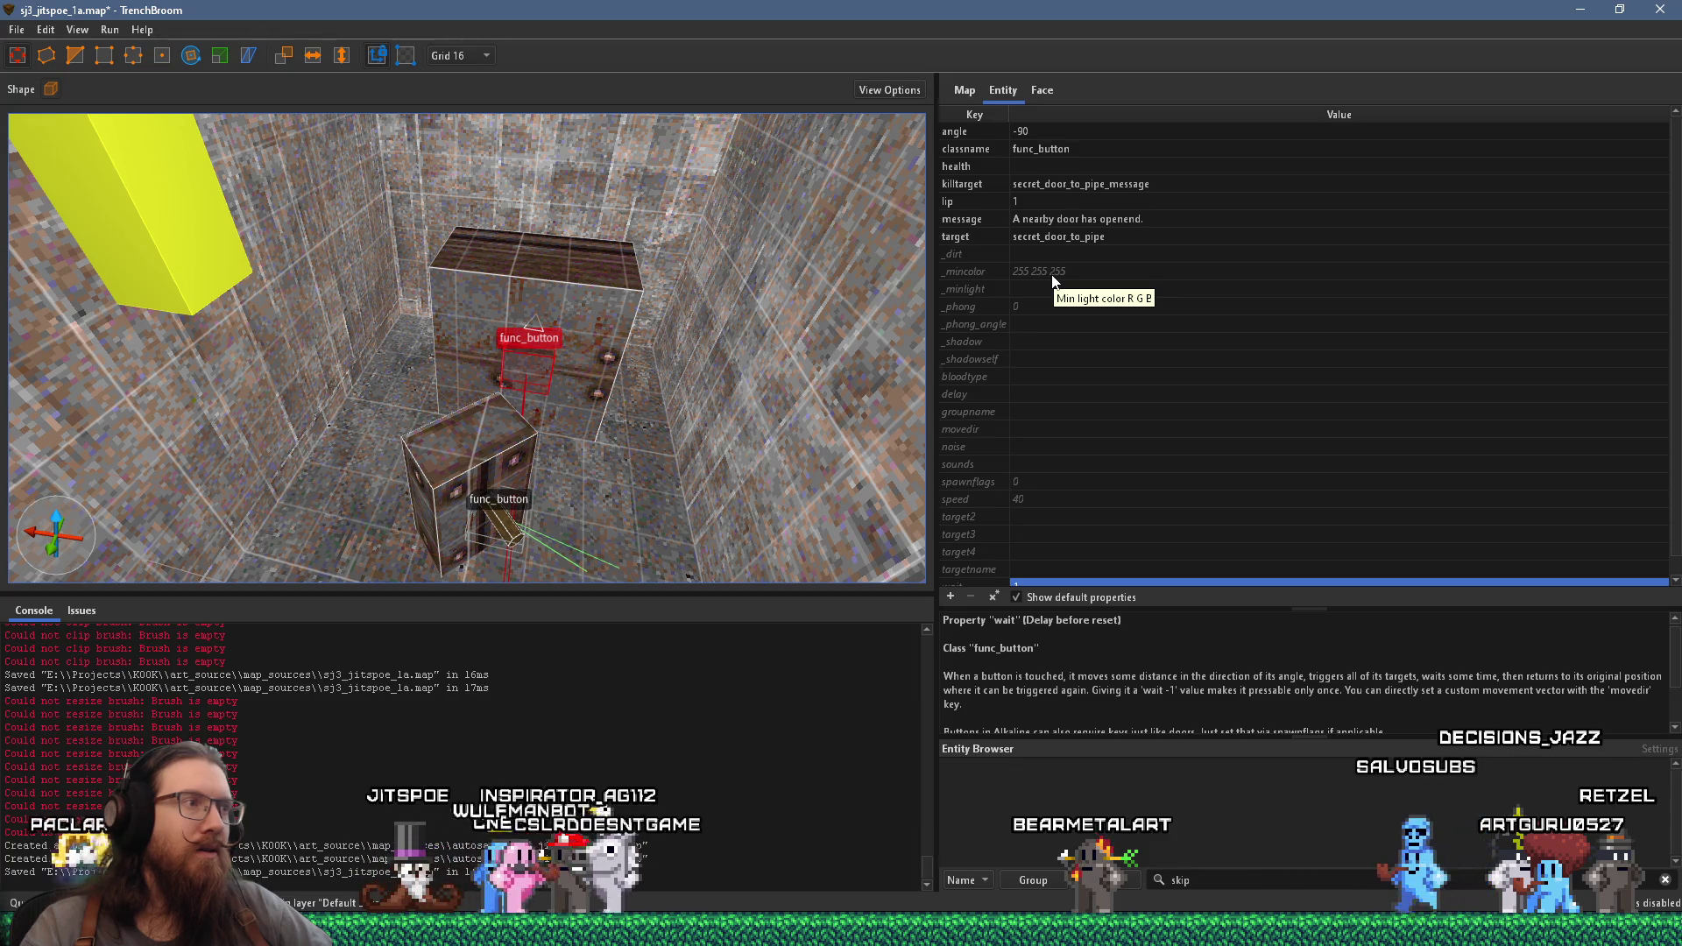
left_click(512, 531)
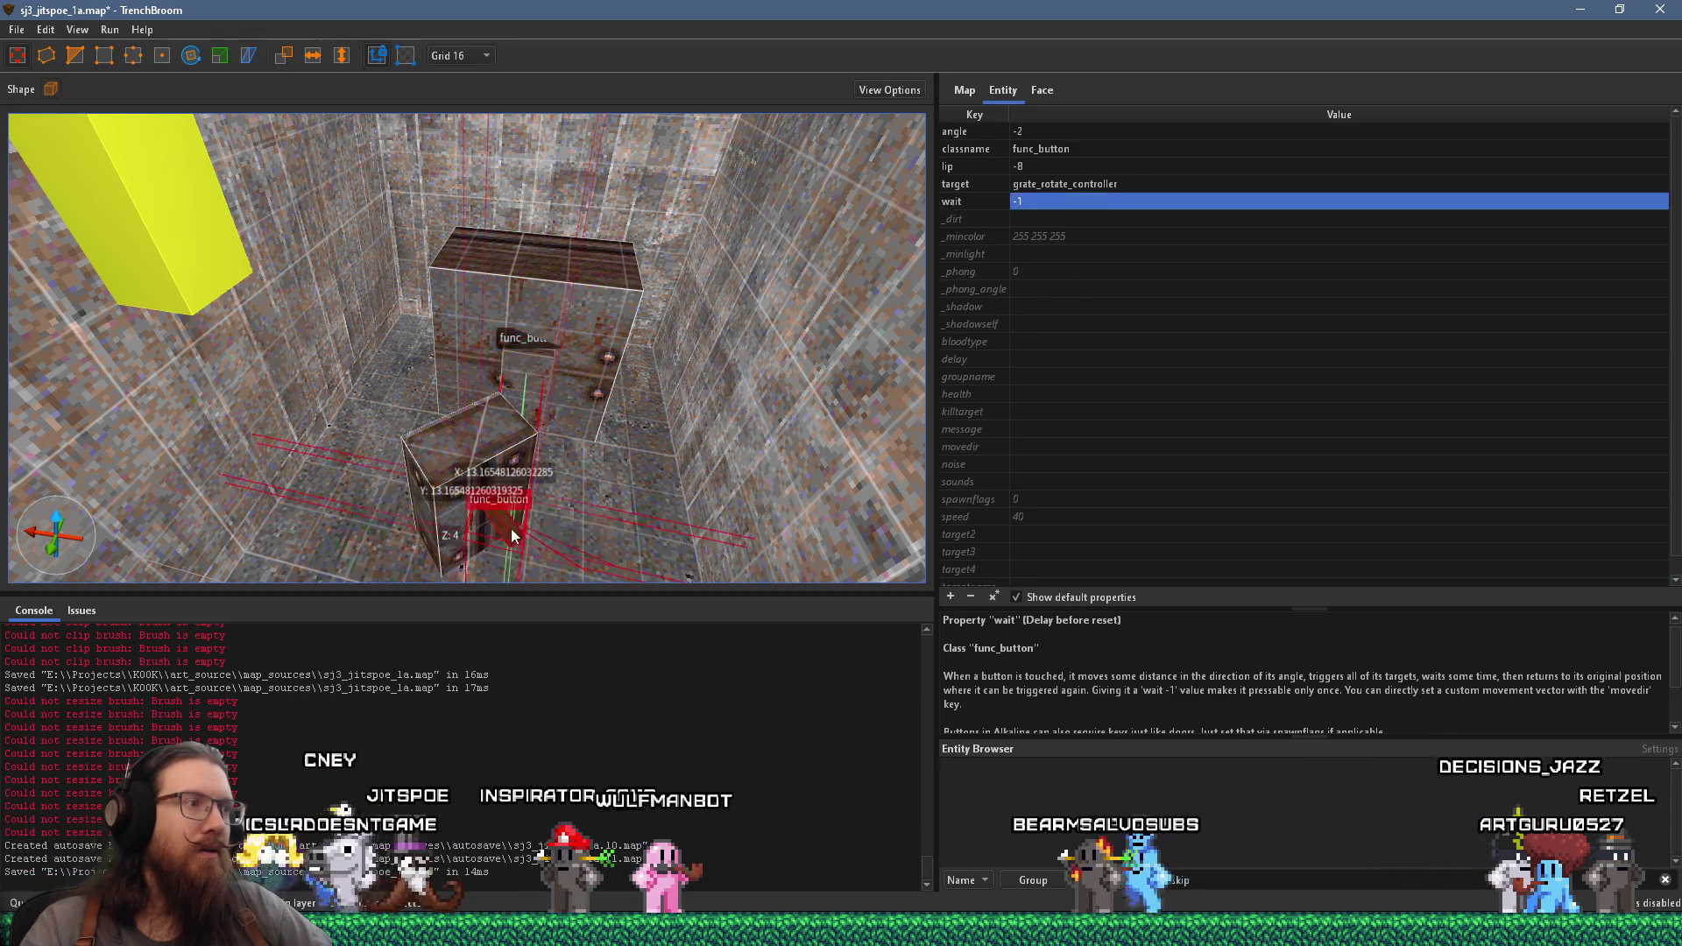
- Make the upper brush plain structural world geometry
right_click(516, 367)
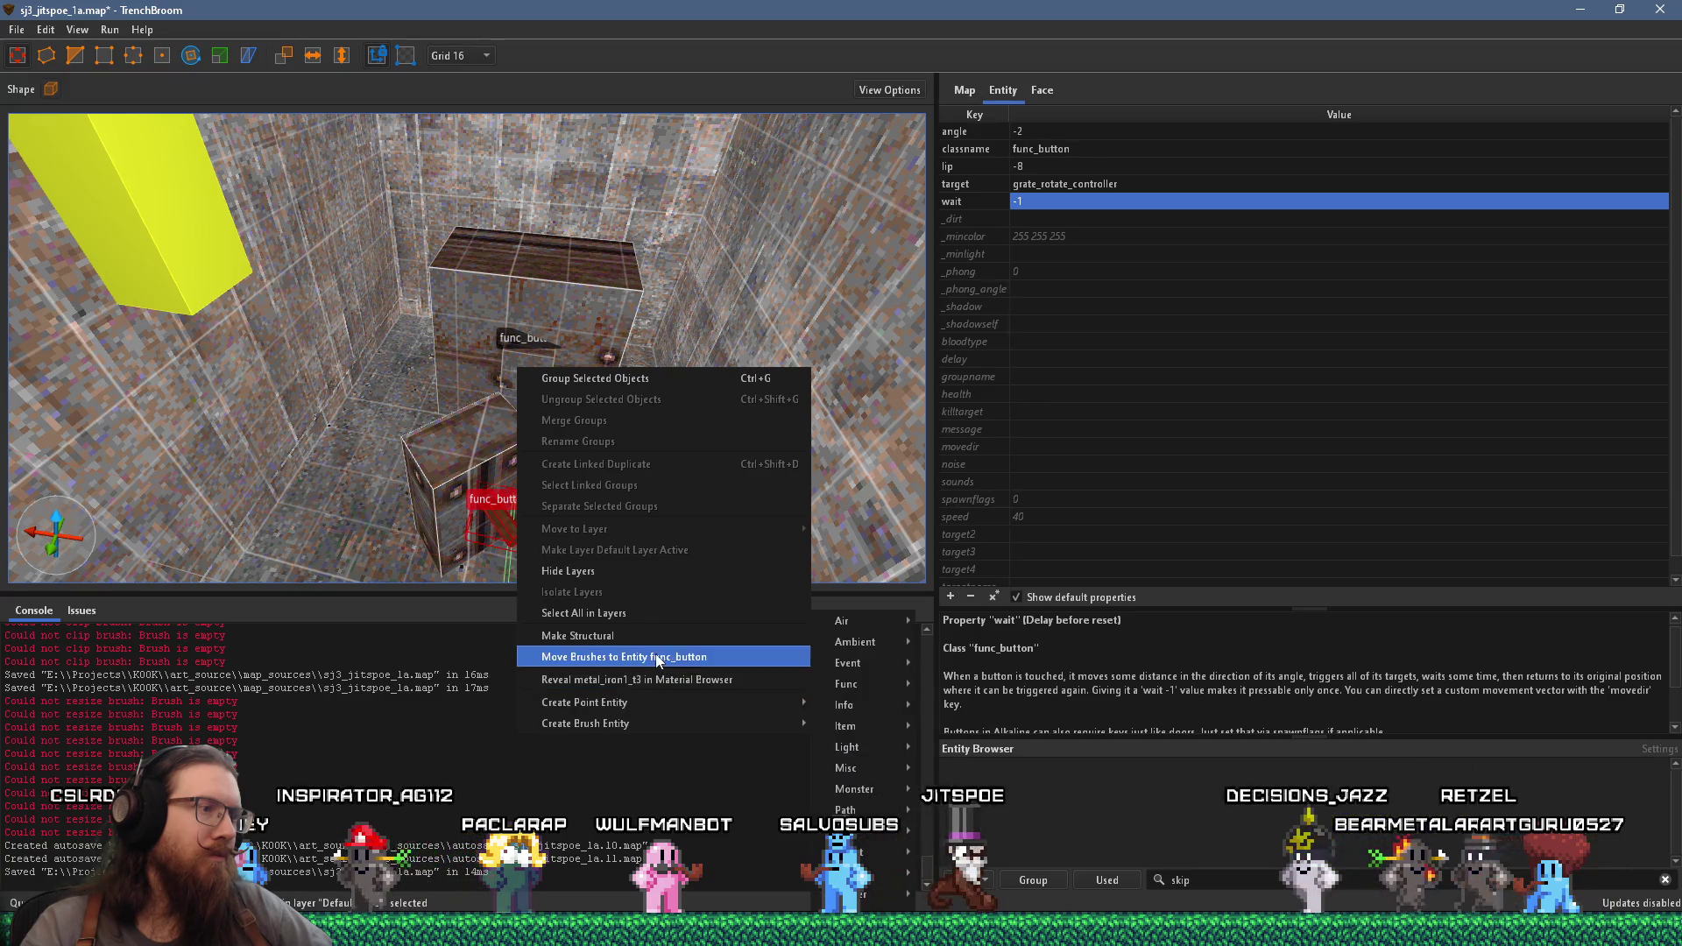
left_click(632, 635)
right_click(532, 370)
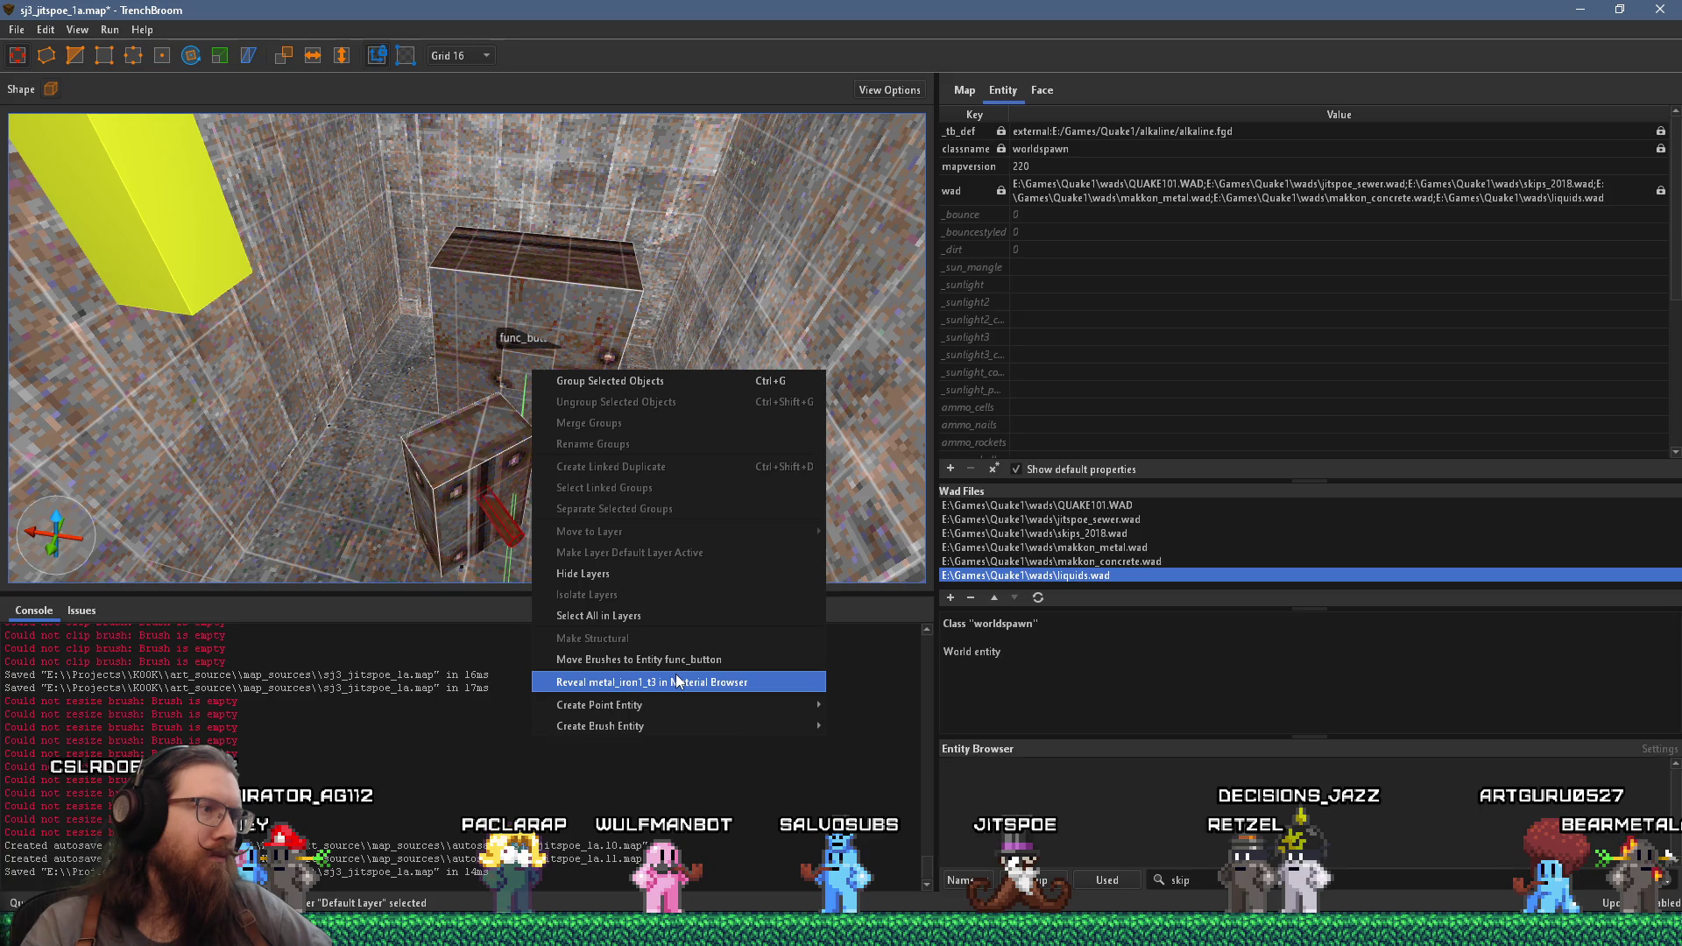
- Move the lower box brush into the secret-door func_button entity
left_click(495, 450)
left_click(495, 366)
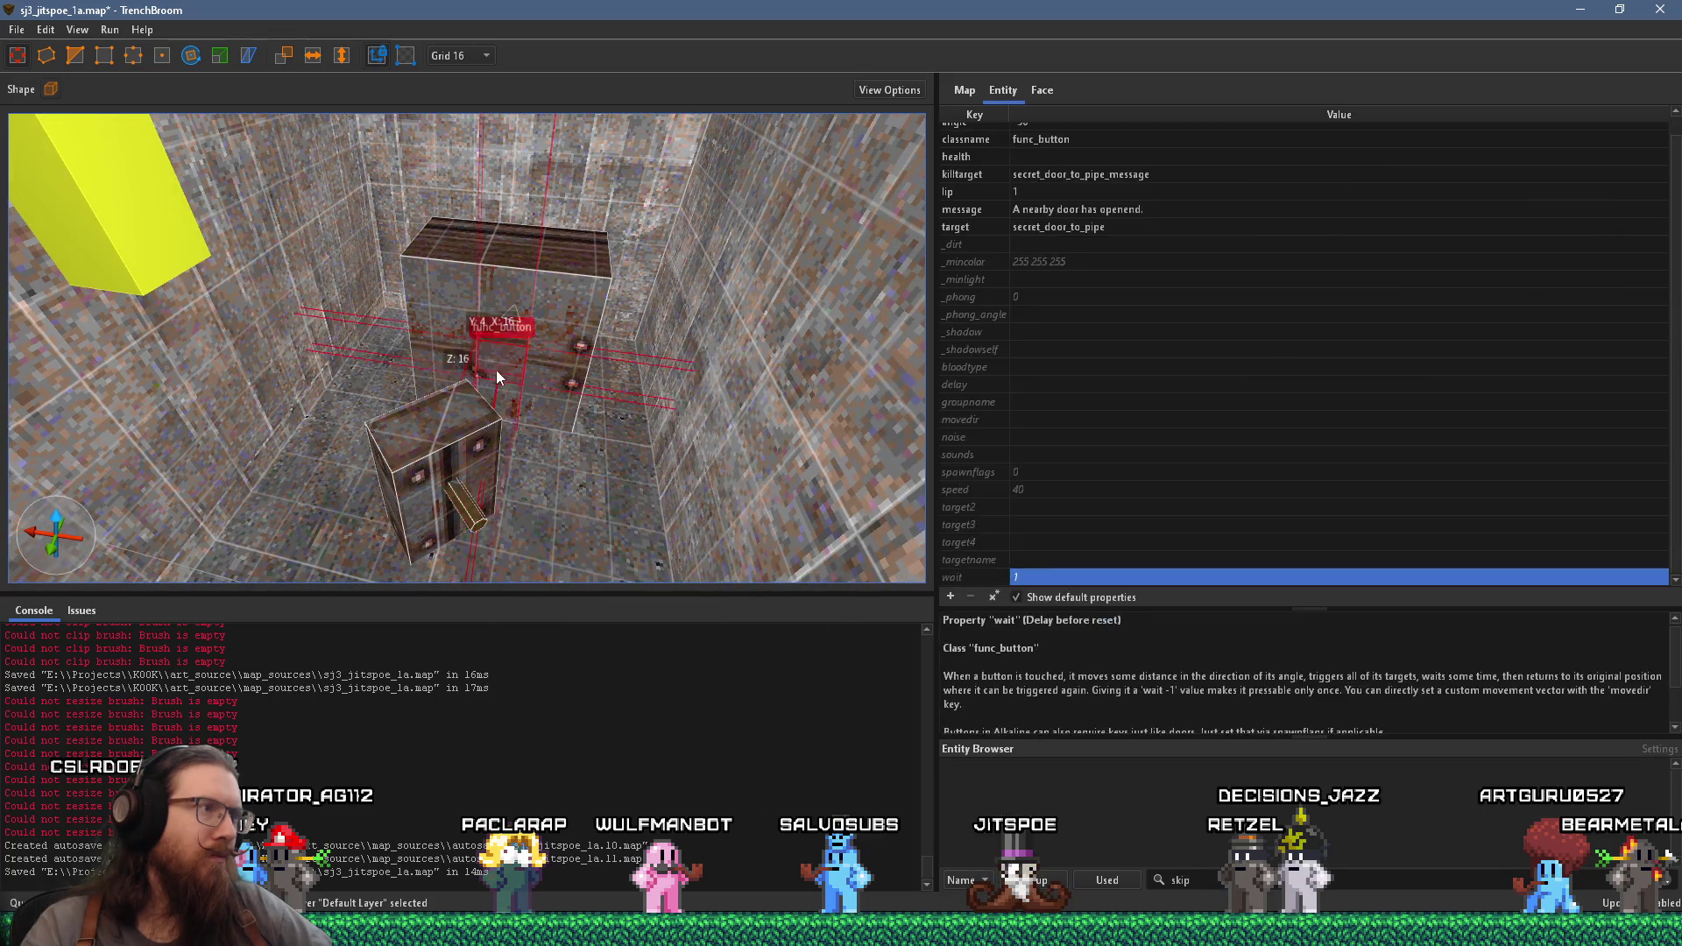
left_click(482, 482)
right_click(495, 359)
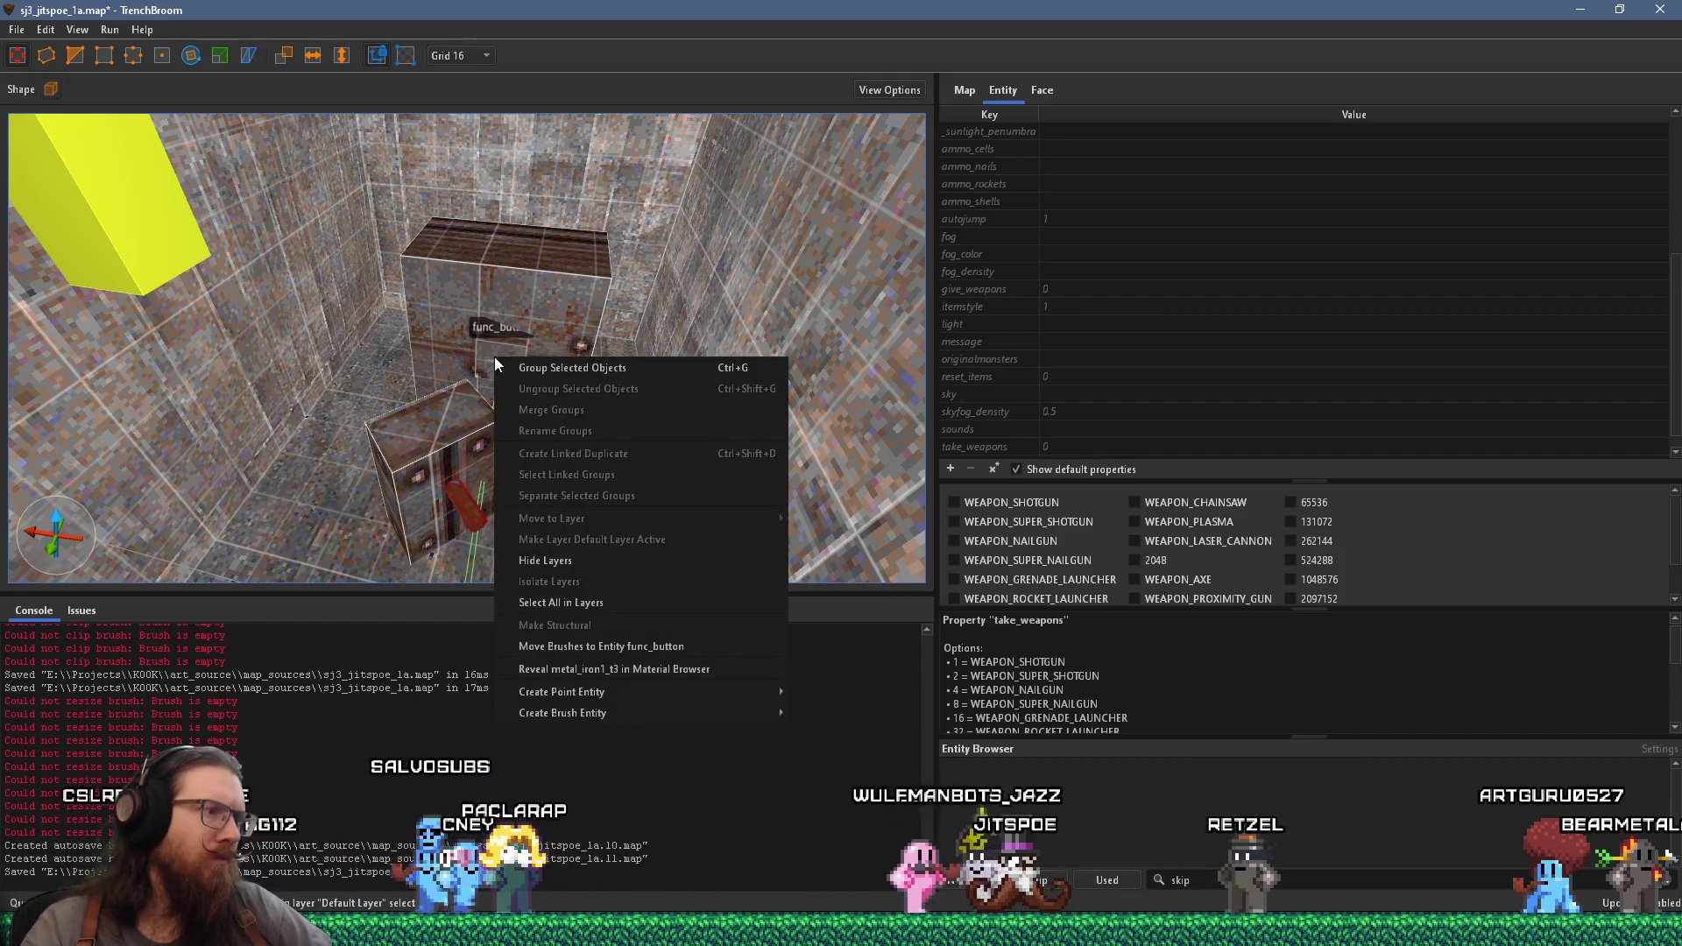
left_click(494, 354)
right_click(493, 354)
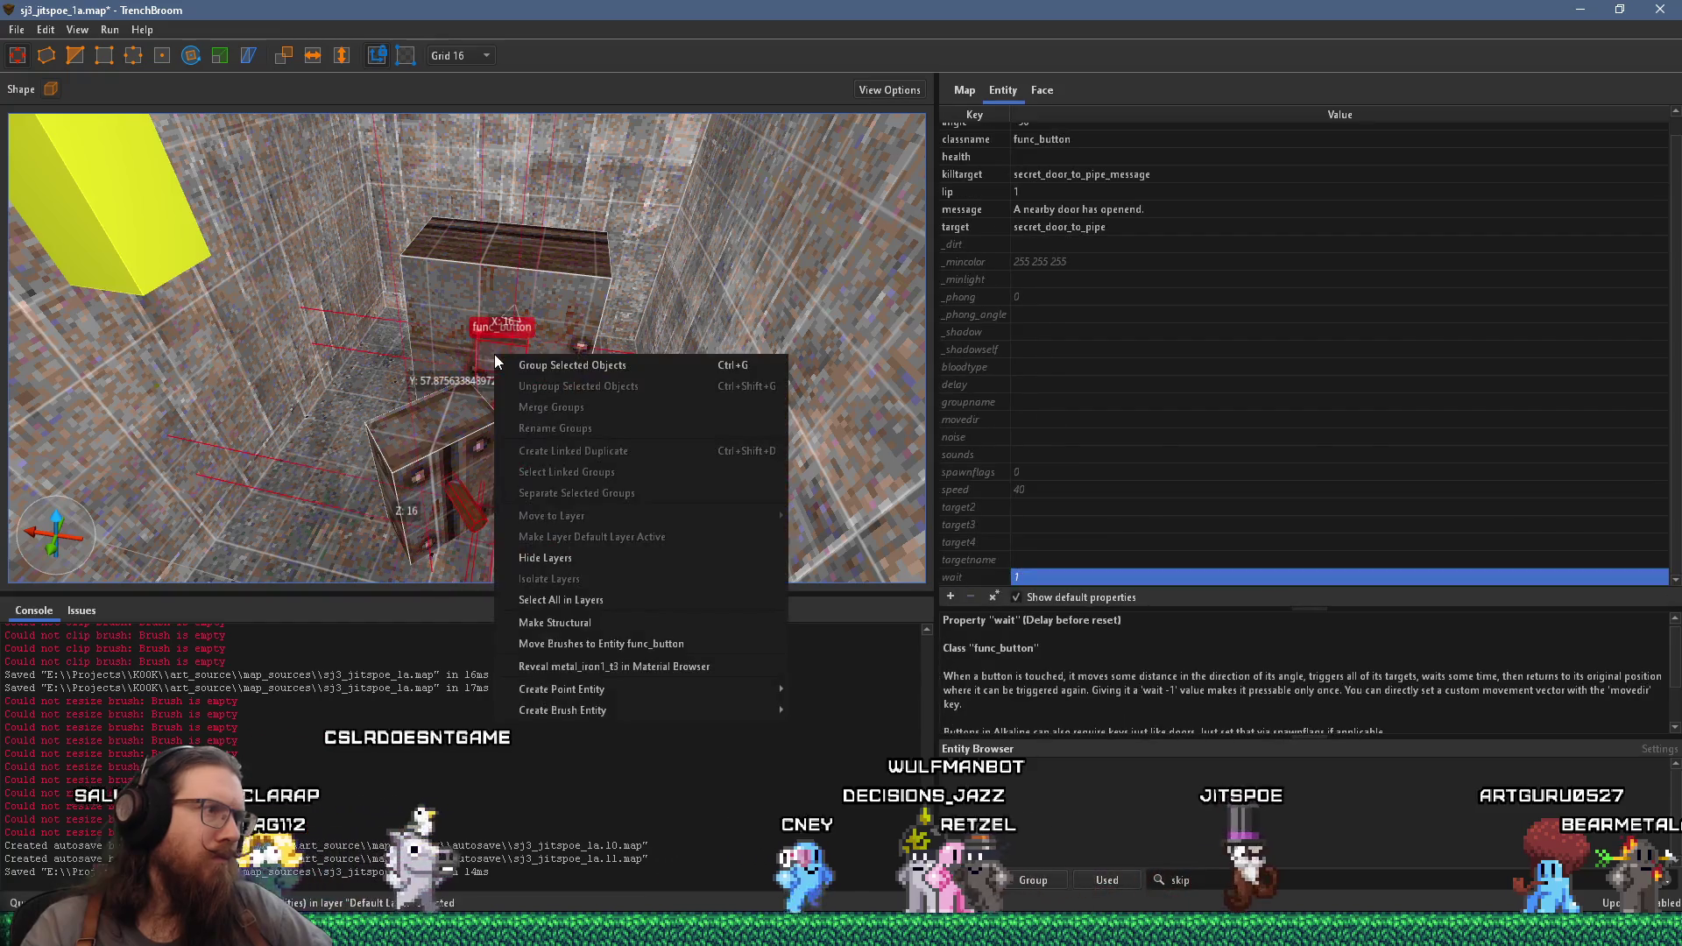
left_click(659, 643)
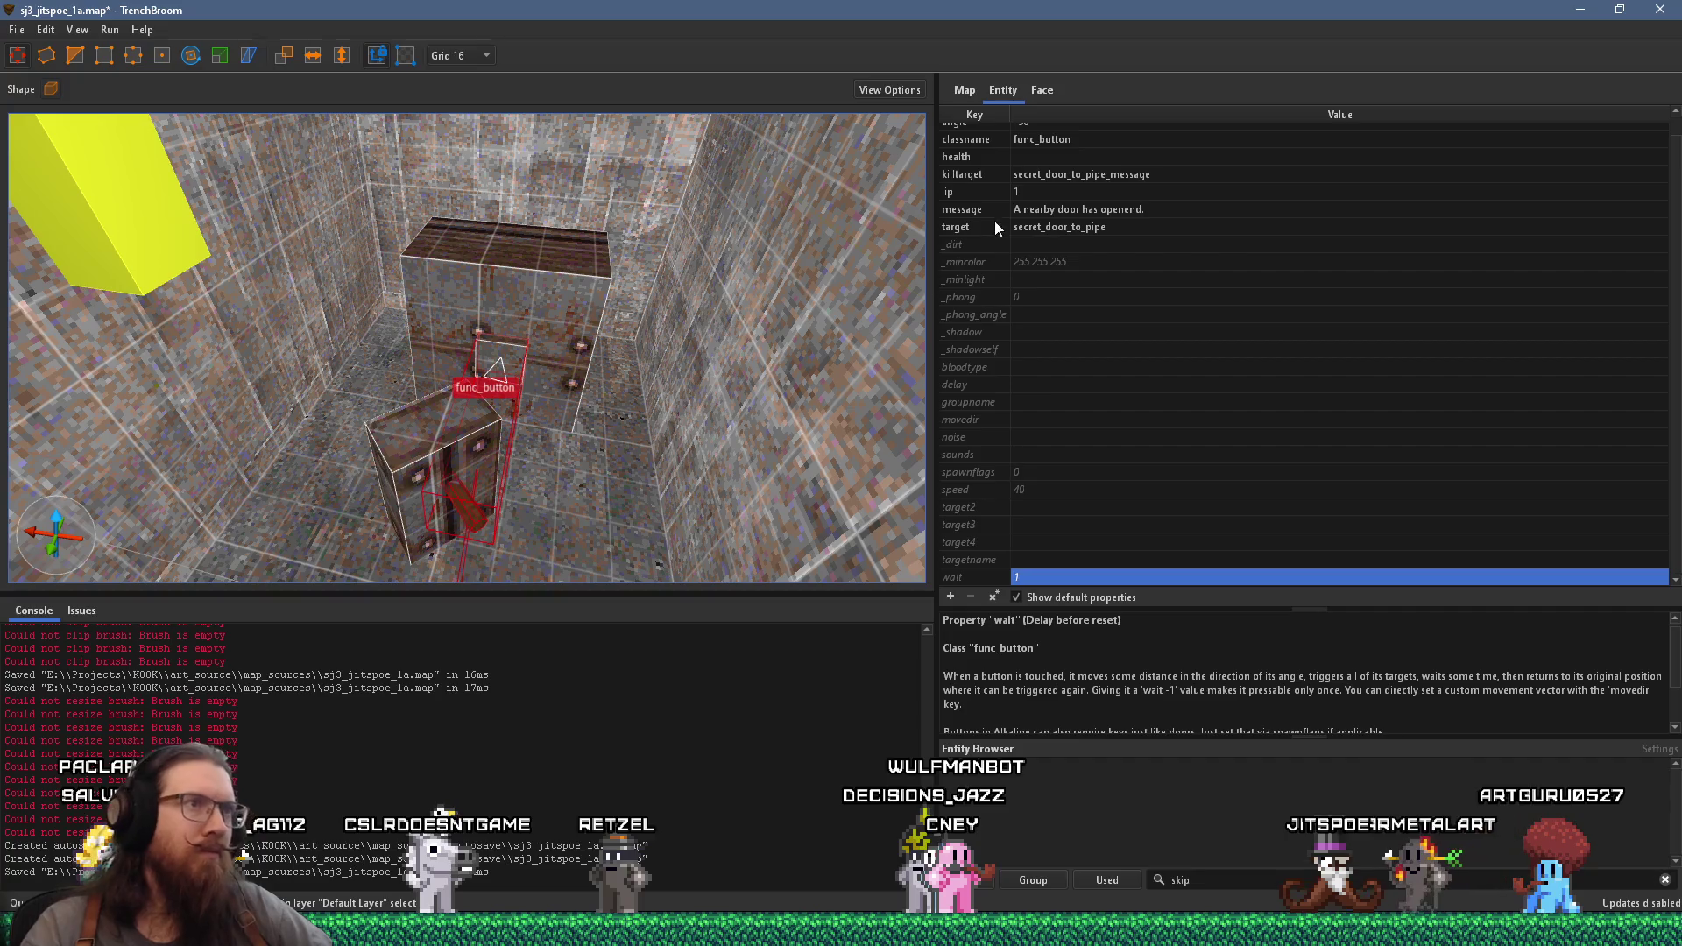
scroll(1077, 269, "up", 1)
- Set the secret-door func_button's angle to -2
left_click(1058, 136)
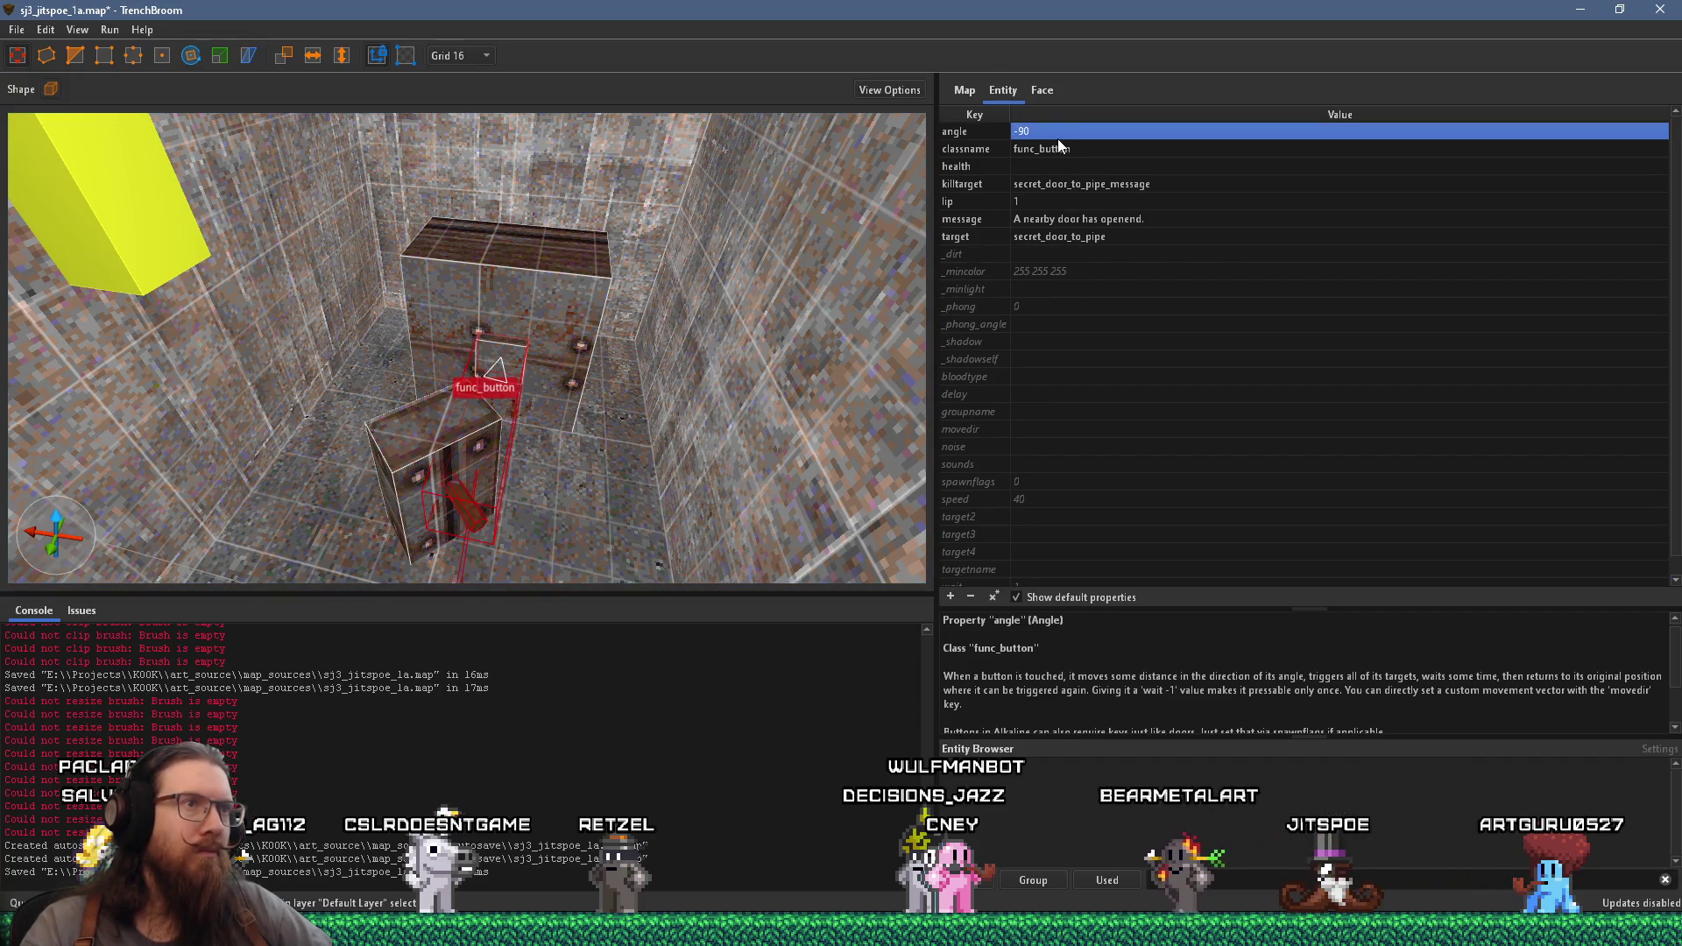
type("-2")
key("Return")
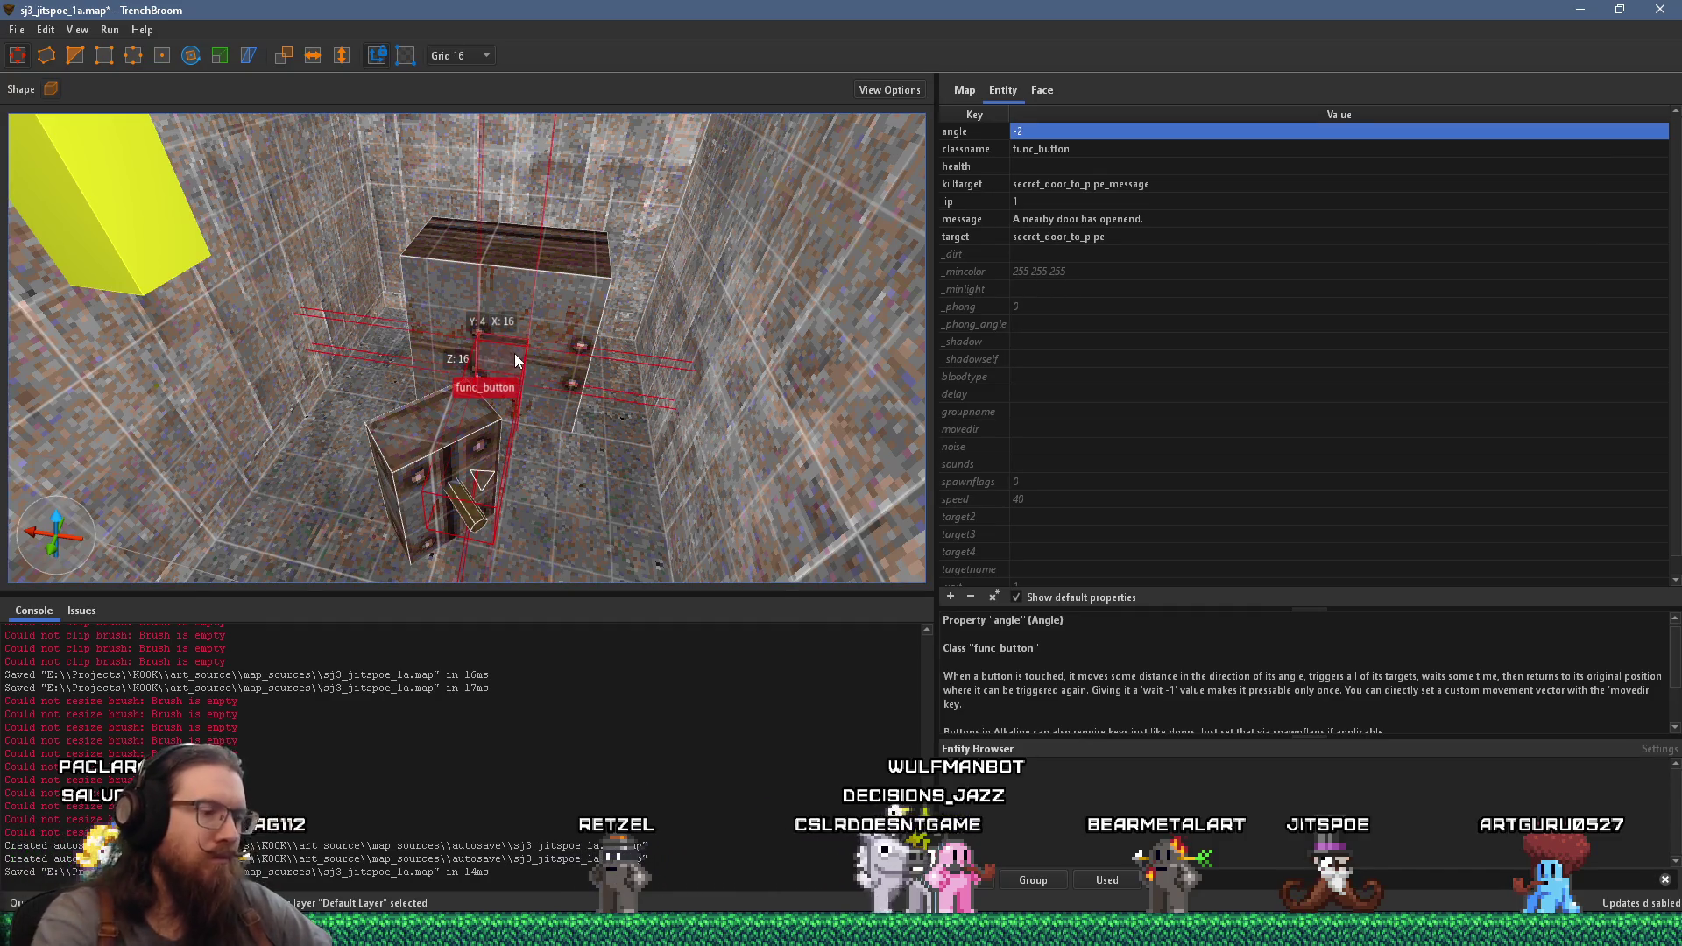
key("Escape")
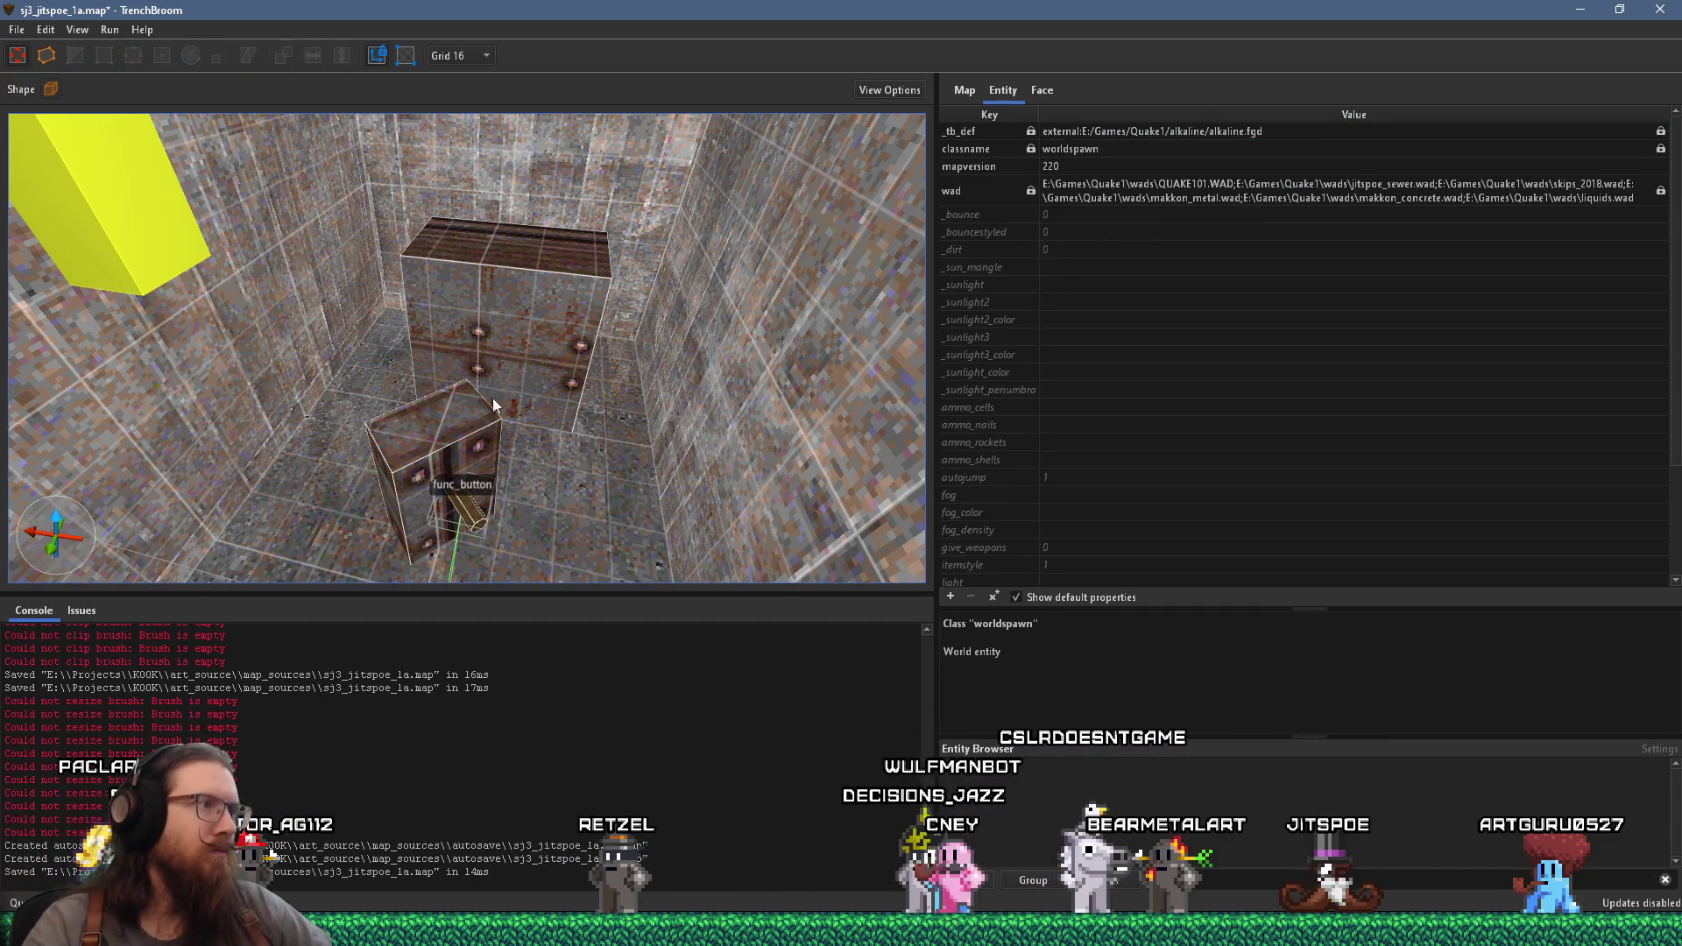
- Delete the large brush and move the func_button up and back
left_click(501, 351)
key("Delete")
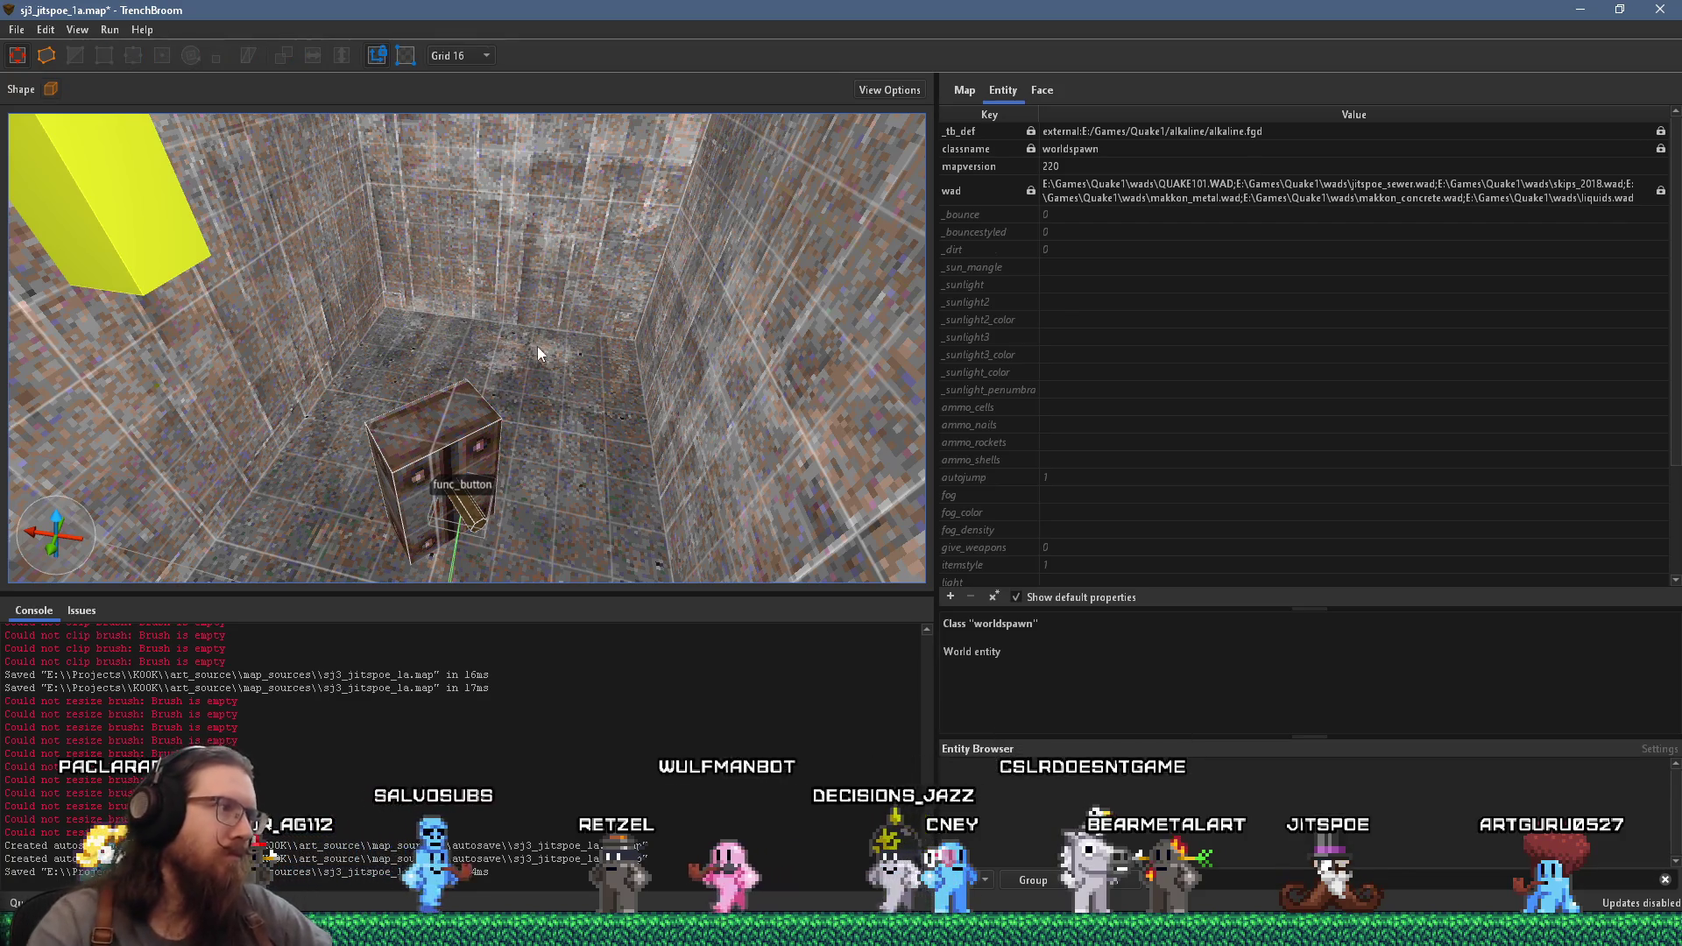
left_click(473, 487)
left_click_drag(473, 486, 417, 275)
scroll(416, 275, "up", 5)
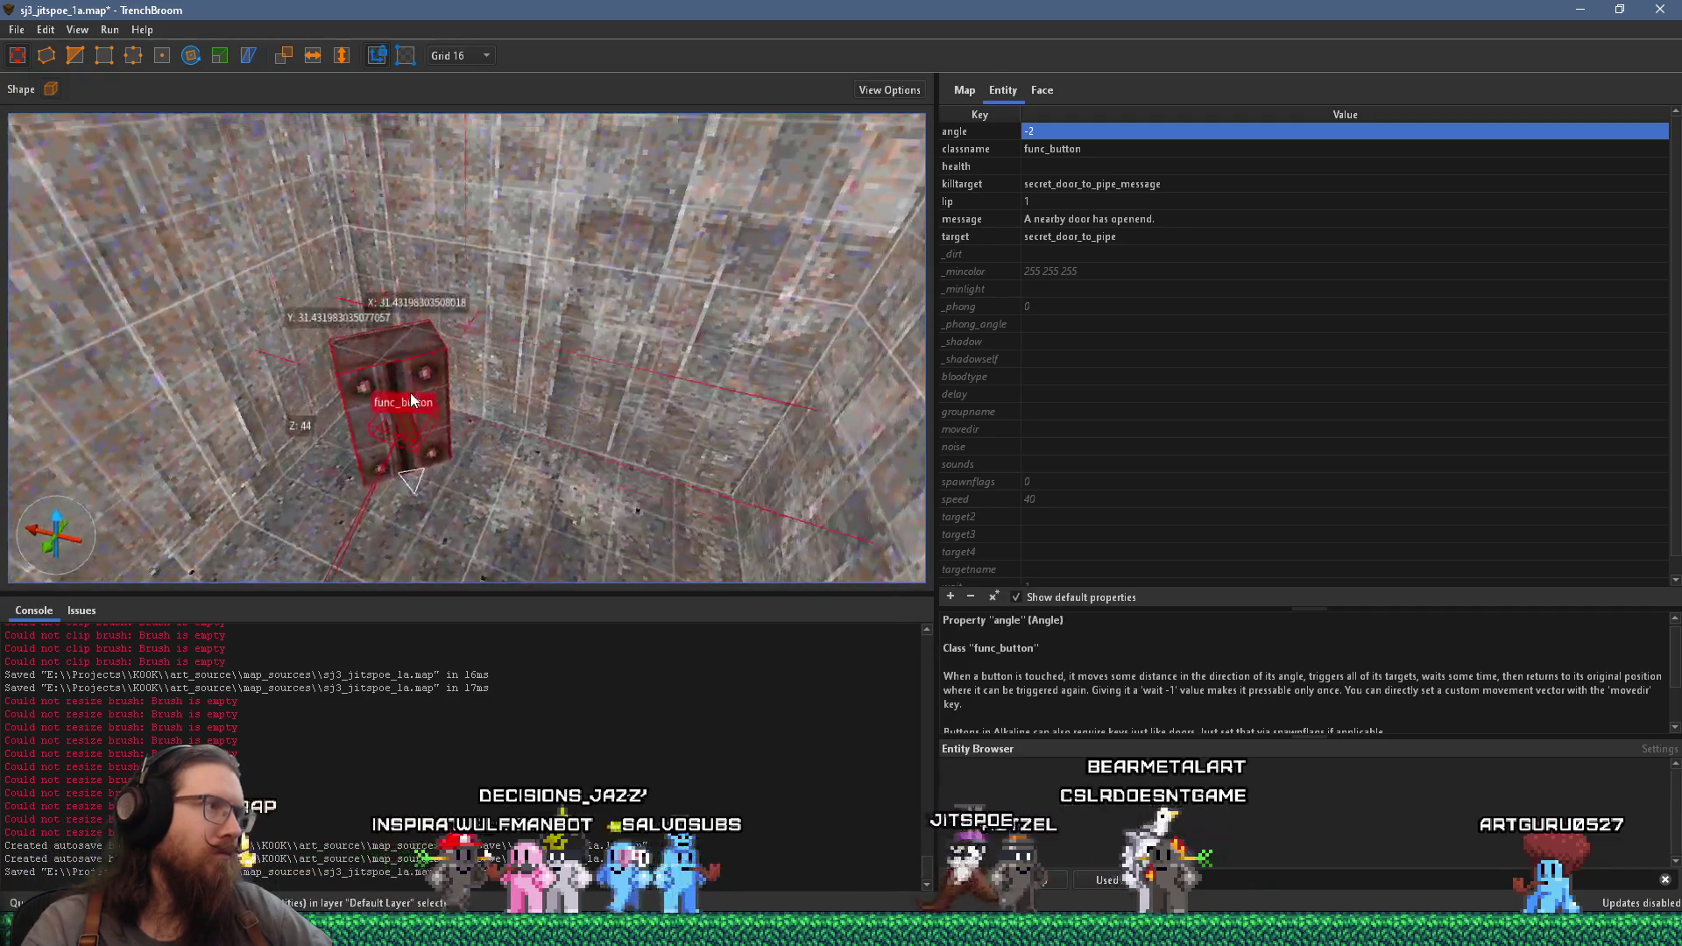
scroll(459, 482, "down", 5)
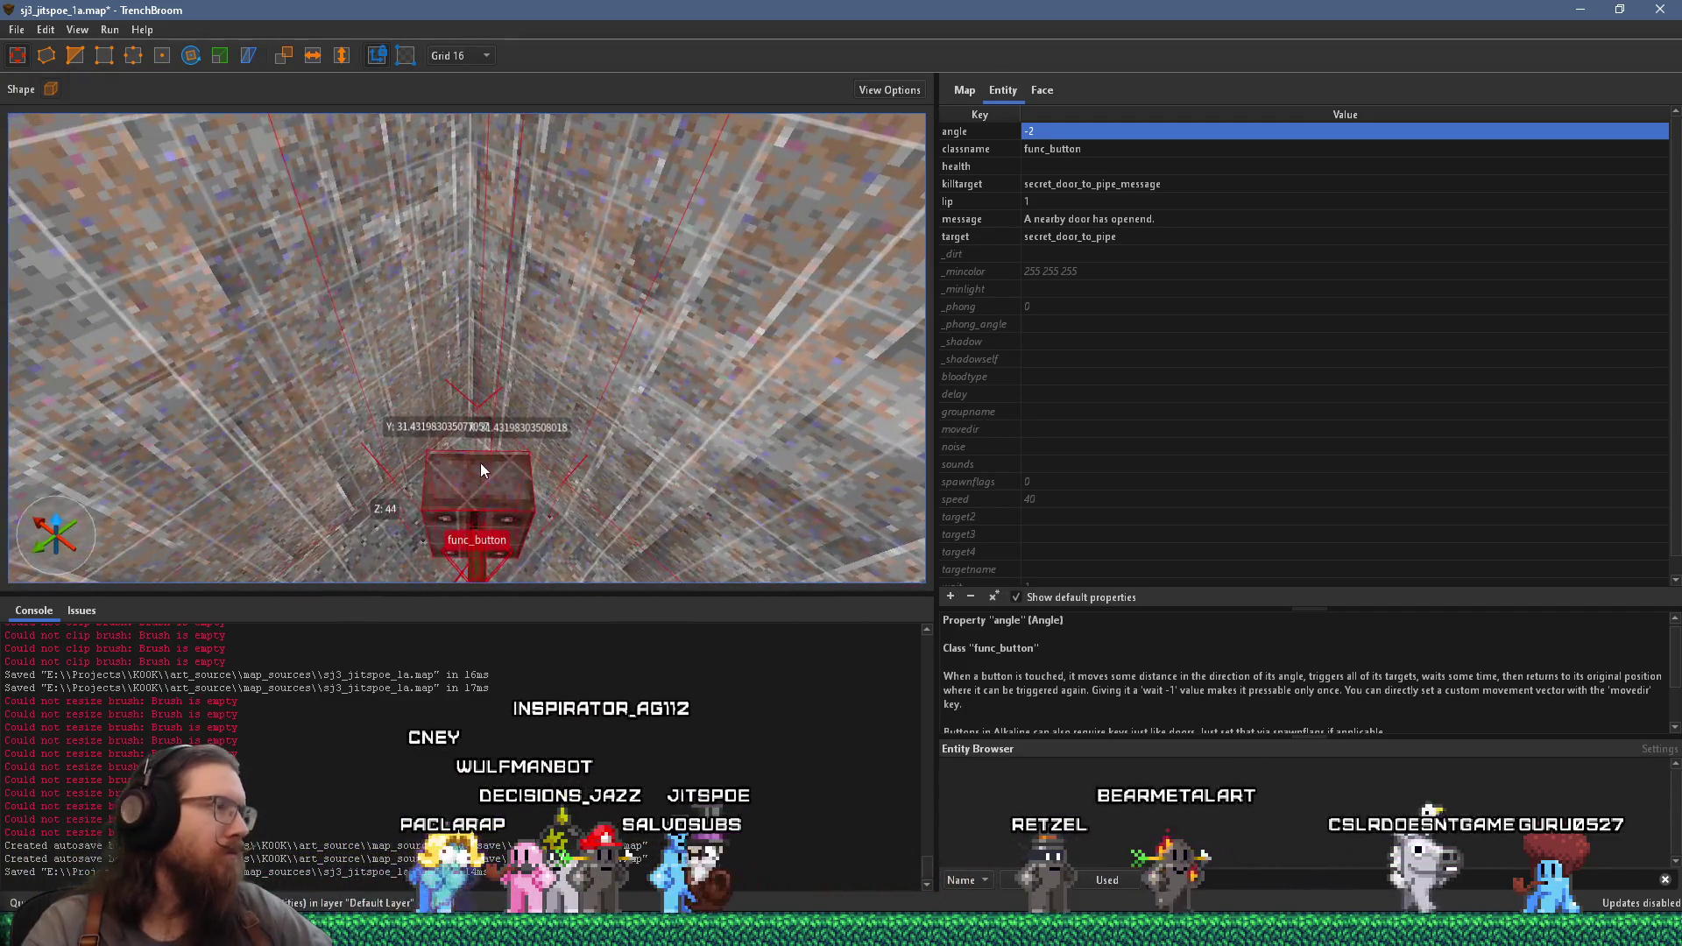
scroll(490, 484, "down", 2)
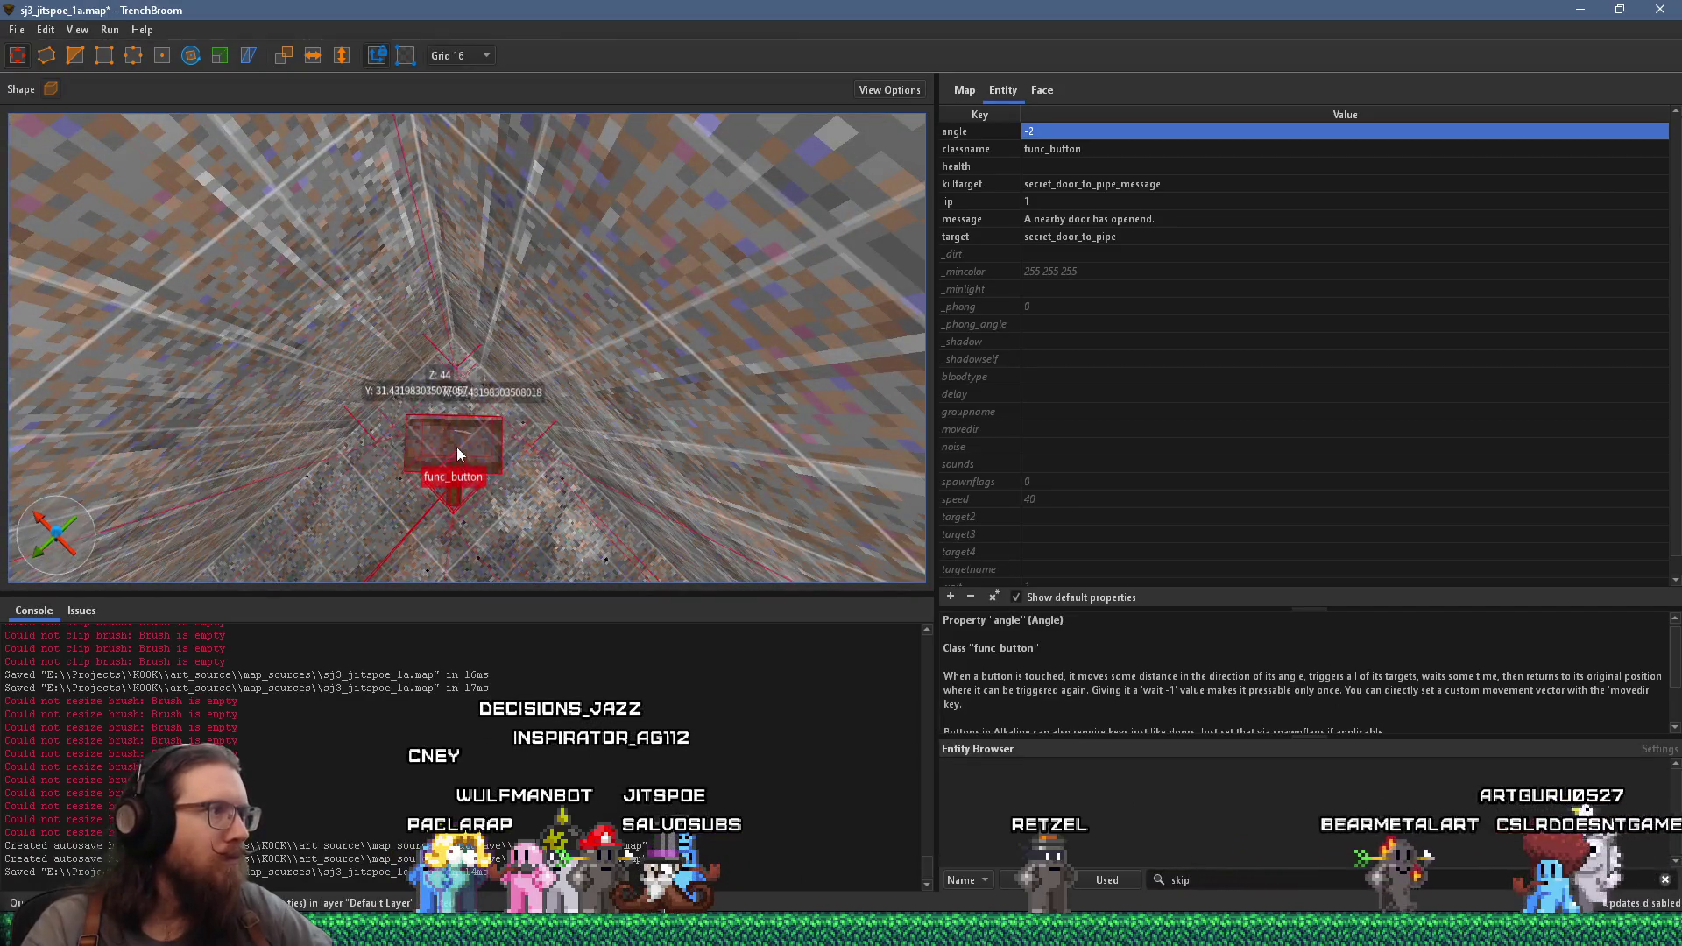
scroll(458, 452, "up", 6)
scroll(463, 461, "down", 2)
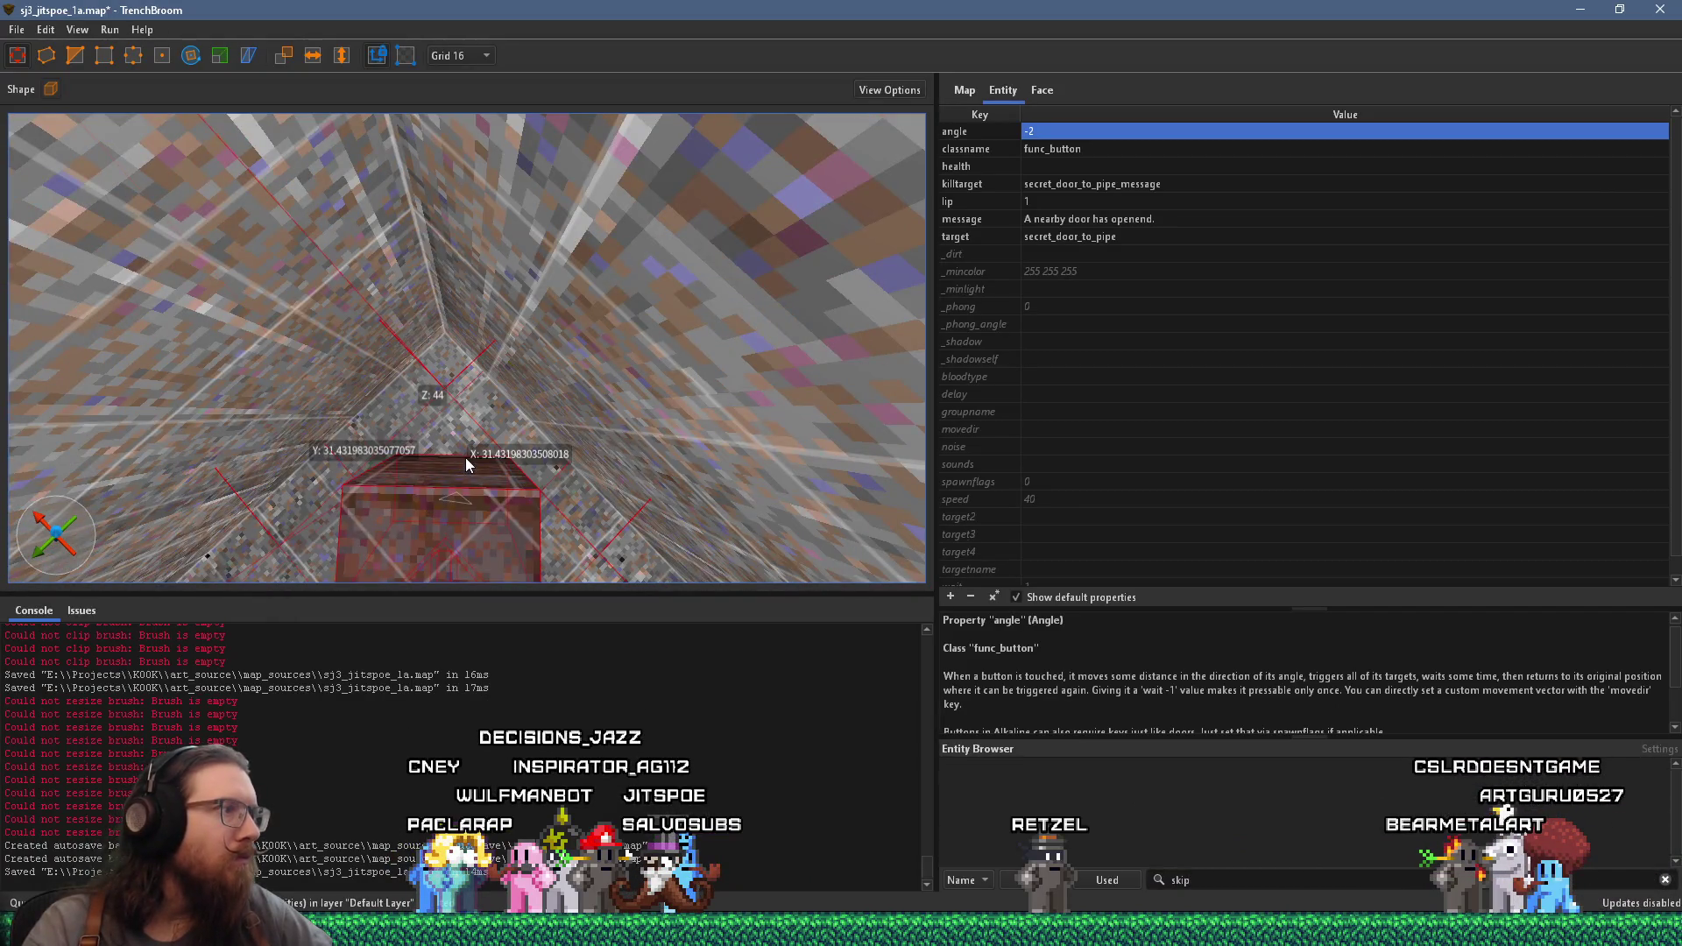
- Try a 2-unit grid, then return to the 16-unit grid
left_click(480, 55)
left_click(475, 96)
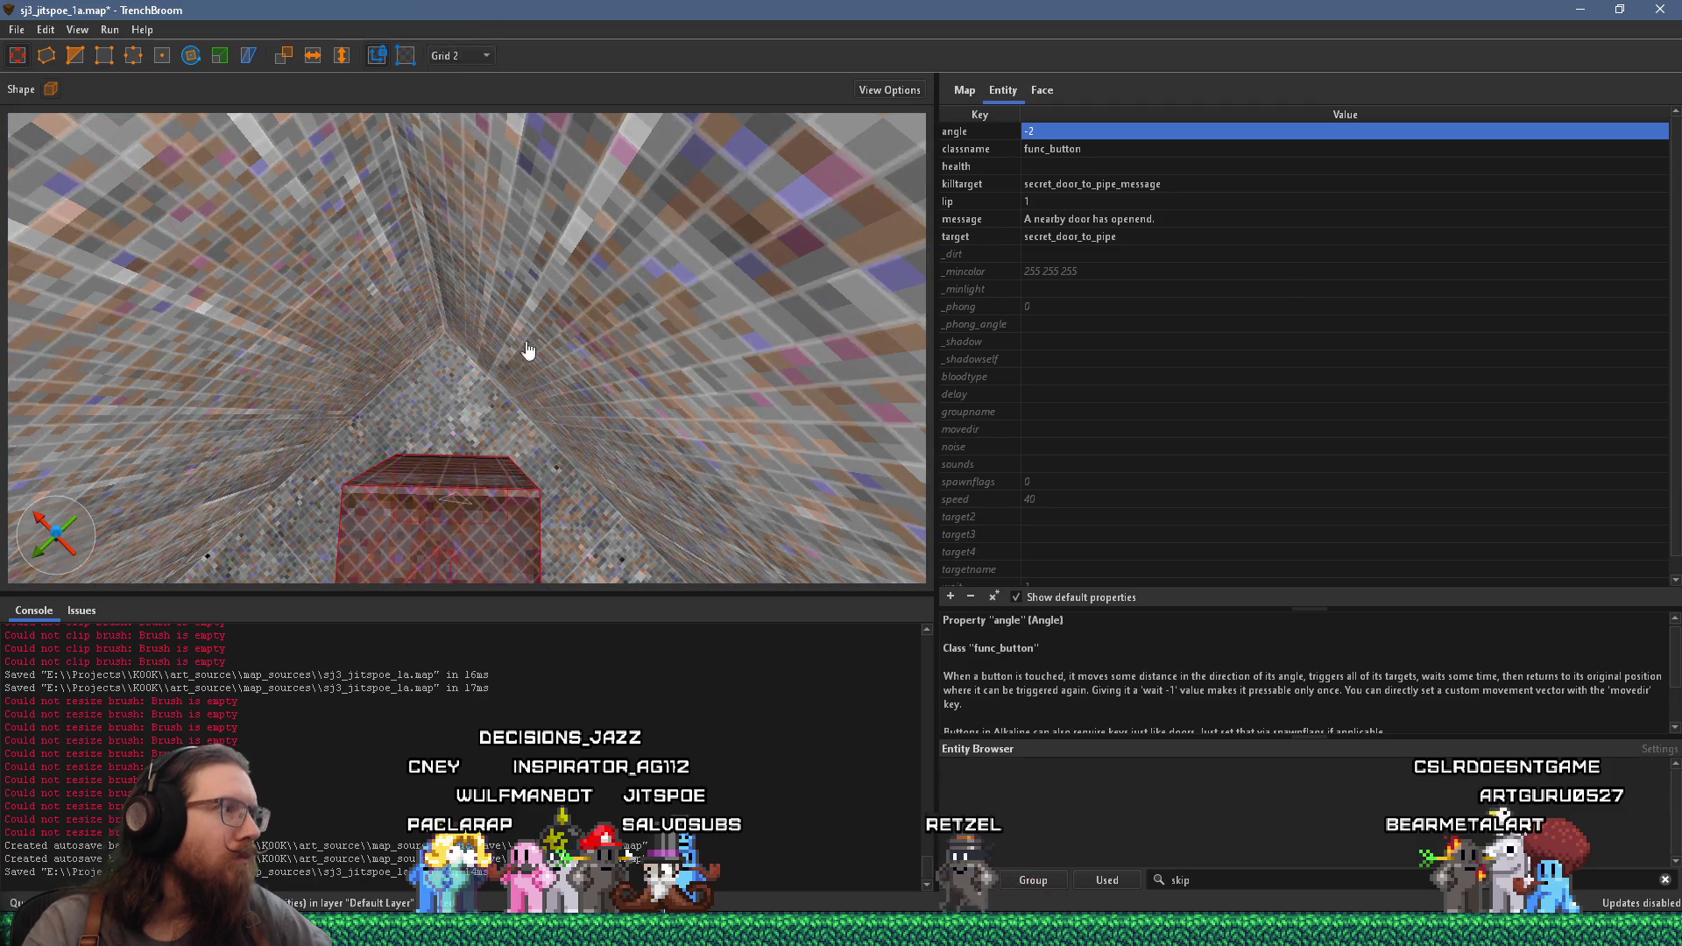
scroll(476, 528, "up", 1)
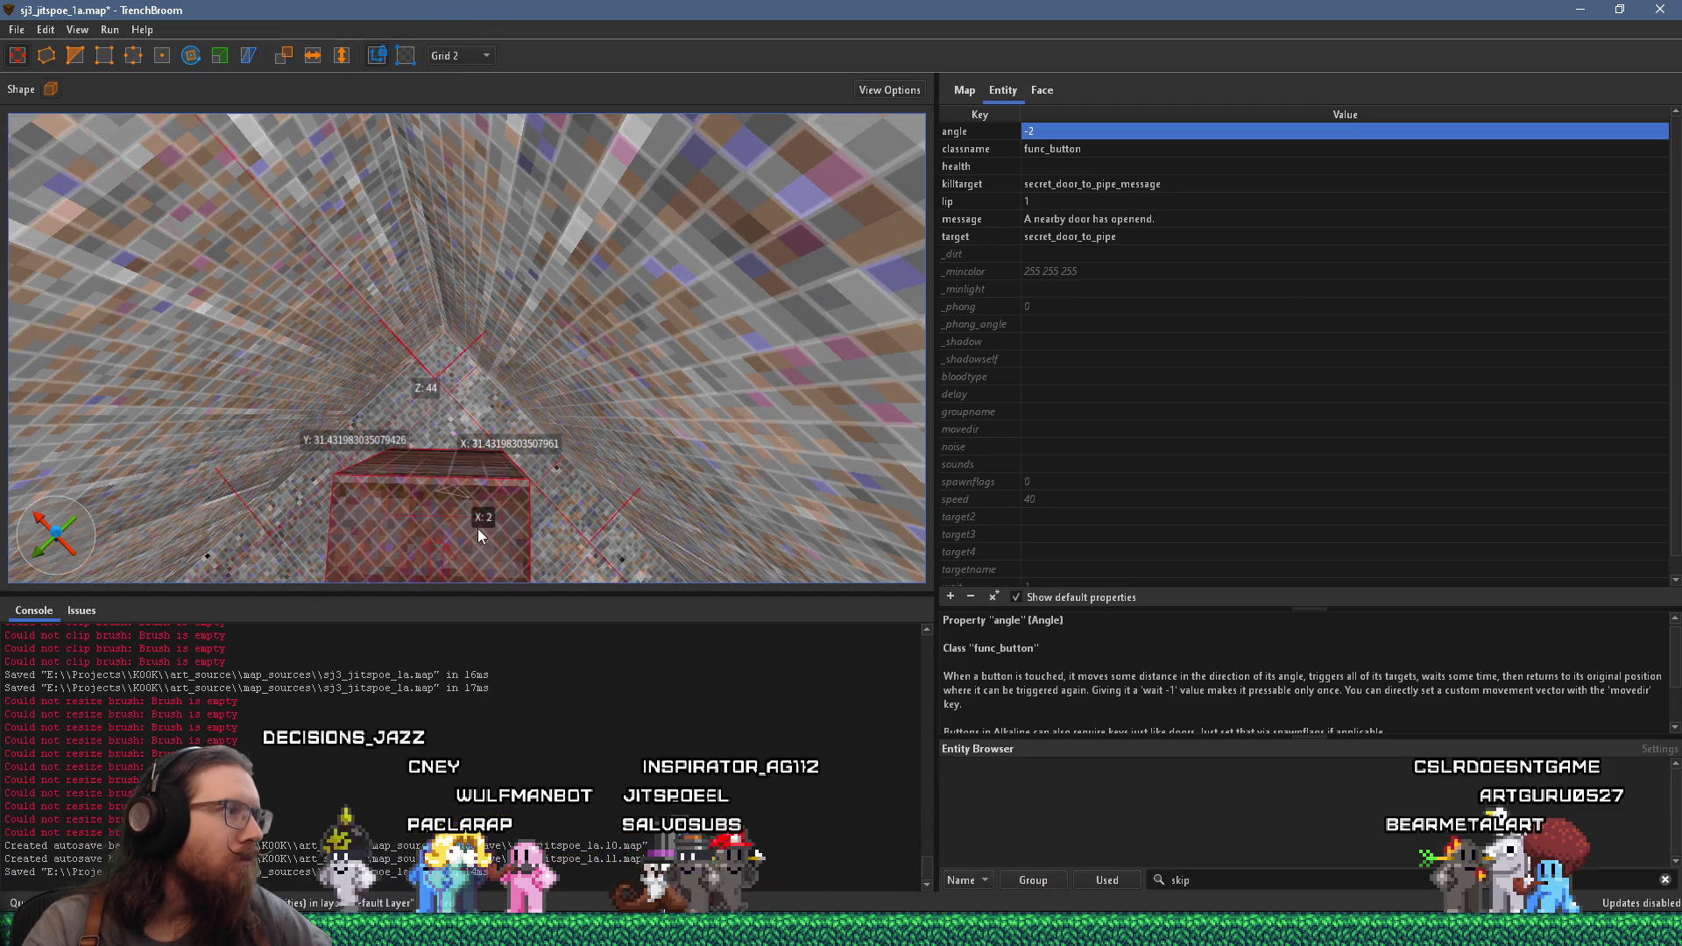
left_click(473, 56)
left_click(481, 159)
scroll(475, 399, "up", 2)
scroll(474, 399, "up", 5)
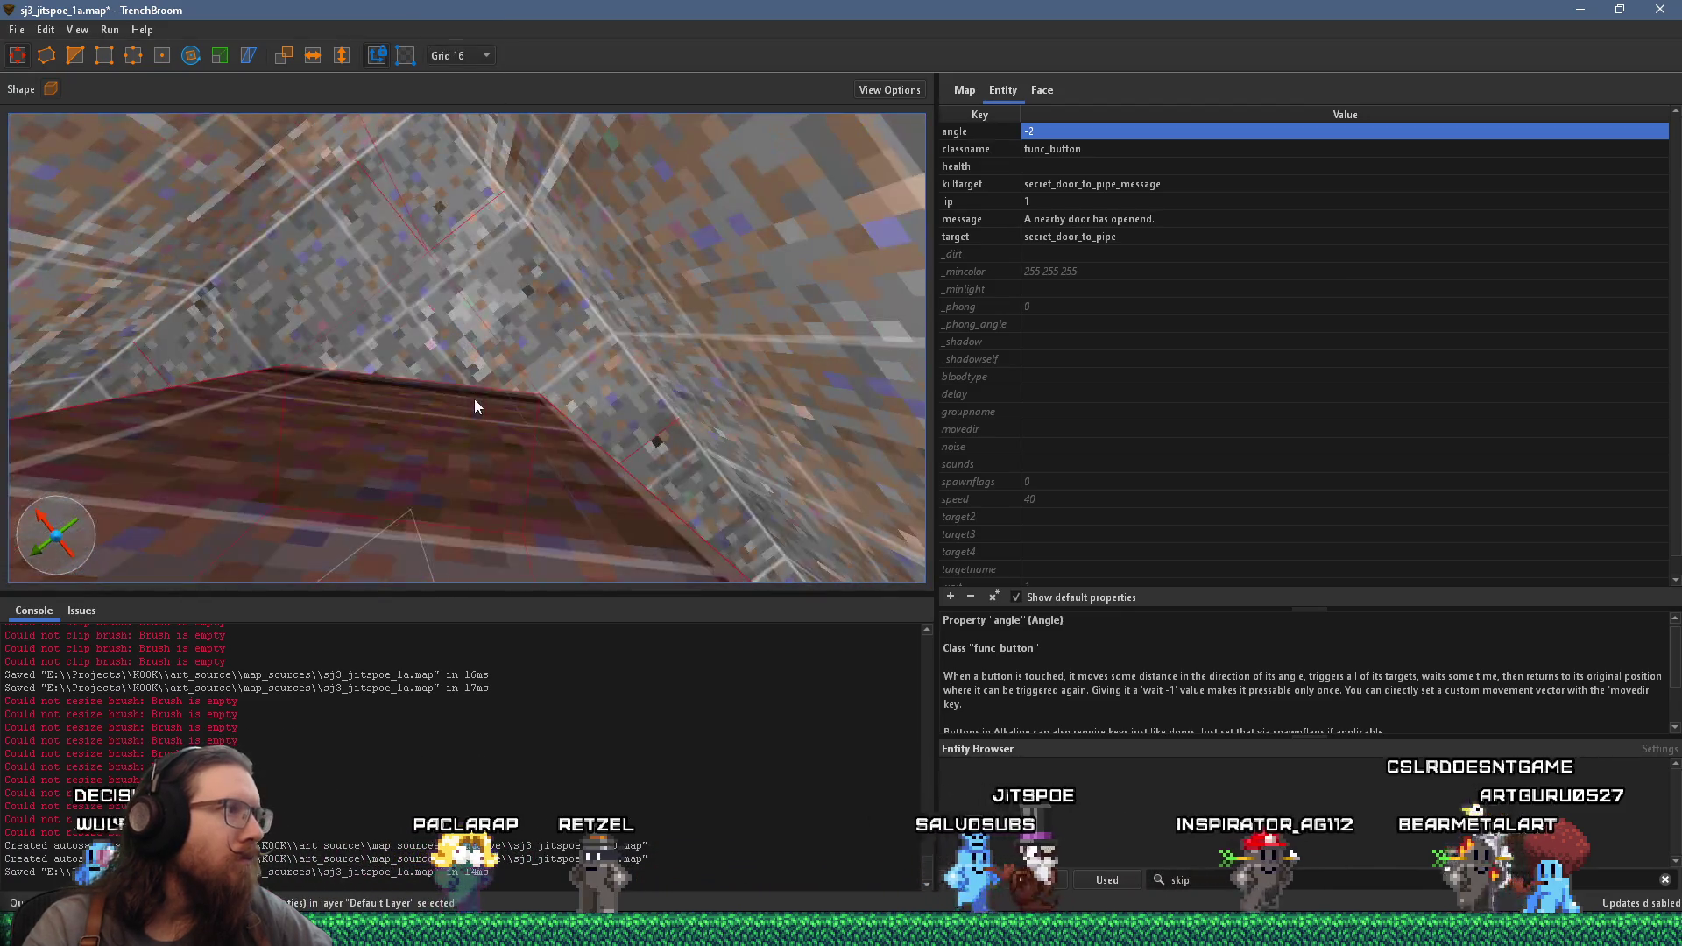
scroll(481, 407, "up", 1)
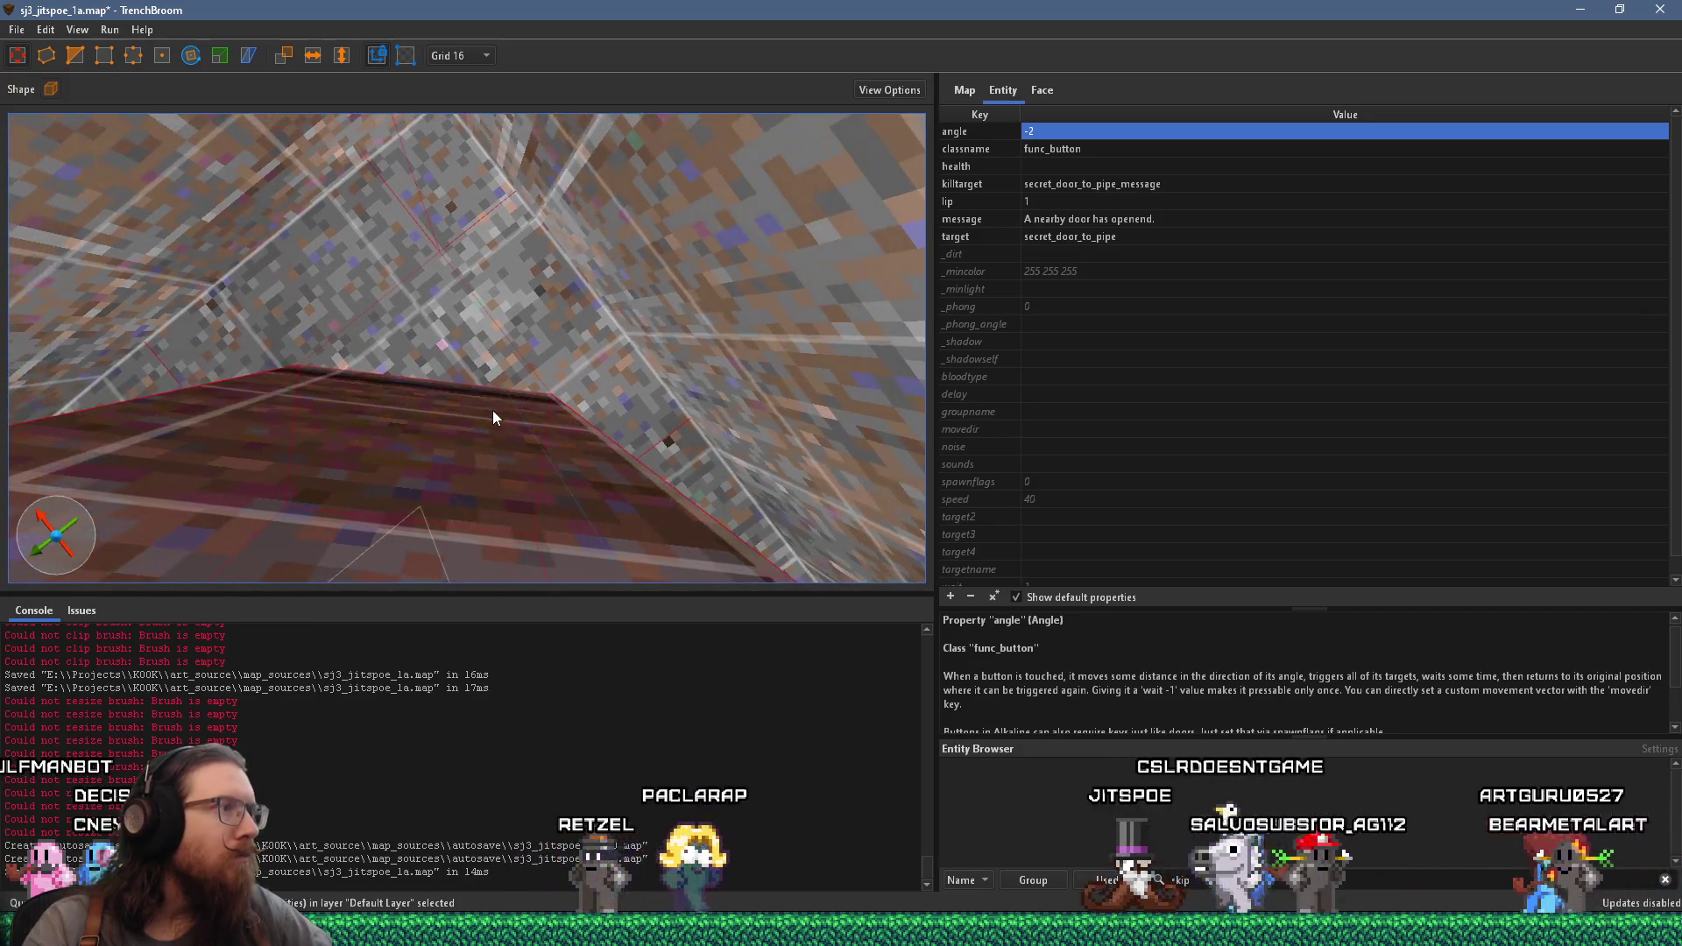
scroll(492, 410, "up", 1)
- Nudge the func_button brush slightly left on a 1-unit grid, then restore grid 16
left_click(480, 55)
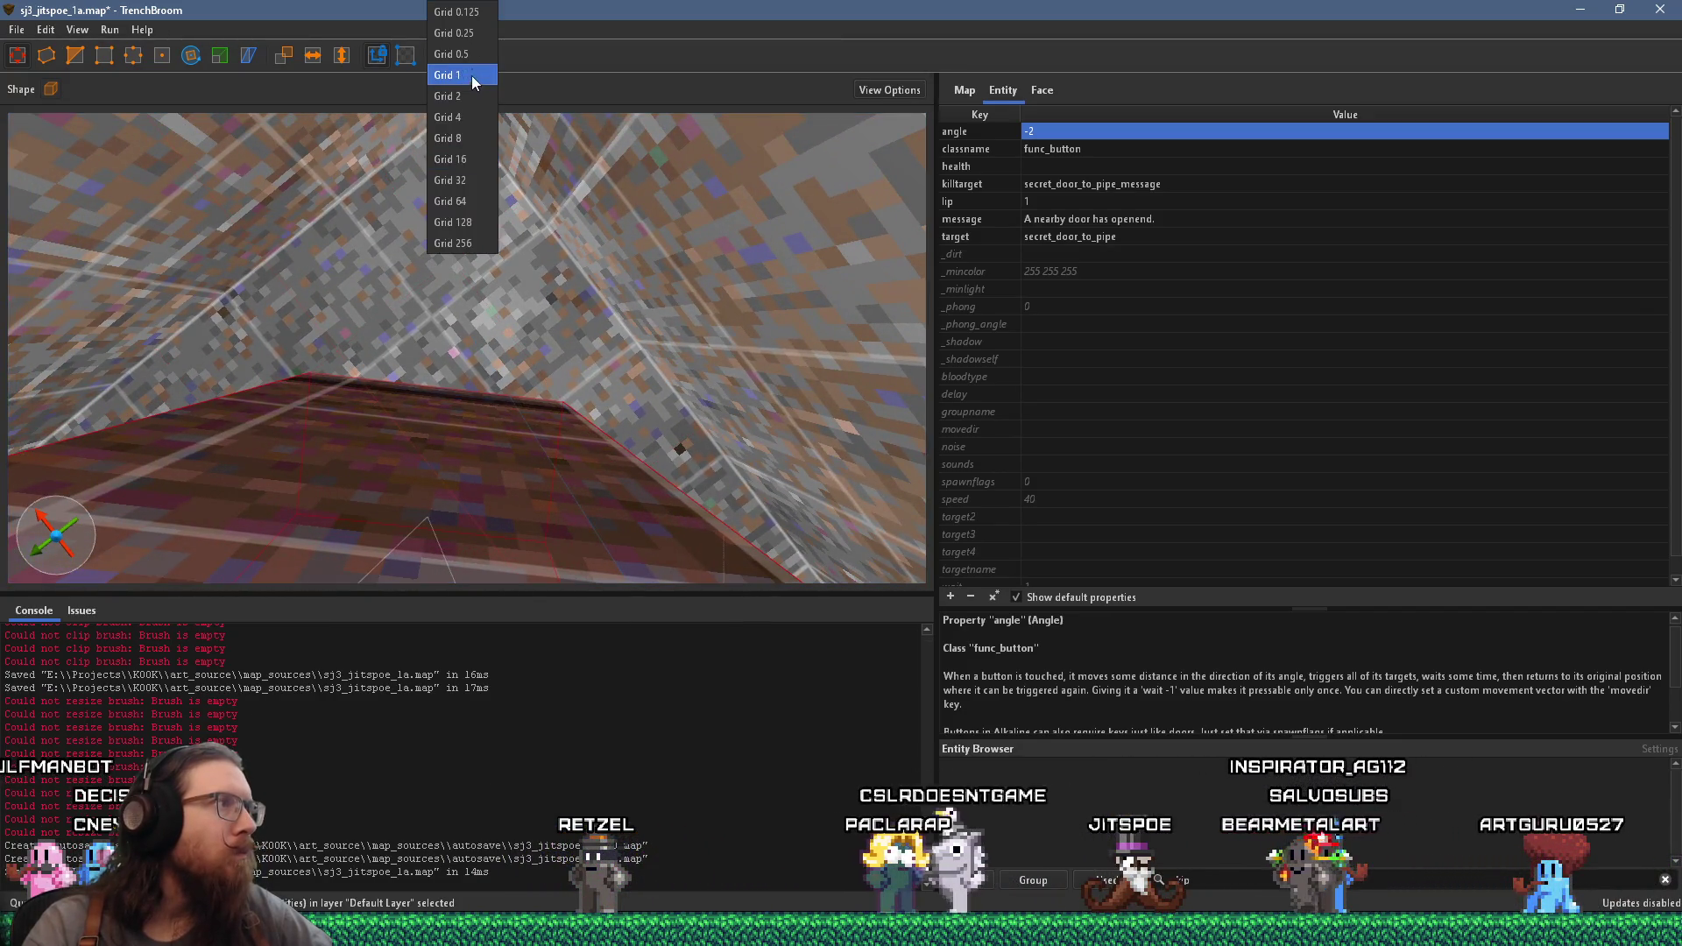
left_click(480, 76)
left_click_drag(478, 444, 470, 441)
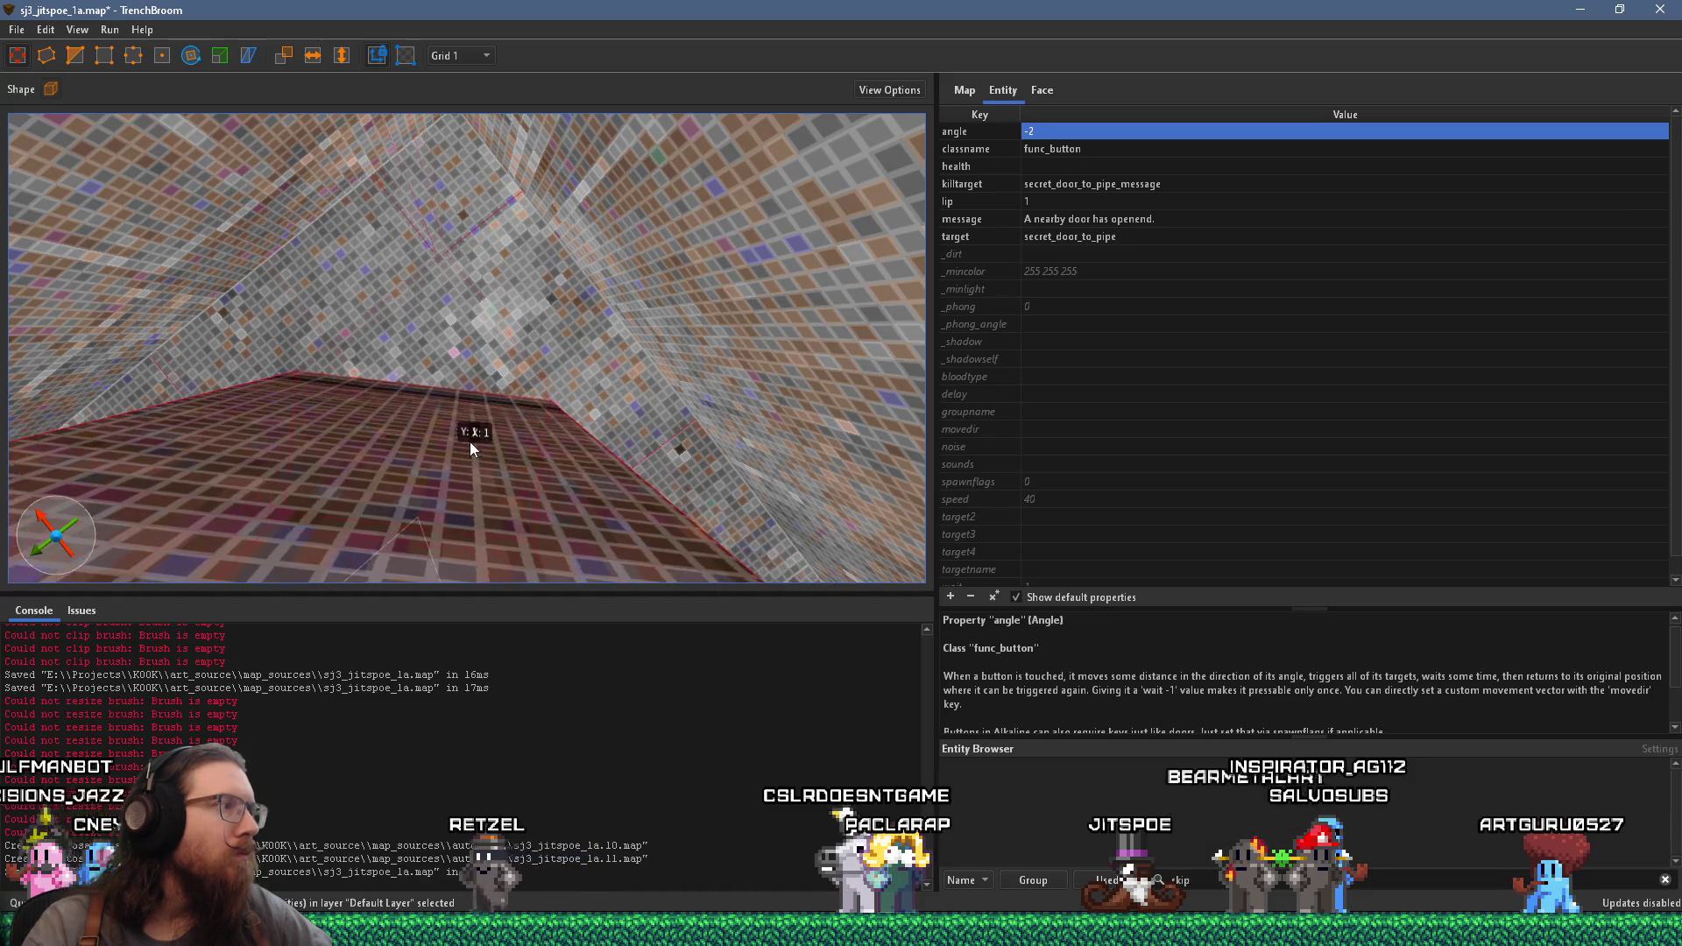
left_click(481, 55)
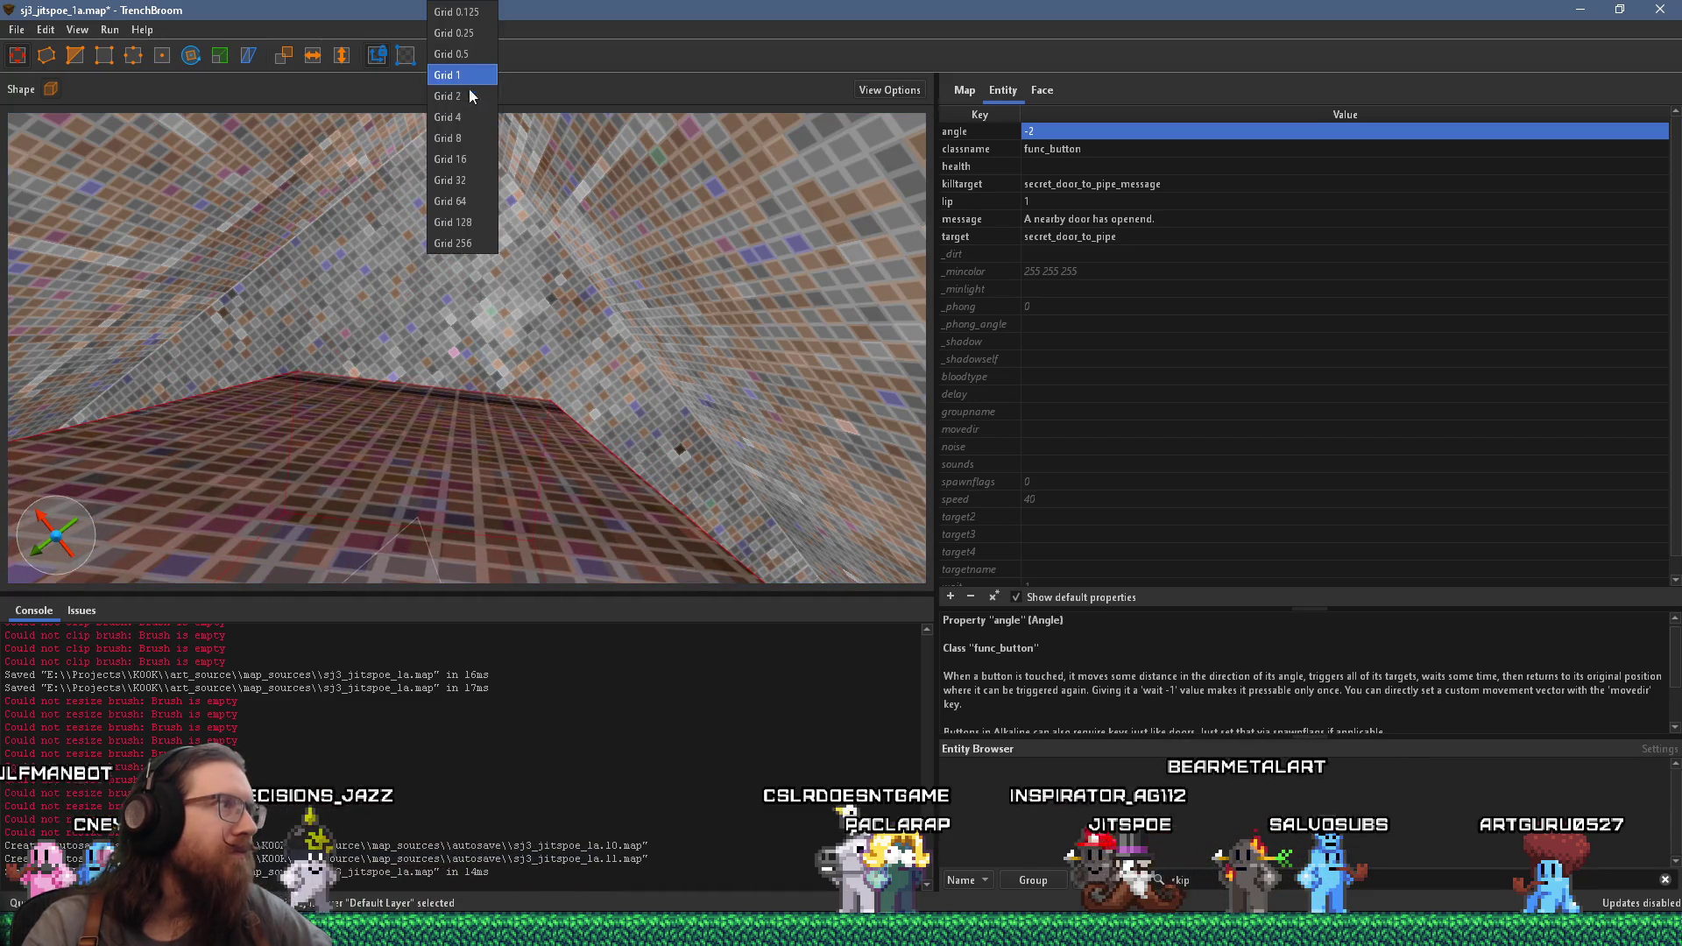
left_click(478, 159)
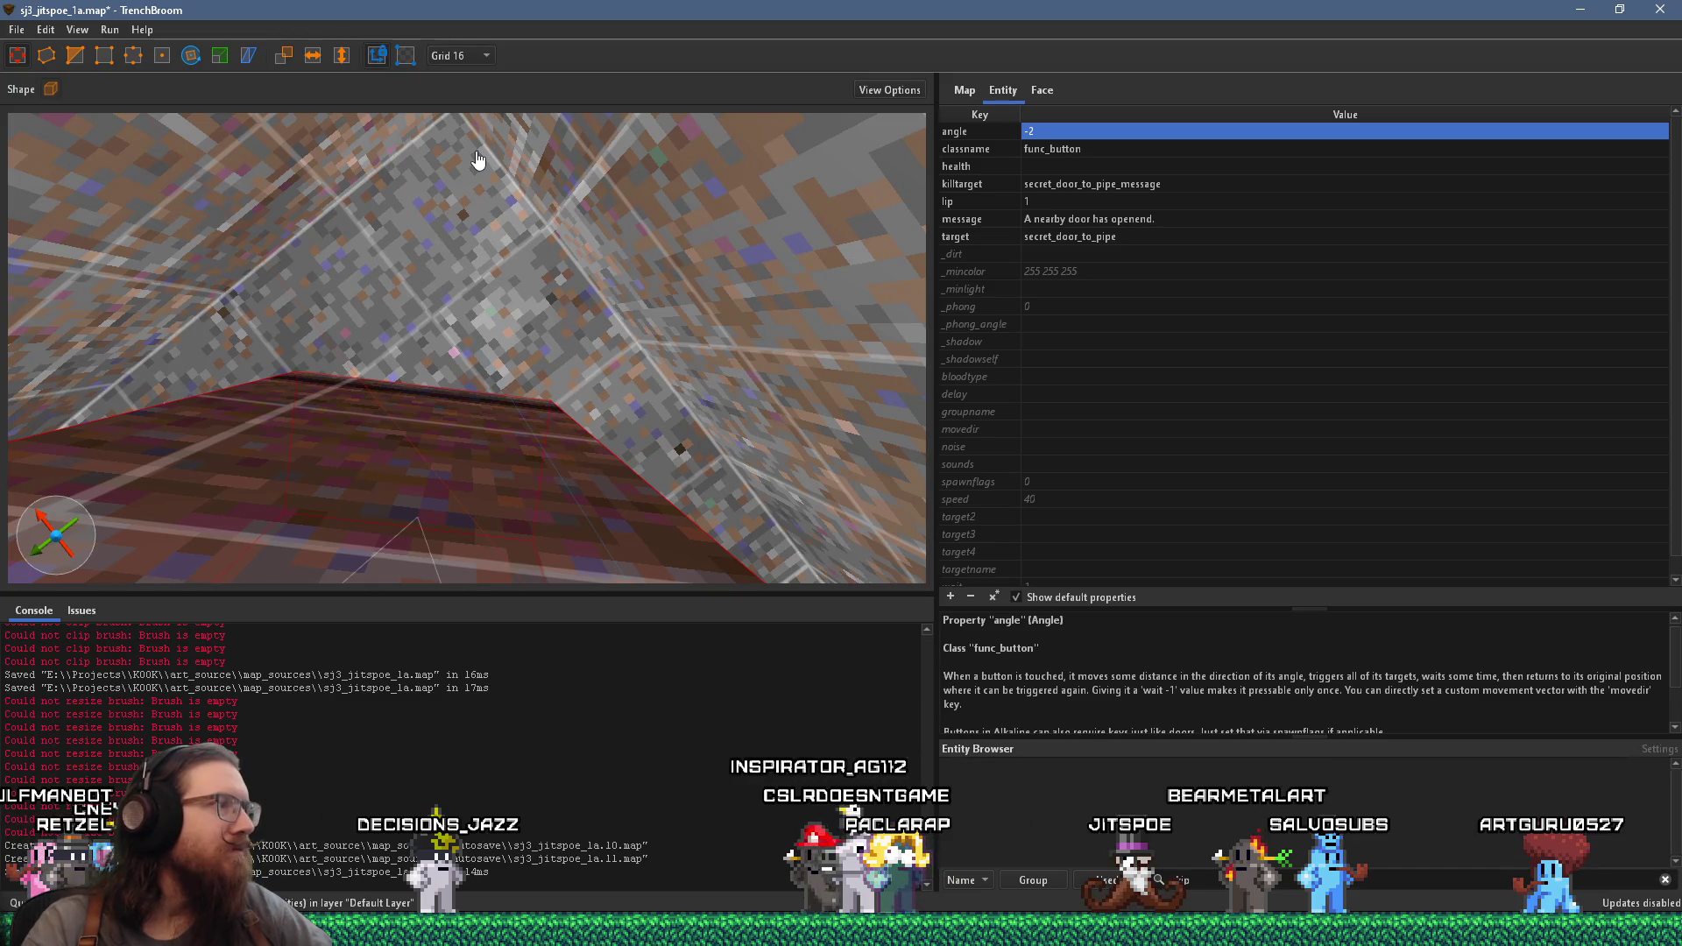
key("a")
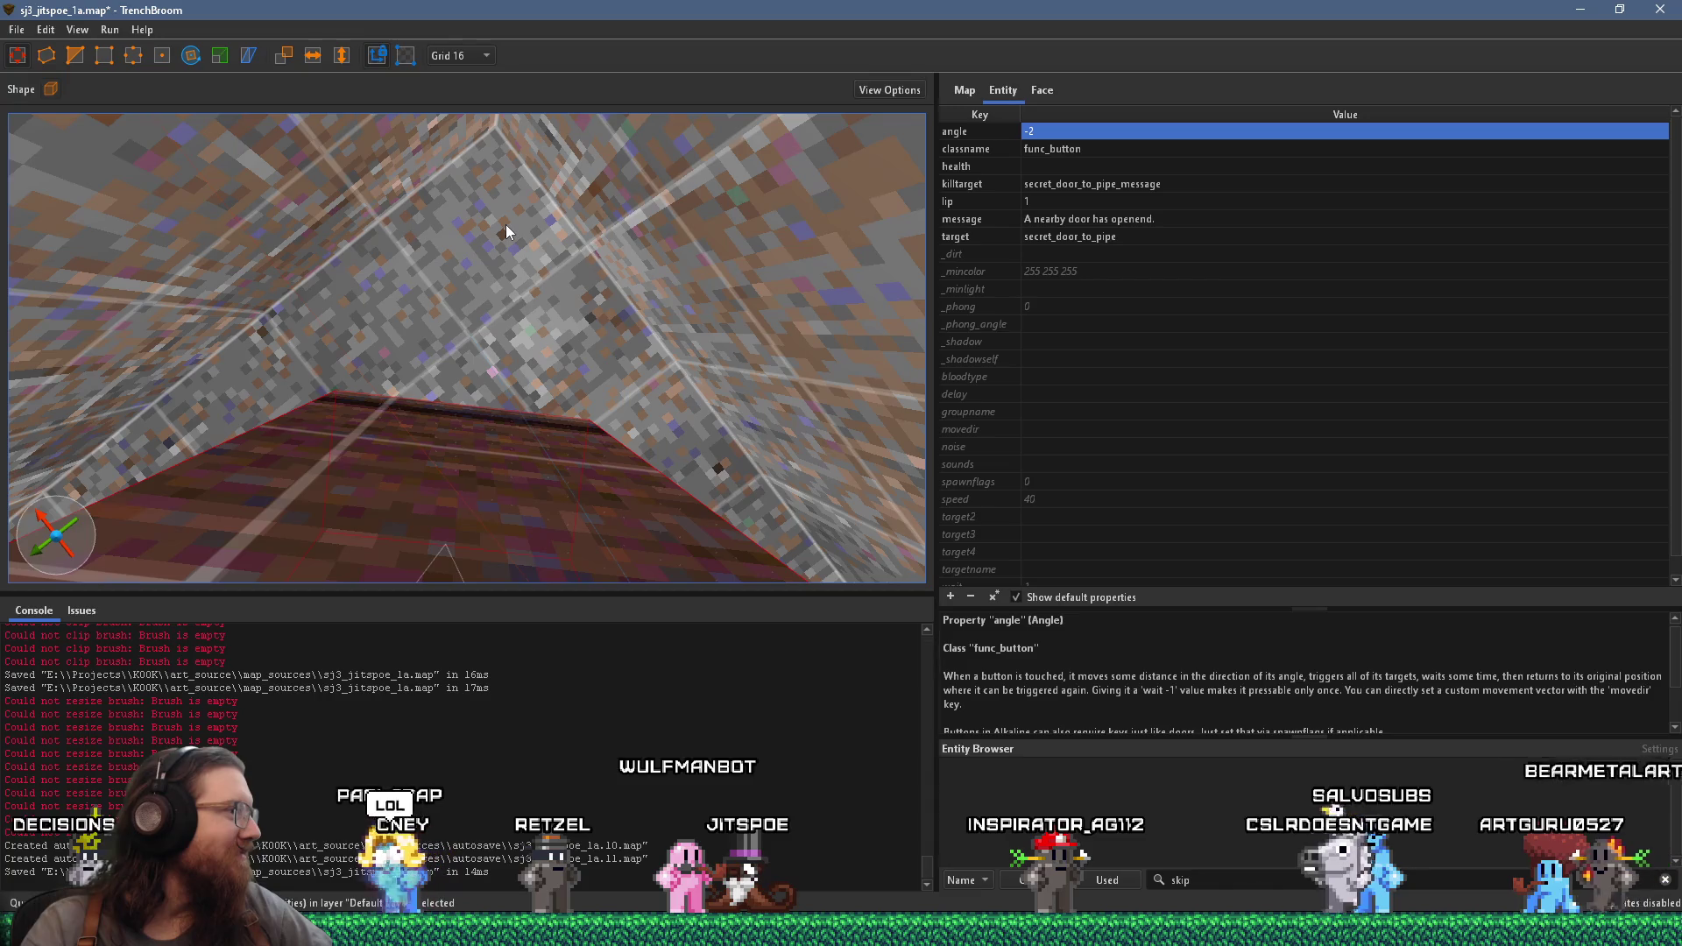
- Deselect the func_button, save the map, and draw a test slab brush by the alcove
mouse_move(506, 224)
left_mouse_down()
mouse_move(550, 291)
mouse_move(415, 191)
mouse_move(460, 271)
mouse_move(510, 270)
mouse_move(673, 177)
left_mouse_up()
key("Escape")
mouse_move(639, 248)
left_mouse_down()
mouse_move(655, 347)
mouse_move(769, 354)
mouse_move(256, 240)
mouse_move(202, 254)
left_mouse_up()
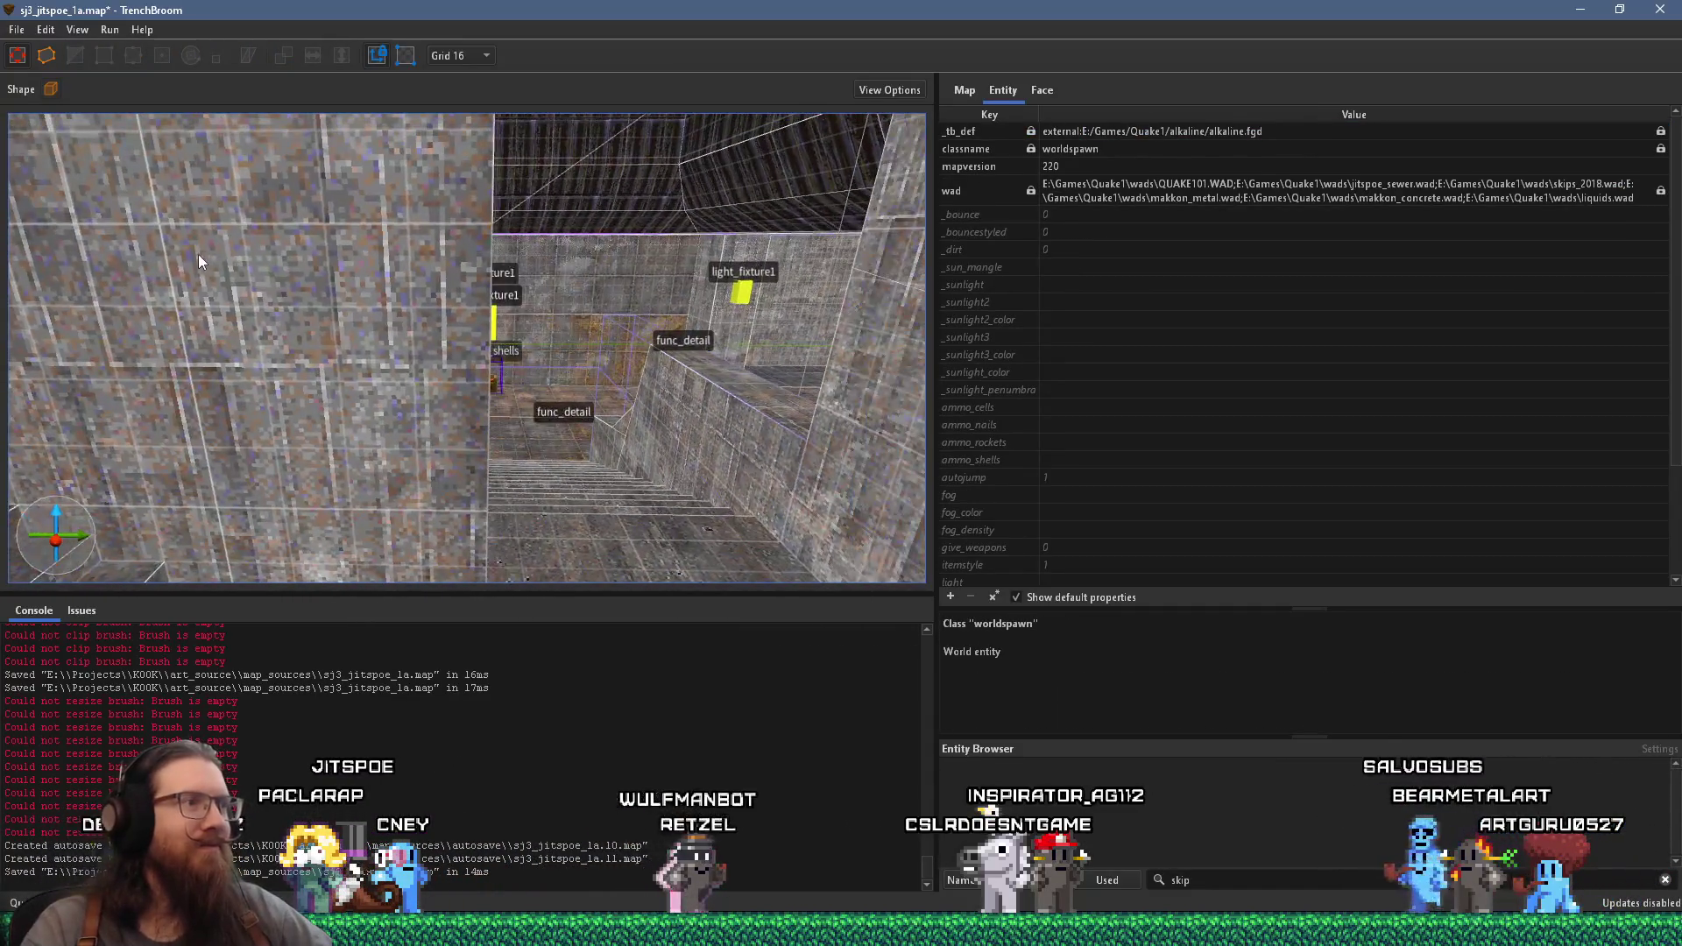
left_click(17, 29)
left_click(75, 115)
mouse_move(107, 133)
left_mouse_down()
mouse_move(560, 271)
mouse_move(669, 362)
mouse_move(859, 443)
mouse_move(613, 359)
mouse_move(767, 412)
mouse_move(533, 402)
mouse_move(562, 421)
mouse_move(230, 503)
mouse_move(442, 424)
mouse_move(480, 371)
left_mouse_up()
mouse_move(601, 251)
left_mouse_down()
mouse_move(779, 439)
mouse_move(732, 407)
left_mouse_up()
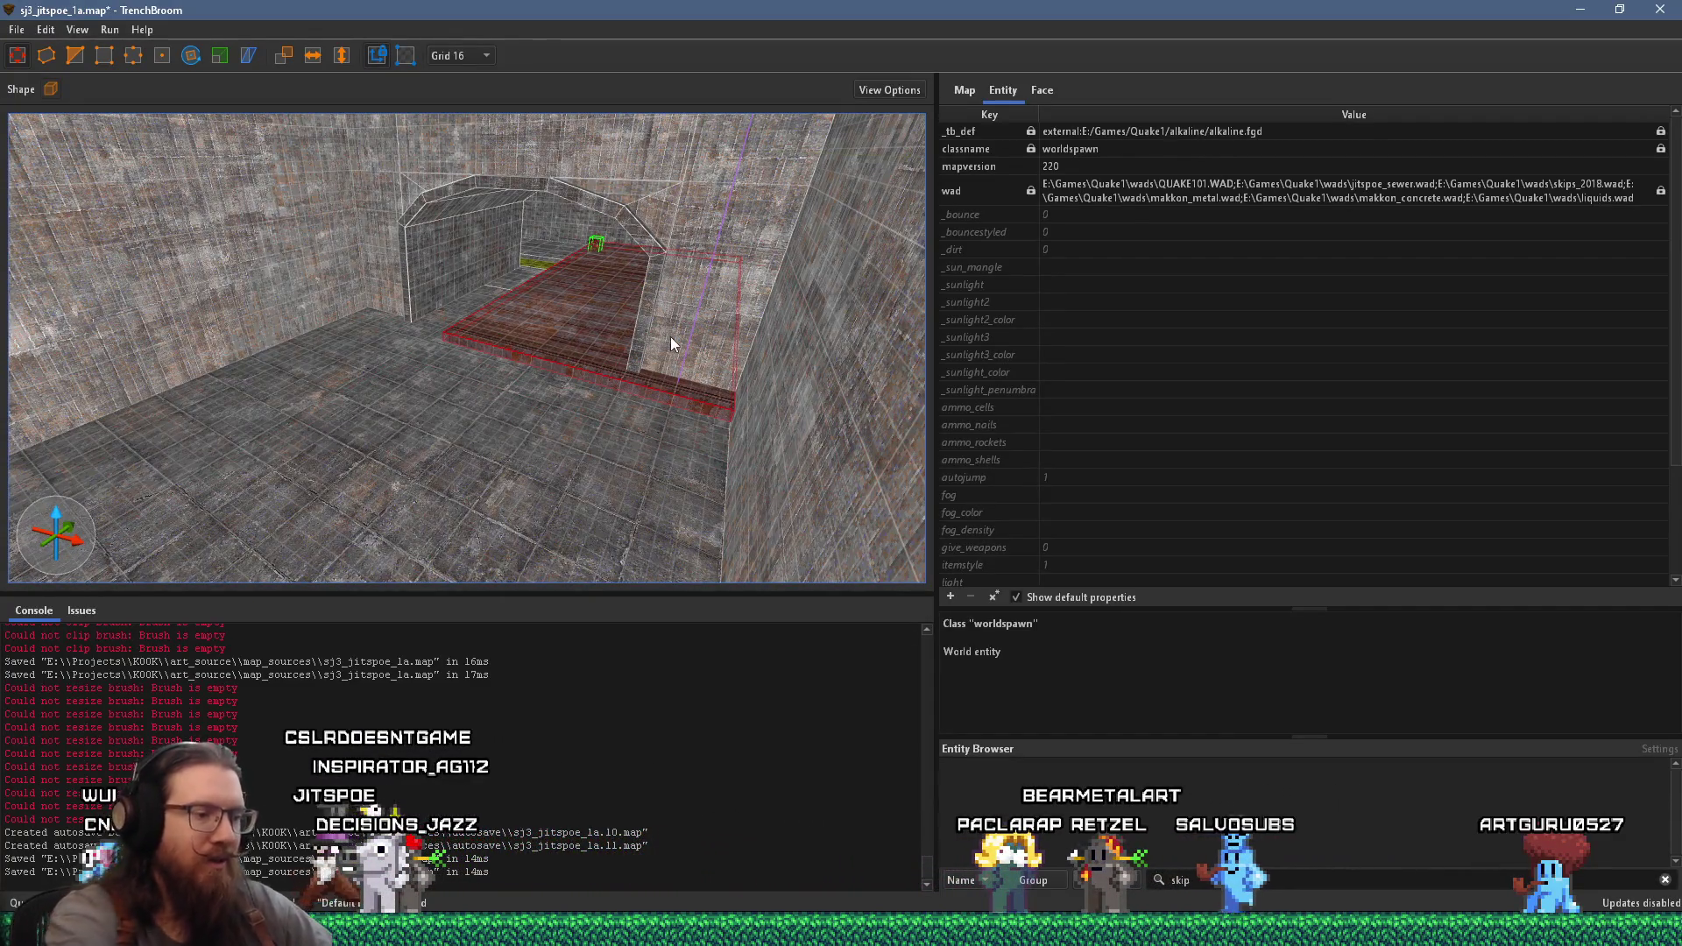
- Undo the test slab brush and drag info_player_start_test, first onto the upper ledge
key("ctrl+z")
left_click(597, 249)
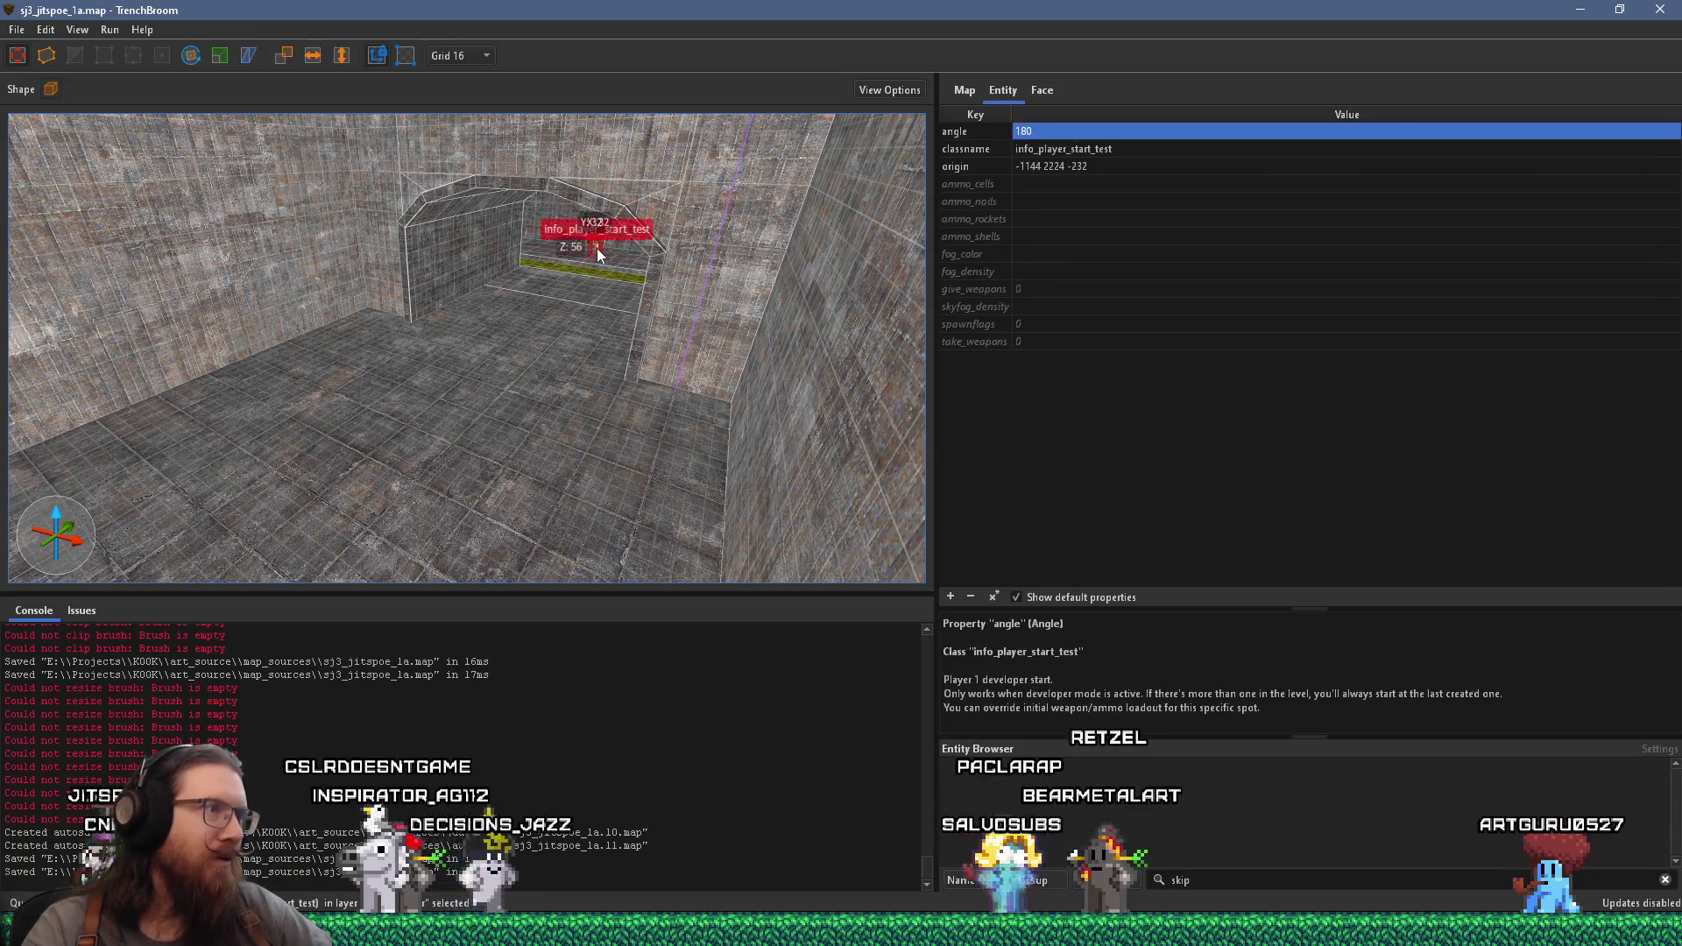
left_click_drag(596, 248, 669, 463)
scroll(692, 447, "up", 5)
scroll(718, 432, "down", 5)
mouse_move(397, 454)
left_mouse_down()
mouse_move(744, 450)
mouse_move(817, 226)
left_mouse_up()
- Lower info_player_start_test and place it on the room floor beside item_shells at -24 592 -72
key("Page_Down")
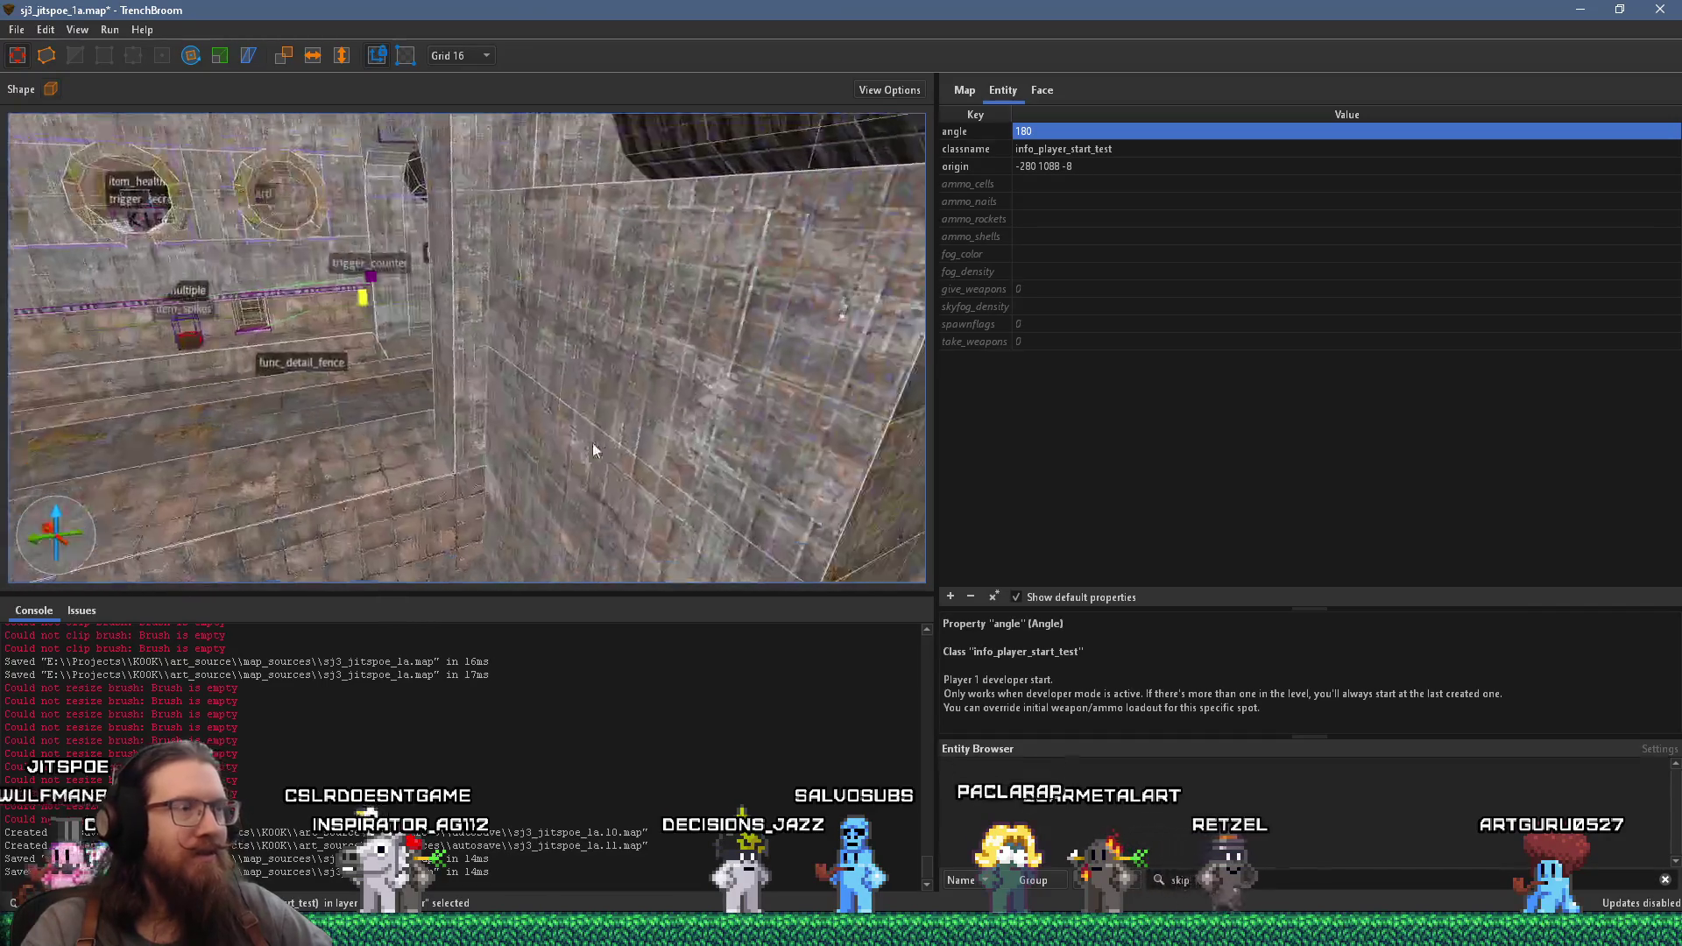
mouse_move(331, 543)
left_mouse_down()
mouse_move(587, 359)
mouse_move(403, 491)
mouse_move(541, 440)
left_mouse_up()
scroll(477, 435, "up", 3)
scroll(244, 393, "down", 5)
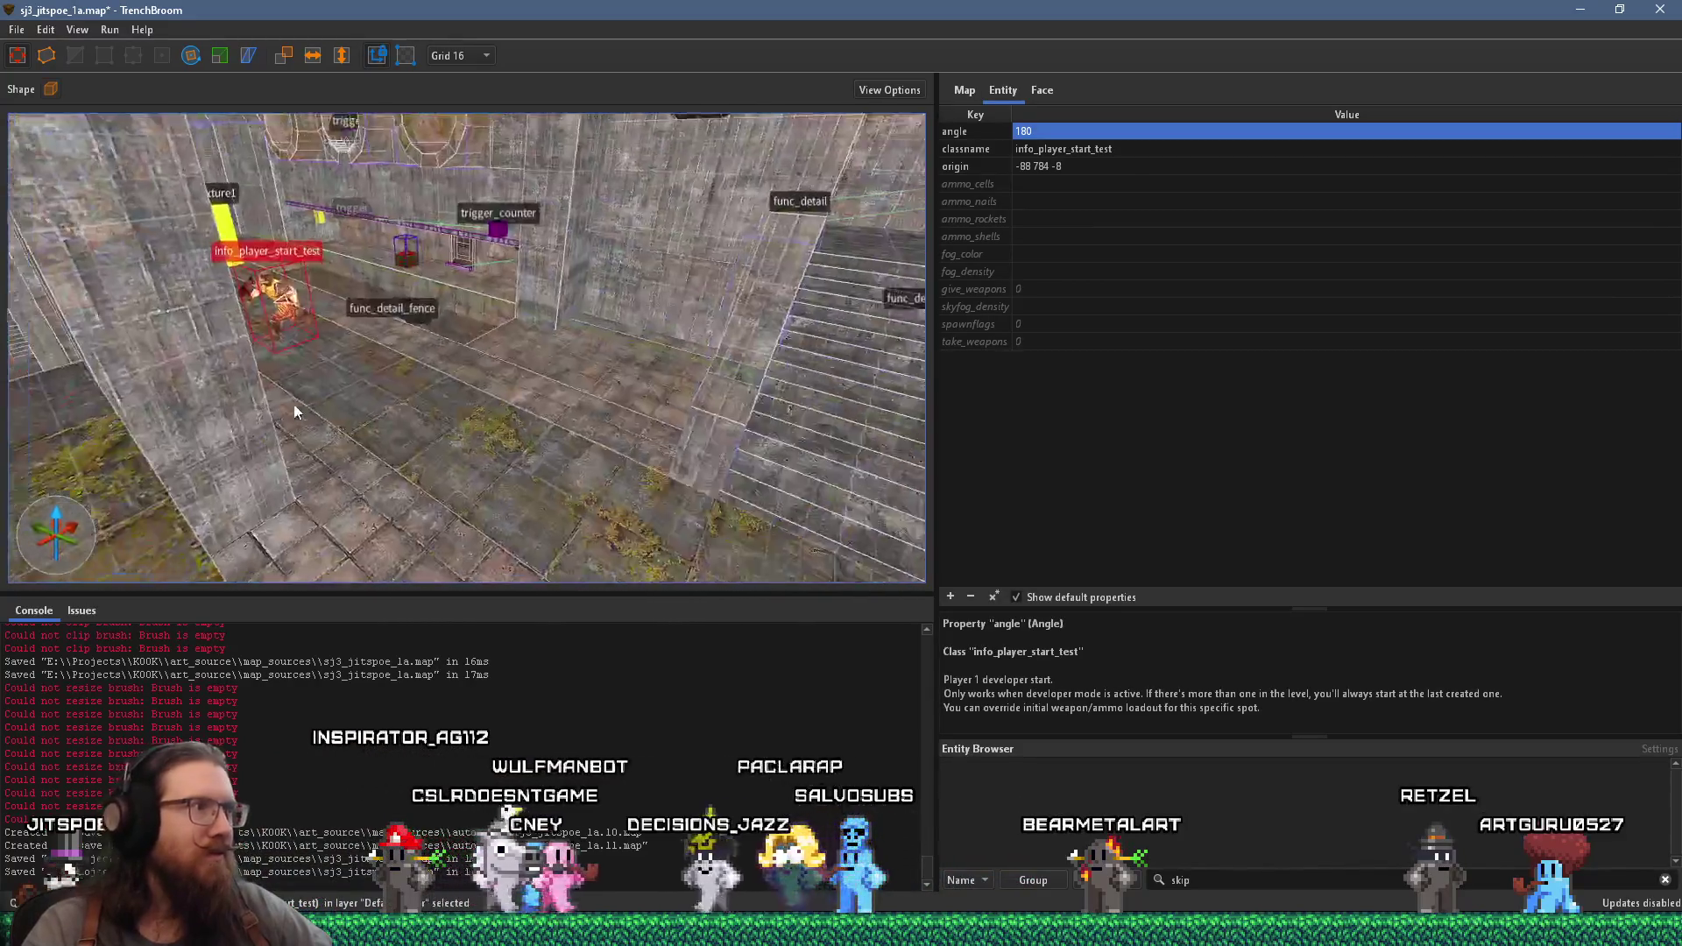
mouse_move(267, 341)
left_mouse_down()
mouse_move(635, 385)
mouse_move(617, 459)
left_mouse_up()
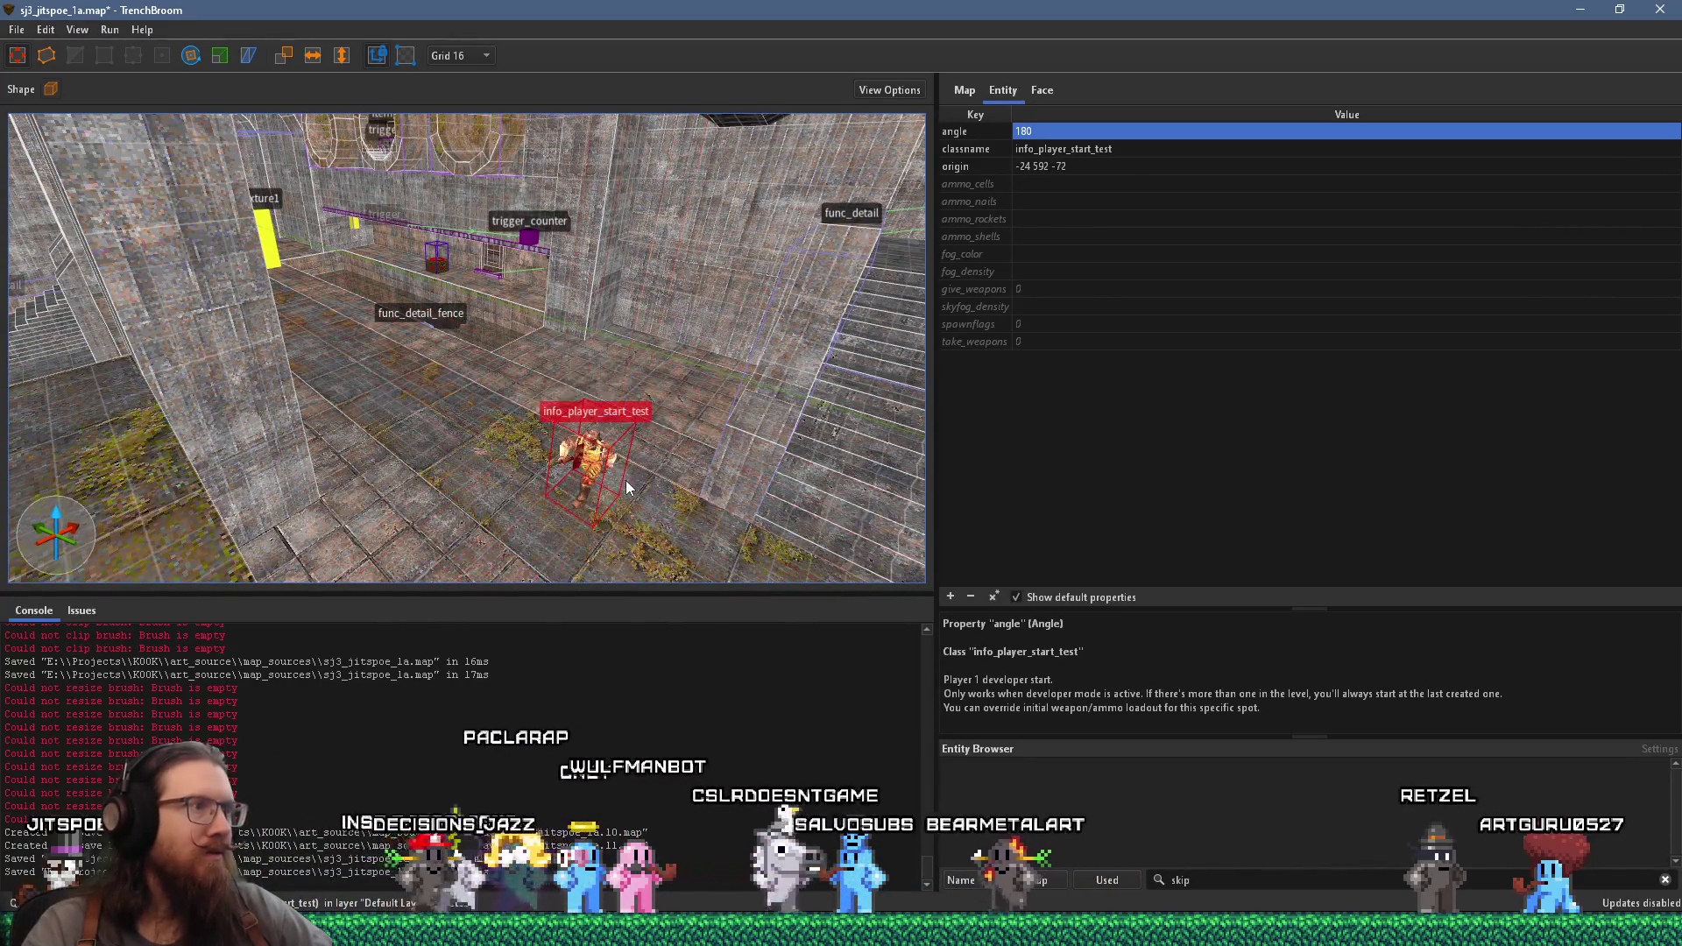
- Save the map with the player start in its new position
scroll(617, 460, "up", 5)
left_click_drag(786, 382, 802, 374)
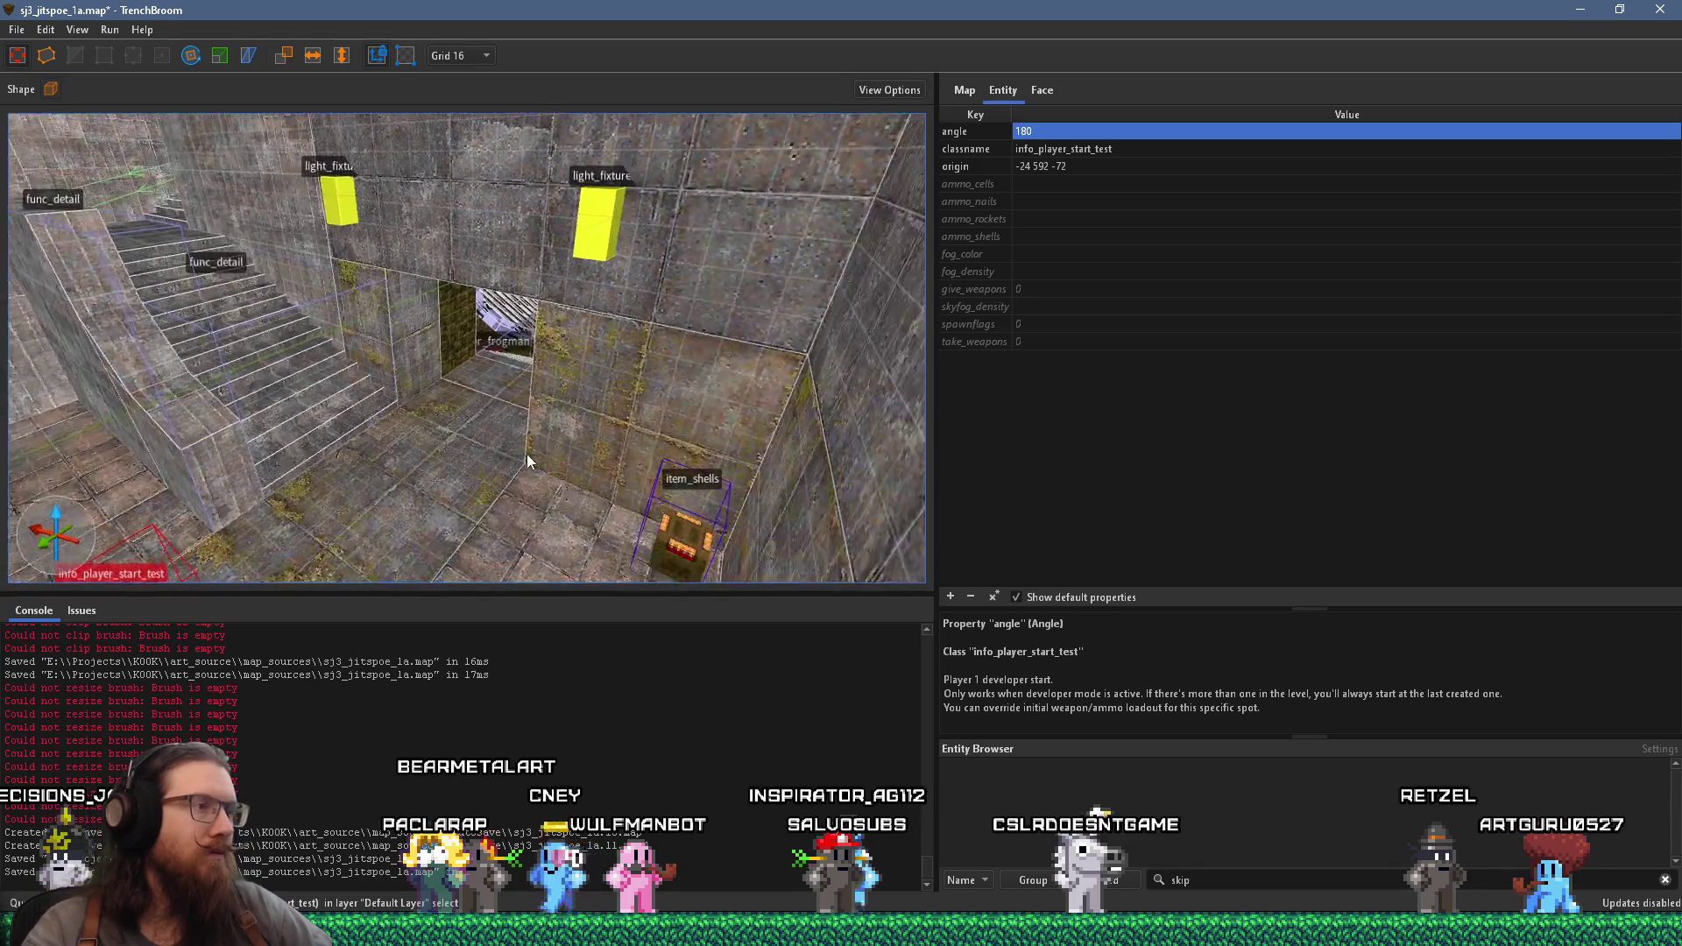
scroll(526, 351, "up", 8)
left_click_drag(491, 331, 596, 308)
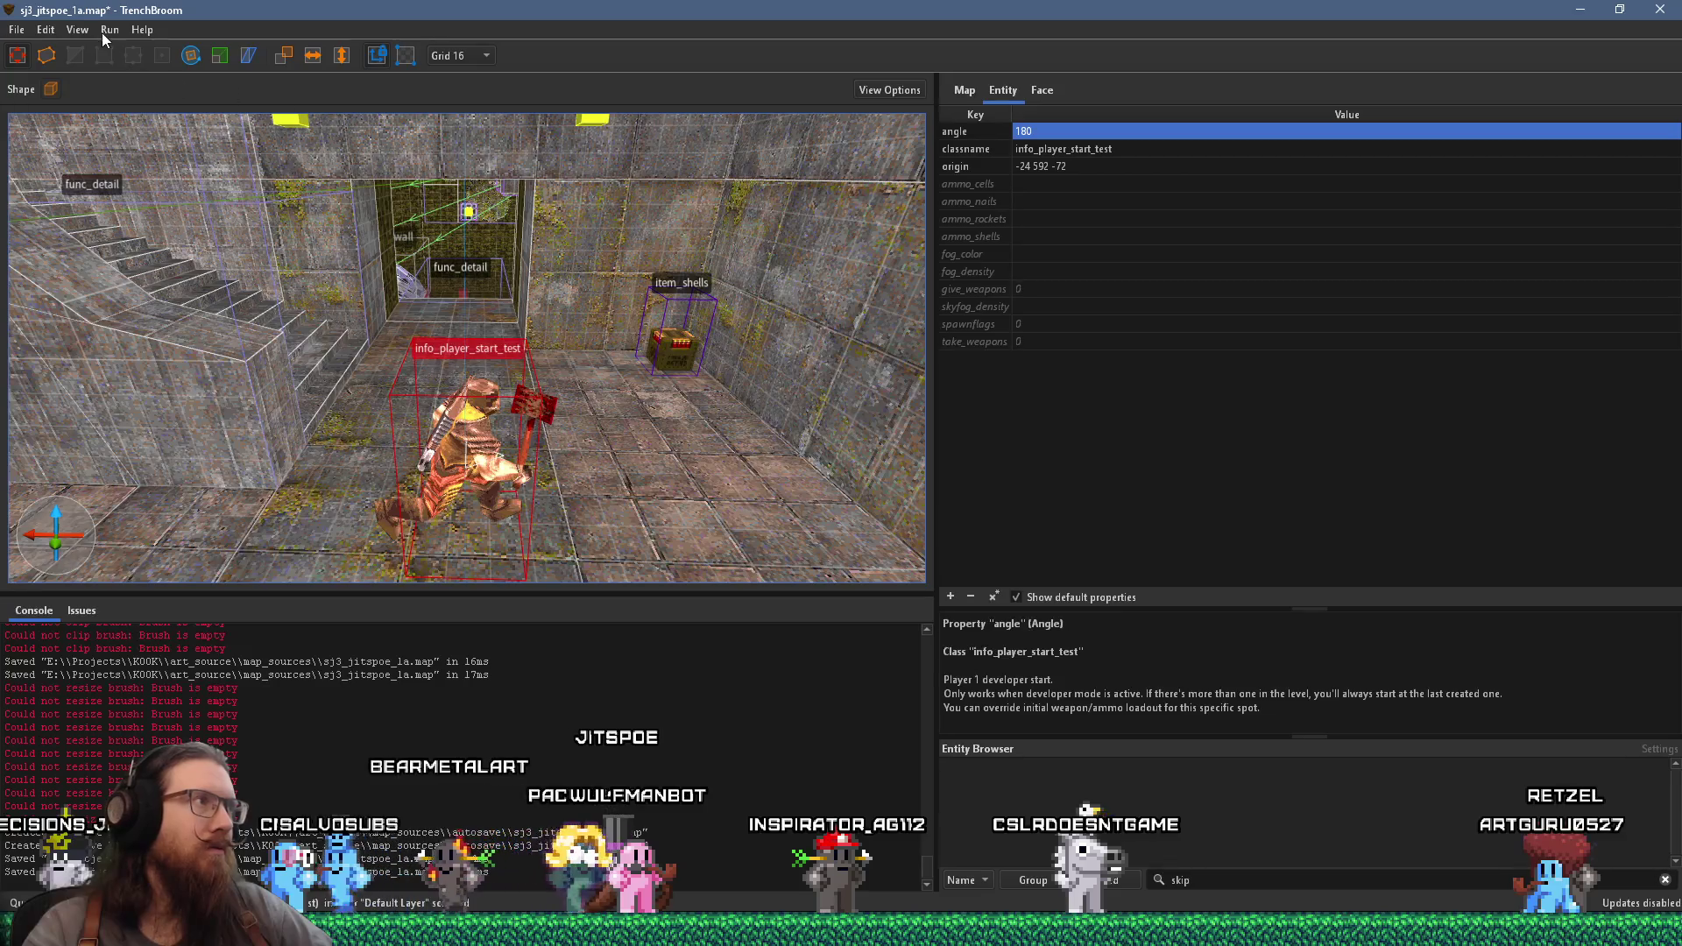
mouse_move(16, 30)
left_click(40, 123)
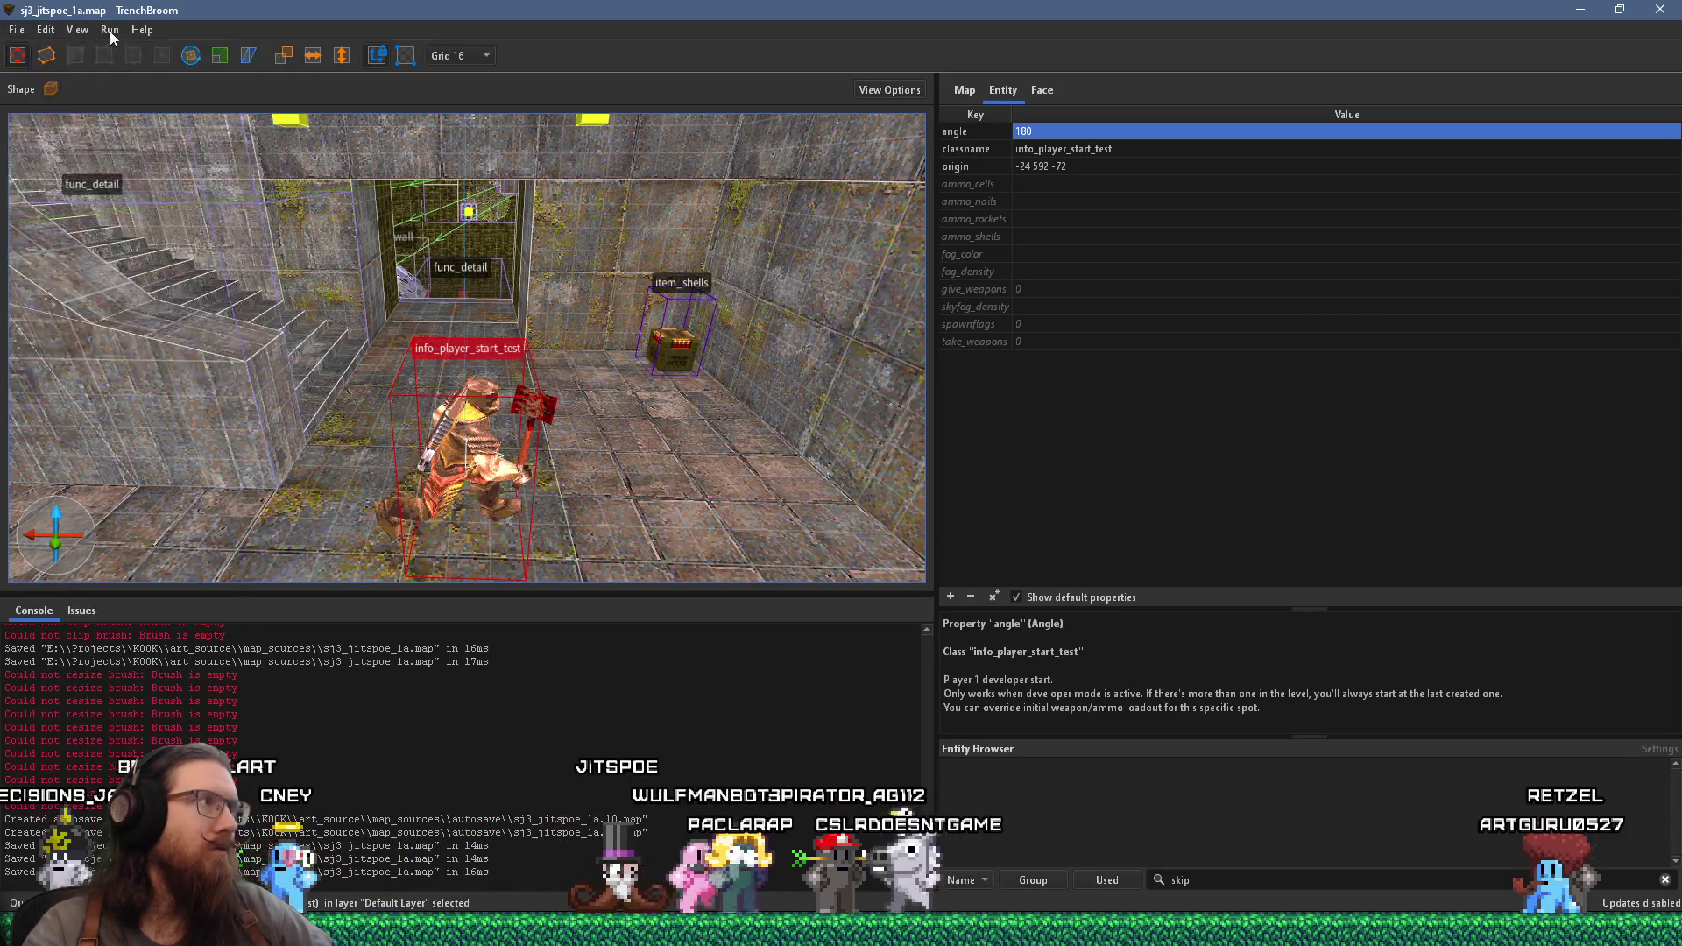
- Compile the map with the alkaline dev profile and advance, shooting the enemy on the staircase
left_click(138, 55)
left_click(1178, 779)
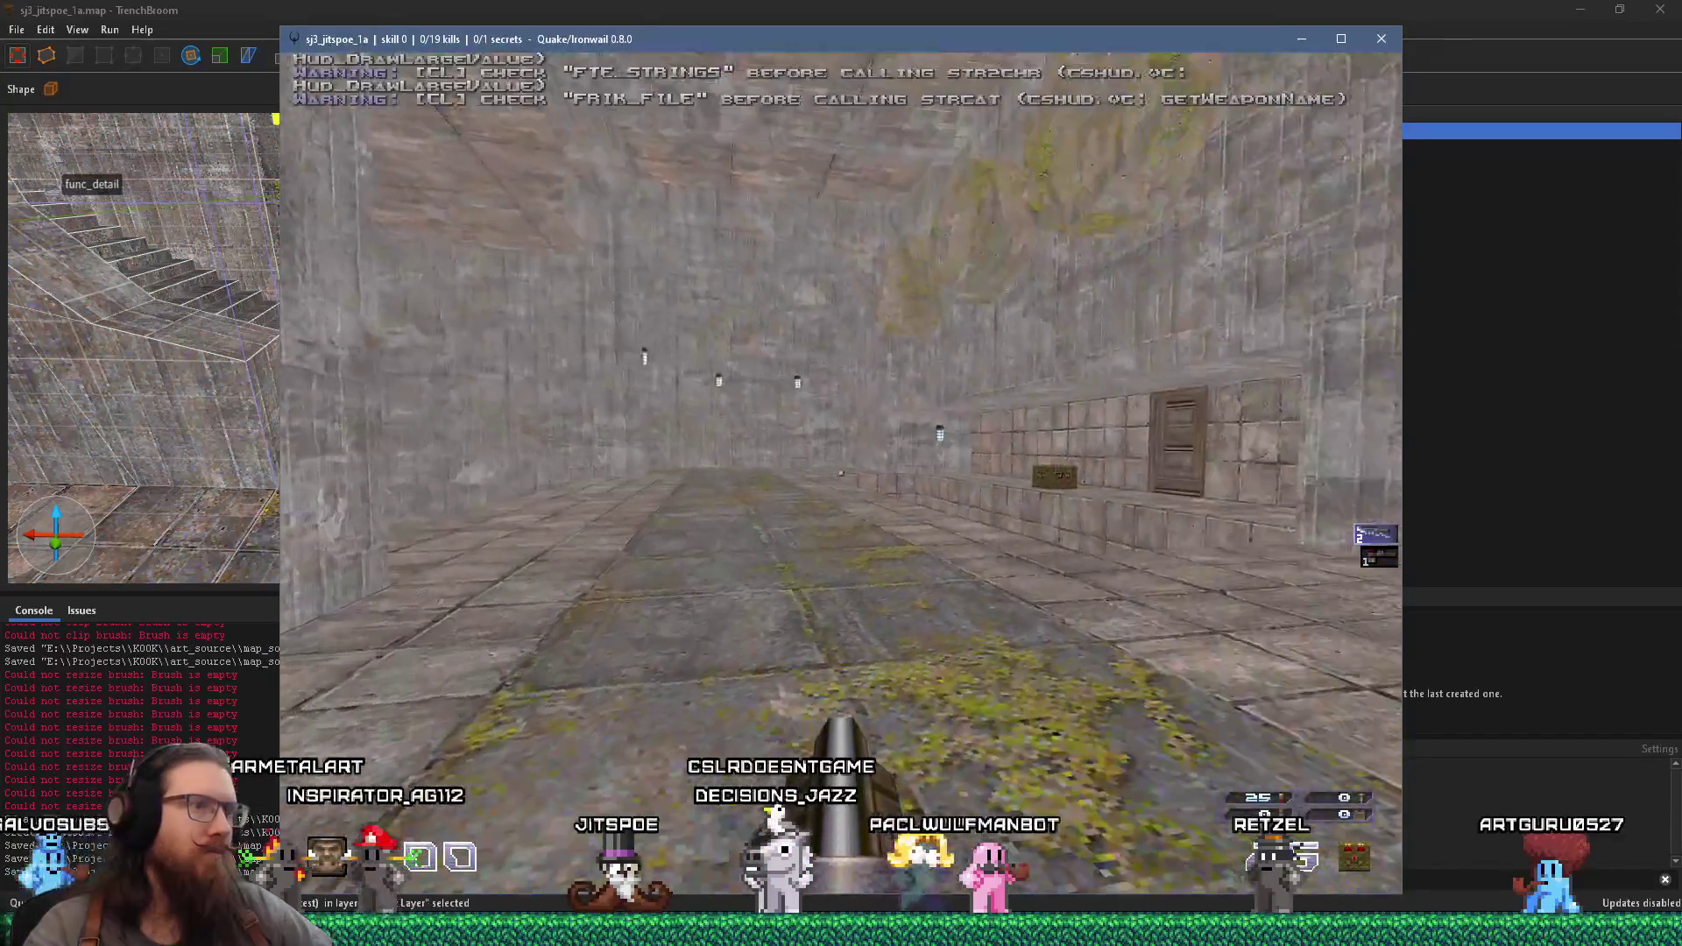
key("w")
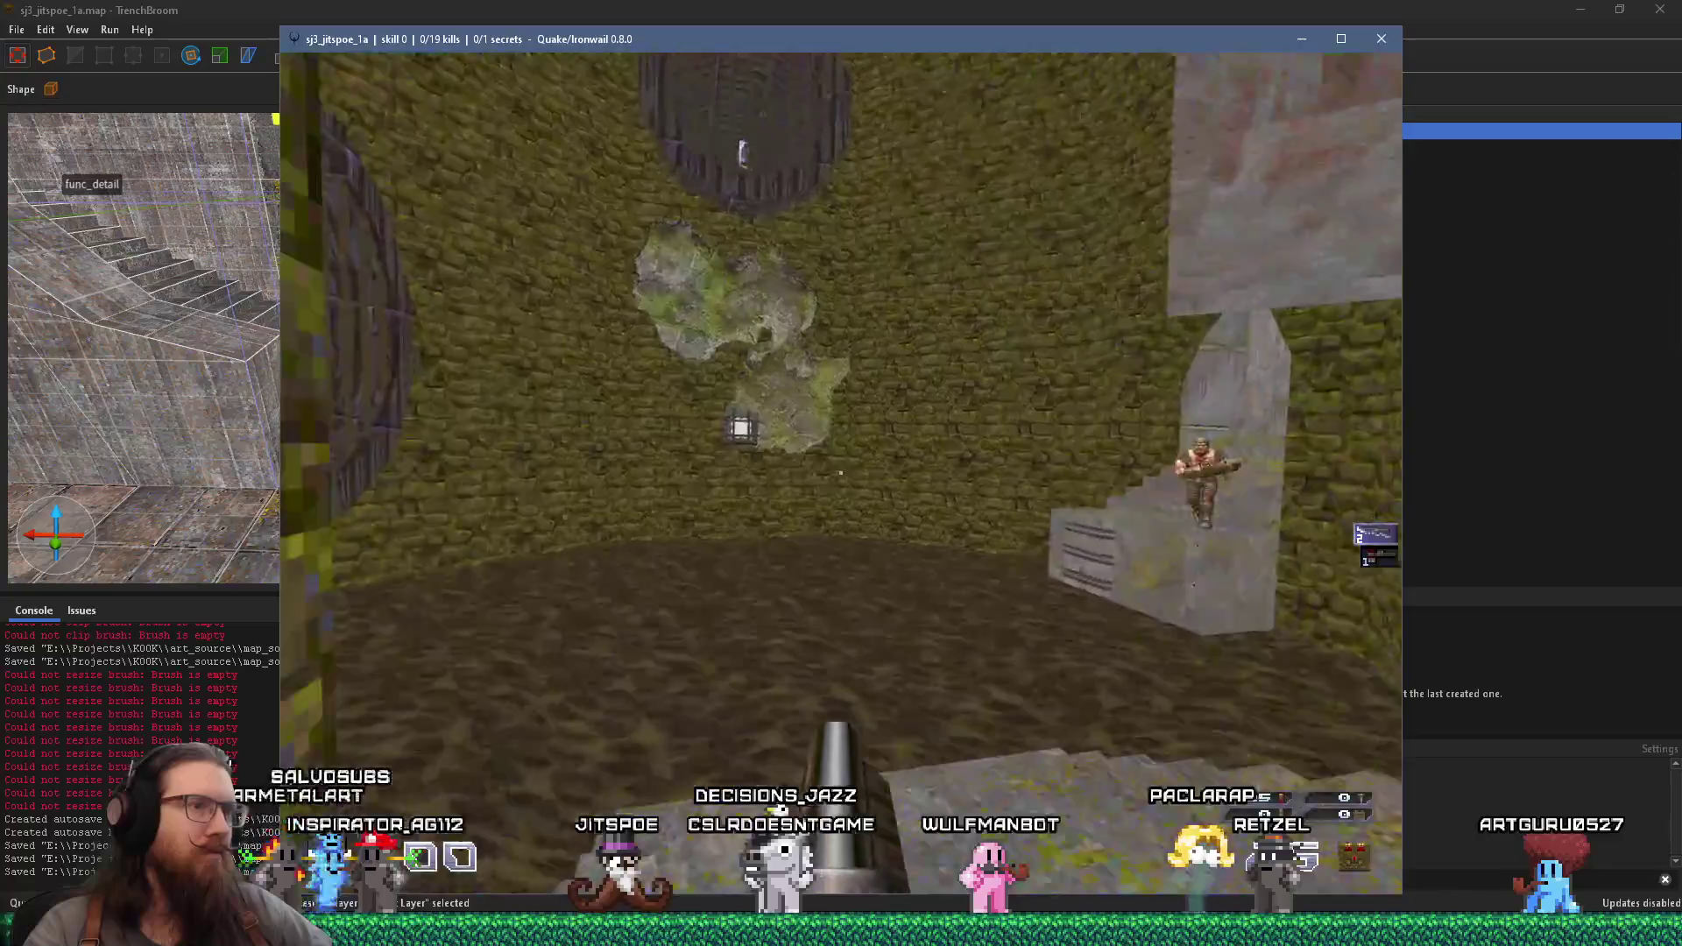
left_click(841, 473)
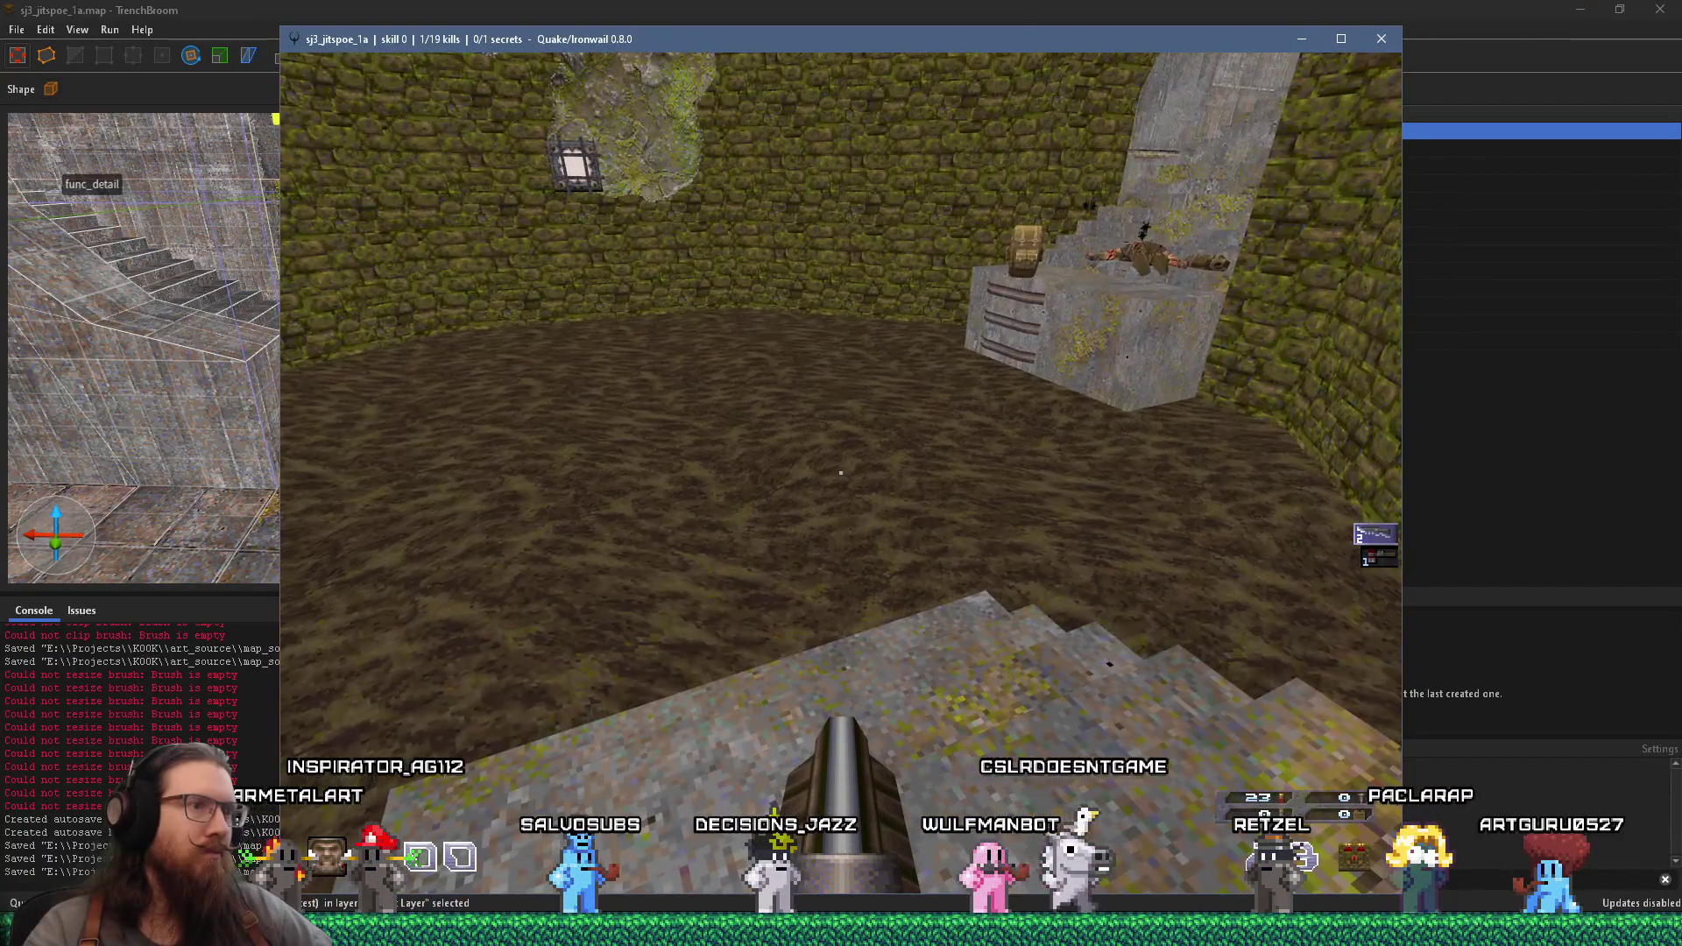
- Swim through the water and octagonal tunnel, then kill the enemy in the green brick room
key("w")
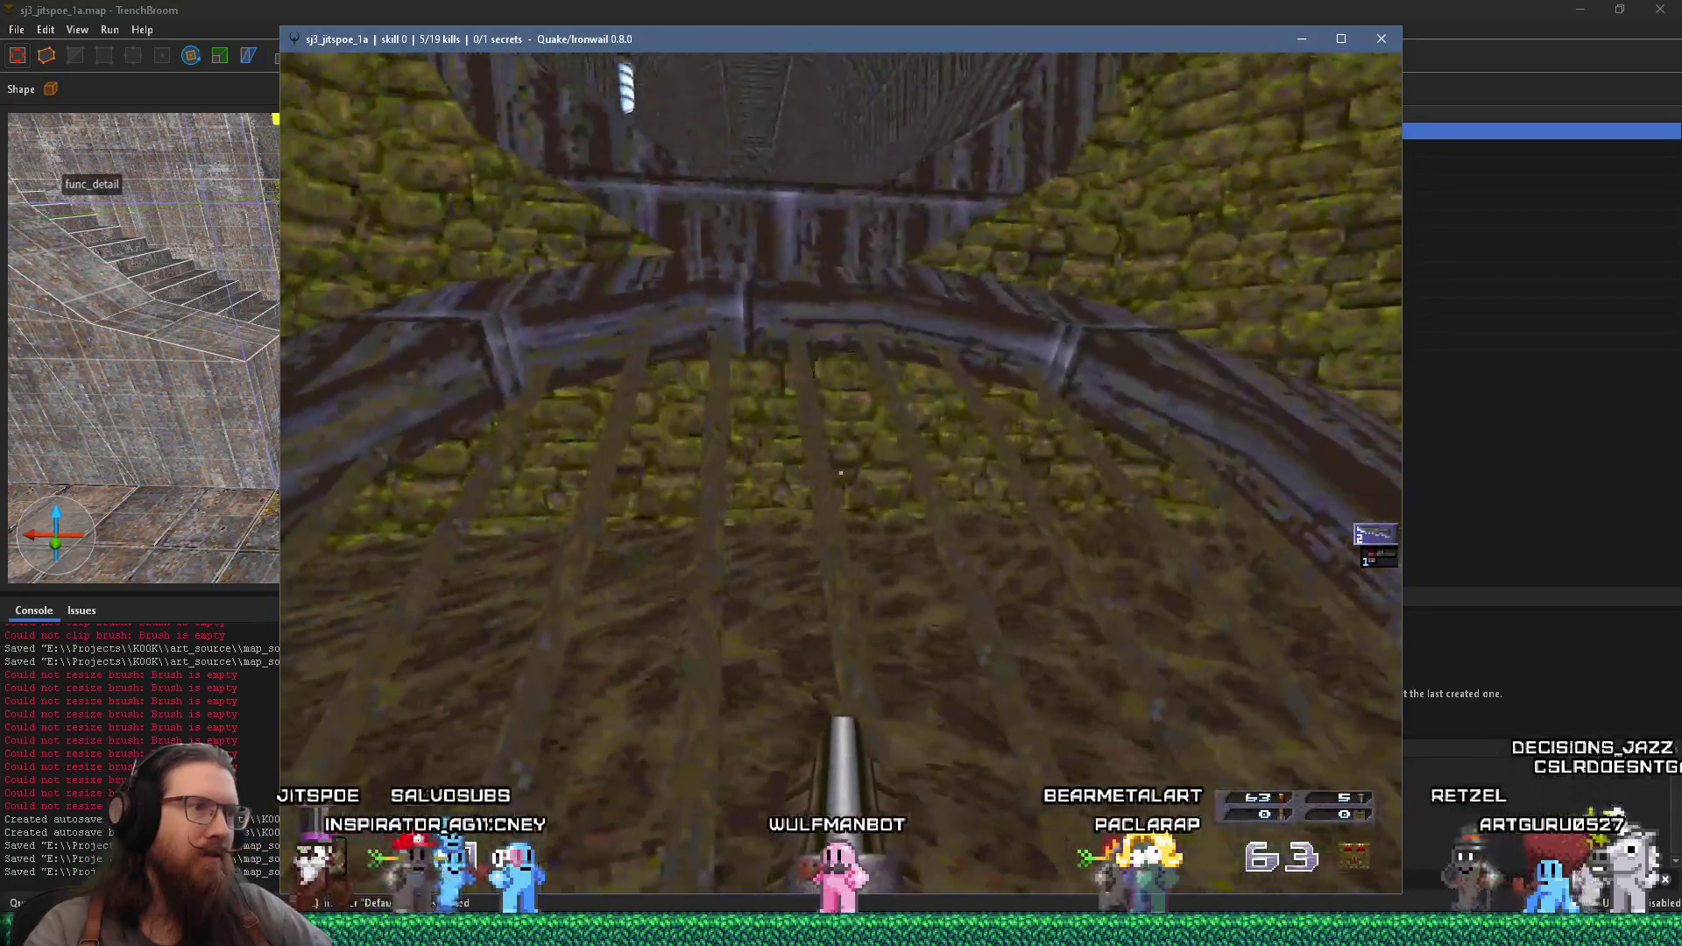
key("w")
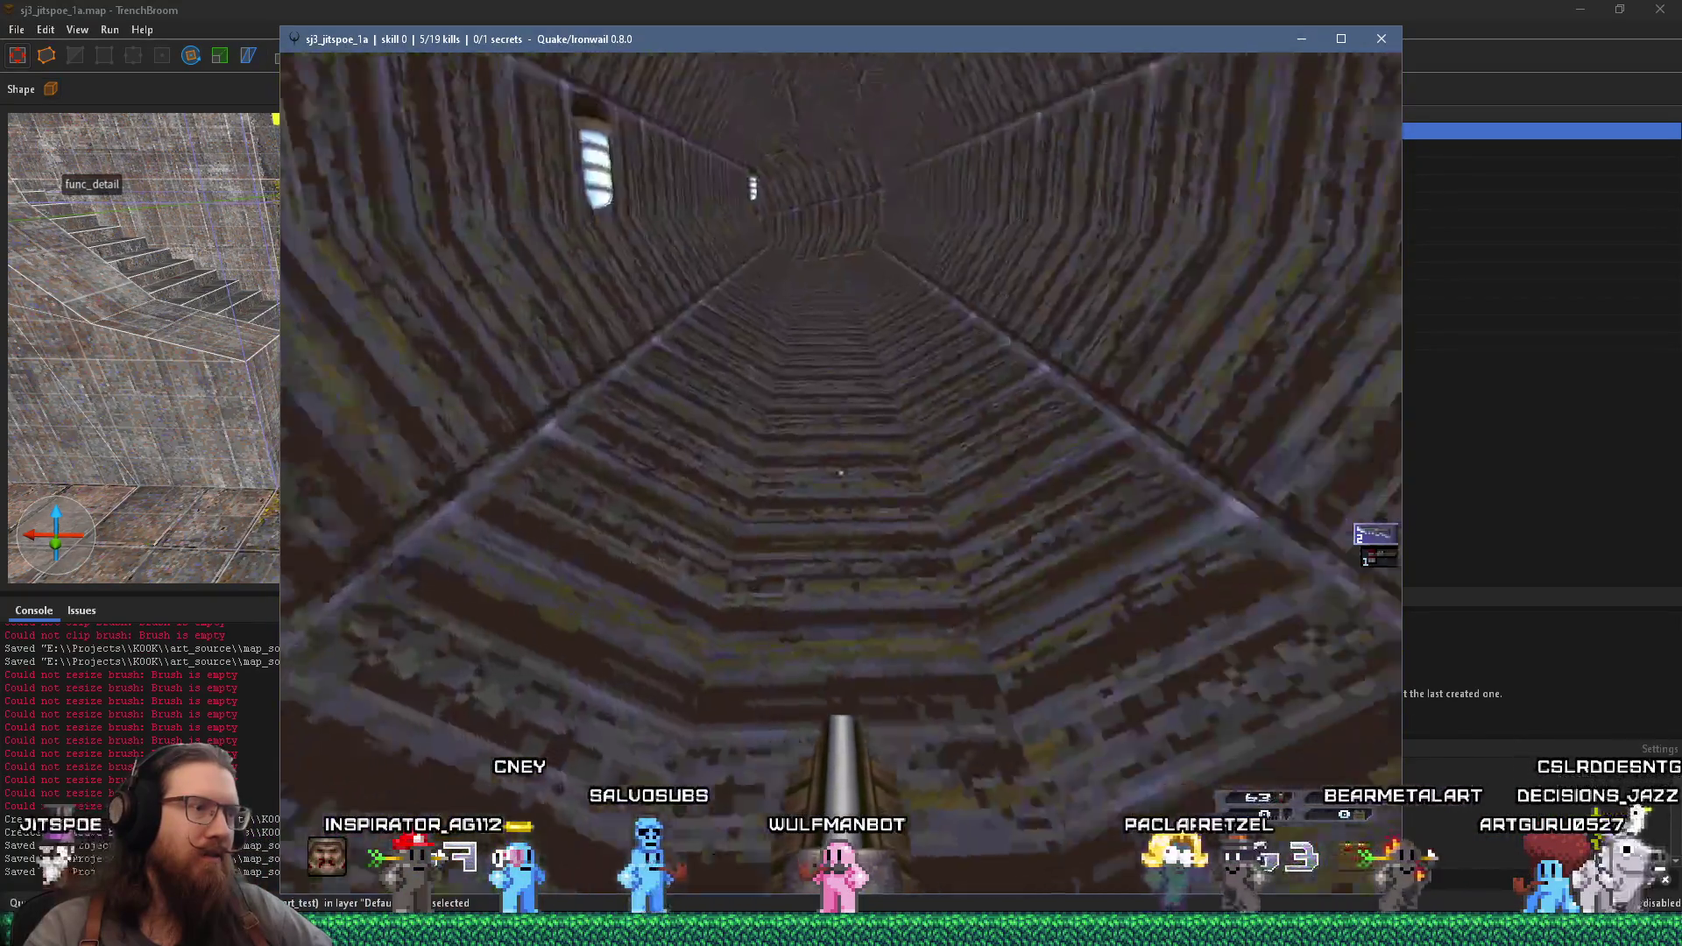
key("w")
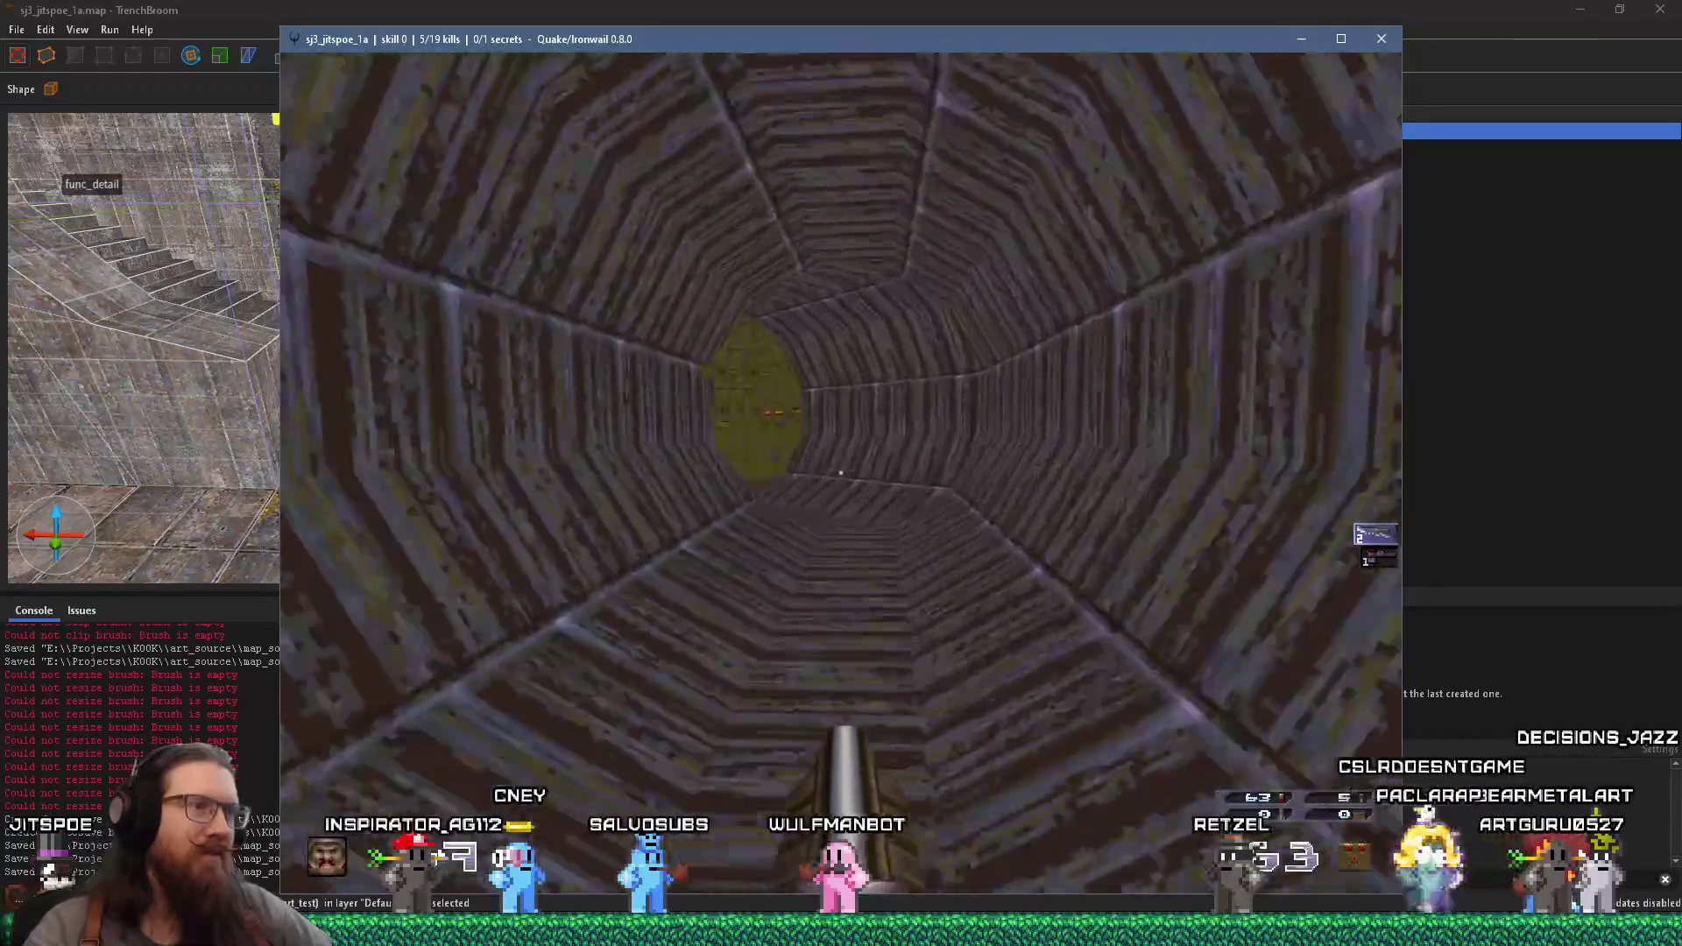
key("w")
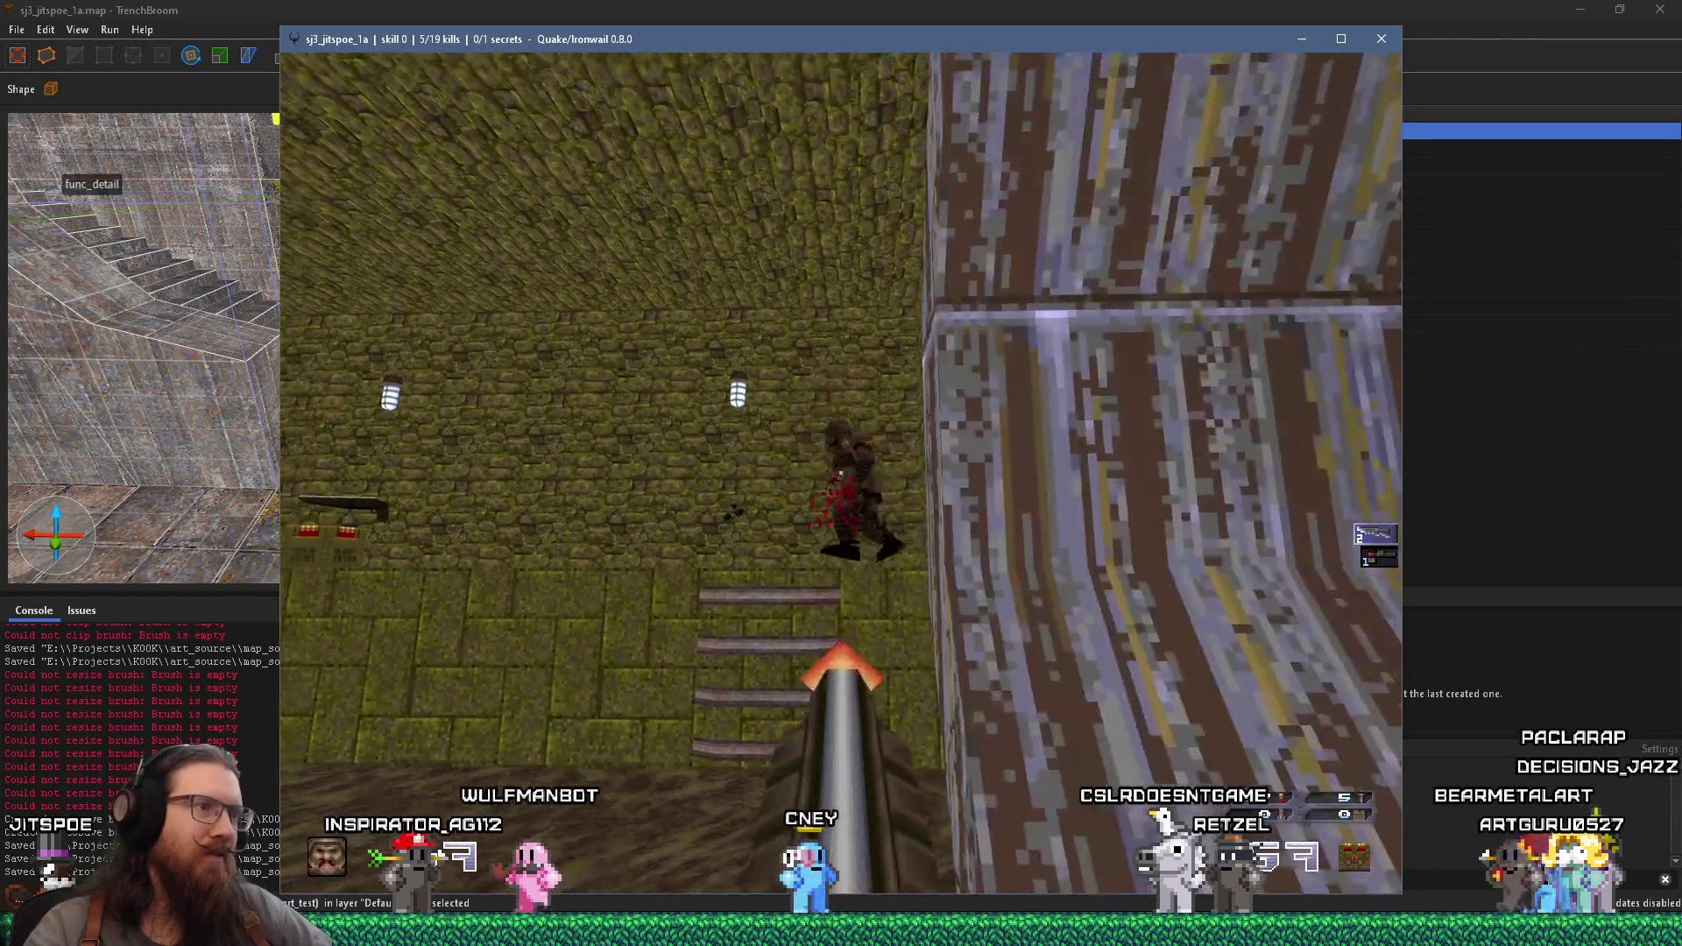
left_click(839, 473)
key("w")
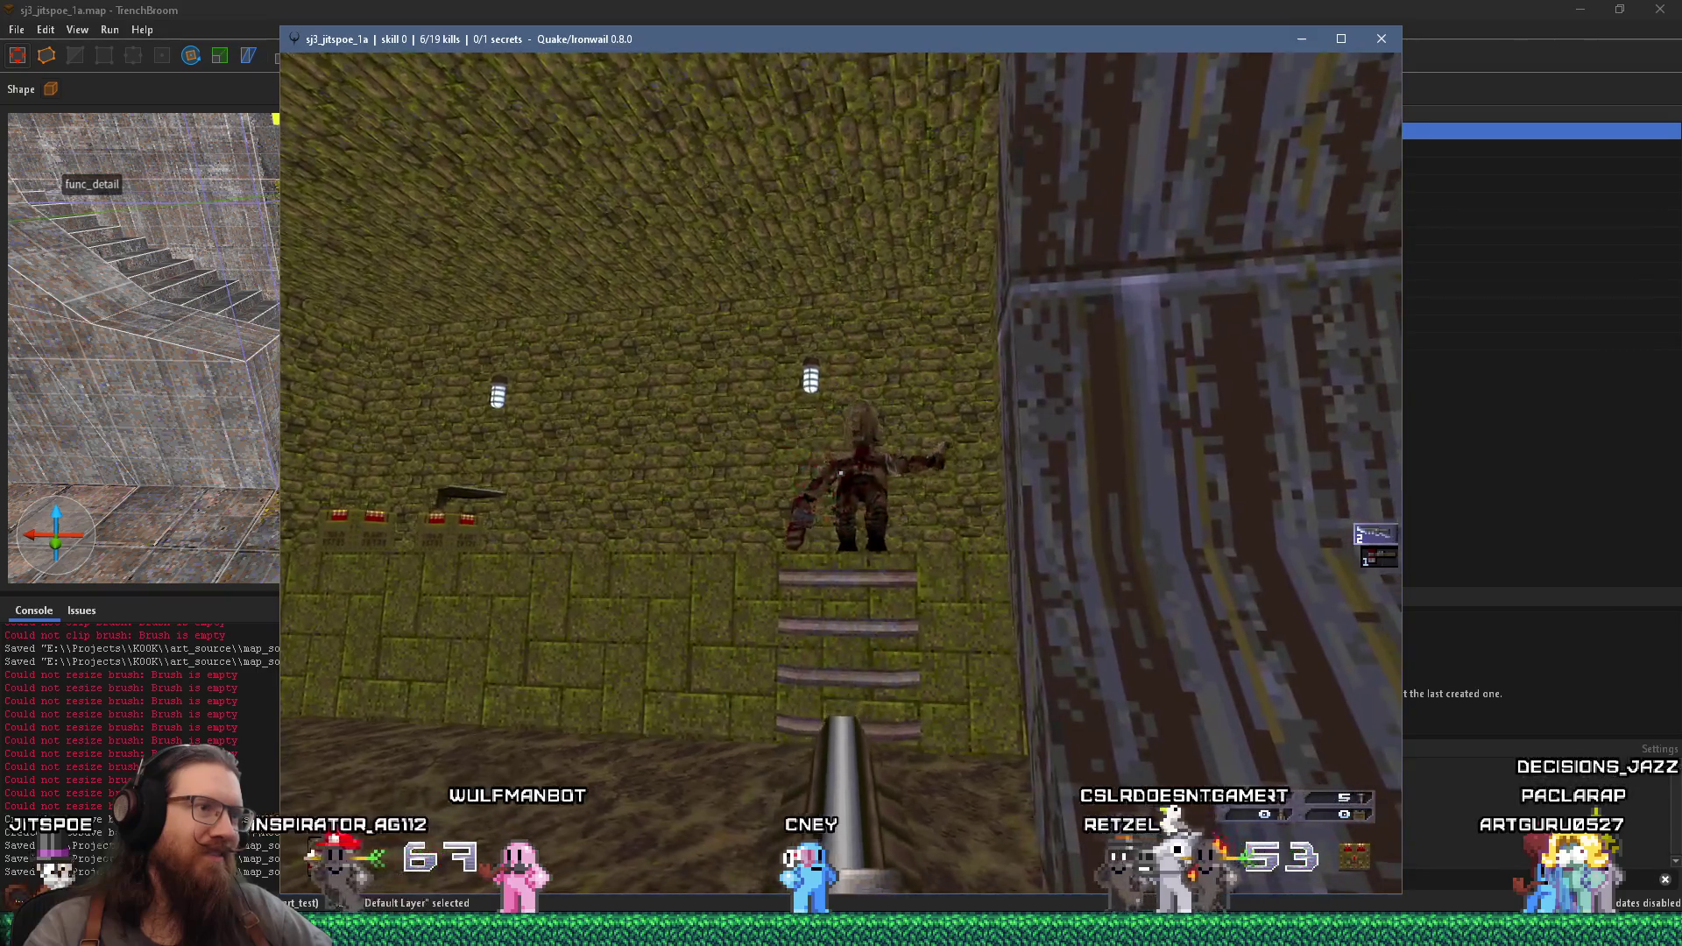
left_click(840, 473)
key("w")
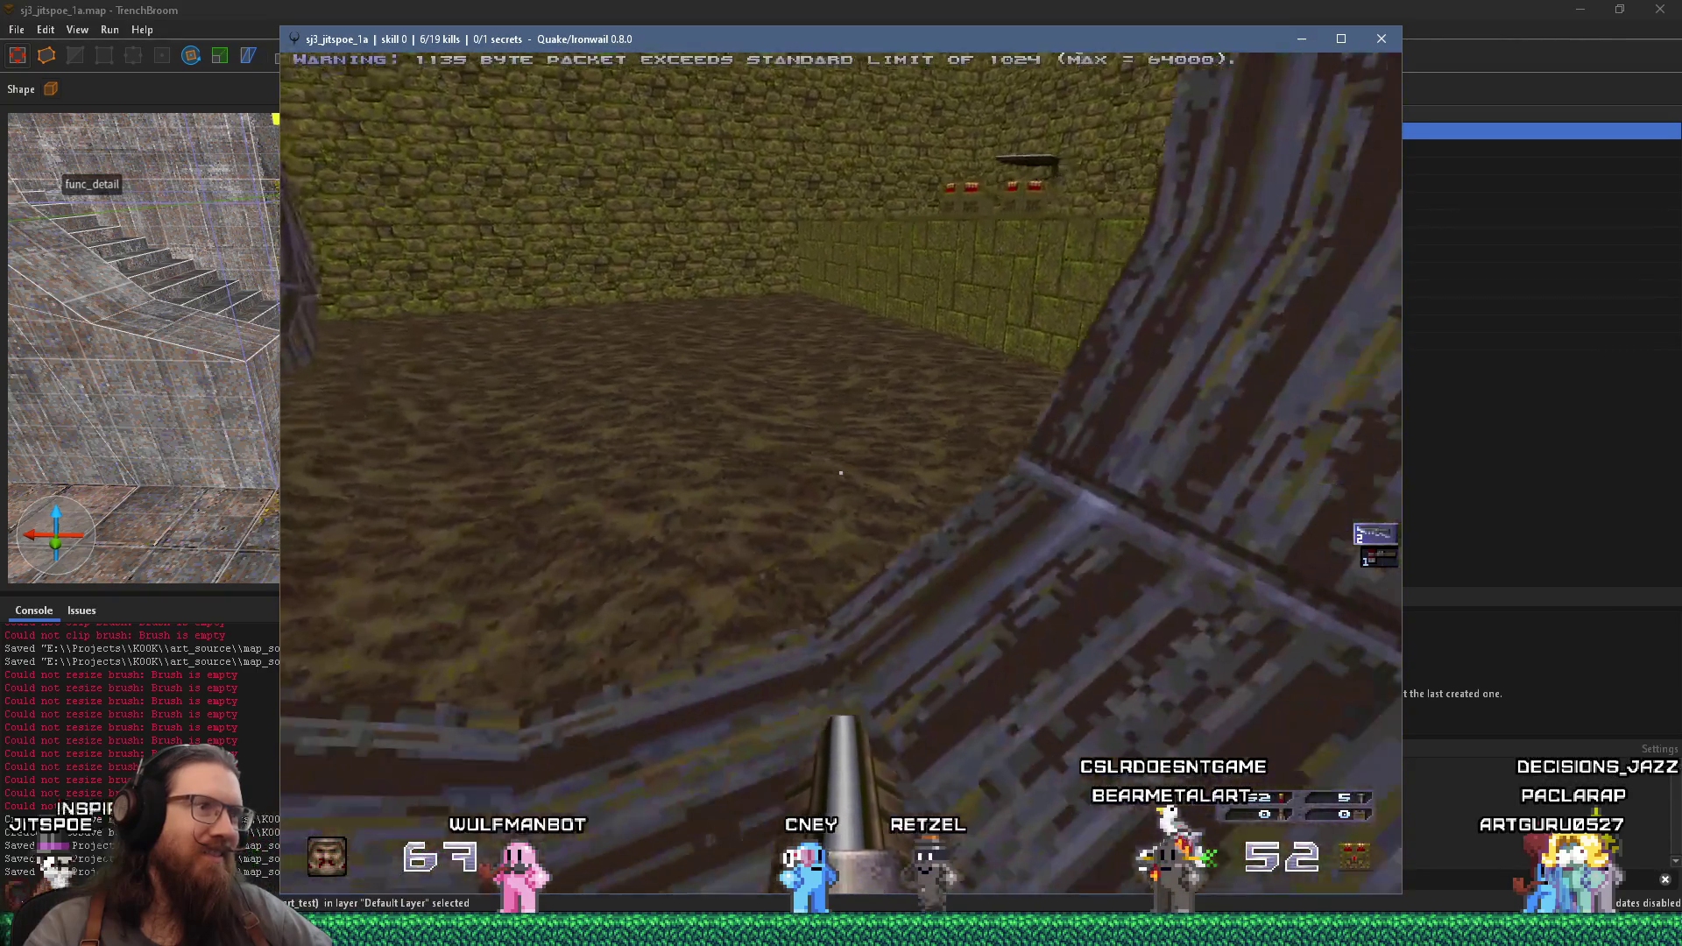
- Check the console log, collect the Double-Barrelled Shotgun and shells, and re-enter the octagonal tunnel
key("grave")
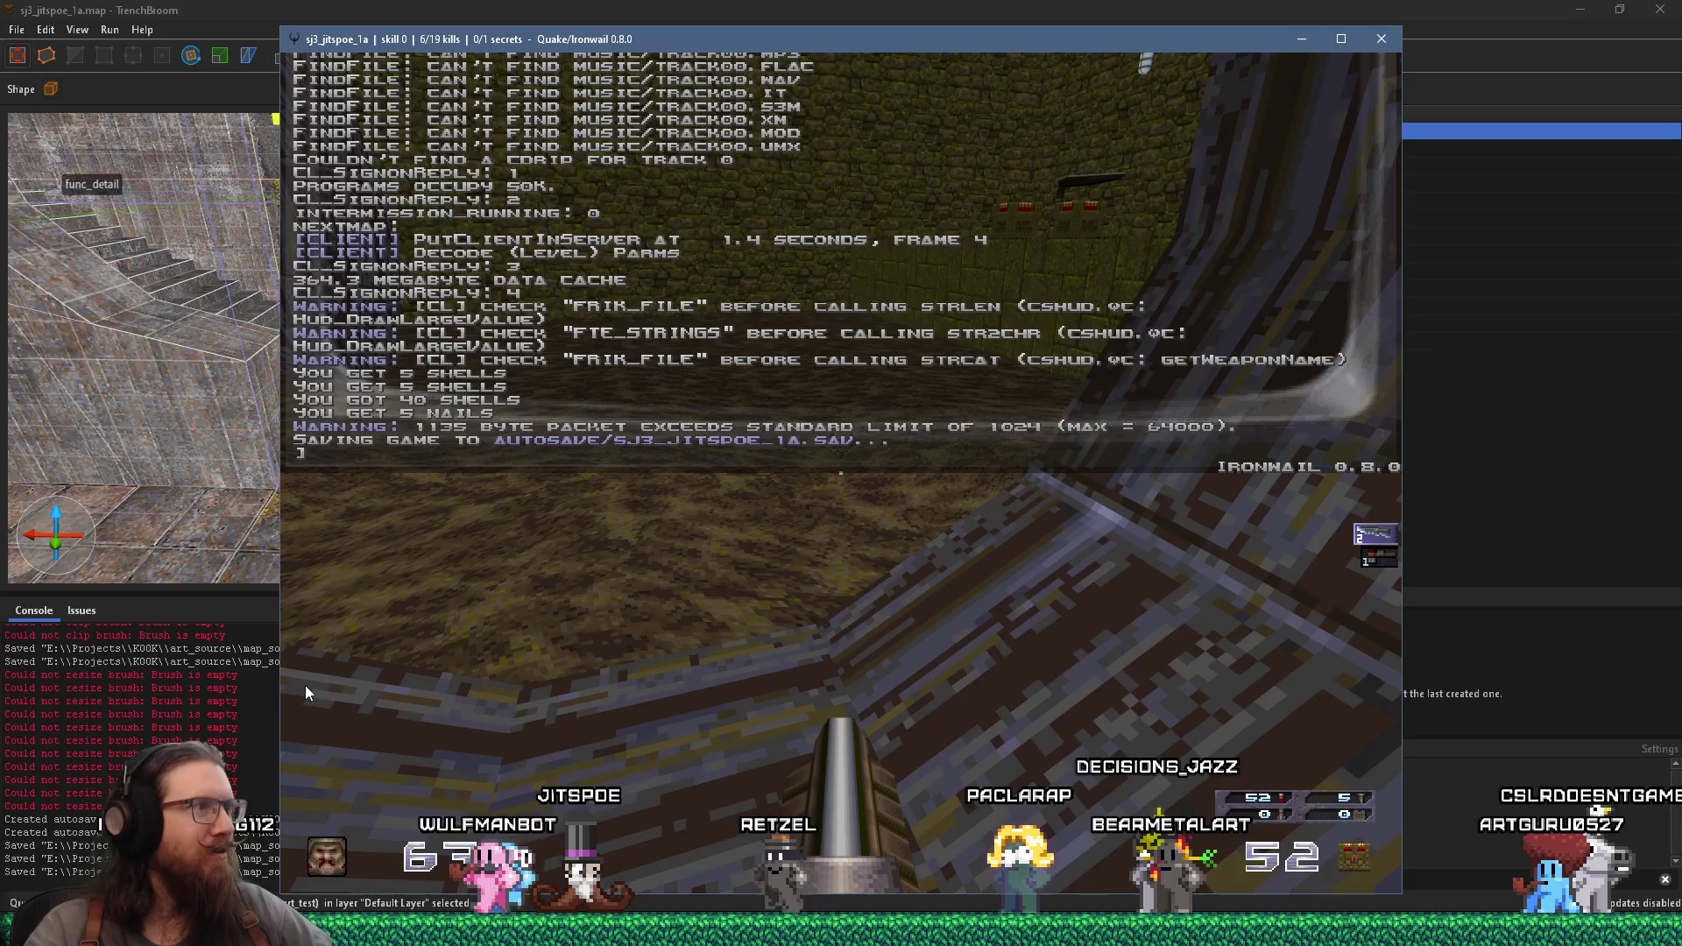
key("grave")
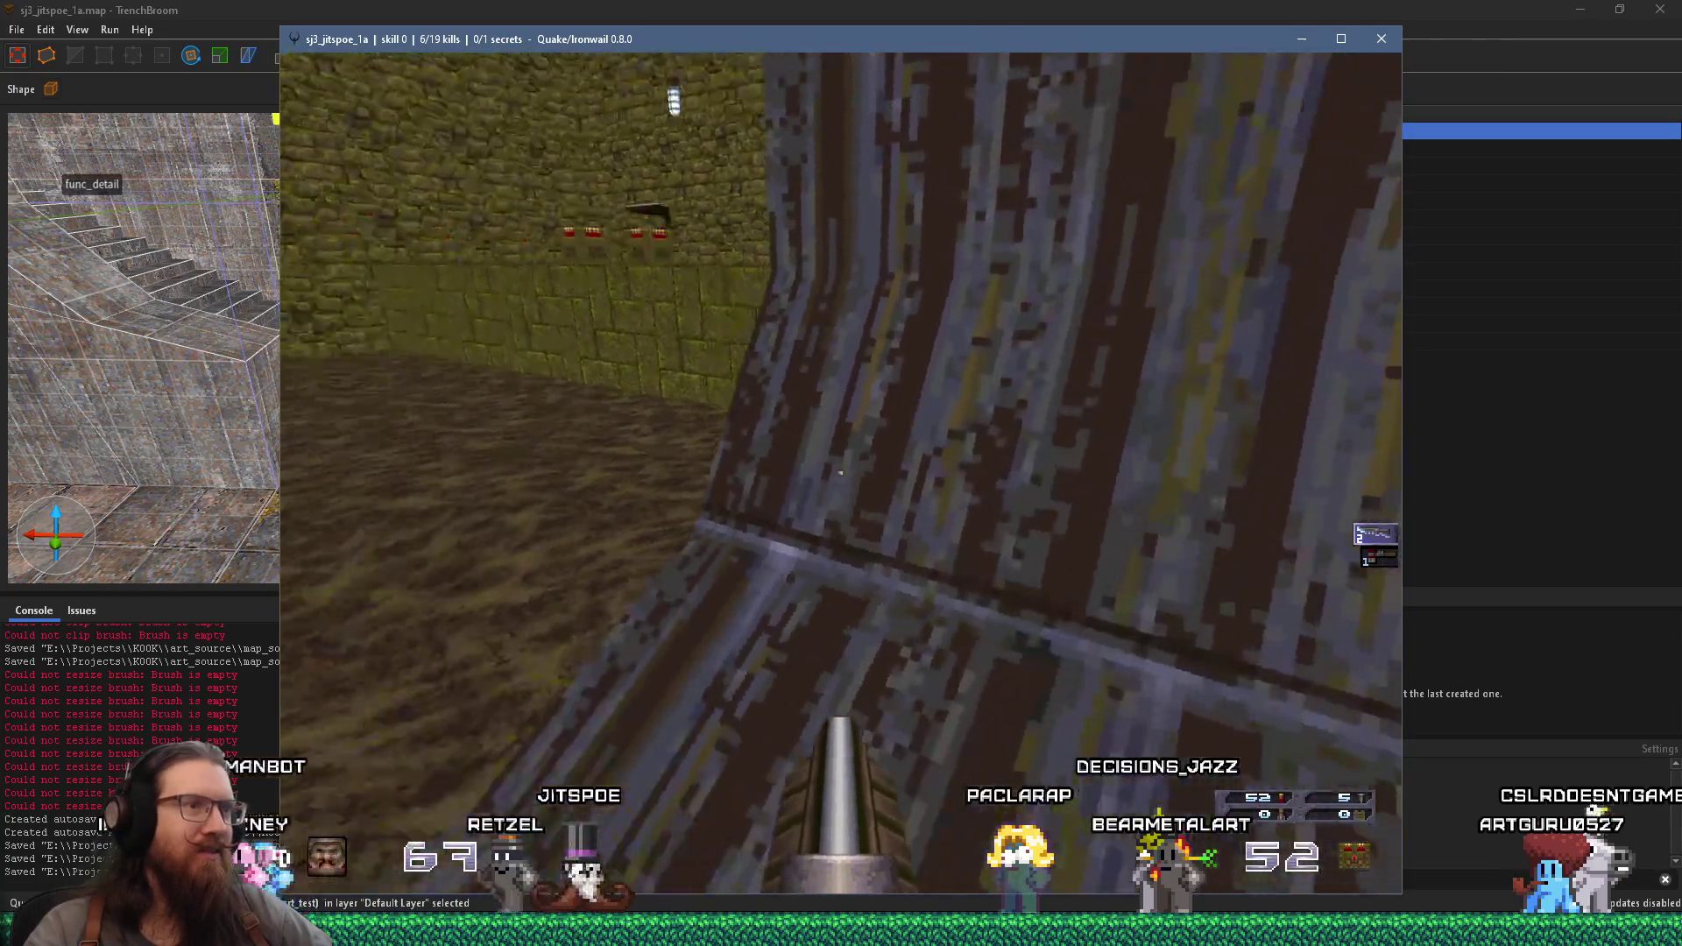
key("w")
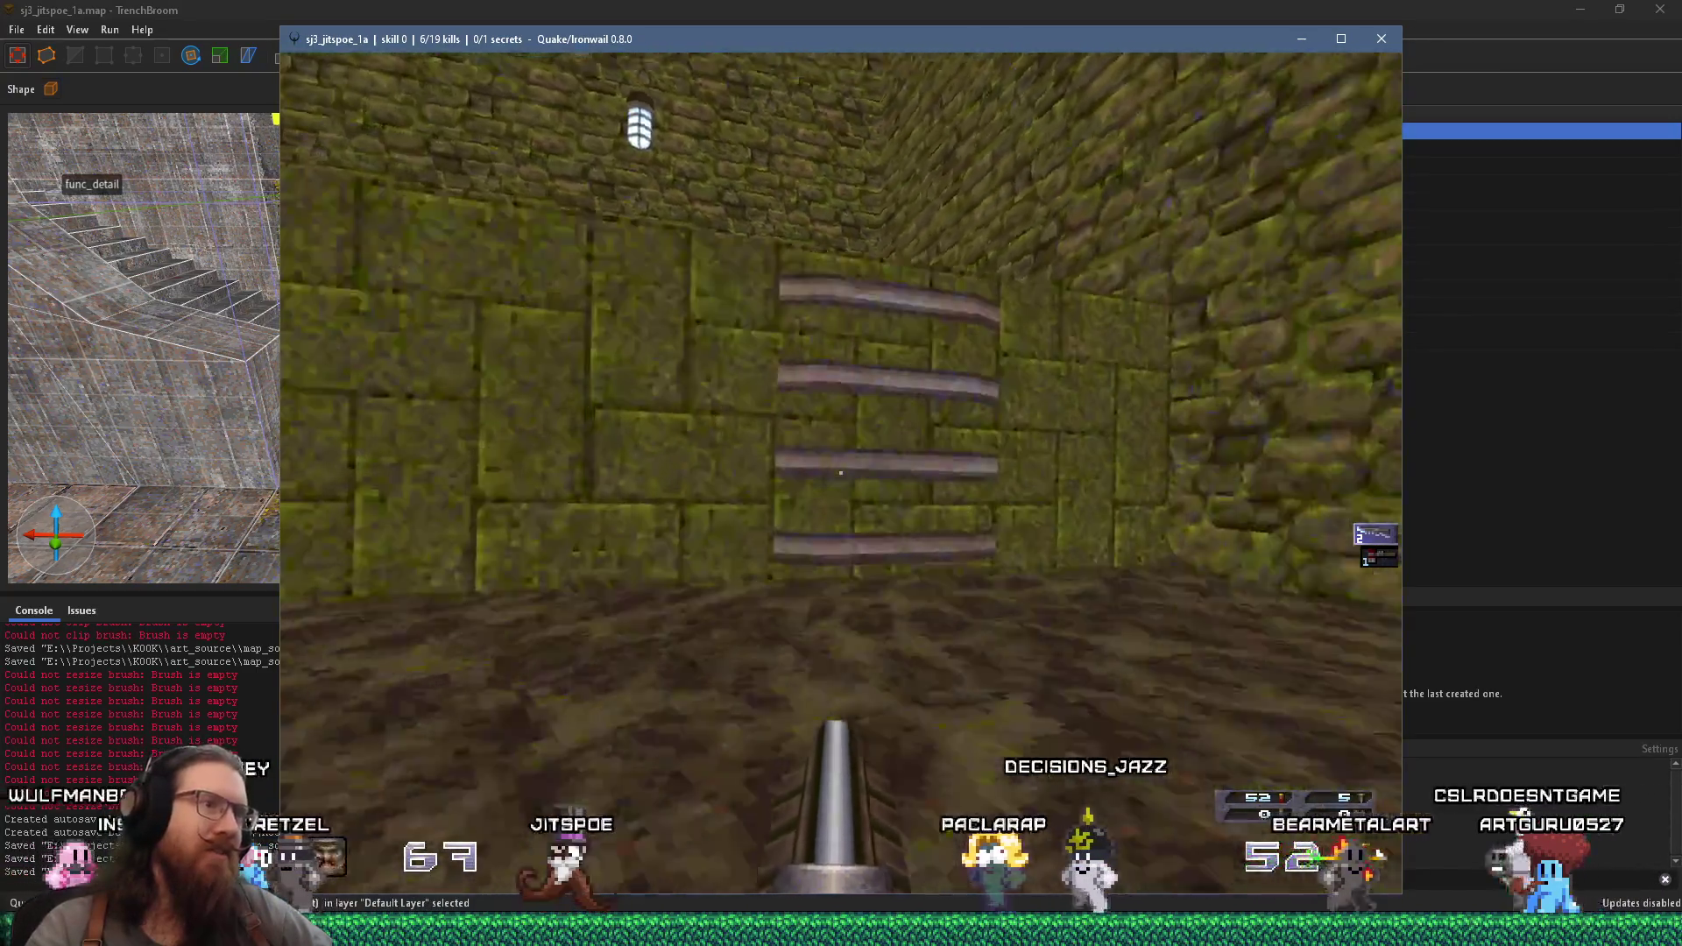
key("w")
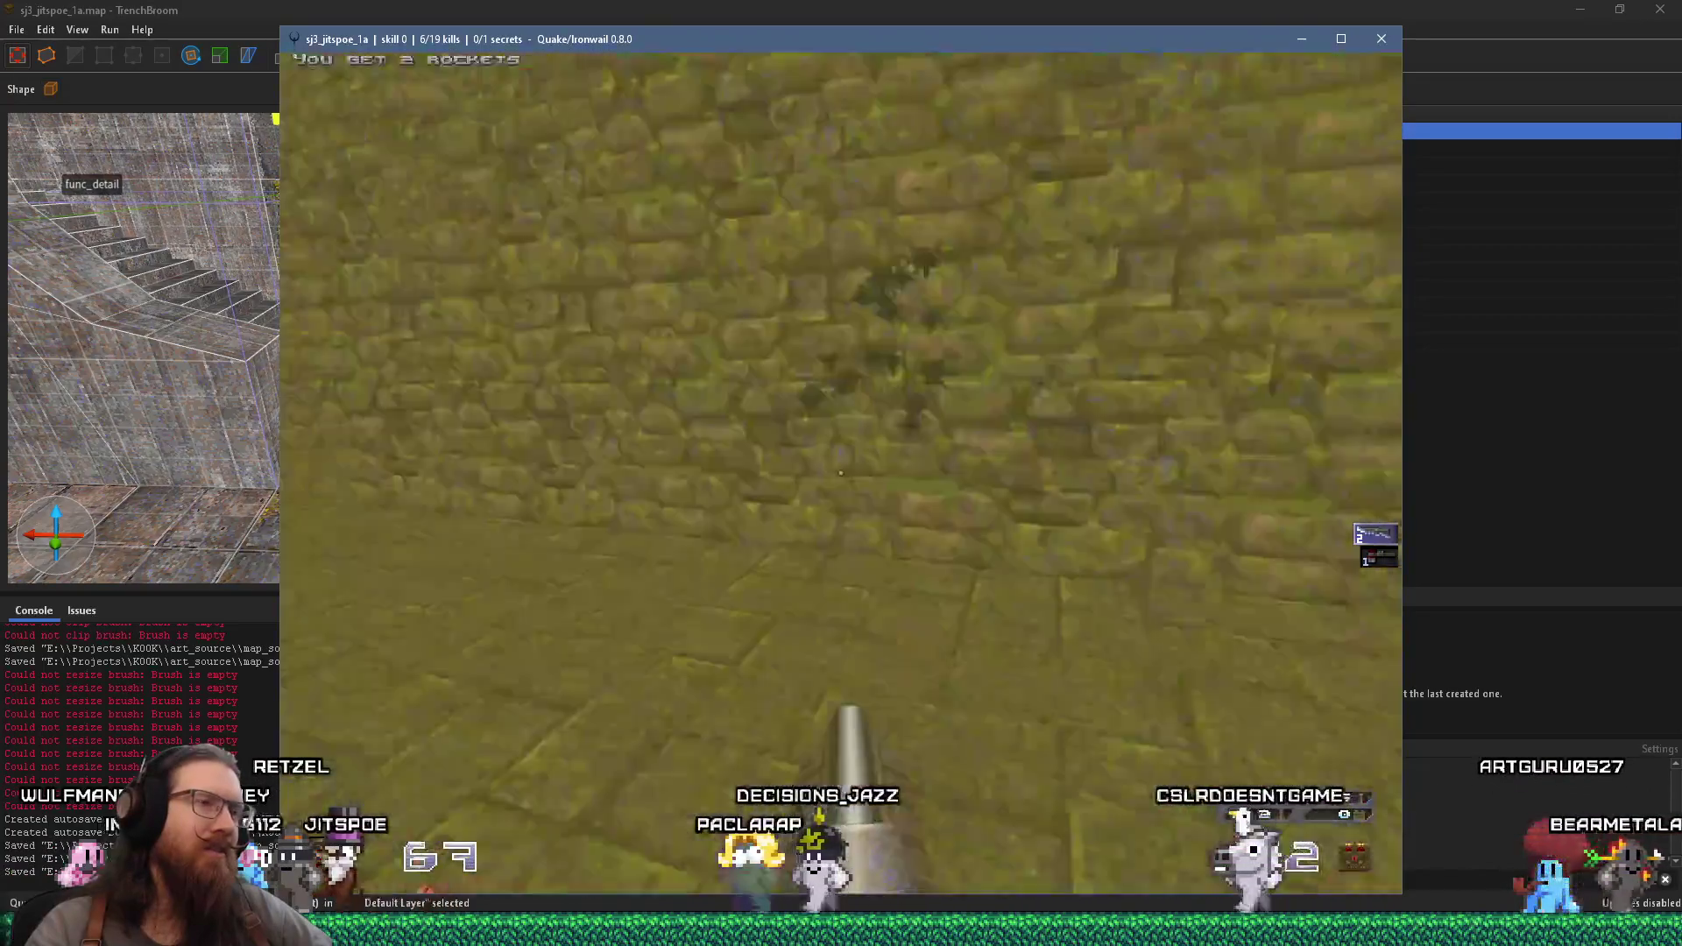
key("w")
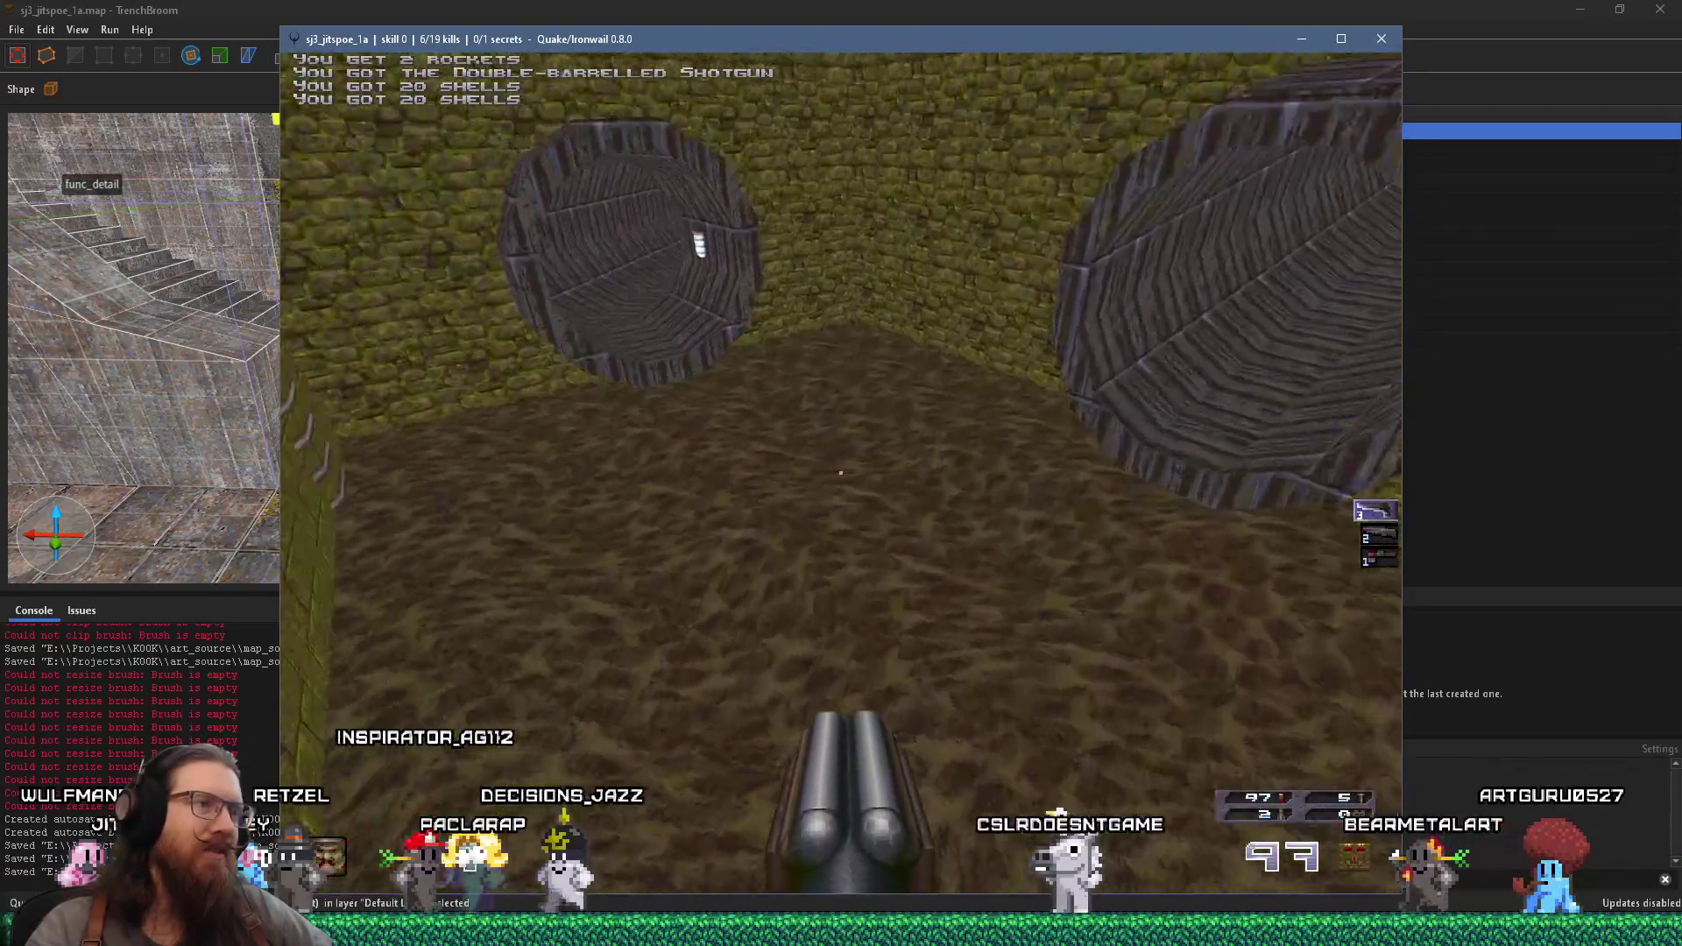
key("w")
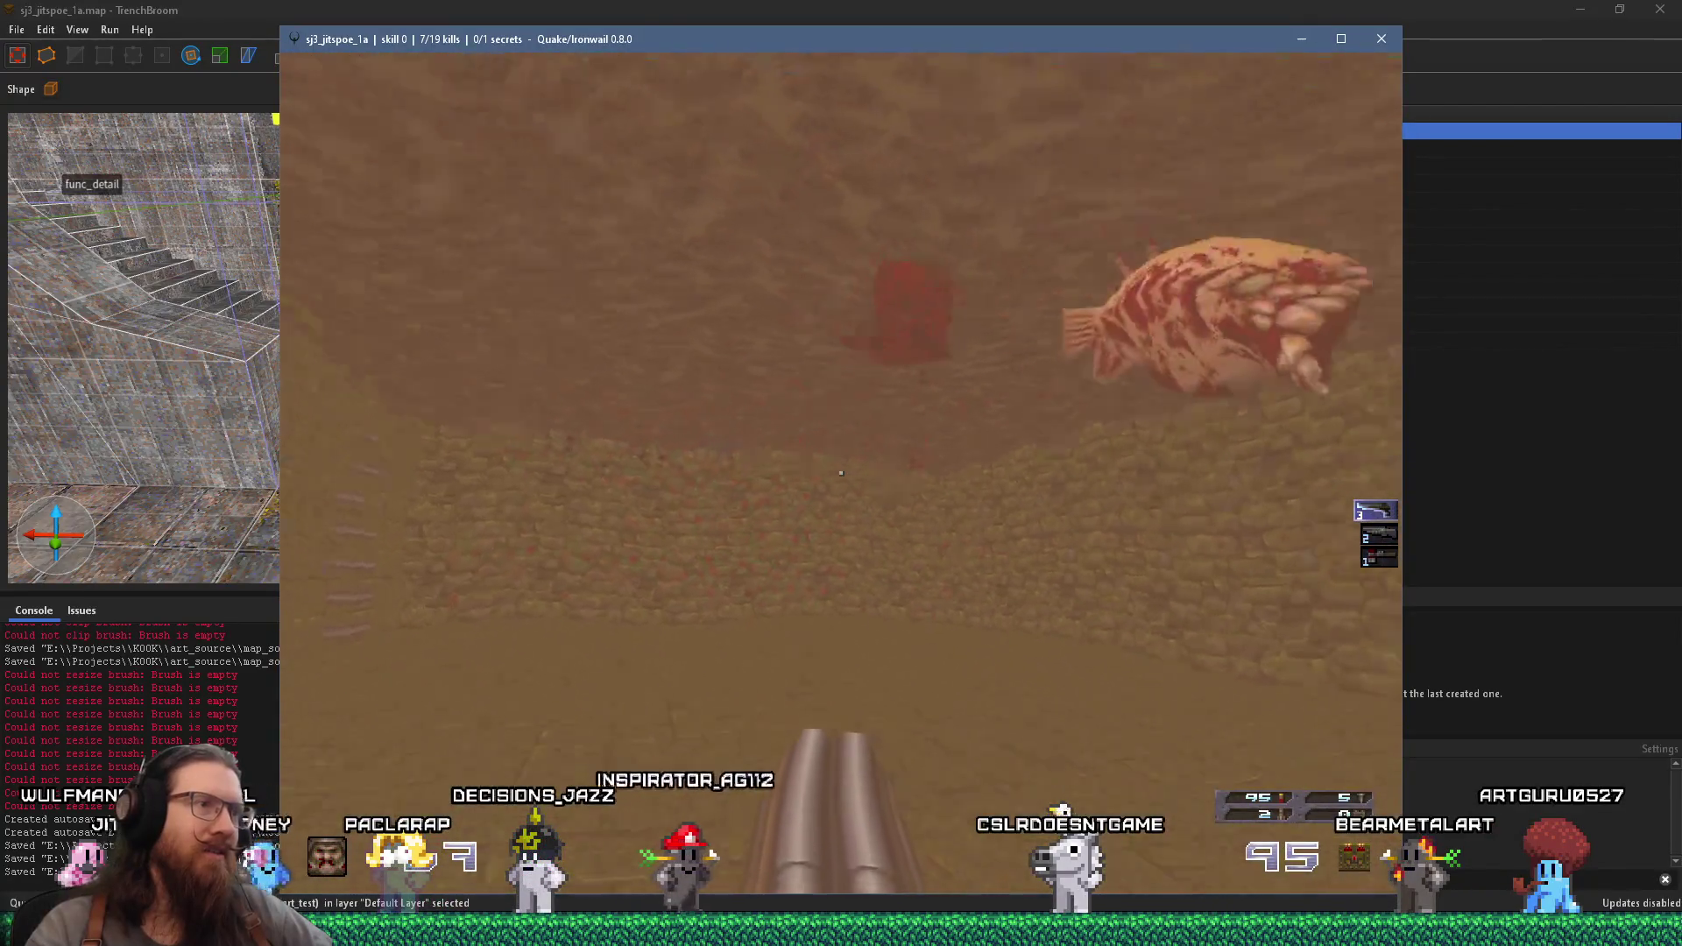
key("w")
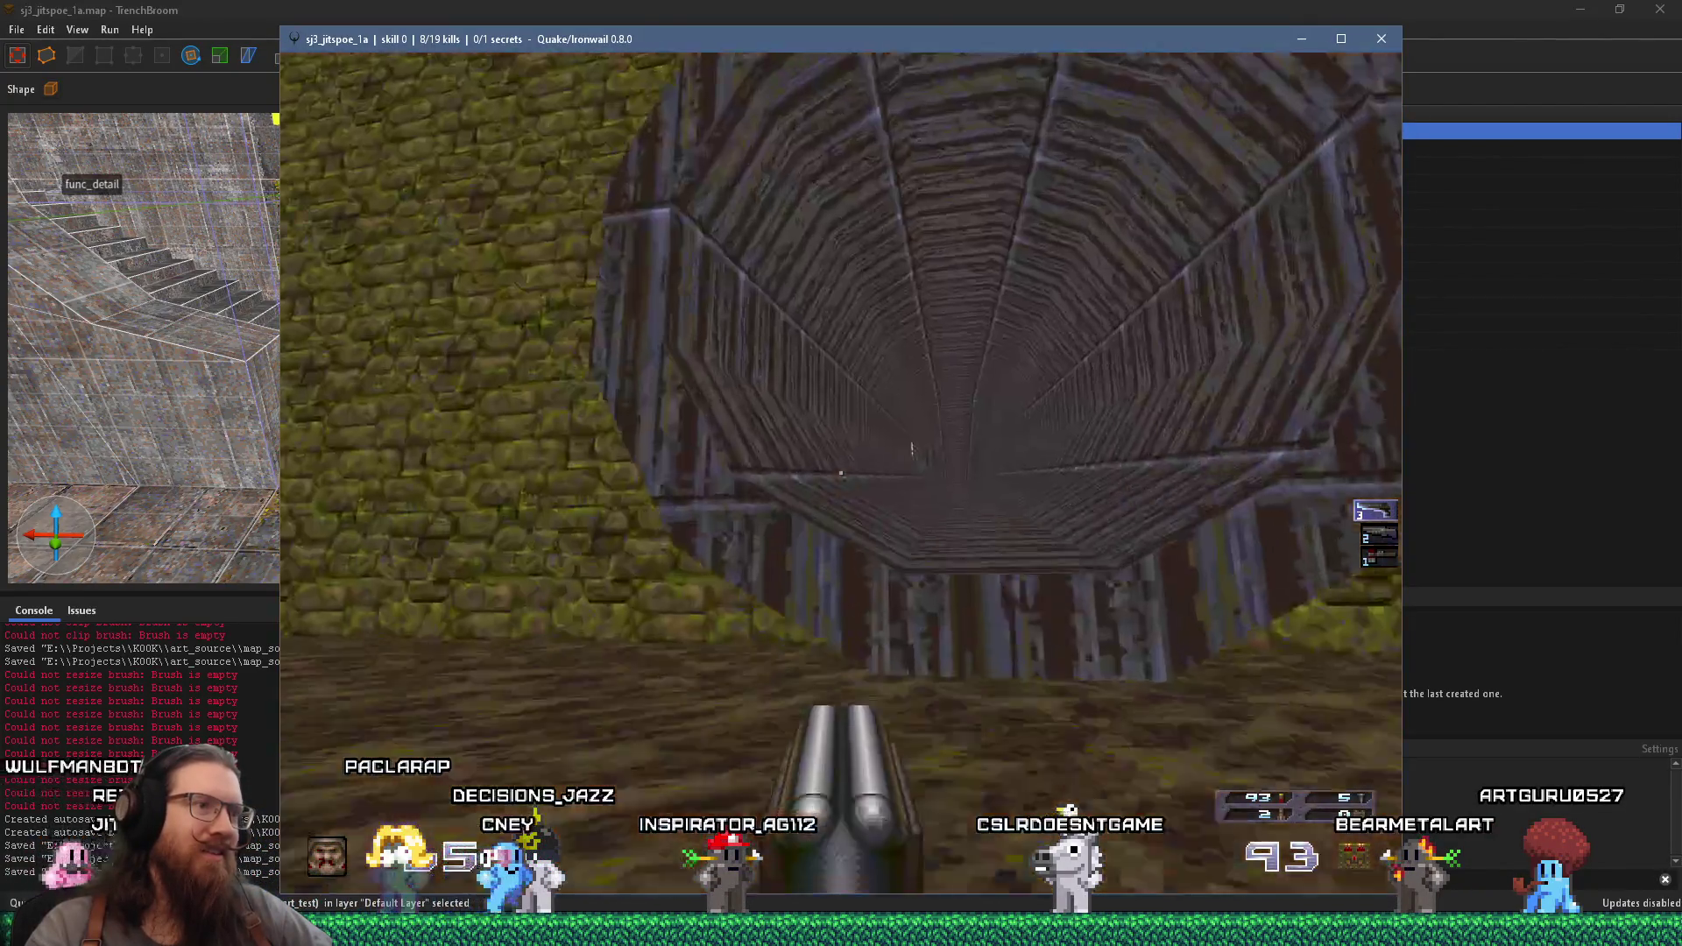
key("w")
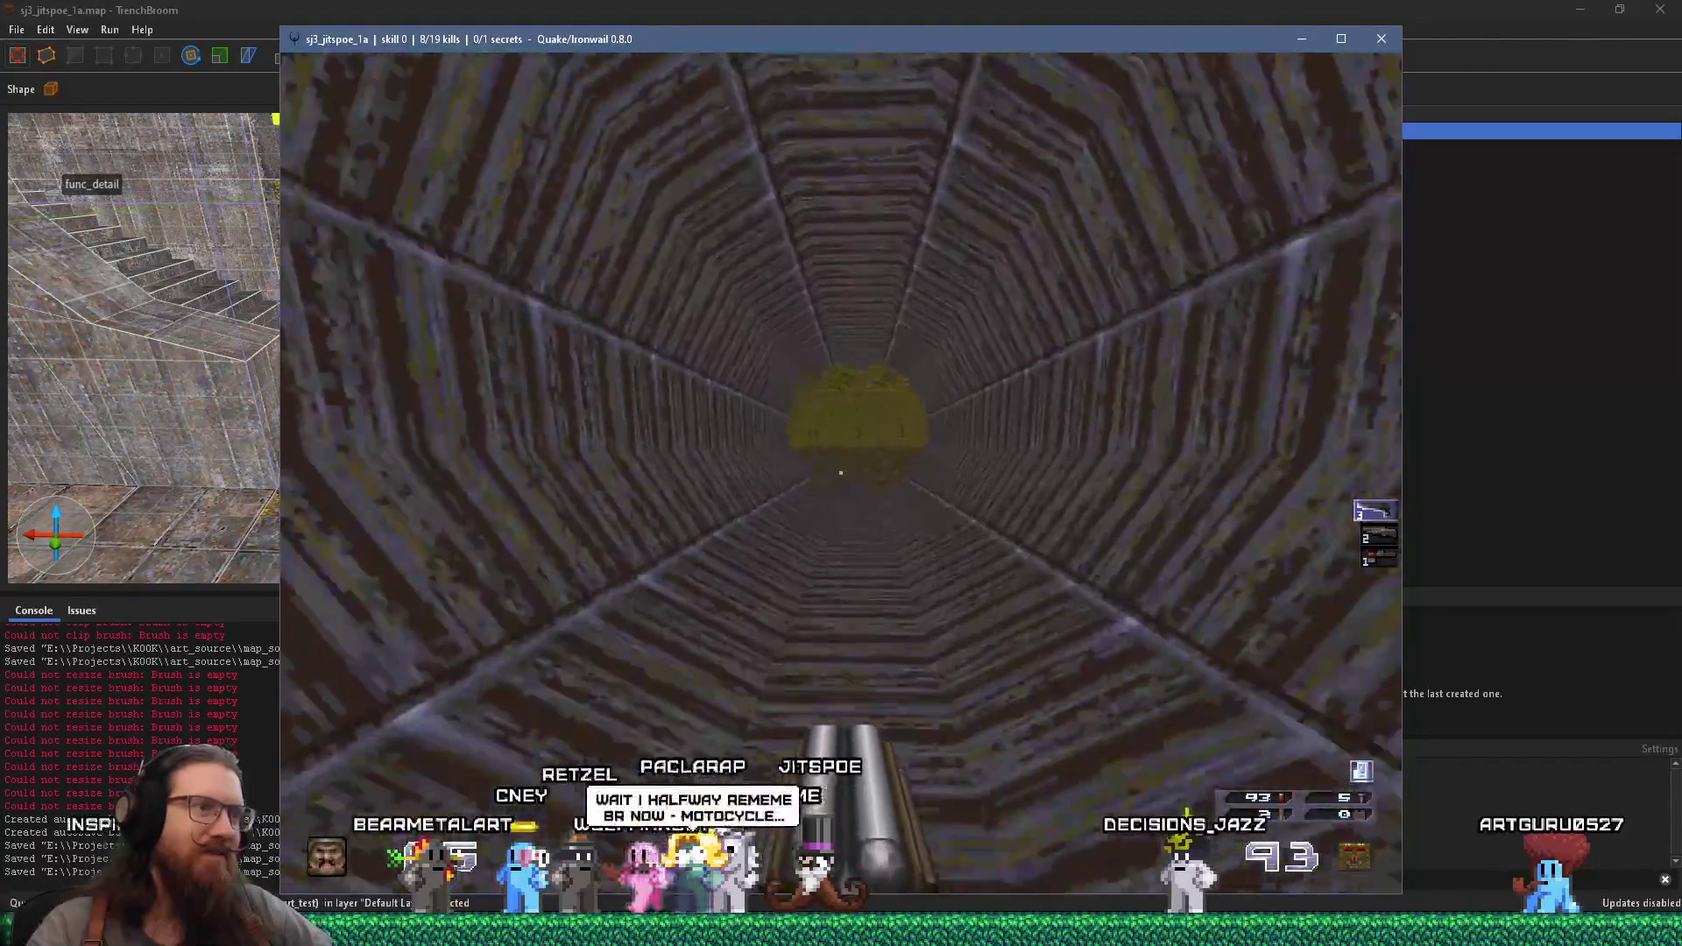
- Keep moving forward through the octagonal pipe toward the green-lit opening
key("w")
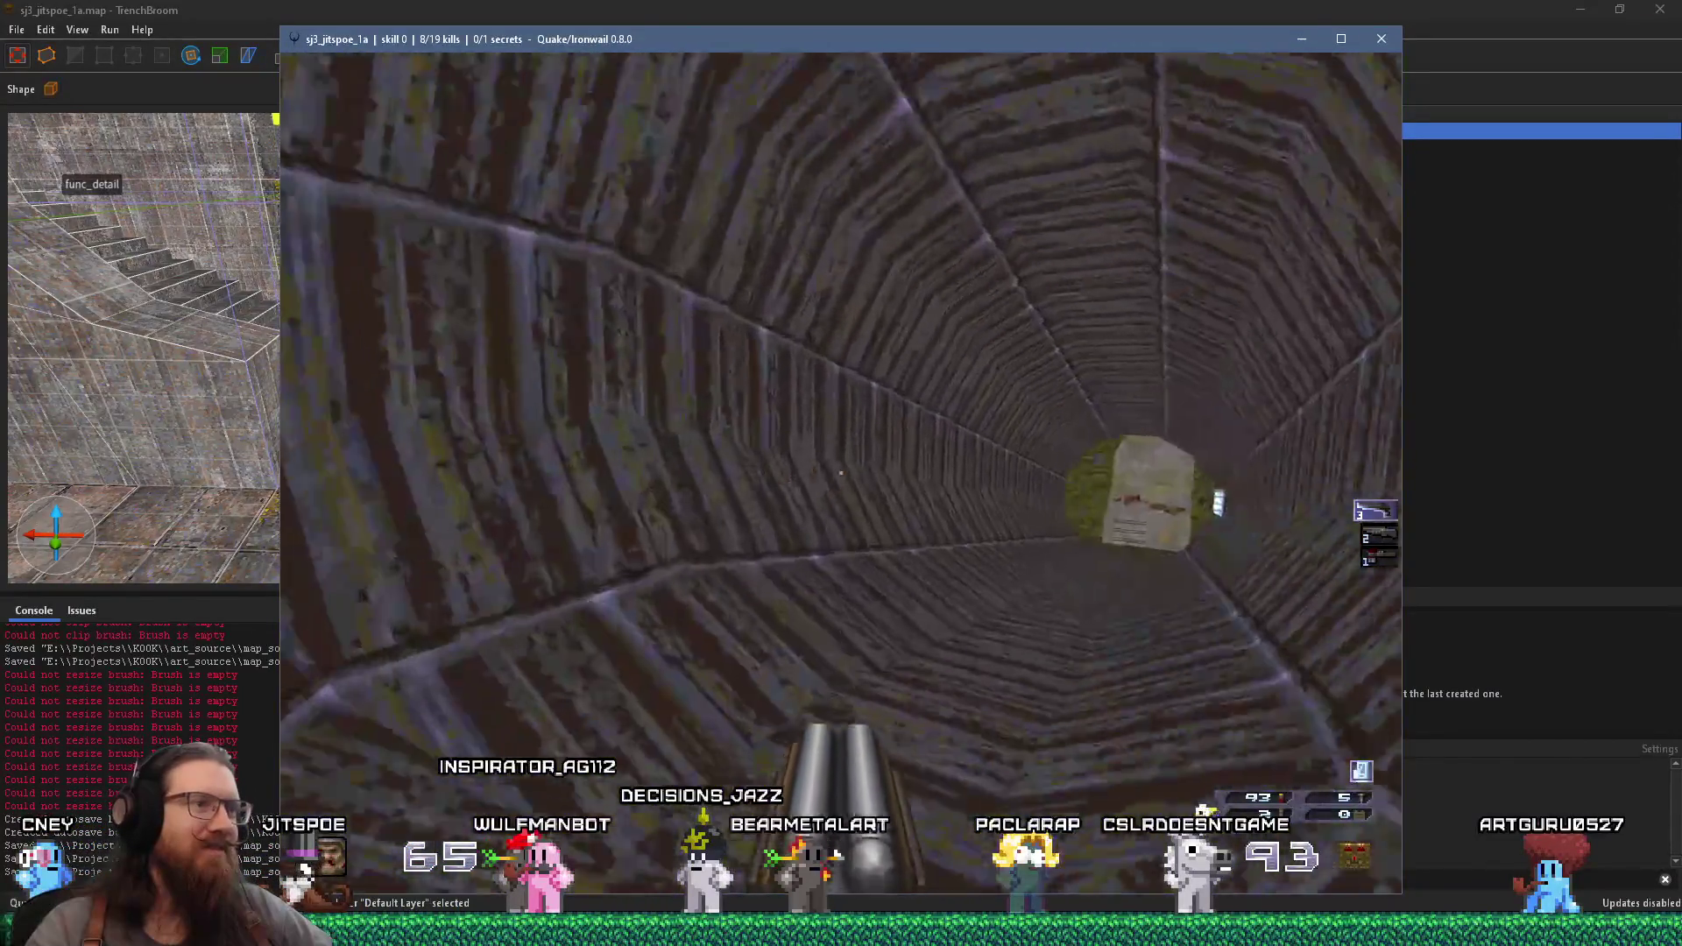
- Climb out of the tunnel into the stone room and press the wooden button to open the door
key("w")
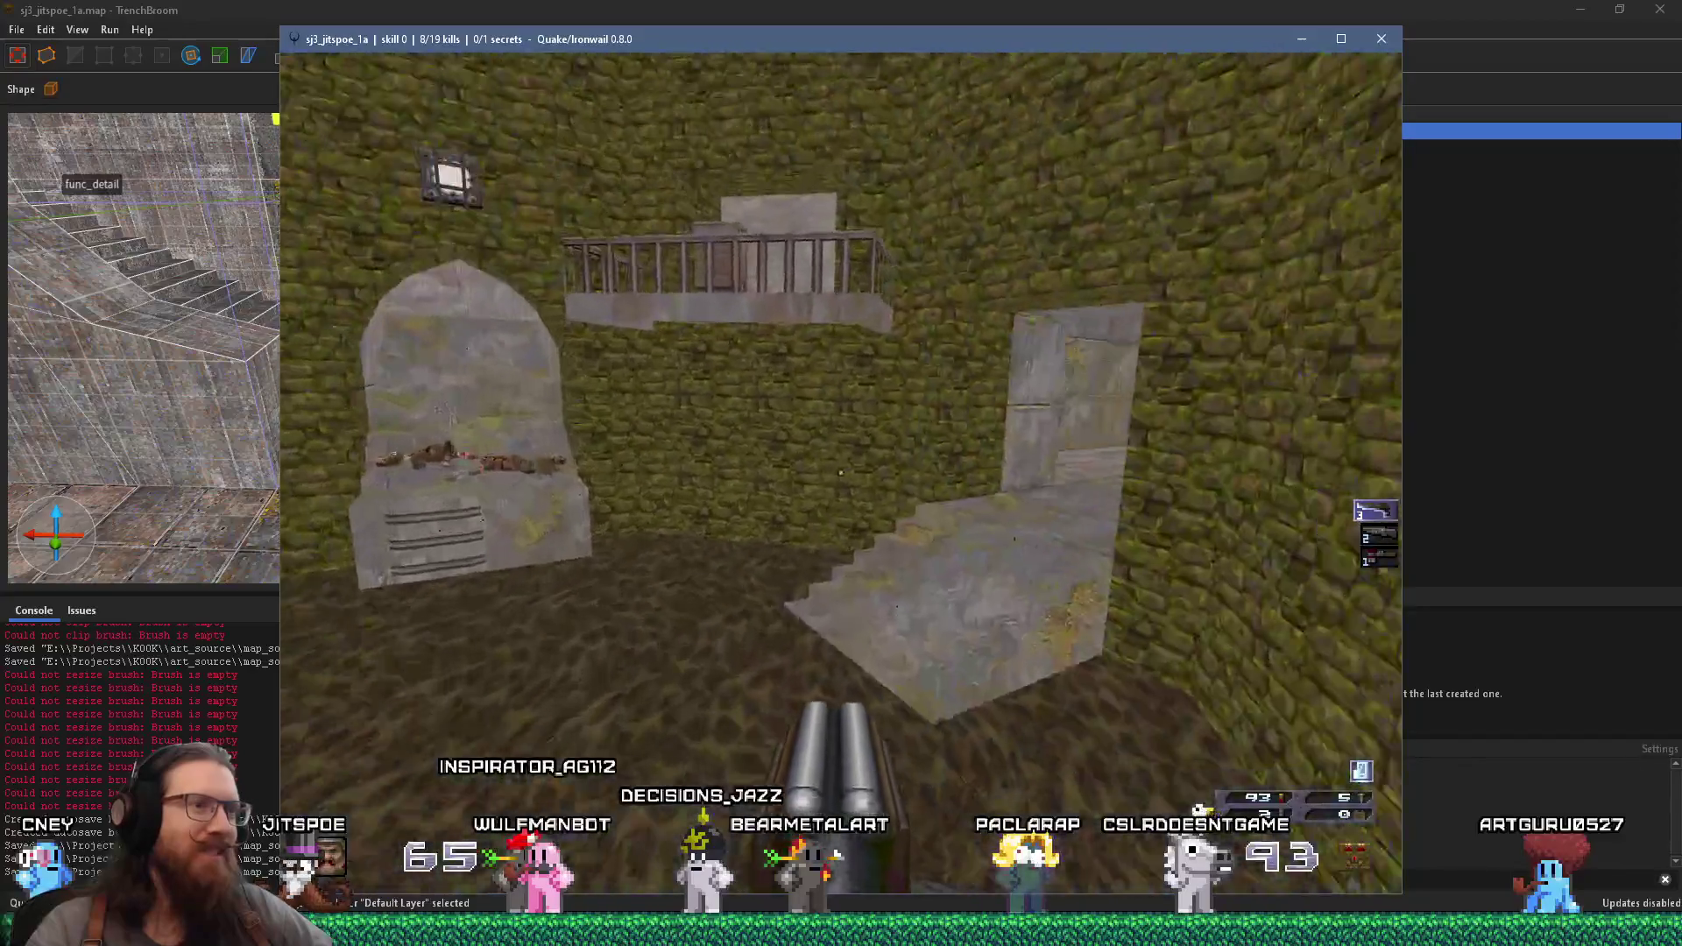
key("w")
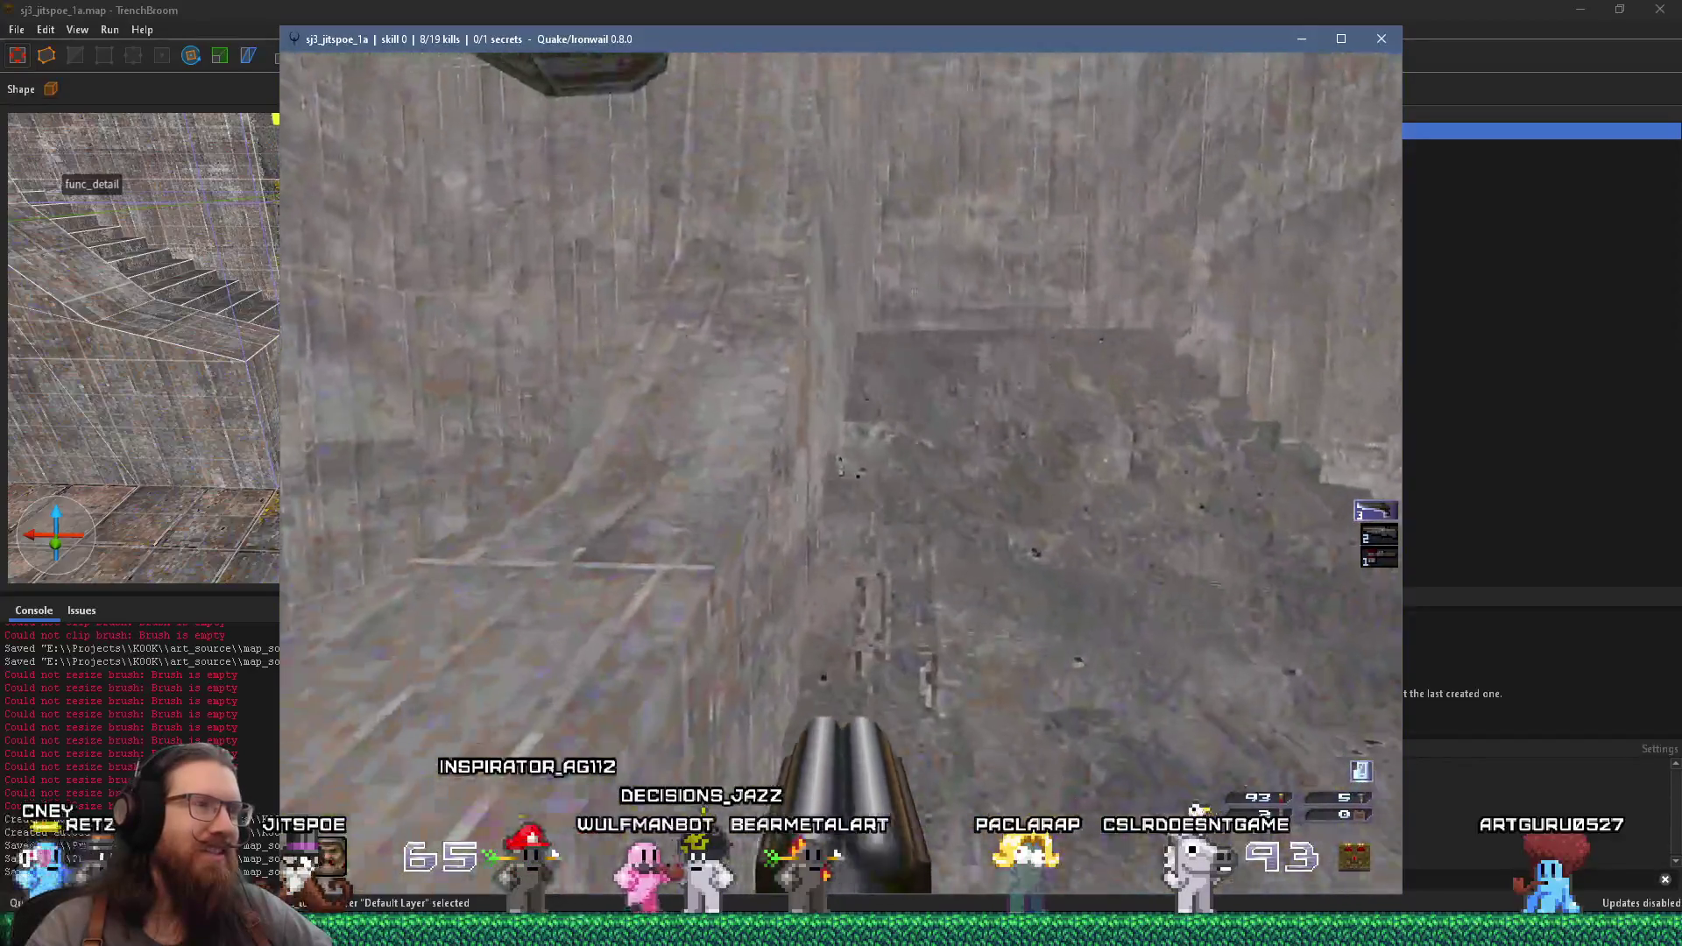
key("w")
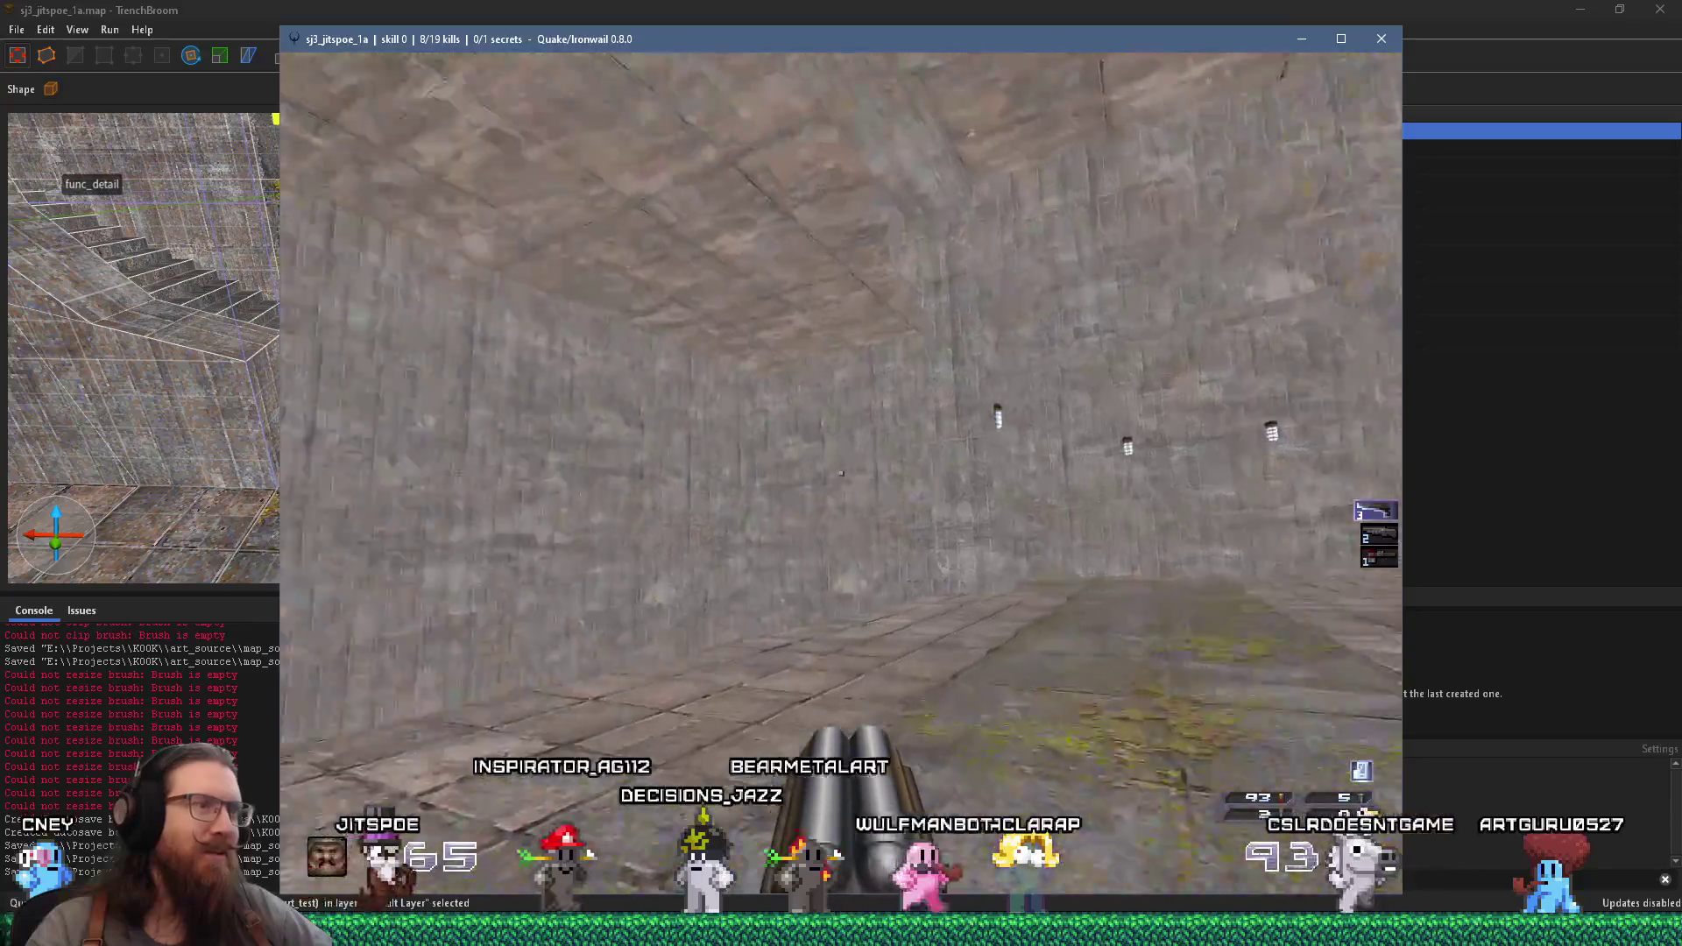
key("w")
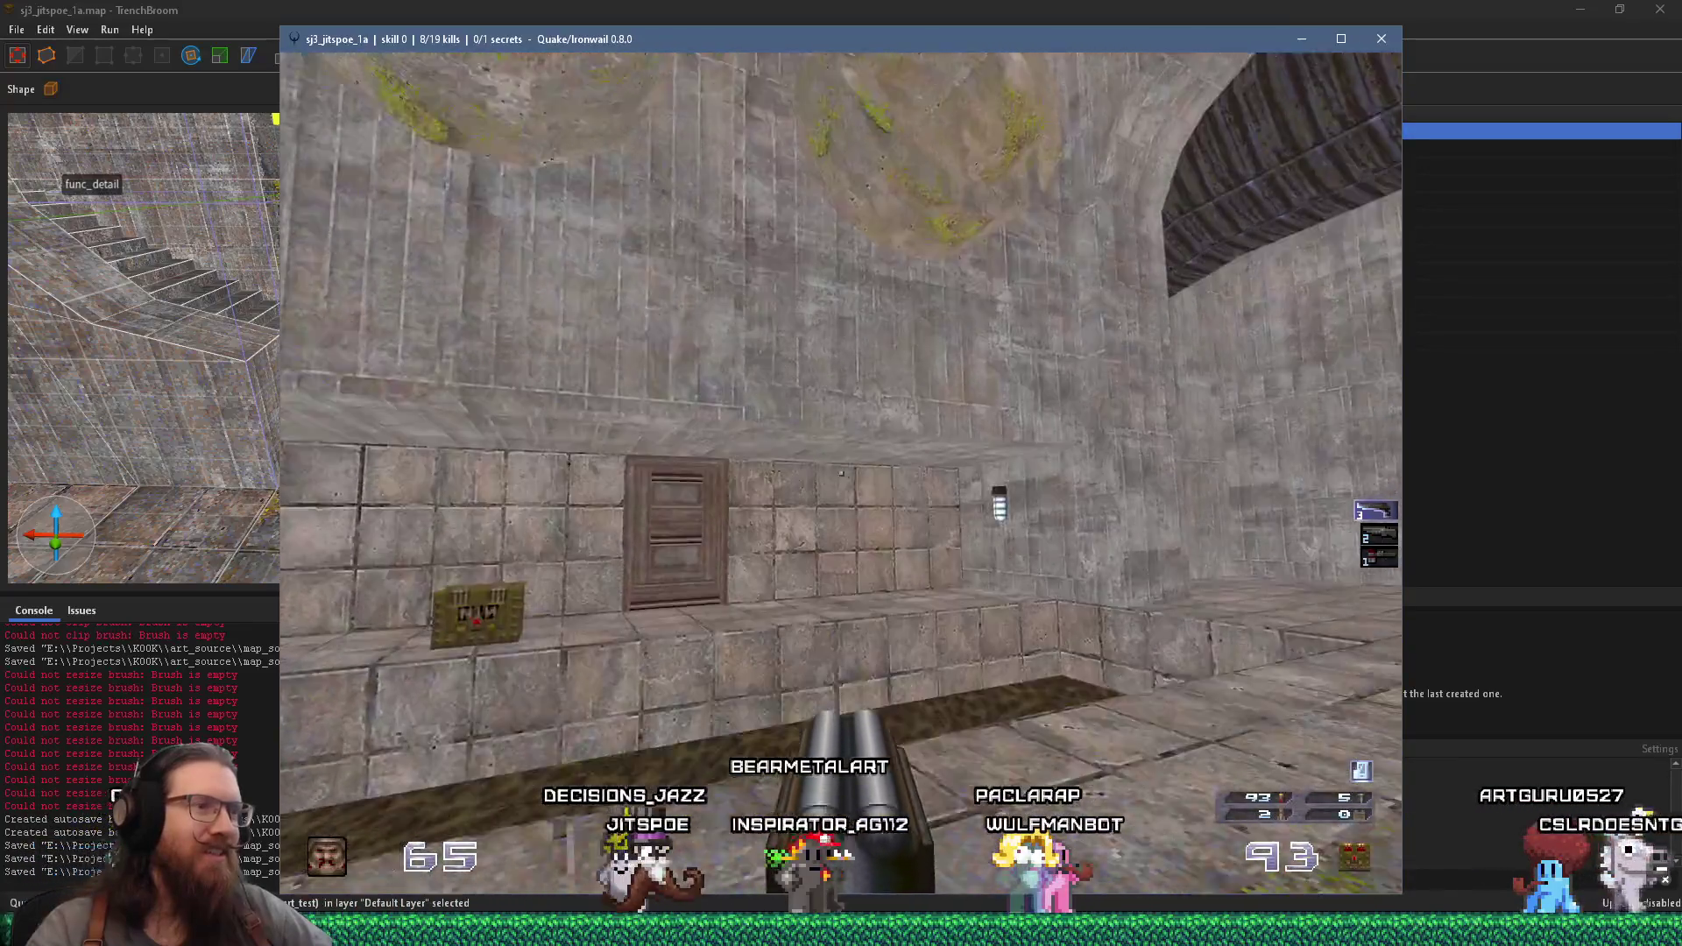
key("w")
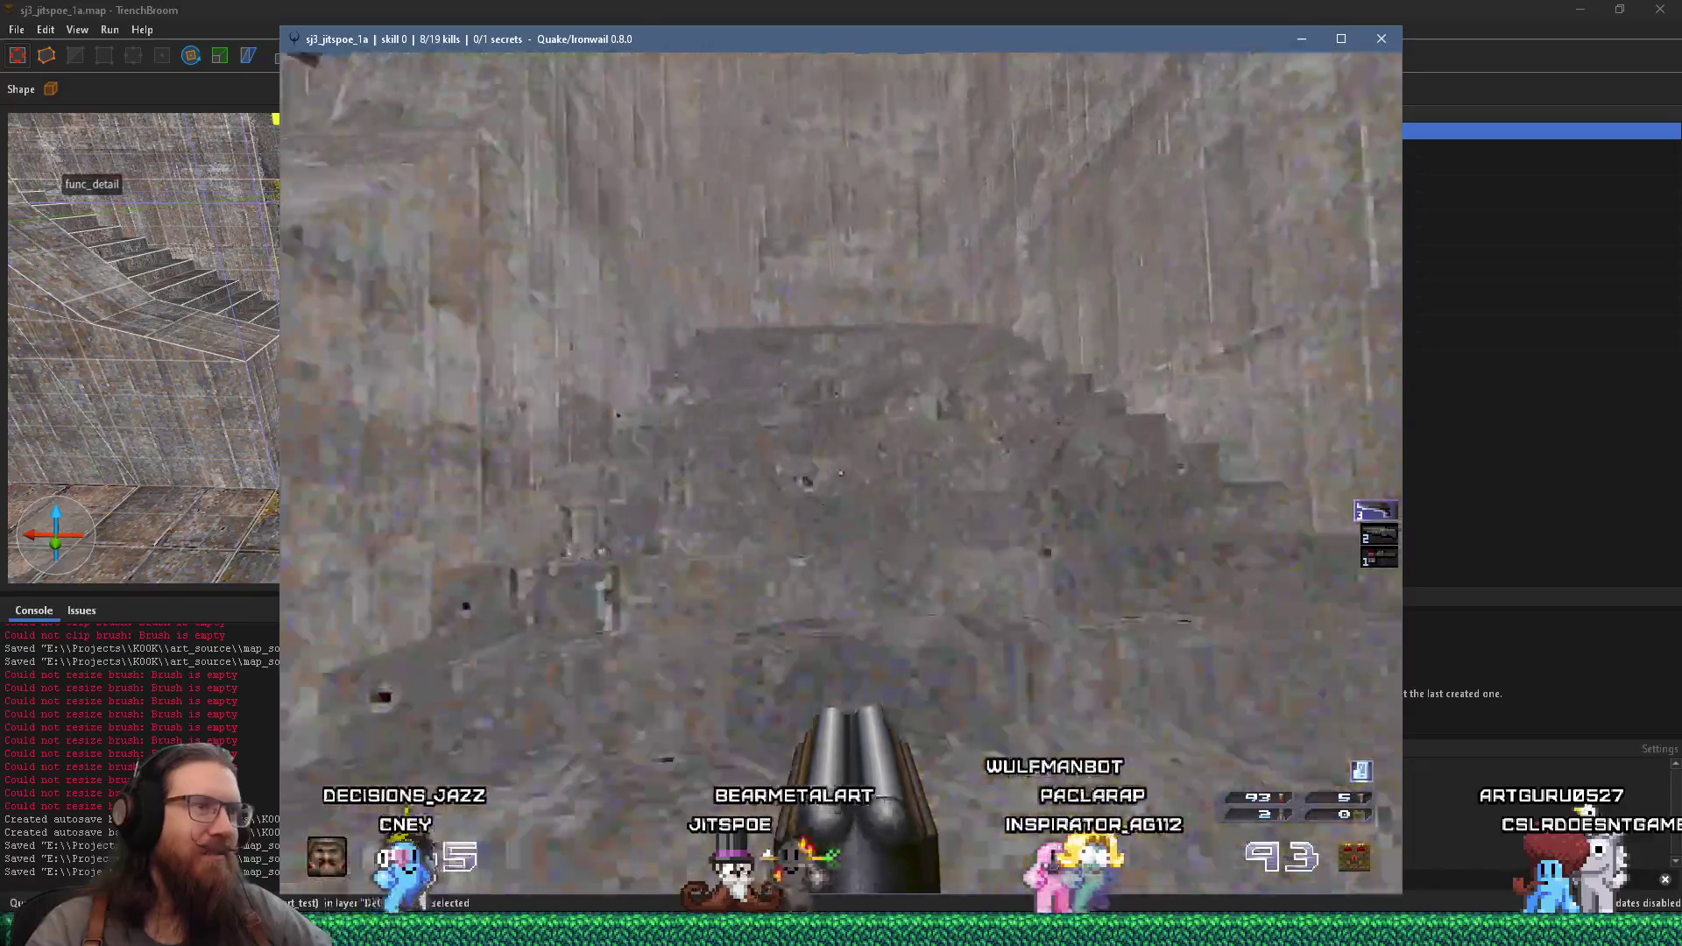
key("w")
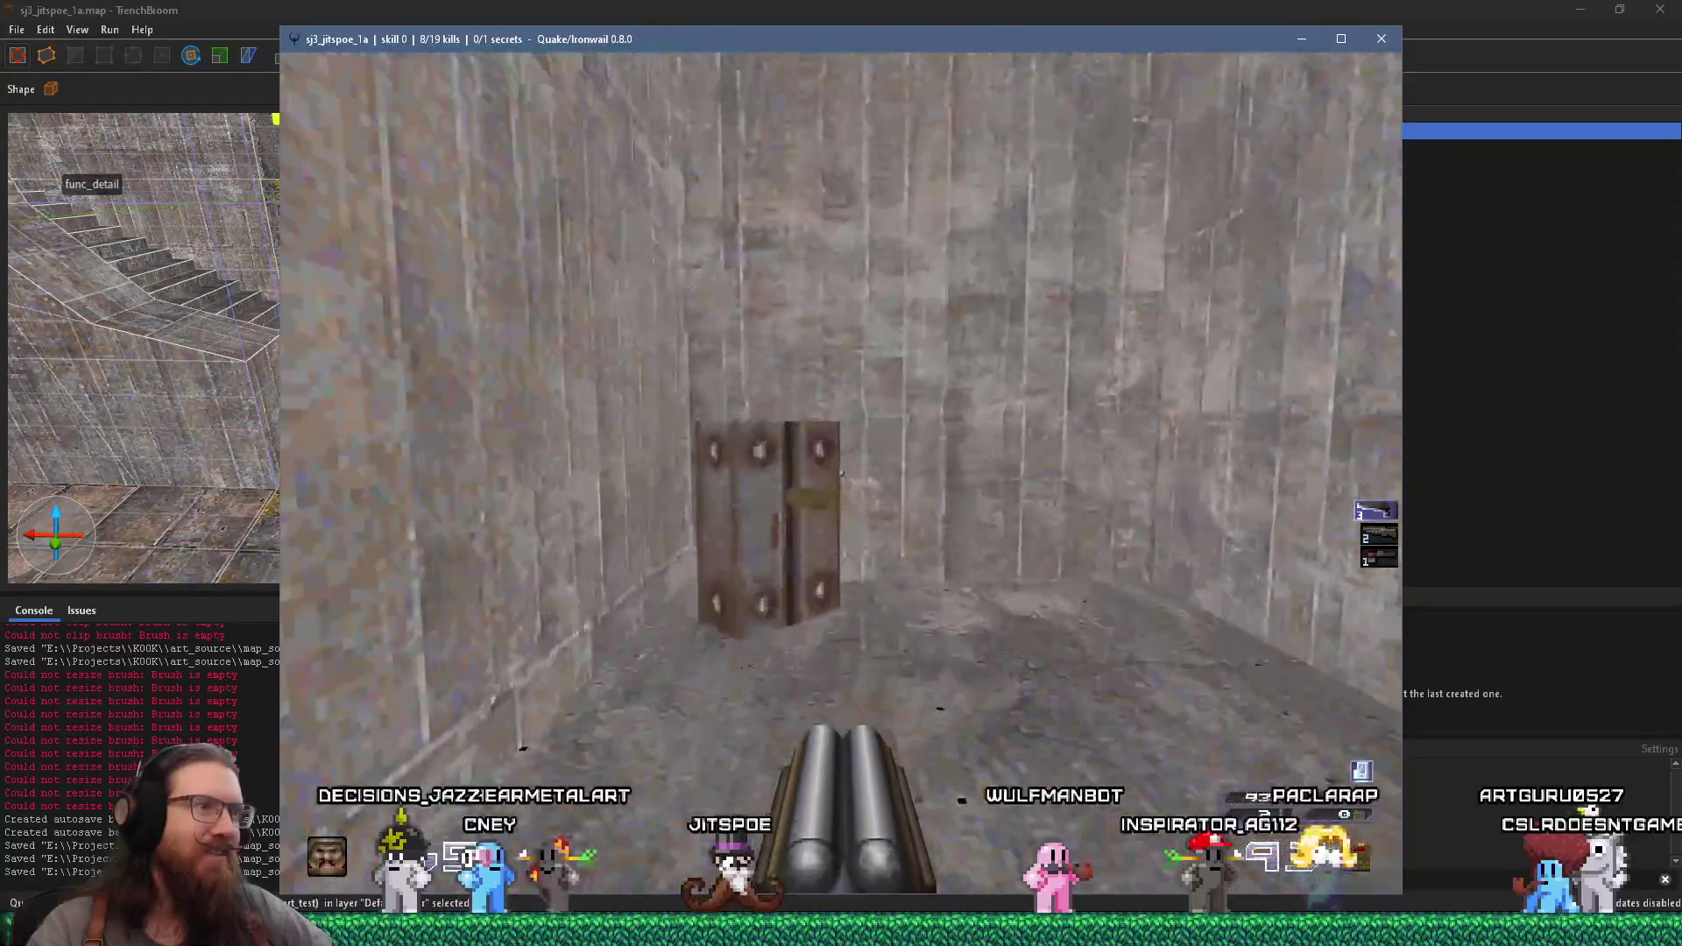
key("w")
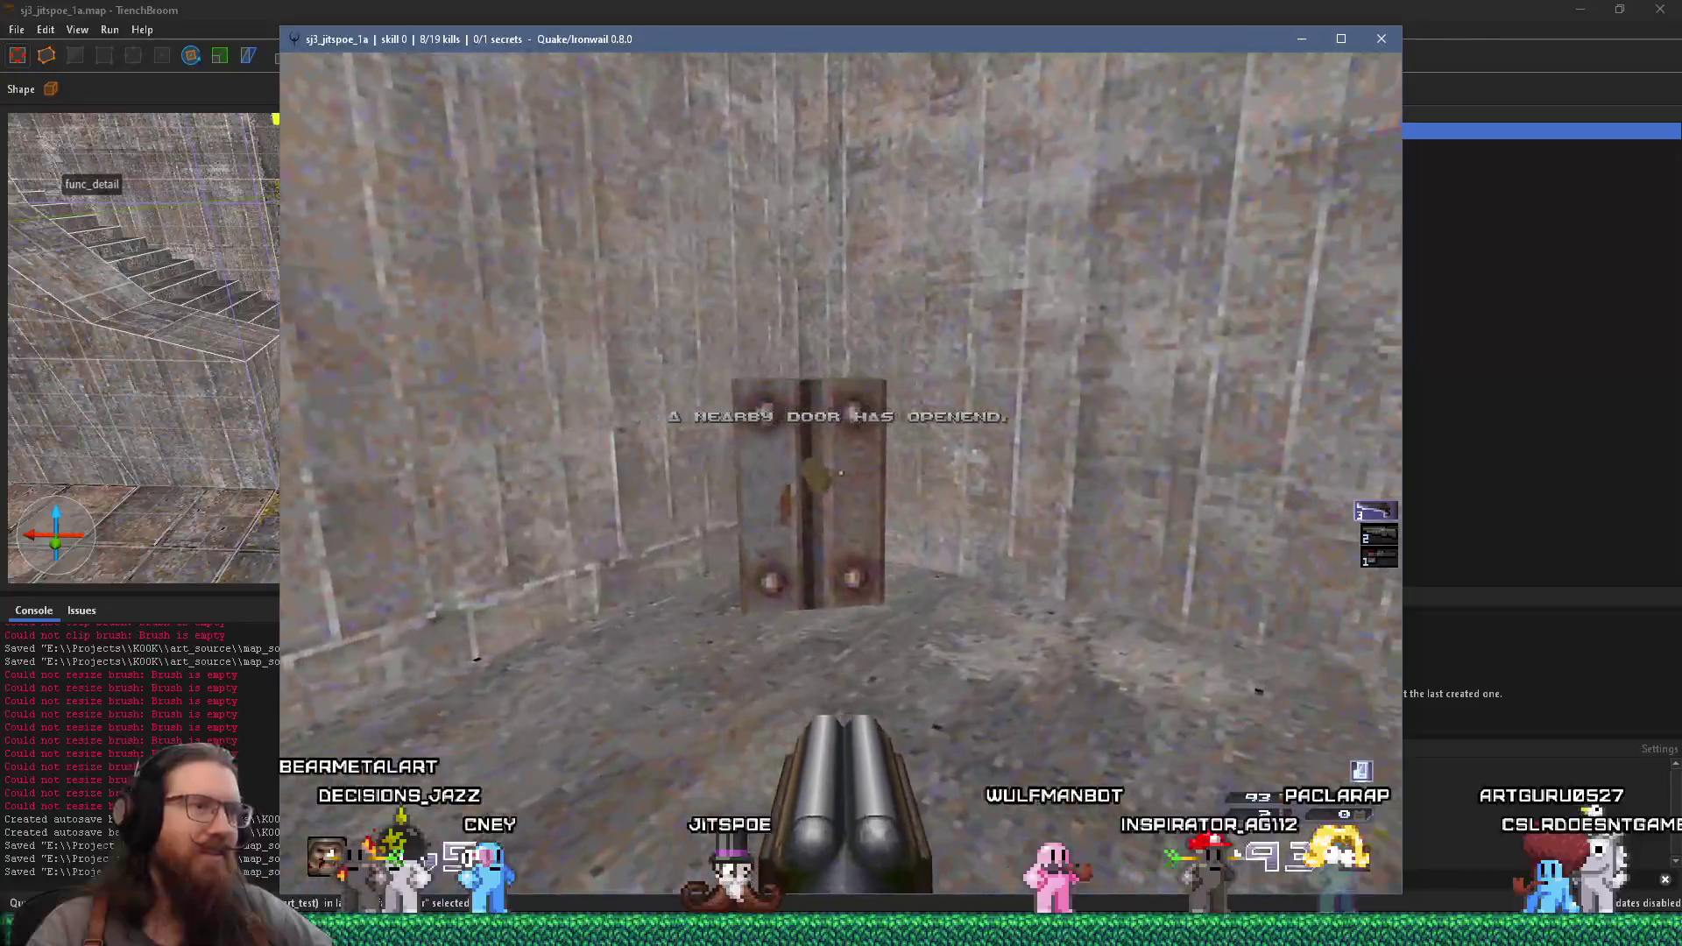
key("s")
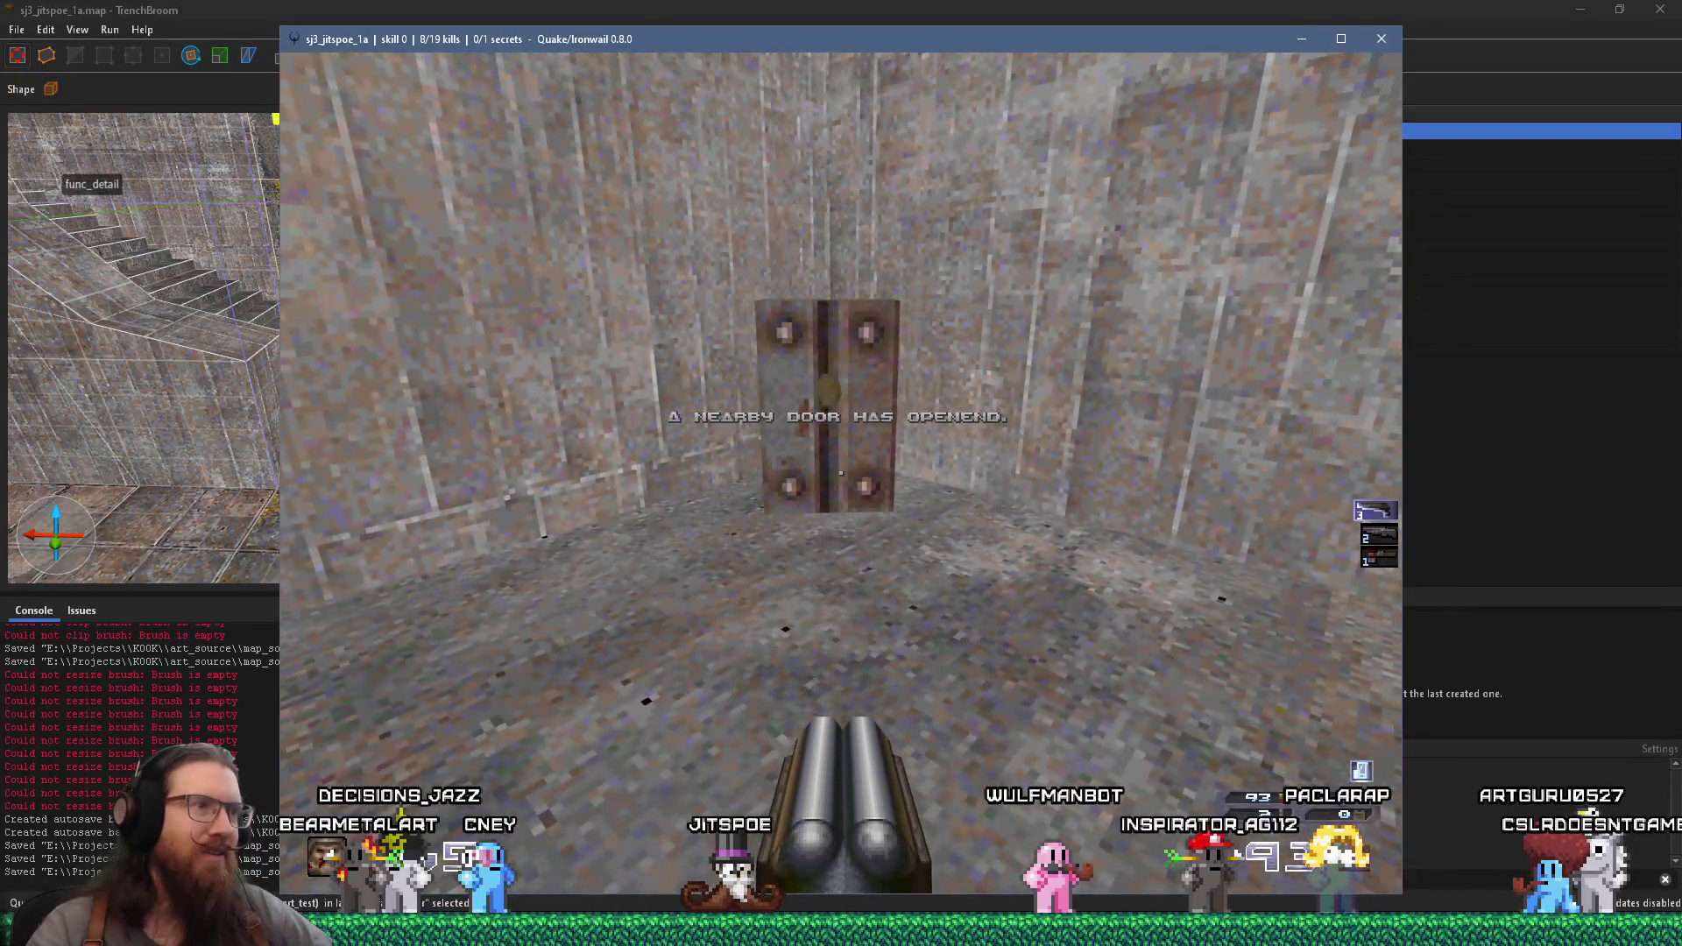
- Quit Ironwail by entering 'quit' in the game console
key("grave")
type("quit")
key("Return")
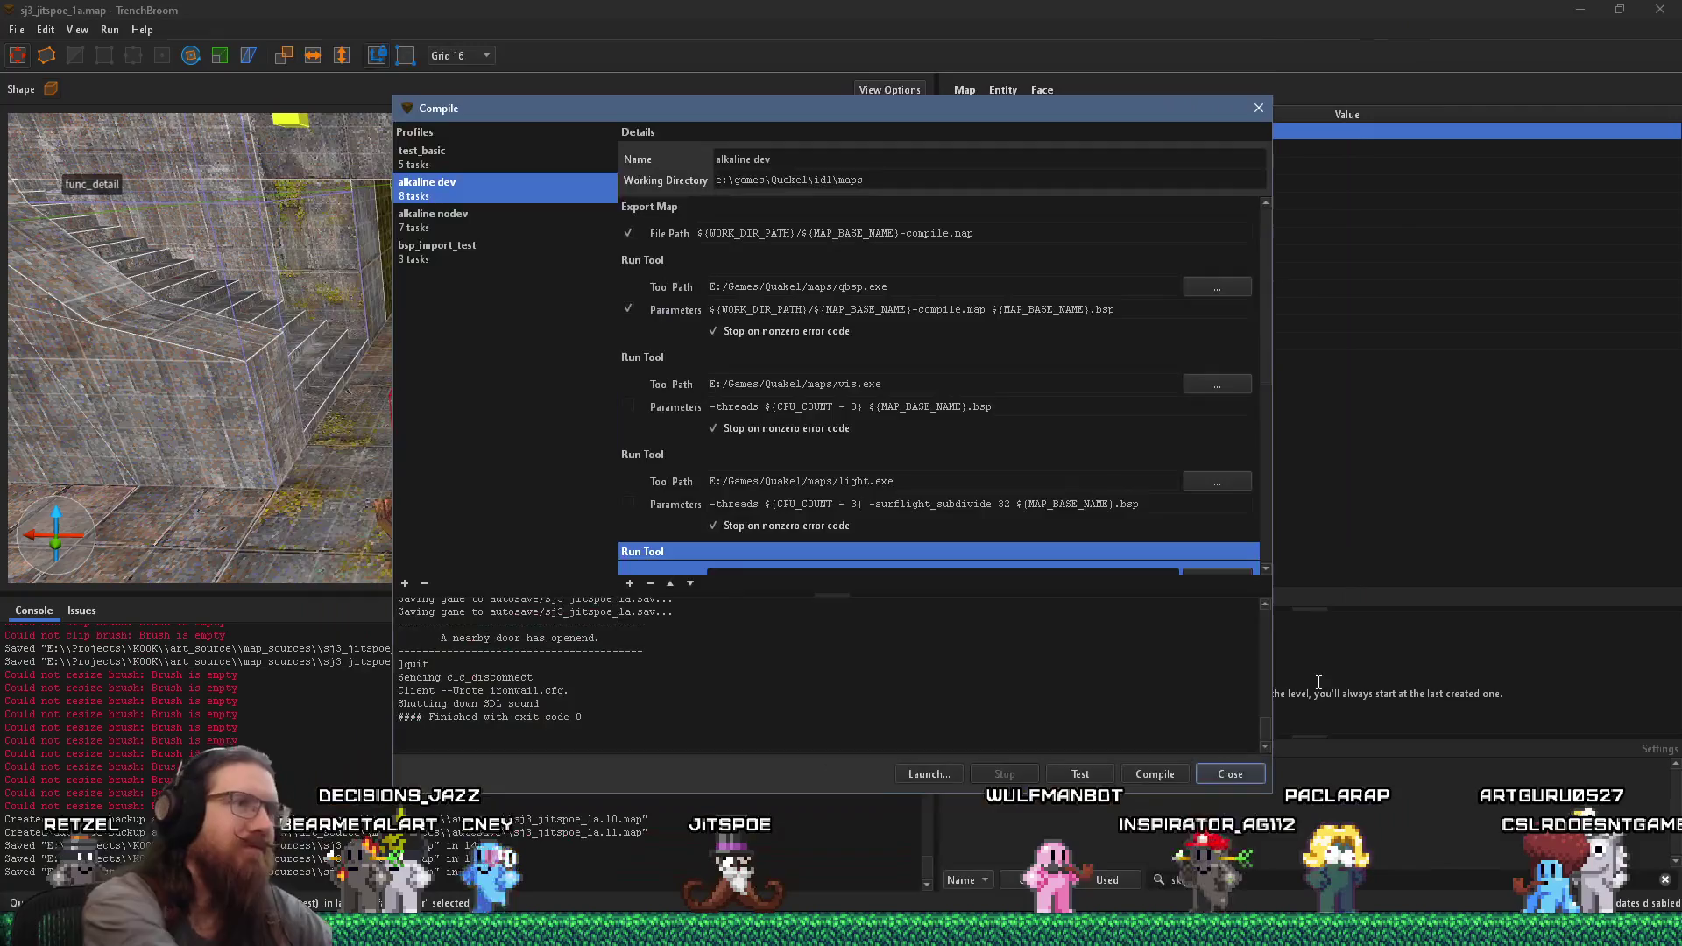
- Close the compile window, select the func_button, and set its lip to -8
left_click(1258, 108)
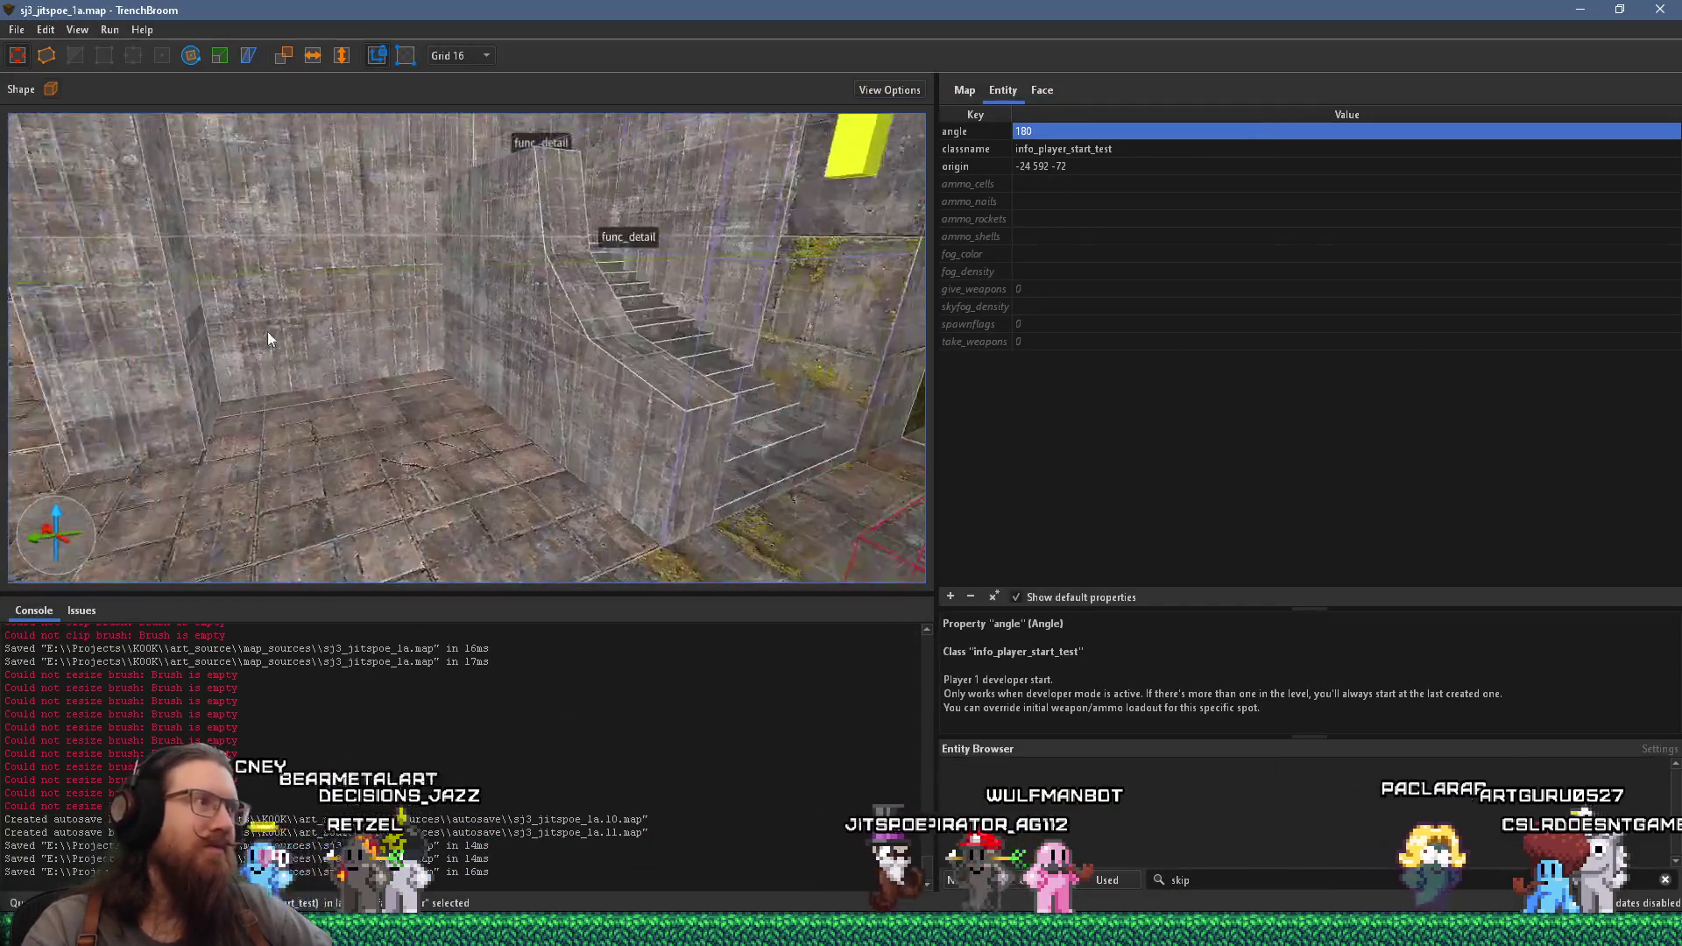
mouse_move(253, 401)
left_mouse_down()
mouse_move(315, 464)
mouse_move(424, 450)
mouse_move(366, 545)
left_mouse_up()
left_click(568, 543)
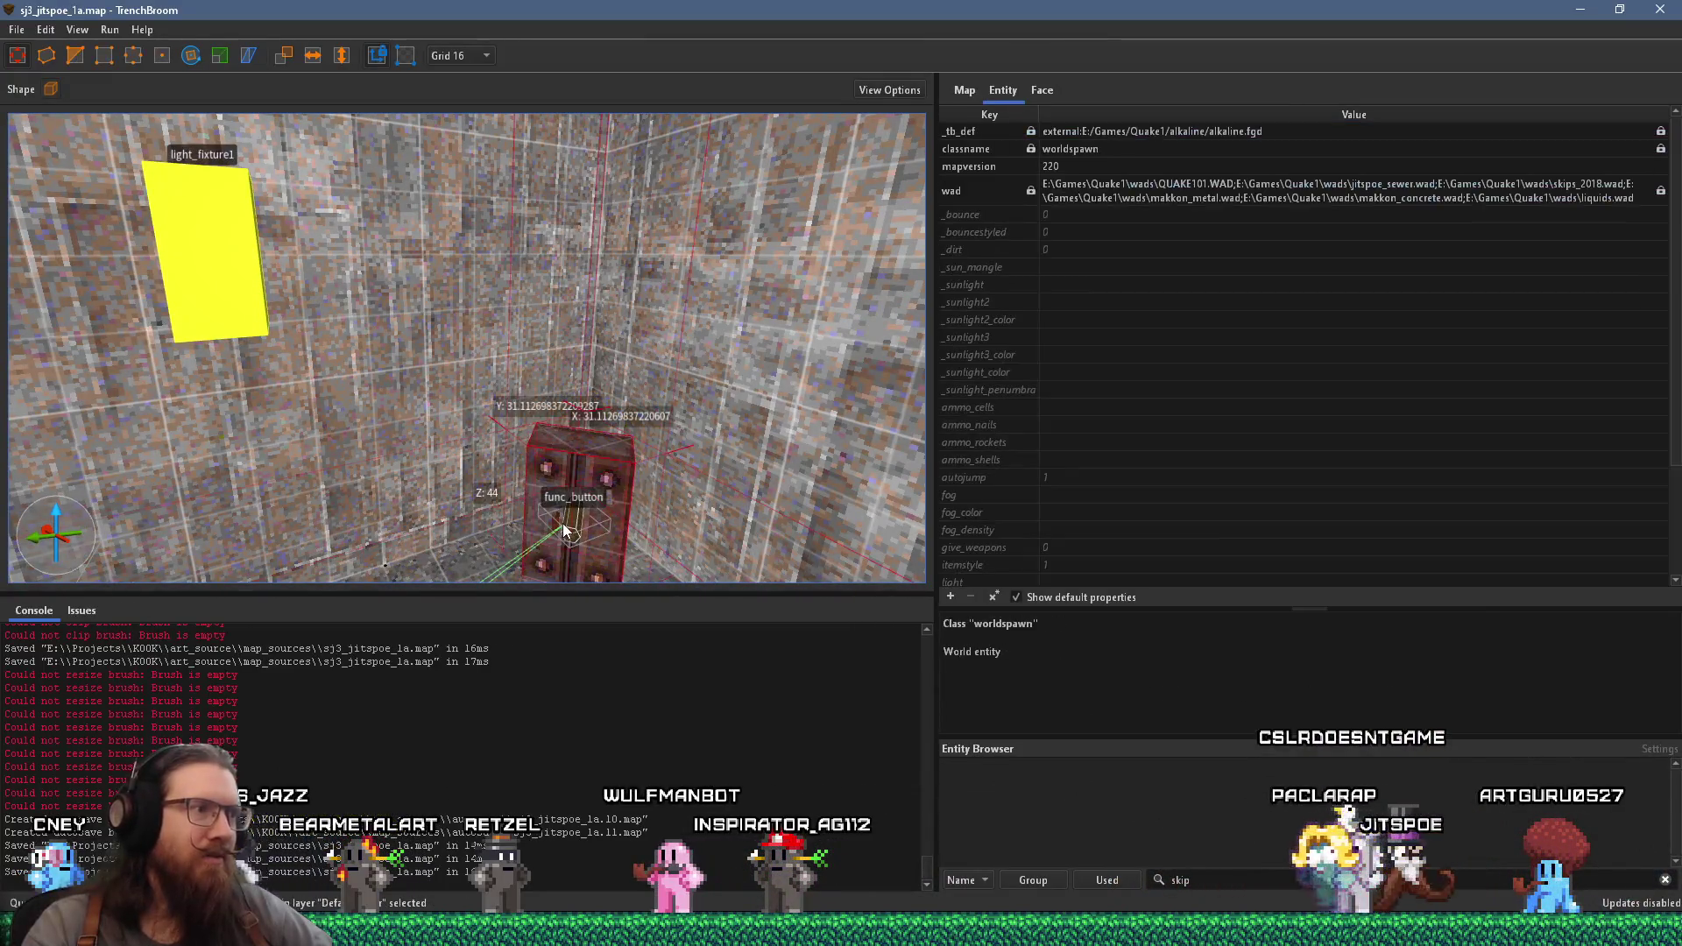
left_click(570, 543)
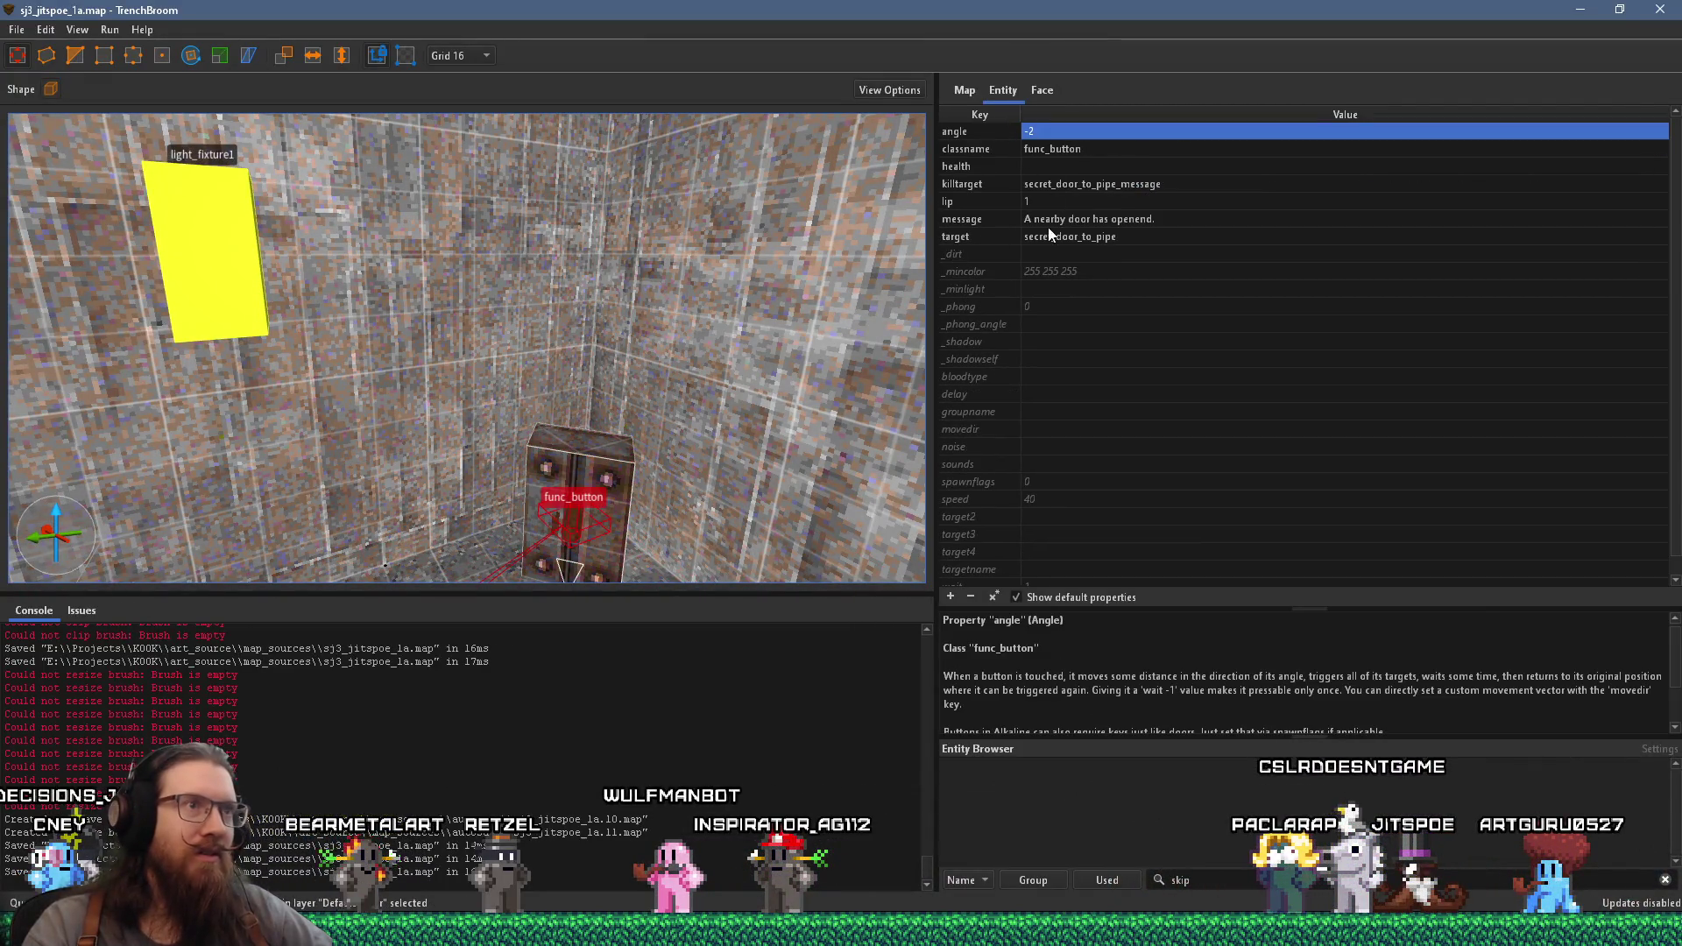
double_click(1043, 201)
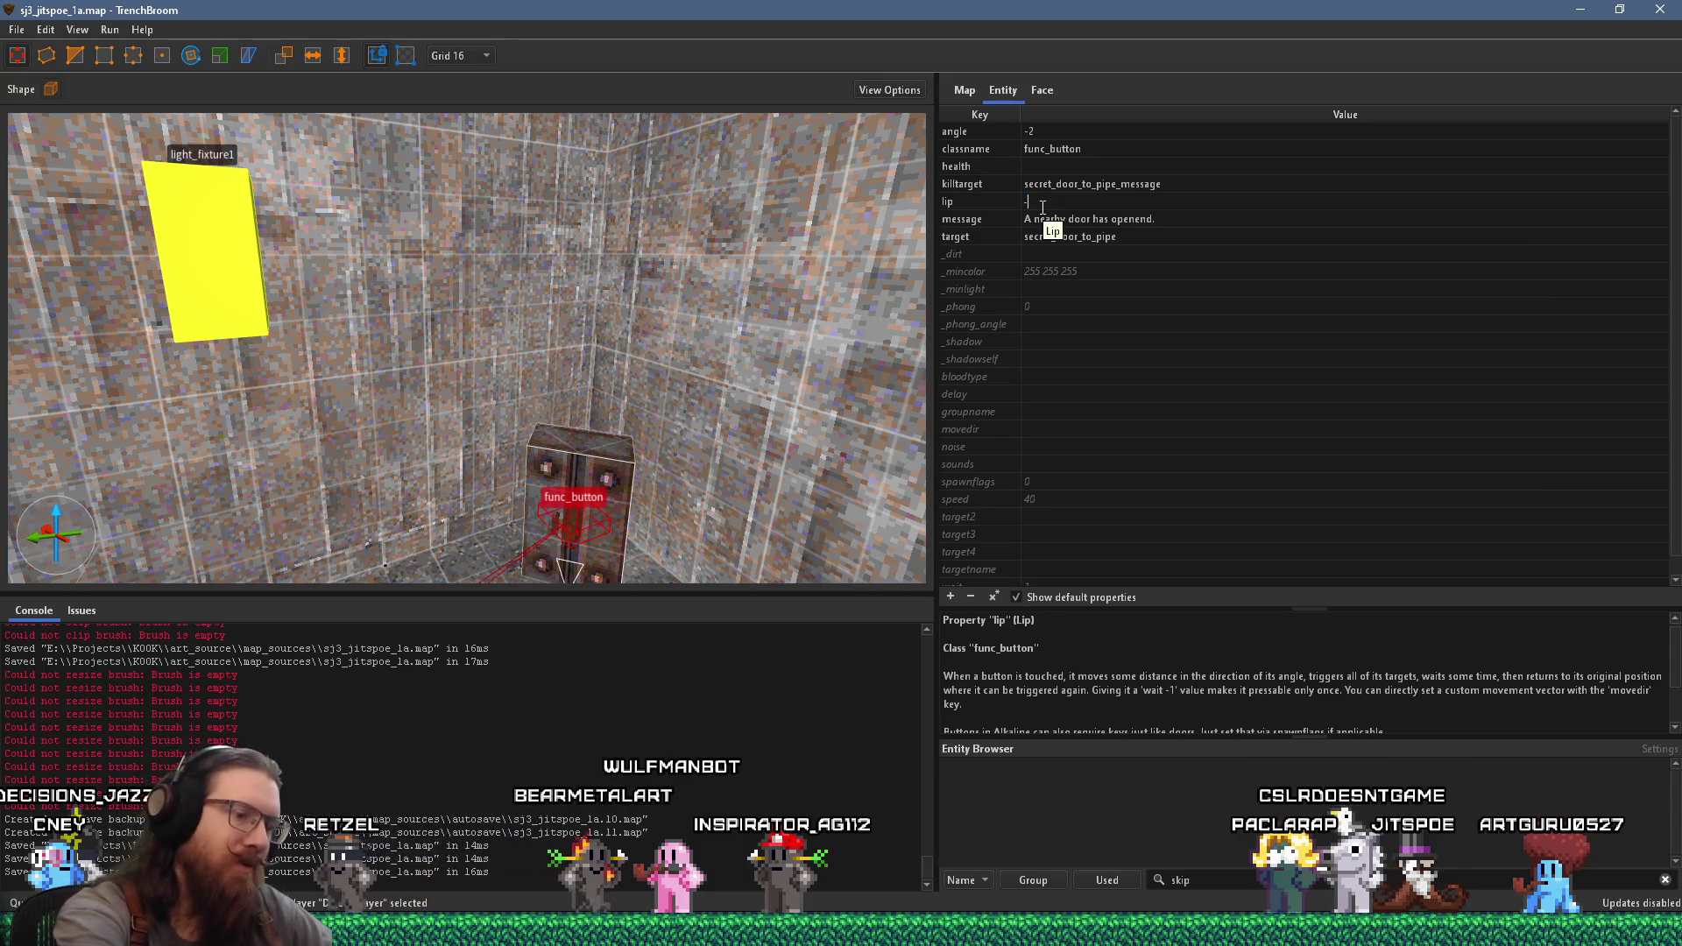
type("8")
key("Return")
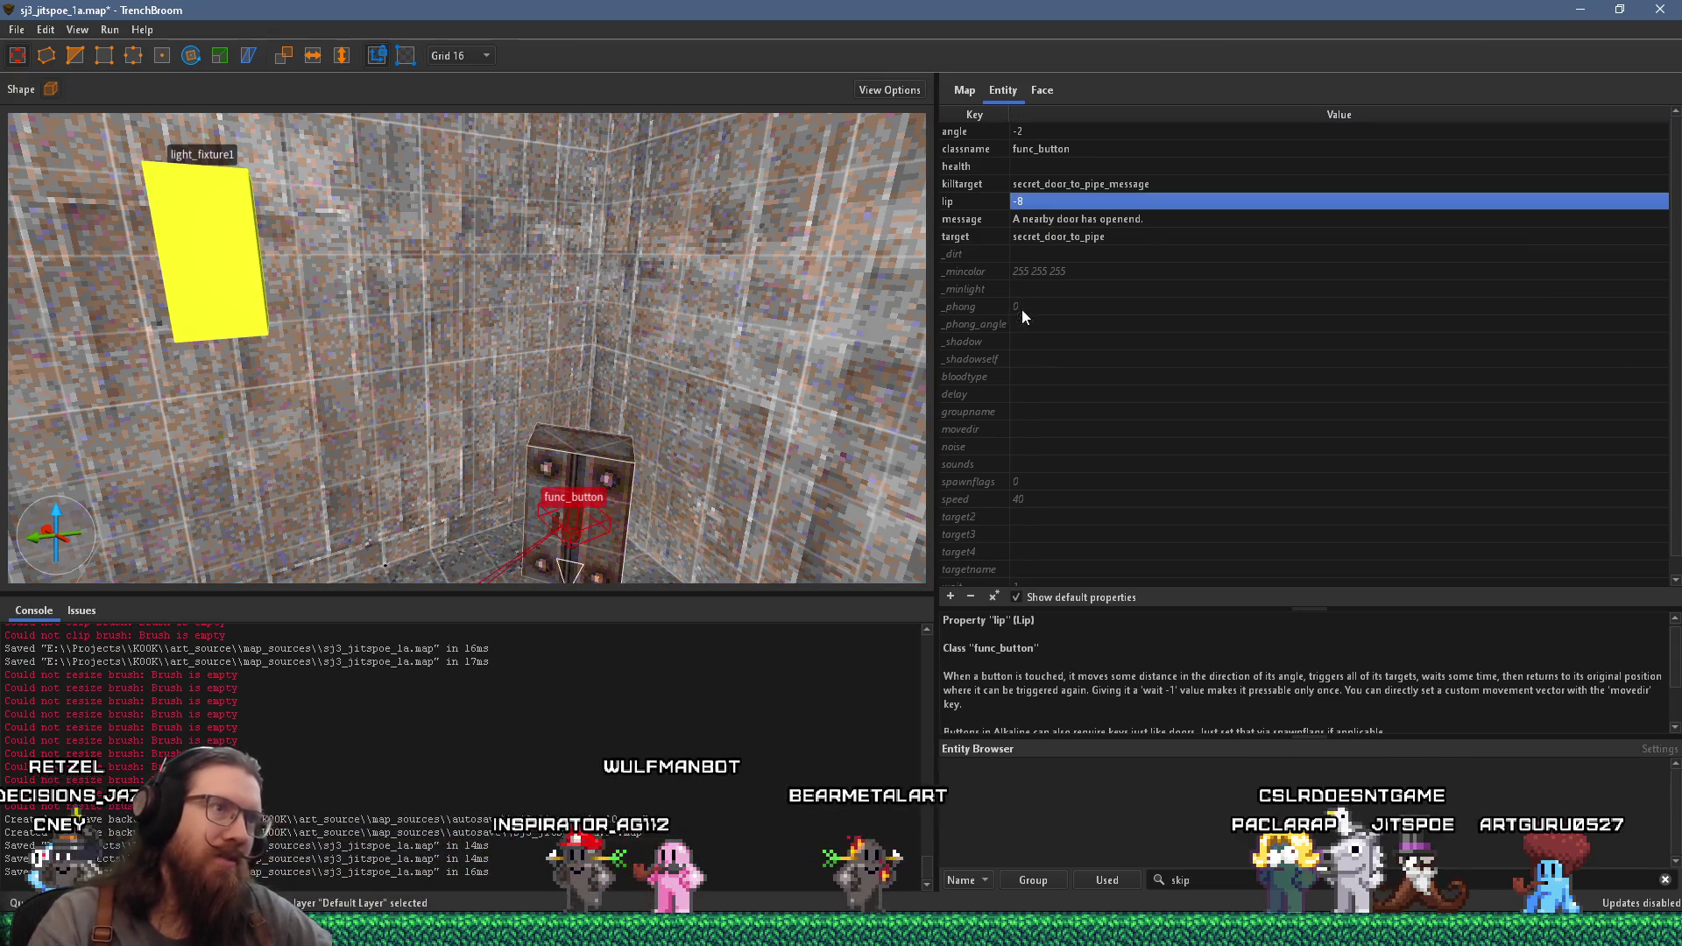
- Set the func_button's wait to -1 and clear the selection
scroll(1017, 429, "down", 1)
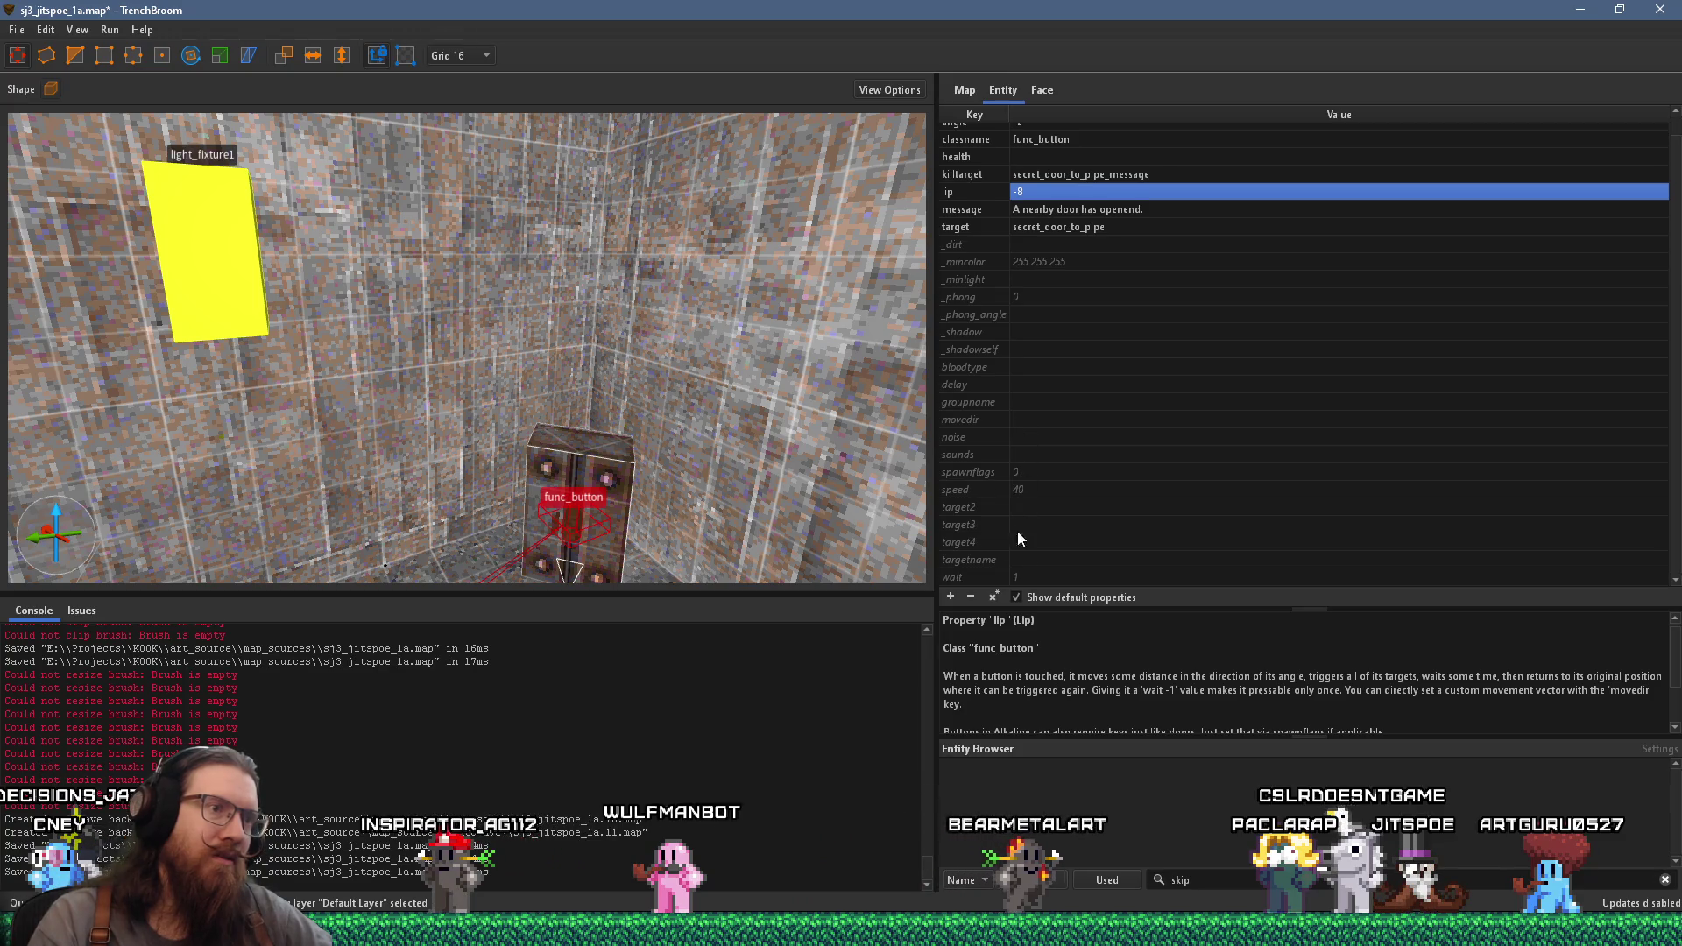
double_click(1016, 578)
type("-1")
key("Return")
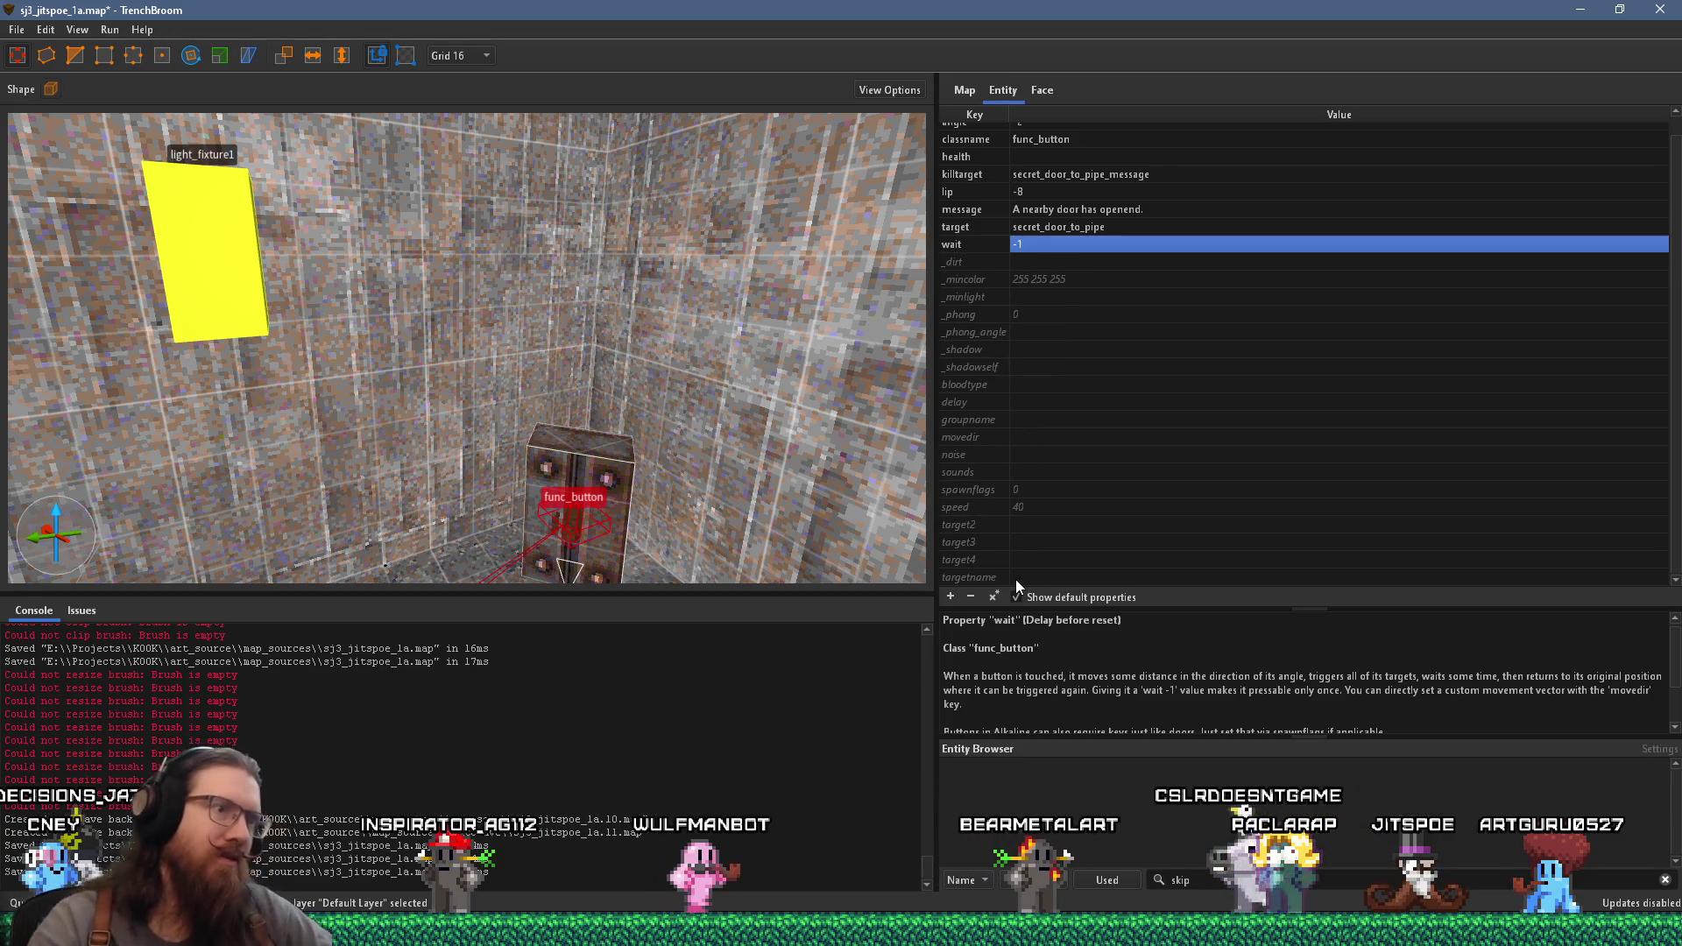
scroll(276, 401, "up", 5)
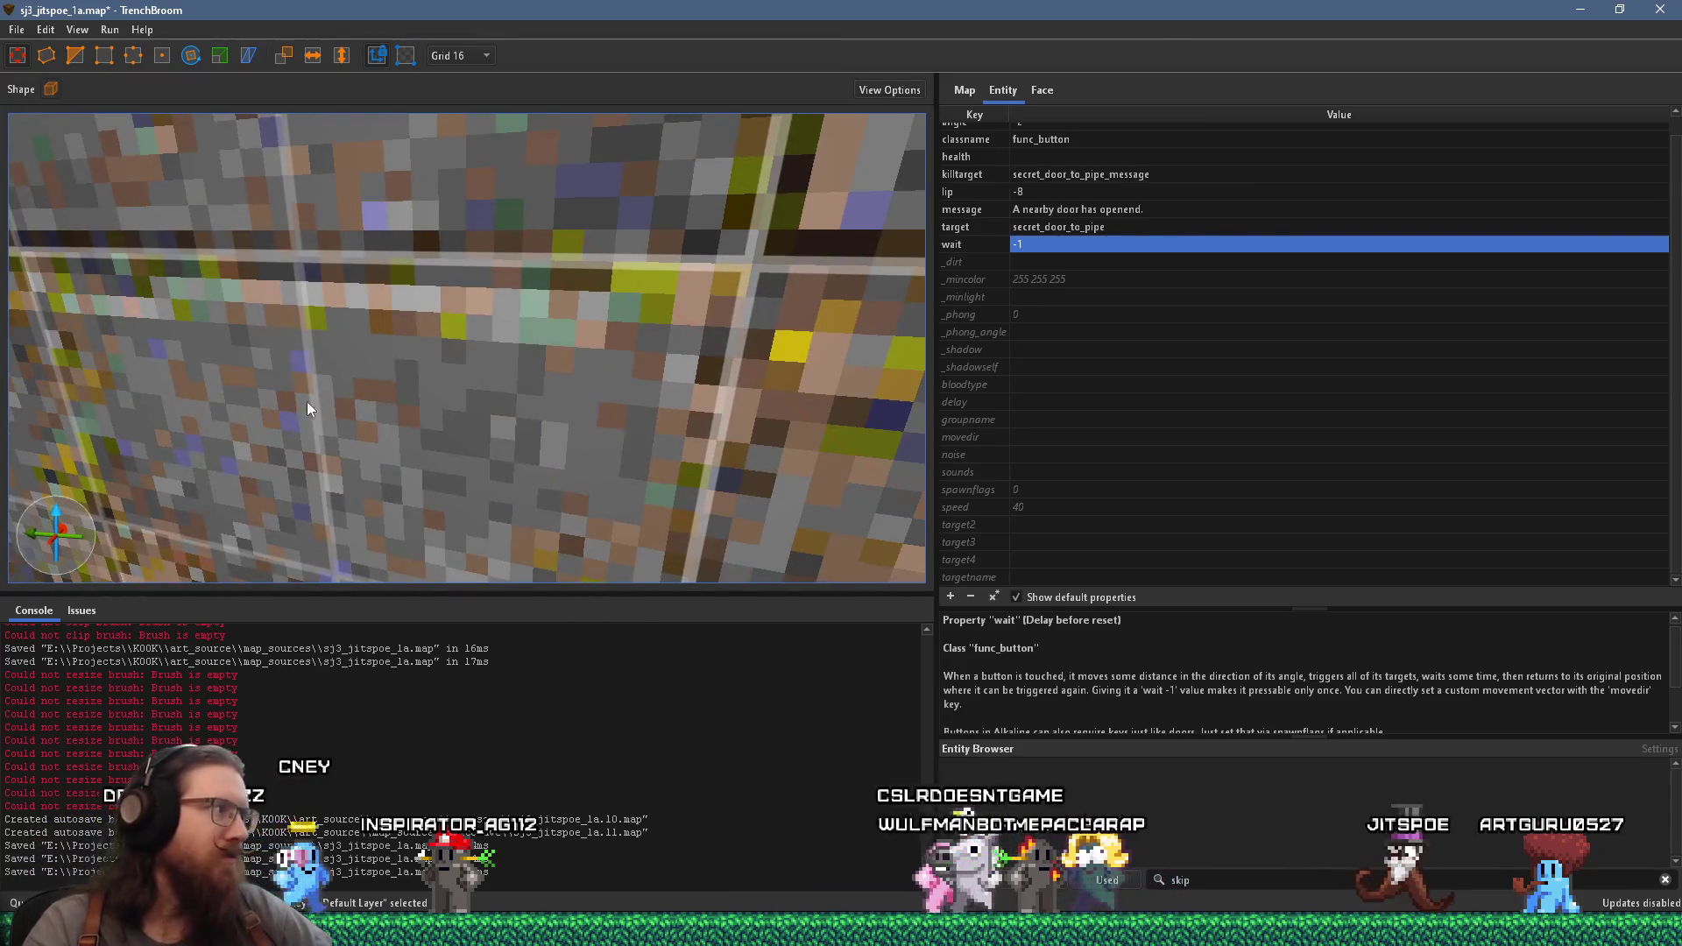
scroll(308, 390, "down", 5)
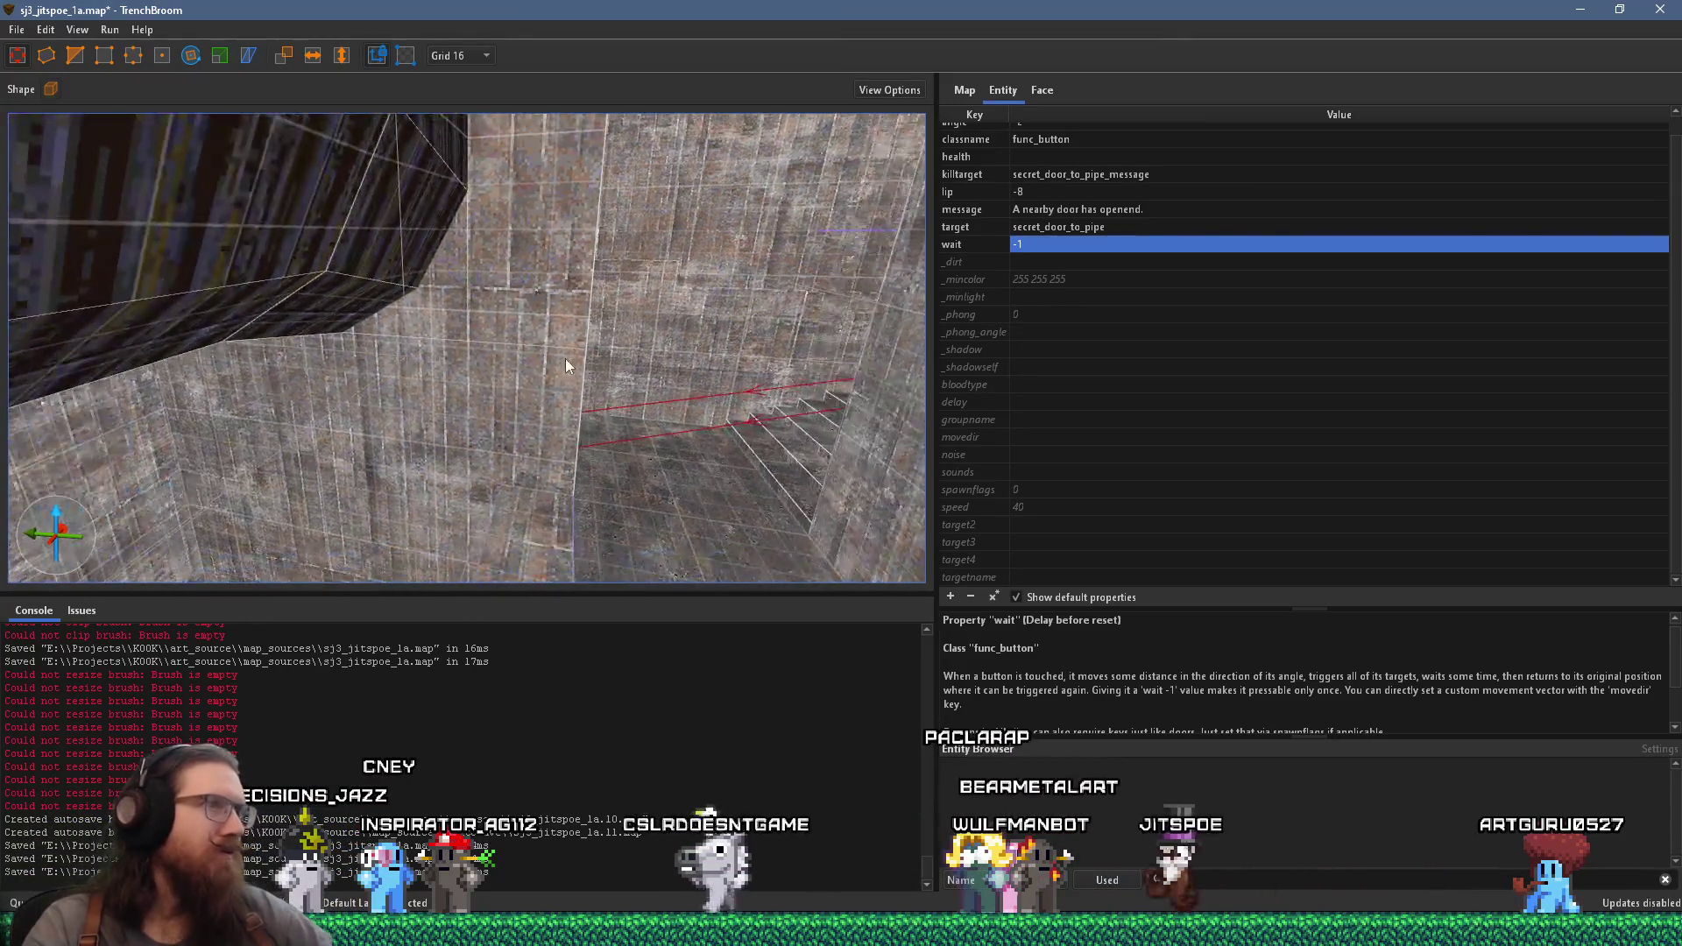
key("Escape")
scroll(391, 452, "down", 10)
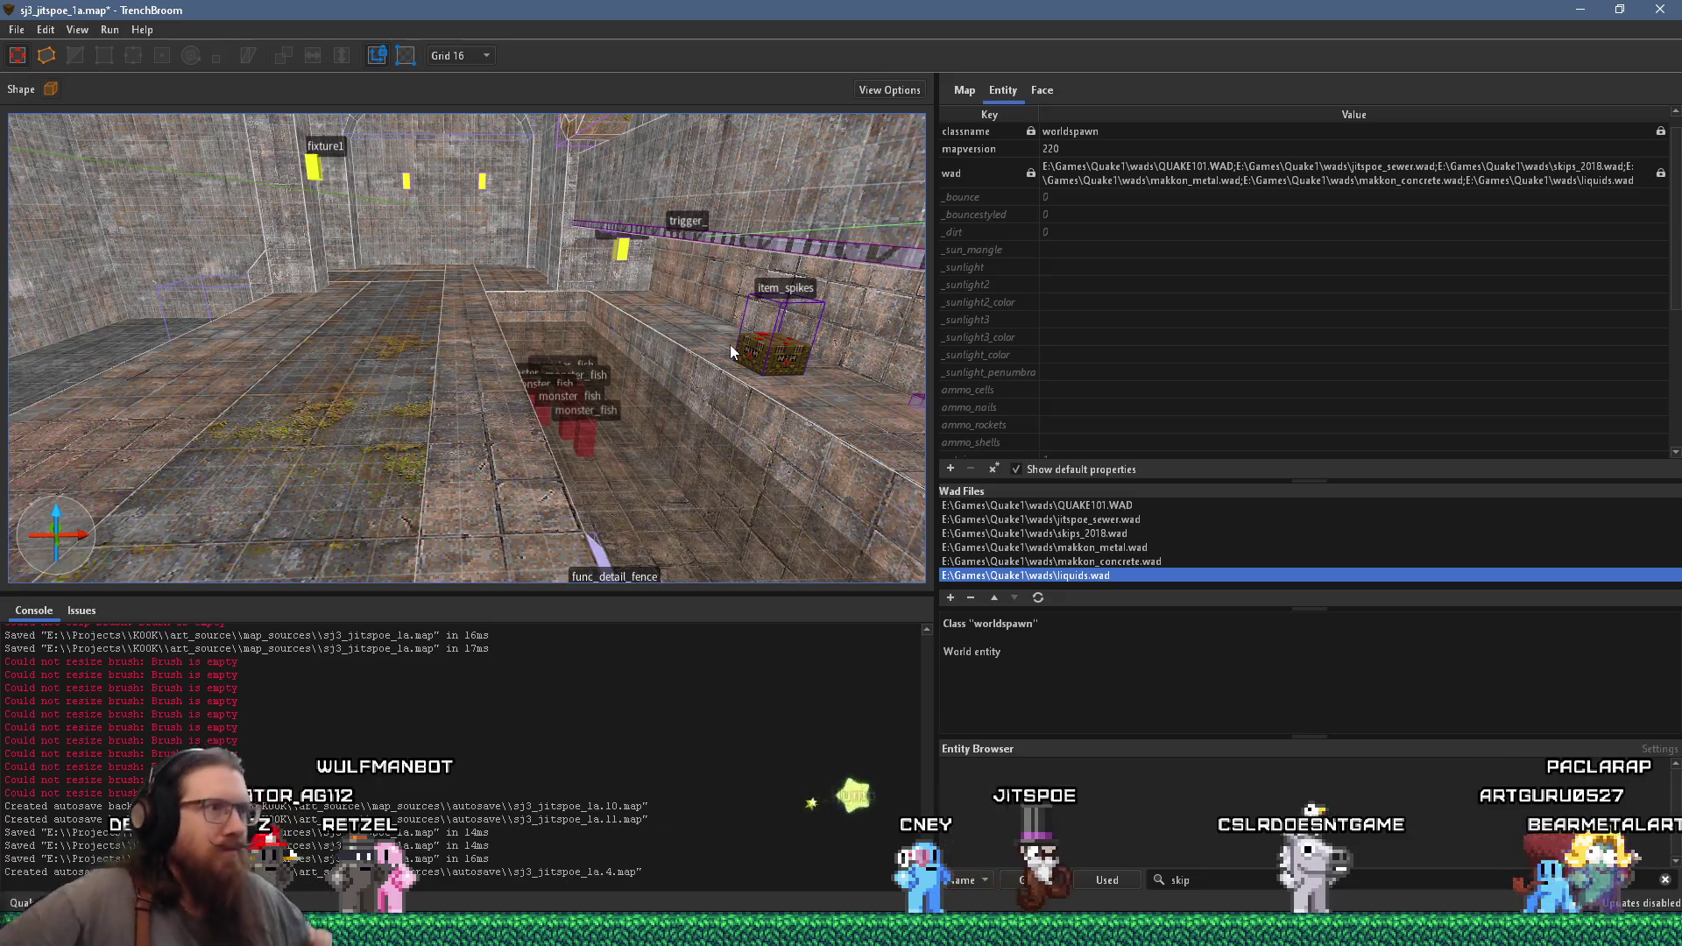
- Orbit around the fish pool corridor, then switch to Godot and run the KOOK project
left_click_drag(728, 344, 438, 324)
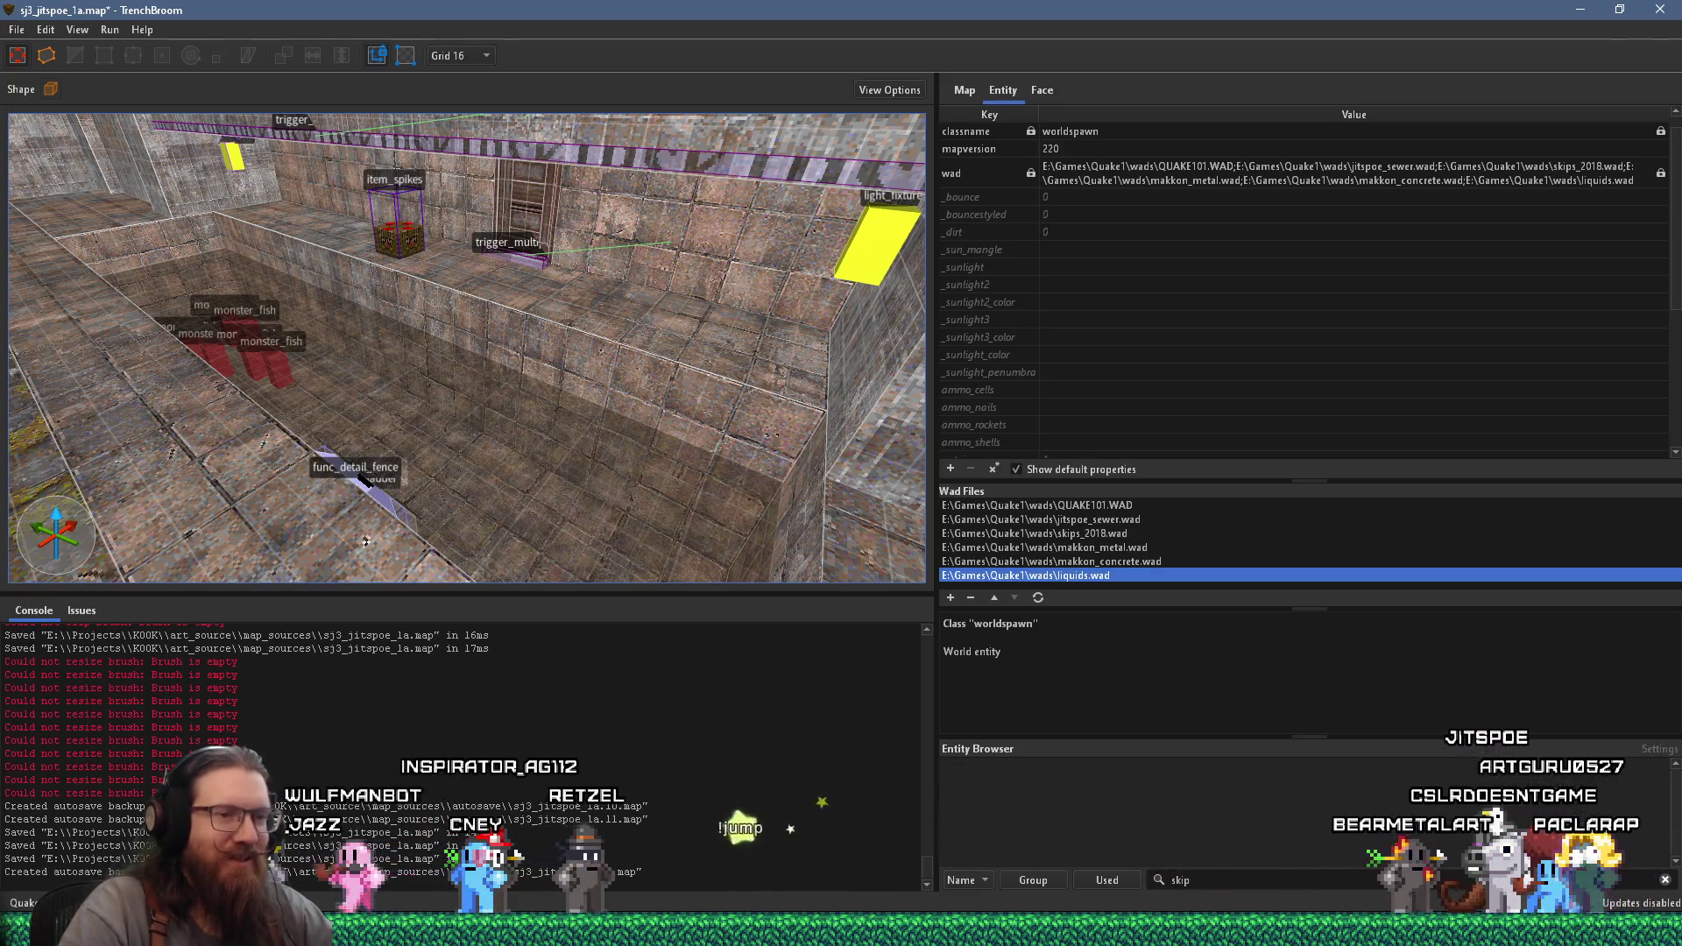
key("alt+Tab")
left_click(1428, 40)
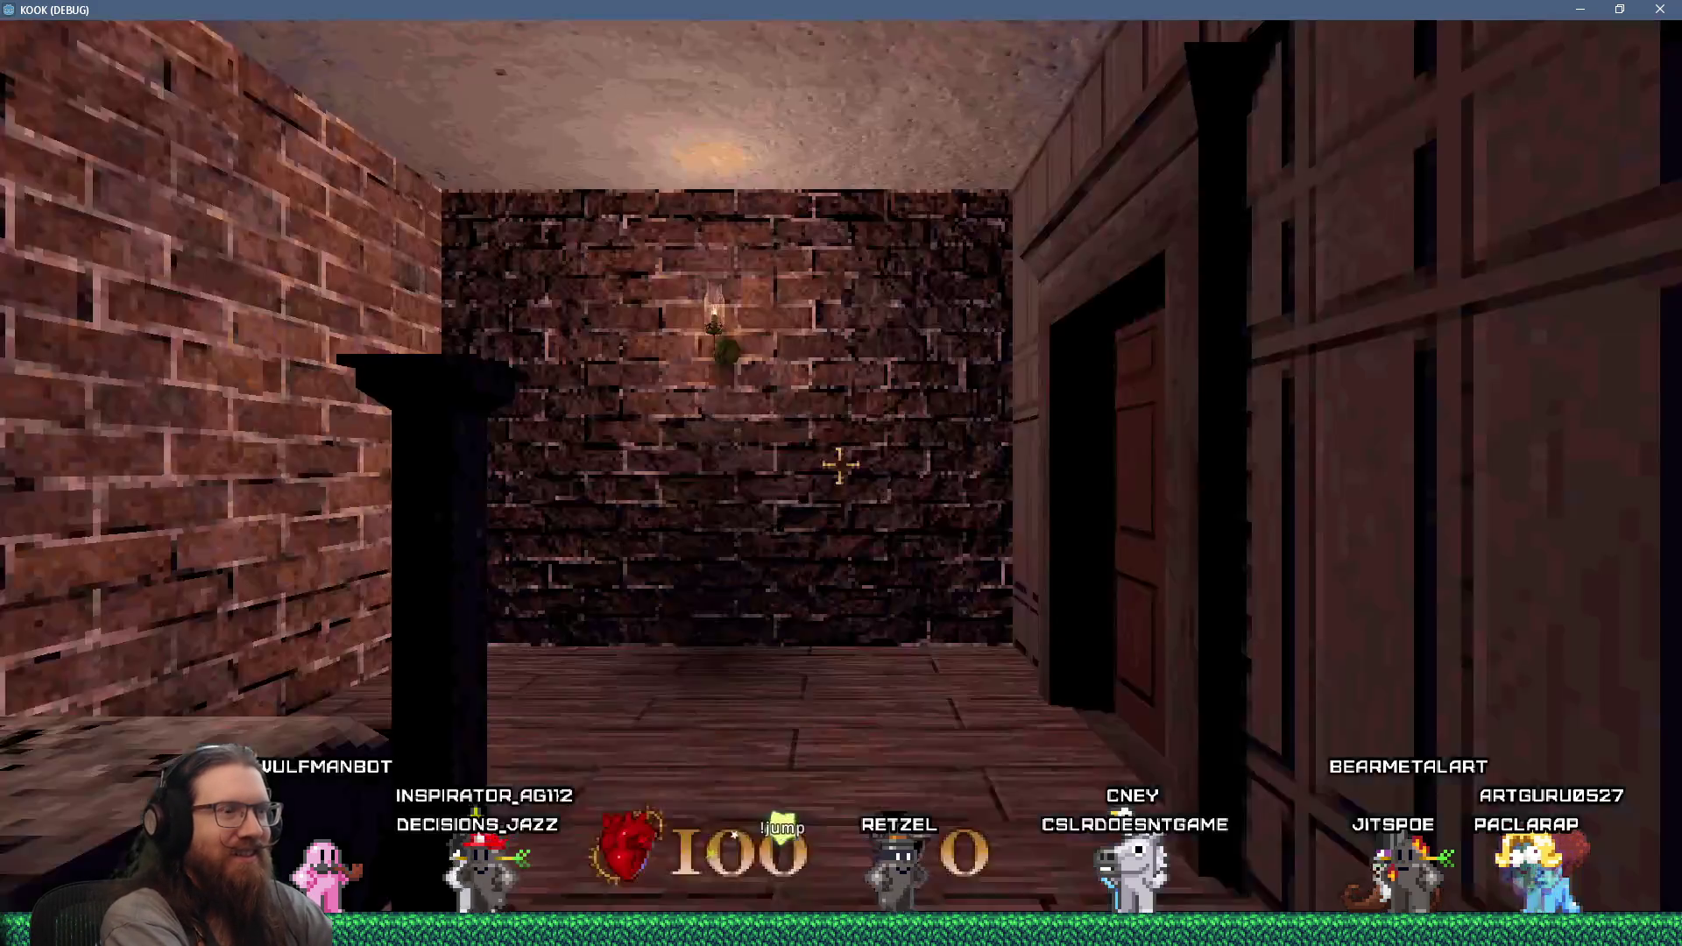
- Enter 'map rocky1' in the development console, using Tab completion for the map name
key("grave")
type("map ro")
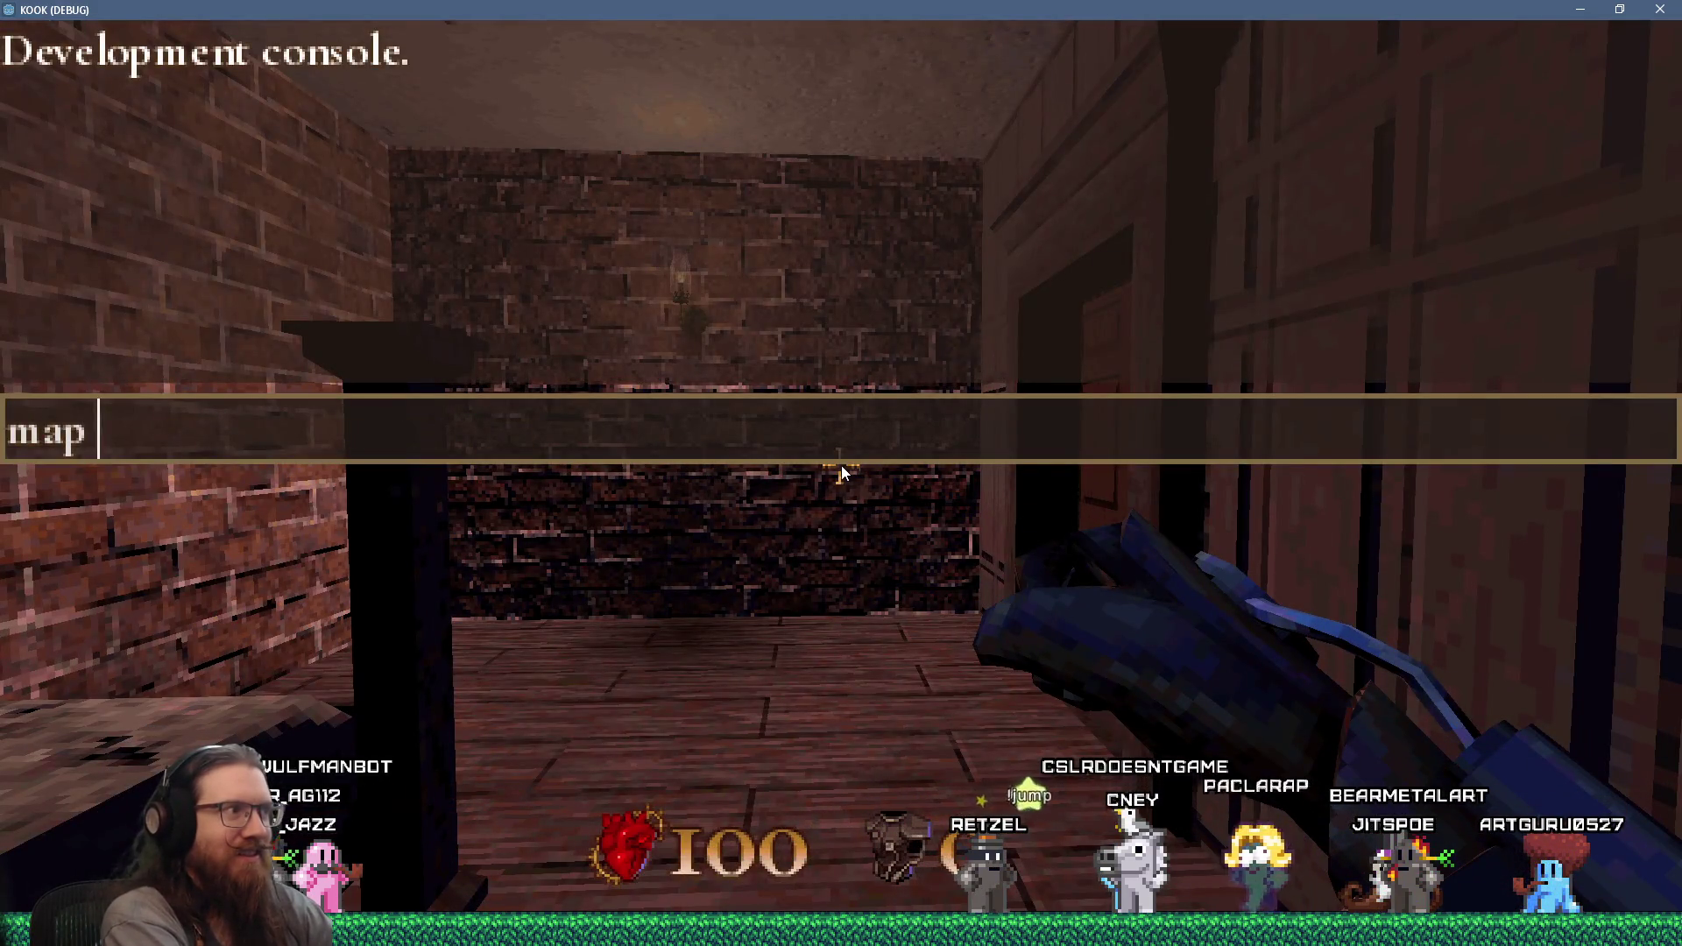
key("Tab")
key("BackSpace")
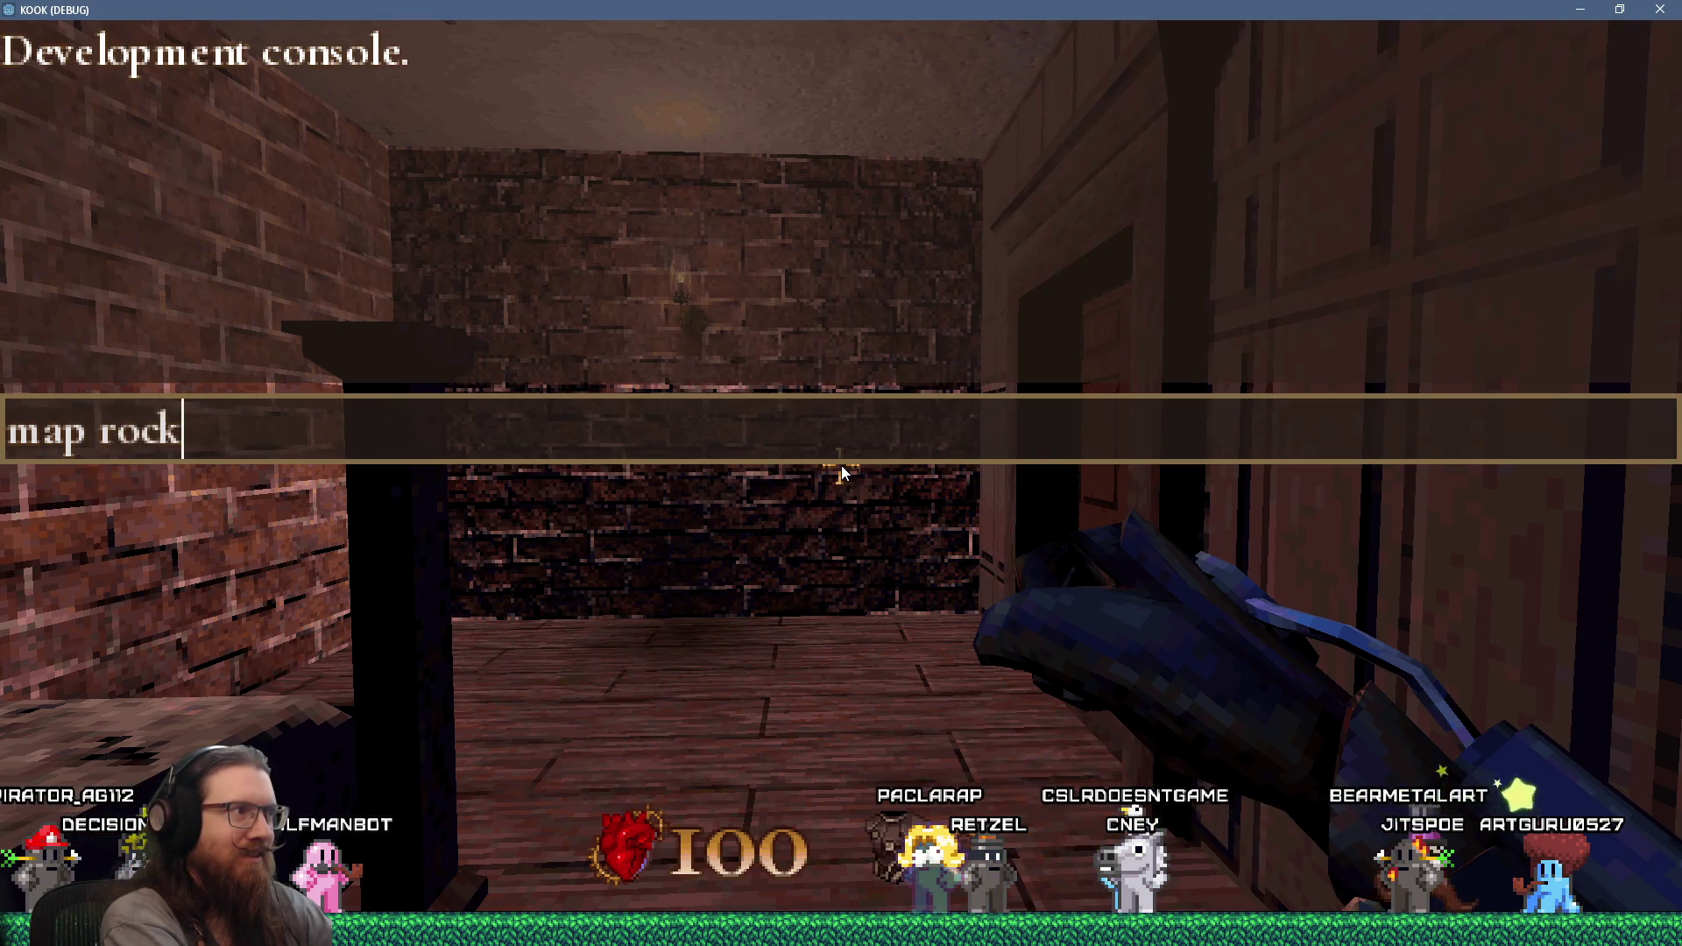
key("Return")
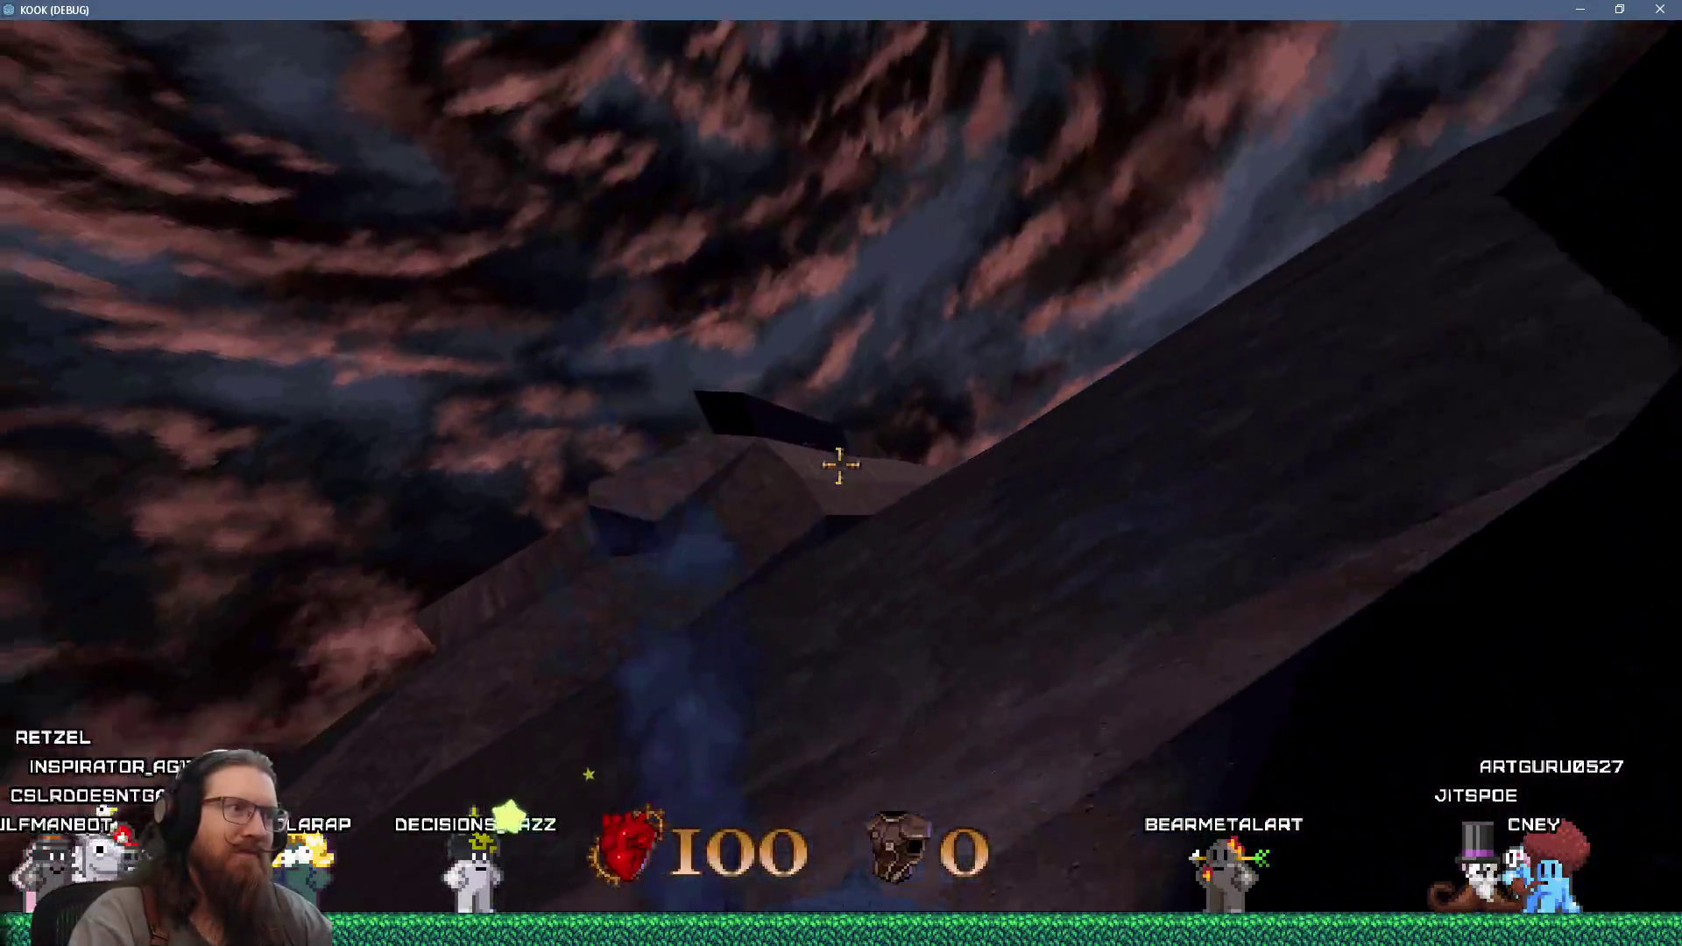
- Swing the weapon twice near the rocky slope, then look toward the rock ledge
left_click(839, 465)
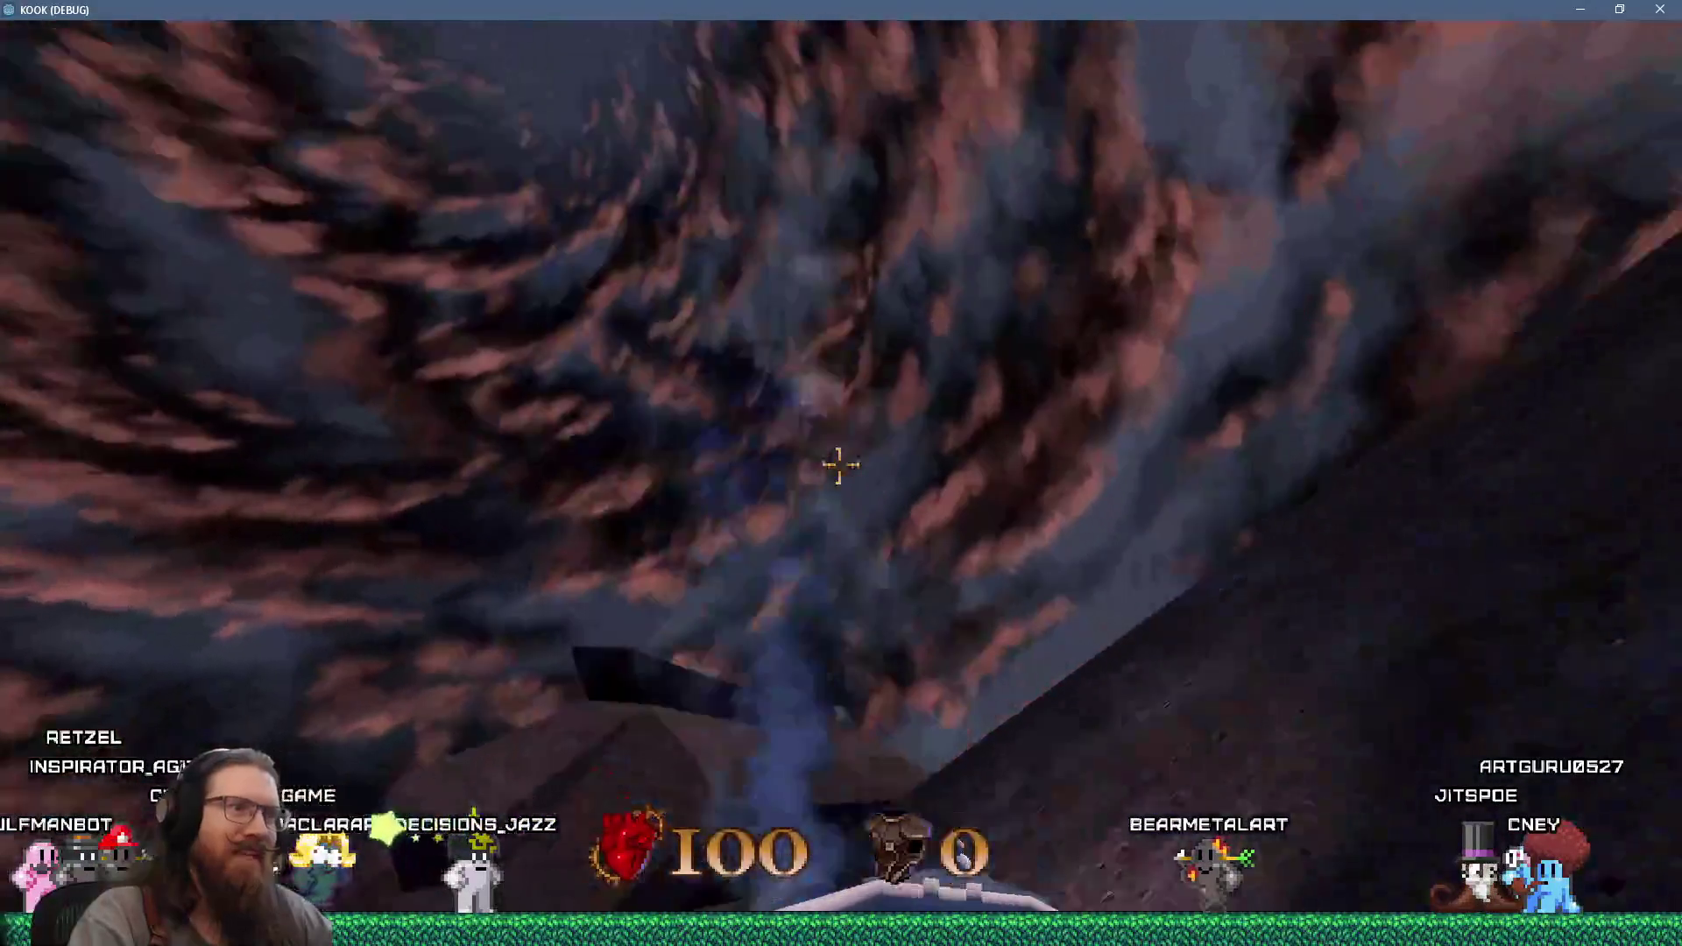
left_click(839, 465)
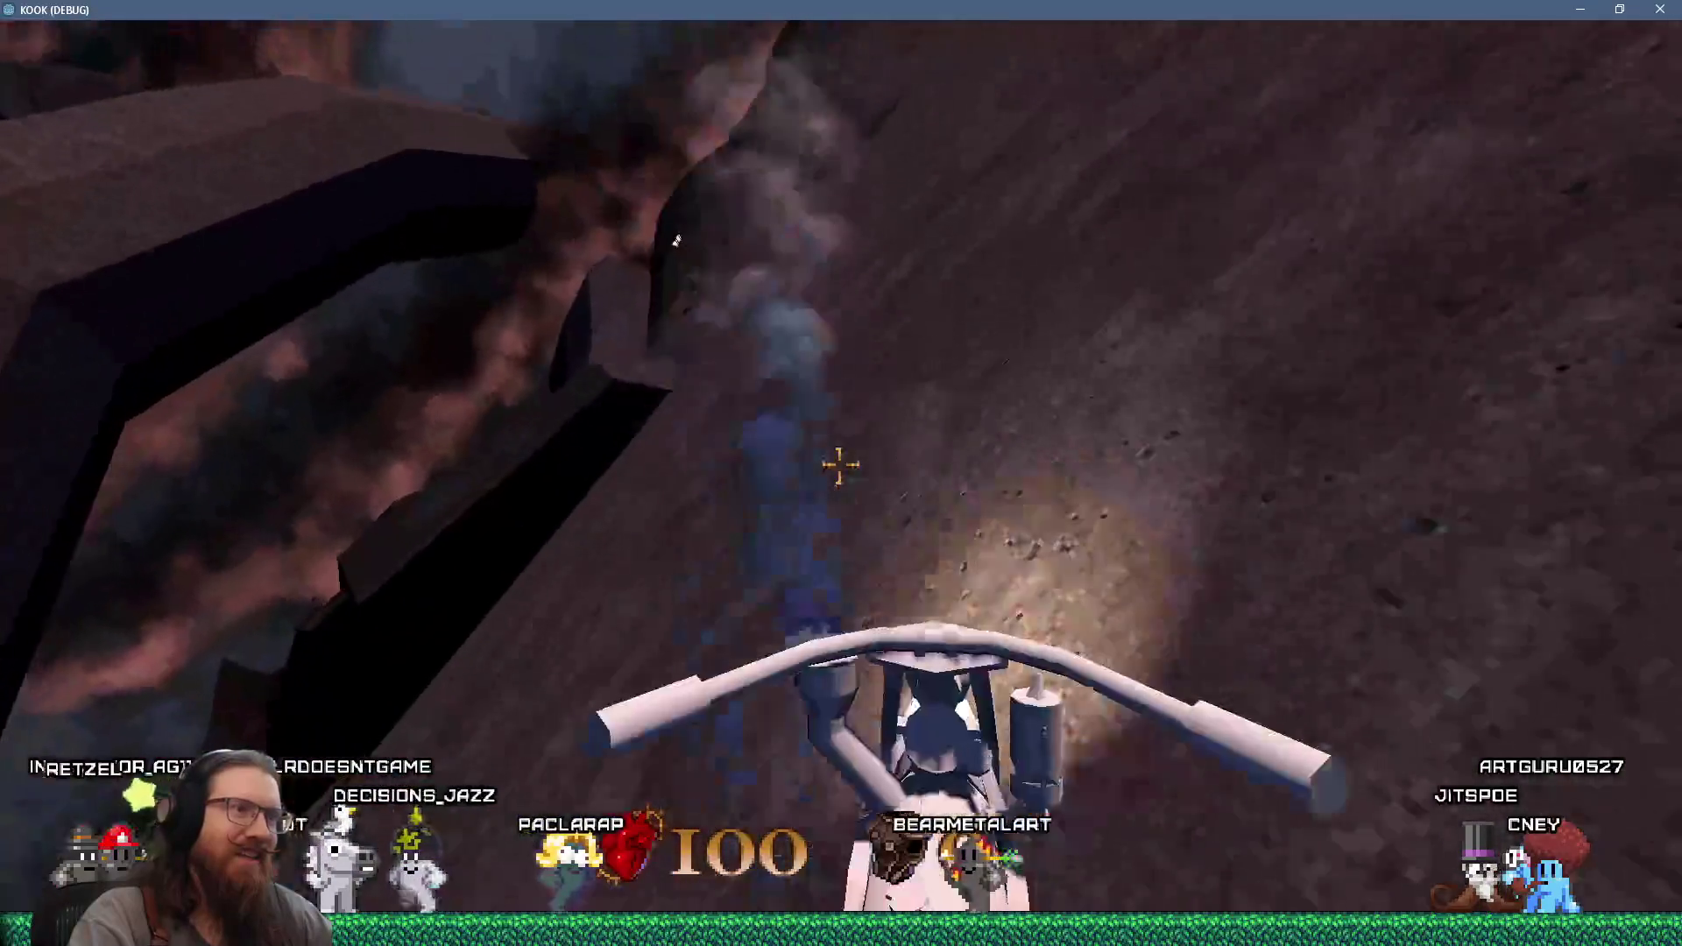
left_click(839, 465)
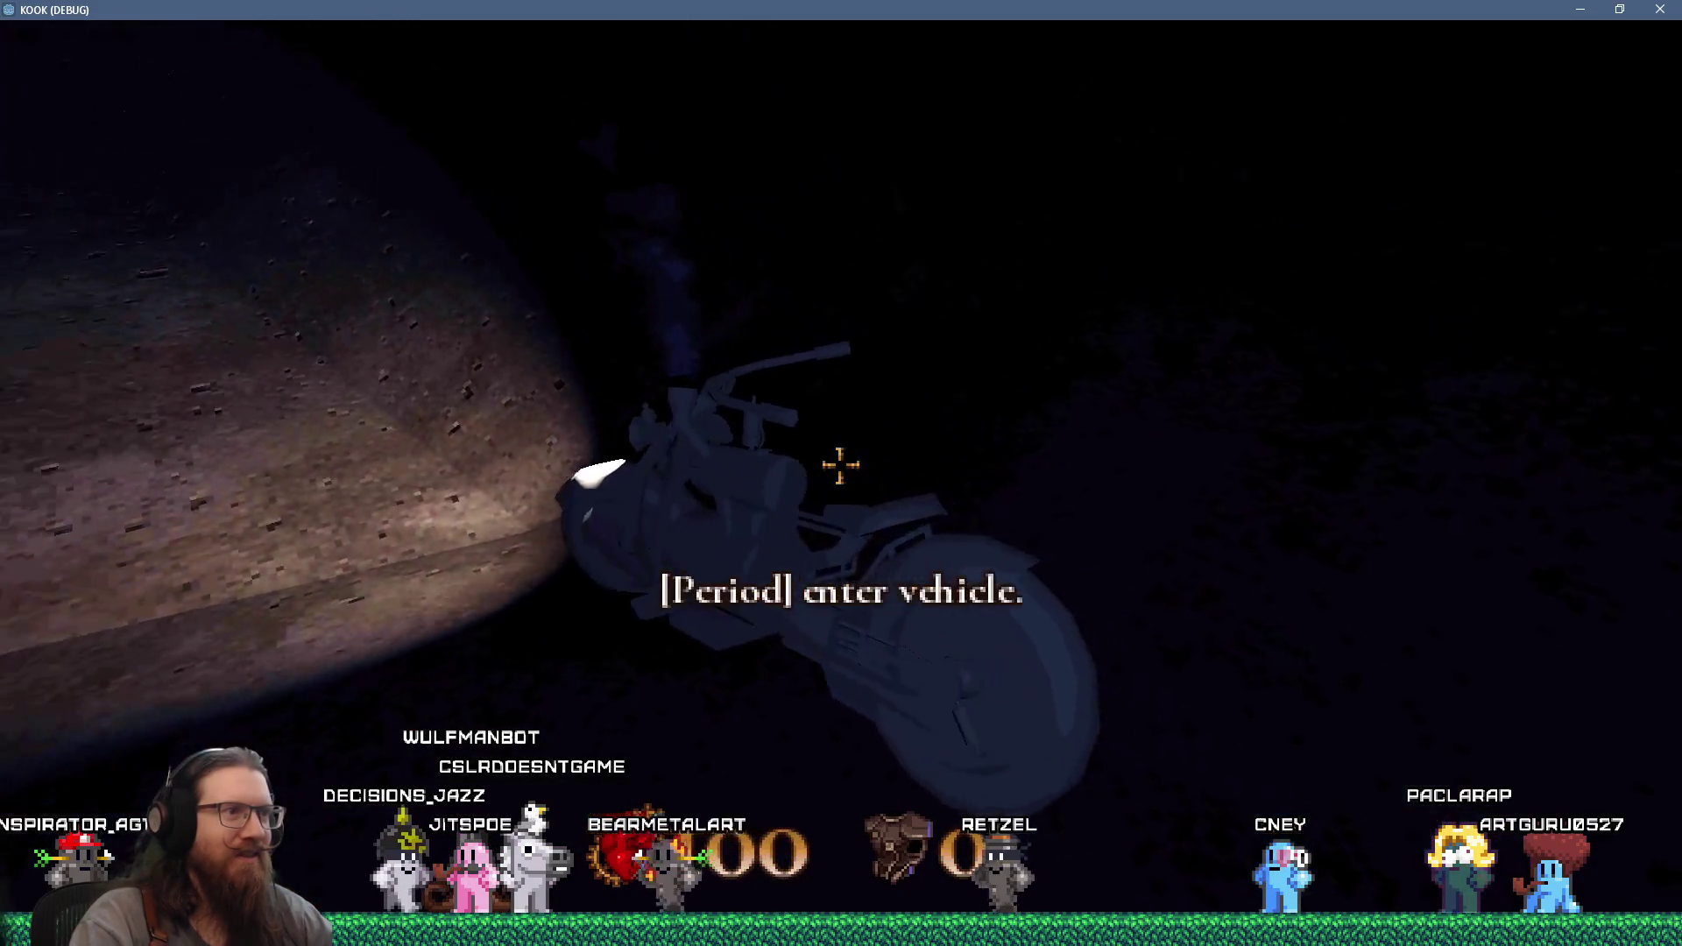
- Climb back onto the motorbike with the Period key
key("period")
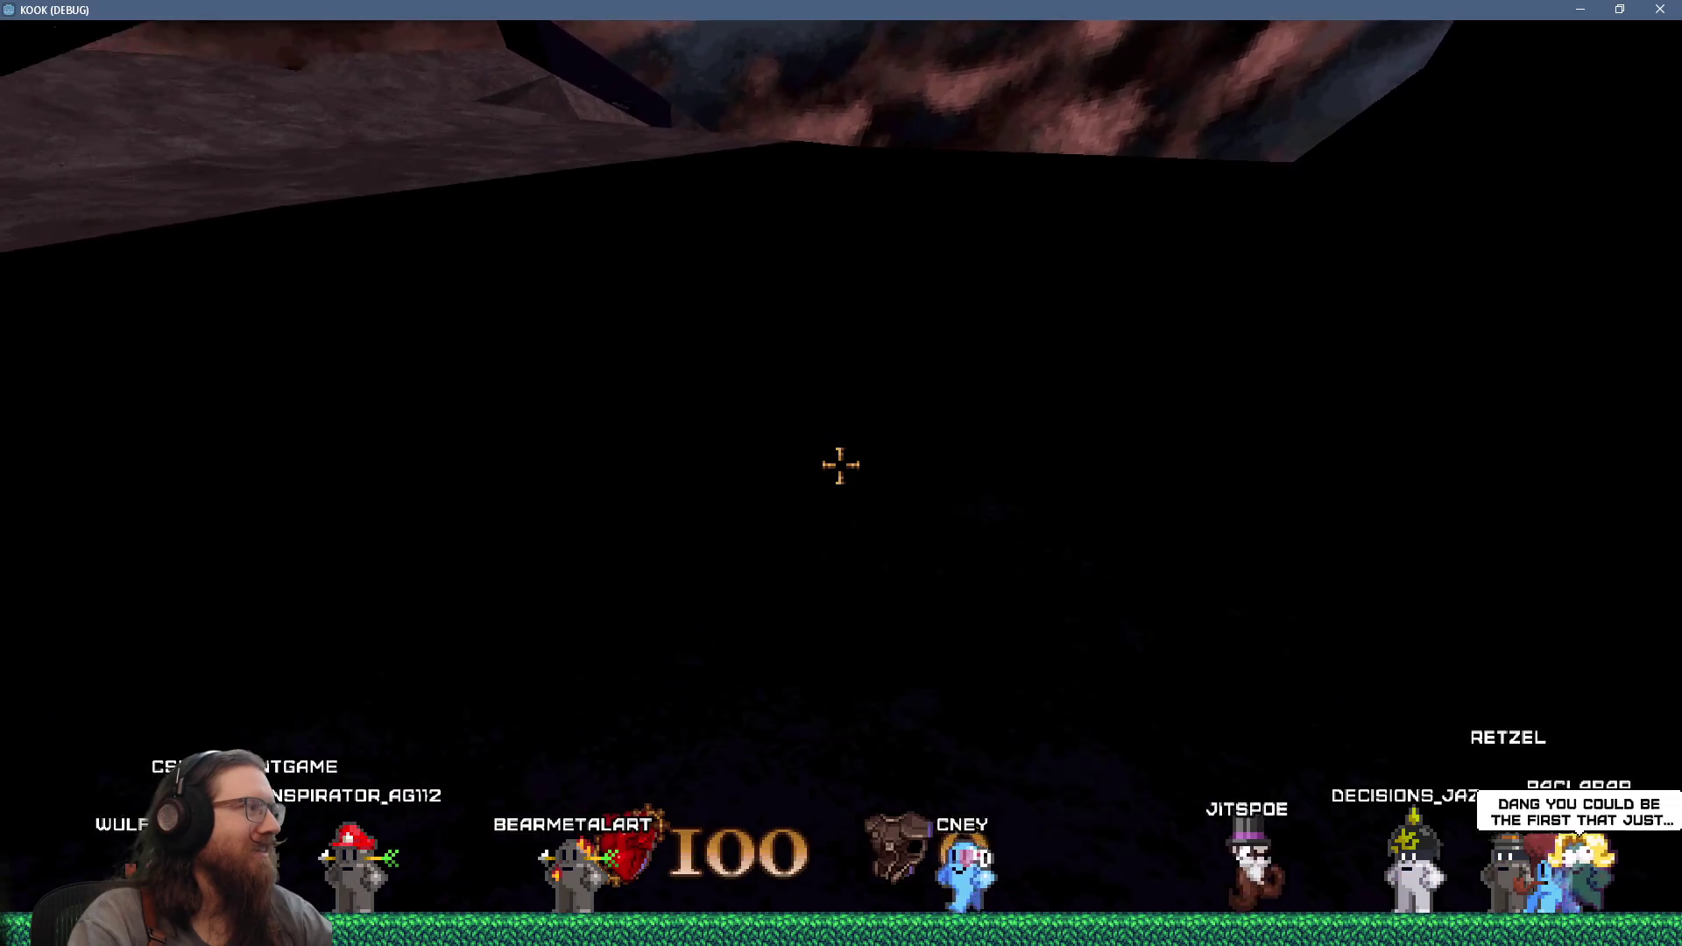
- Walk across the rocky ground in KOOK, over the hill crest and past the leaning slab, toward the stone arch
key("w")
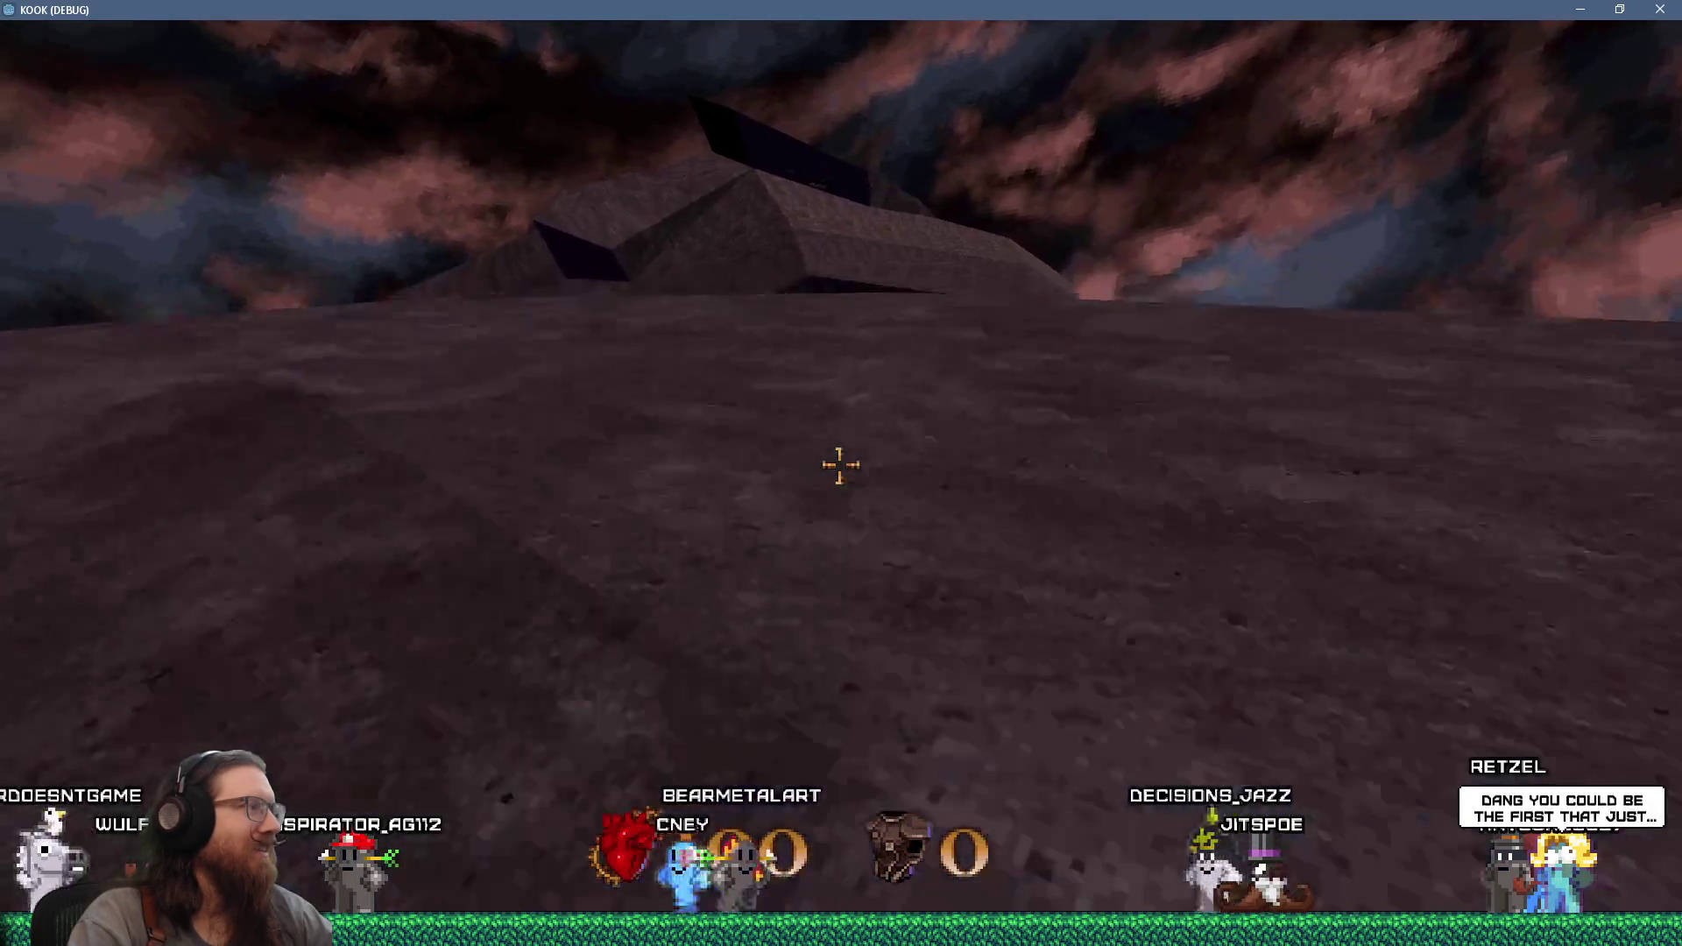
key("w")
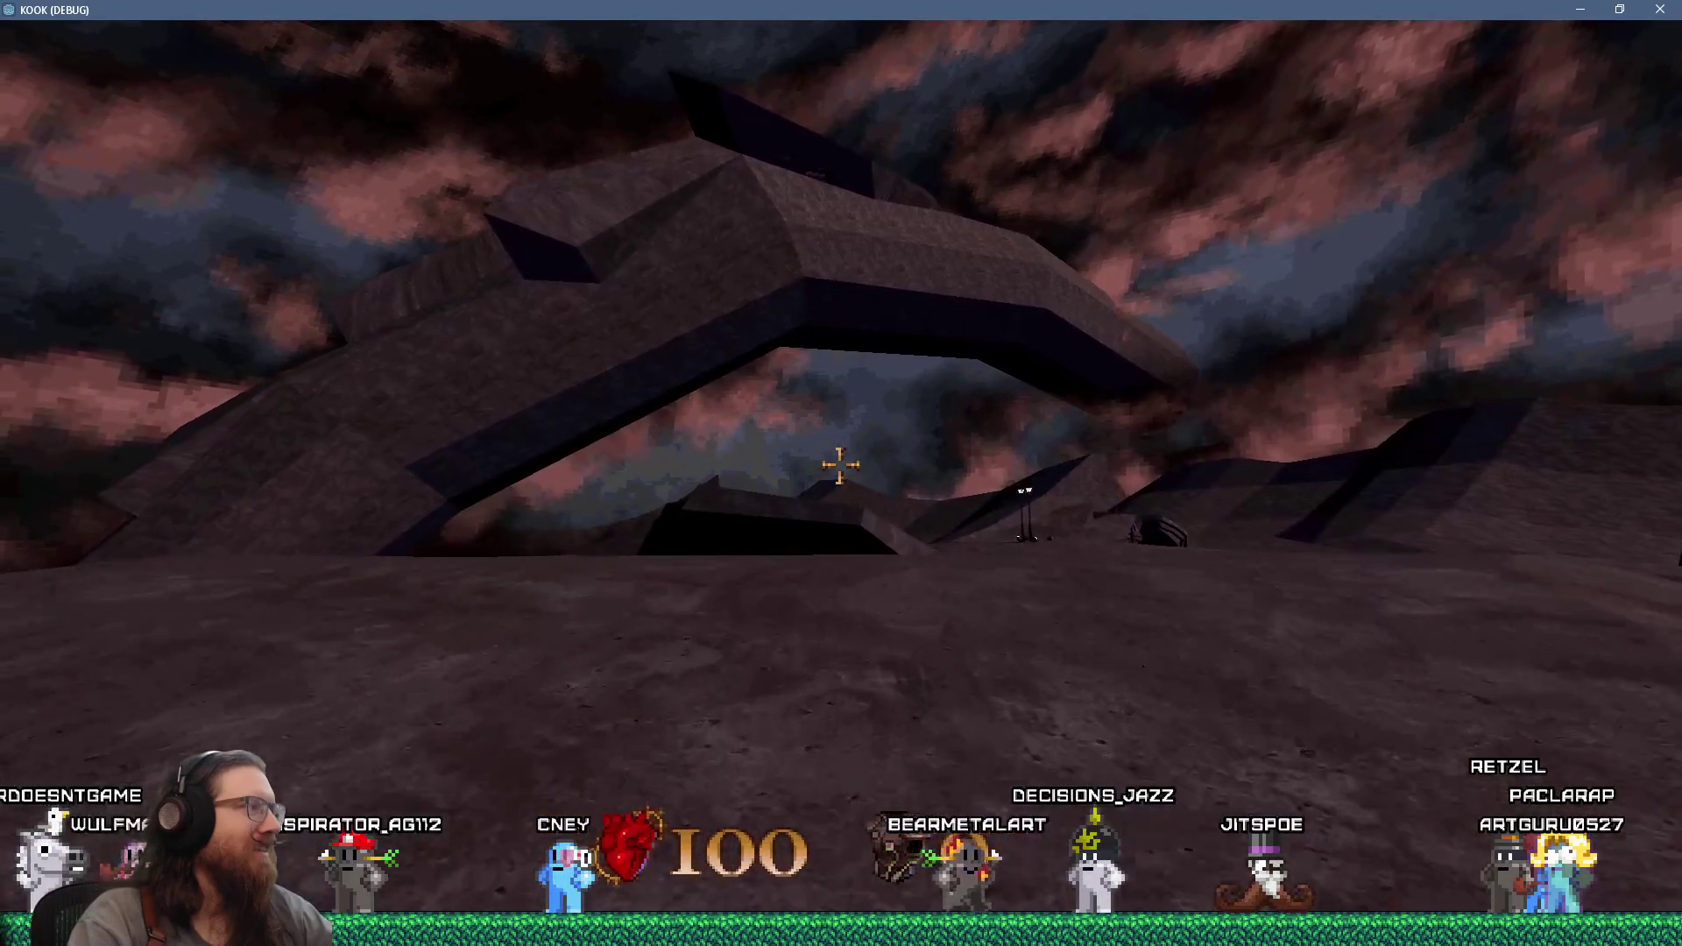
key("w")
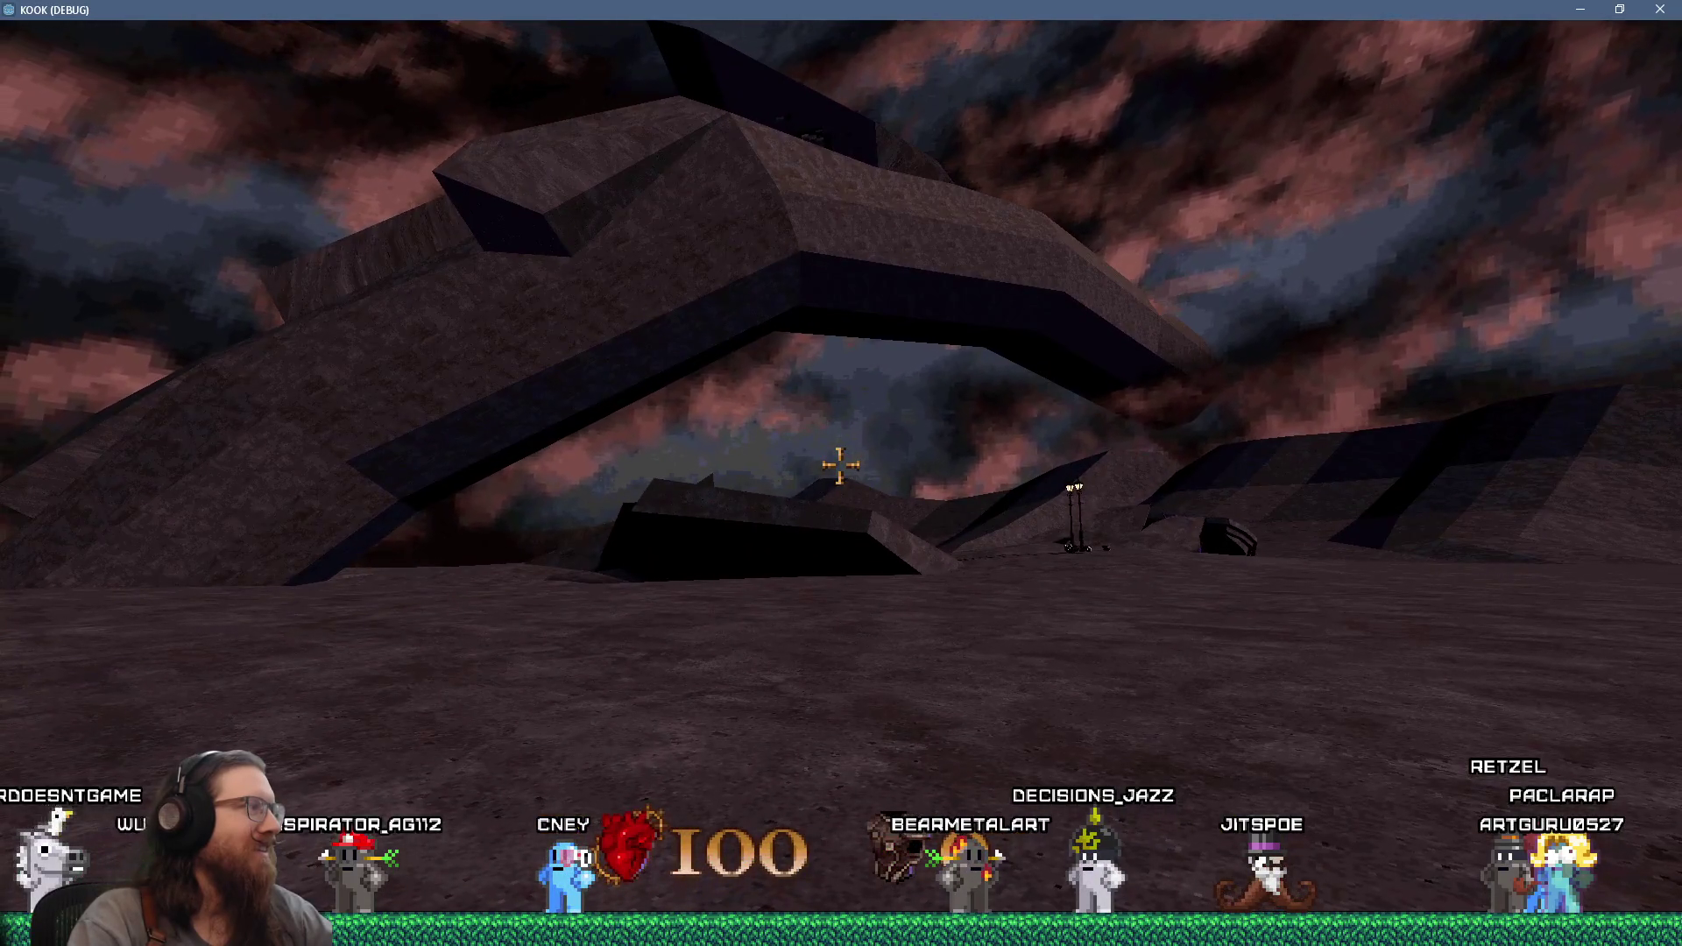
key("w")
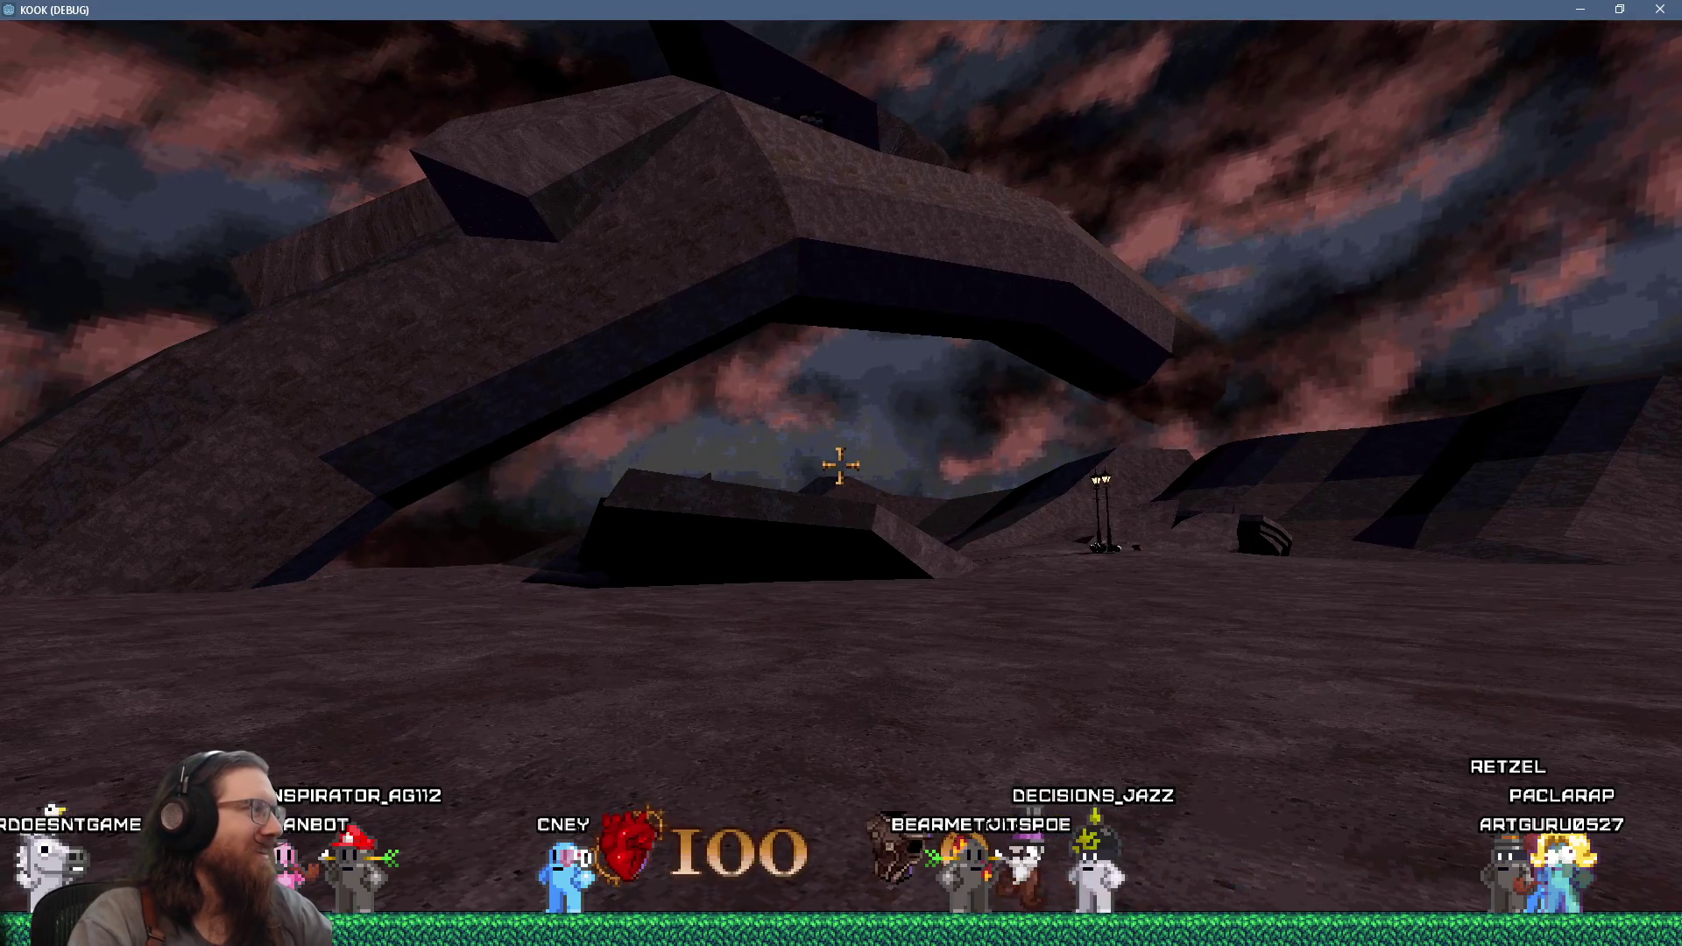
key("w")
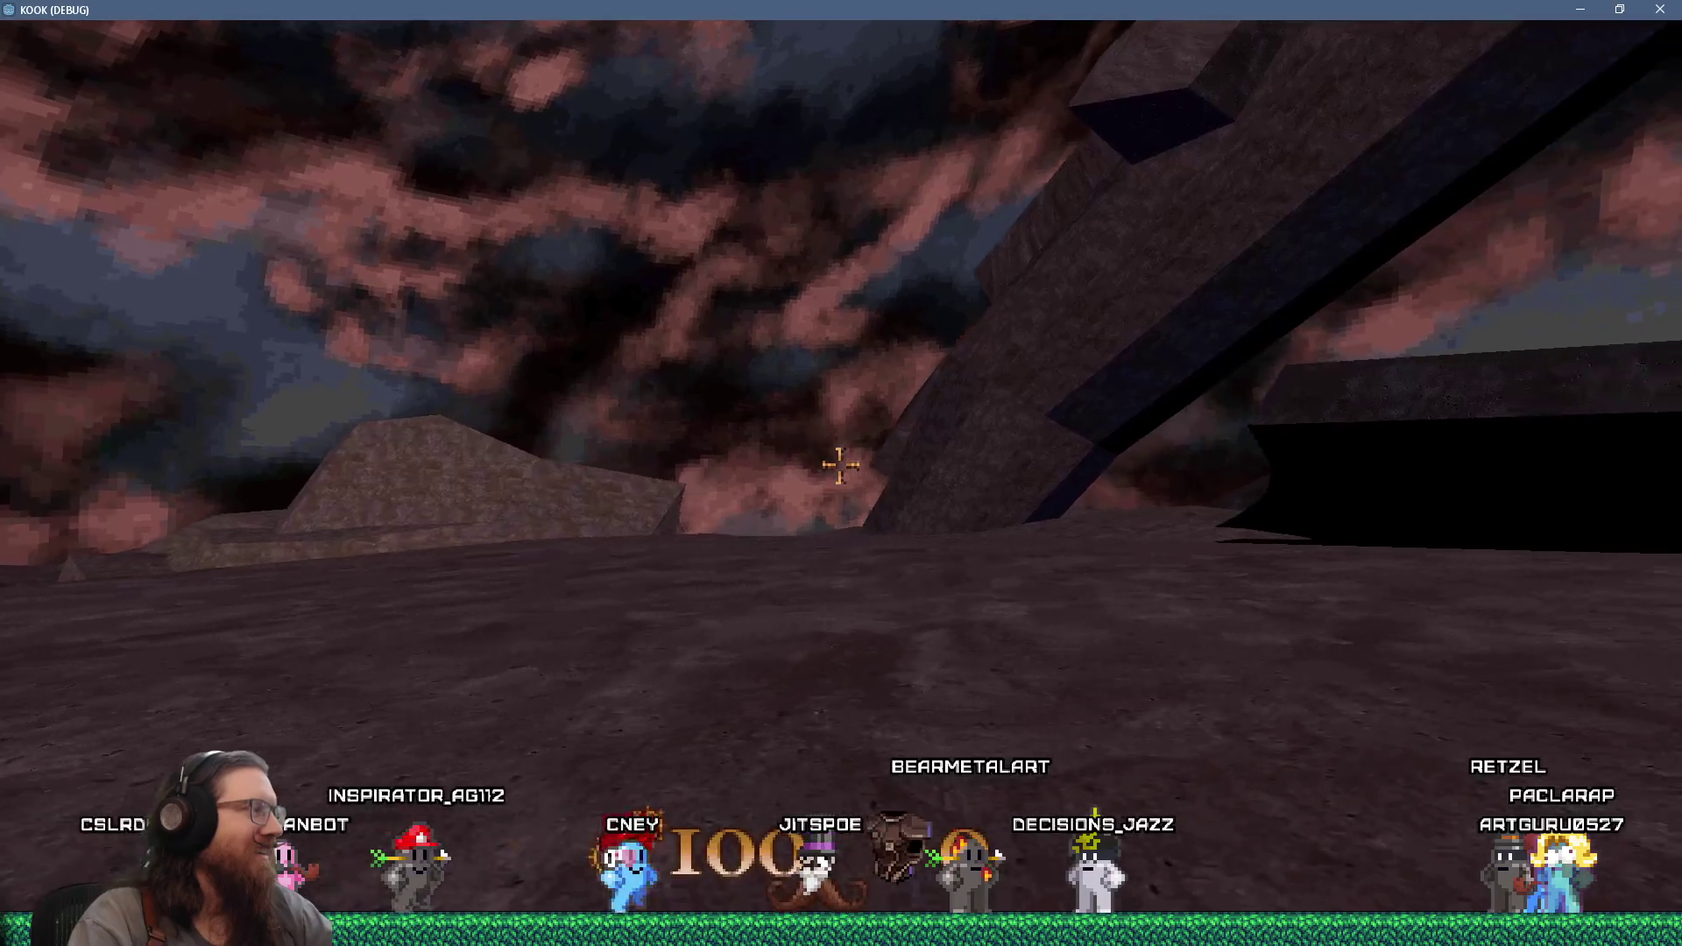
key("w")
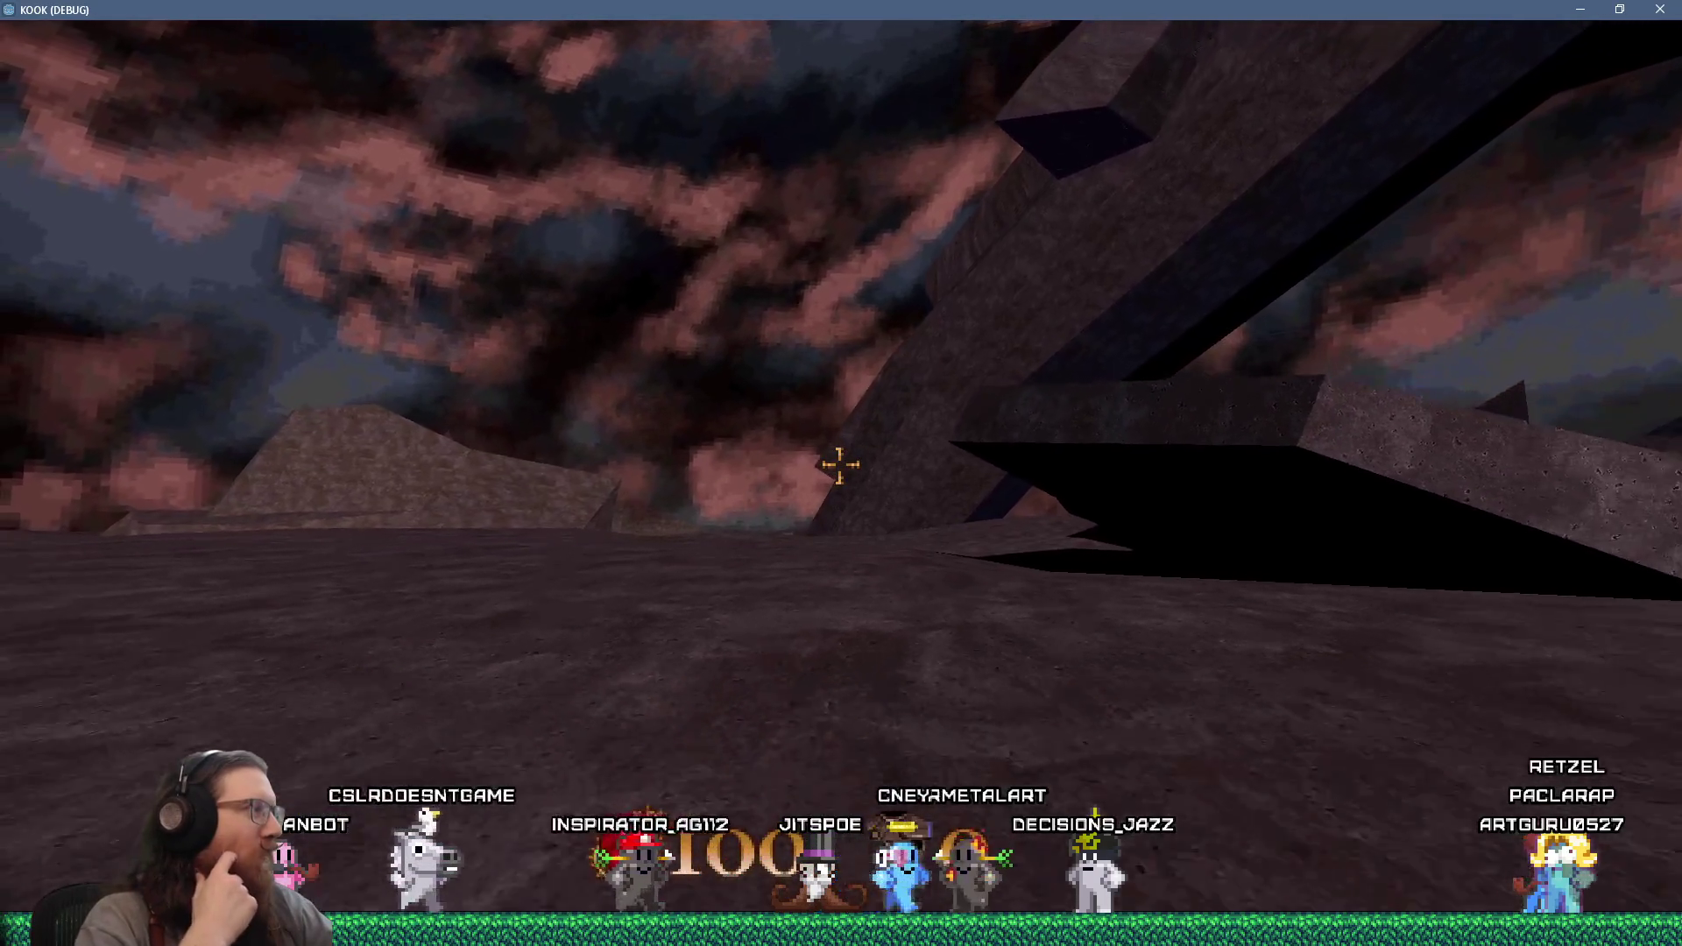
- Quit the game from the development console with the quit command
key("grave")
type("qu")
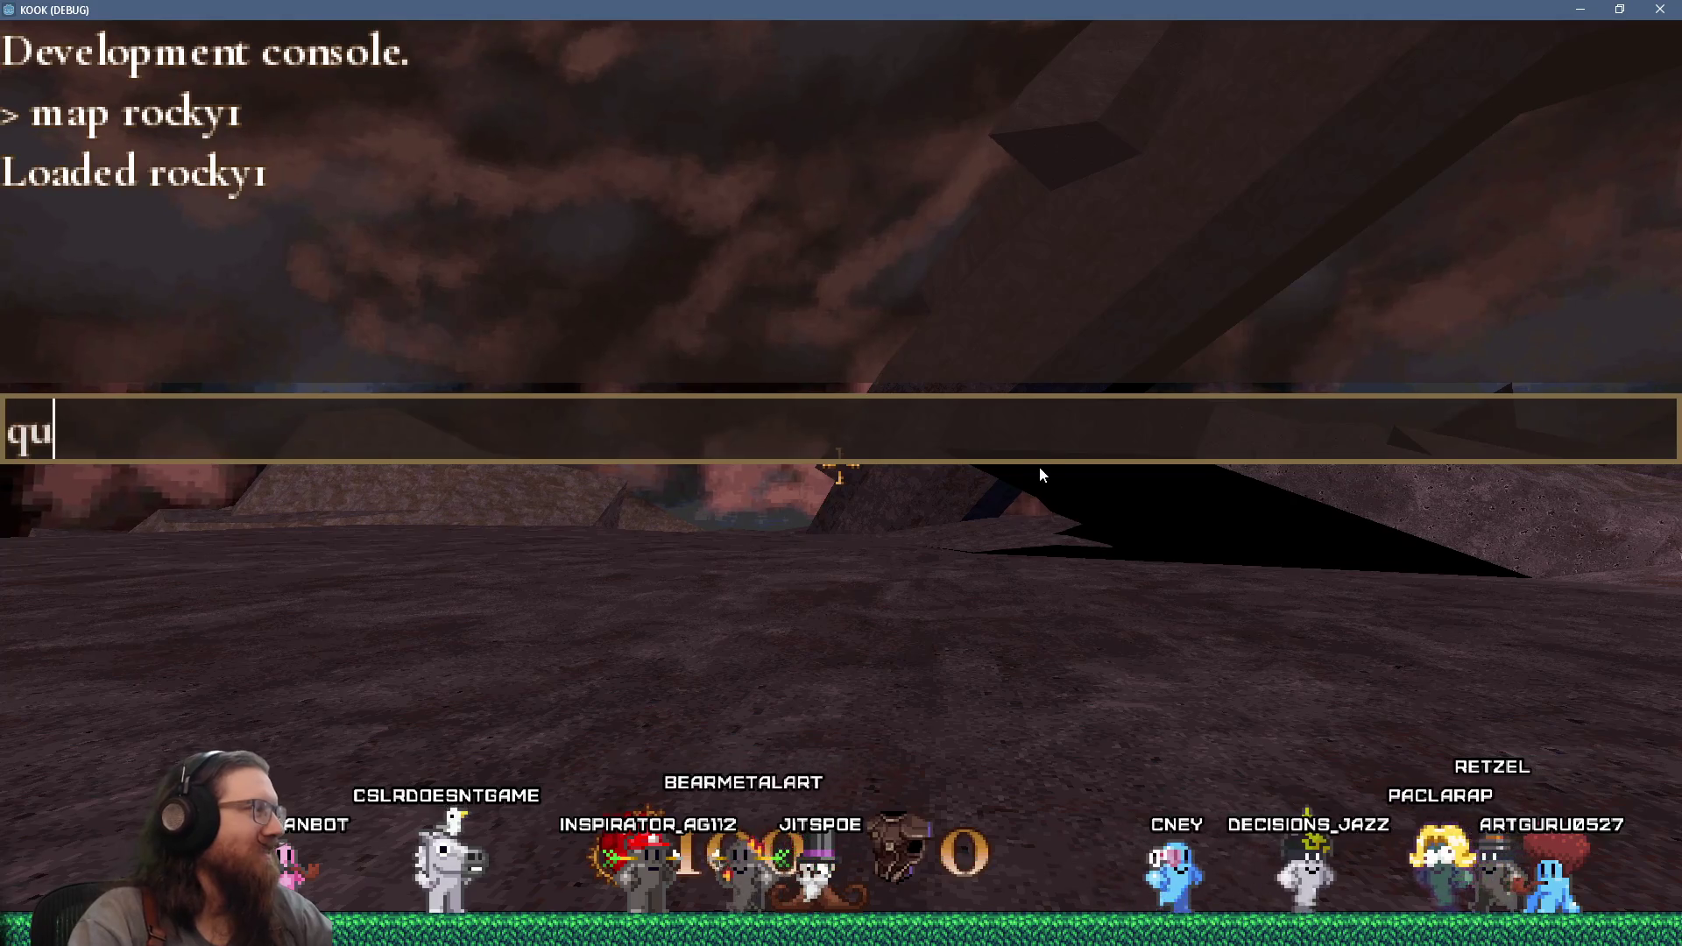
type("it")
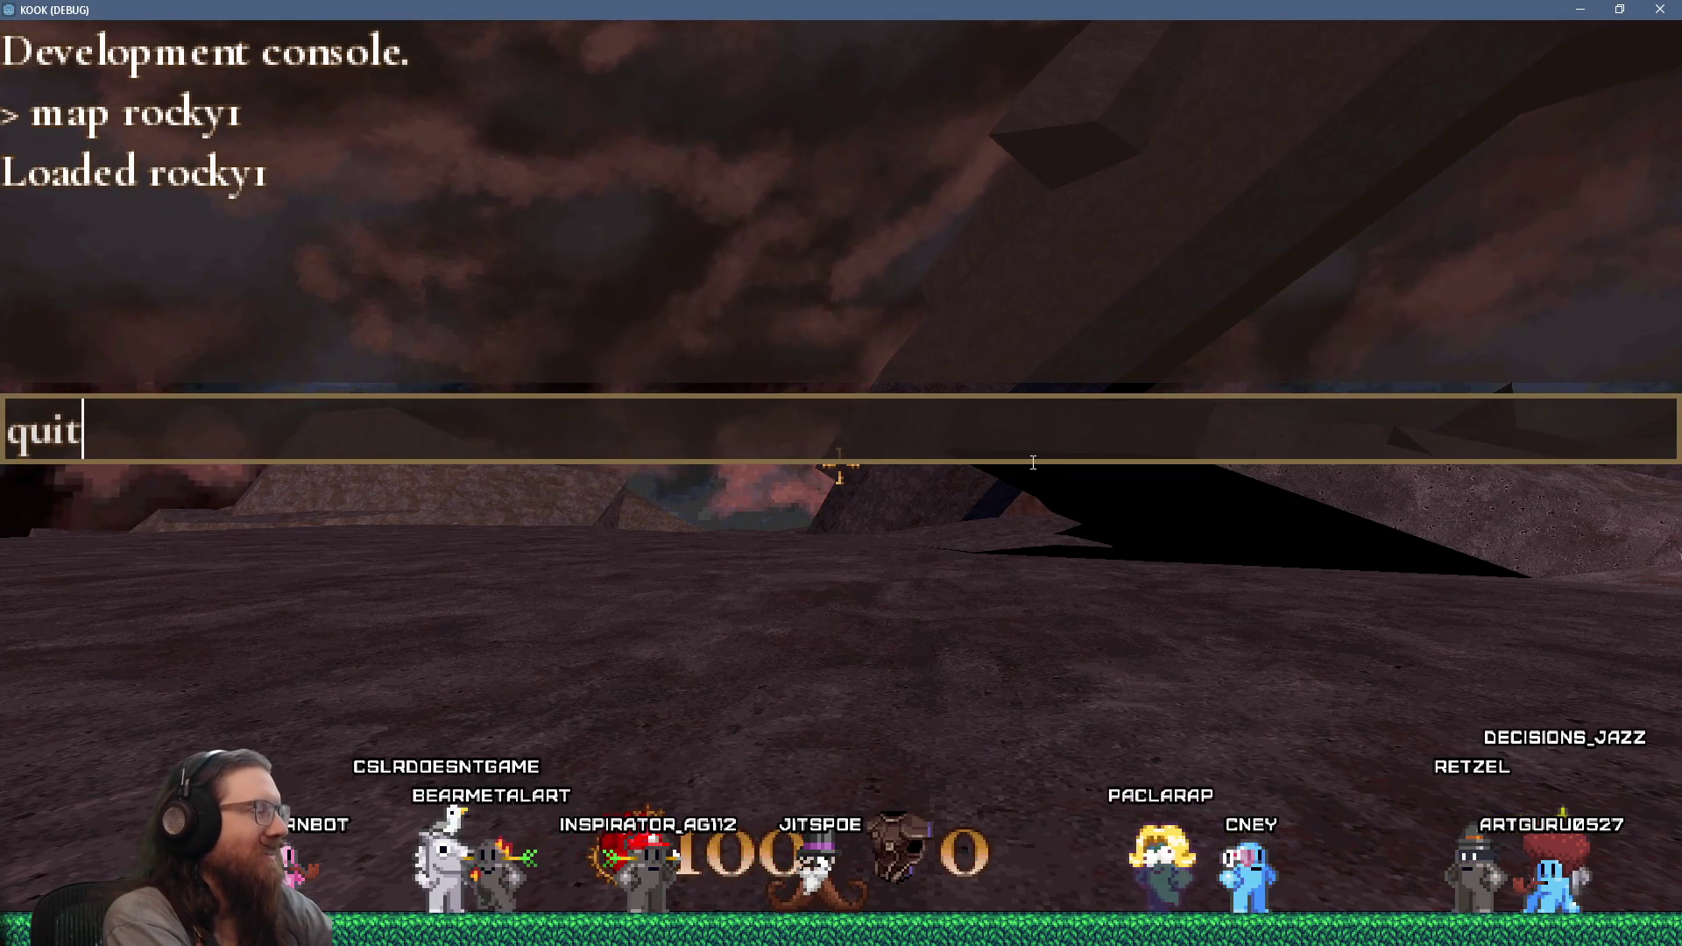
key("Return")
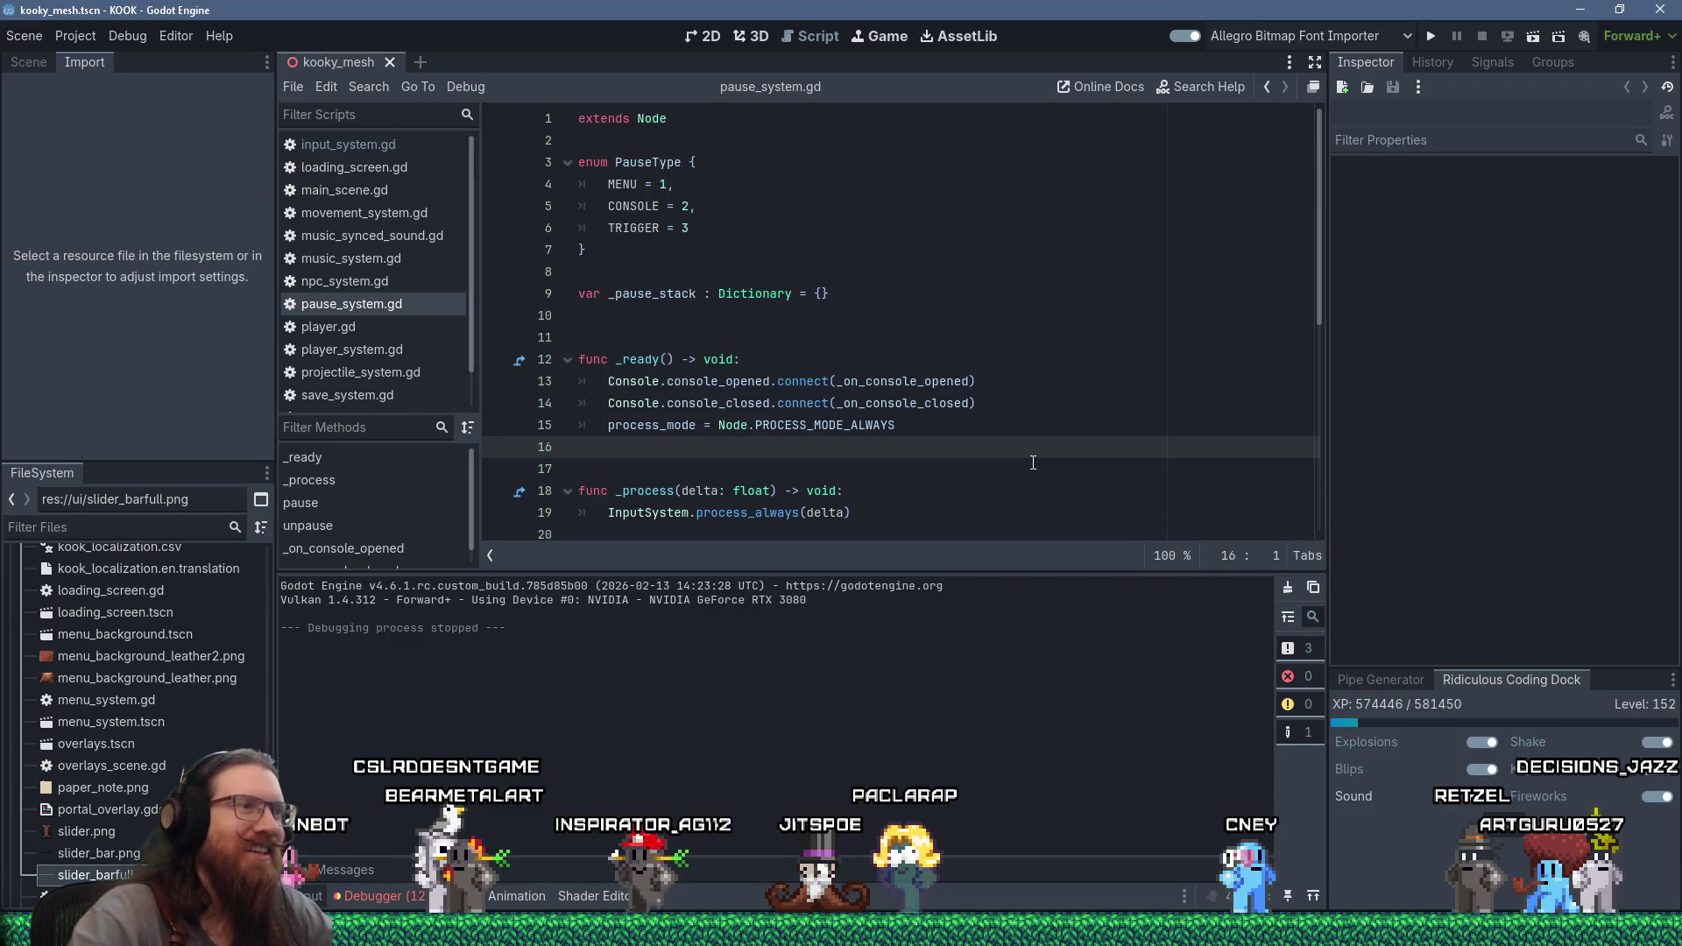
- Leave the pause_system.gd script editor and bring TrenchBroom's sj3_jitspoe_1a map to the front
left_click(1055, 476)
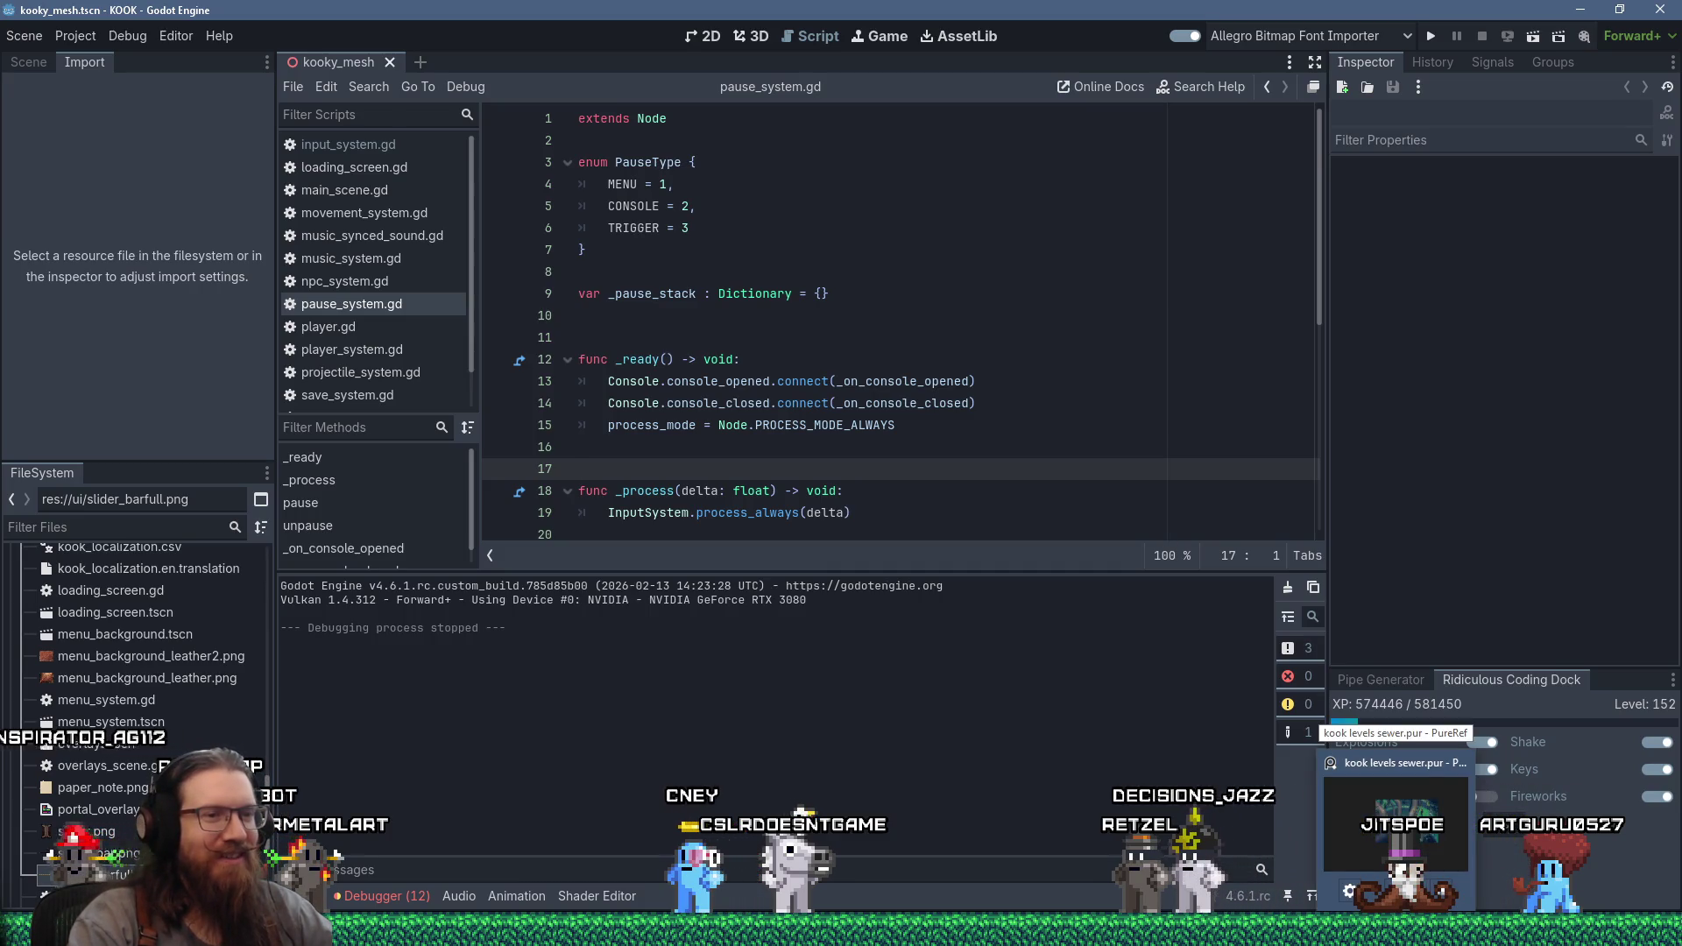
key("alt+Tab")
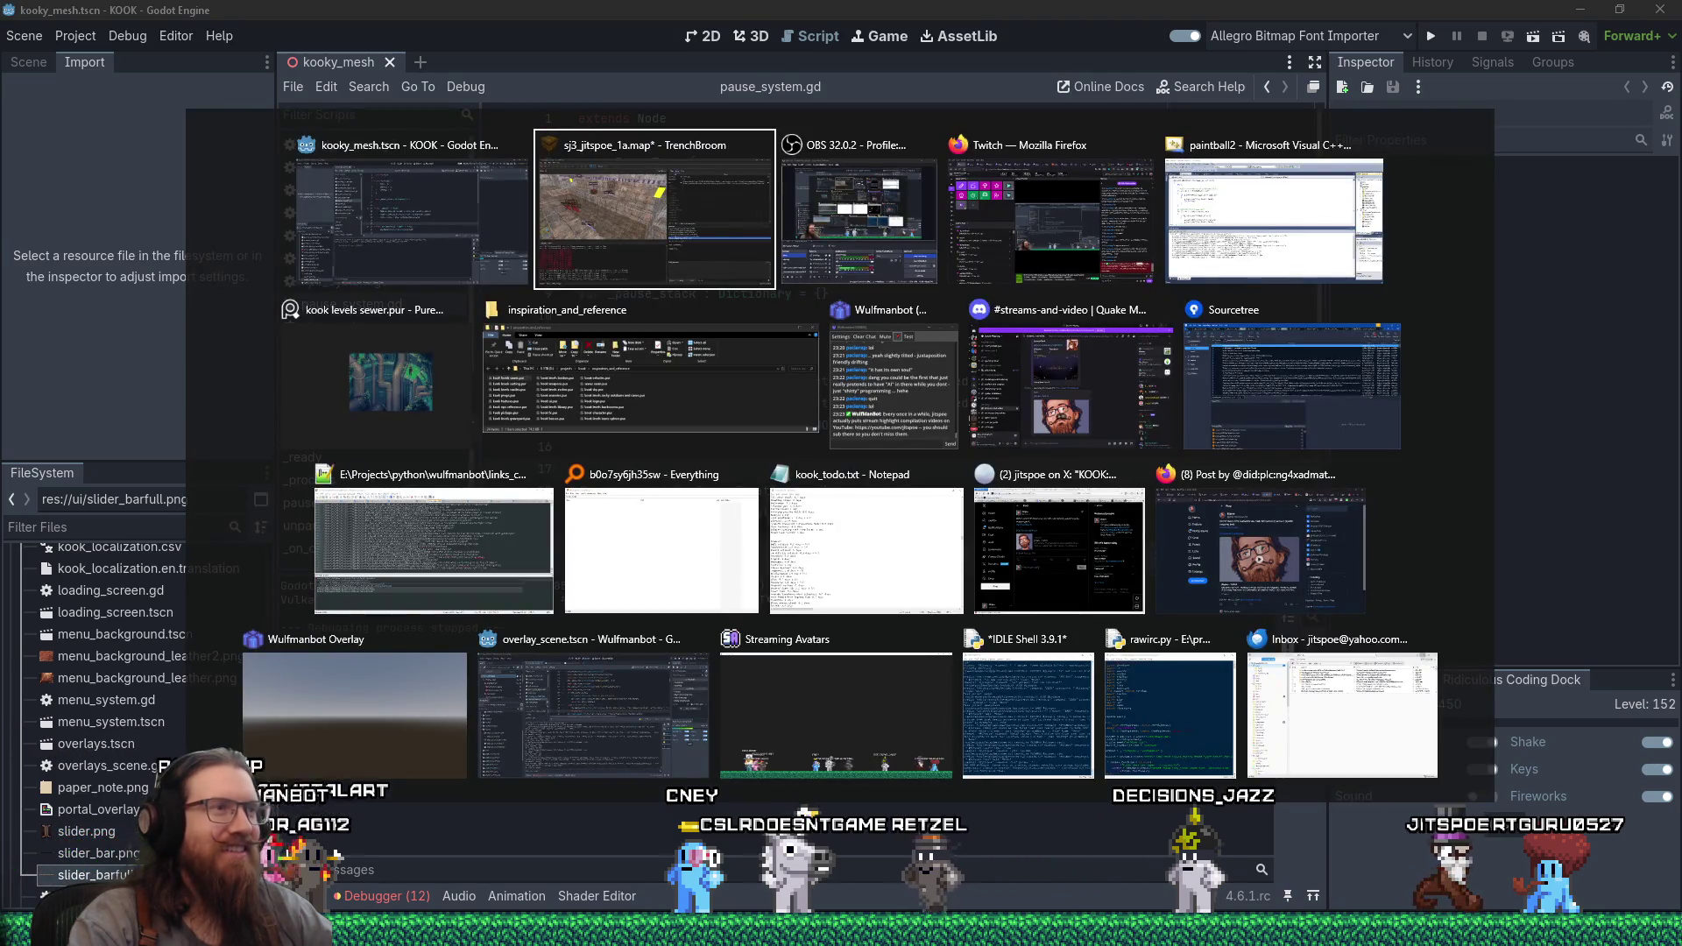
scroll(618, 435, "up", 3)
scroll(617, 436, "up", 5)
scroll(386, 394, "up", 5)
scroll(389, 396, "down", 3)
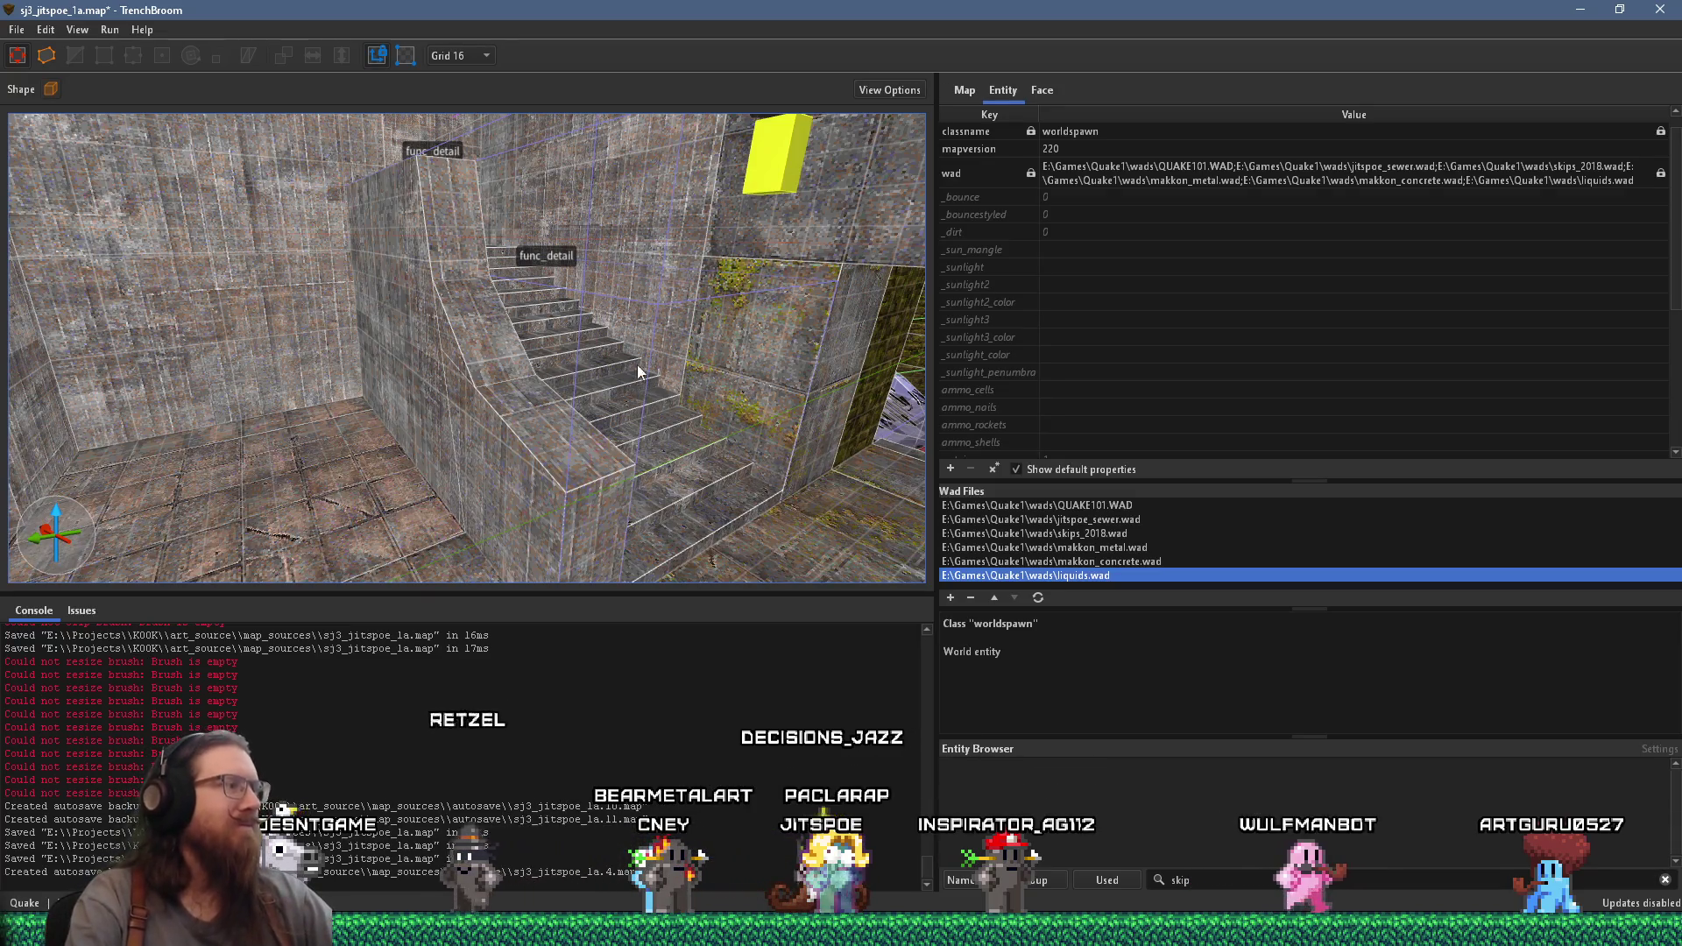
- Fly past the func_togglewall arches to the monster_army boxes and select the brush beside the railing
scroll(341, 447, "up", 5)
scroll(342, 447, "up", 10)
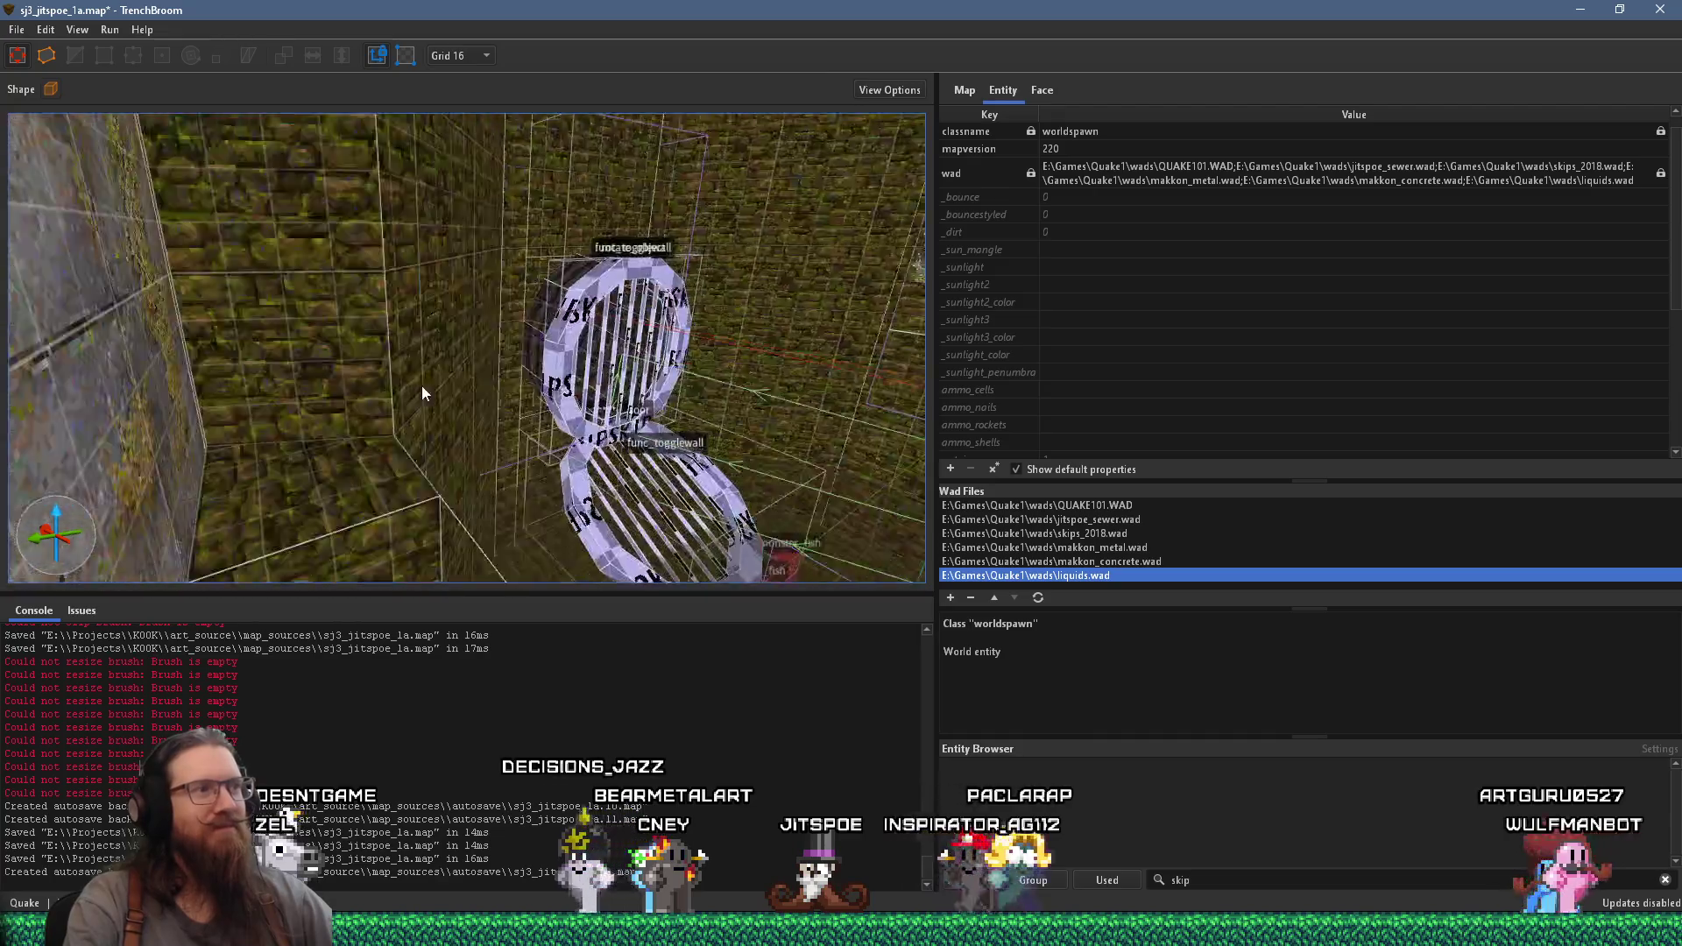
left_click_drag(225, 376, 487, 309)
scroll(487, 309, "down", 5)
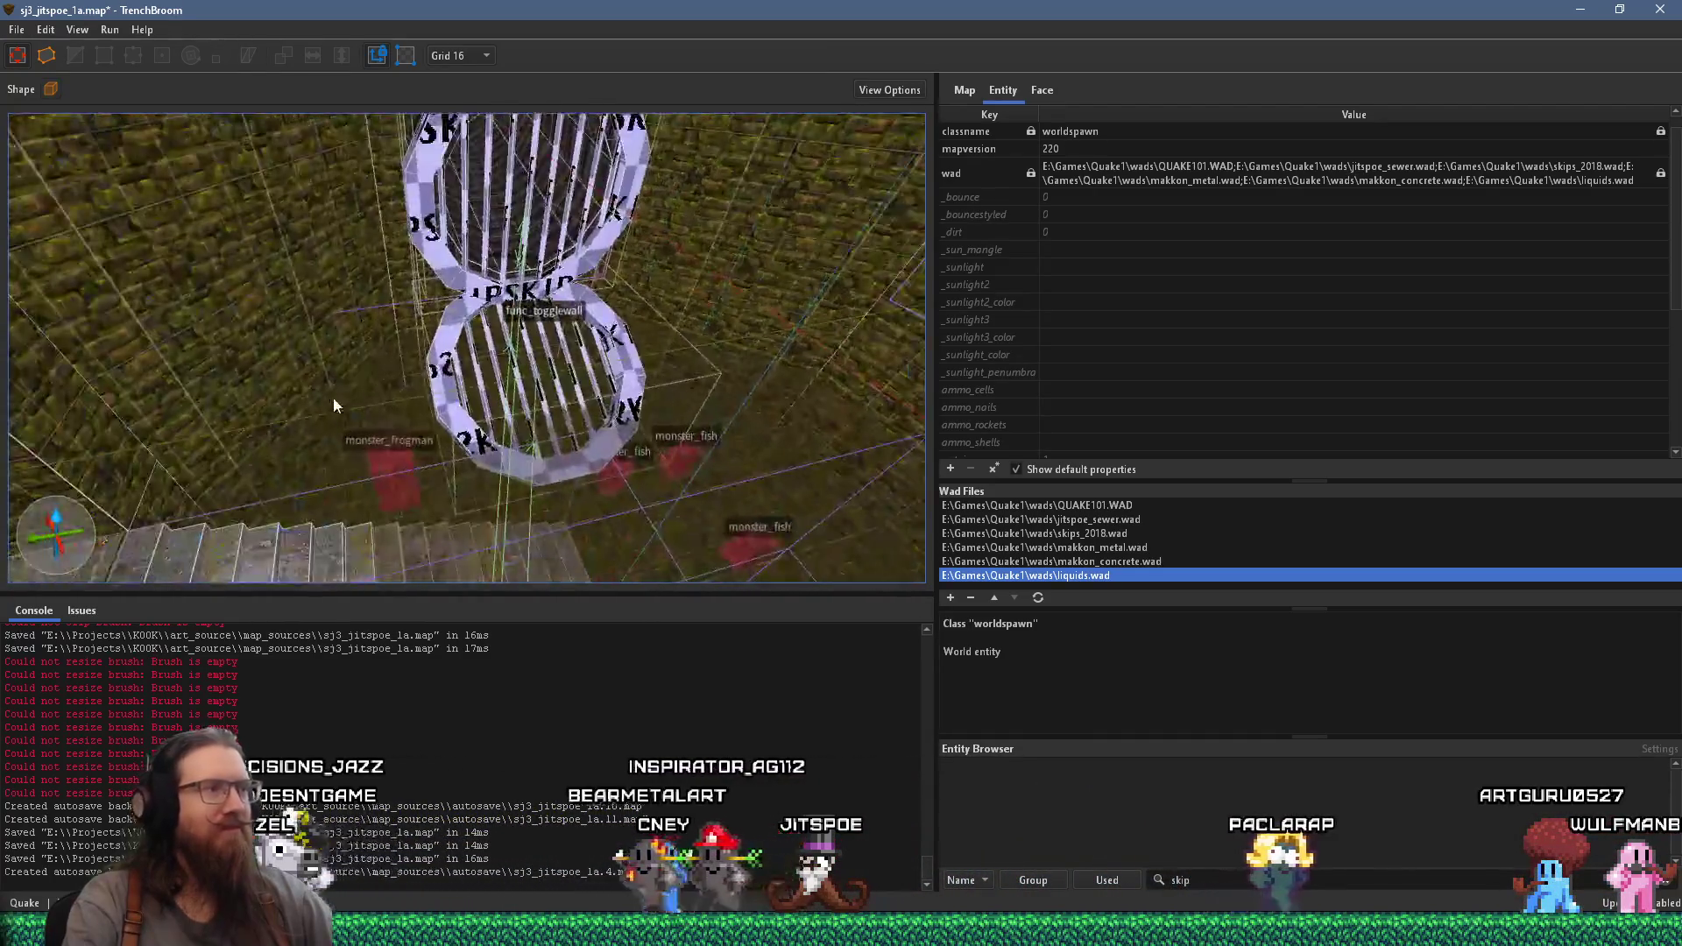
scroll(464, 341, "up", 8)
left_click_drag(524, 316, 481, 368)
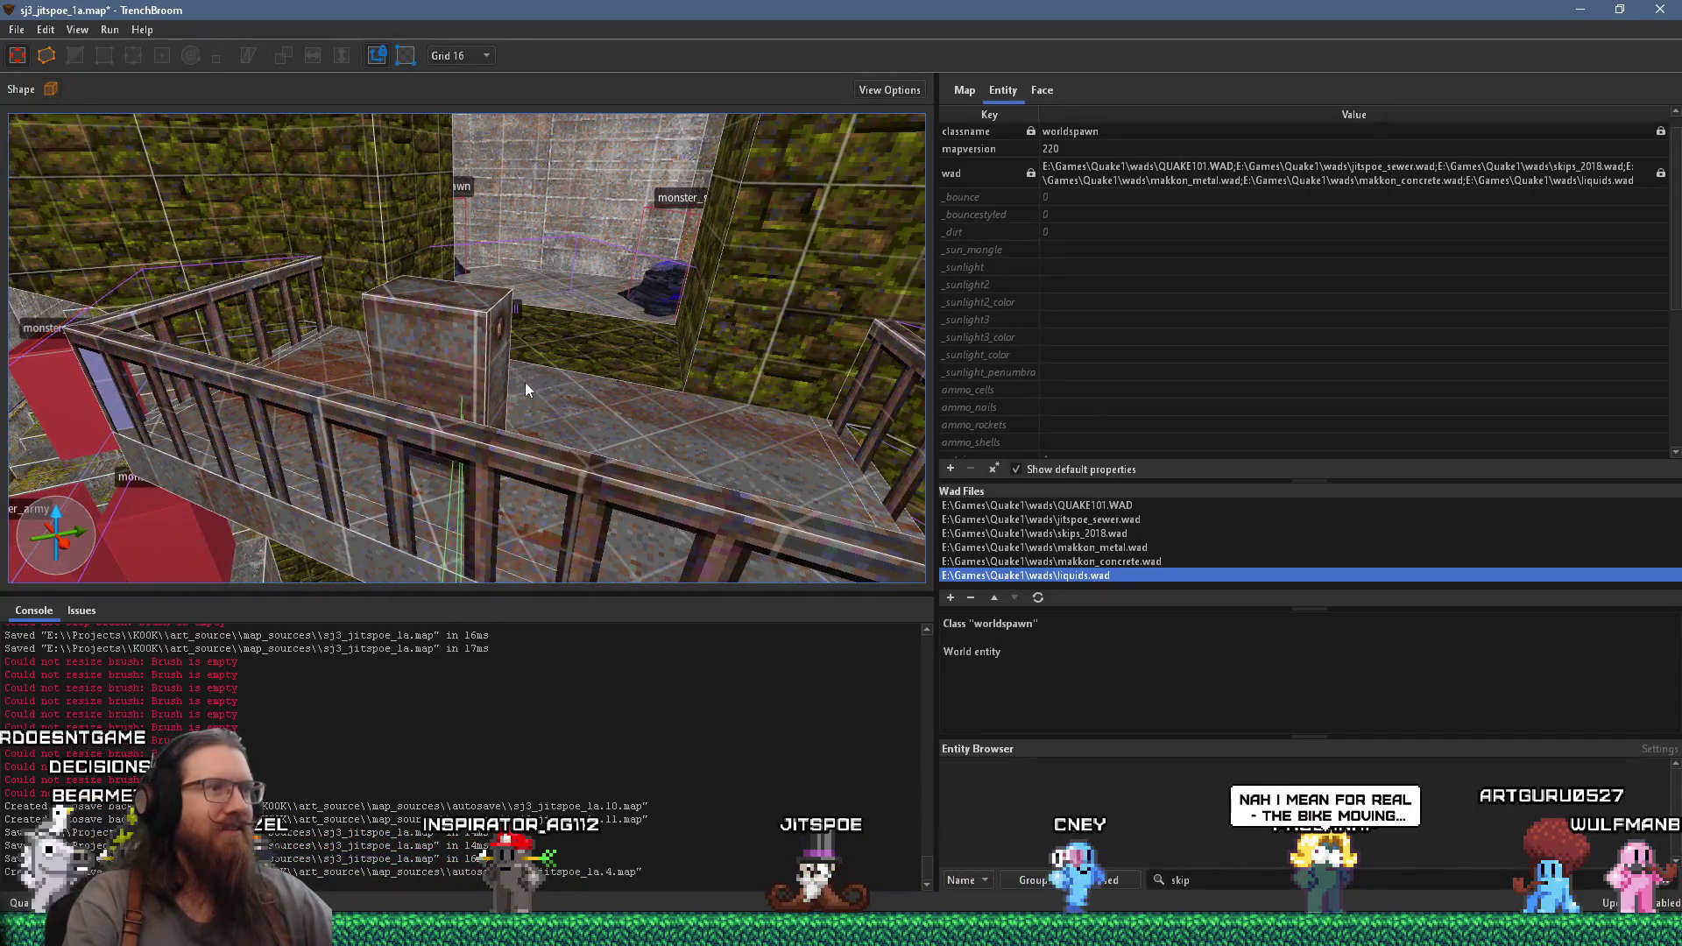
mouse_move(439, 312)
left_mouse_down()
mouse_move(664, 391)
mouse_move(560, 345)
mouse_move(606, 473)
mouse_move(356, 401)
mouse_move(413, 380)
mouse_move(340, 402)
mouse_move(608, 412)
mouse_move(599, 434)
mouse_move(720, 446)
mouse_move(416, 455)
left_mouse_up()
left_click(412, 381)
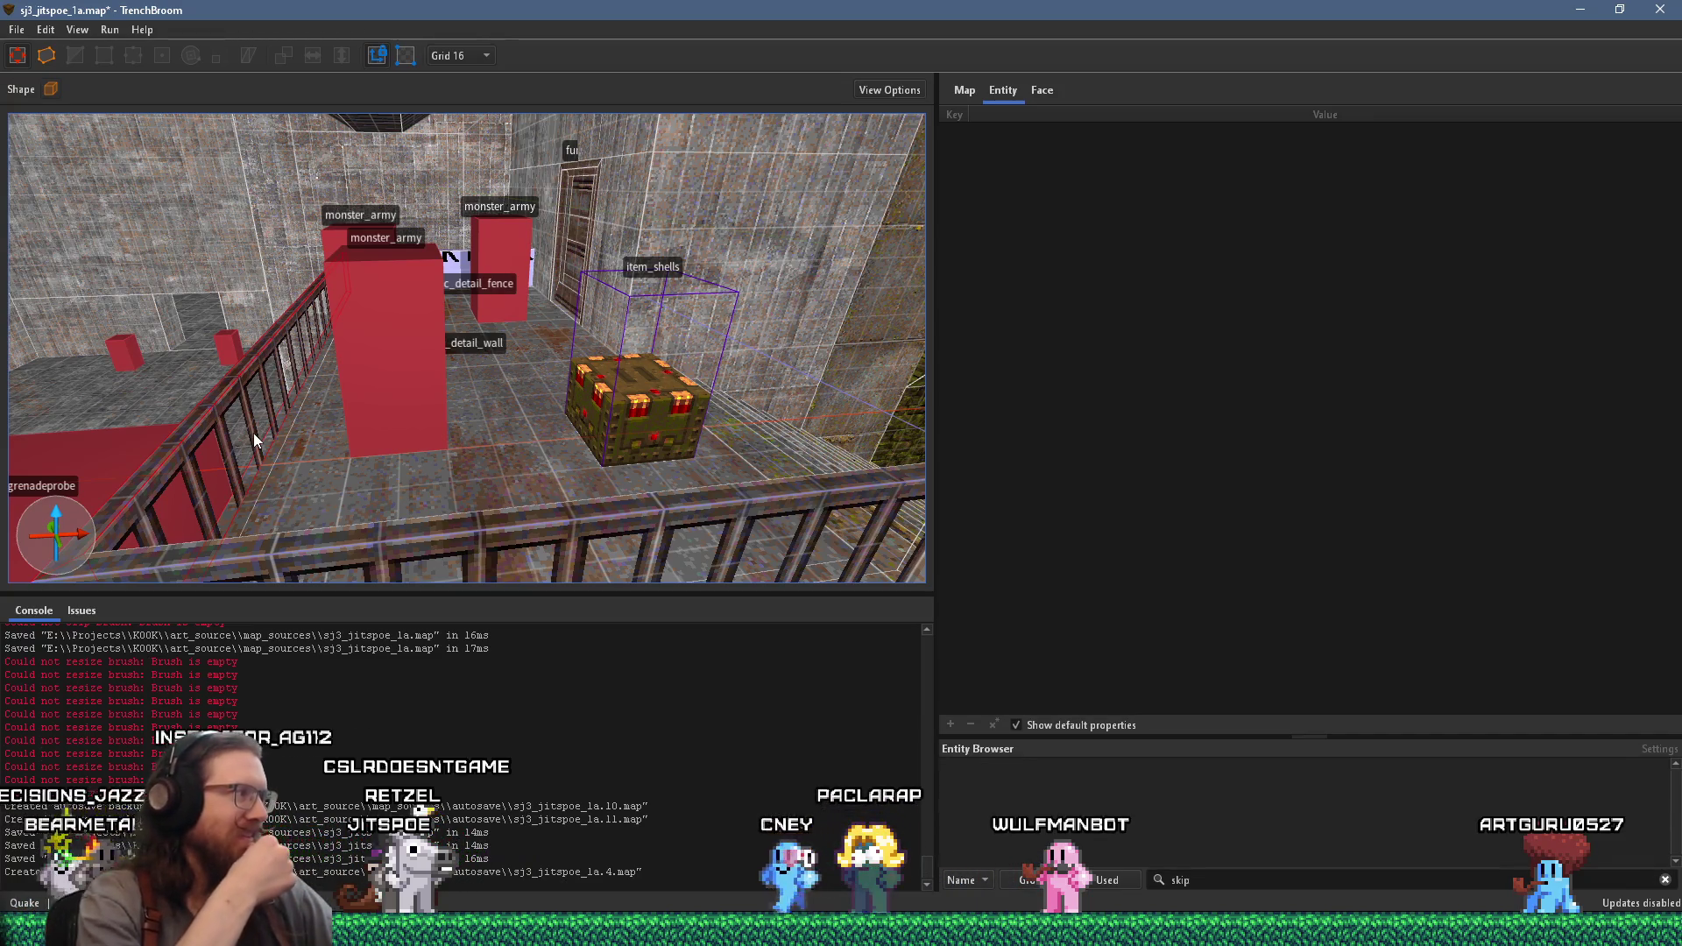
mouse_move(254, 433)
left_mouse_down()
mouse_move(434, 416)
mouse_move(268, 413)
mouse_move(340, 398)
left_mouse_up()
scroll(354, 423, "up", 5)
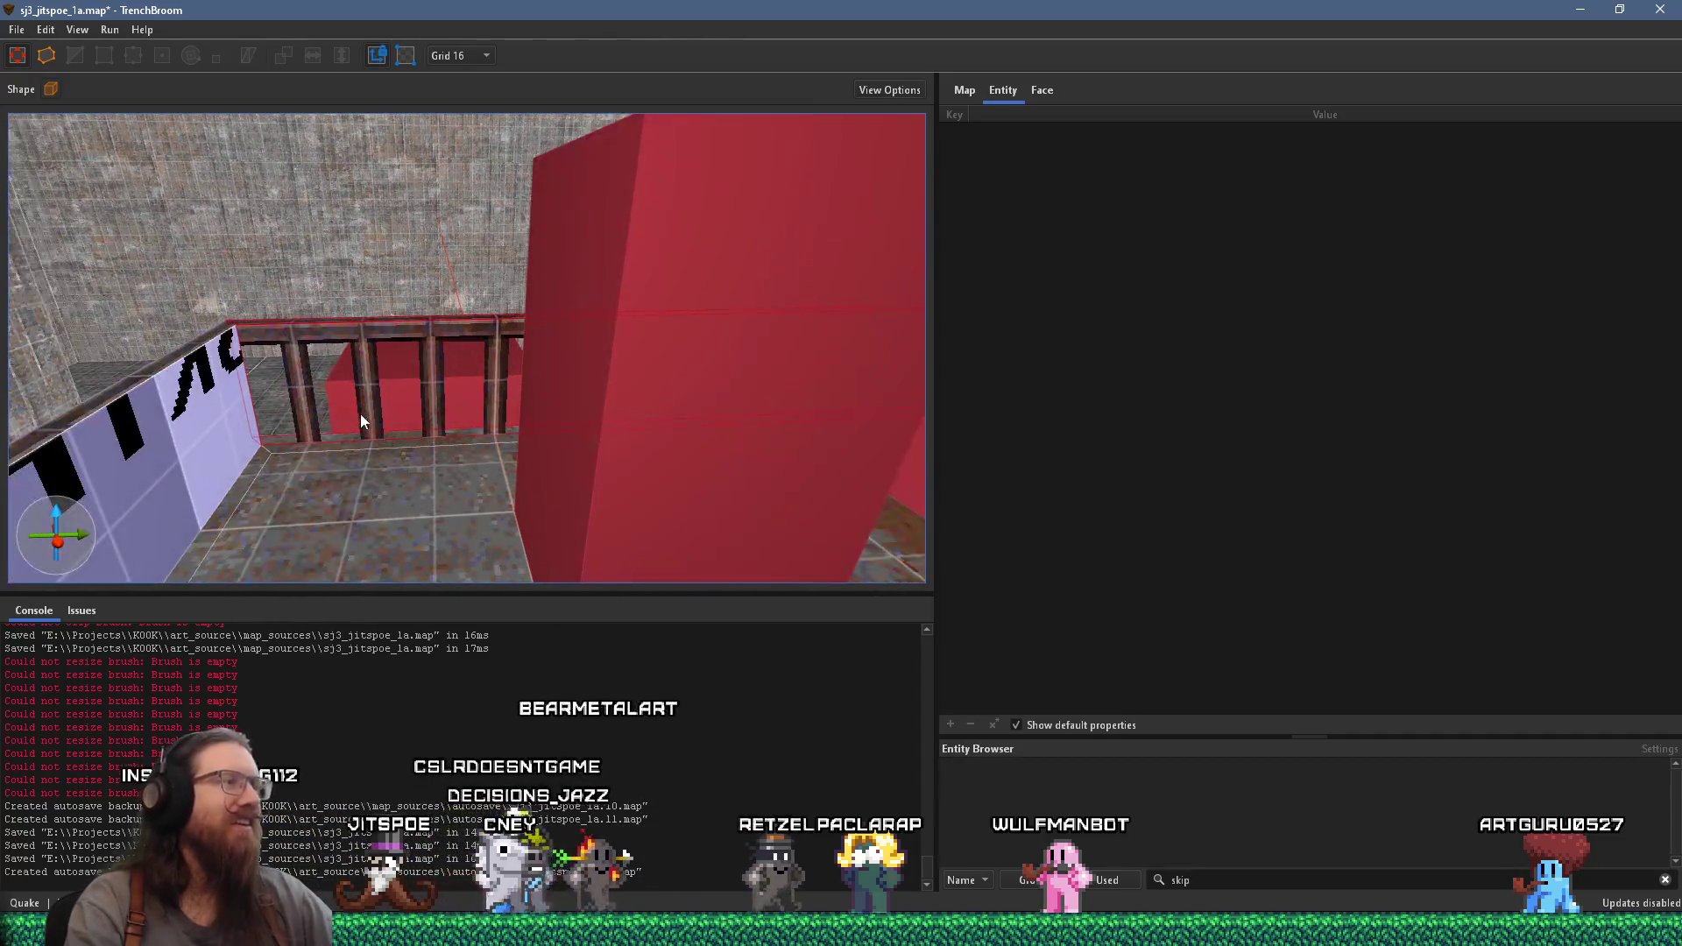
- Set the face's UV grid to 16 and slide the metal_iron3f02 bar texture sideways
left_click(1041, 89)
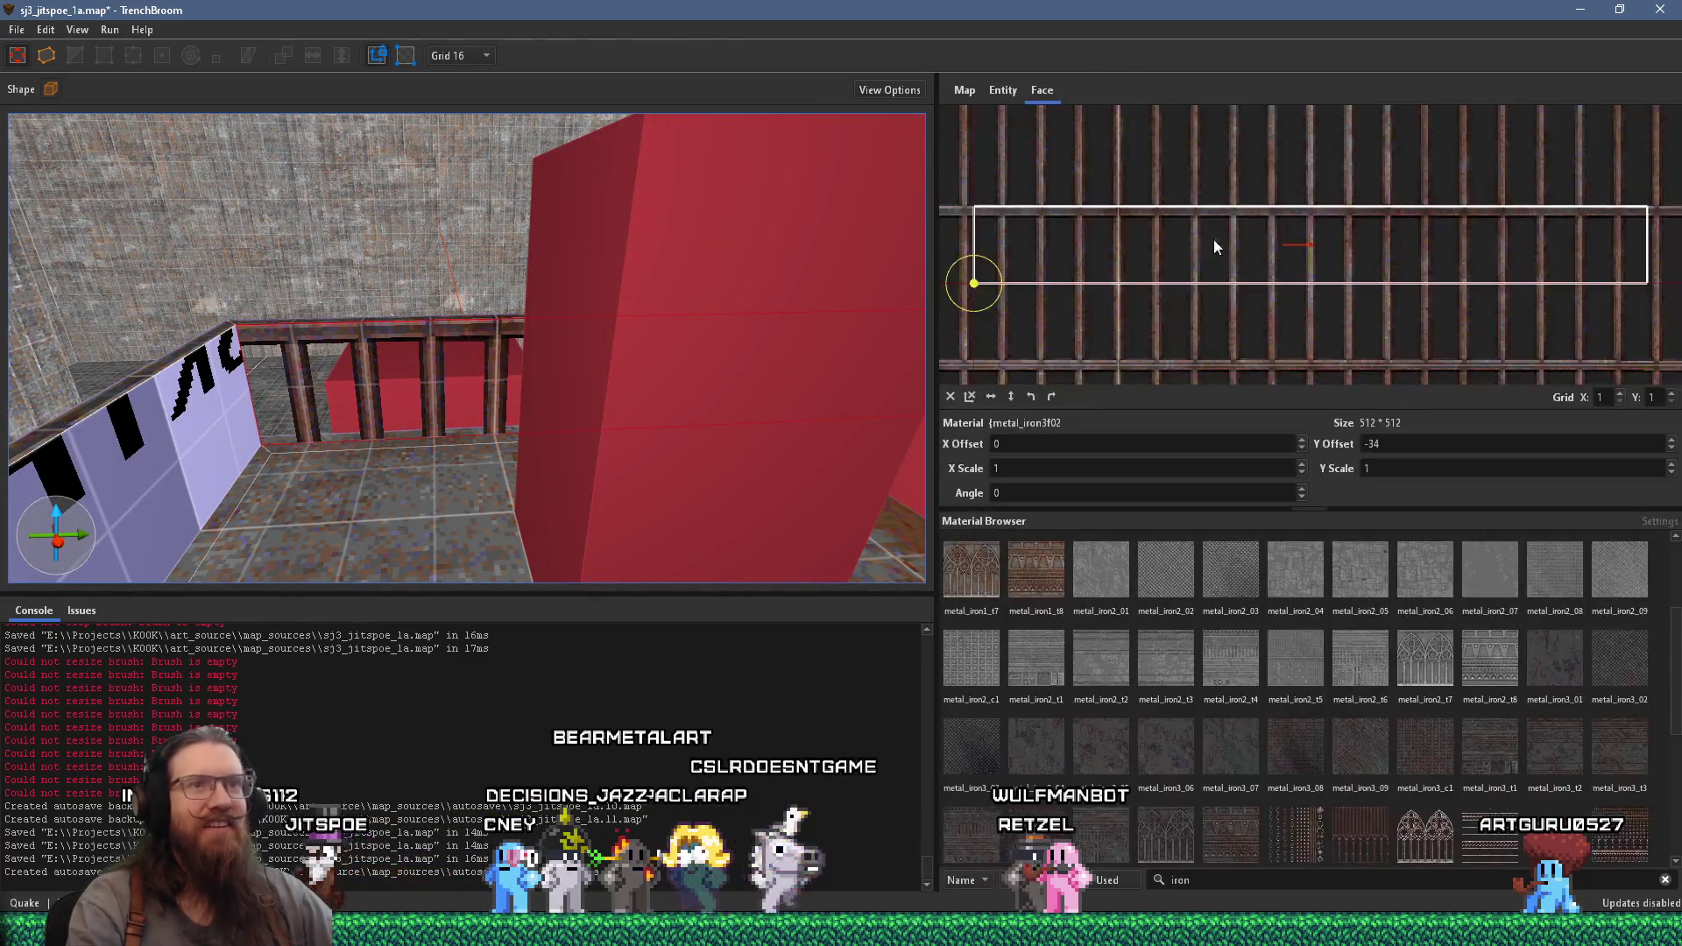
type("6")
key("Return")
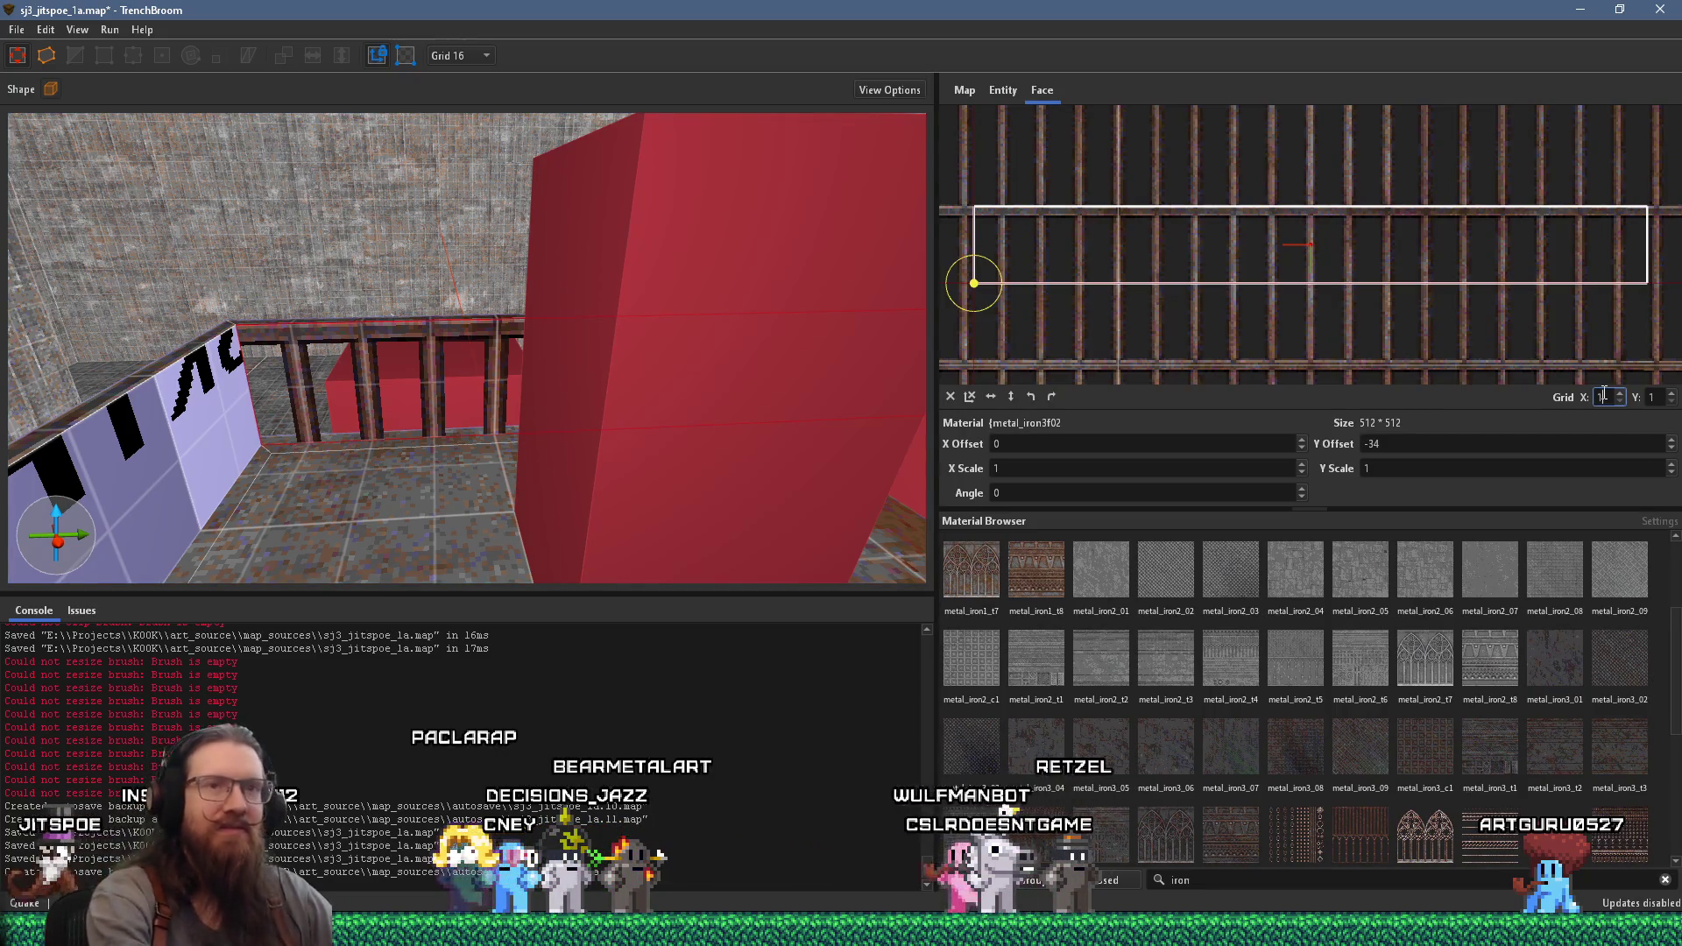
scroll(1092, 239, "up", 3)
left_click_drag(1310, 245, 1254, 255)
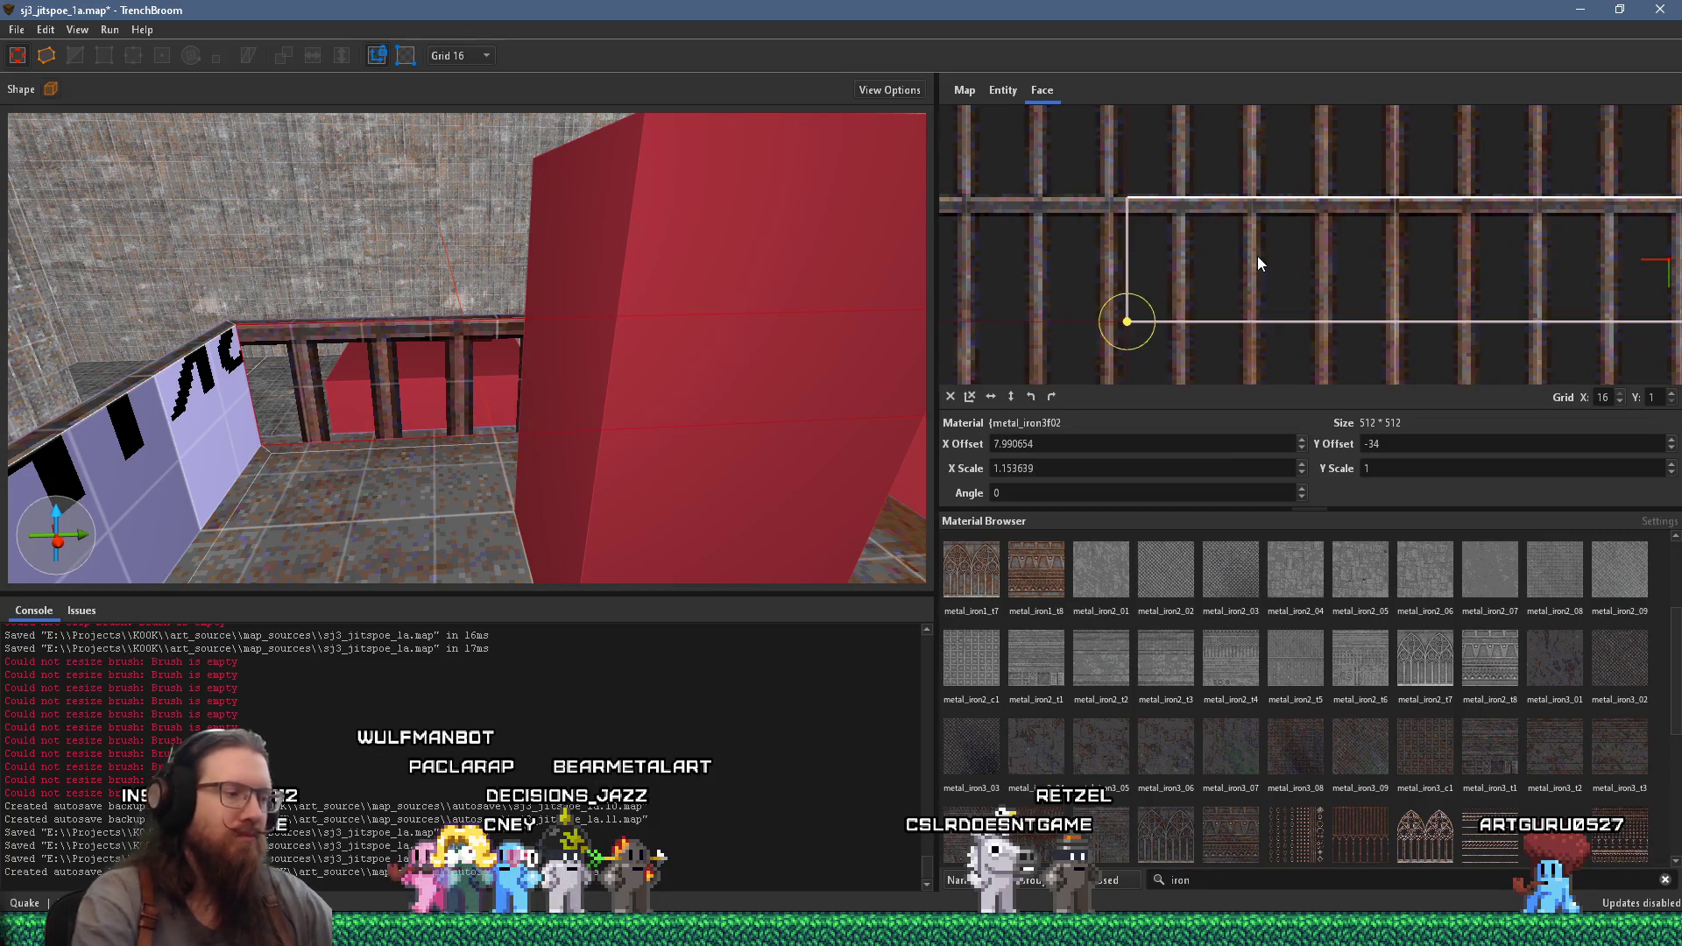
key("ctrl+z")
mouse_move(1257, 256)
left_mouse_down()
mouse_move(1269, 243)
mouse_move(1166, 237)
left_mouse_up()
- Squeeze the bar texture to X offset 207.085693, scale 0.972222, then clear the face selection
left_click_drag(826, 349, 522, 340)
scroll(1448, 265, "down", 3)
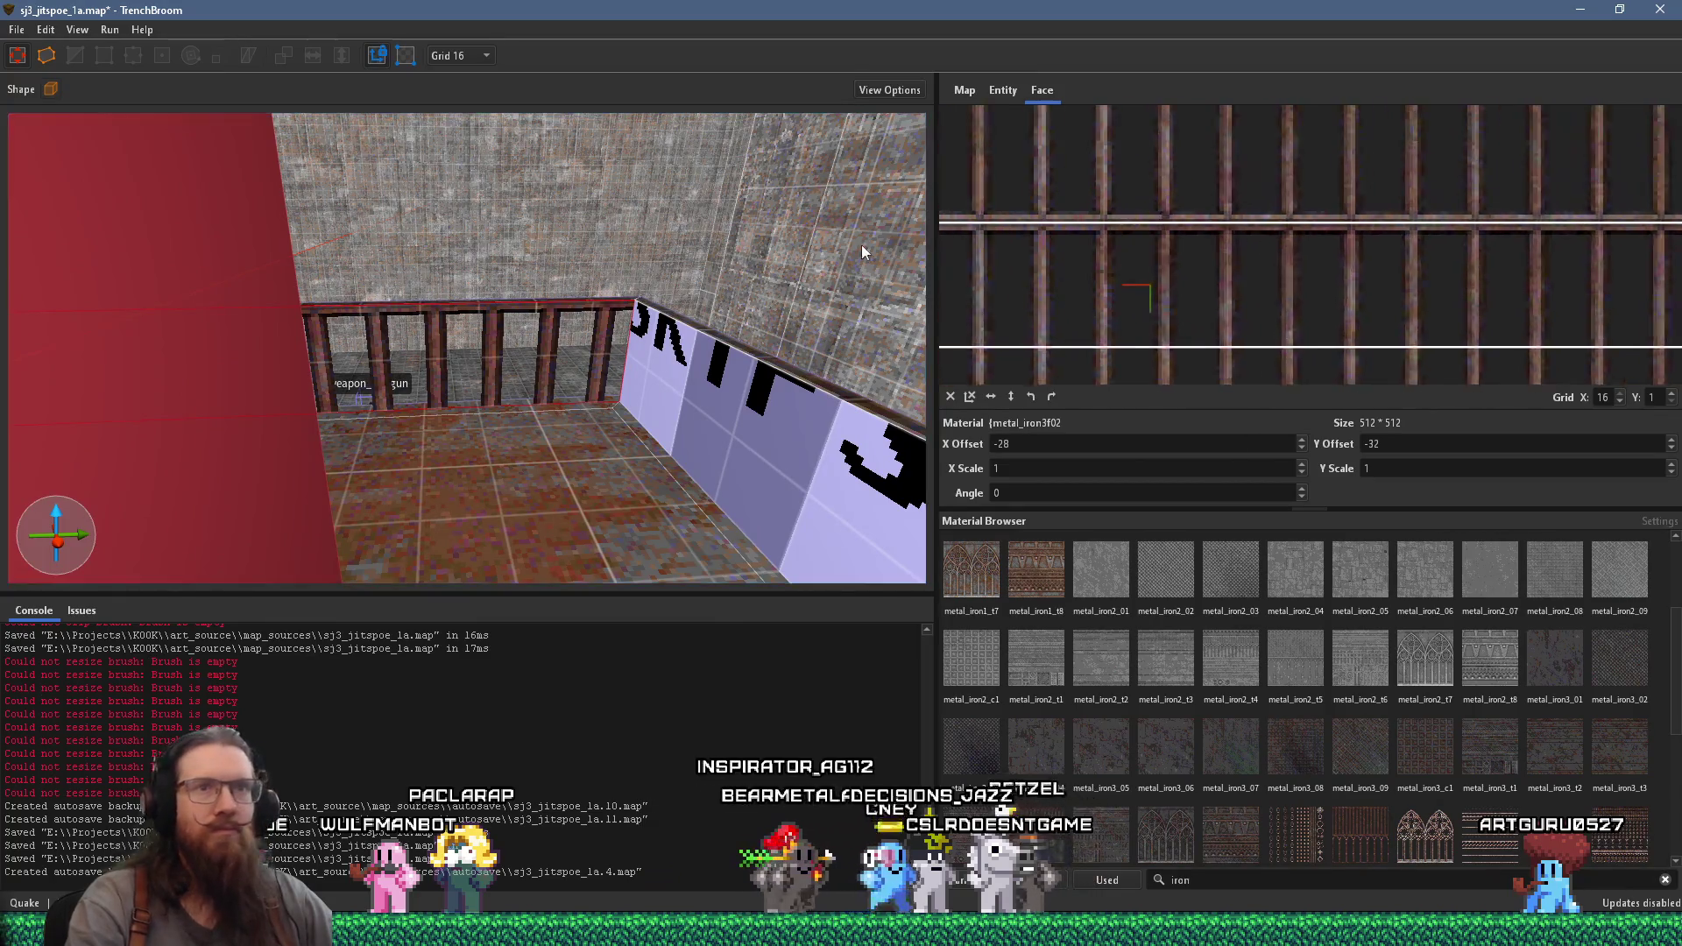
left_click_drag(1579, 275, 1547, 270)
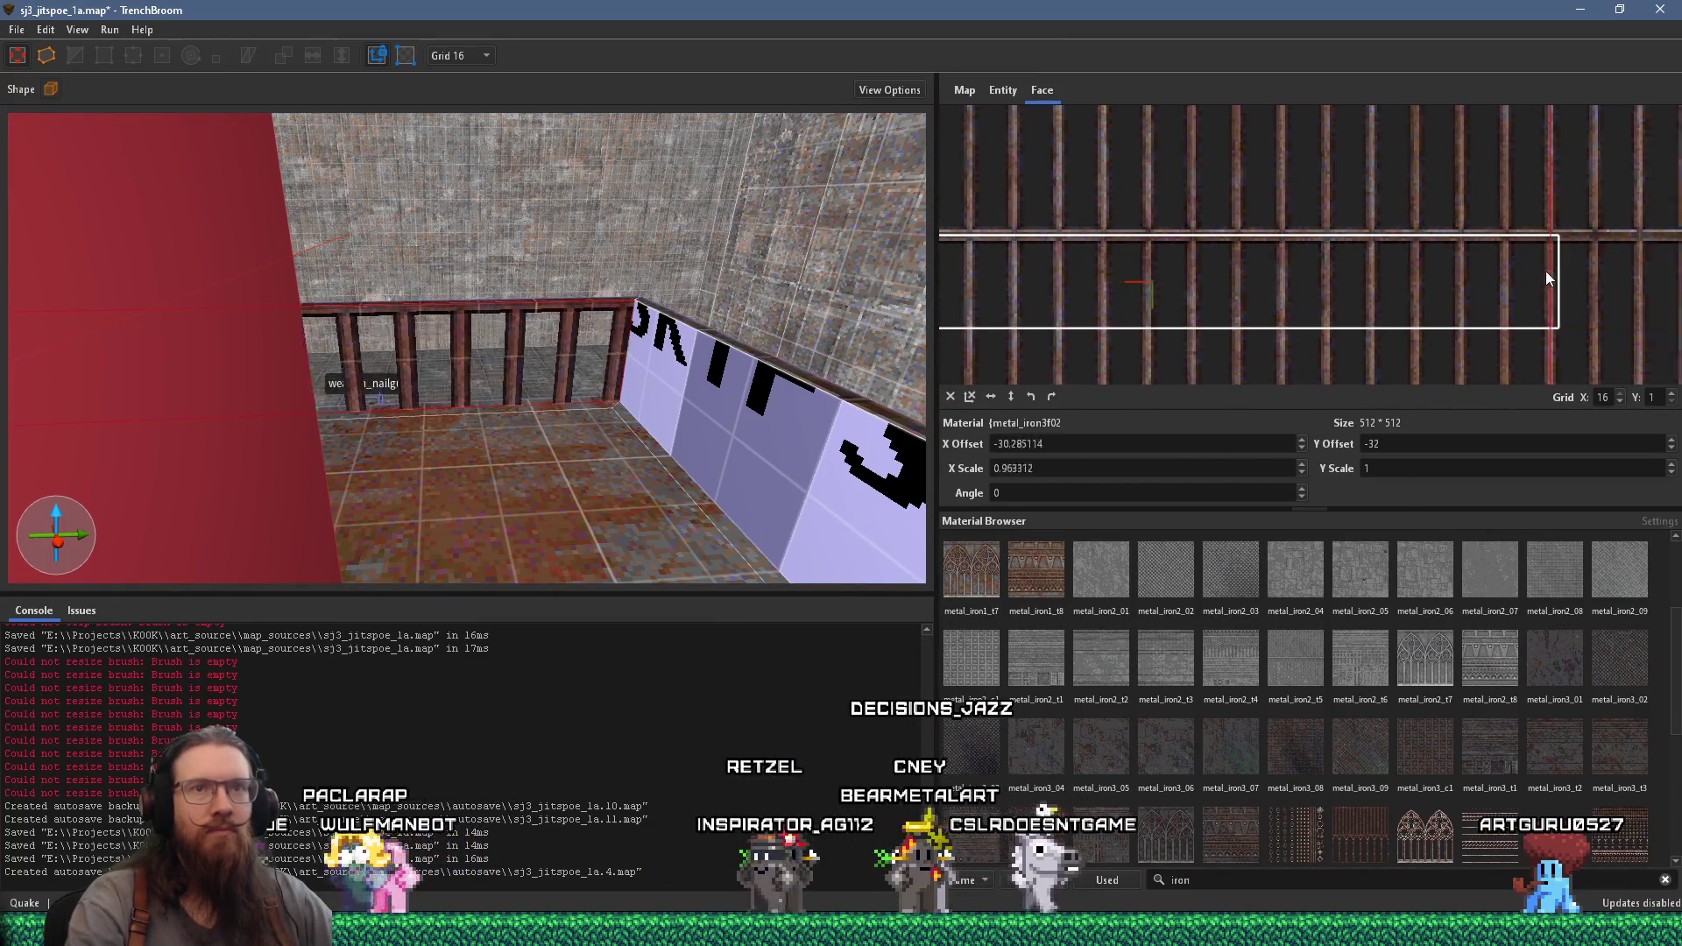
mouse_move(637, 355)
left_mouse_down()
mouse_move(650, 375)
mouse_move(764, 377)
mouse_move(763, 356)
mouse_move(685, 375)
left_mouse_up()
mouse_move(722, 370)
left_mouse_down()
mouse_move(523, 396)
mouse_move(675, 365)
mouse_move(389, 370)
mouse_move(537, 364)
mouse_move(443, 432)
mouse_move(631, 408)
mouse_move(730, 424)
mouse_move(540, 398)
left_mouse_up()
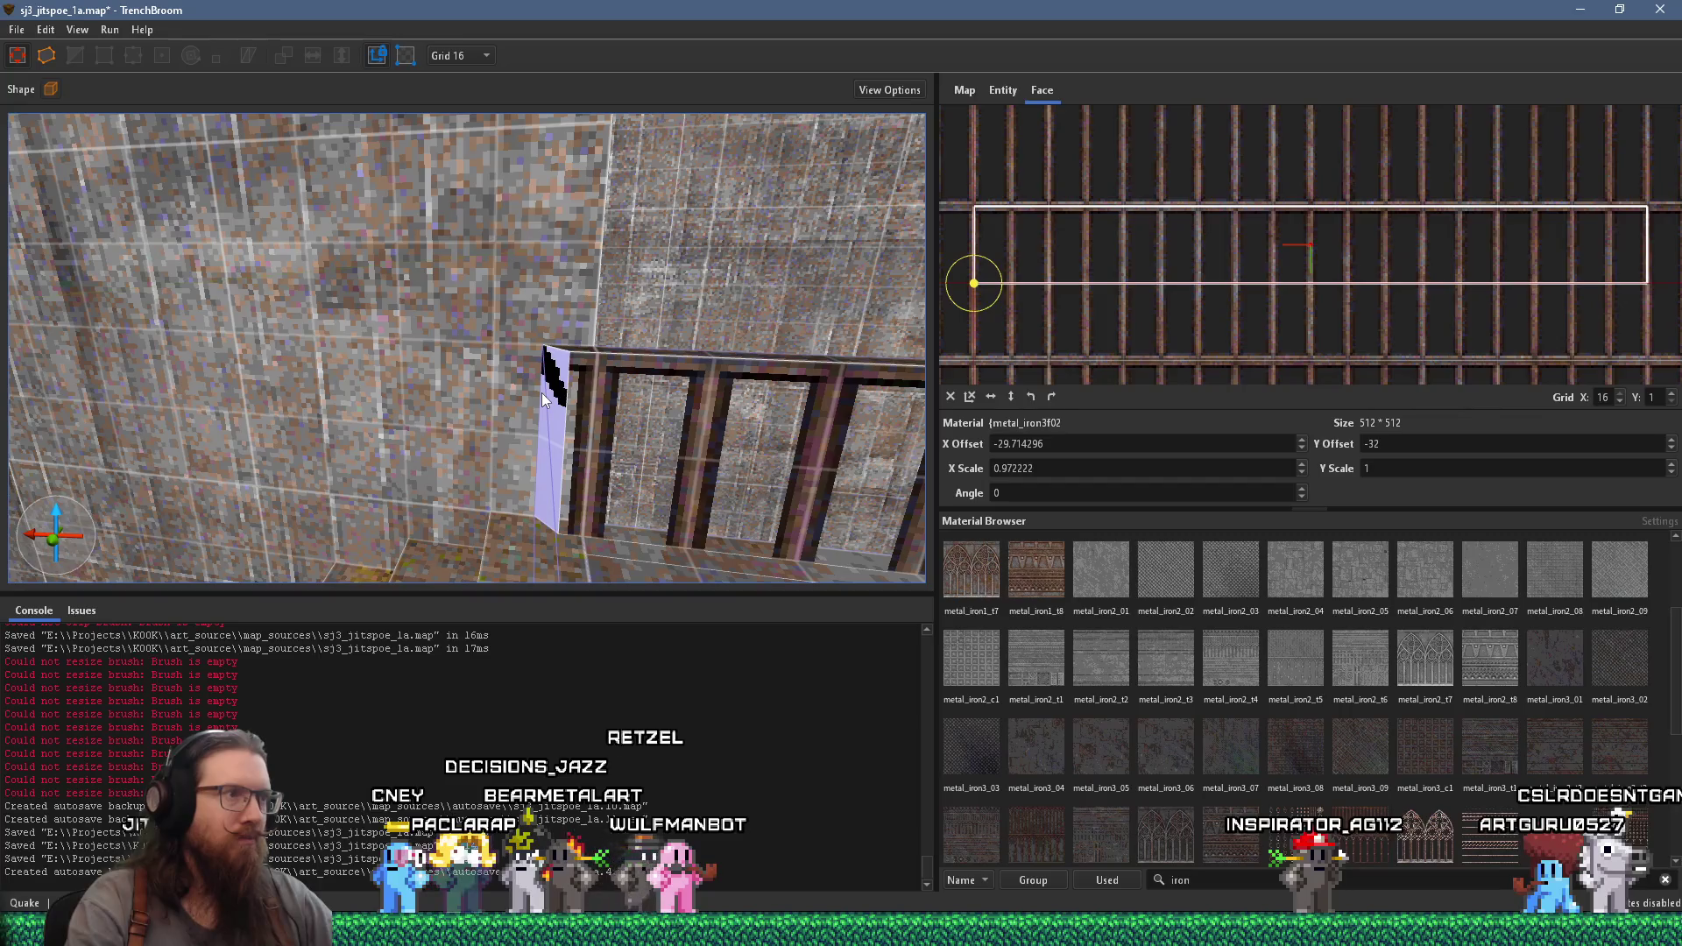
left_click(581, 394, "shift")
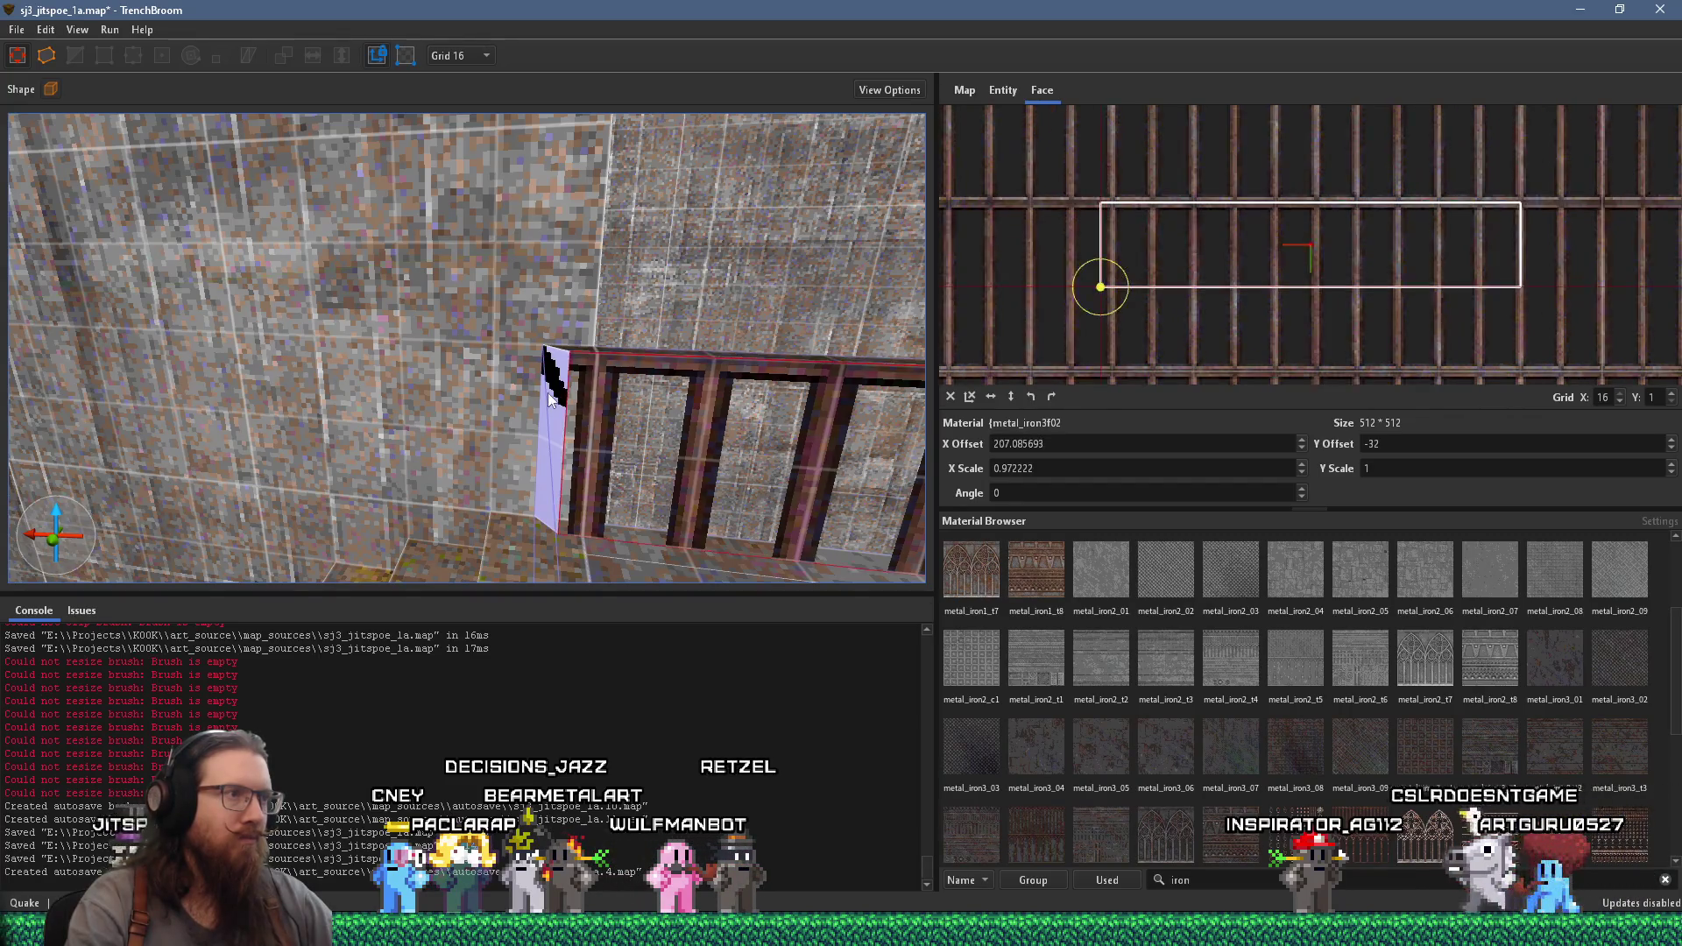
mouse_move(548, 392)
left_mouse_down()
mouse_move(522, 422)
mouse_move(627, 497)
mouse_move(608, 466)
mouse_move(653, 408)
mouse_move(669, 415)
mouse_move(628, 440)
left_mouse_up()
left_click(540, 475, "shift")
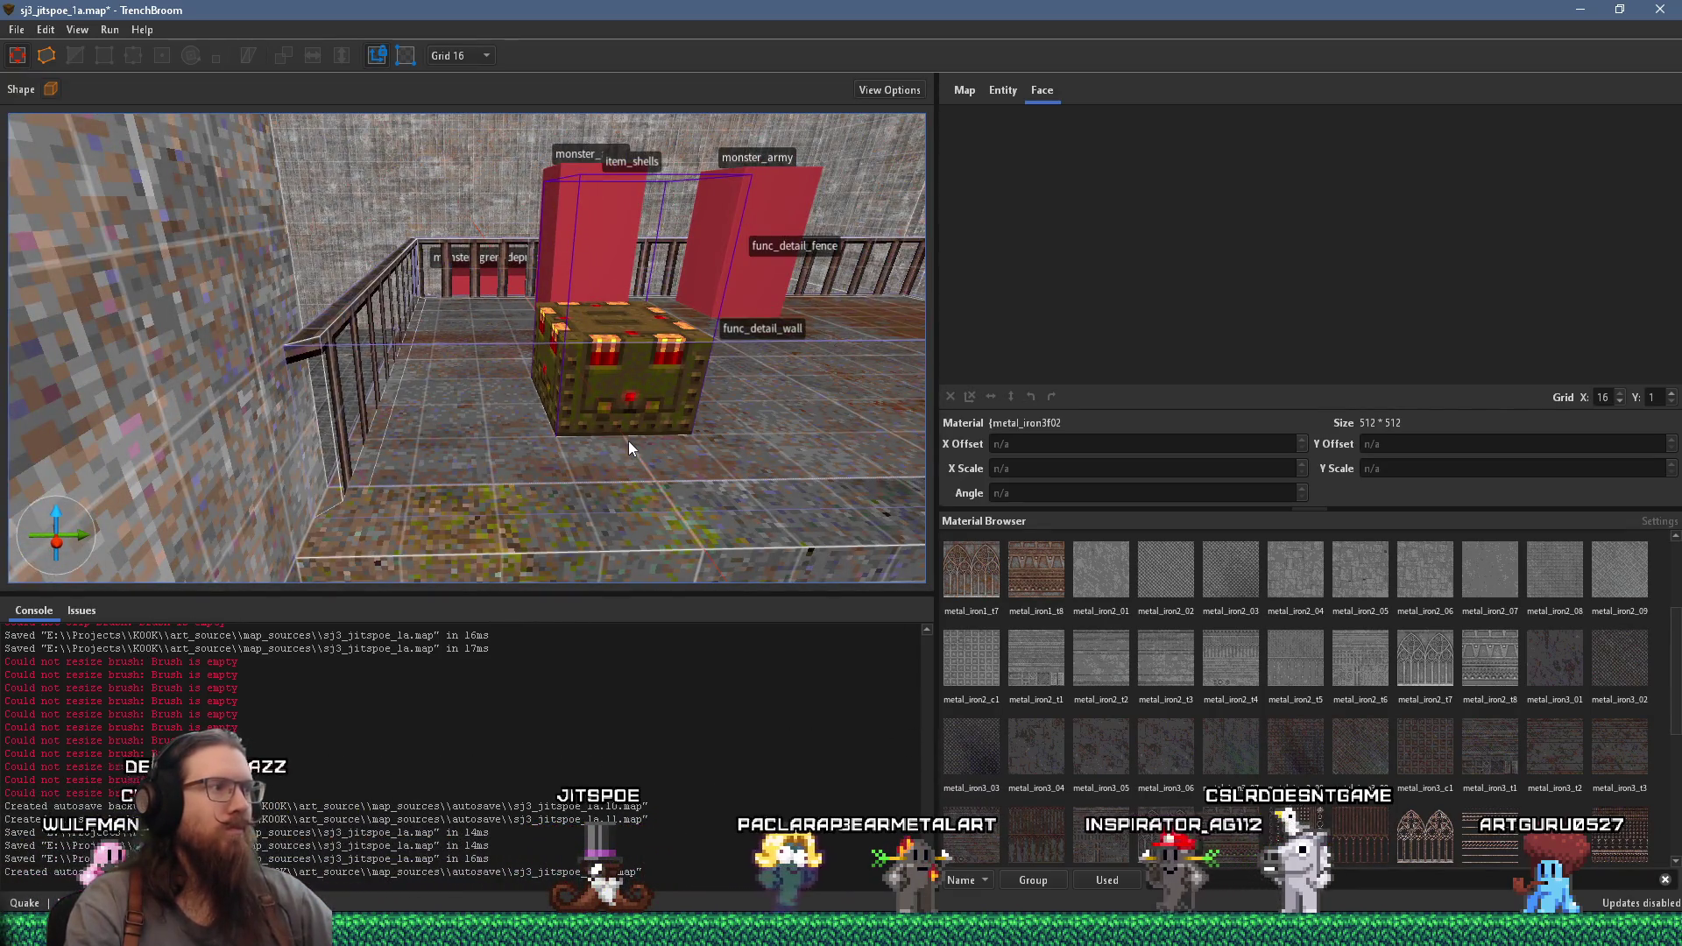
- Turn the view back to the railing and save sj3_jitspoe_1a with File > Save Document
mouse_move(497, 384)
left_mouse_down()
mouse_move(445, 394)
mouse_move(711, 418)
mouse_move(750, 401)
mouse_move(747, 449)
mouse_move(710, 462)
left_mouse_up()
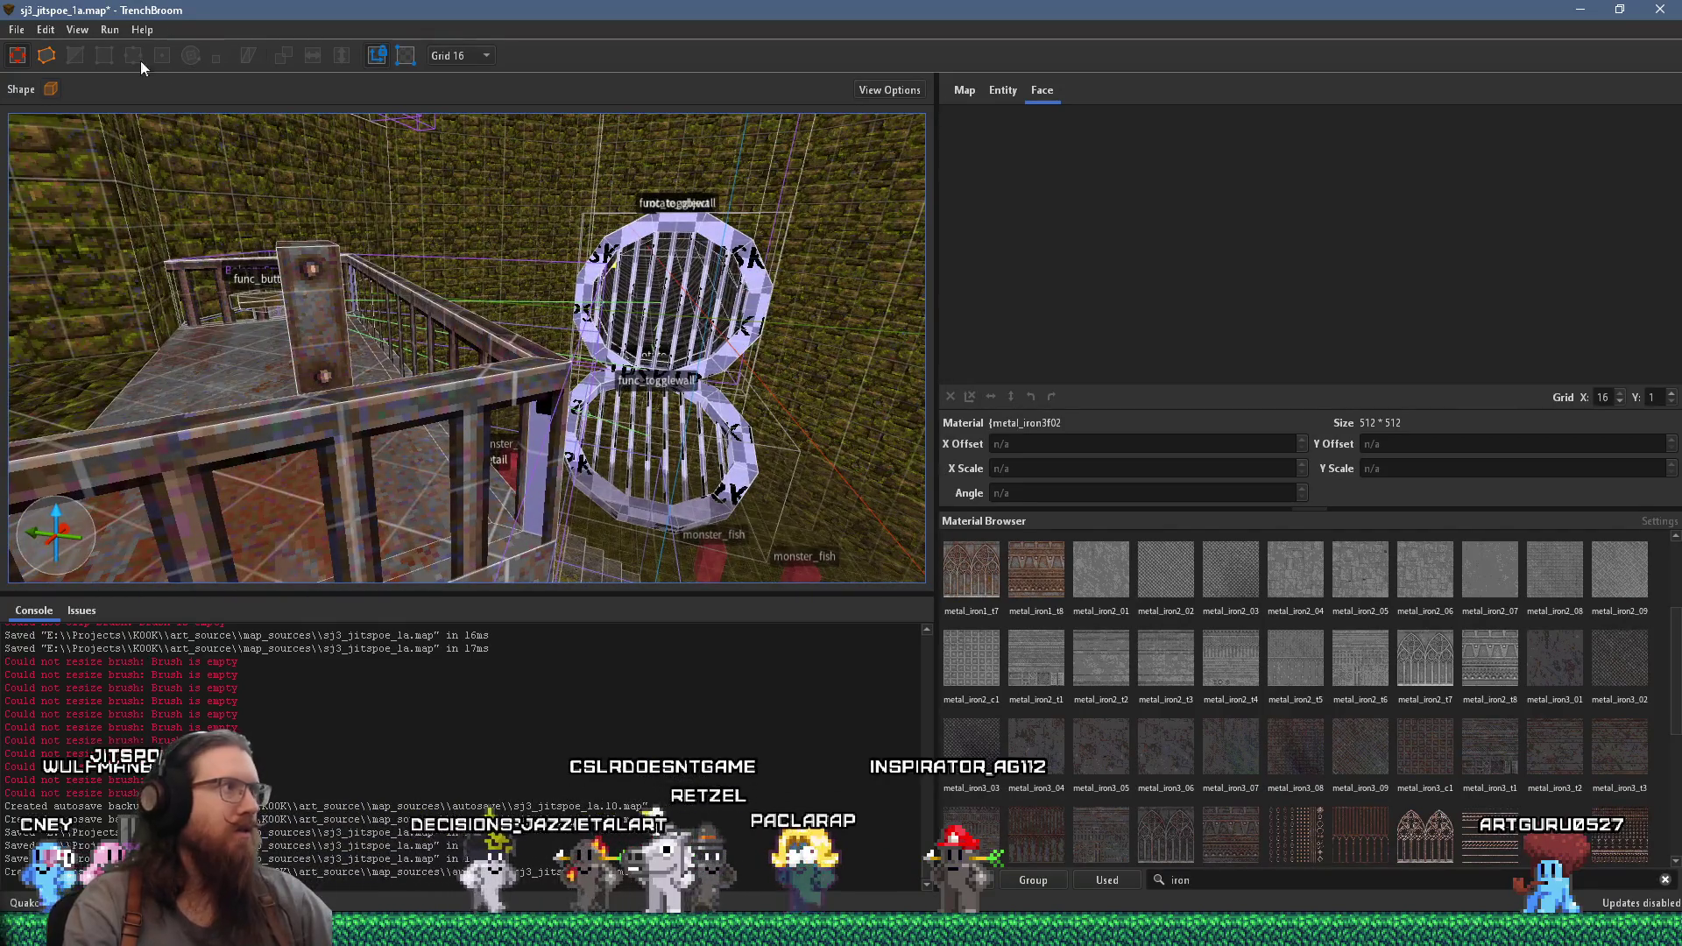
left_click(16, 29)
left_click(58, 124)
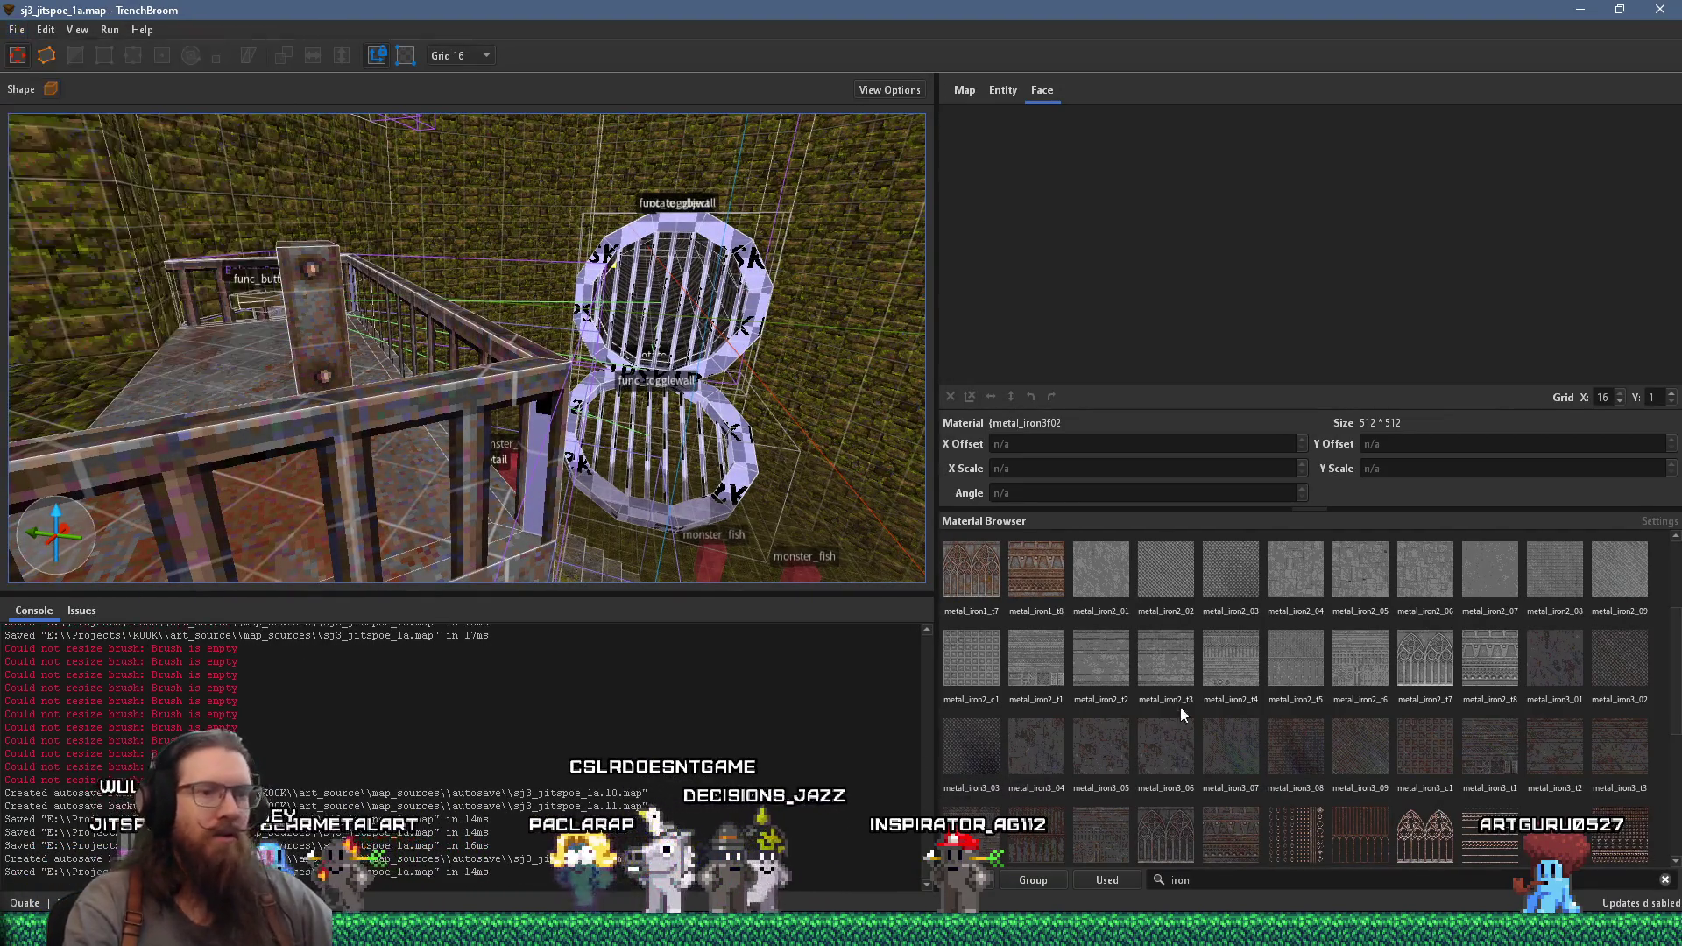
- Pan through the PureRef sewer-tunnel reference images, then return to TrenchBroom
key("alt+Tab")
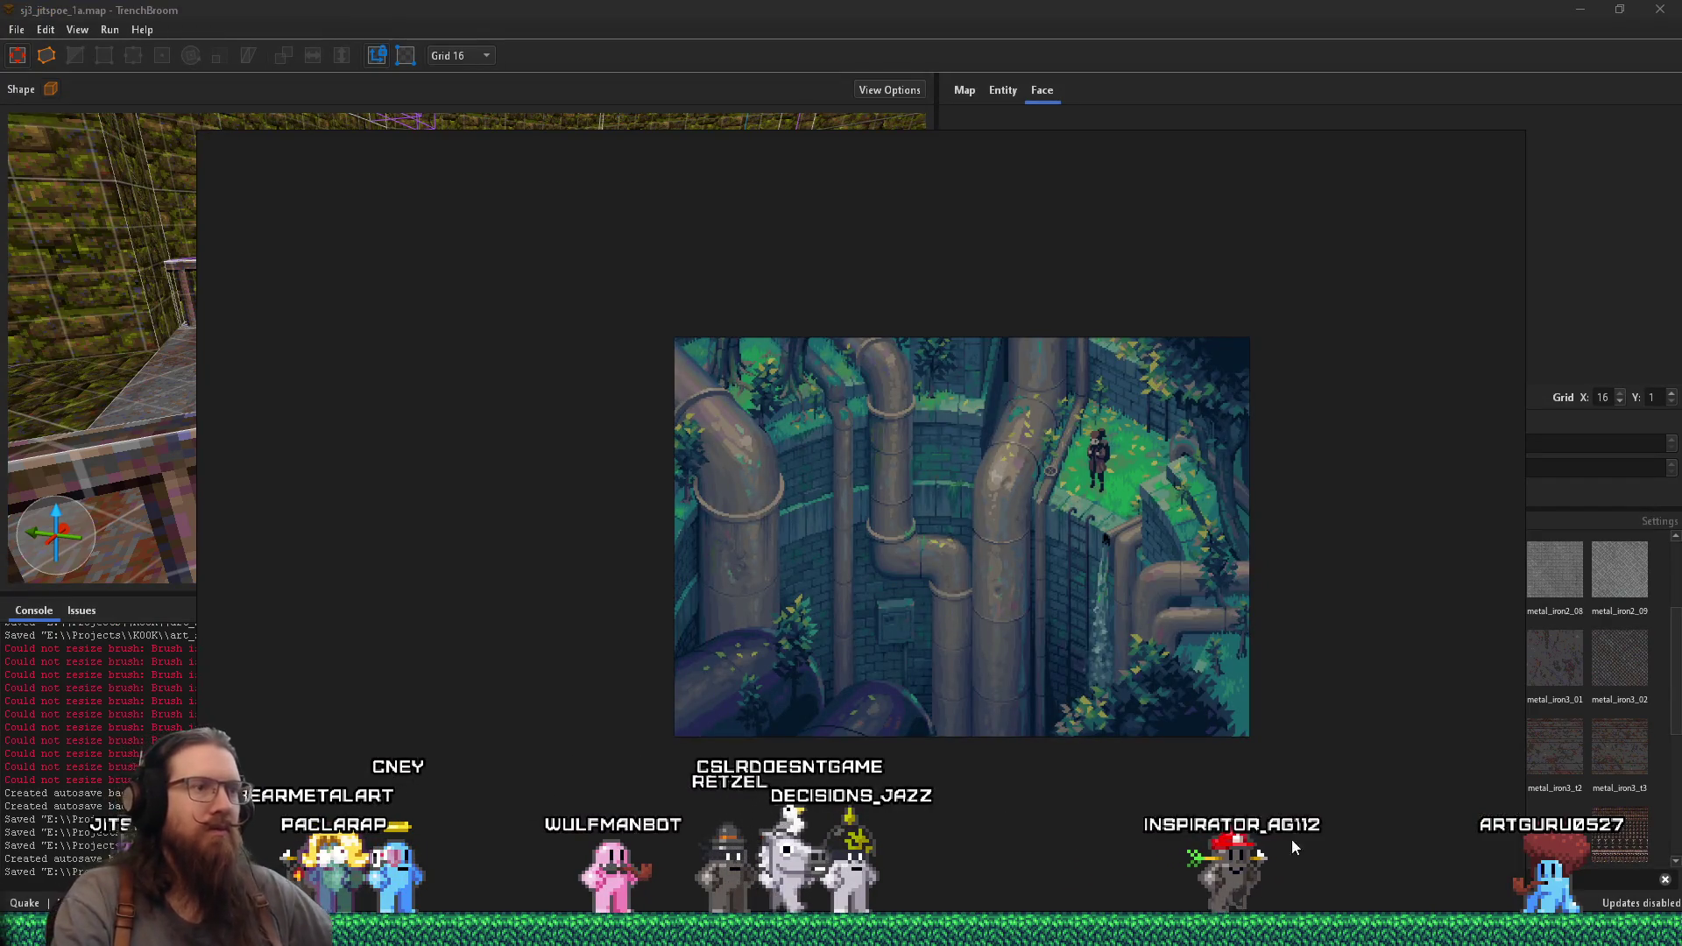
scroll(1211, 832, "down", 4)
left_click_drag(1096, 557, 1091, 849)
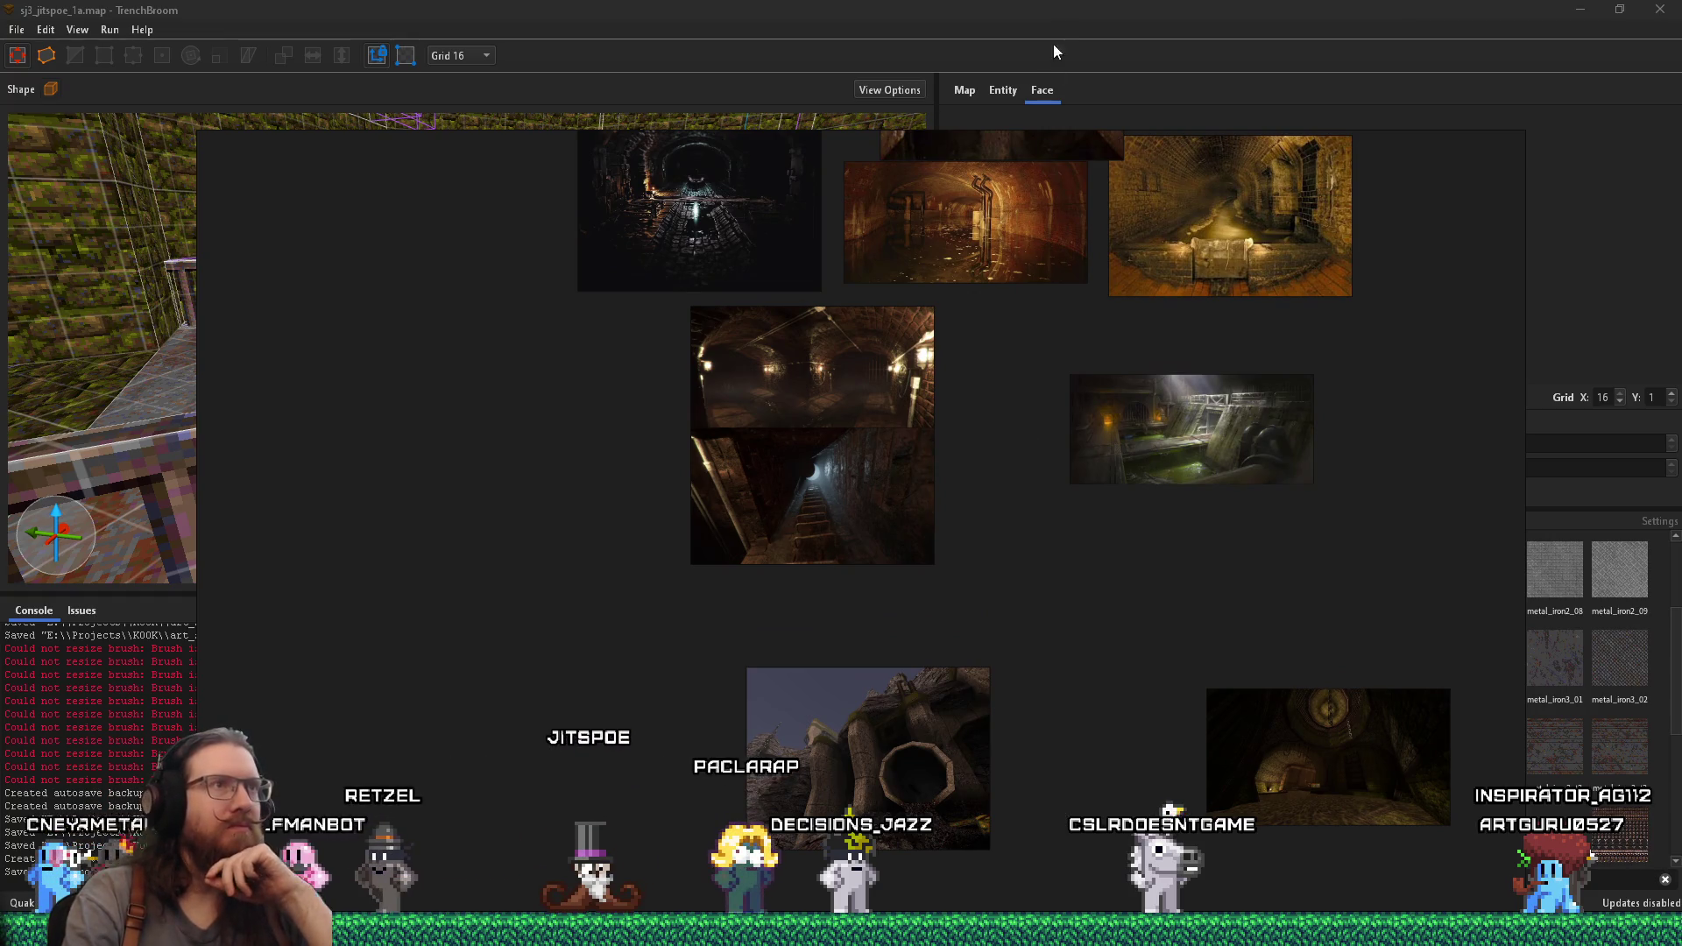
left_click(828, 100)
- Select the mossy city8_2 brick wall face directly above the round barred grate
mouse_move(717, 429)
left_mouse_down()
mouse_move(560, 511)
mouse_move(533, 460)
mouse_move(549, 415)
mouse_move(267, 470)
mouse_move(170, 449)
mouse_move(407, 485)
mouse_move(533, 417)
left_mouse_up()
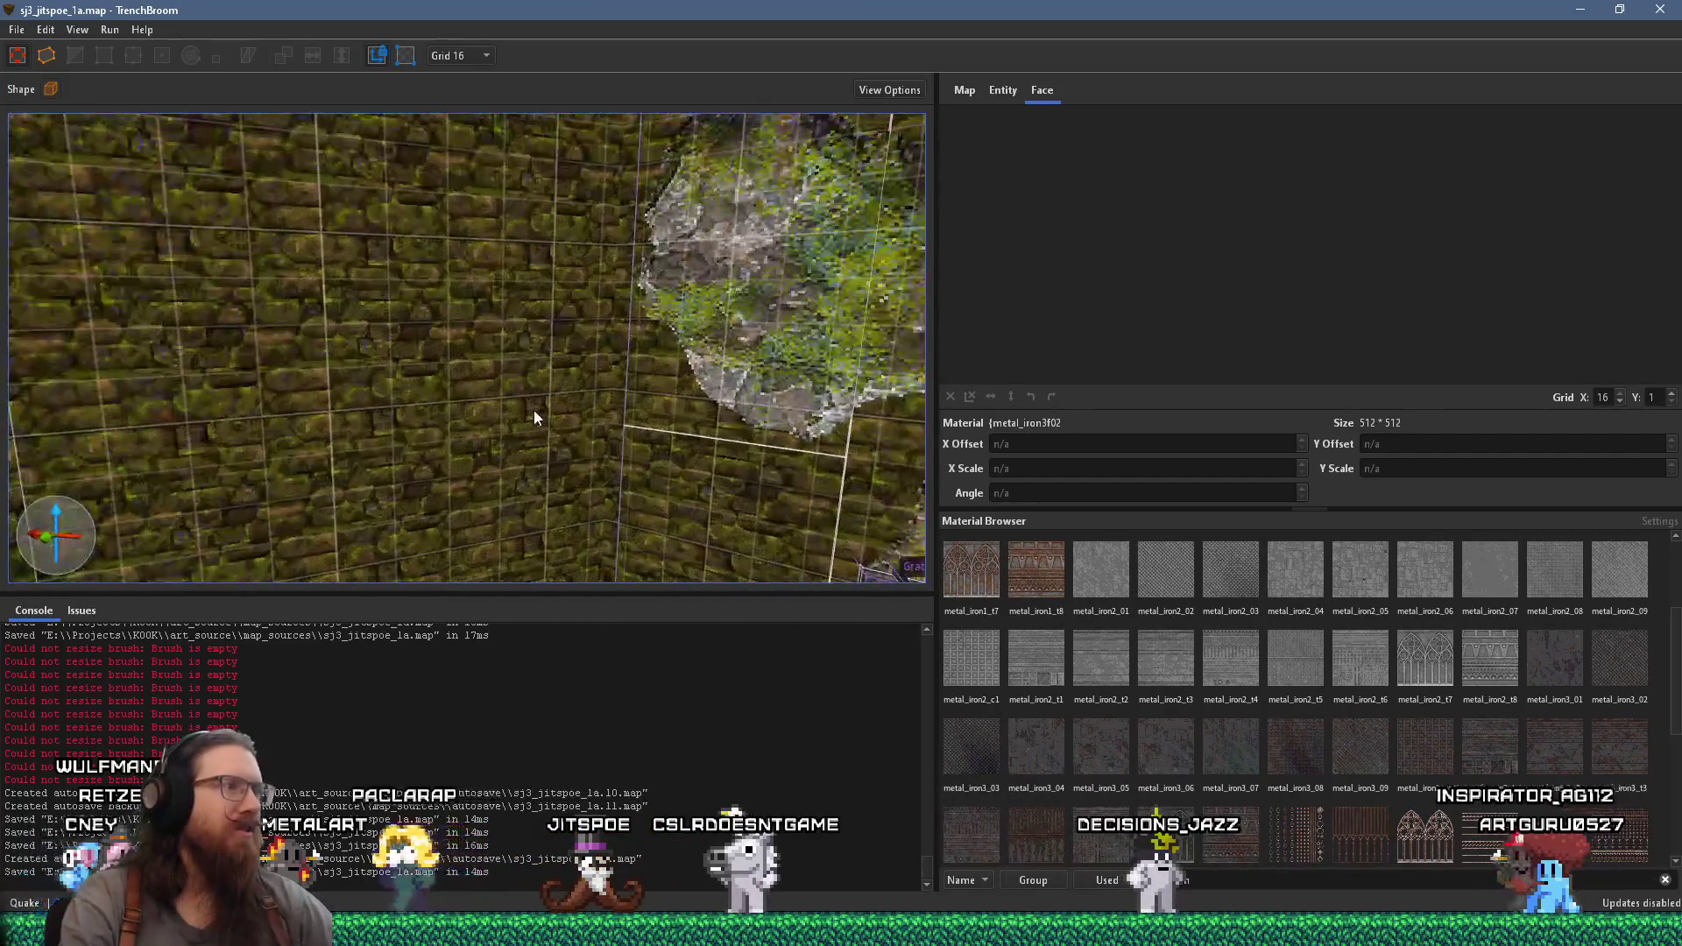
left_click(483, 426, "shift")
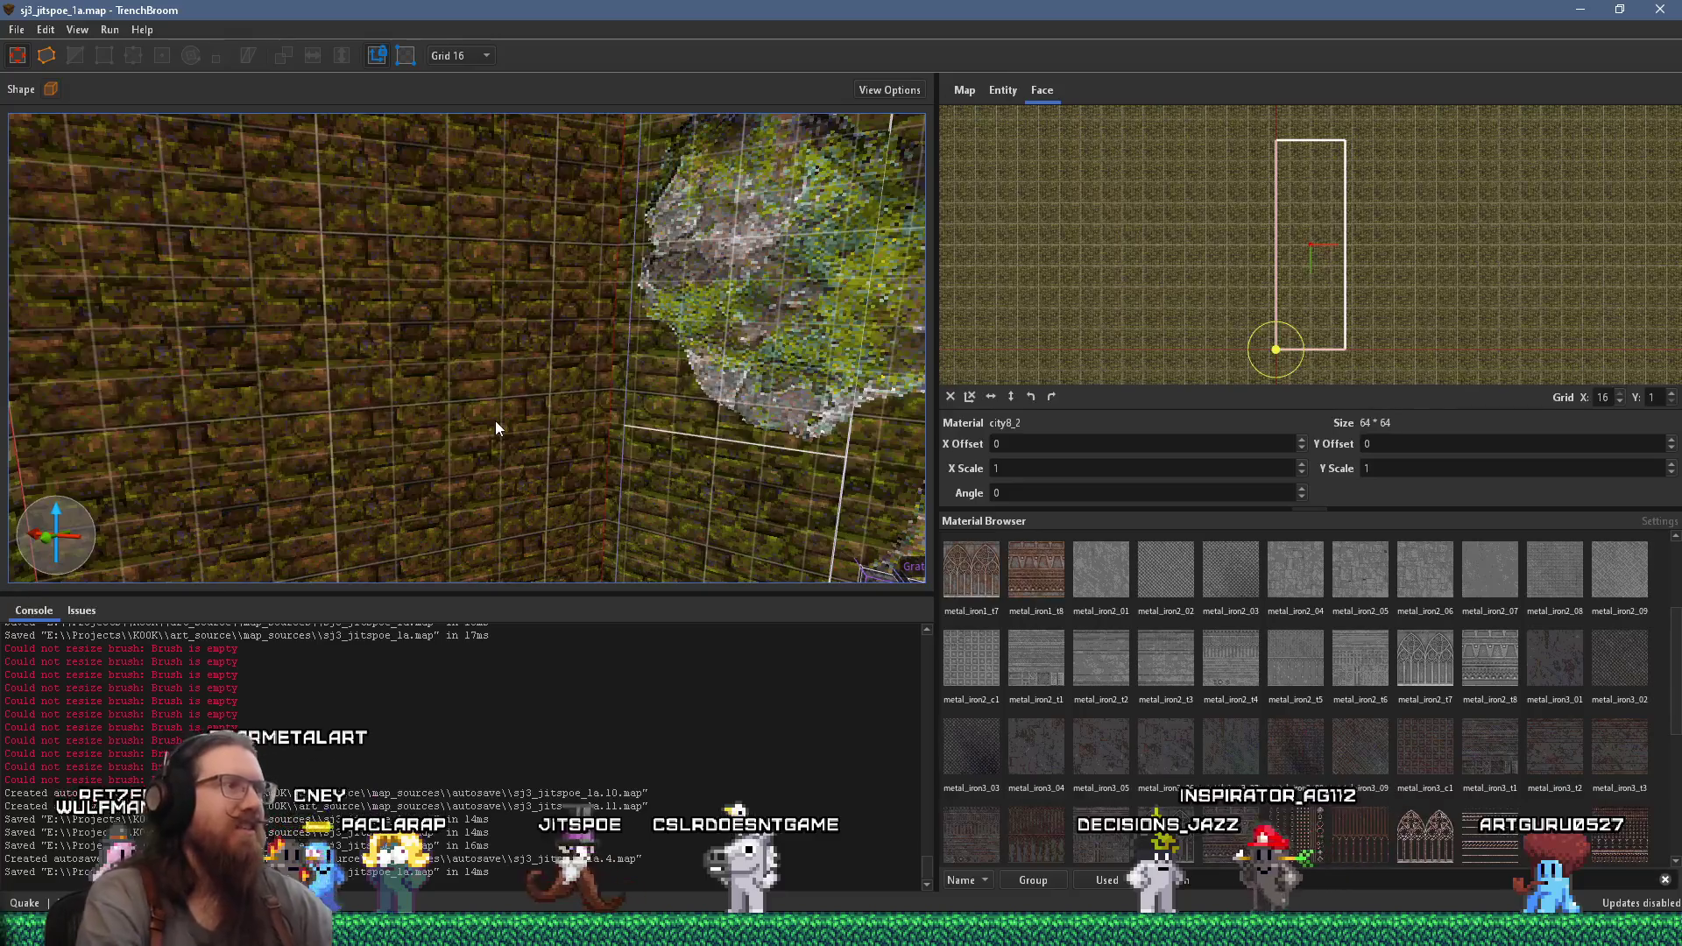
mouse_move(496, 427)
left_mouse_down()
mouse_move(438, 413)
mouse_move(545, 339)
mouse_move(472, 401)
mouse_move(504, 412)
mouse_move(333, 419)
mouse_move(434, 418)
left_mouse_up()
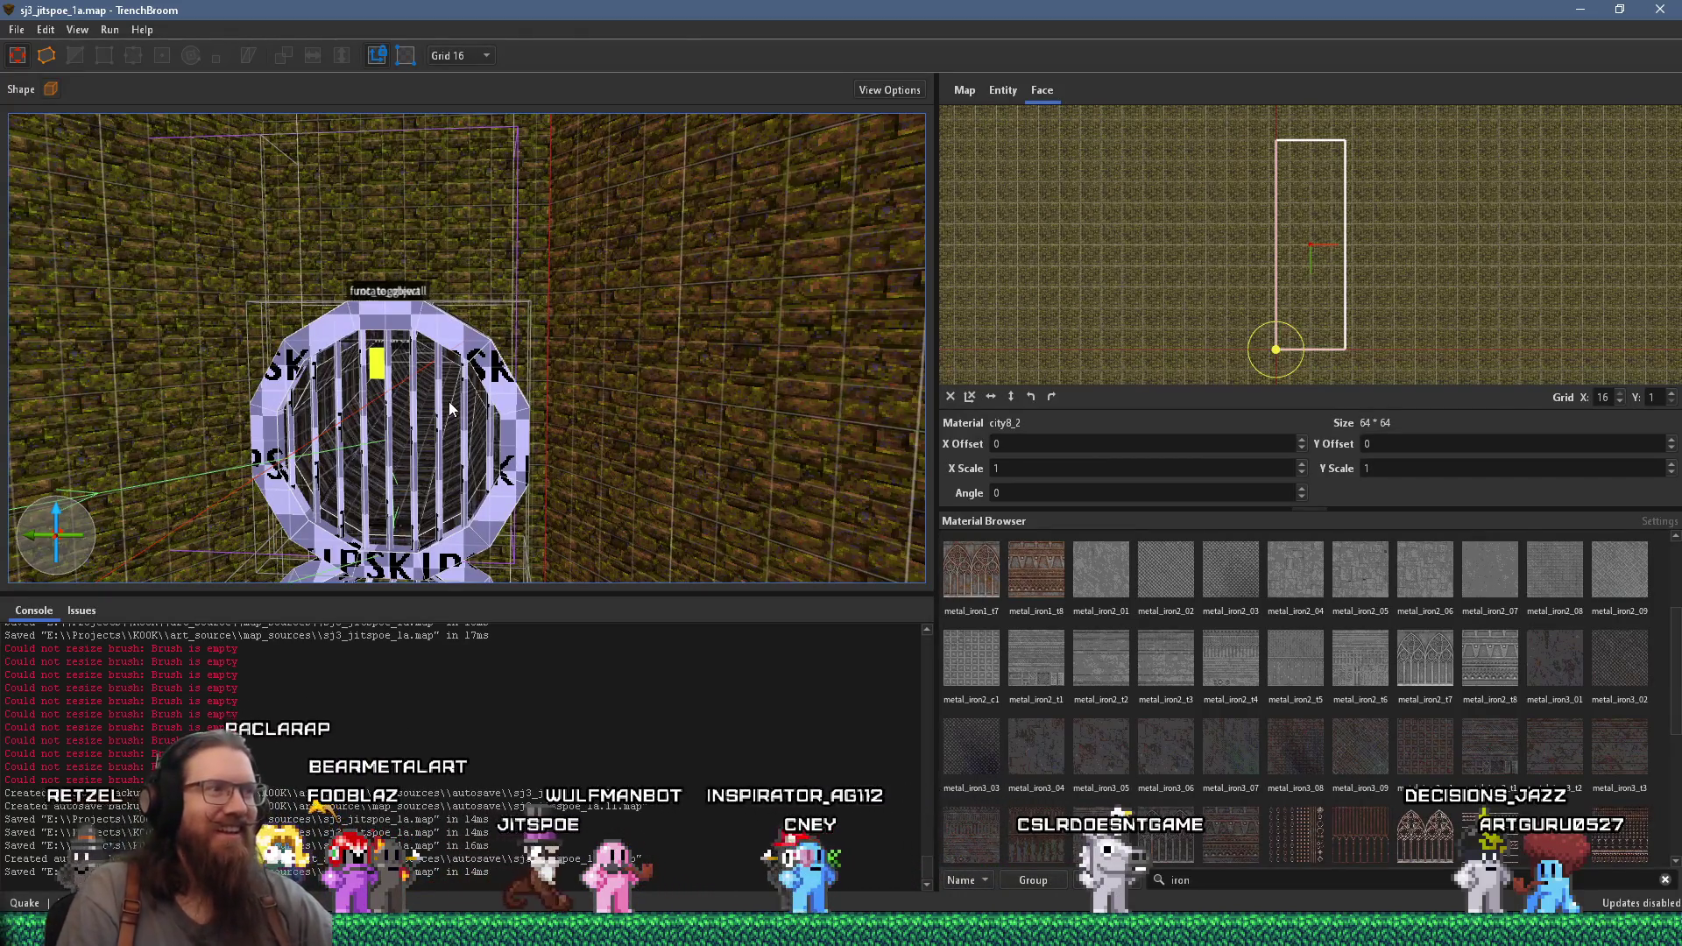
left_click(447, 216)
mouse_move(447, 218)
left_mouse_down()
mouse_move(816, 424)
mouse_move(801, 593)
mouse_move(598, 441)
left_mouse_up()
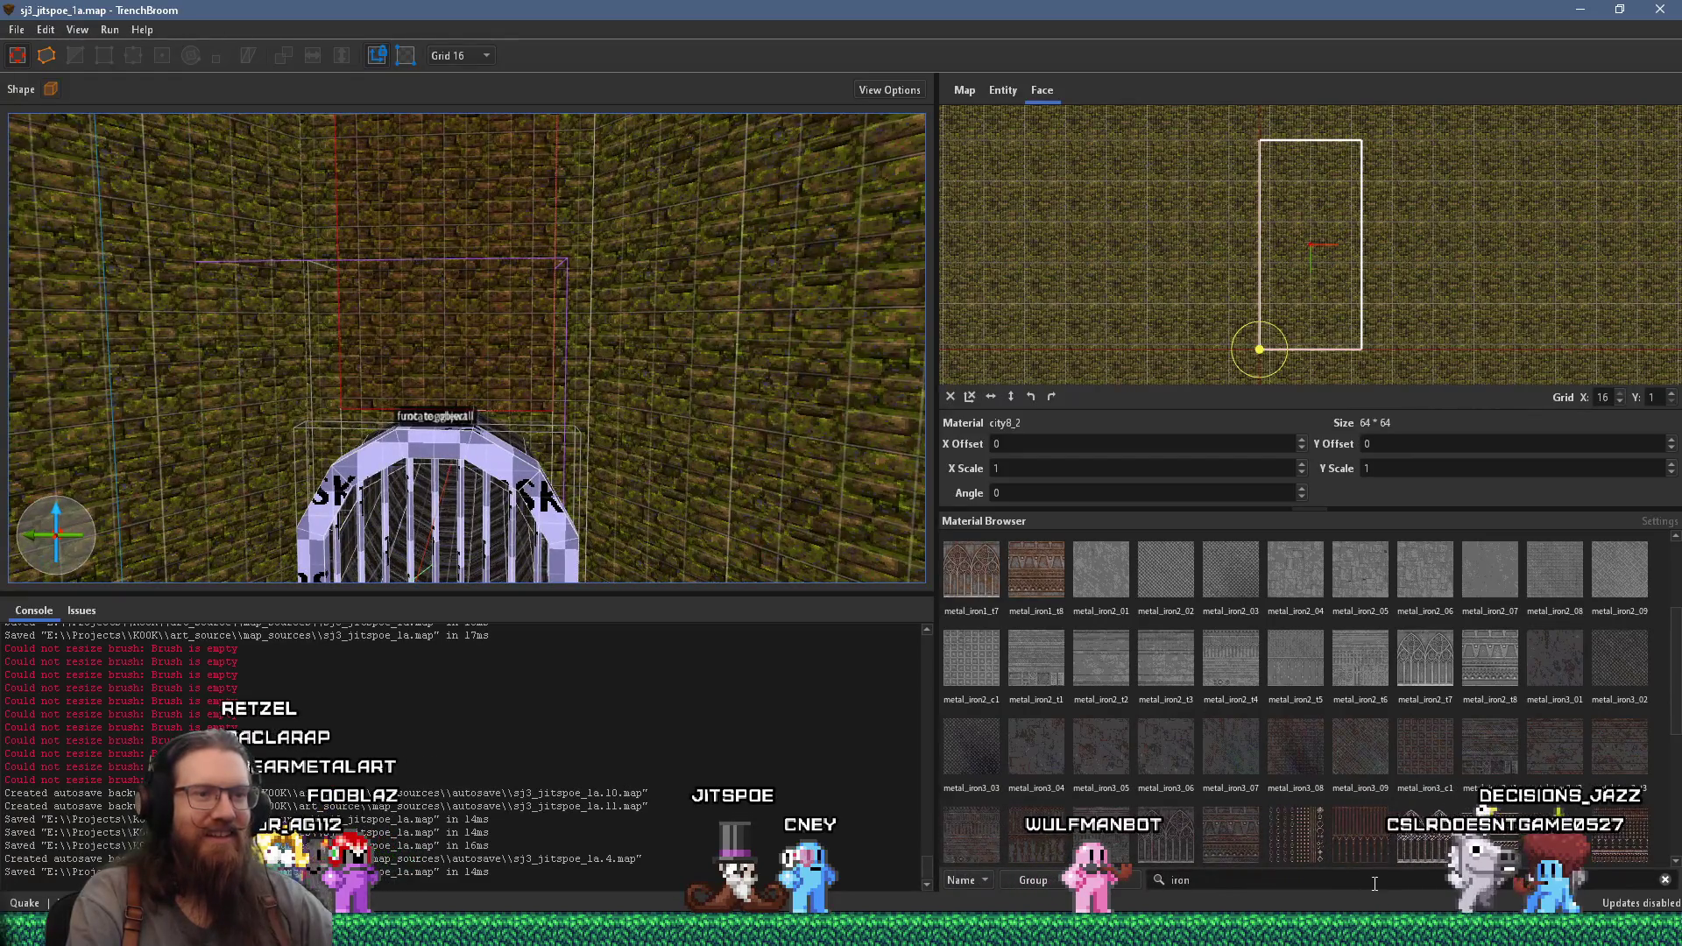
- Remove the iron search filter, scroll down to the conc materials, and show the entity properties
scroll(1443, 775, "down", 3)
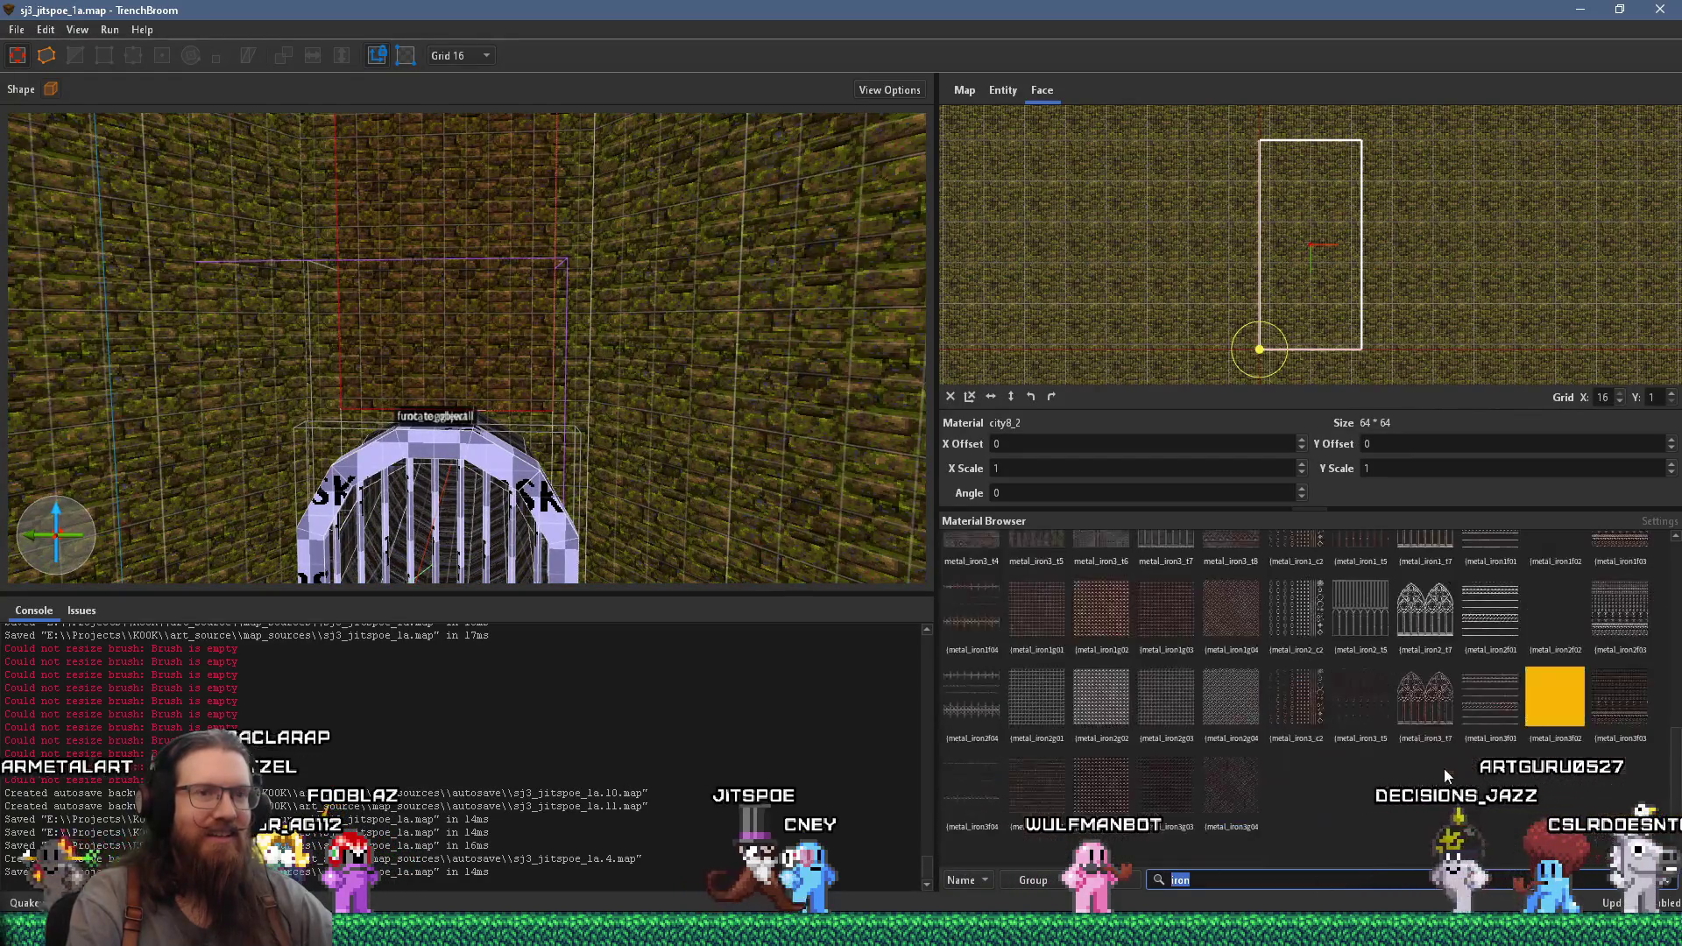
scroll(1664, 663, "up", 5)
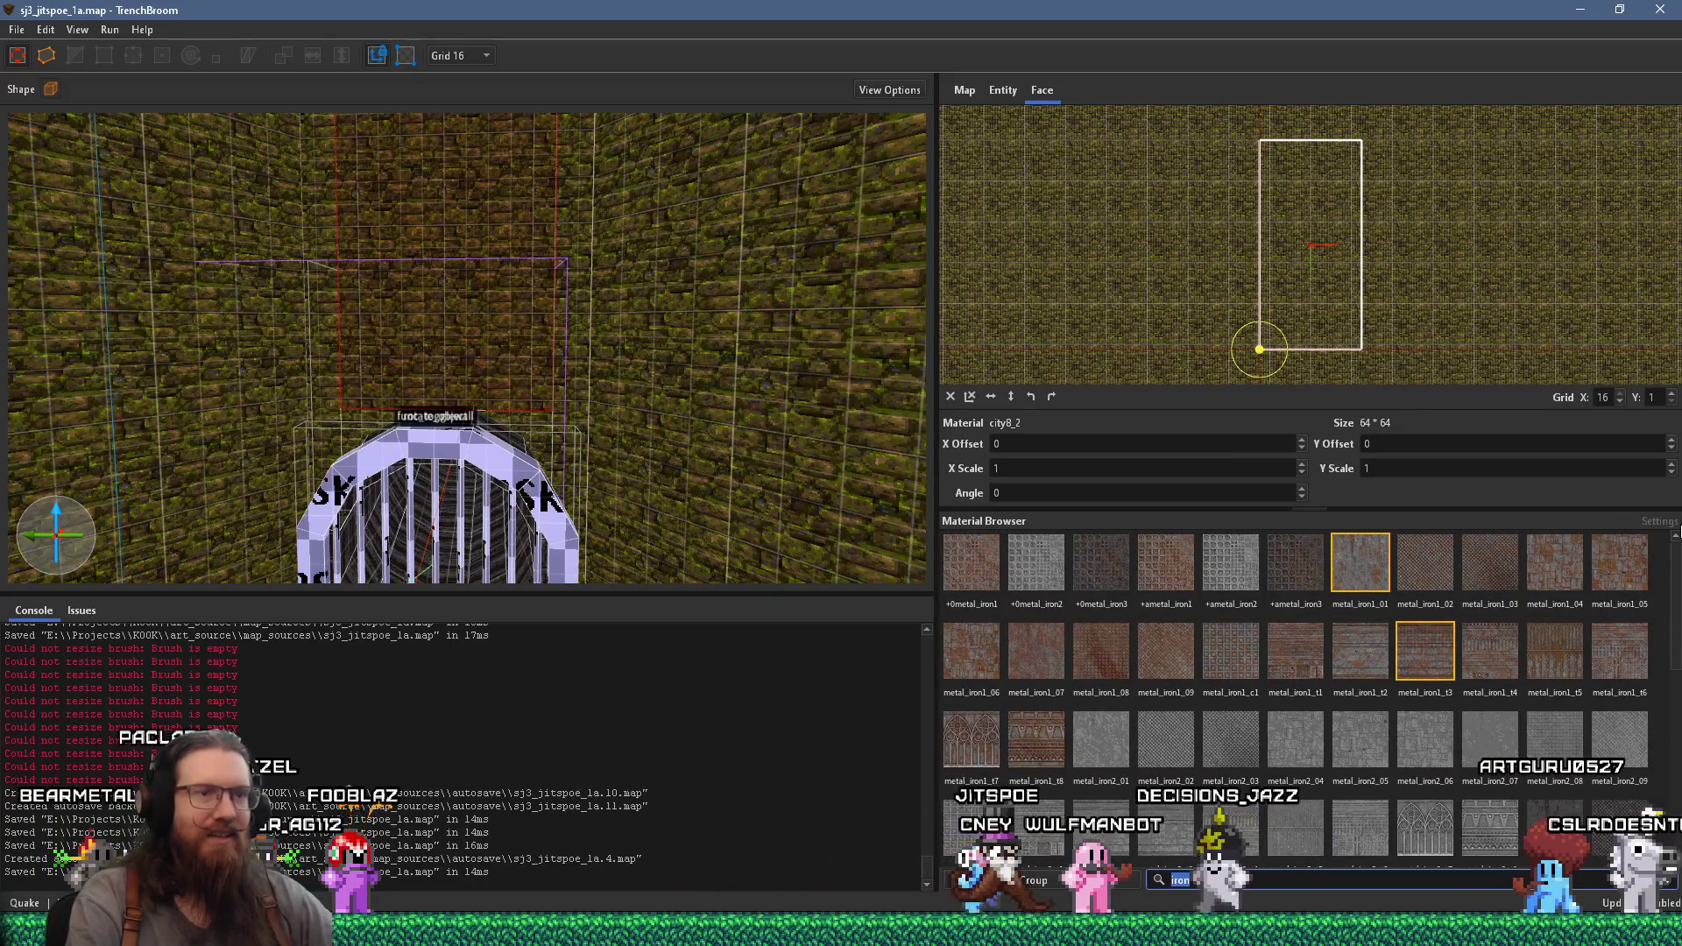
key("BackSpace")
key("BackSpace")
key("BackSpace")
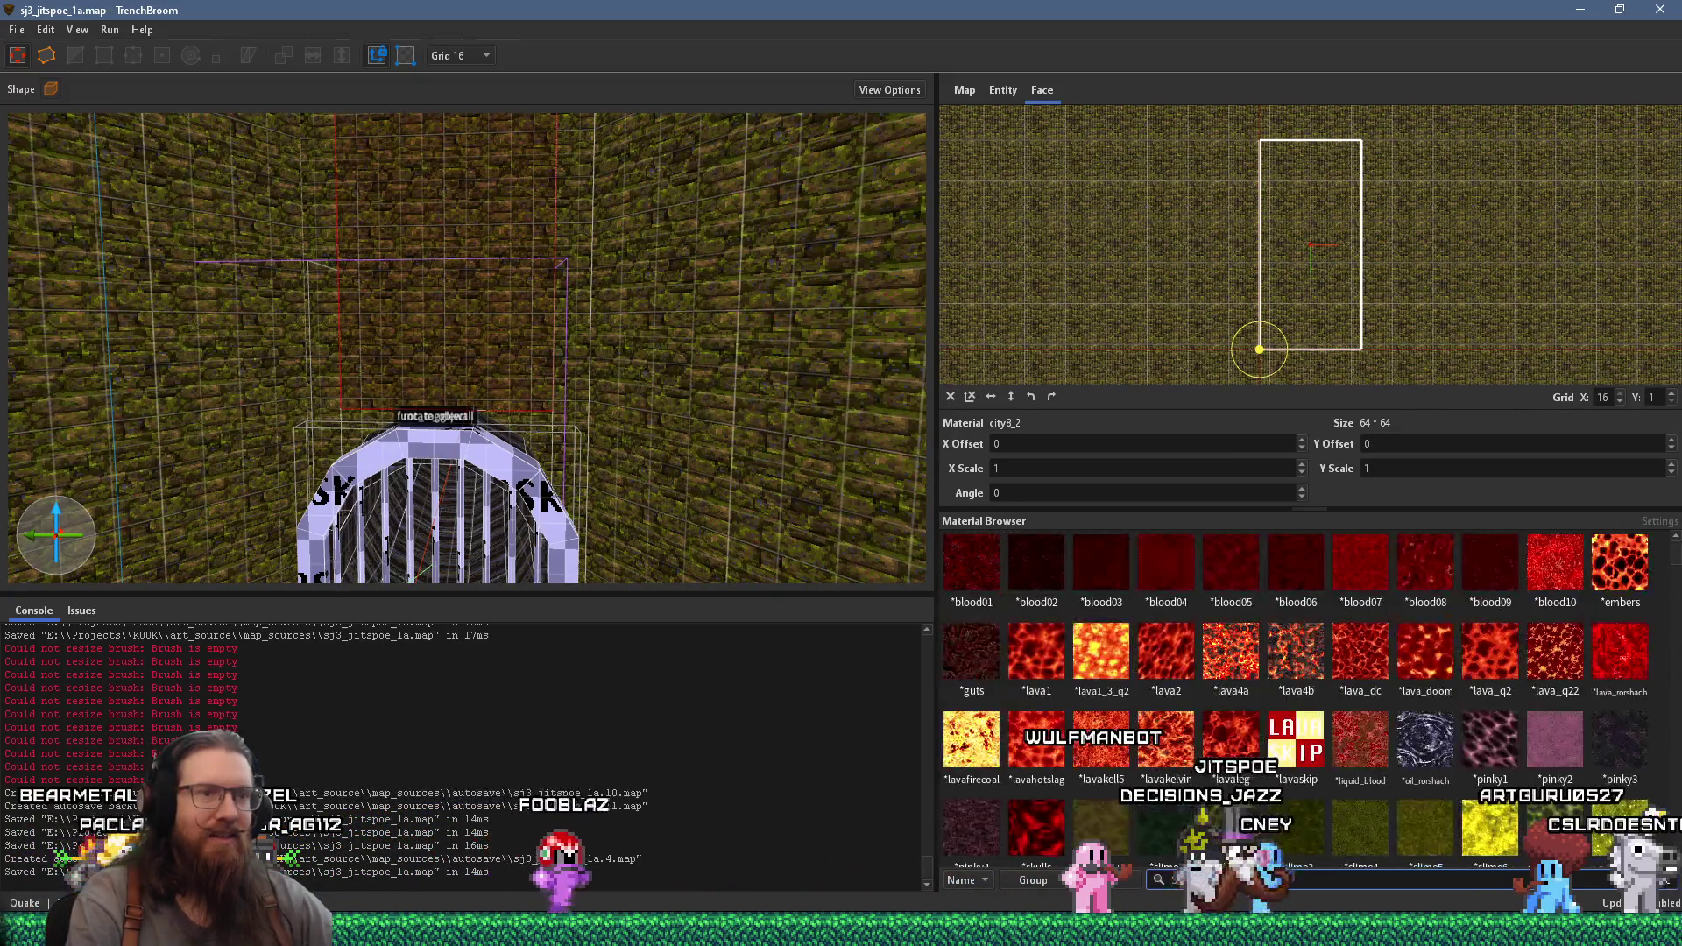
scroll(1309, 701, "down", 15)
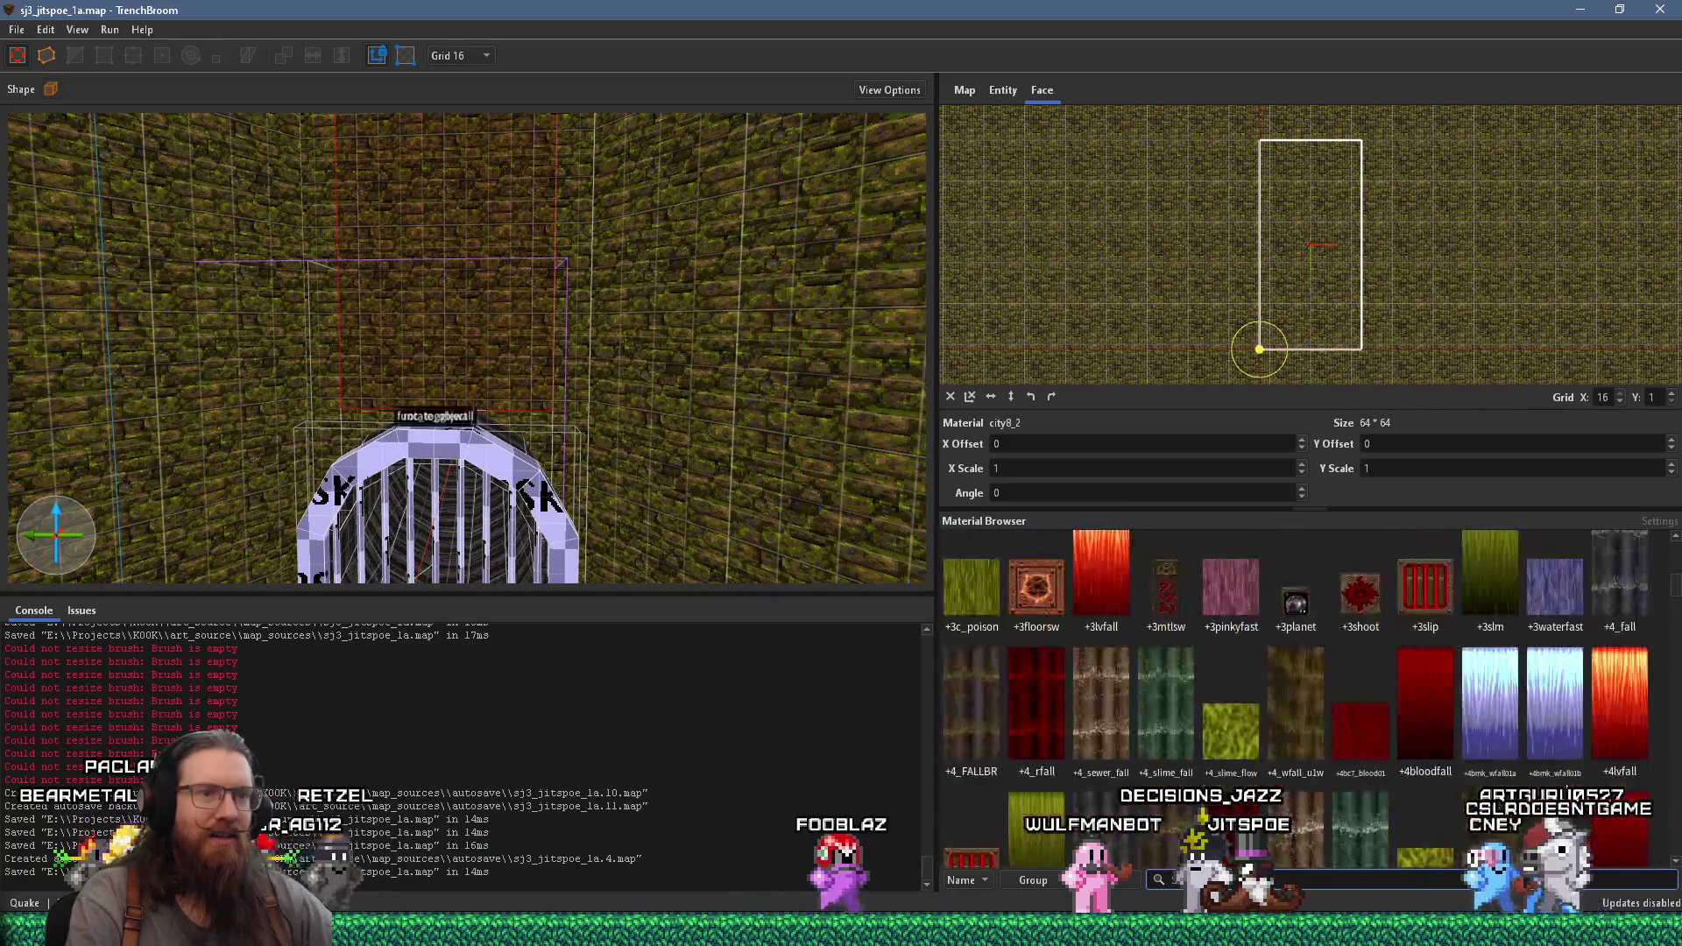
scroll(1605, 724, "down", 15)
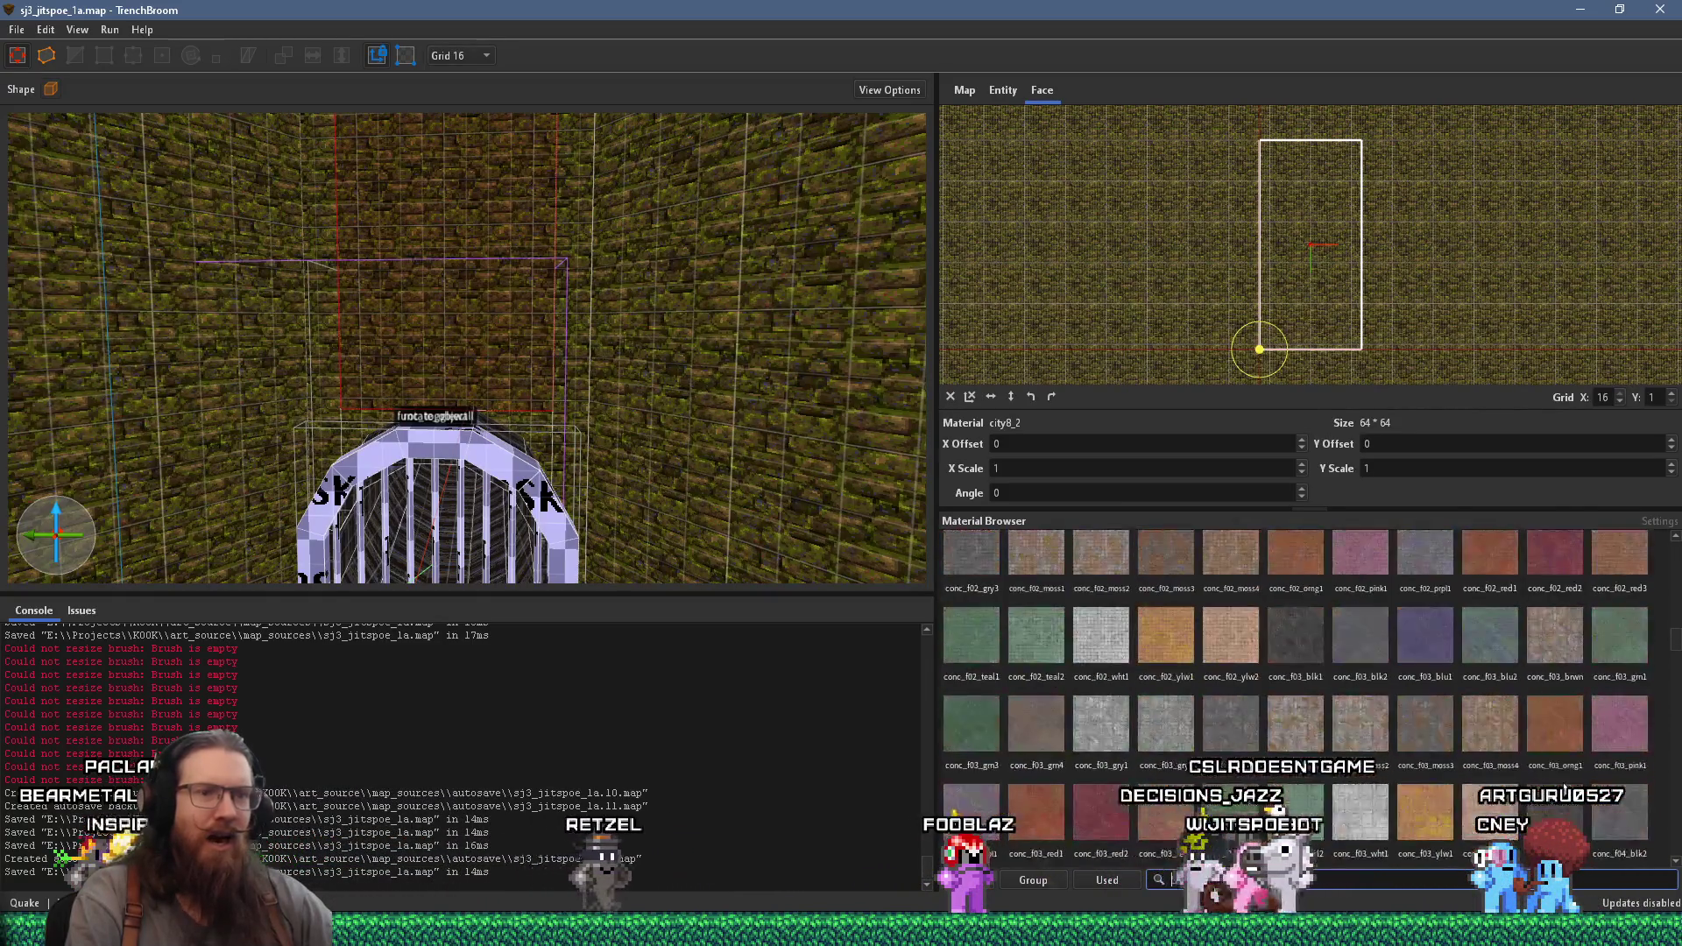
left_click(1004, 91)
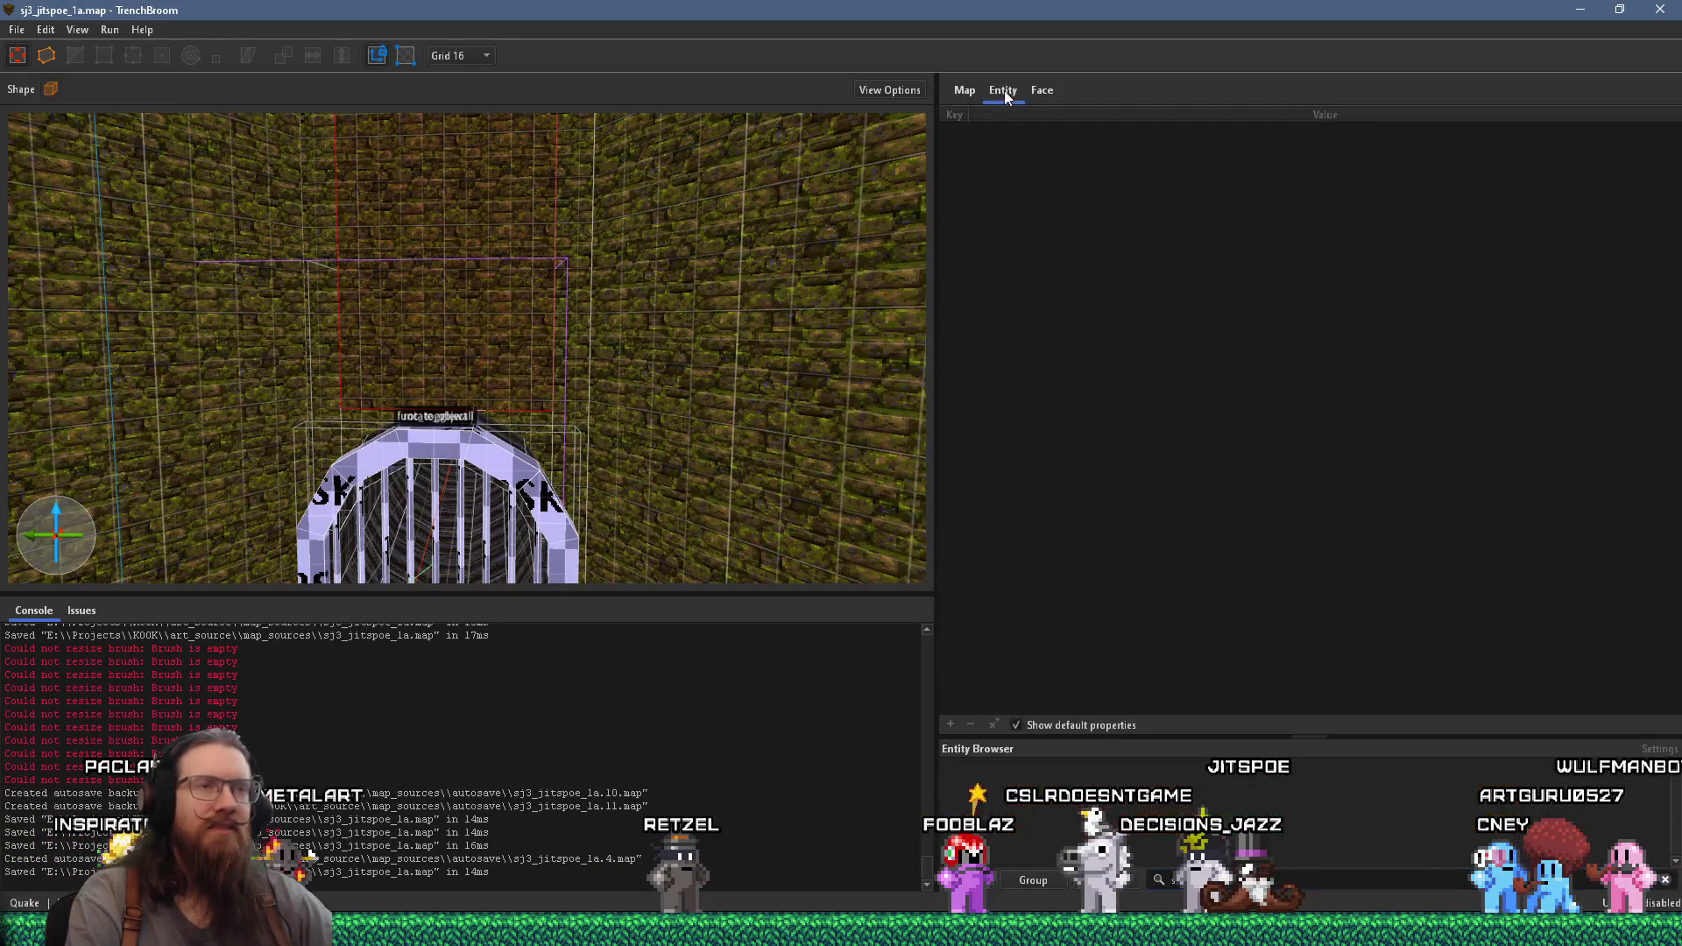
- Set the UV grid X step to 1
left_click(1041, 90)
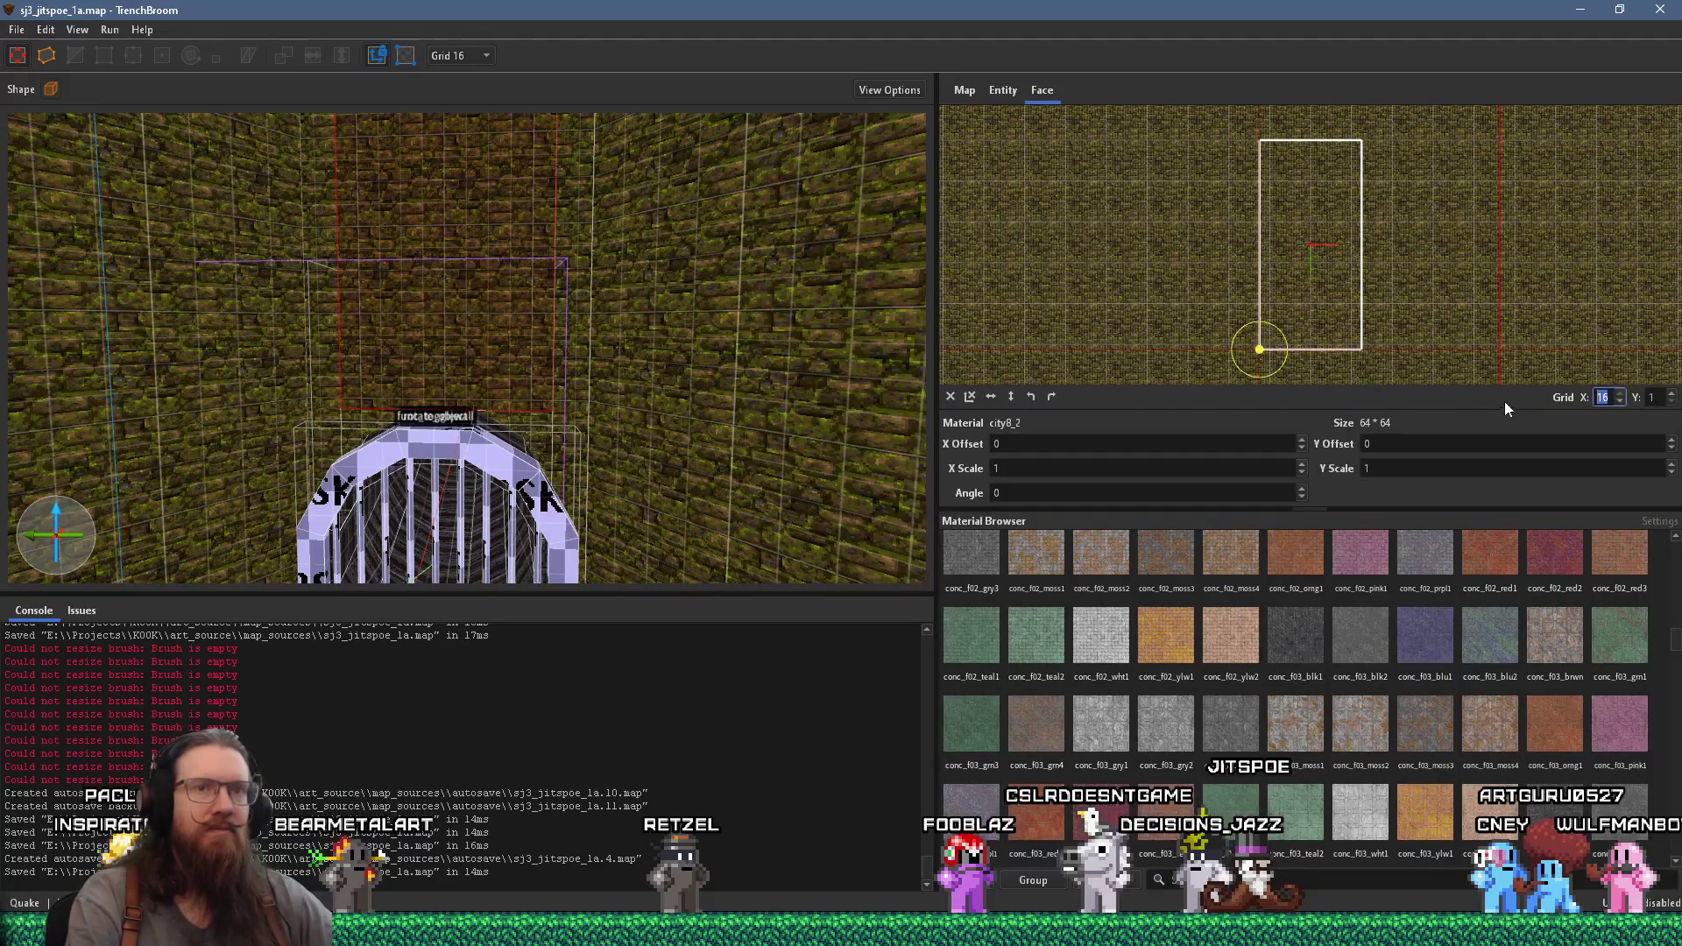
type("1")
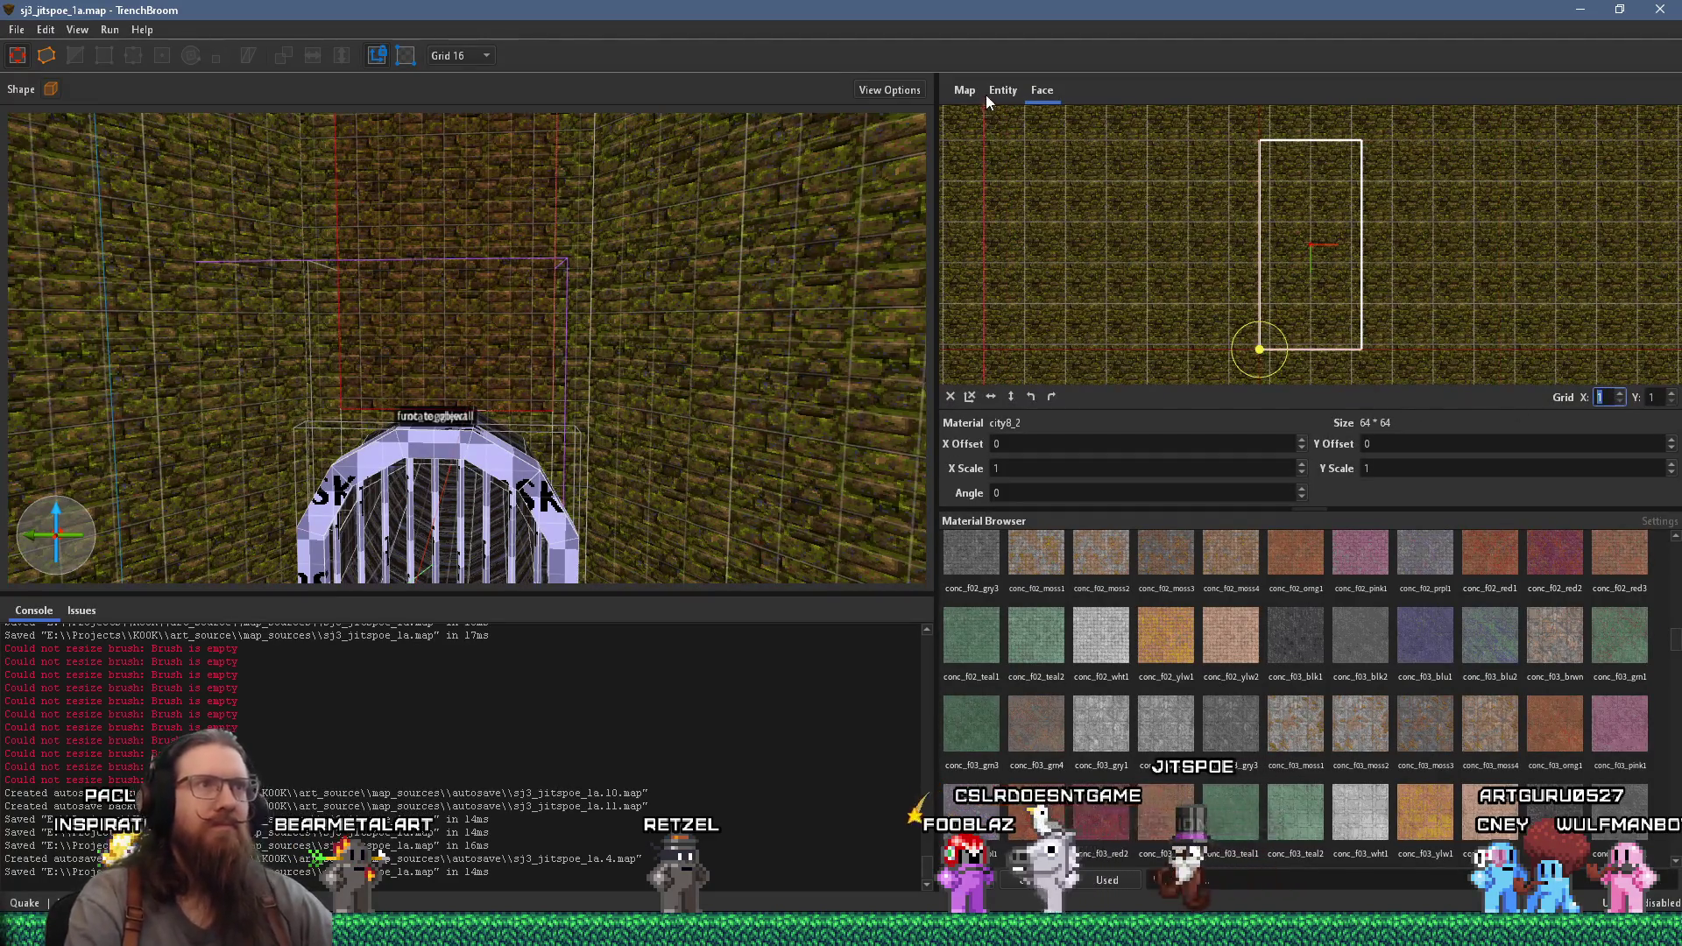
left_click(1001, 92)
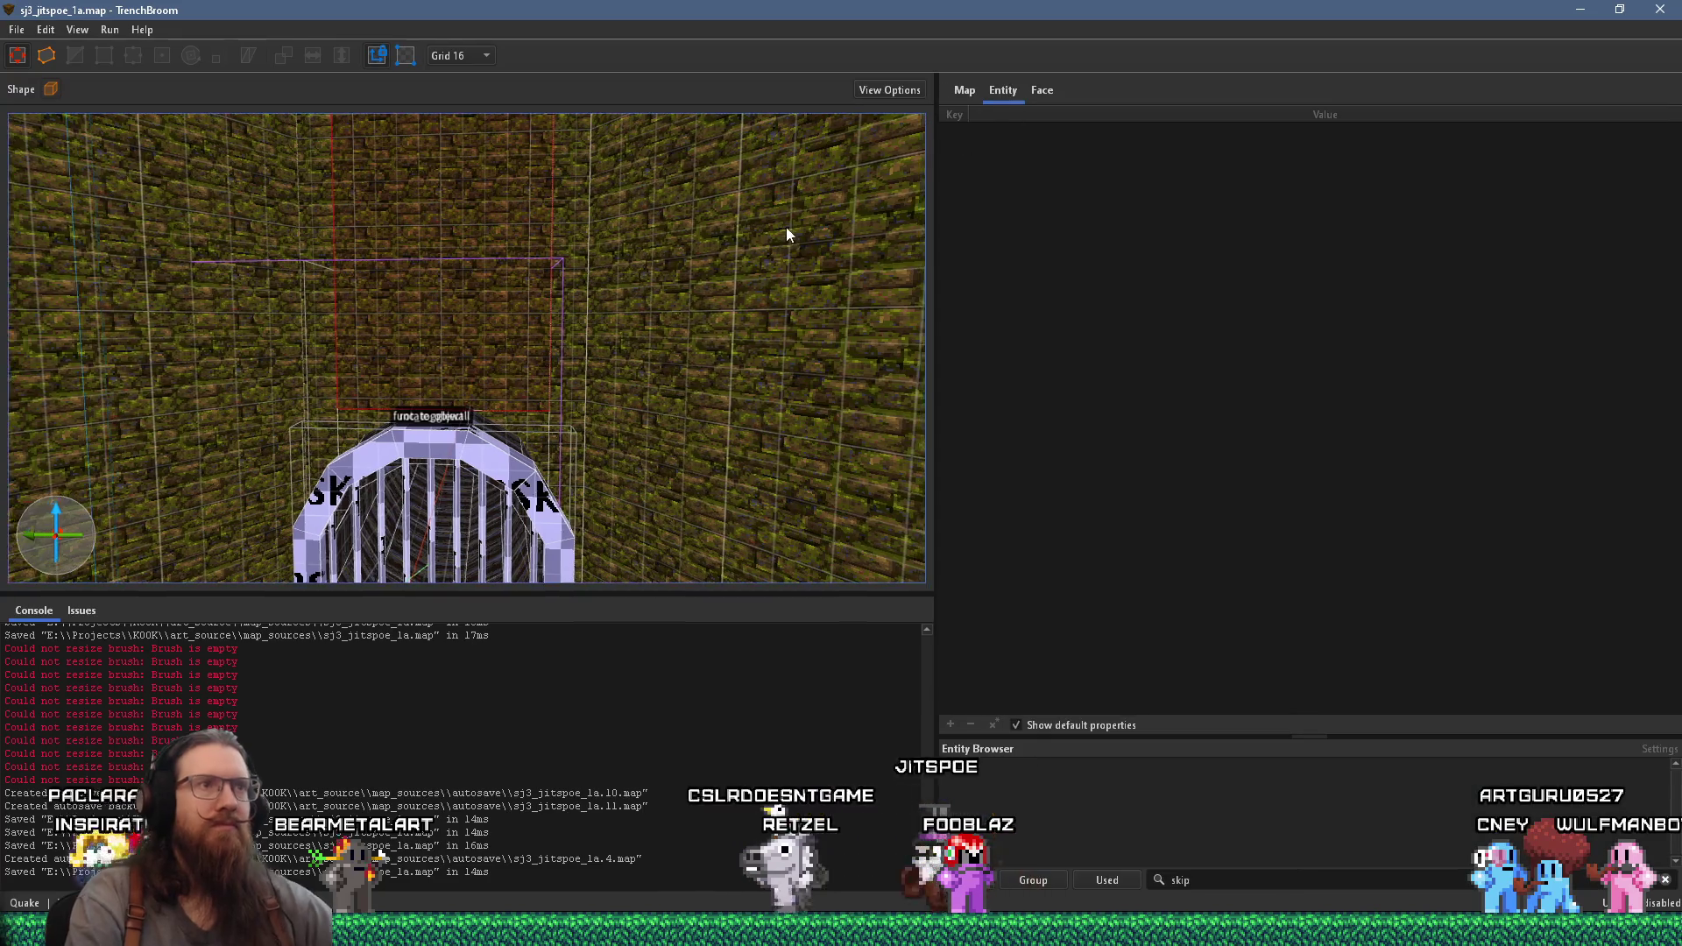
- Add a wad to the map's Wad Files, pasting makkon_stone.wad into the wads folder and choosing it
left_click(972, 190)
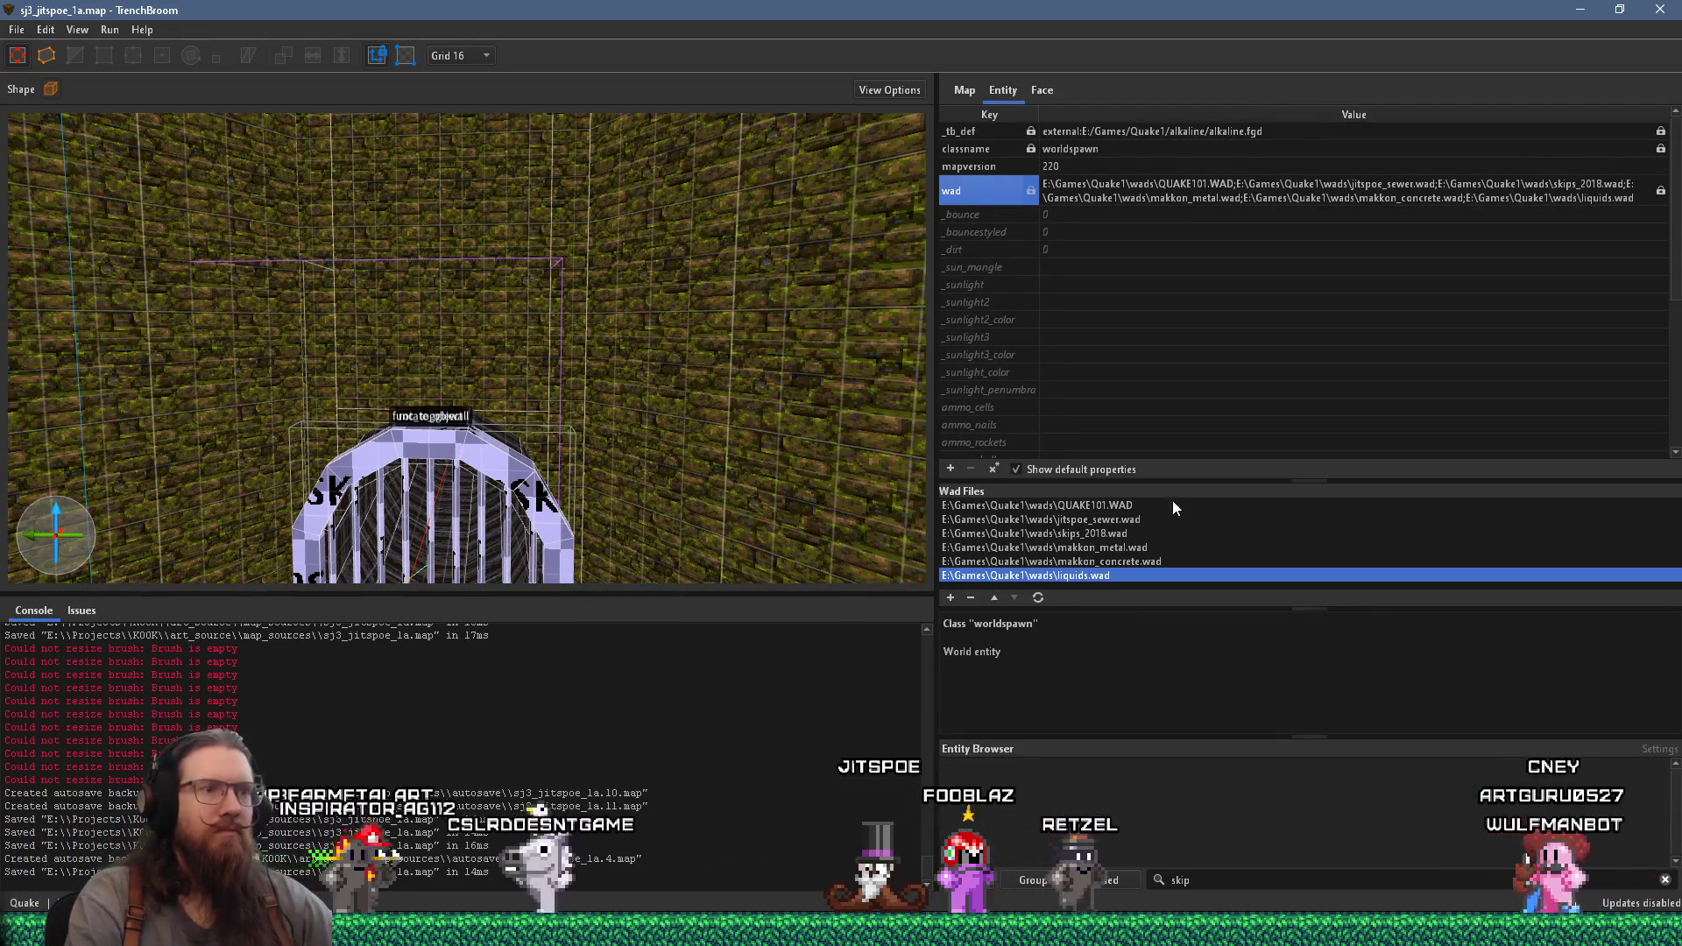
left_click_drag(1227, 485, 1220, 398)
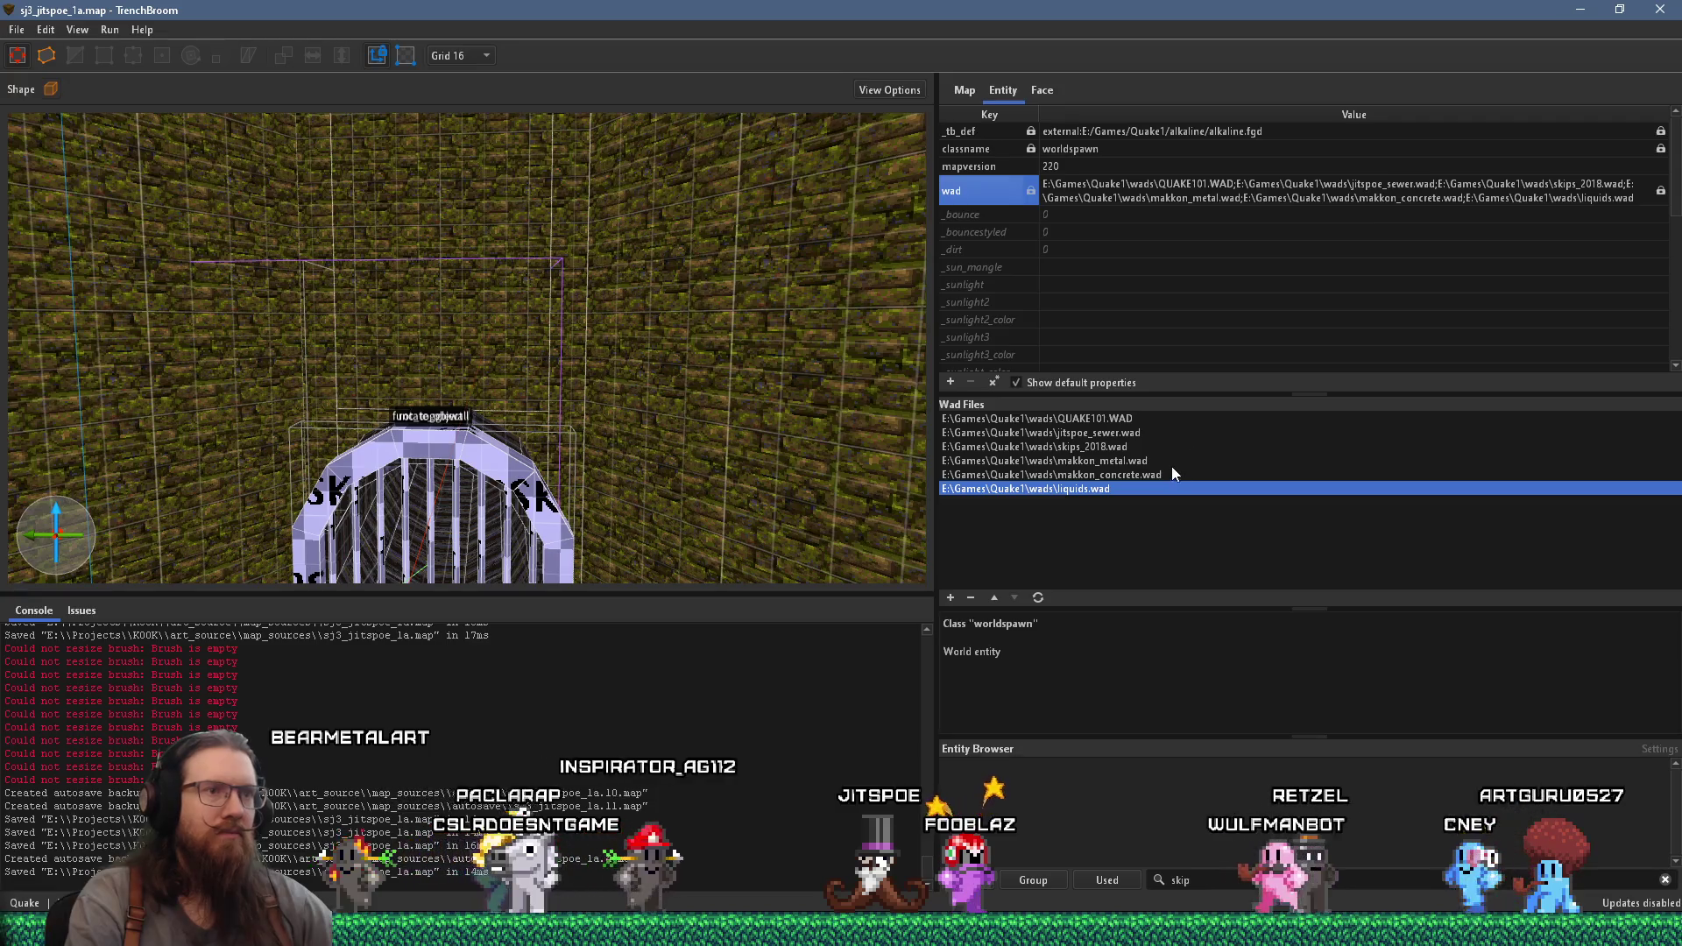
left_click(949, 597)
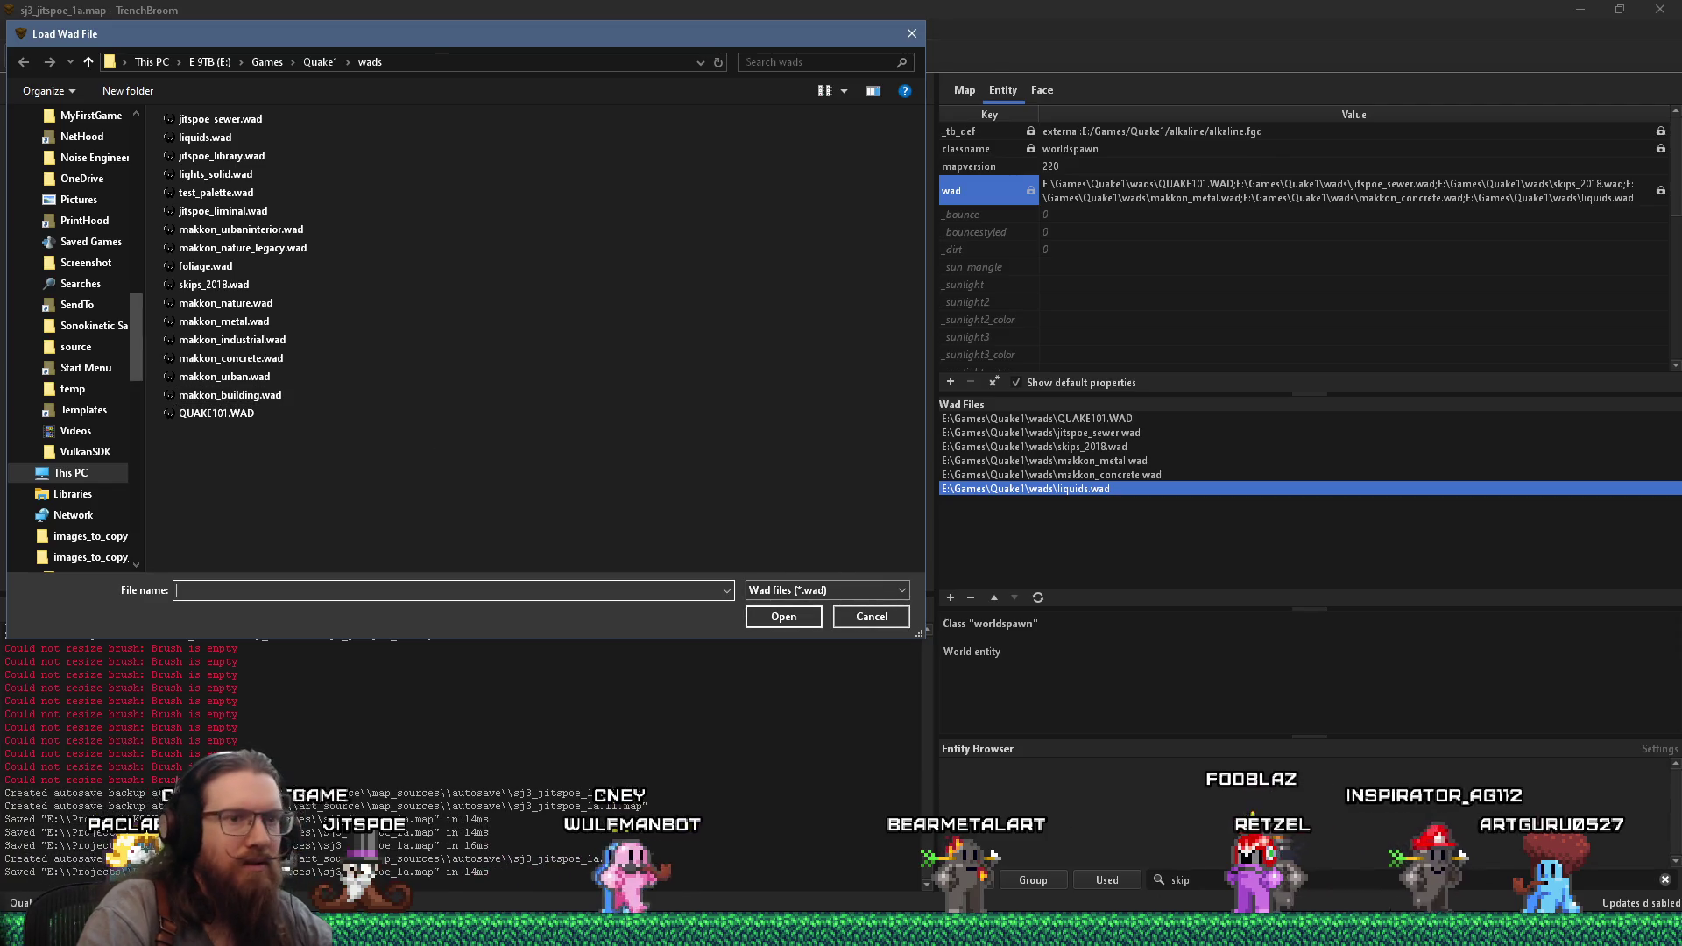
left_click(1432, 930)
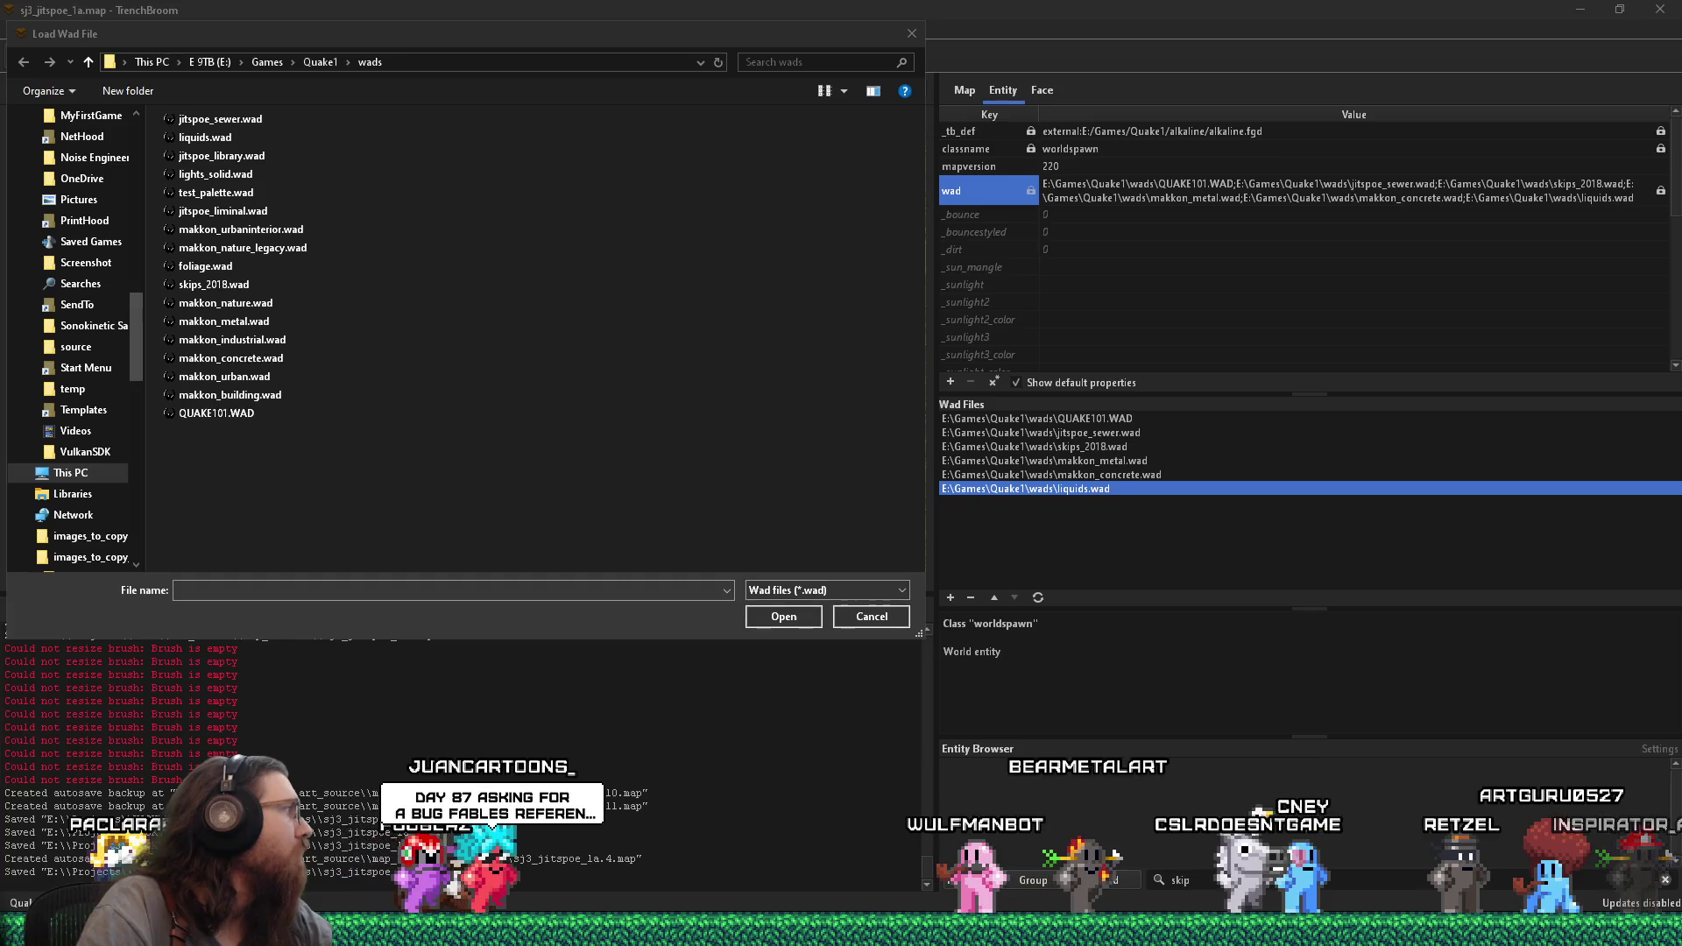
right_click(292, 522)
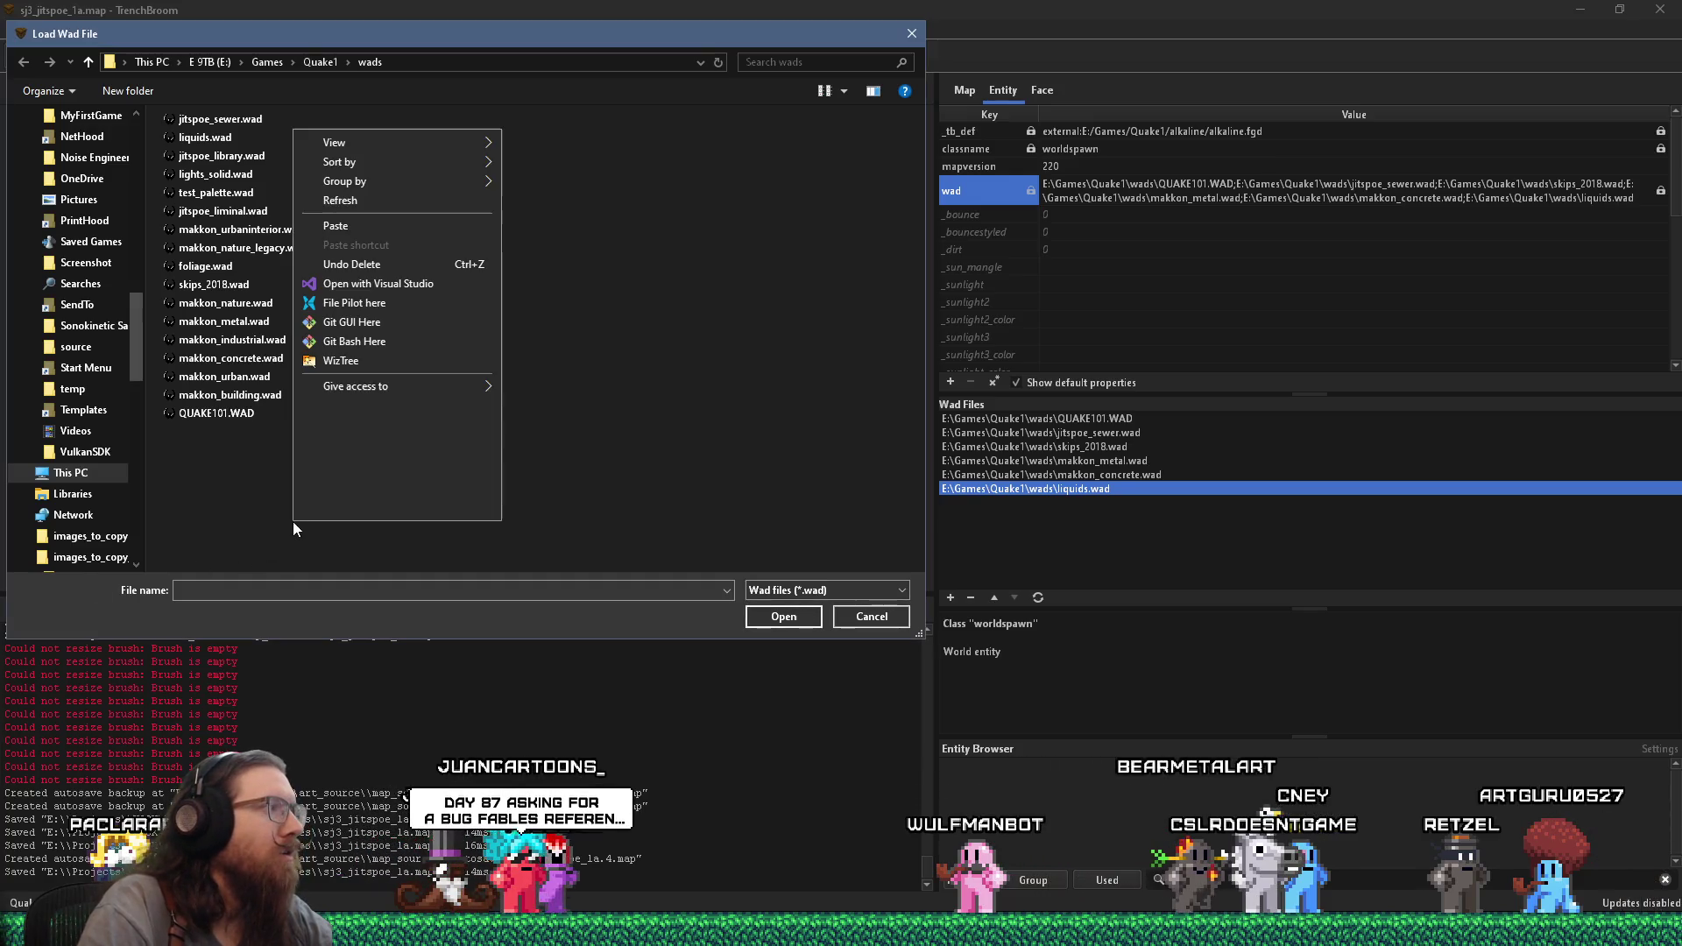
left_click(367, 228)
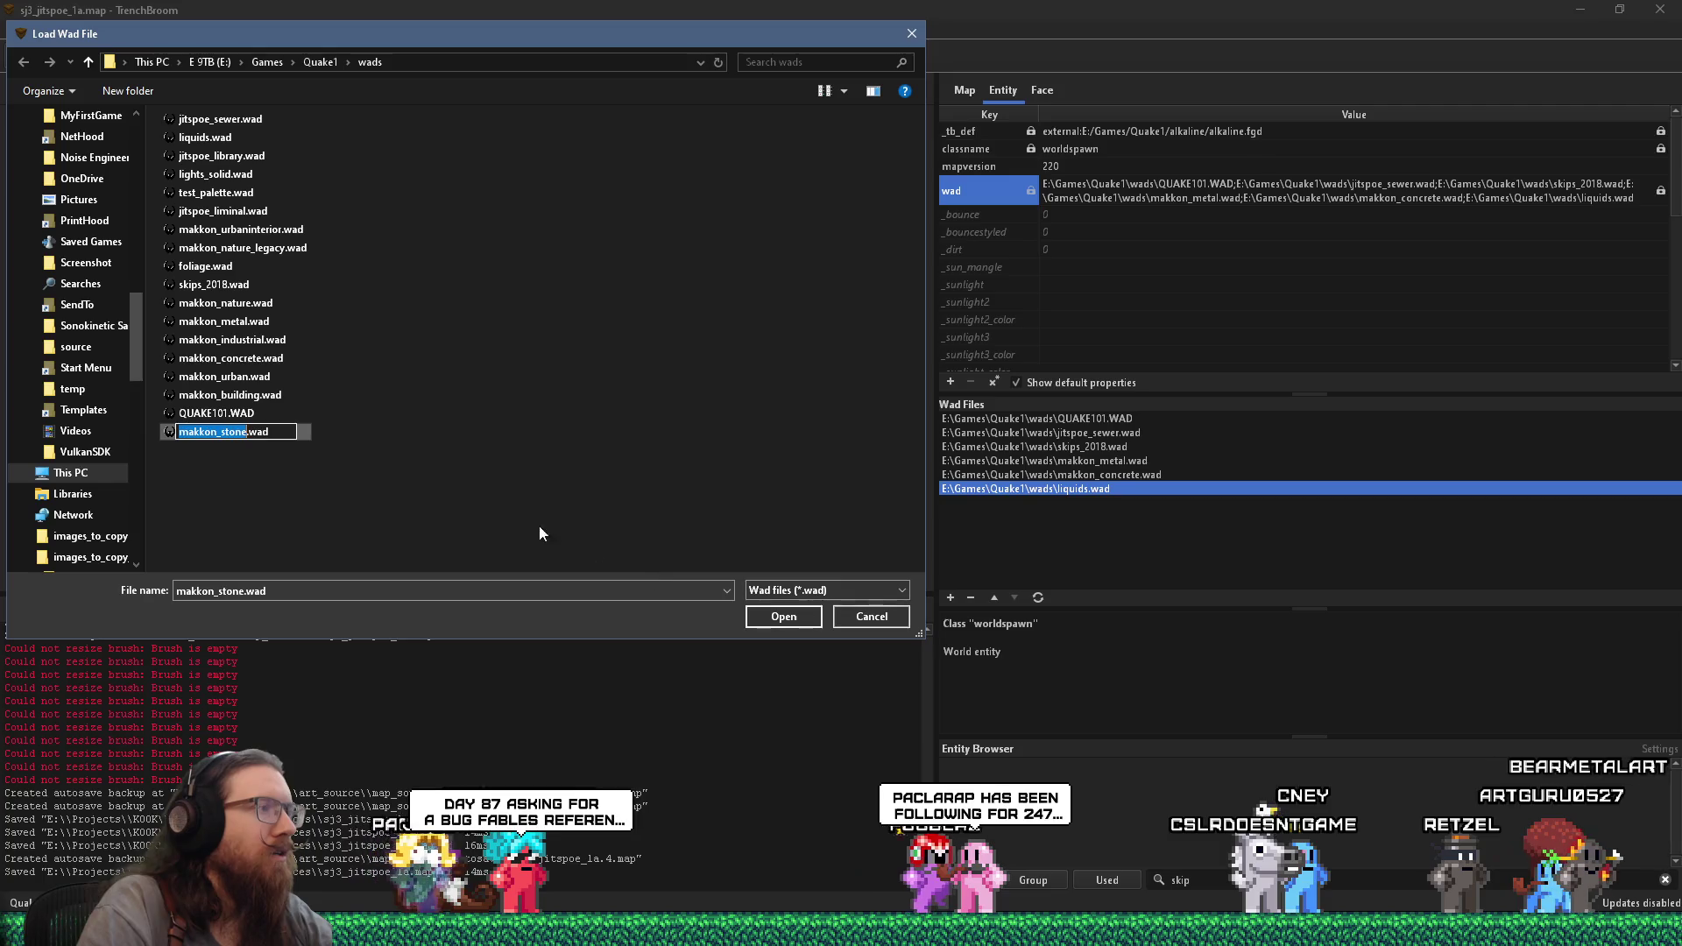
left_click(765, 620)
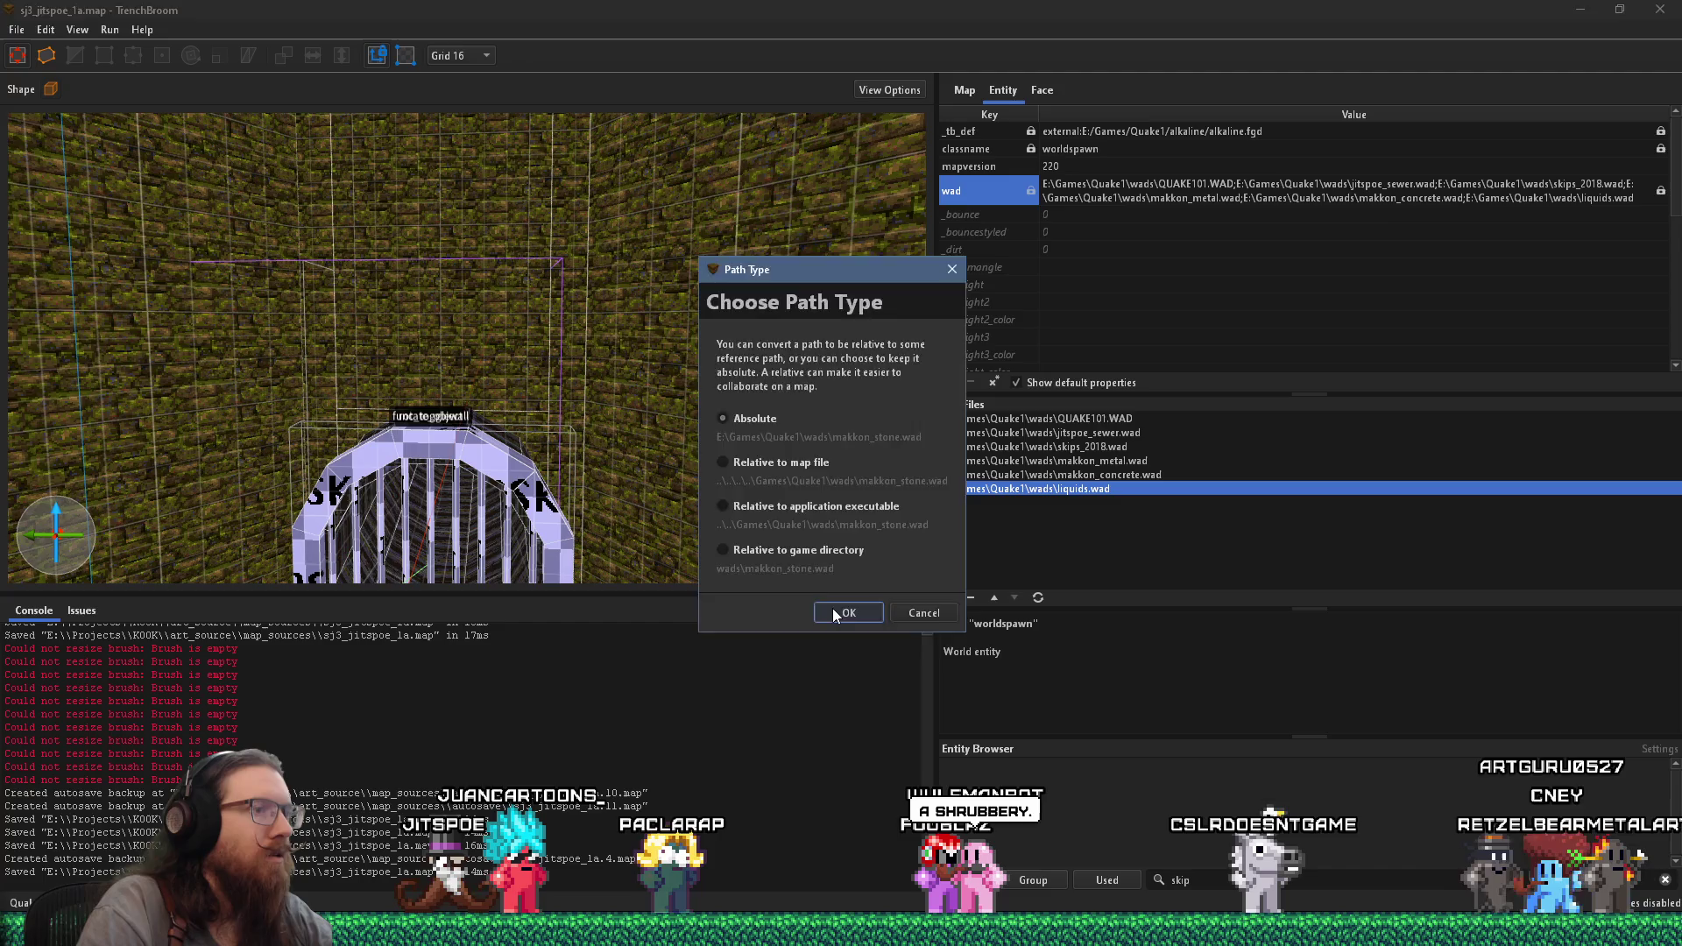
- Keep the Absolute path type so makkon_stone.wad becomes the seventh texture wad
left_click(832, 607)
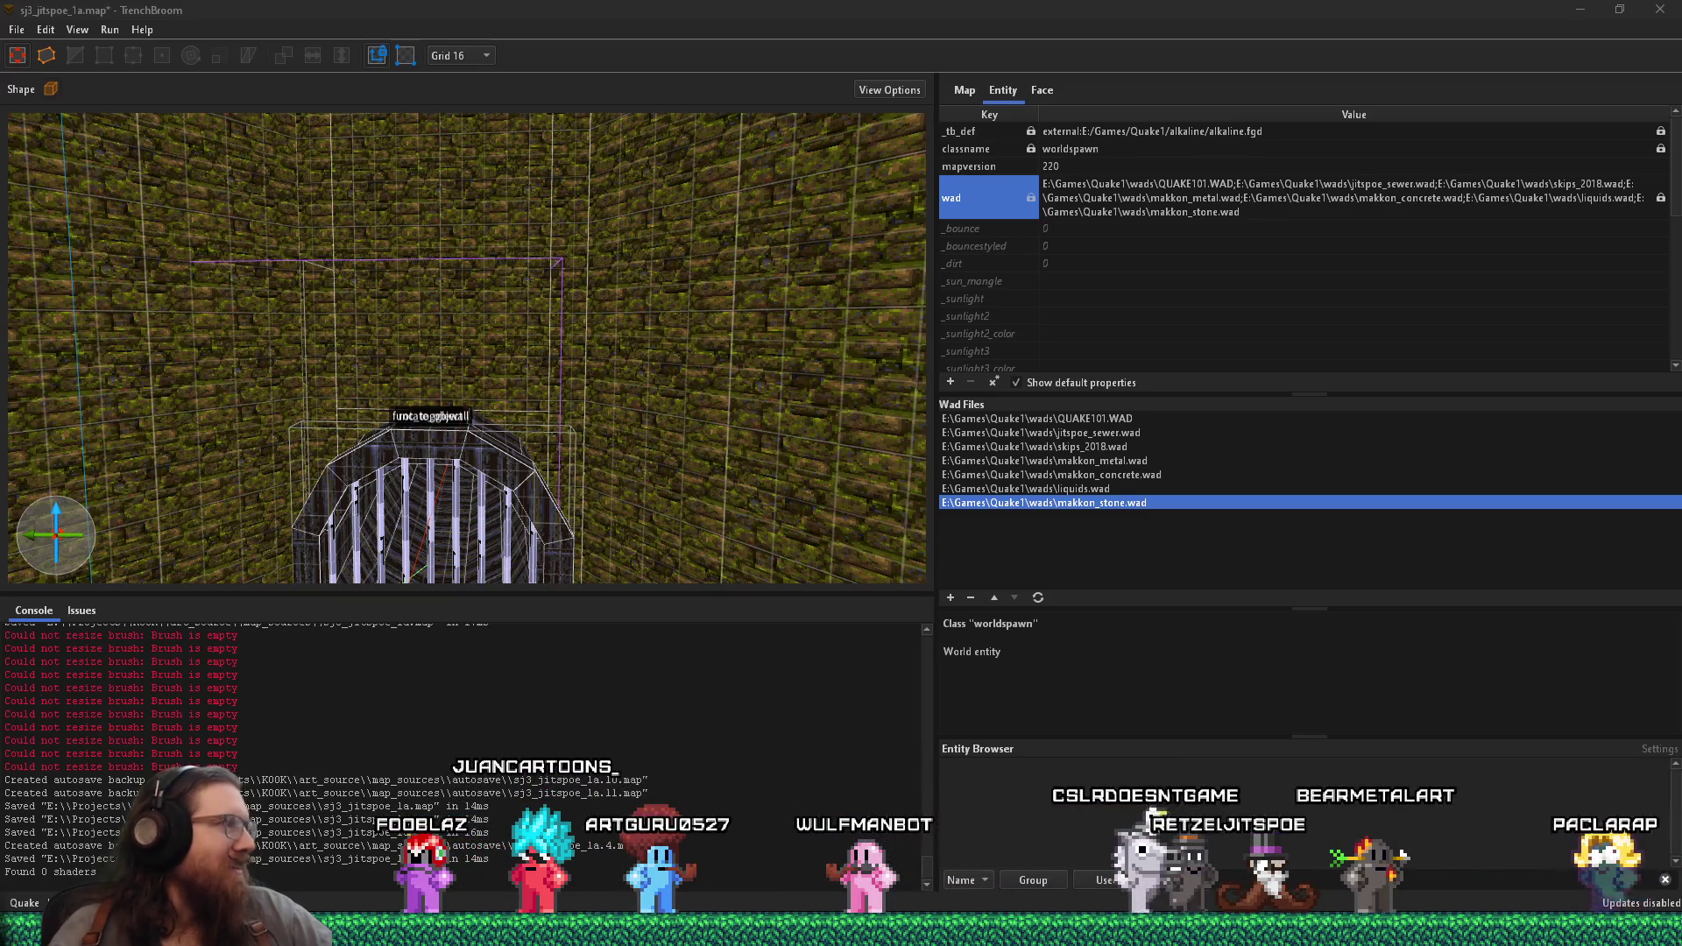
scroll(498, 502, "down", 2)
scroll(529, 460, "up", 3)
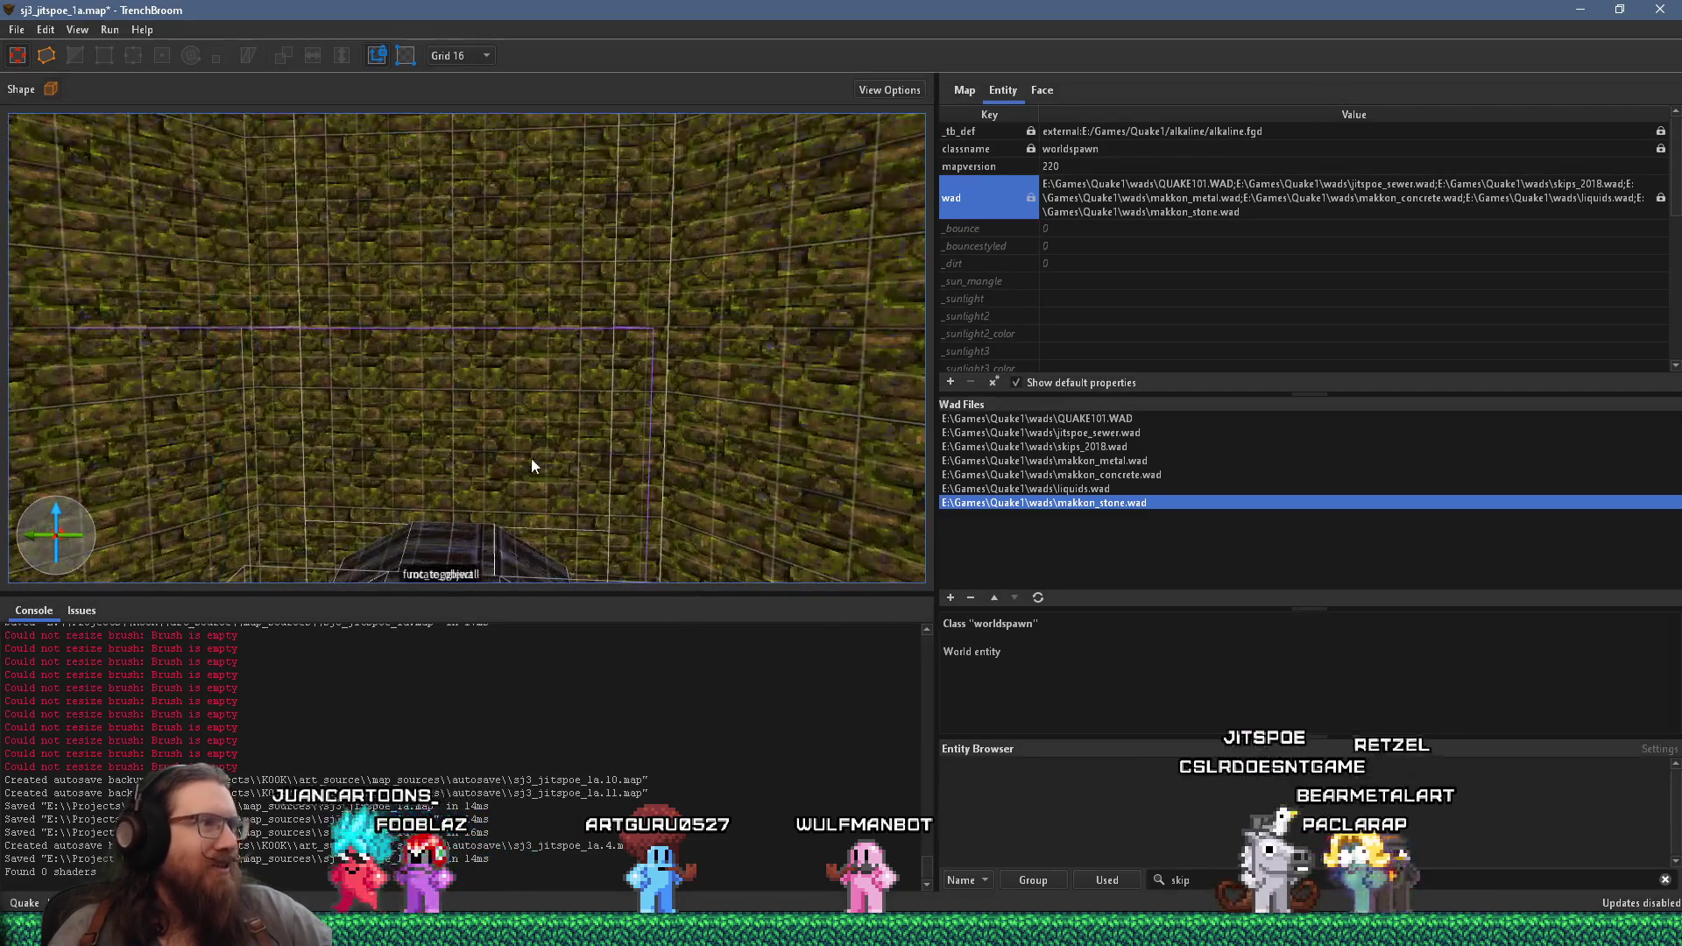
- Select the wall brush above the grate and bring up its face texturing controls
left_click(535, 459)
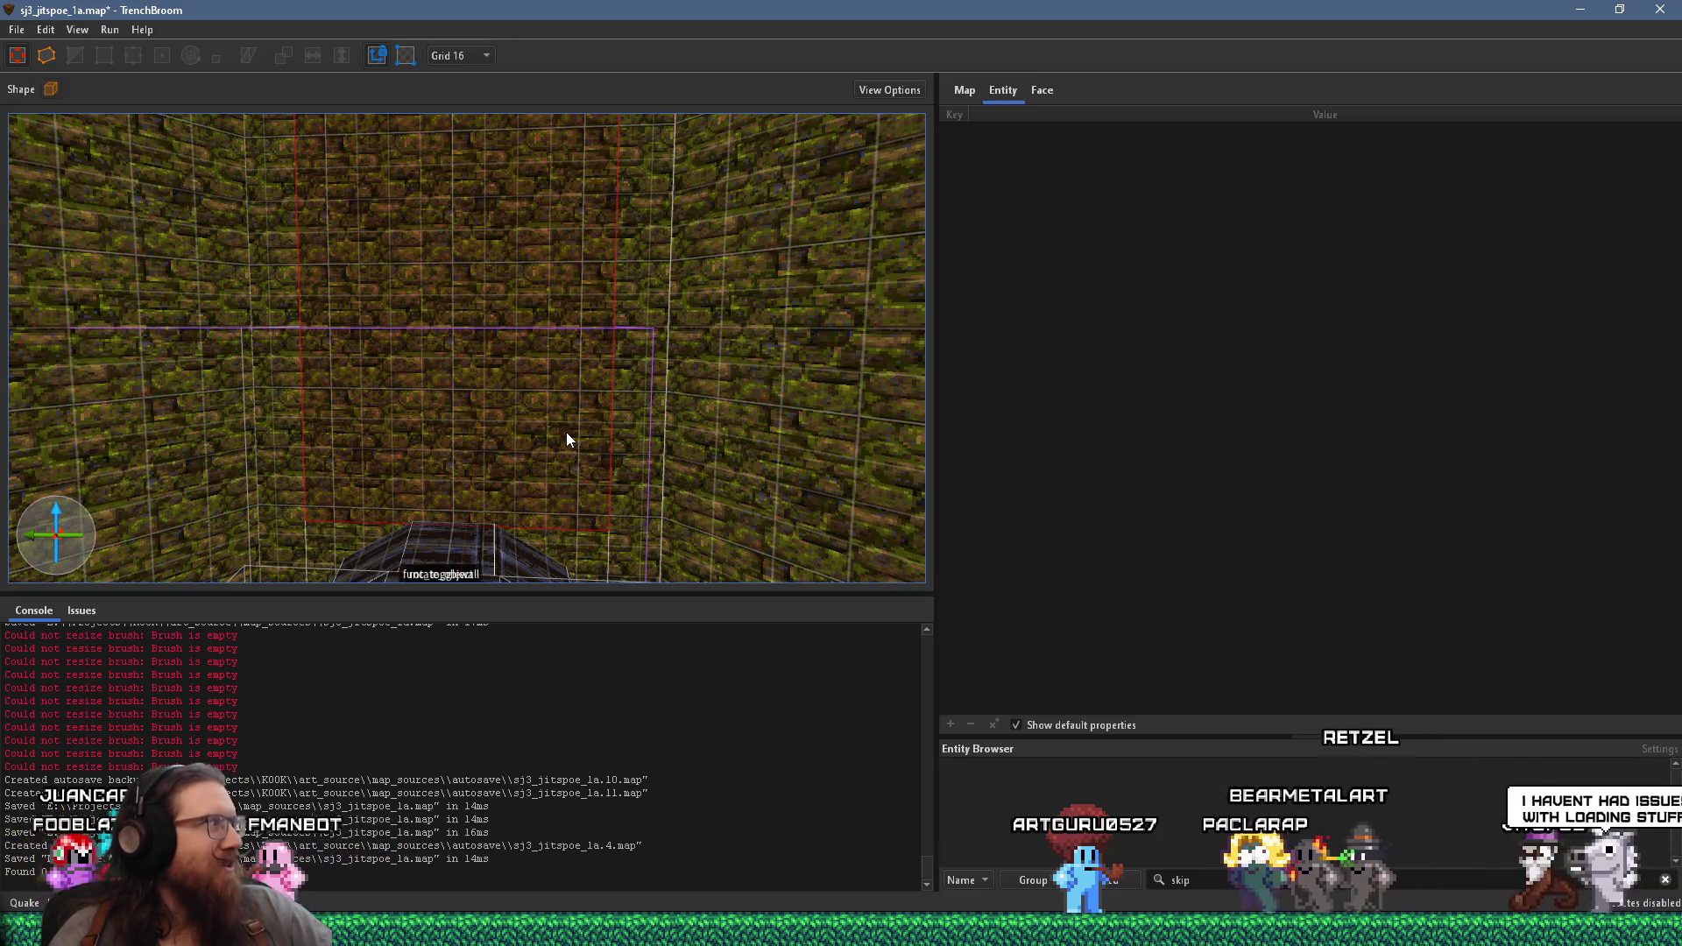
left_click(1040, 90)
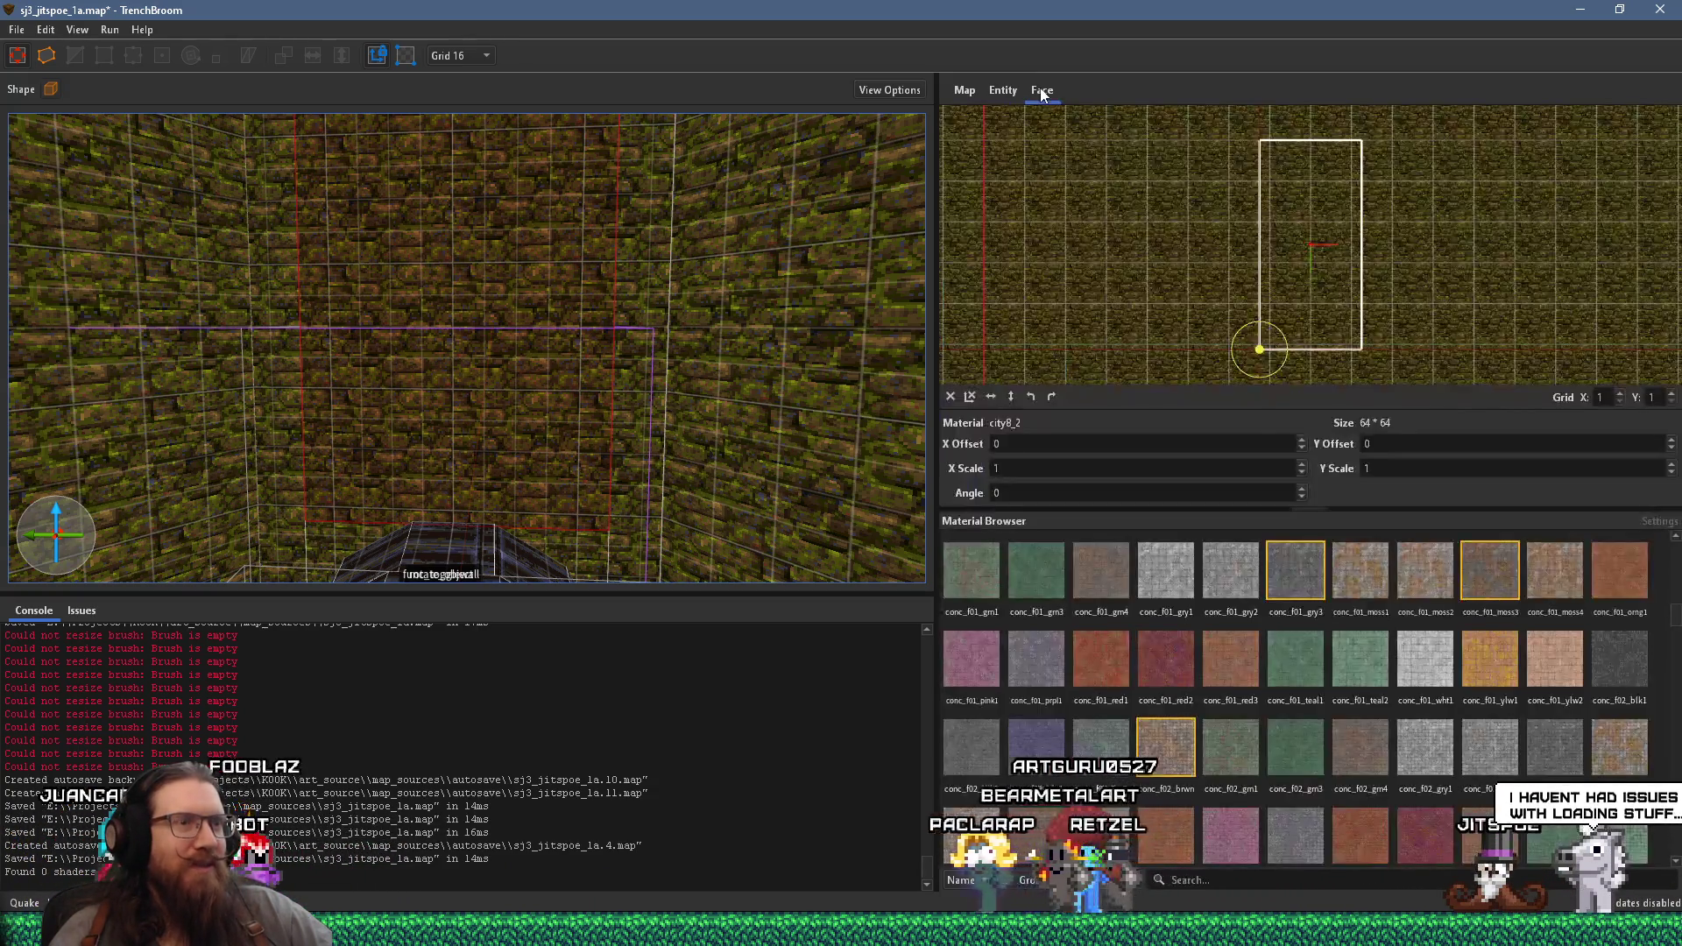
scroll(1228, 736, "down", 5)
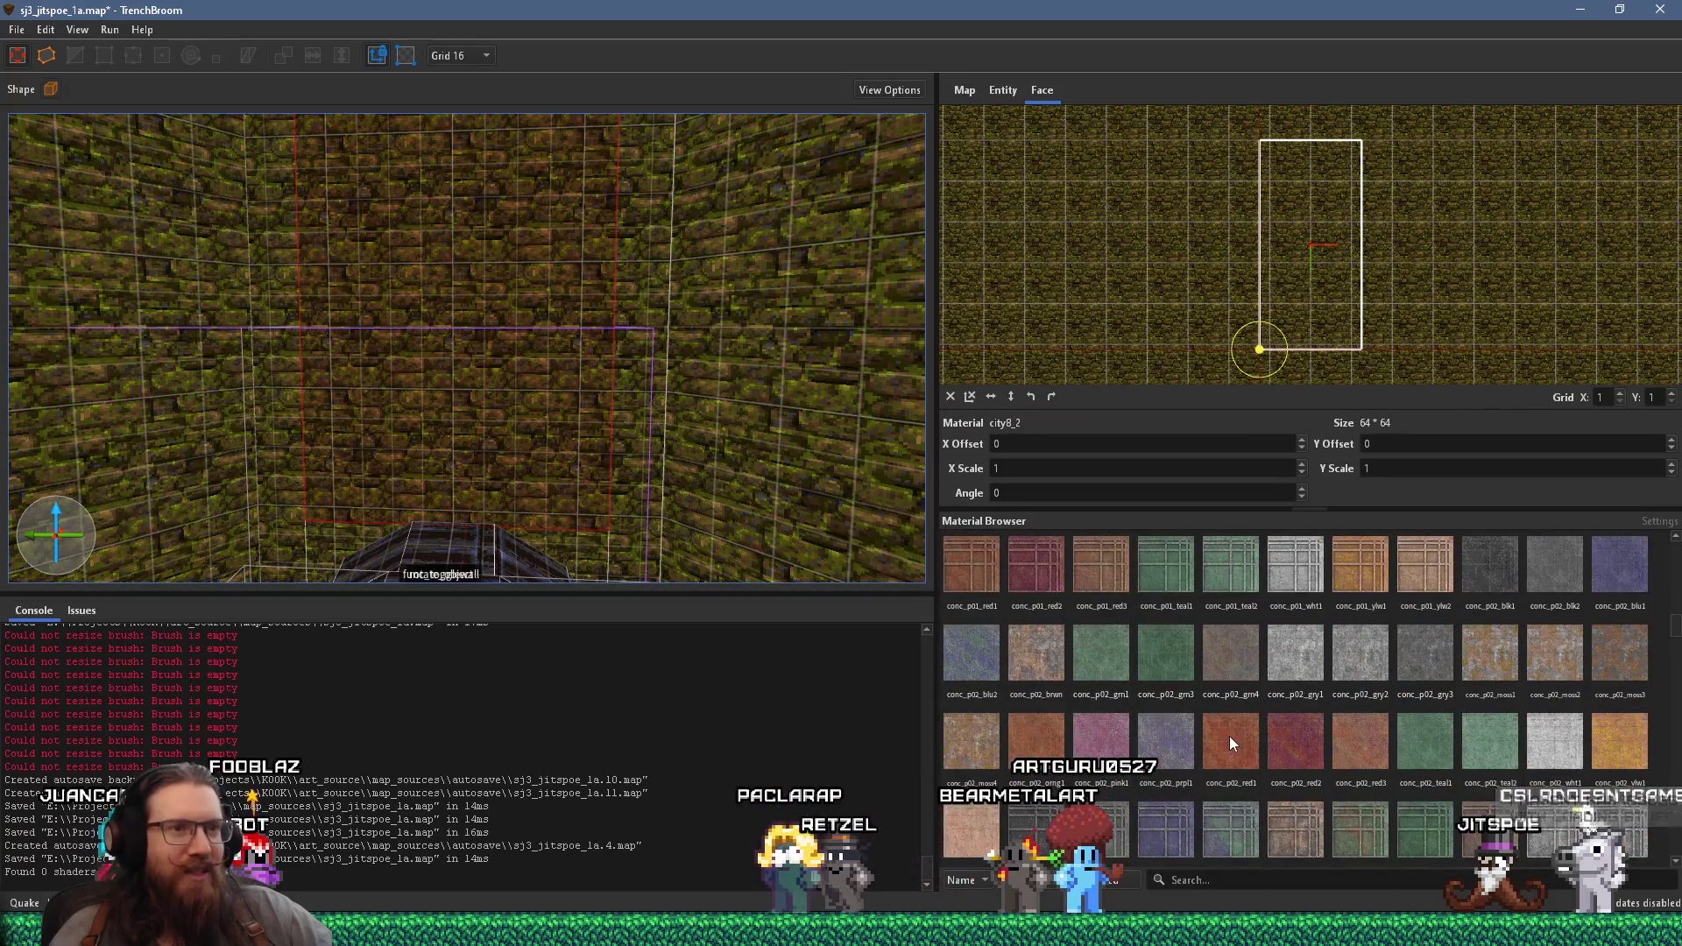
scroll(1231, 743, "down", 10)
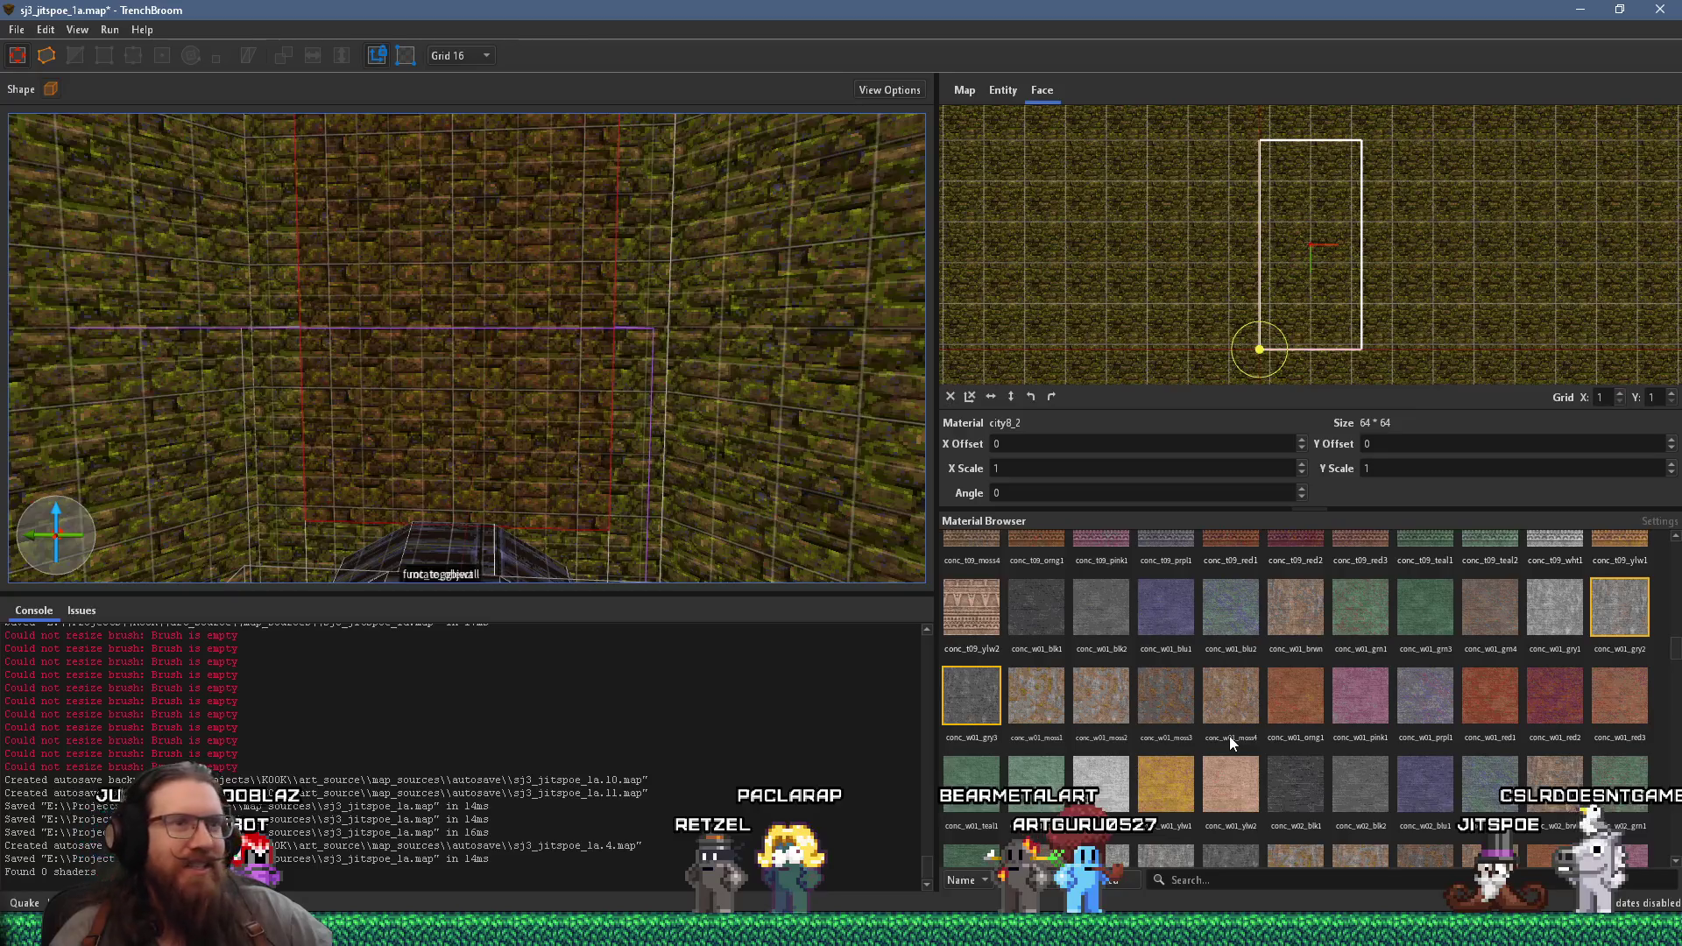
scroll(1230, 743, "down", 5)
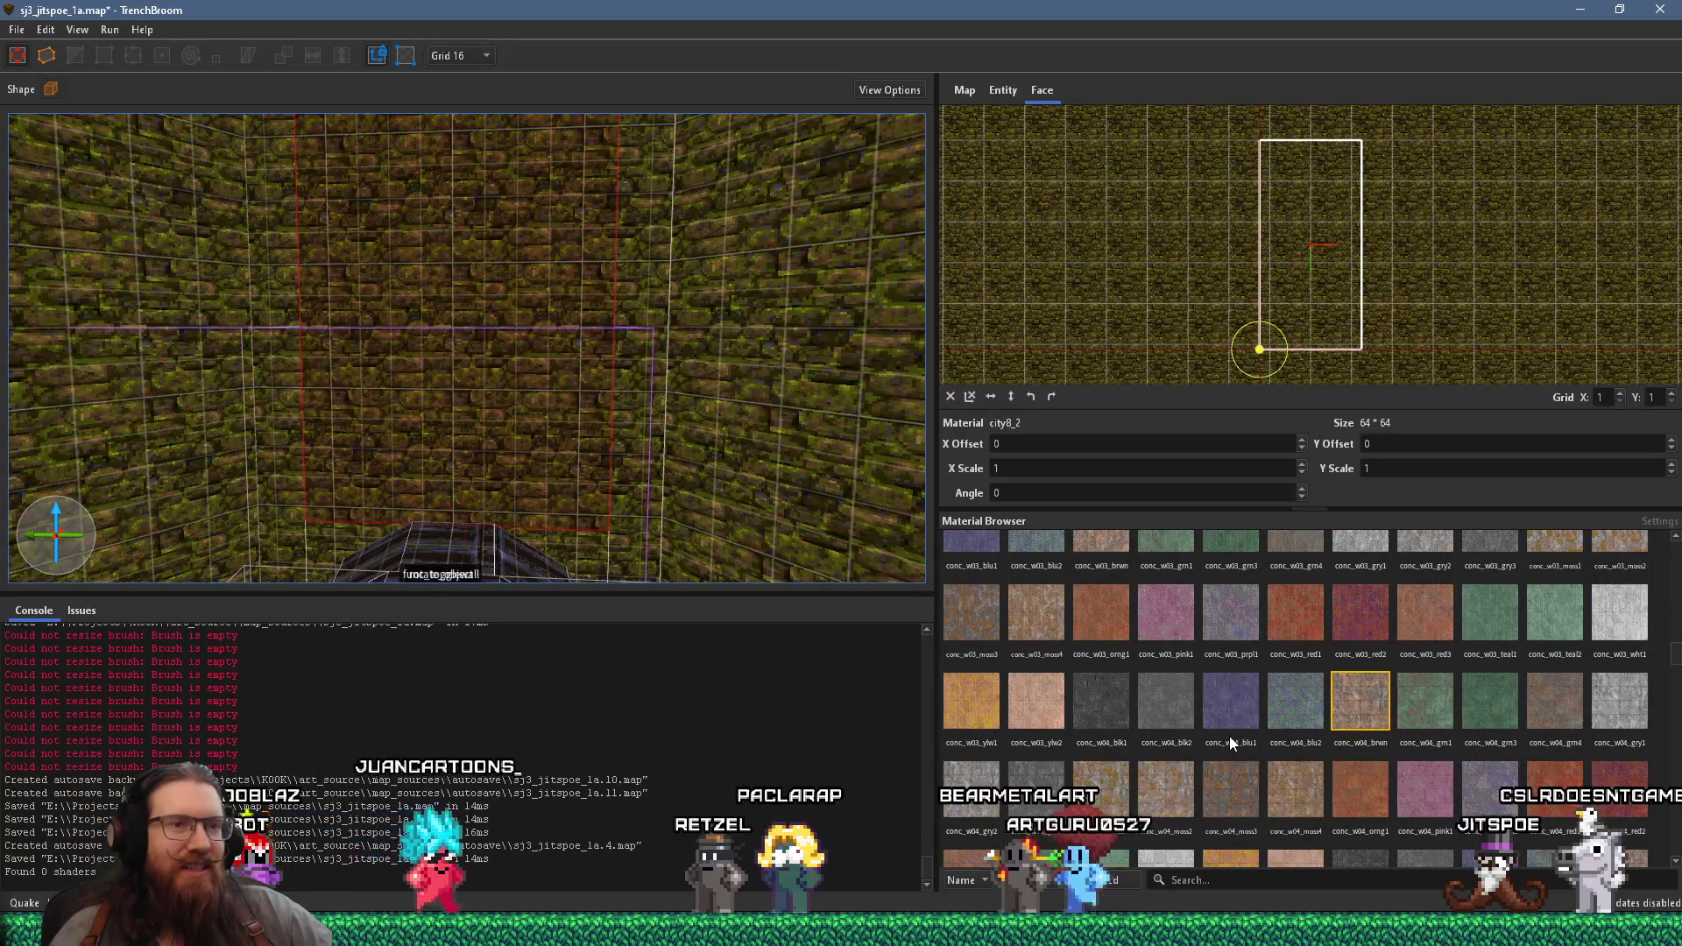
scroll(1230, 742, "down", 5)
scroll(1221, 811, "down", 12)
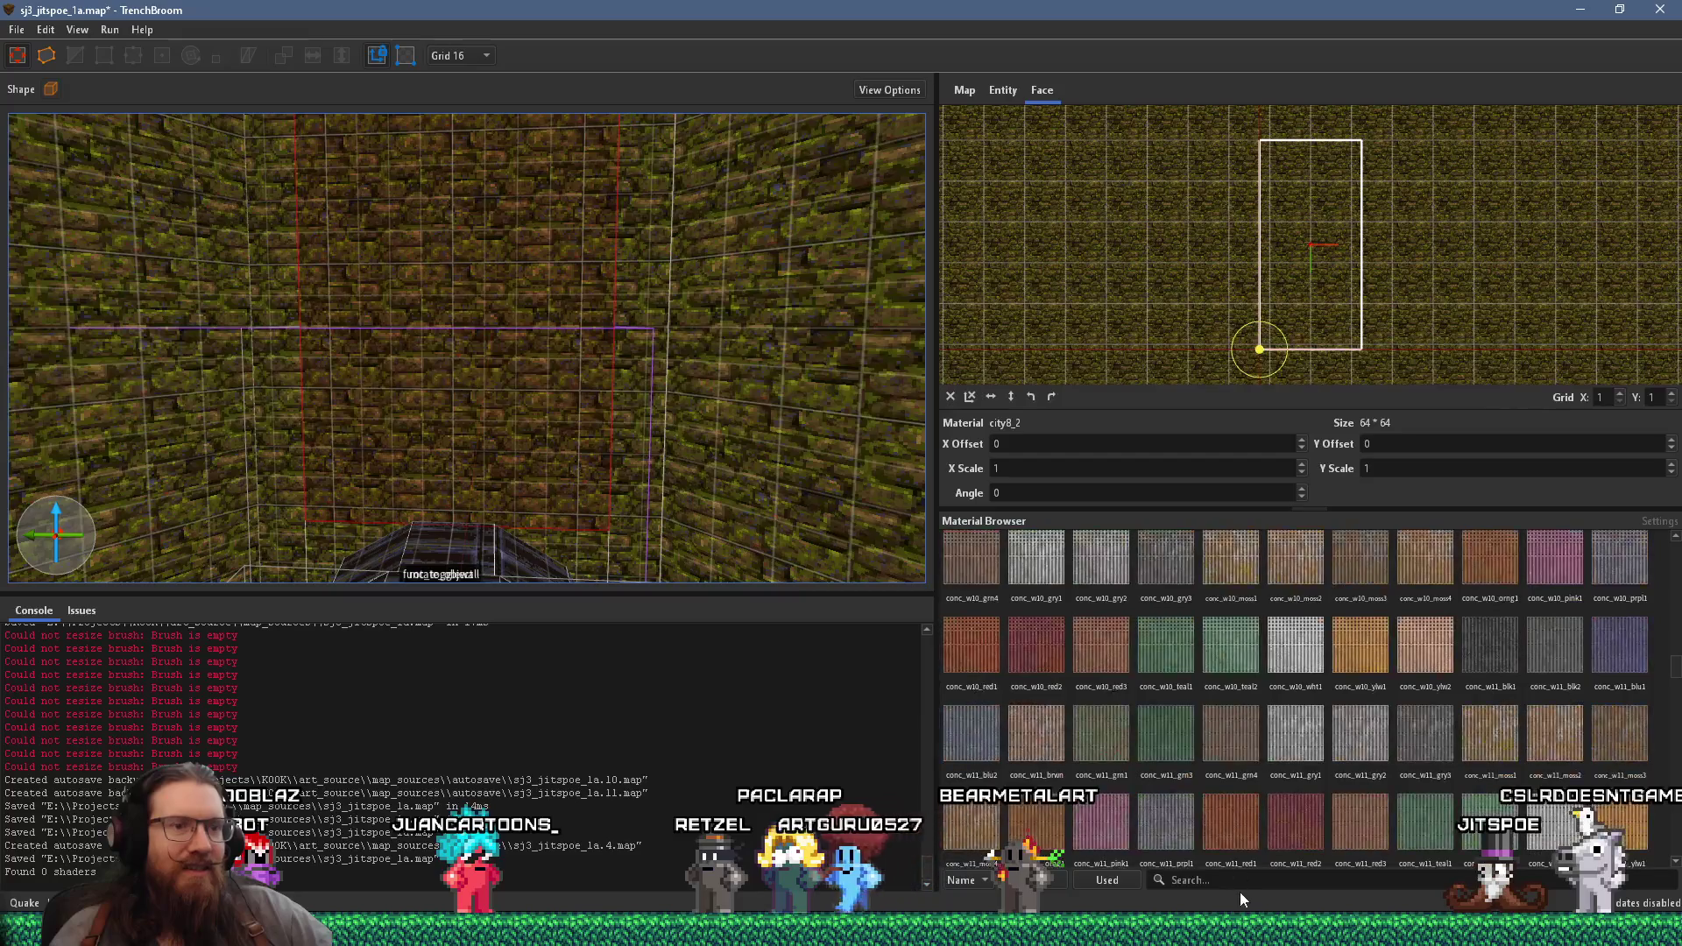
- Filter the Material Browser by 'stone' and apply stone_brwn_1 to the wall face
left_click(1238, 880)
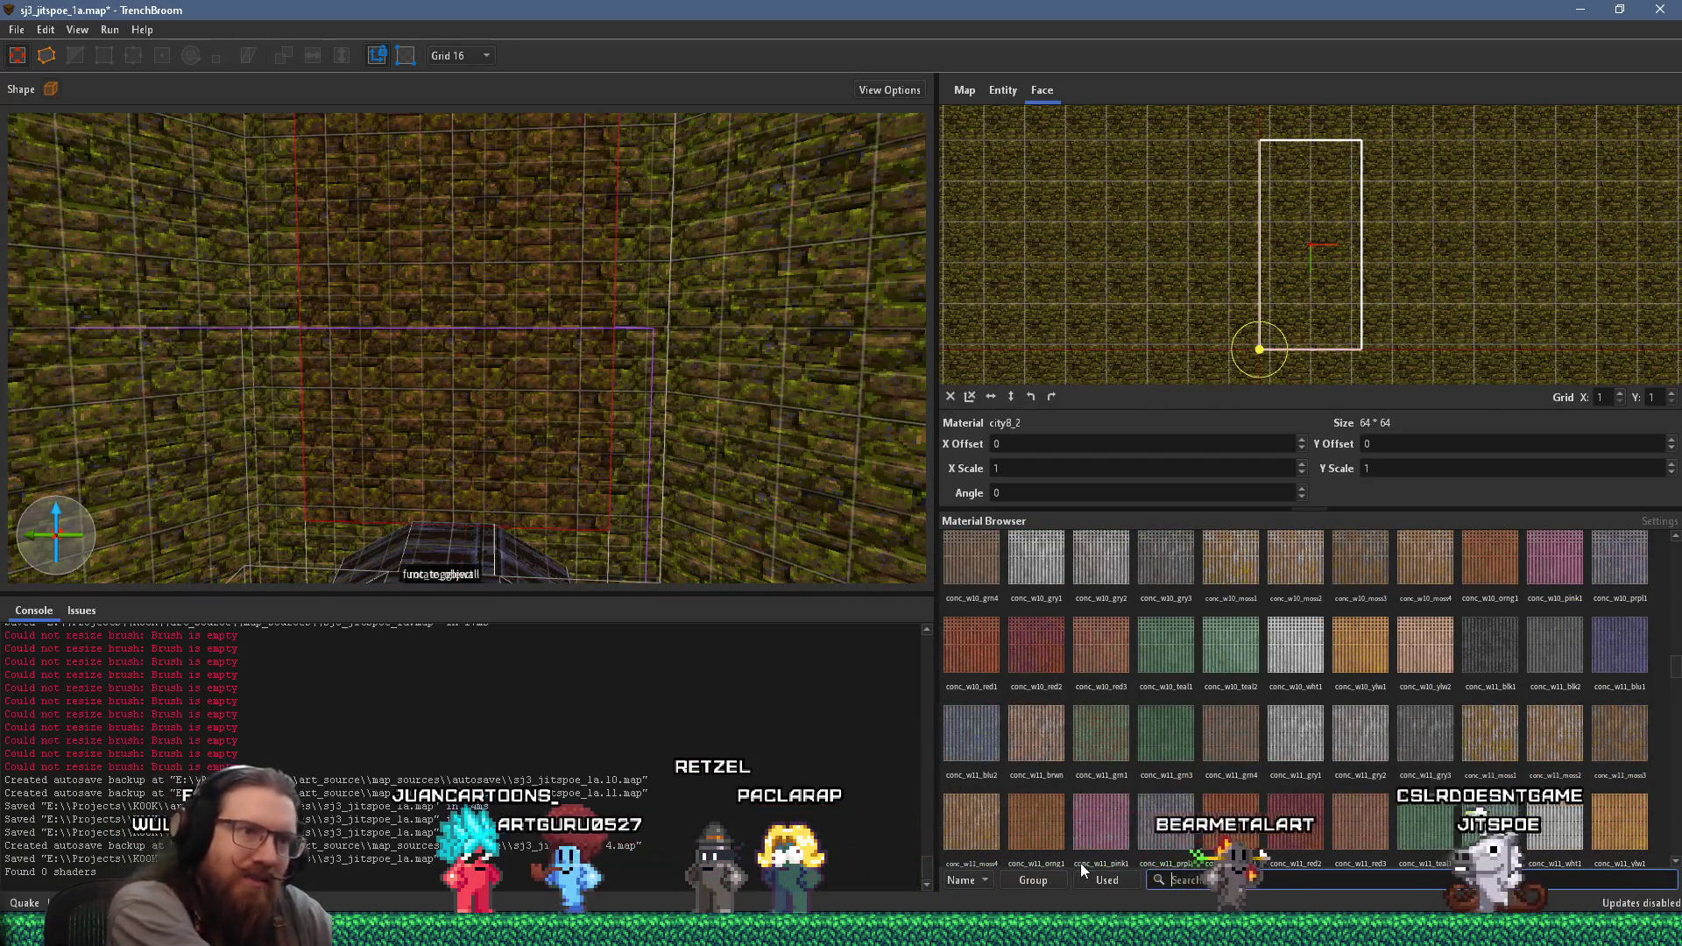
type("bric")
key("BackSpace")
key("BackSpace")
key("BackSpace")
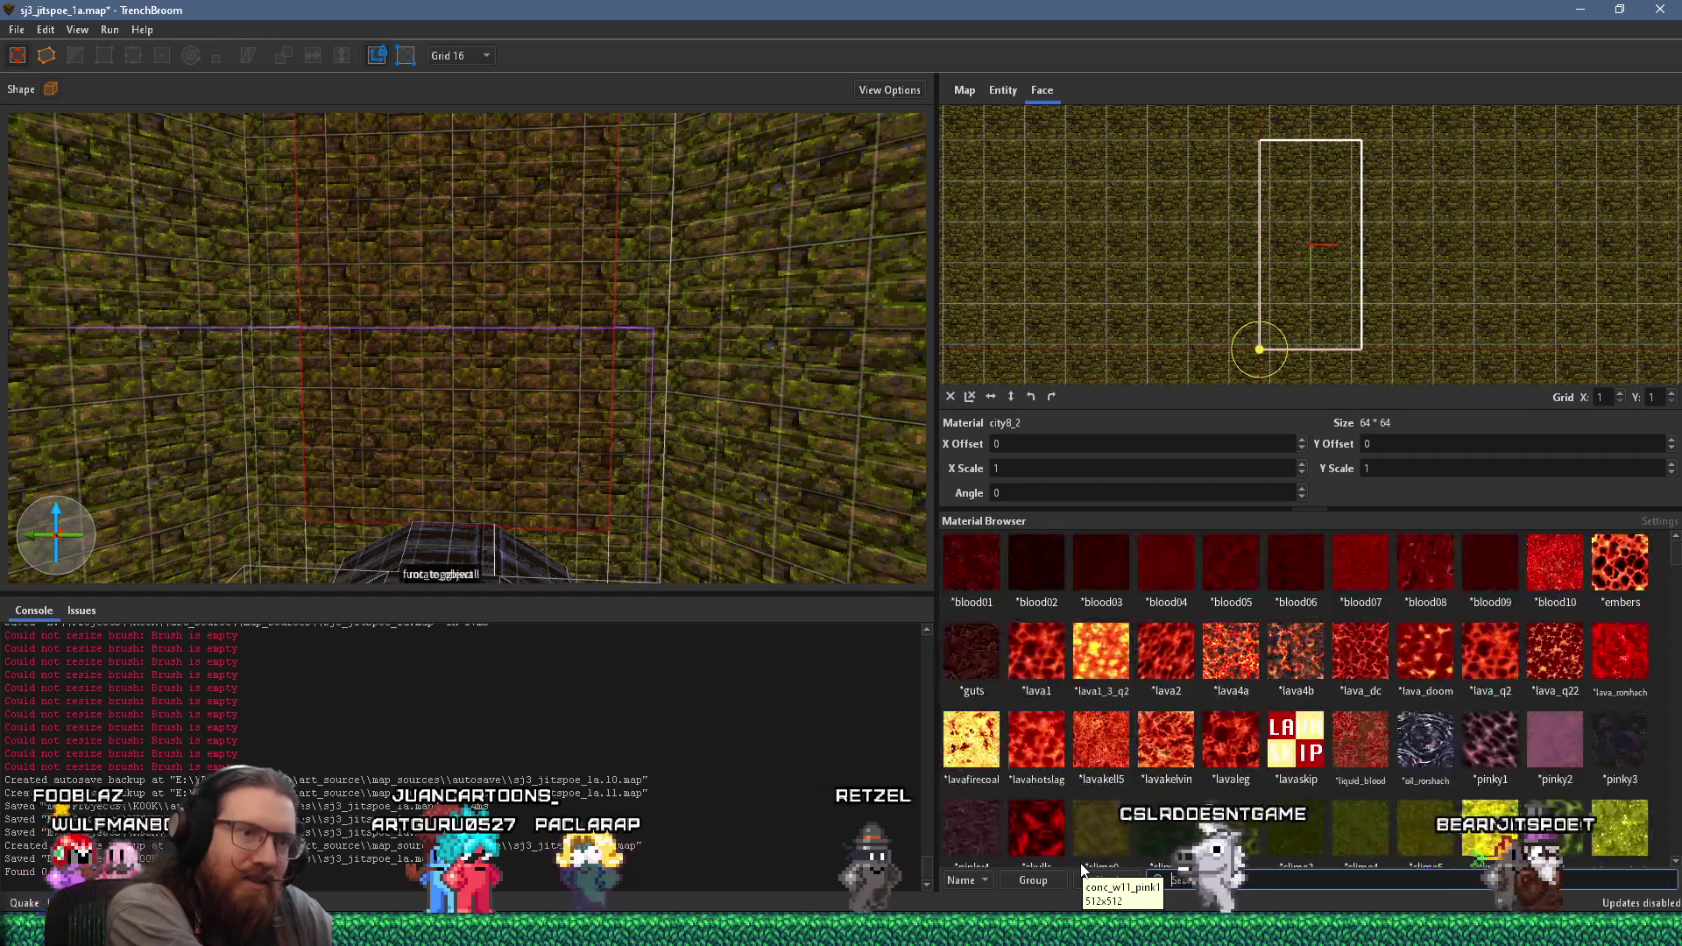
type("stone")
scroll(1354, 625, "down", 10)
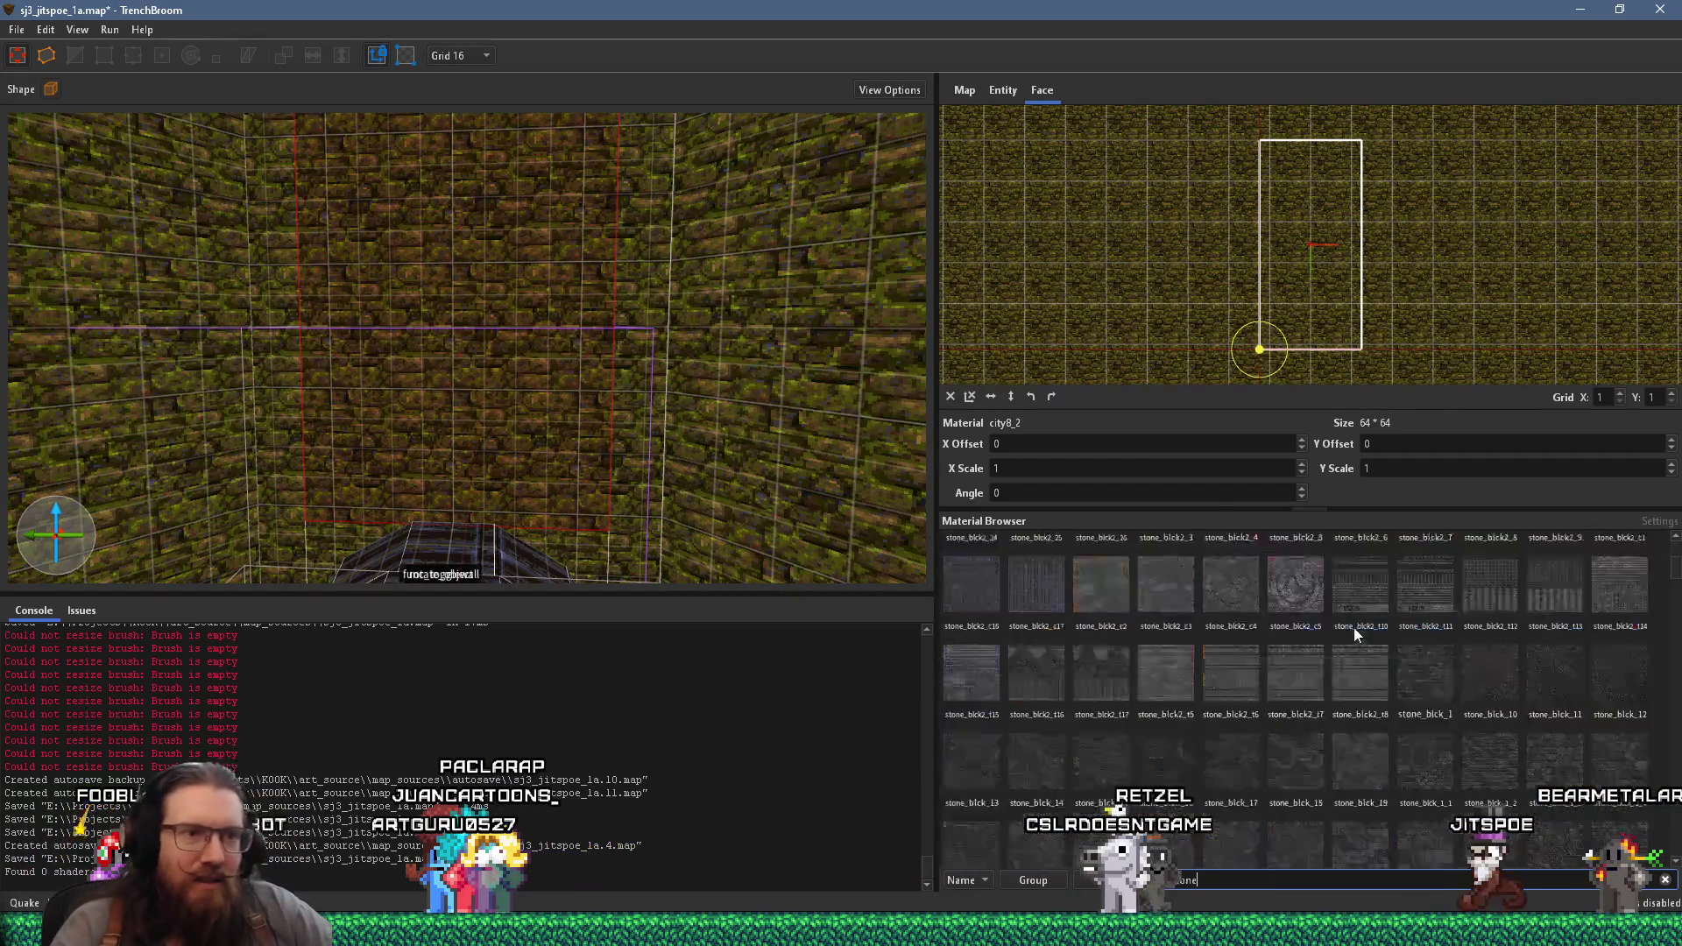
scroll(1352, 646, "down", 2)
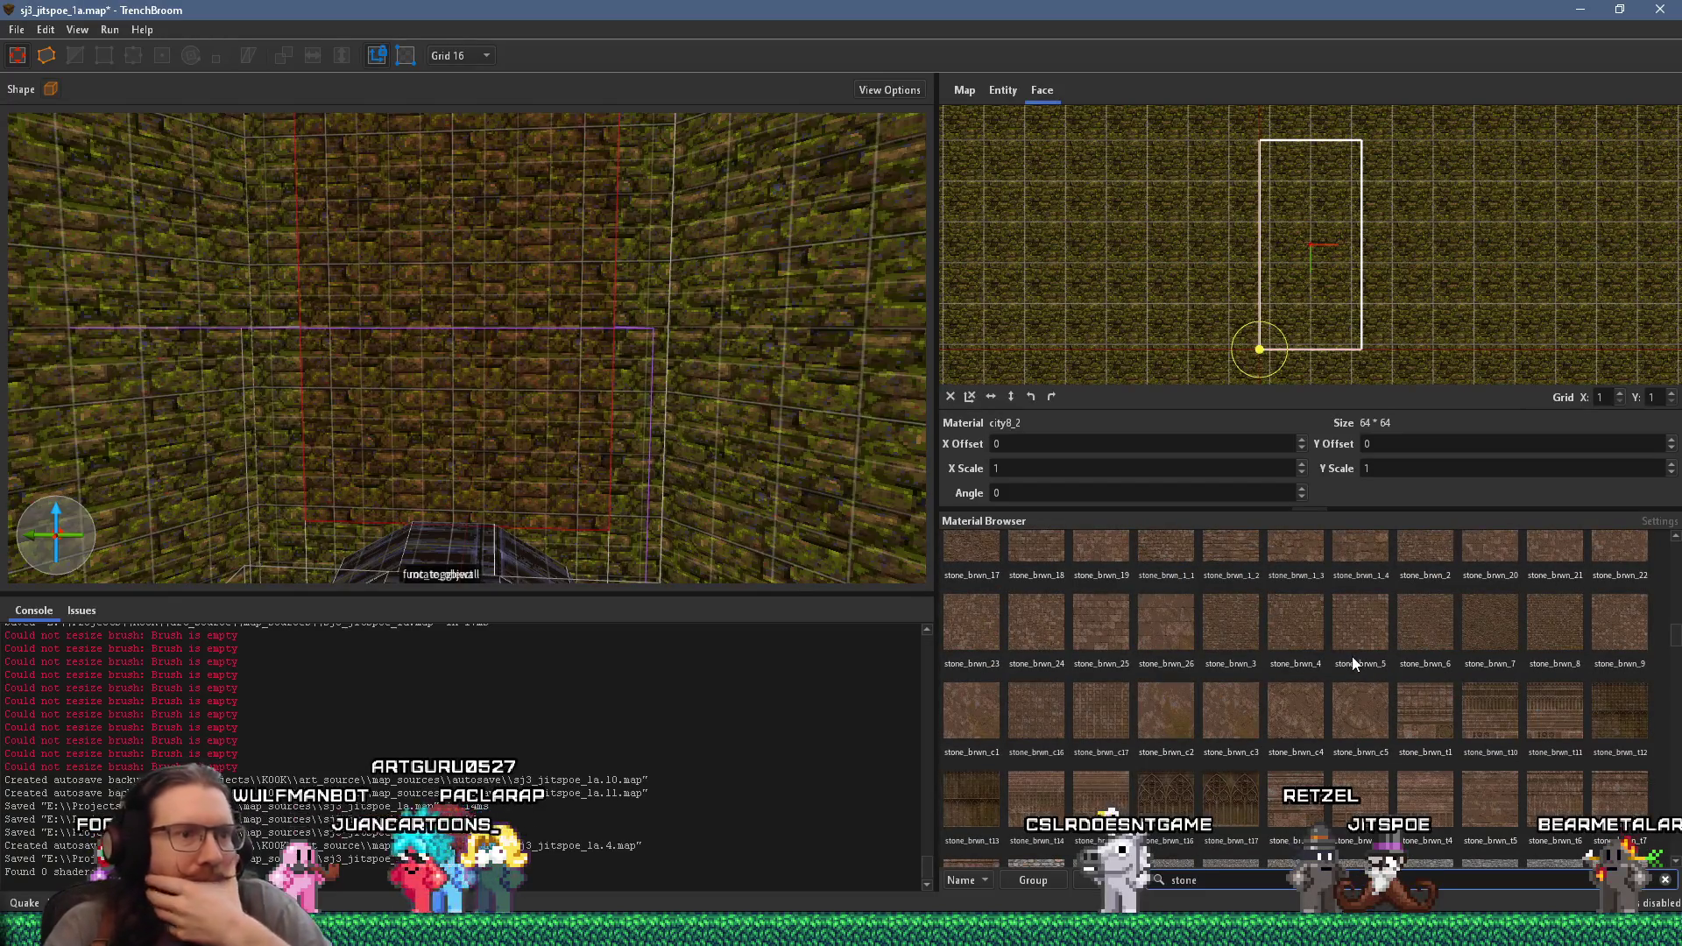
scroll(1348, 660, "up", 3)
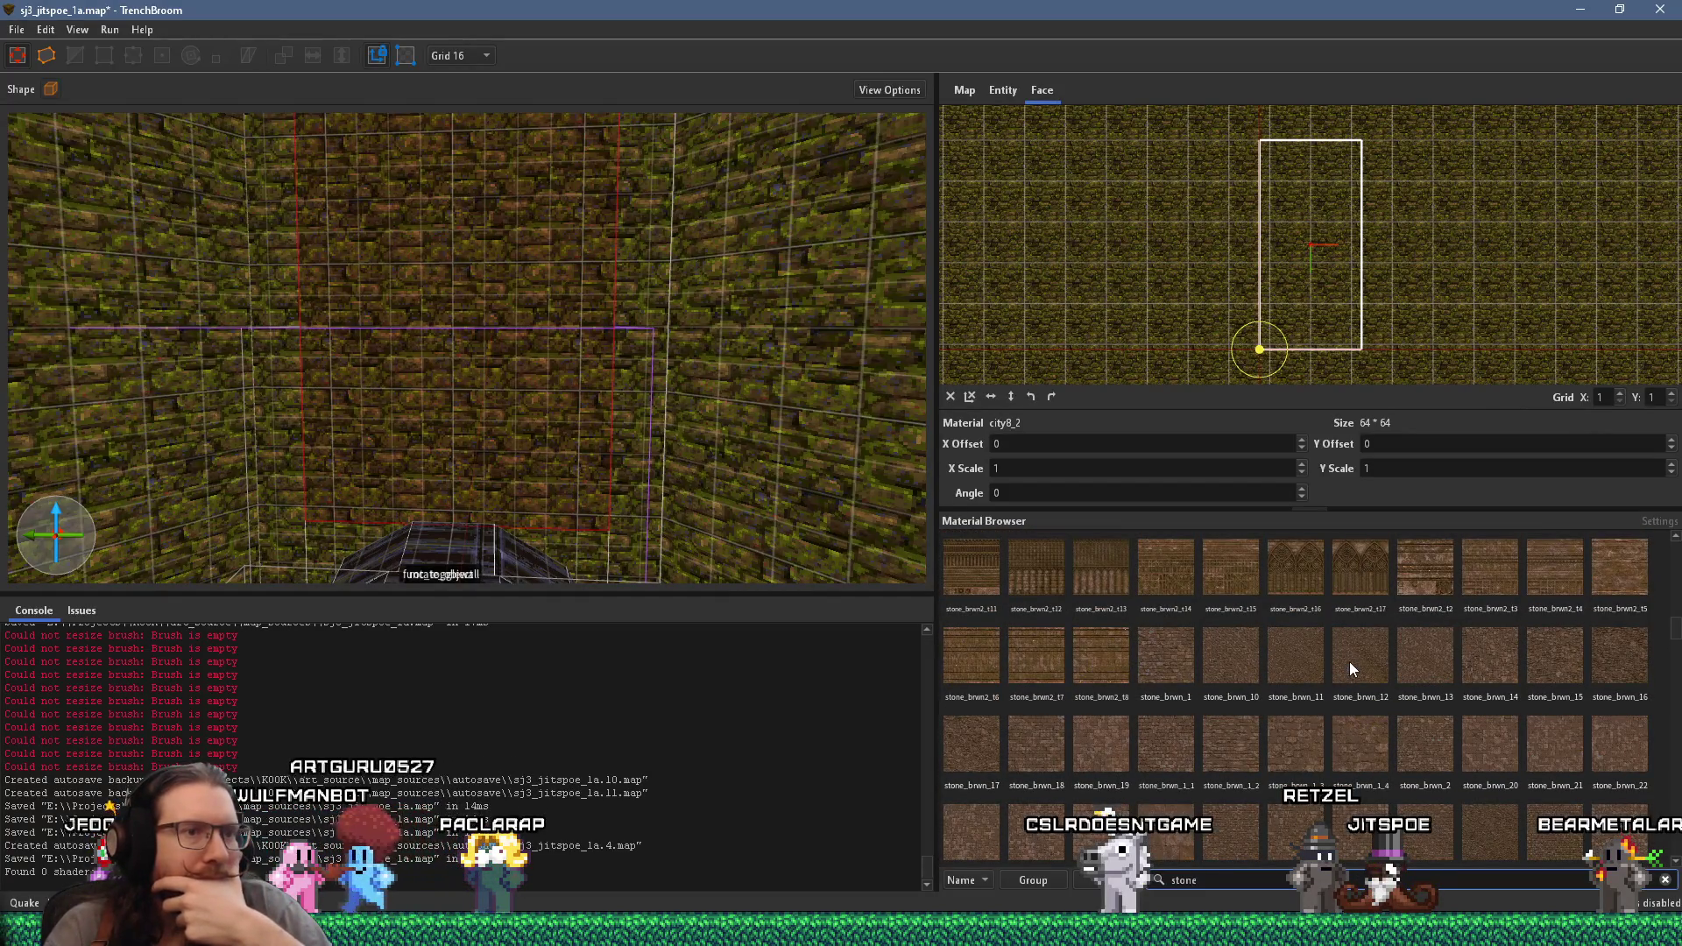
left_click(1151, 669)
- Try stone_brwn_10 through stone_brwn_16 on the wall face
left_click(1227, 653)
left_click(1296, 657)
left_click(1362, 662)
left_click(1428, 664)
left_click(1493, 668)
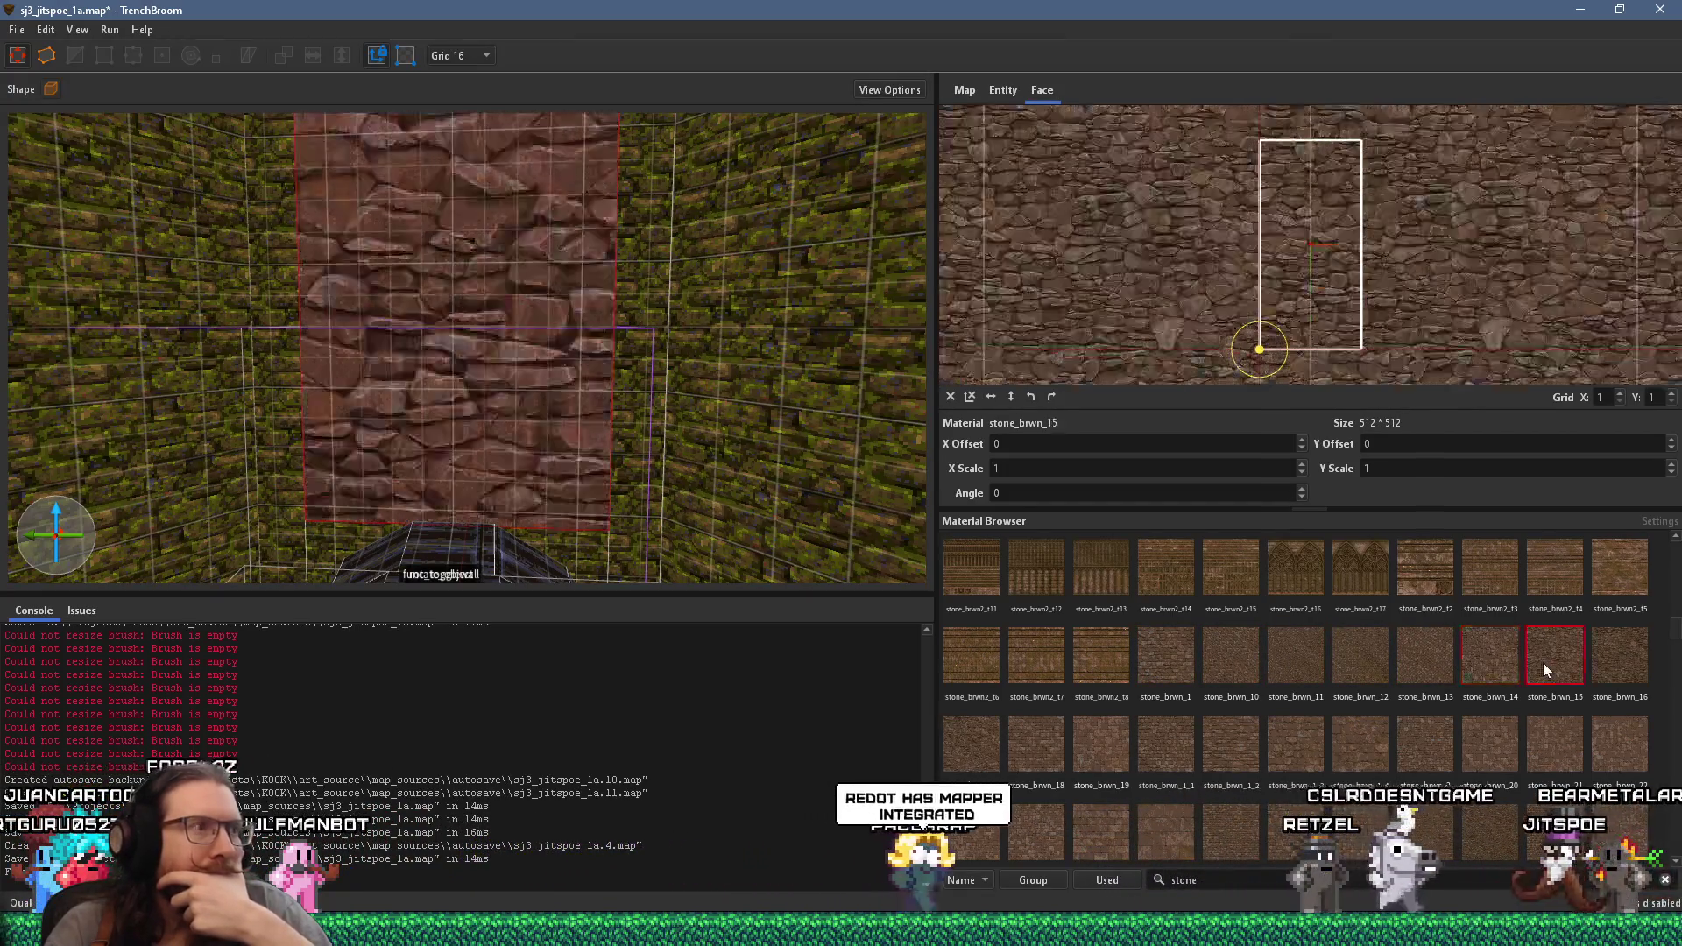
left_click(1560, 660)
left_click(1595, 665)
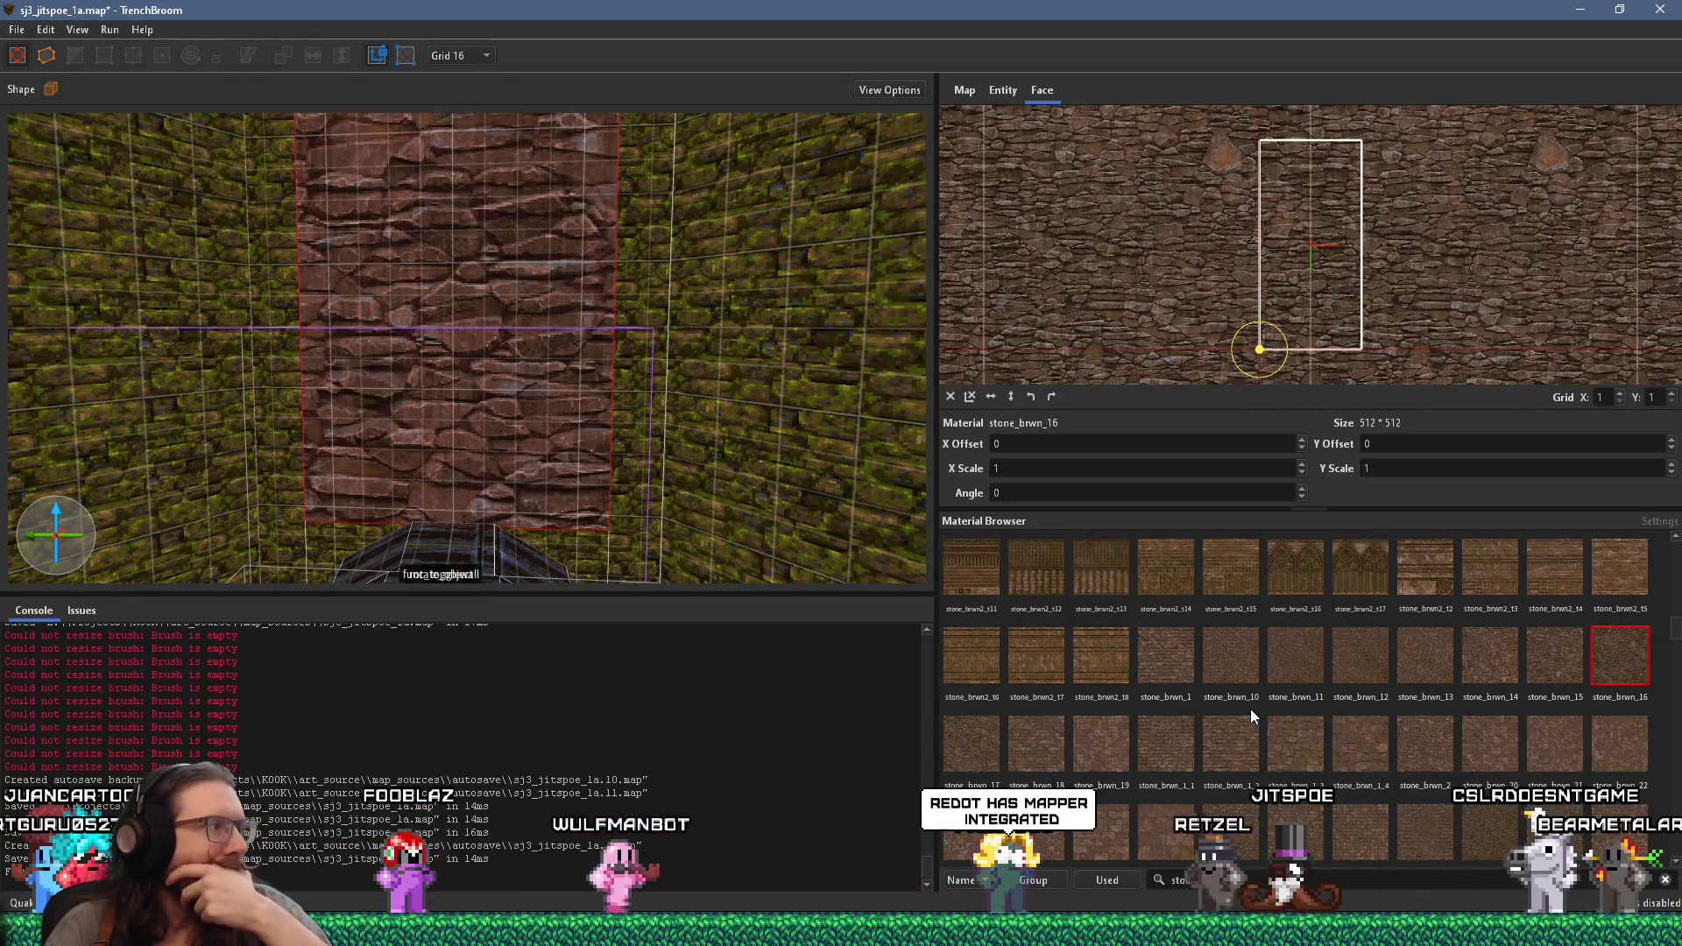
- Try the next brown stones, including stone_brwn_18, 1_1, 1_2, 2, 21 and 22
left_click(971, 737)
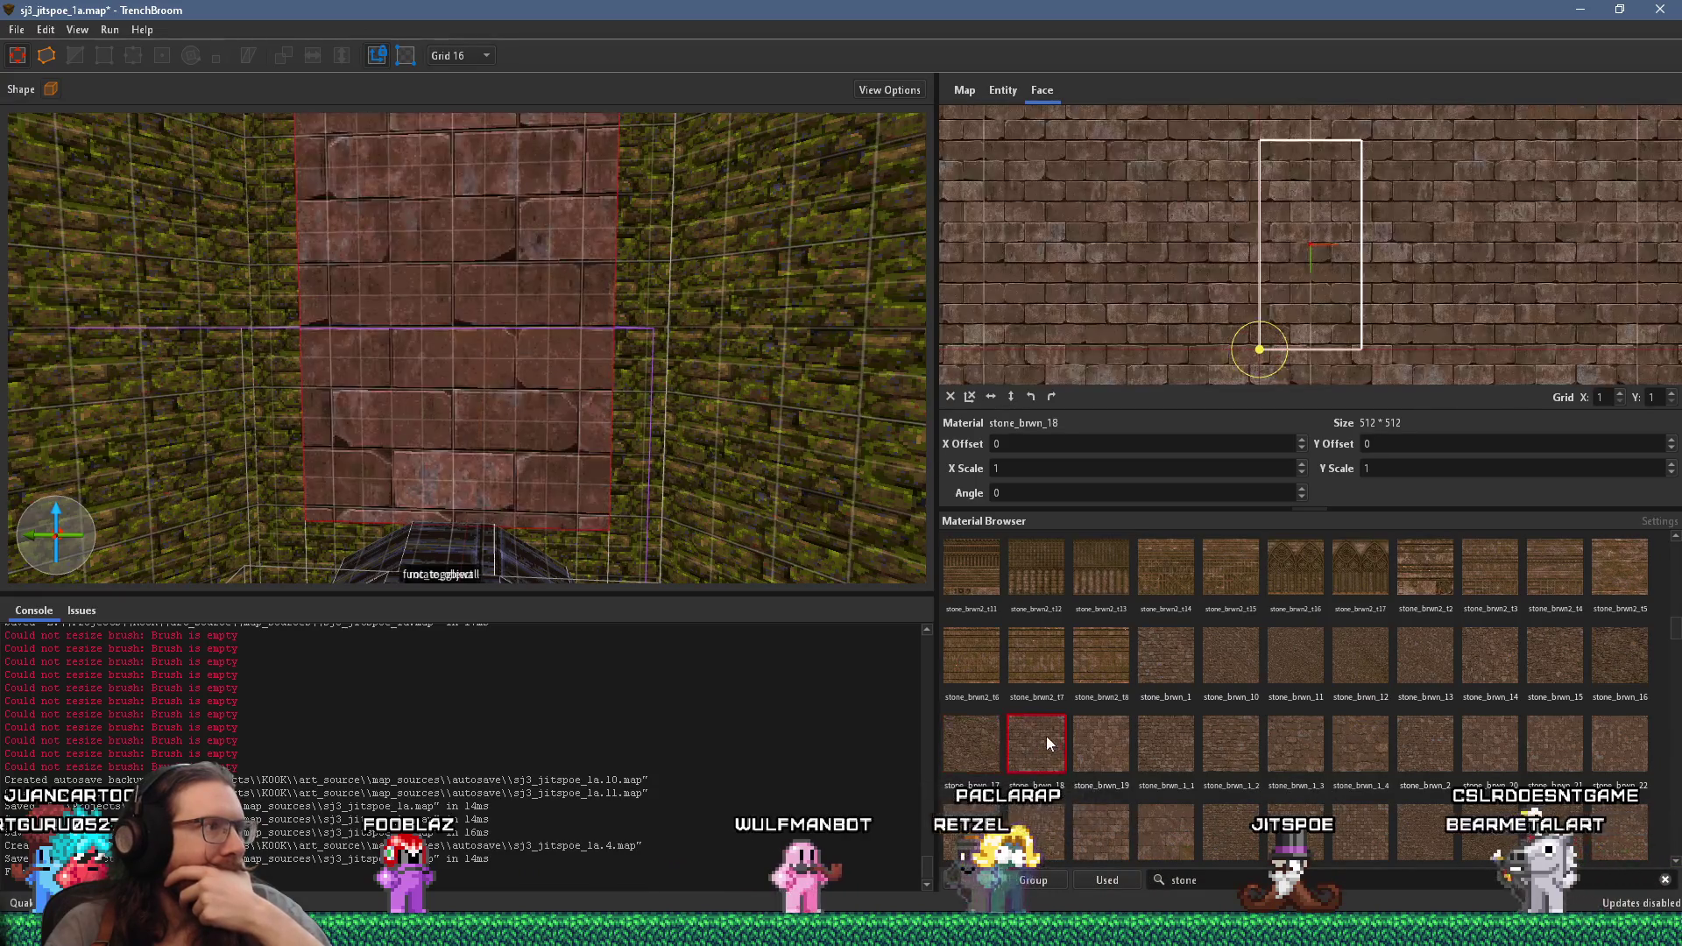
left_click(1042, 736)
left_click(1174, 737)
left_click(1234, 735)
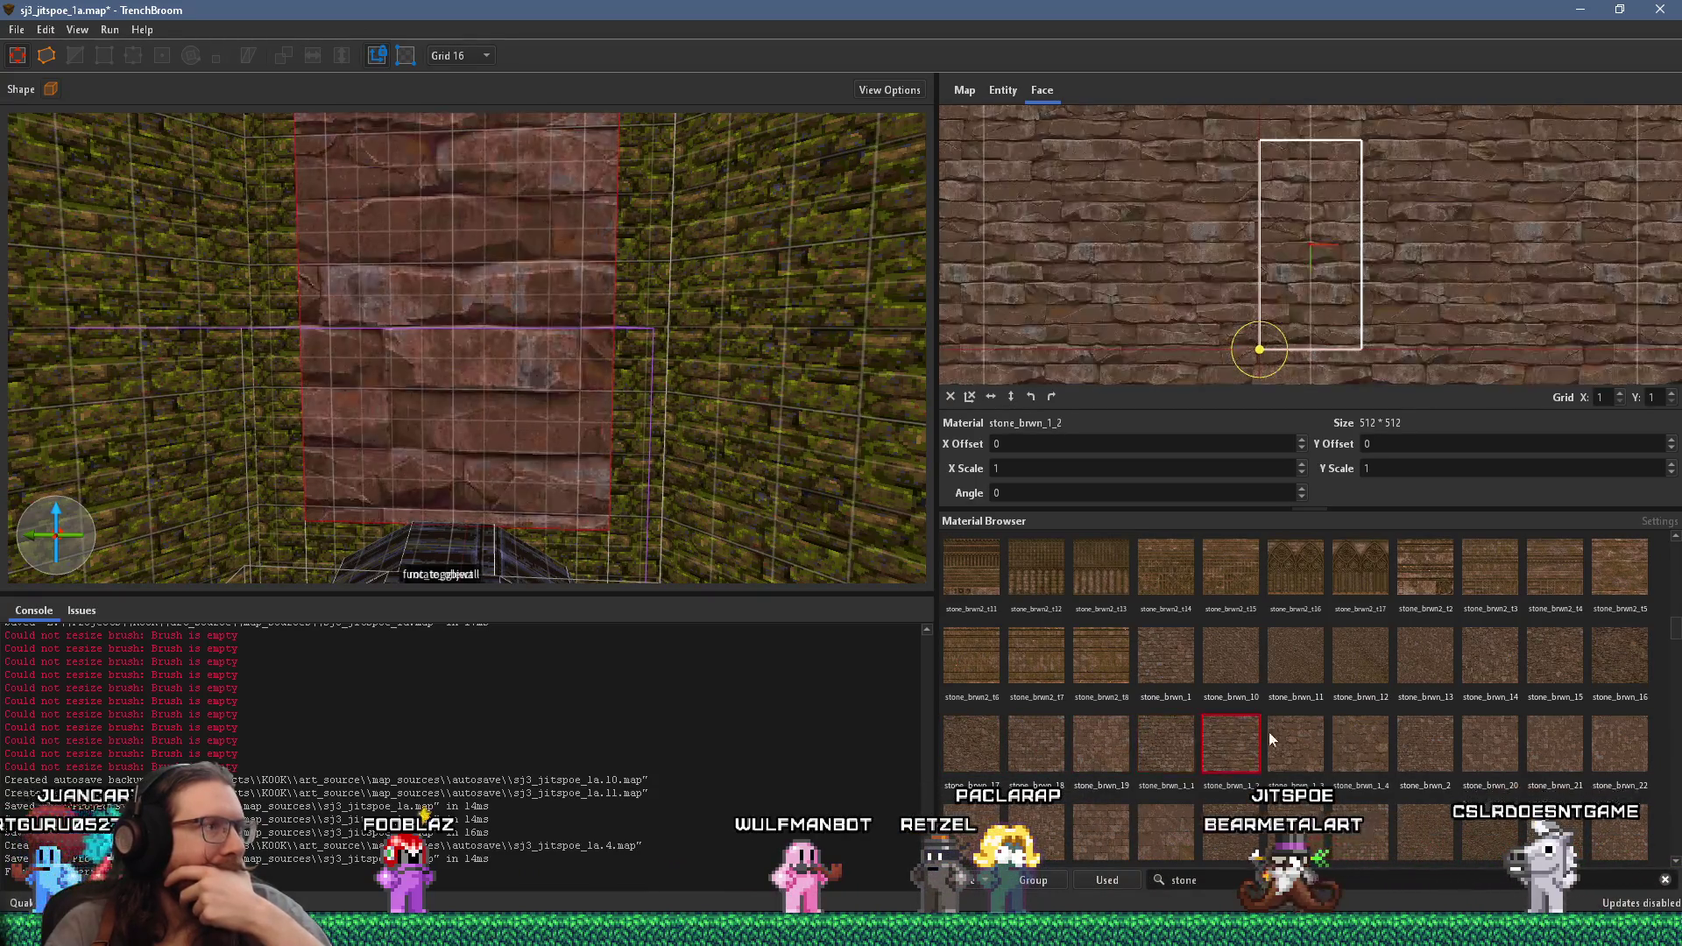
left_click(1291, 735)
left_click(1357, 735)
left_click(1417, 740)
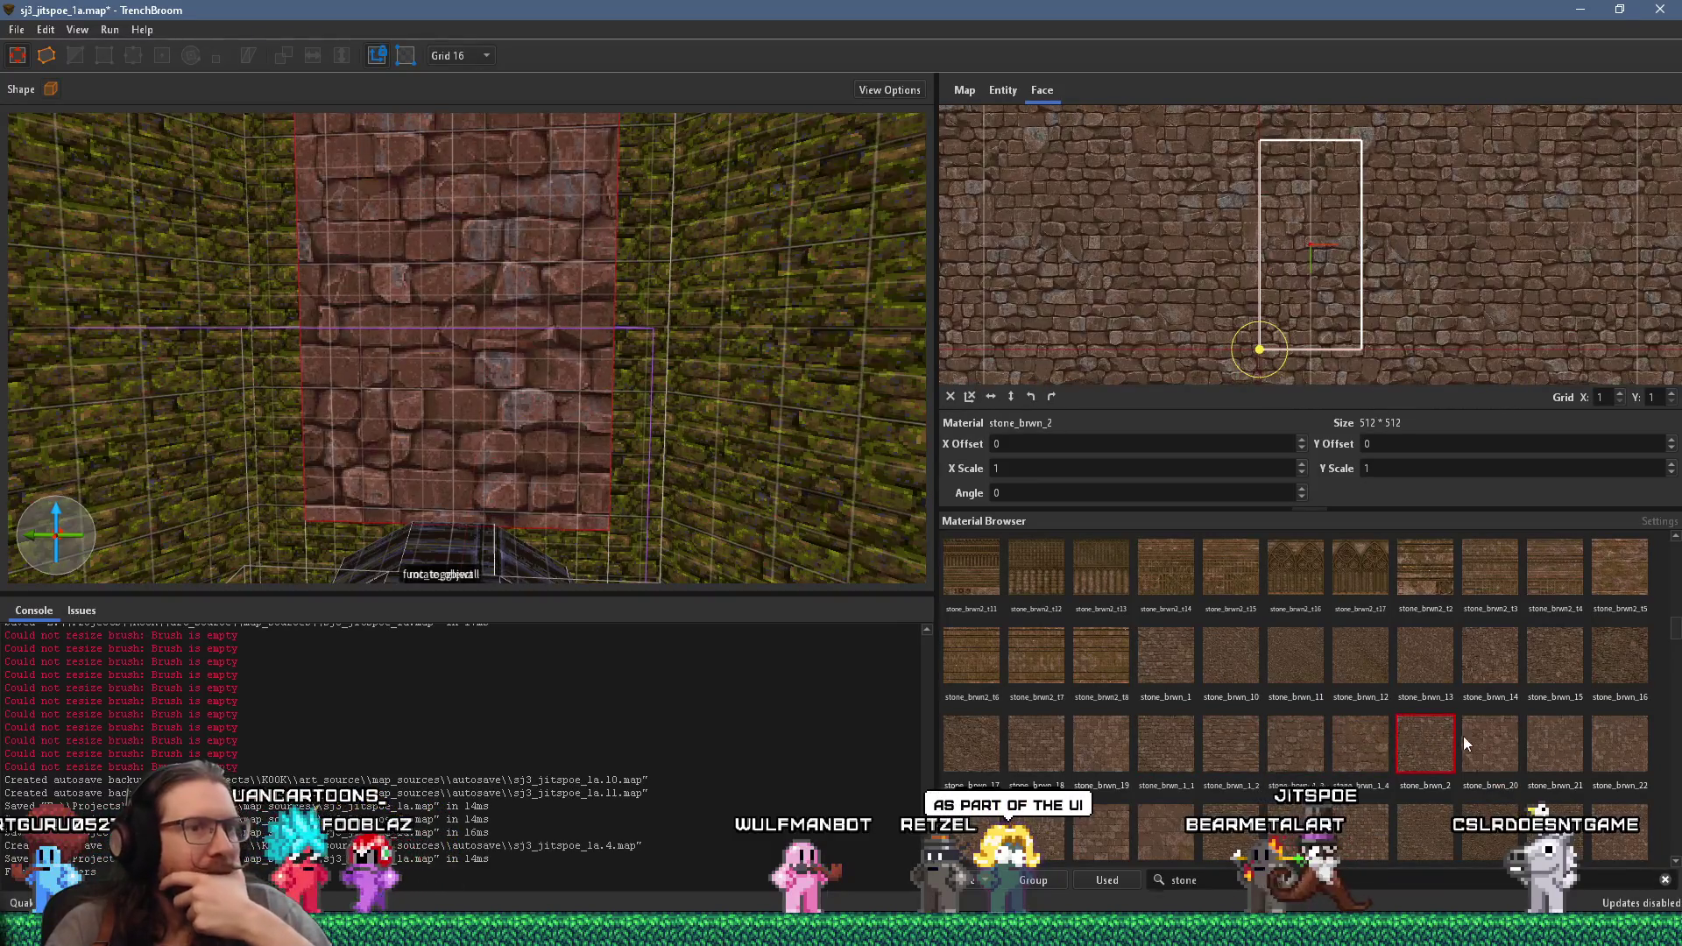
left_click(1489, 736)
left_click(1559, 739)
left_click(1601, 734)
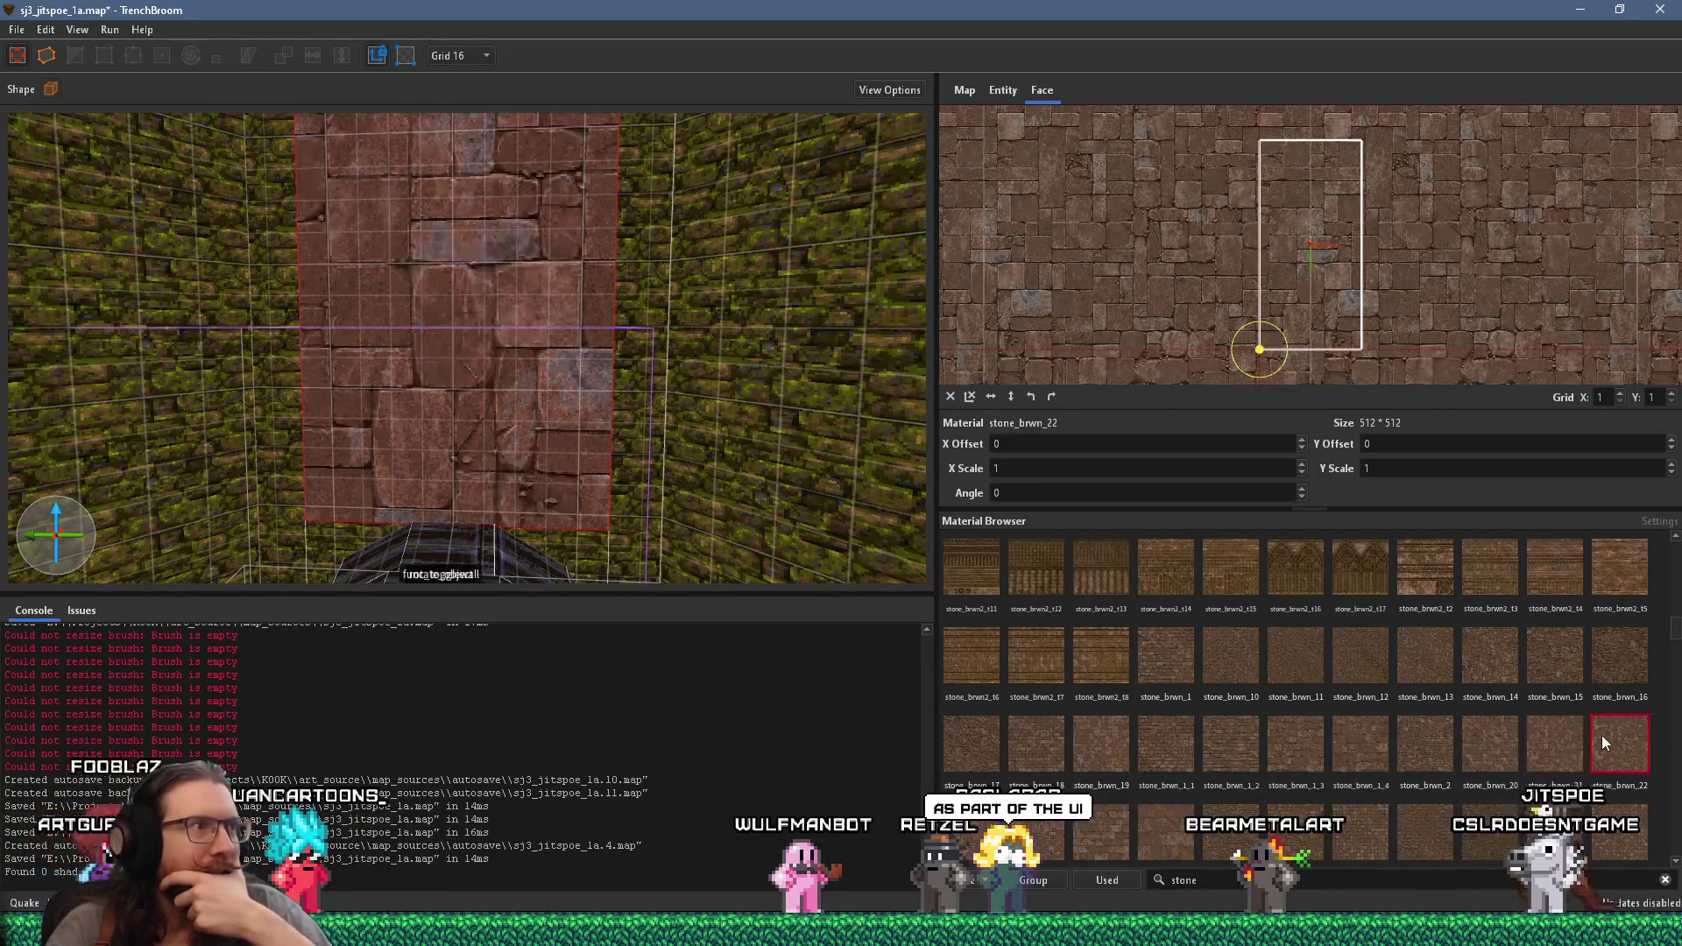
- Try stone_brwn_23, 24, 3, 4, 5 and 6 on the wall face
left_click(981, 836)
left_click(1028, 834)
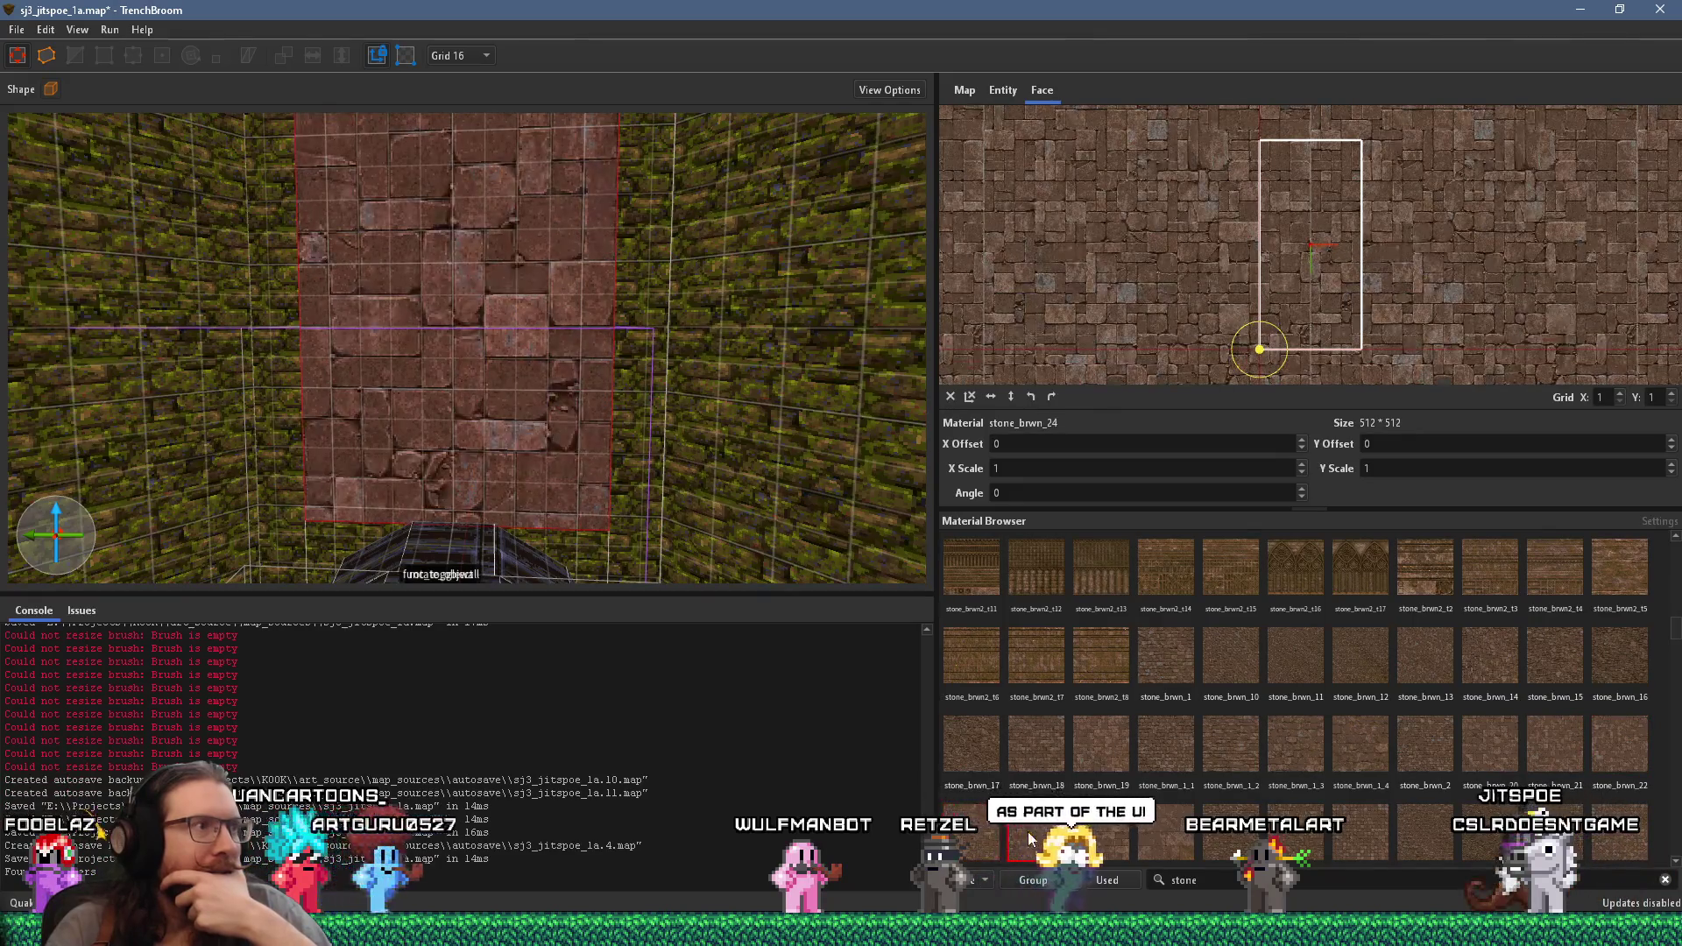
left_click(1084, 834)
left_click(1170, 825)
left_click(1244, 823)
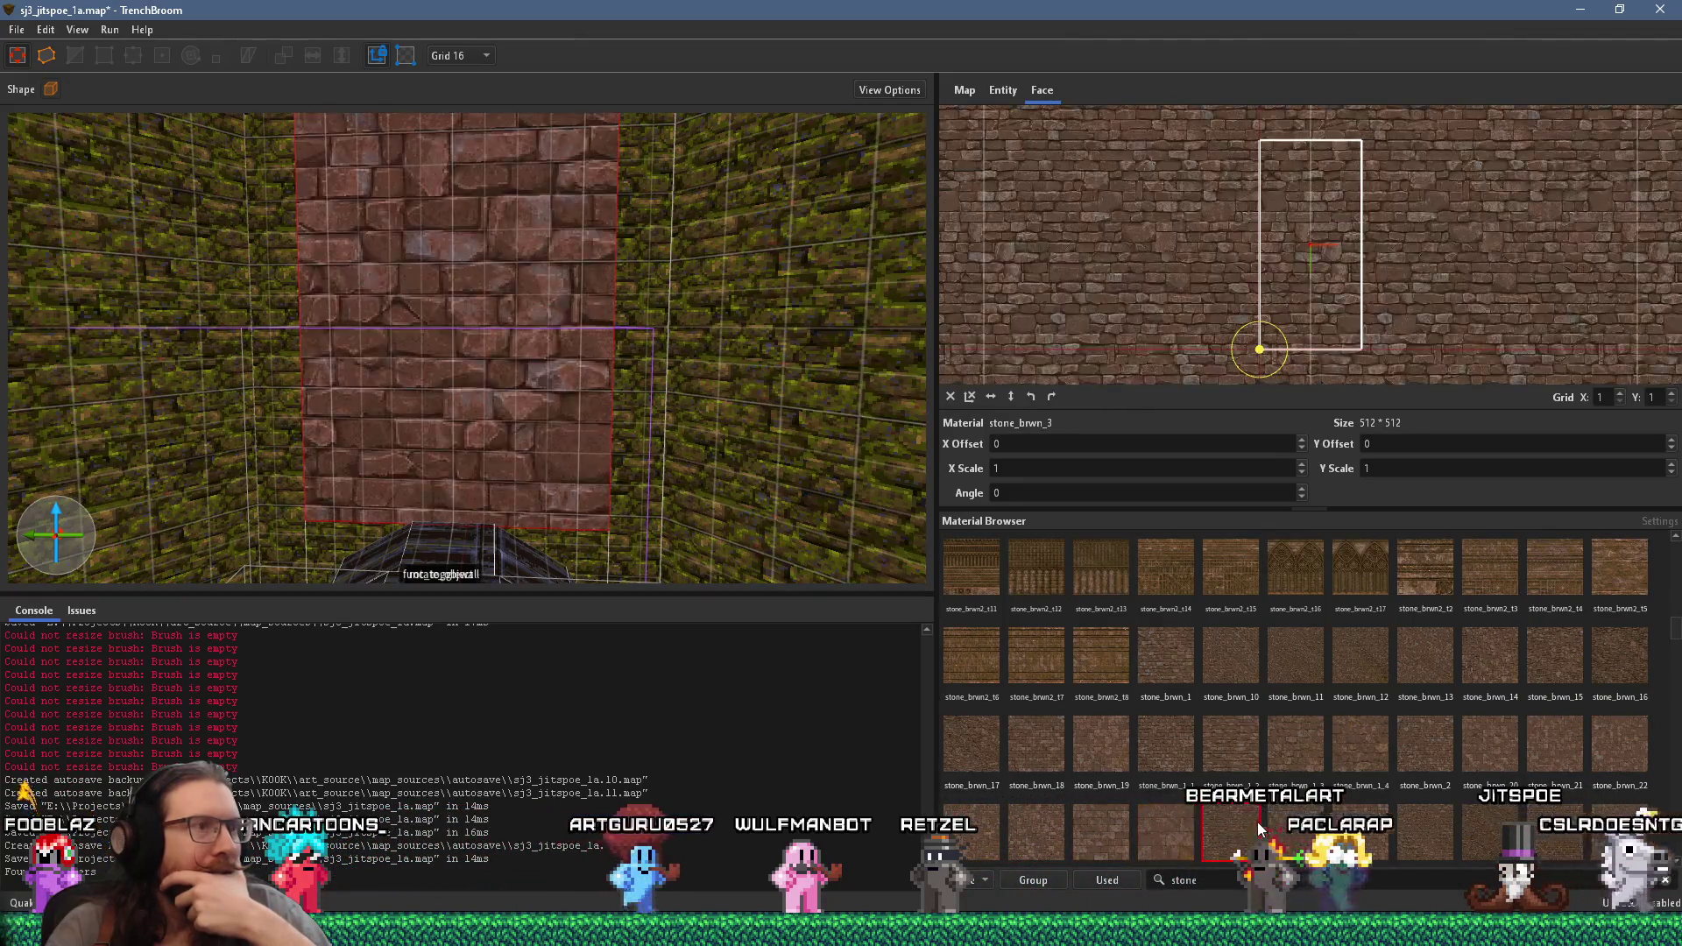
left_click(1293, 821)
left_click(1228, 828)
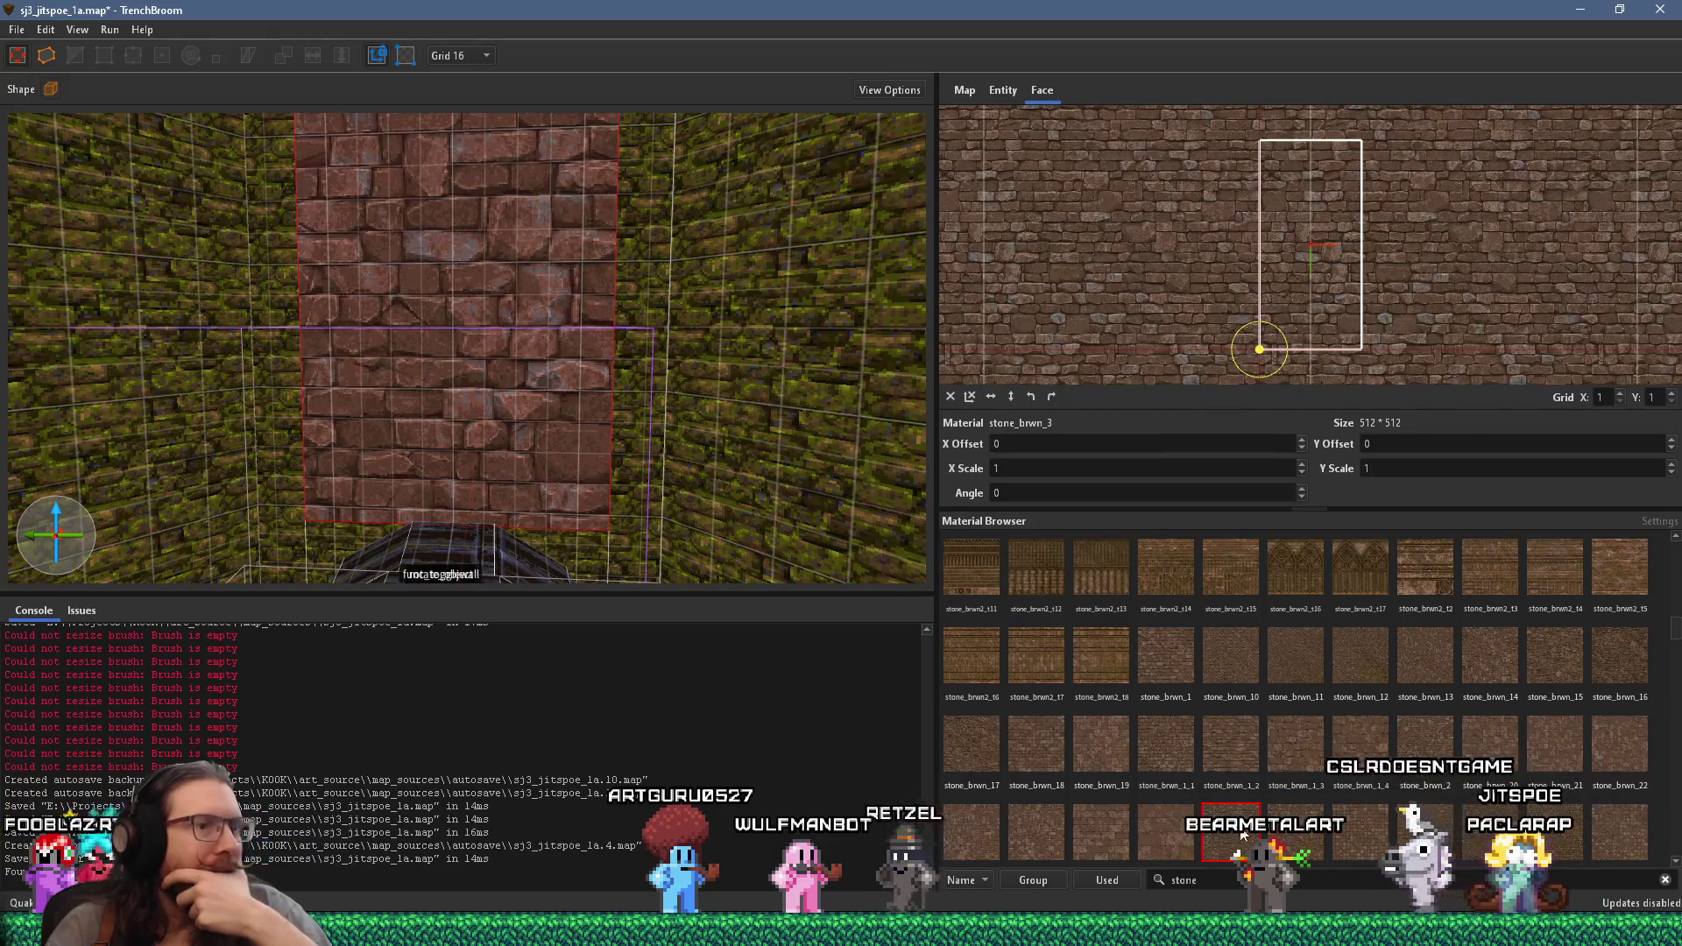
left_click(1311, 836)
left_click(1359, 834)
left_click(1425, 833)
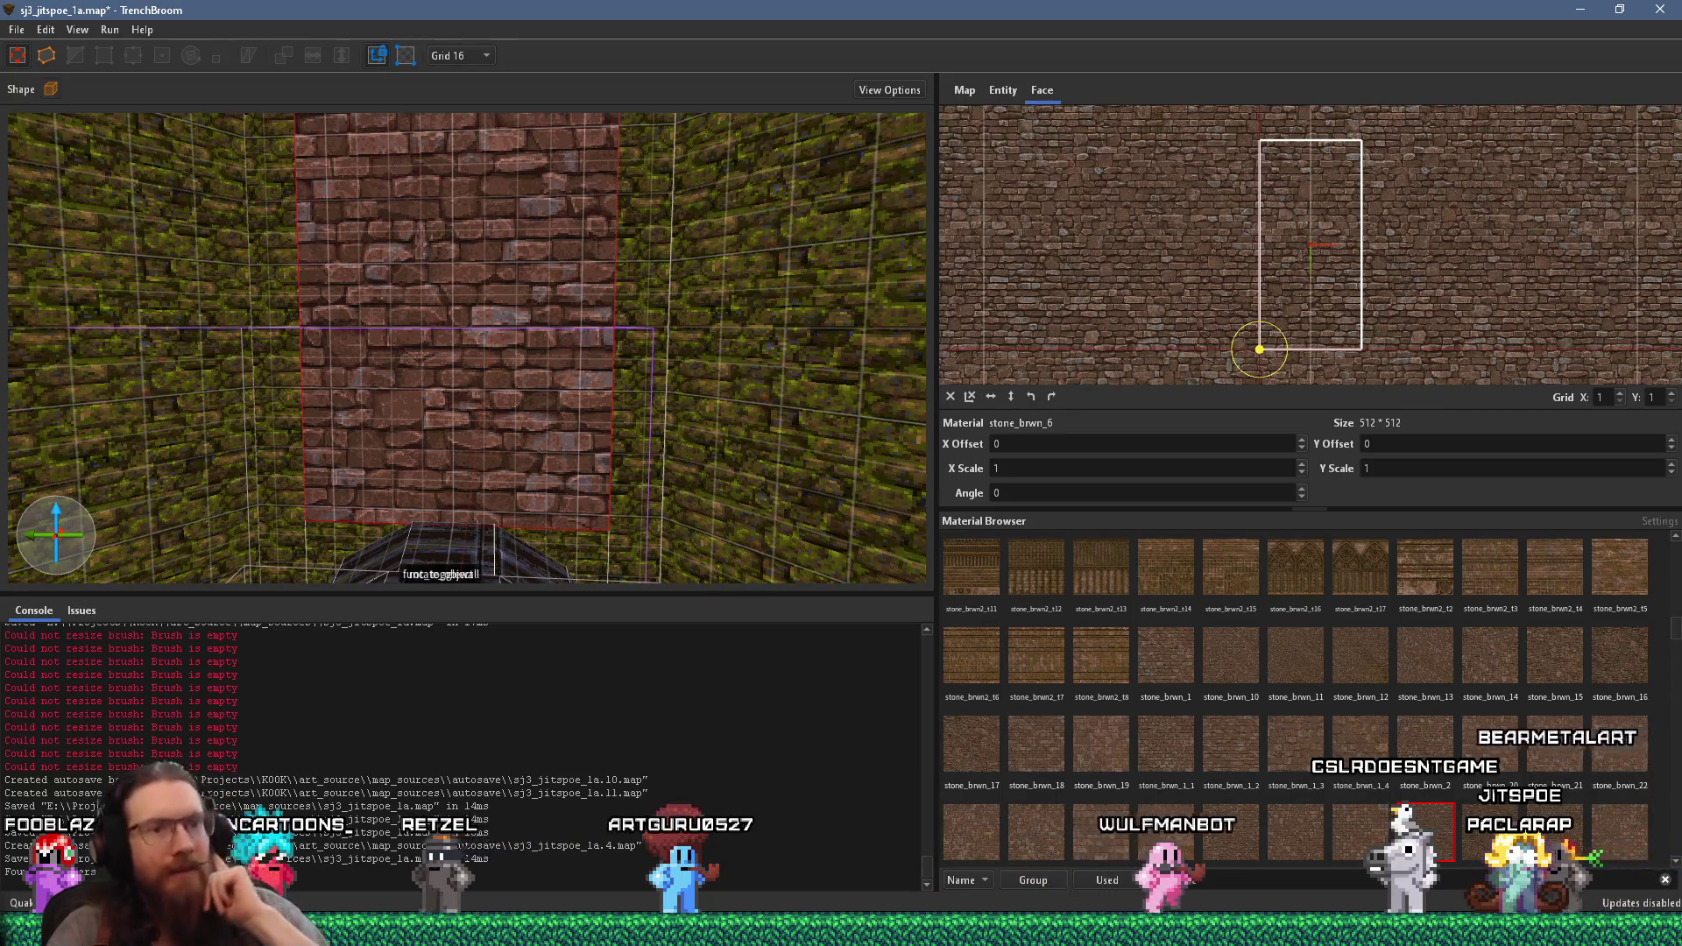
- Try stone_brwn_7, stone_brwn_8 and stone_brwn_9 on the wall face
scroll(1425, 832, "down", 3)
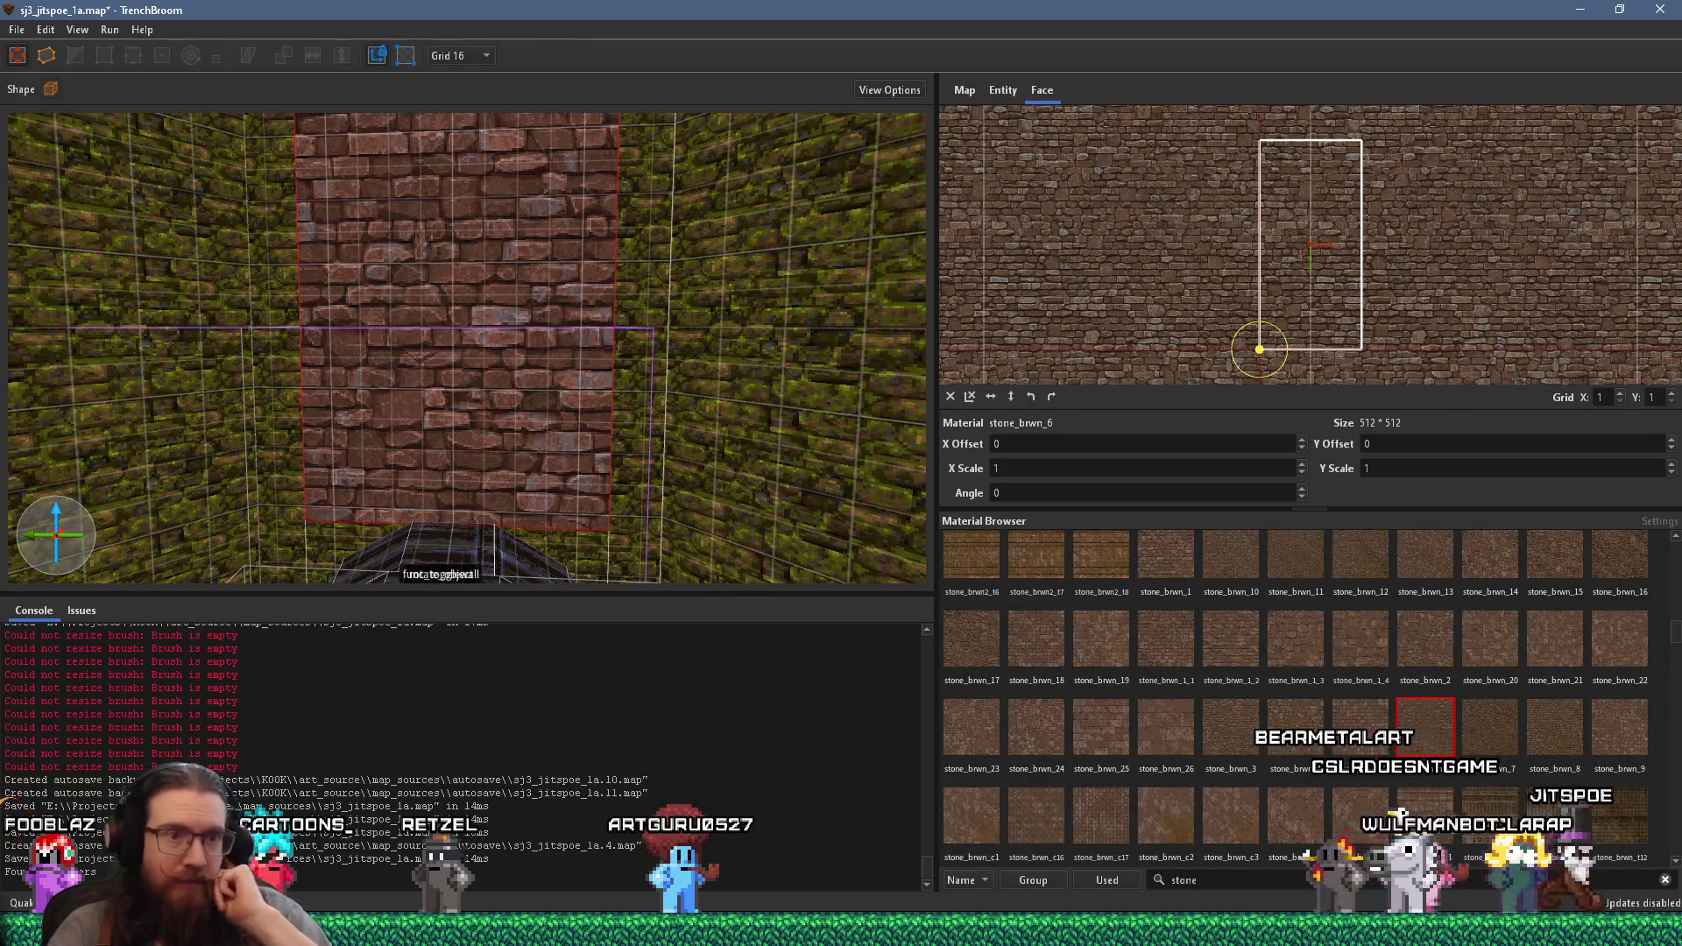
left_click(1464, 739)
scroll(616, 475, "down", 5)
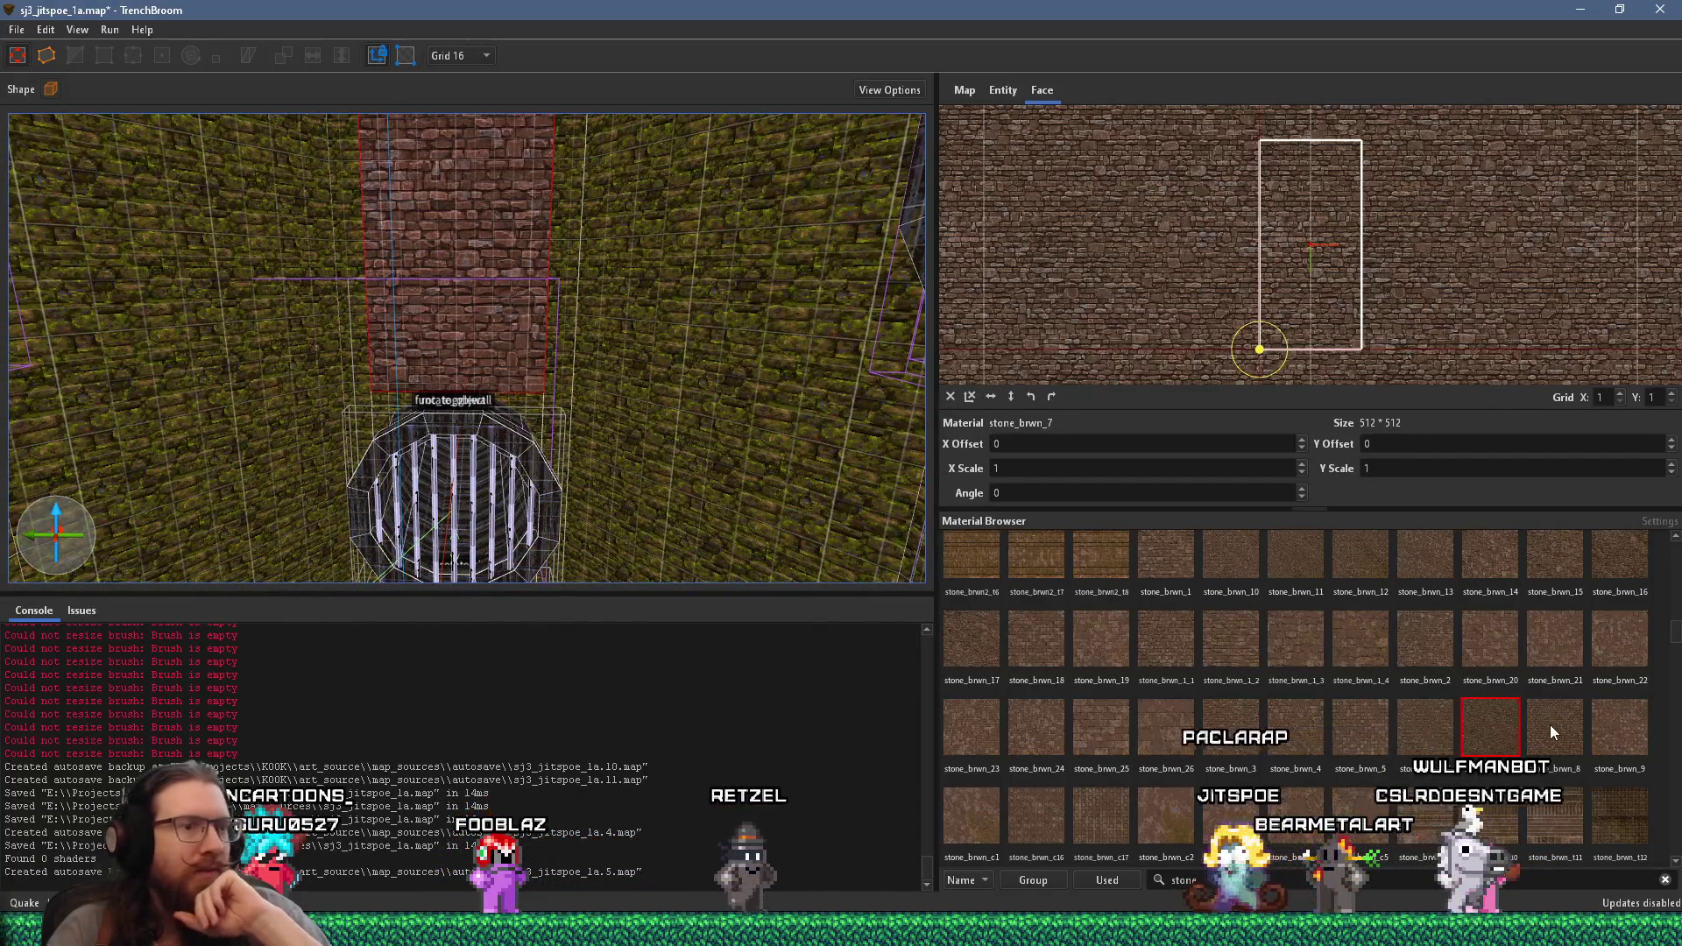
left_click(1552, 725)
left_click(1627, 727)
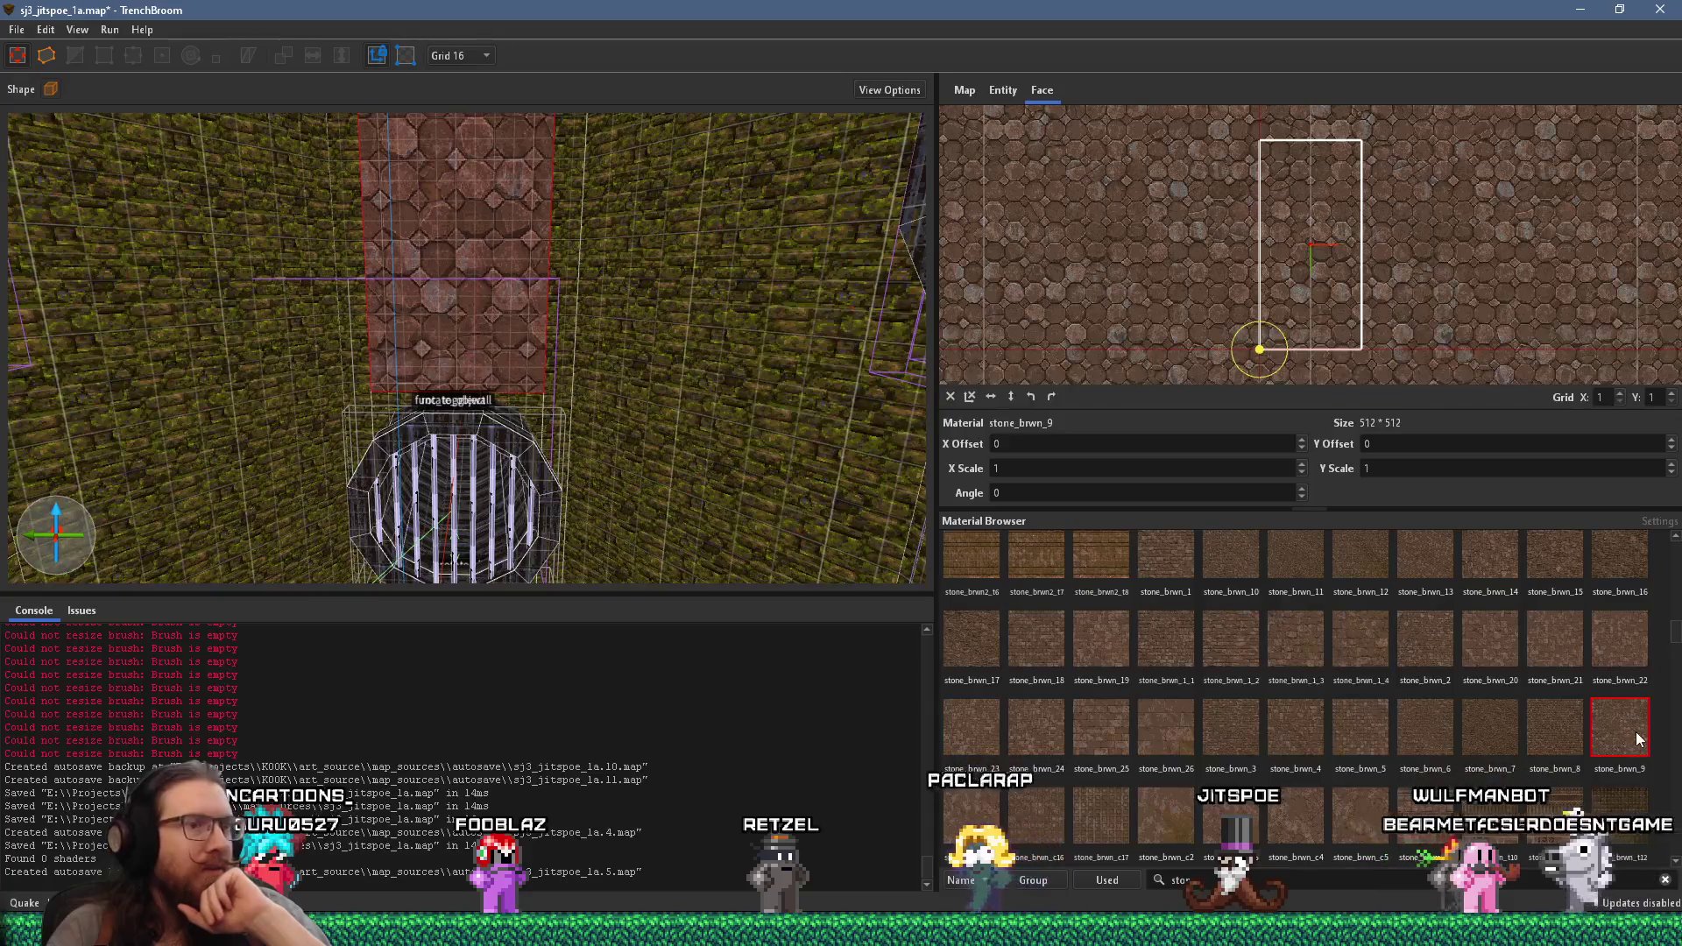
- Try the patterned stone_brwn_c17, c5, t1, t10 and t12 materials on the wall
left_click(1016, 817)
left_click(1086, 817)
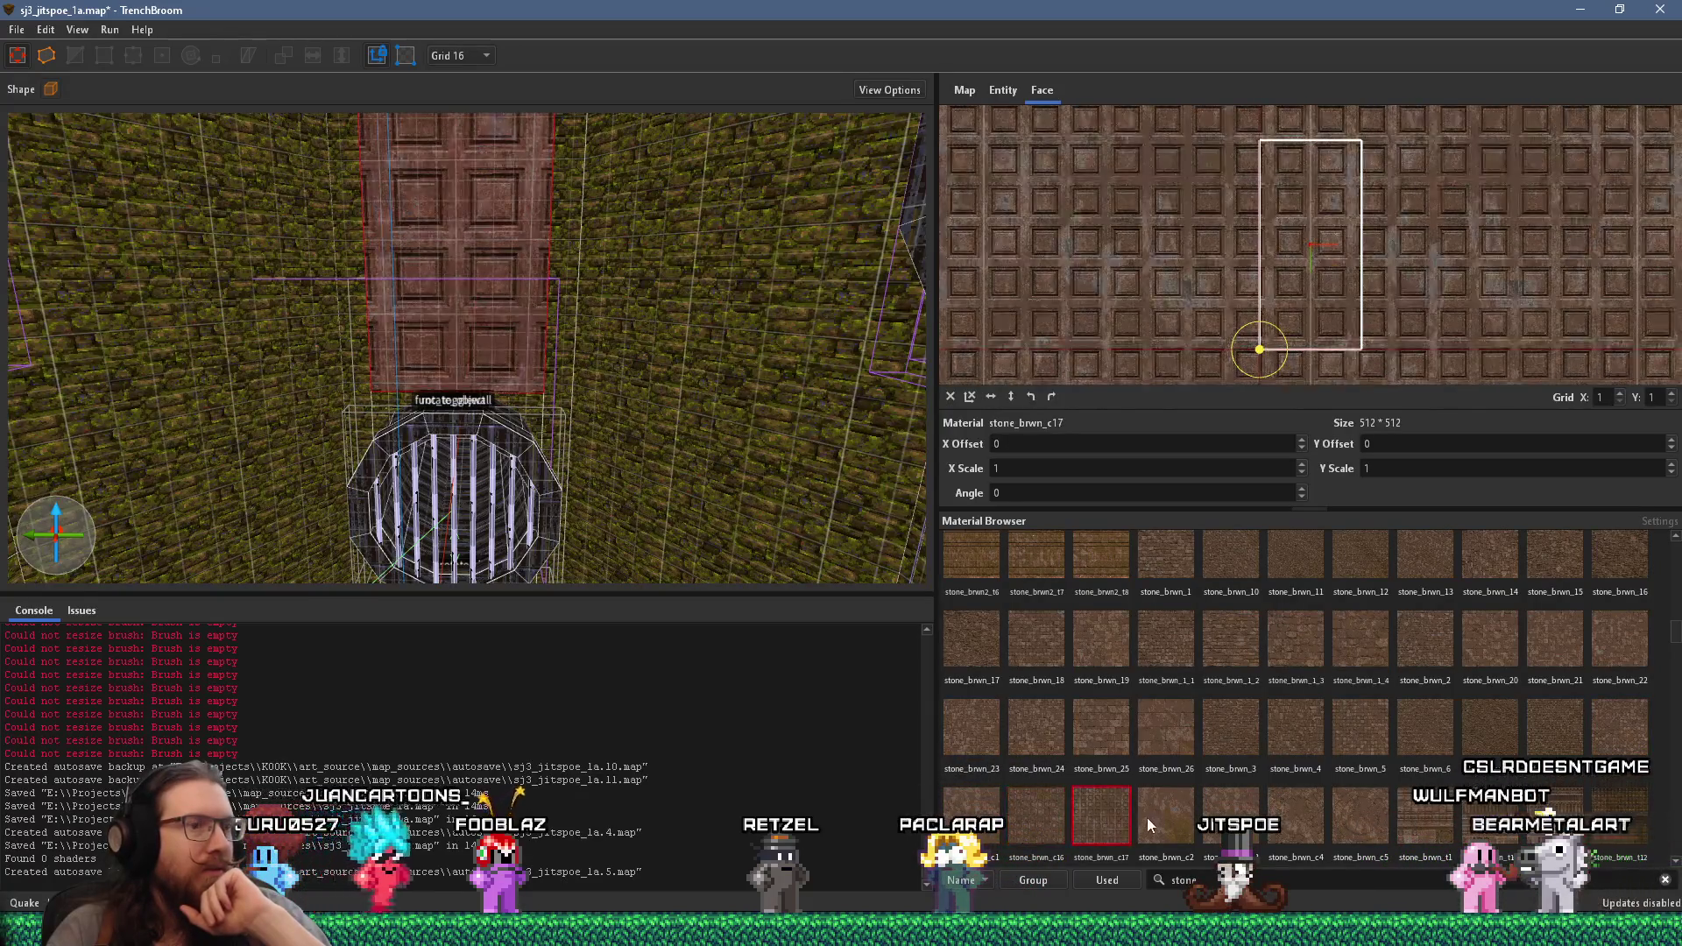
left_click(1164, 817)
left_click(1360, 817)
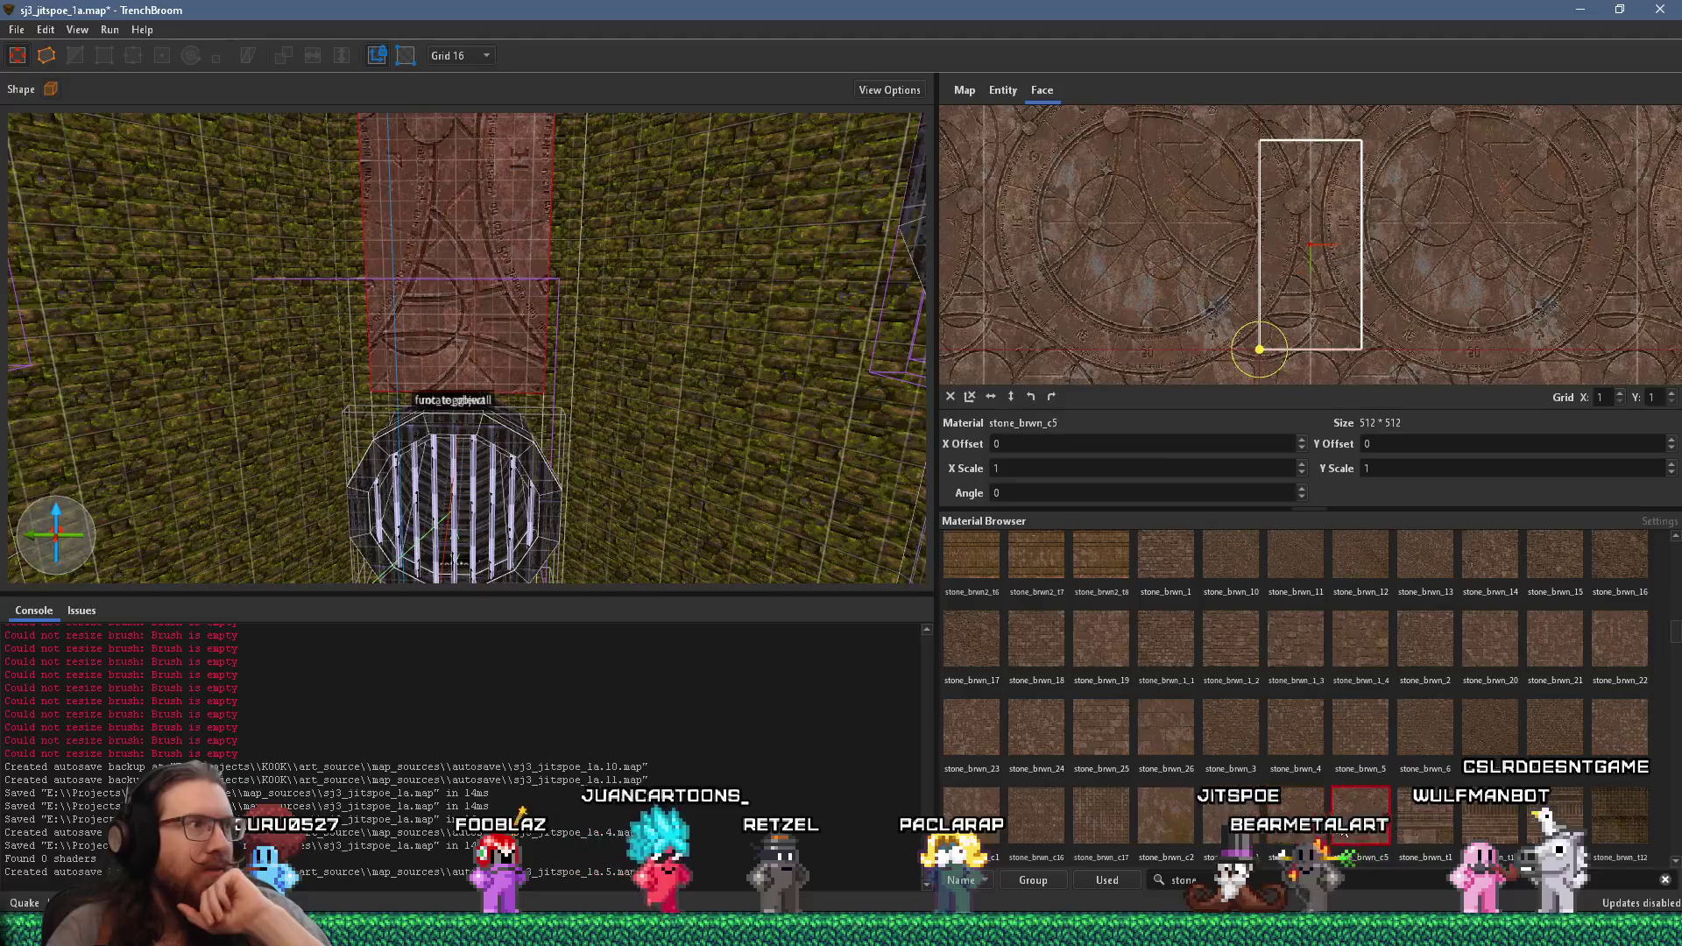
left_click(1412, 821)
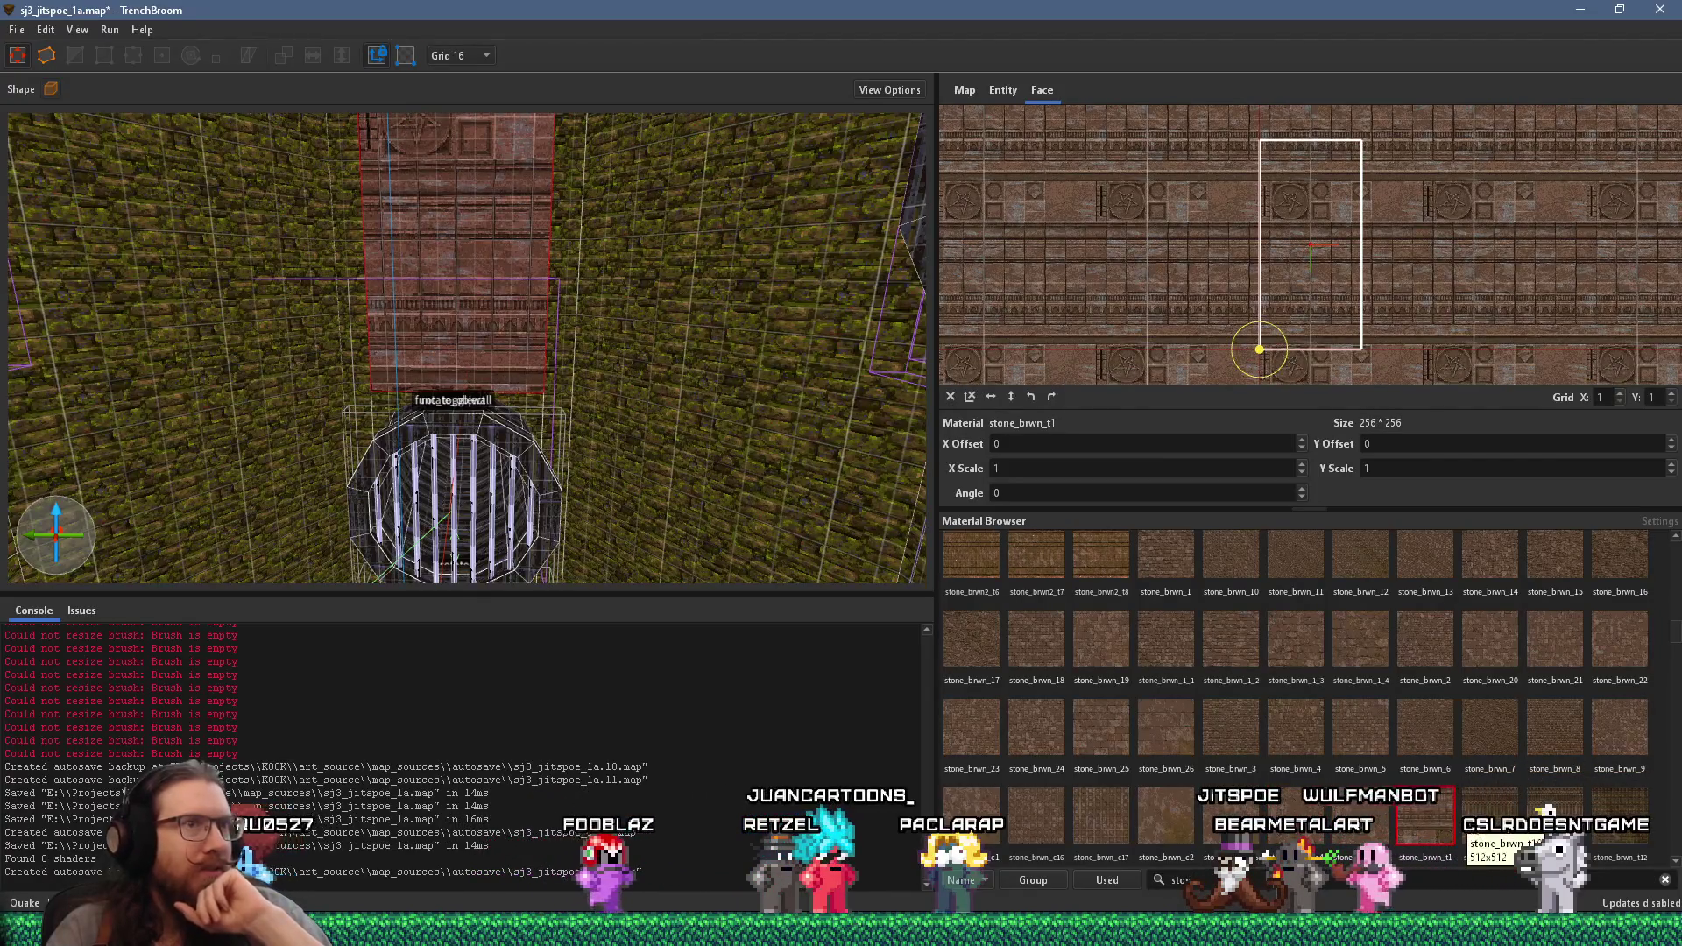
left_click(1489, 815)
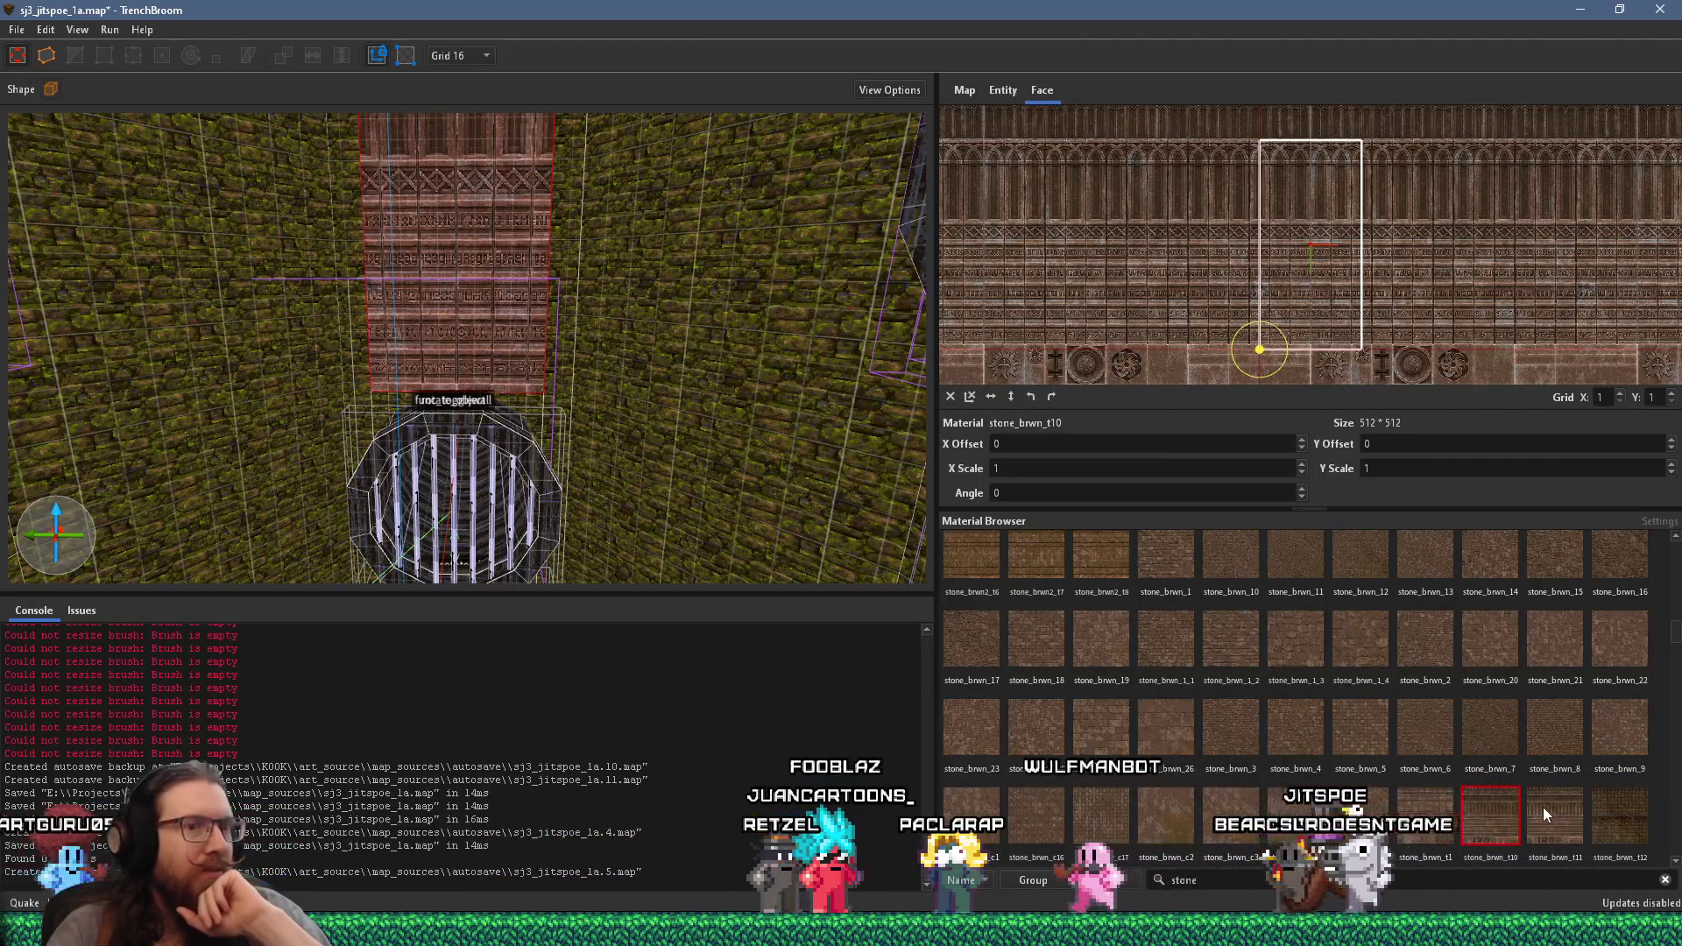
left_click(1605, 806)
scroll(1590, 810, "down", 2)
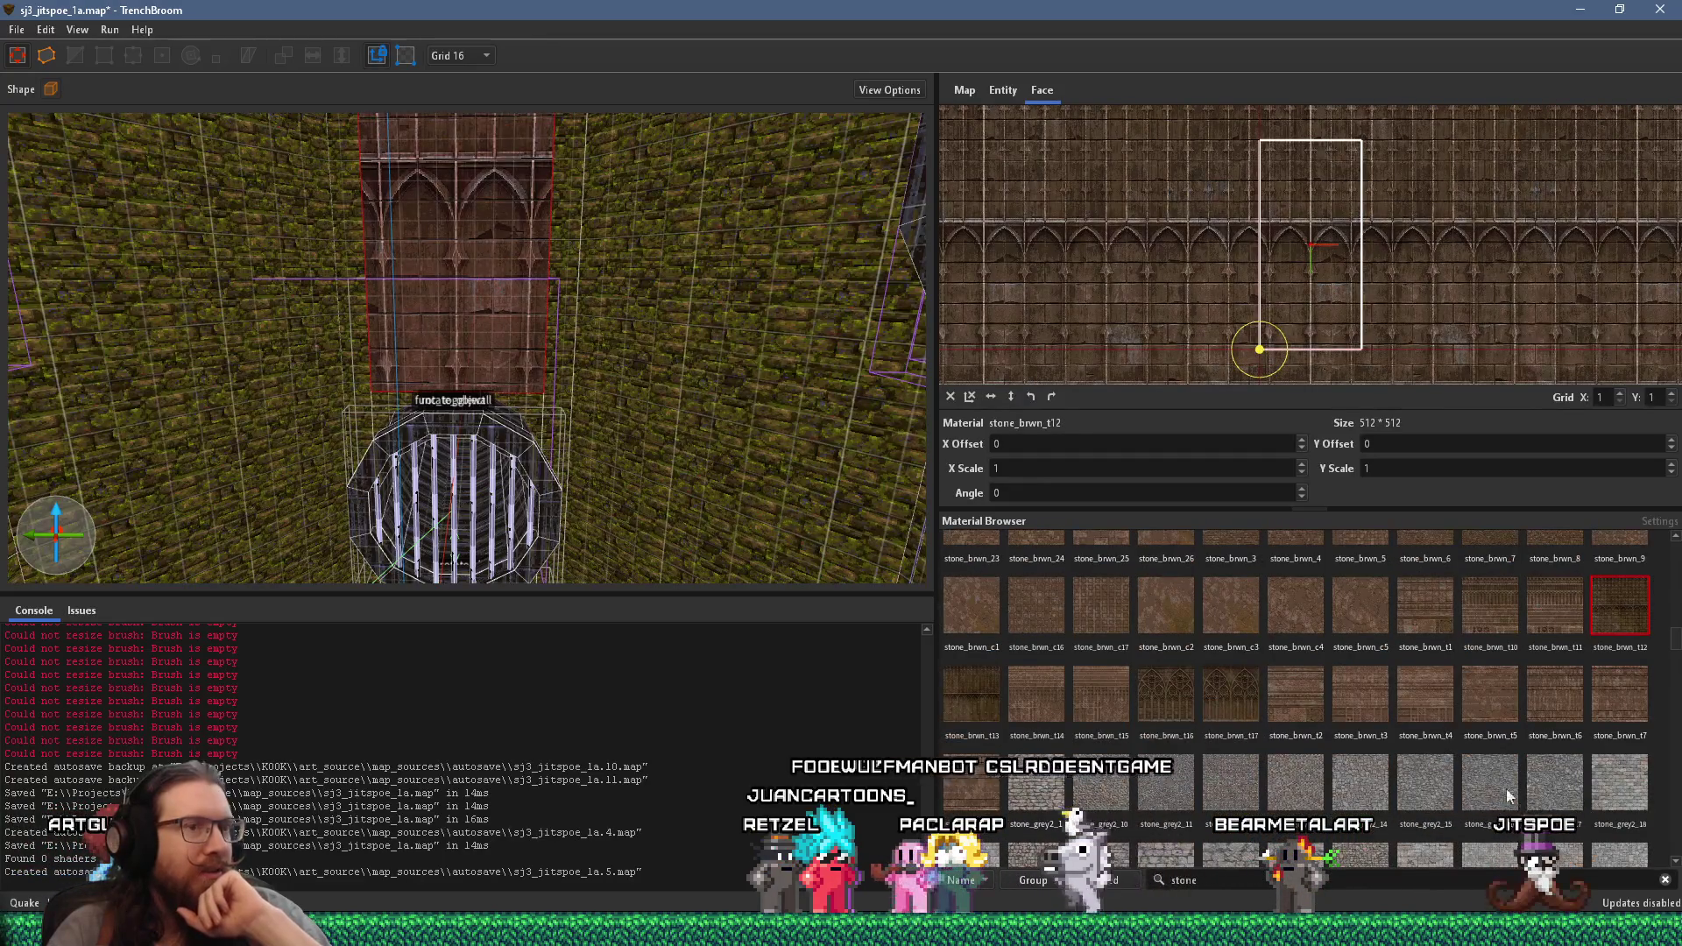
- Try stone_brwn_t13, t16 and t2–t7, then apply grey stone_grey2_1 to the wall
left_click(994, 711)
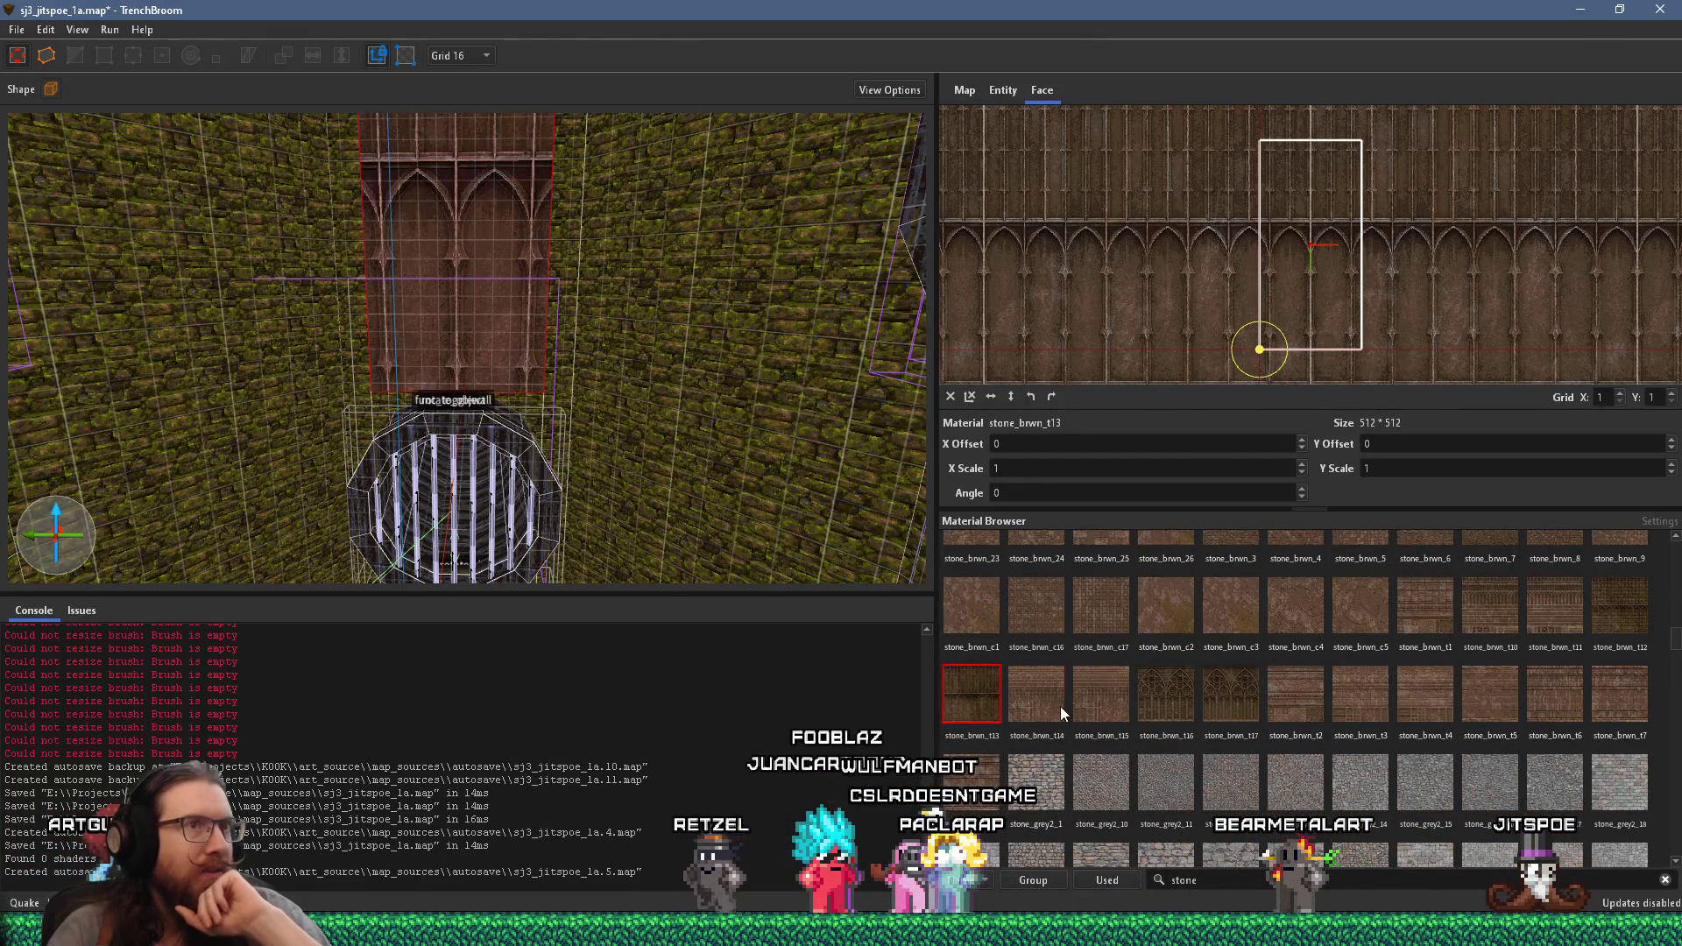
left_click(1060, 706)
left_click(1159, 700)
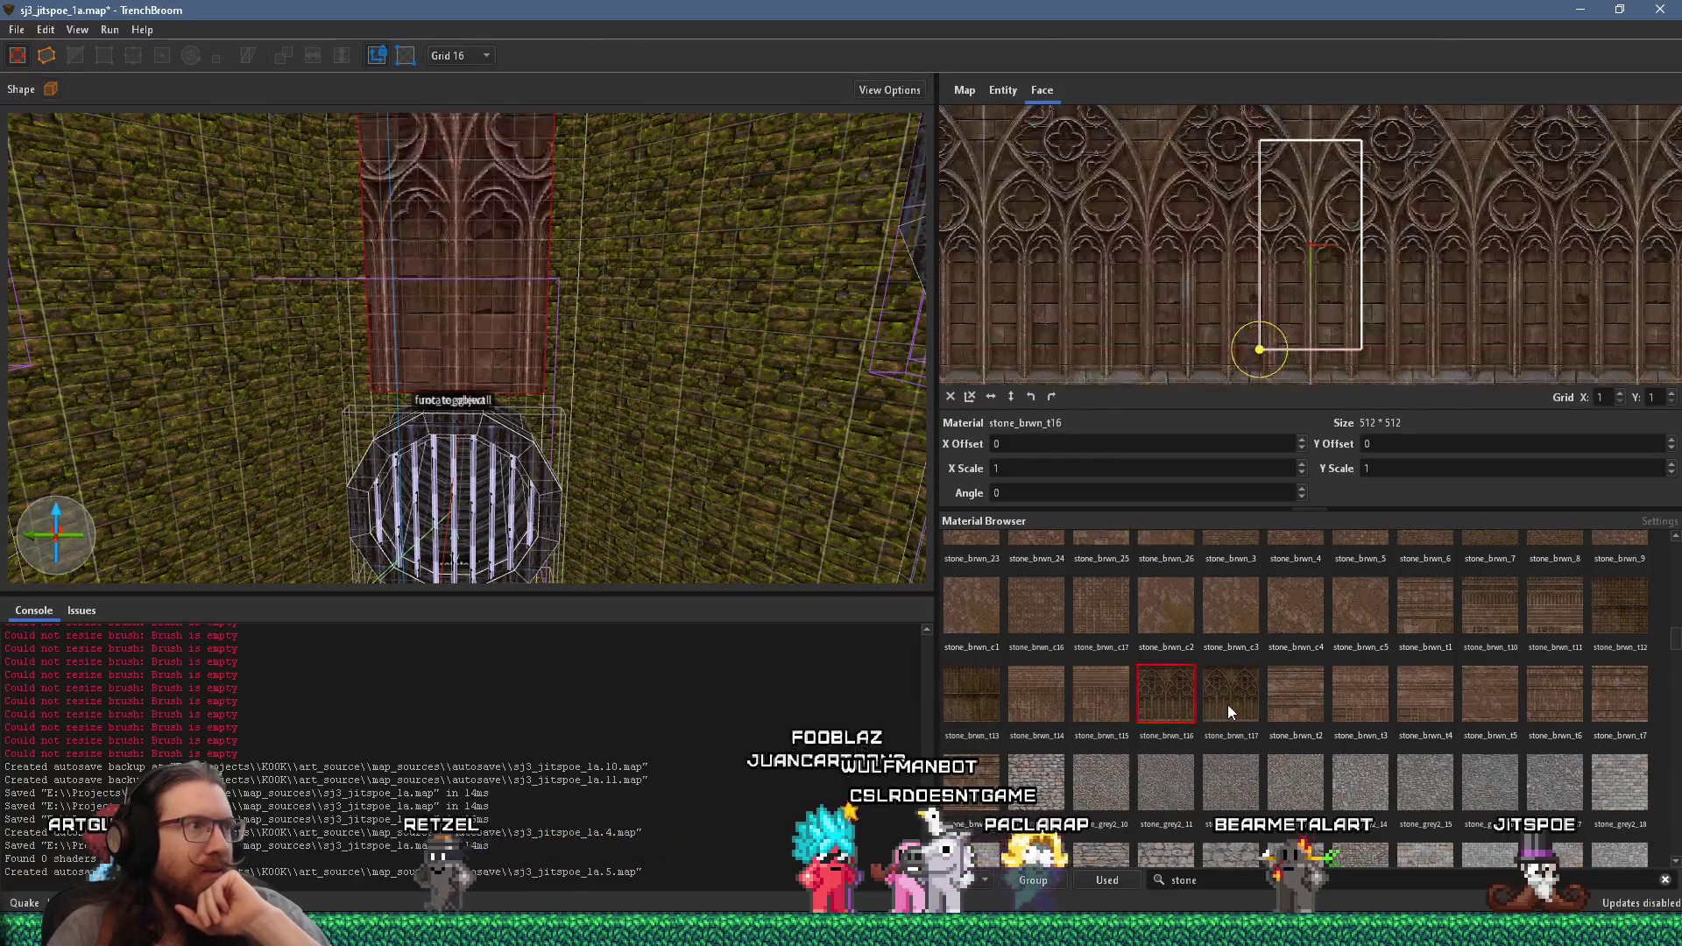
left_click(1295, 706)
left_click(1359, 709)
left_click(1445, 712)
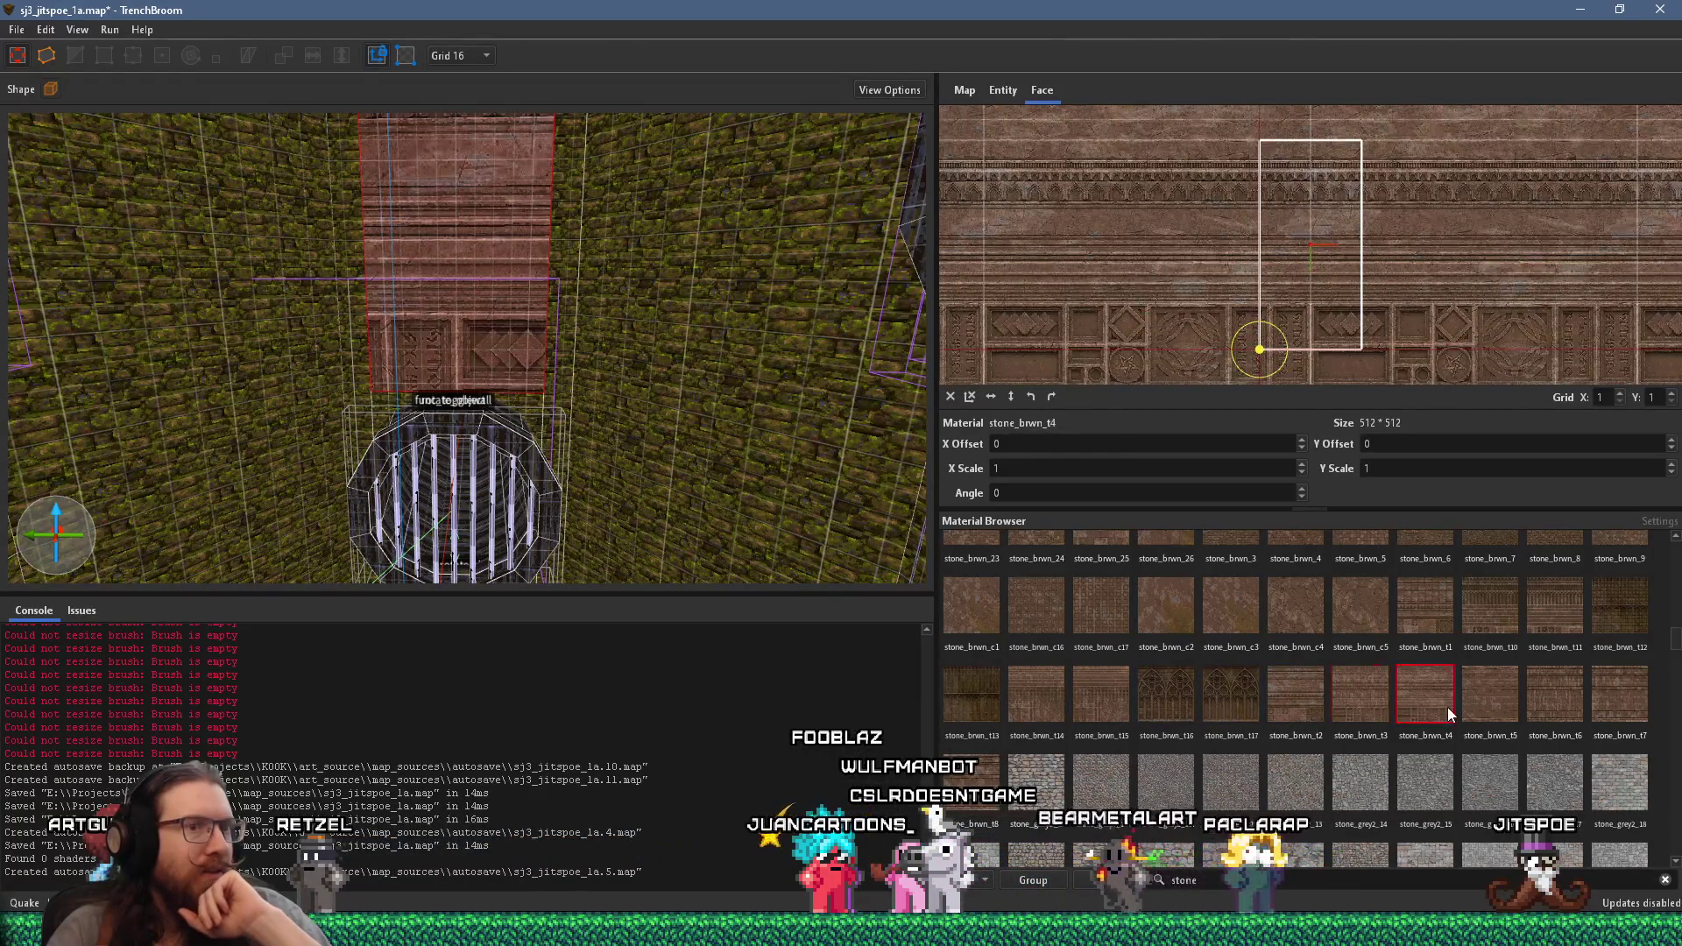
left_click(1486, 701)
left_click(1554, 699)
left_click(1601, 692)
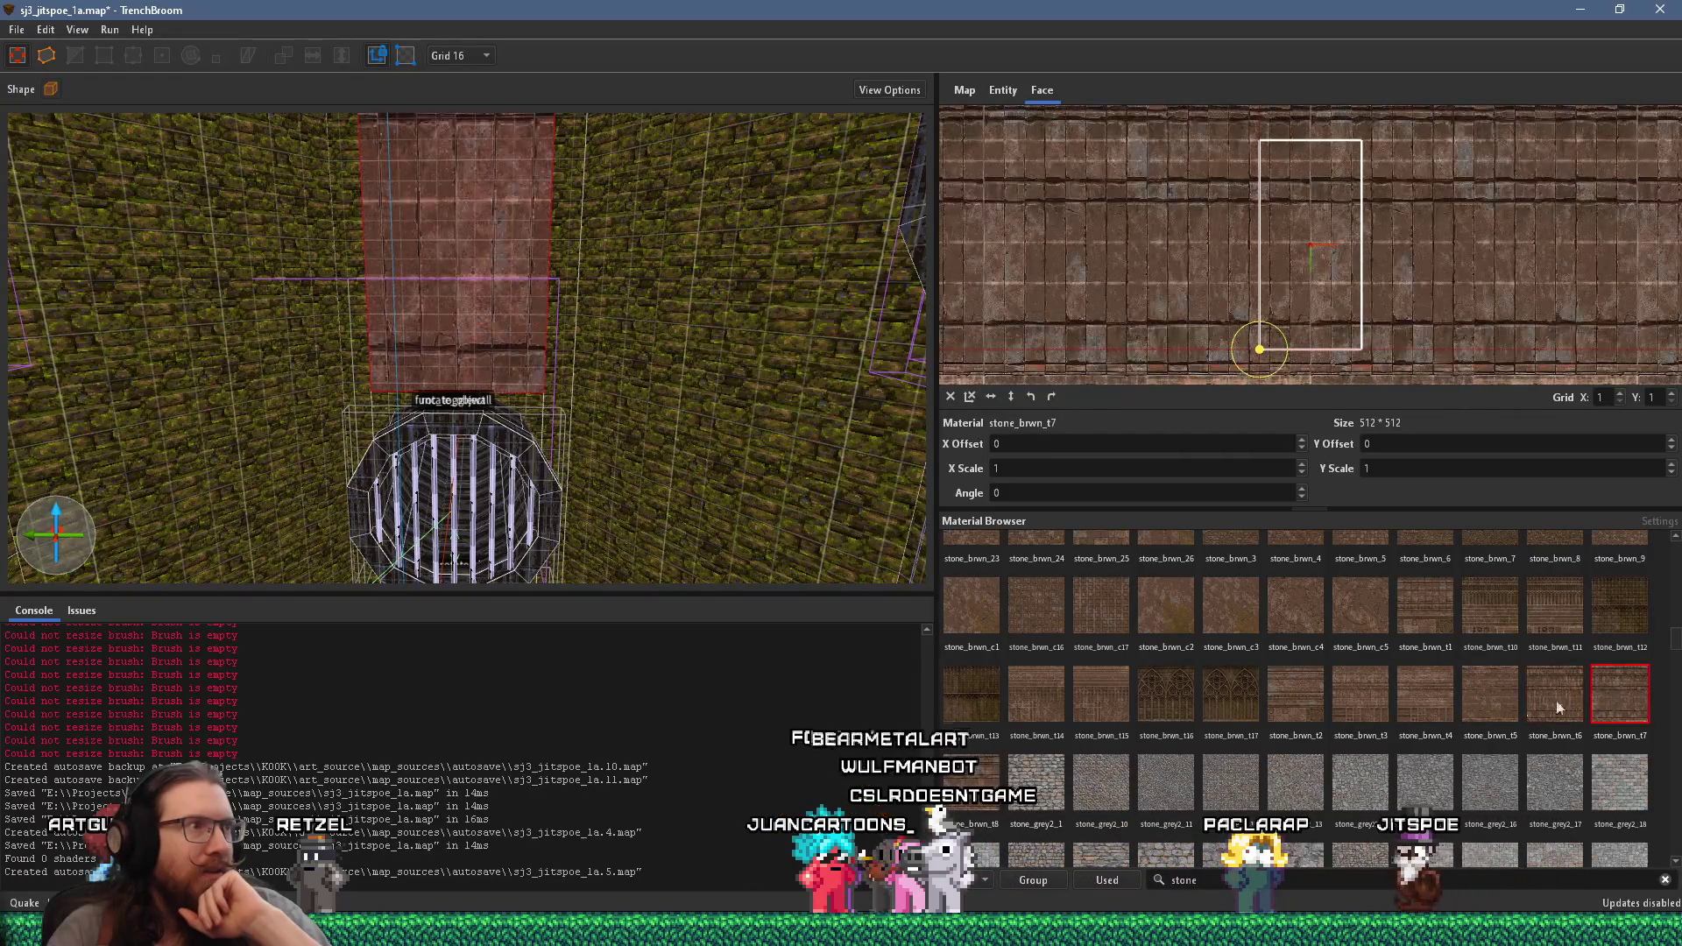
left_click(1042, 784)
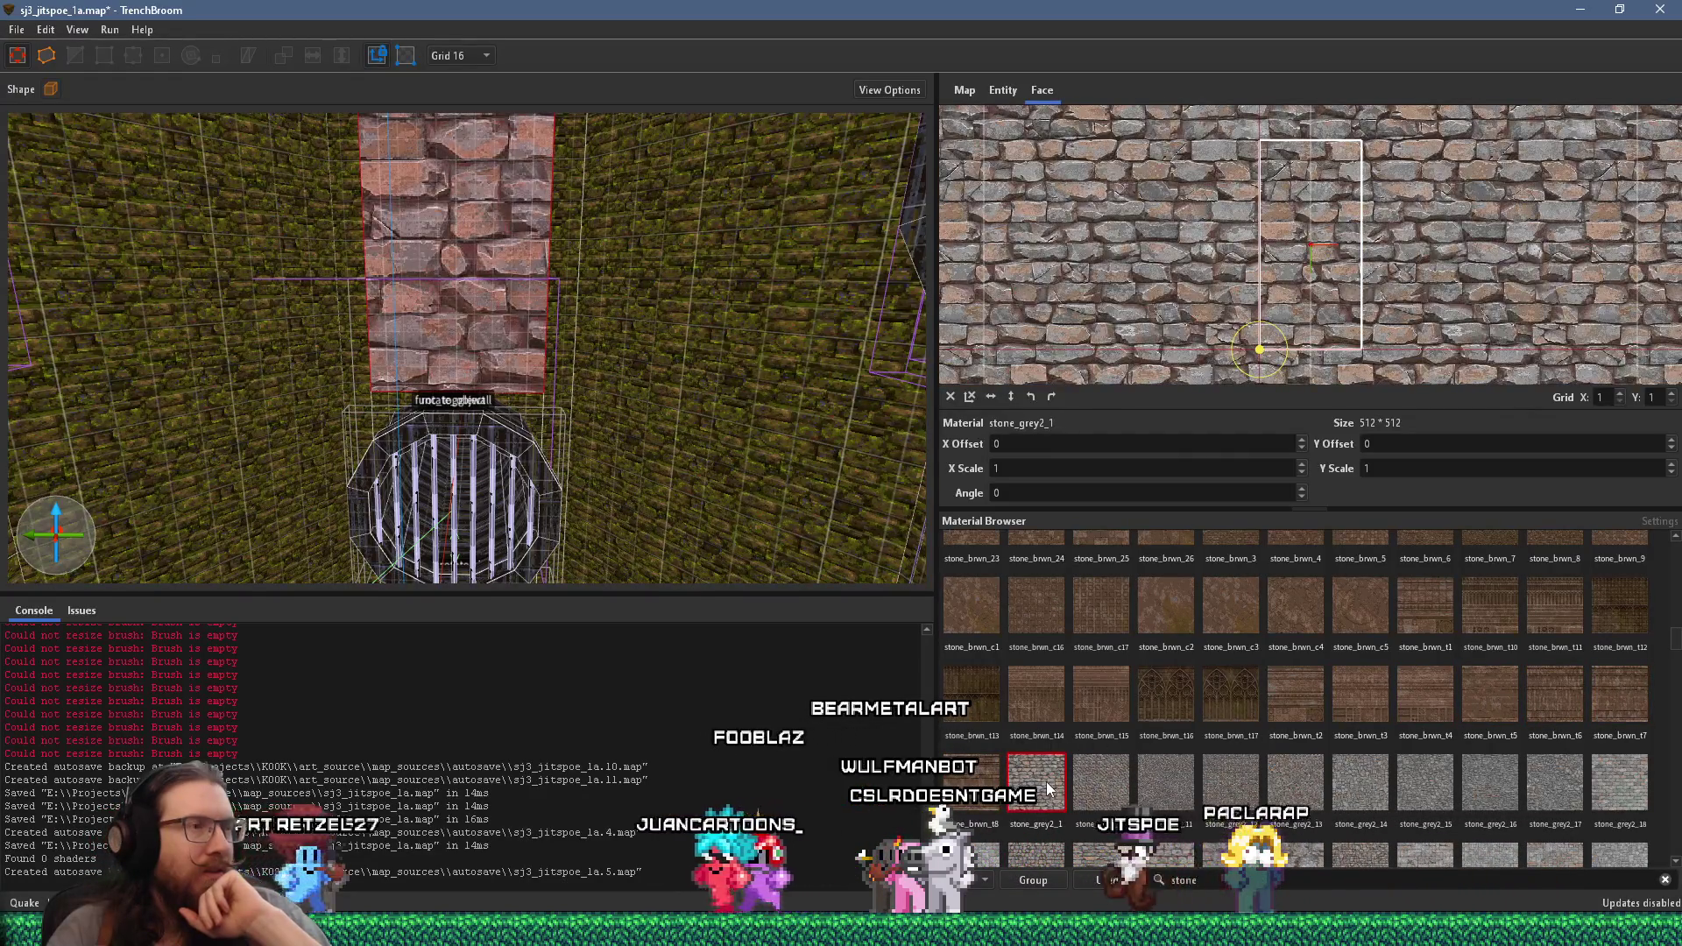
- Scroll to the stone_brwn2 rows and apply stone_brwn2_10 to the wall face
scroll(1127, 776, "down", 5)
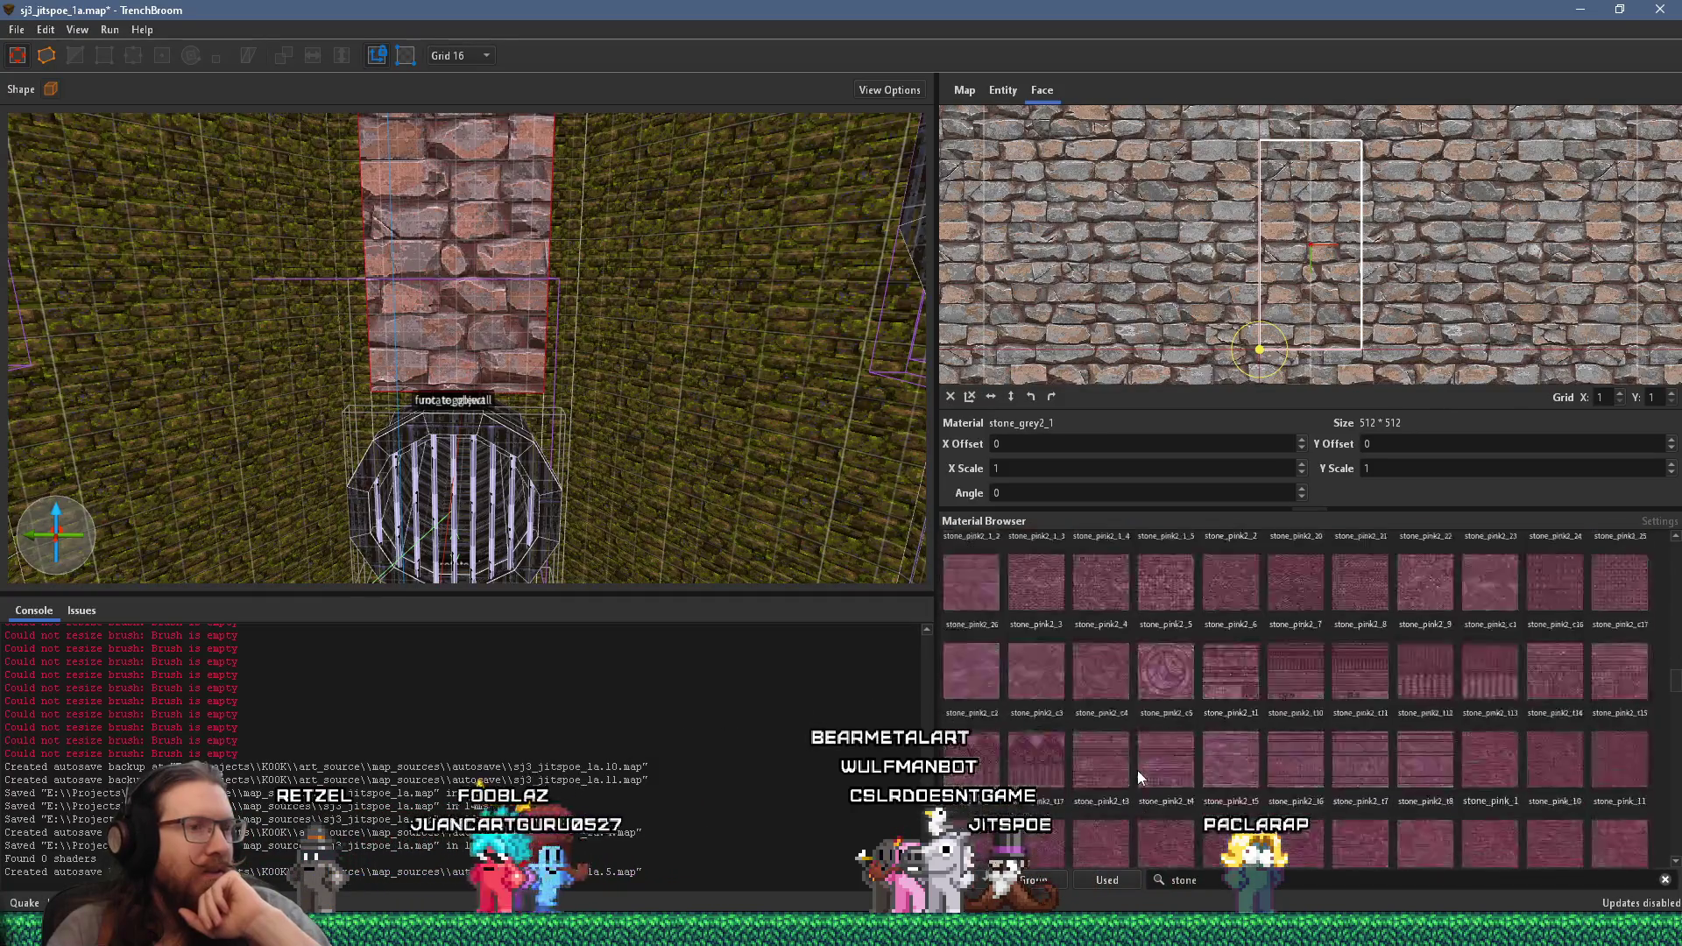
scroll(1137, 769, "down", 10)
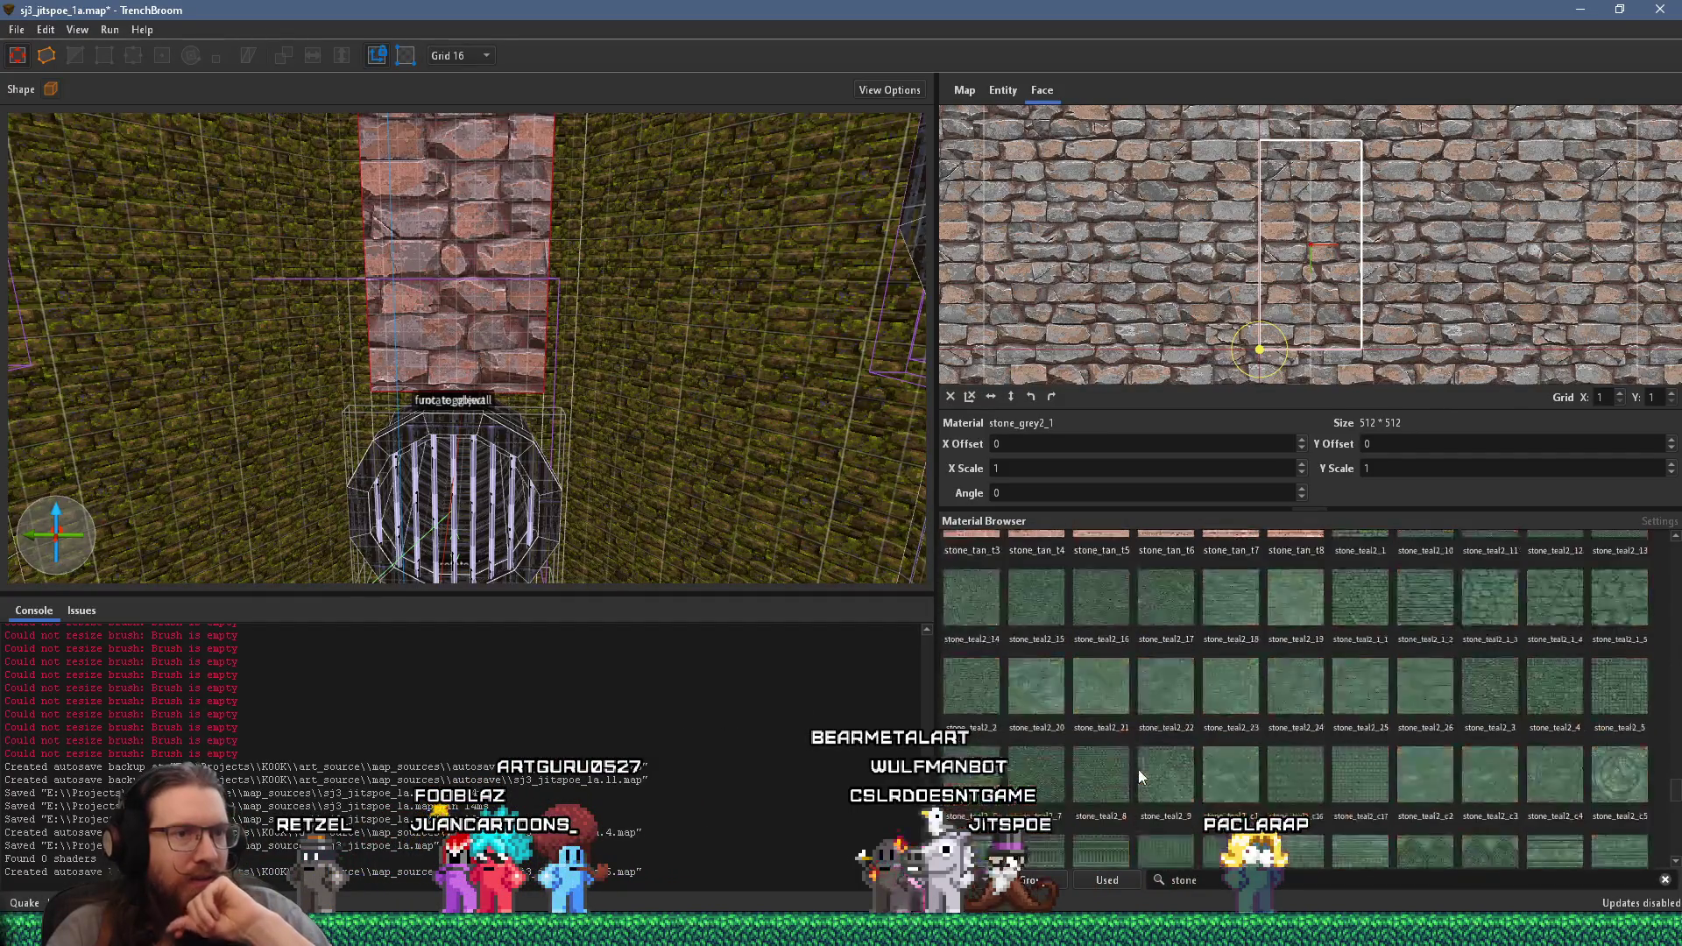
scroll(1138, 770, "down", 10)
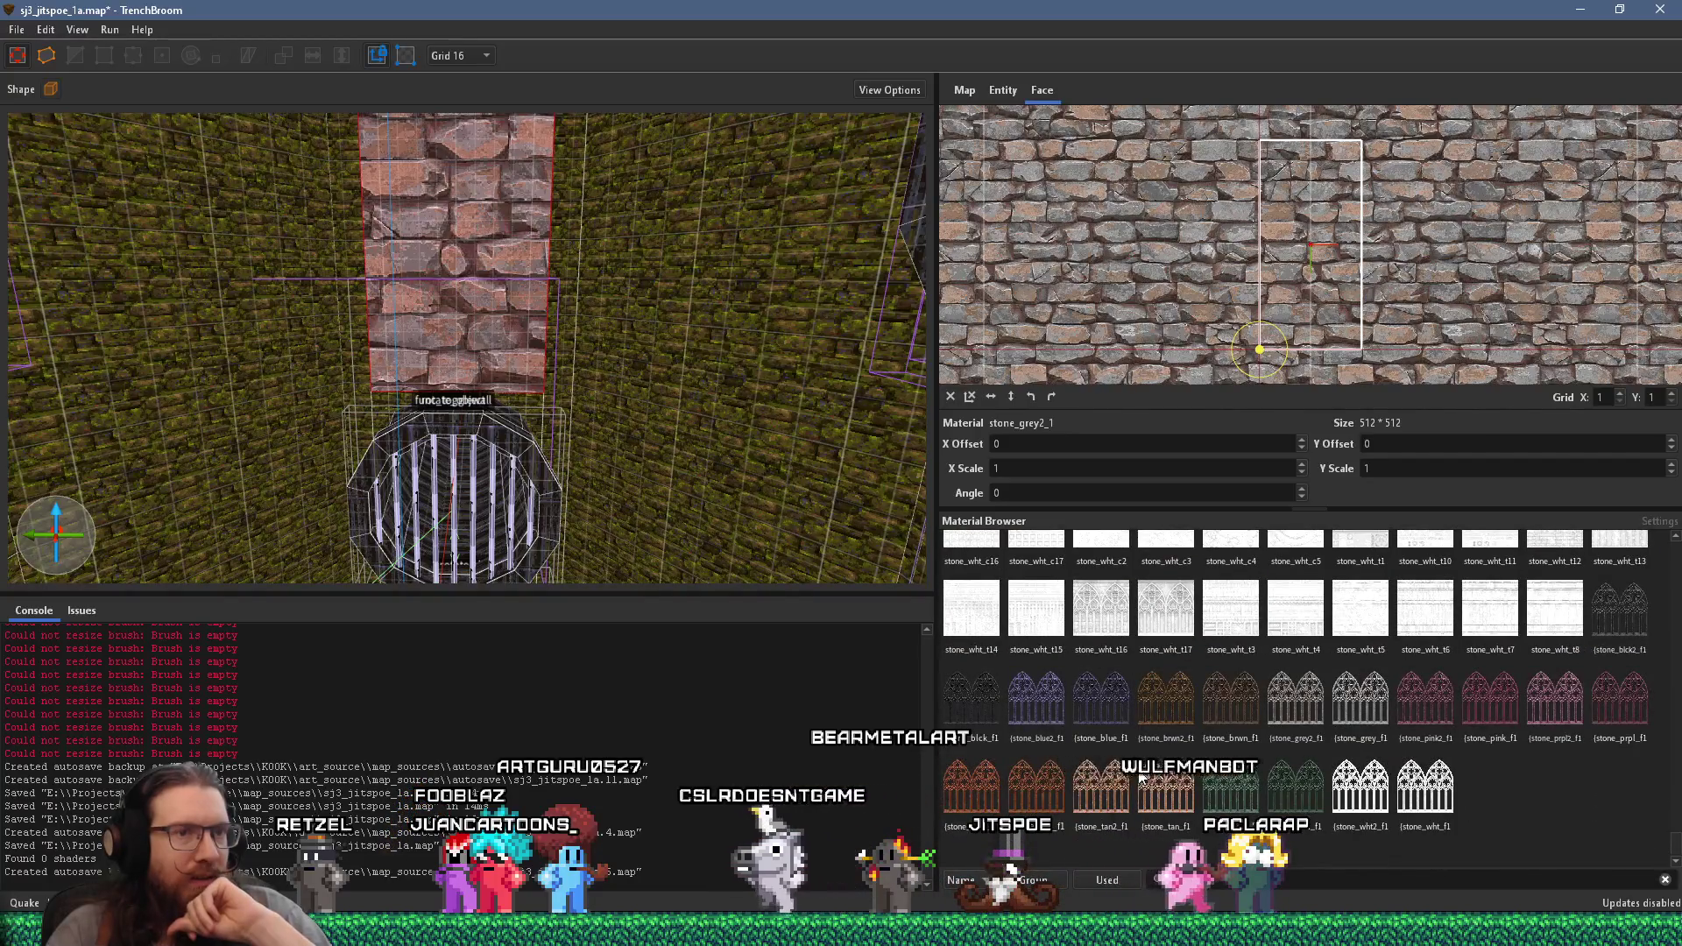
scroll(1139, 770, "up", 20)
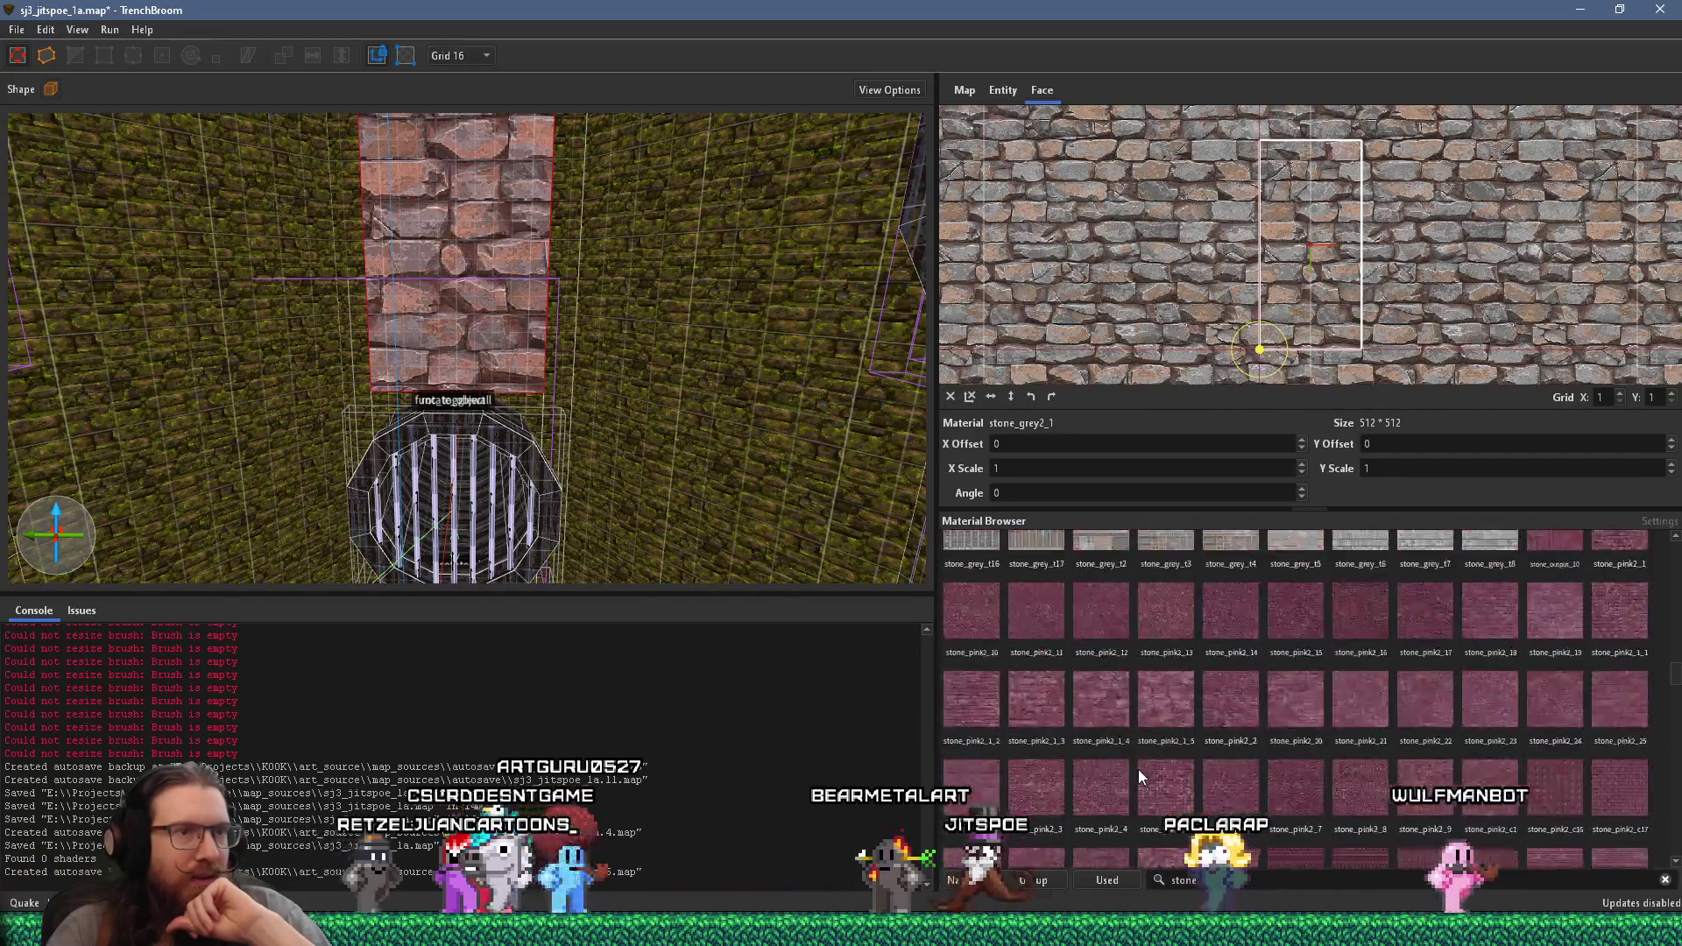
scroll(1137, 769, "up", 15)
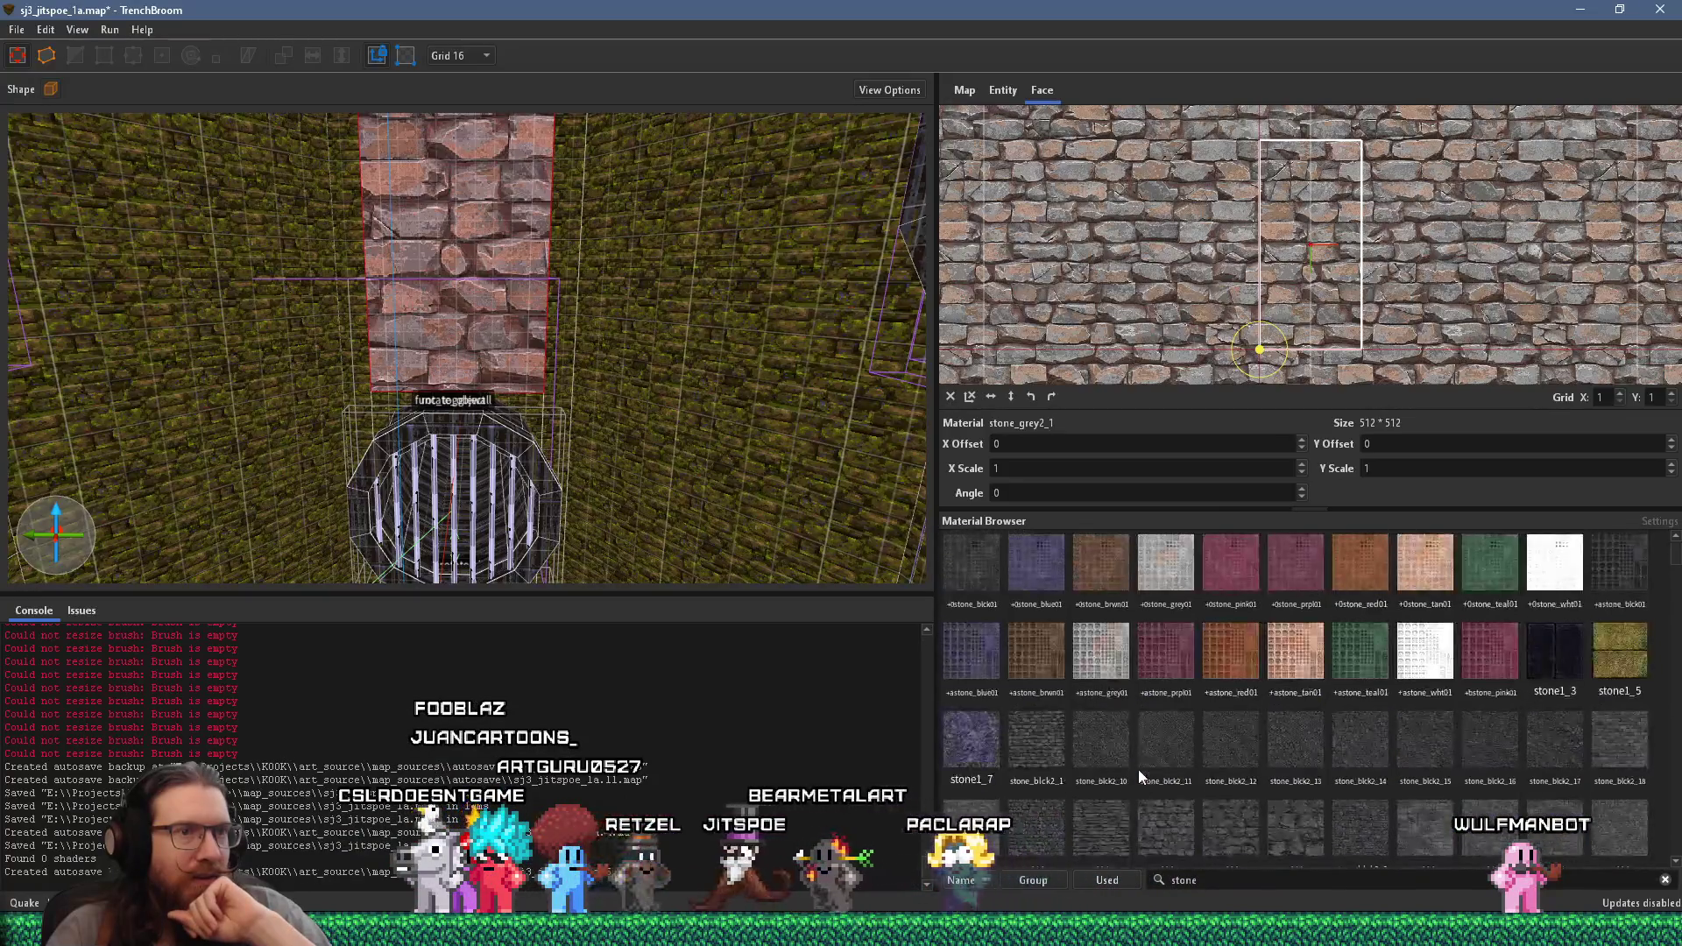
scroll(1138, 769, "down", 1)
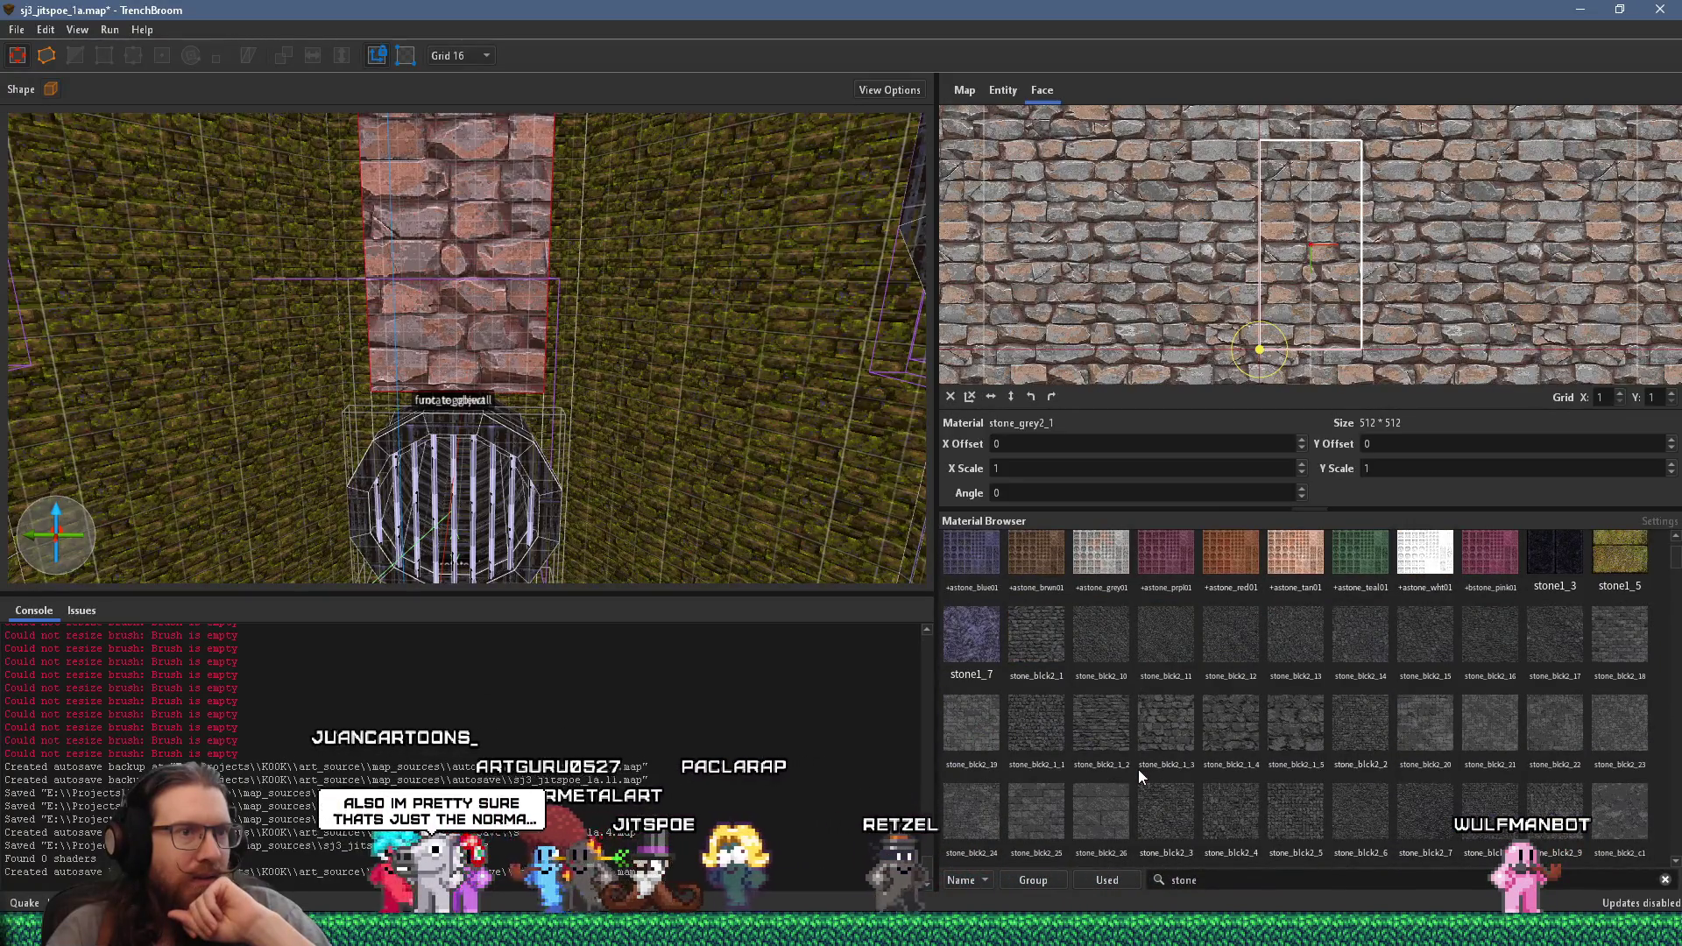
scroll(1138, 769, "down", 4)
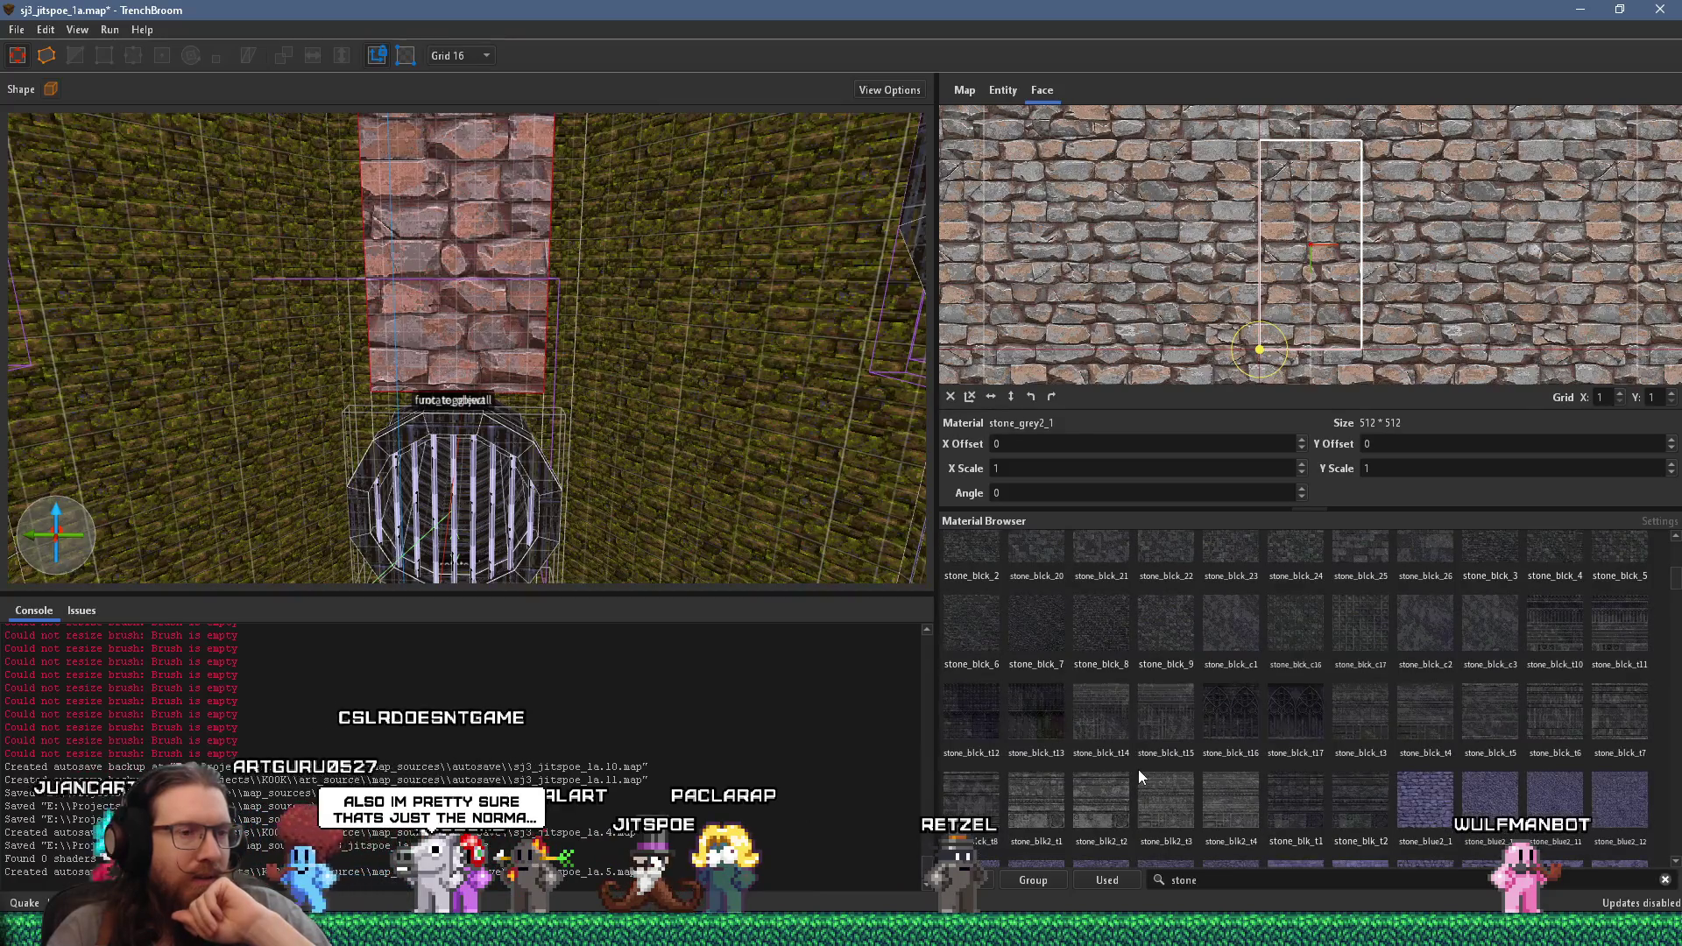
scroll(1137, 769, "down", 6)
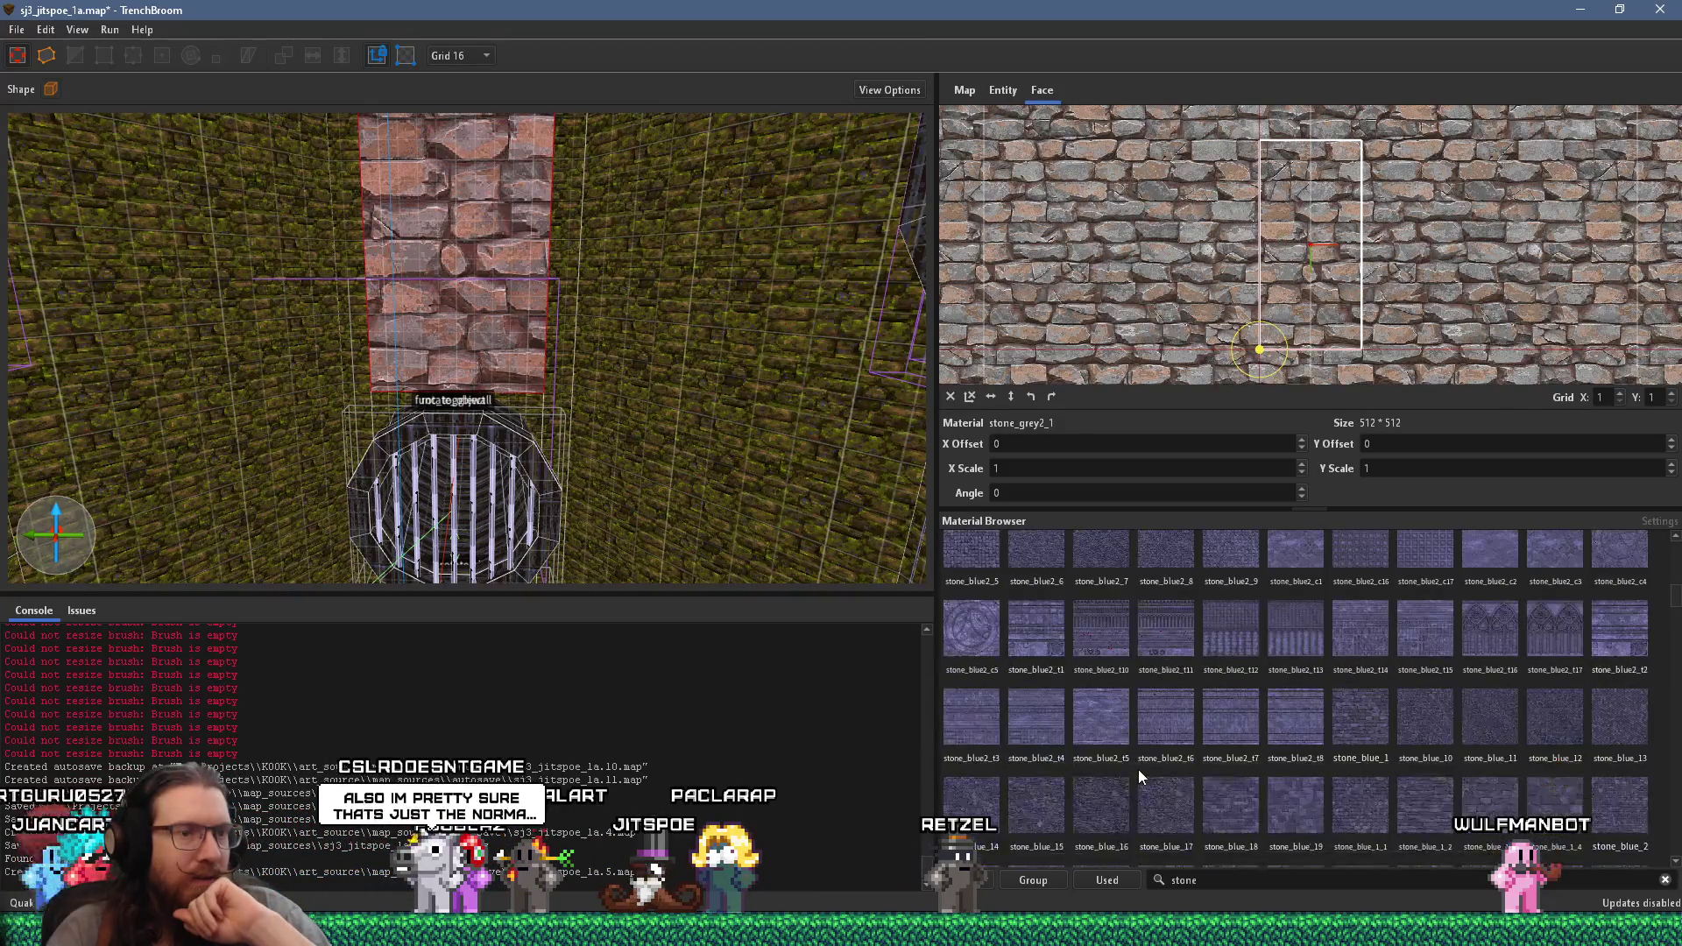
scroll(1138, 769, "down", 4)
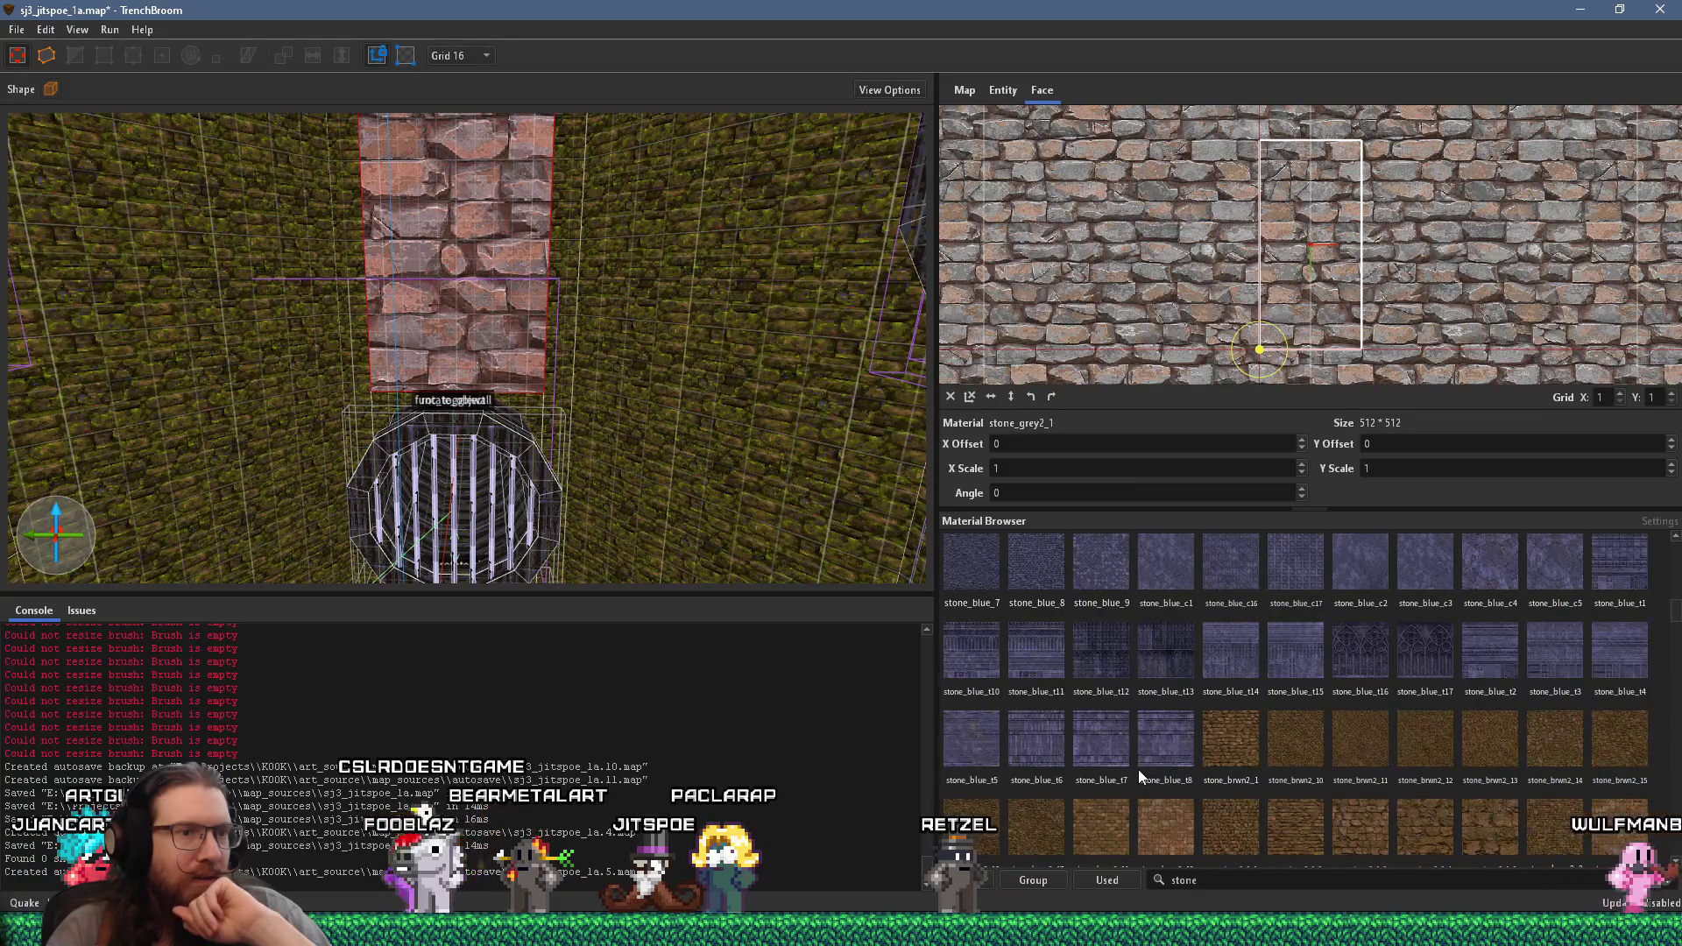
left_click(1319, 744)
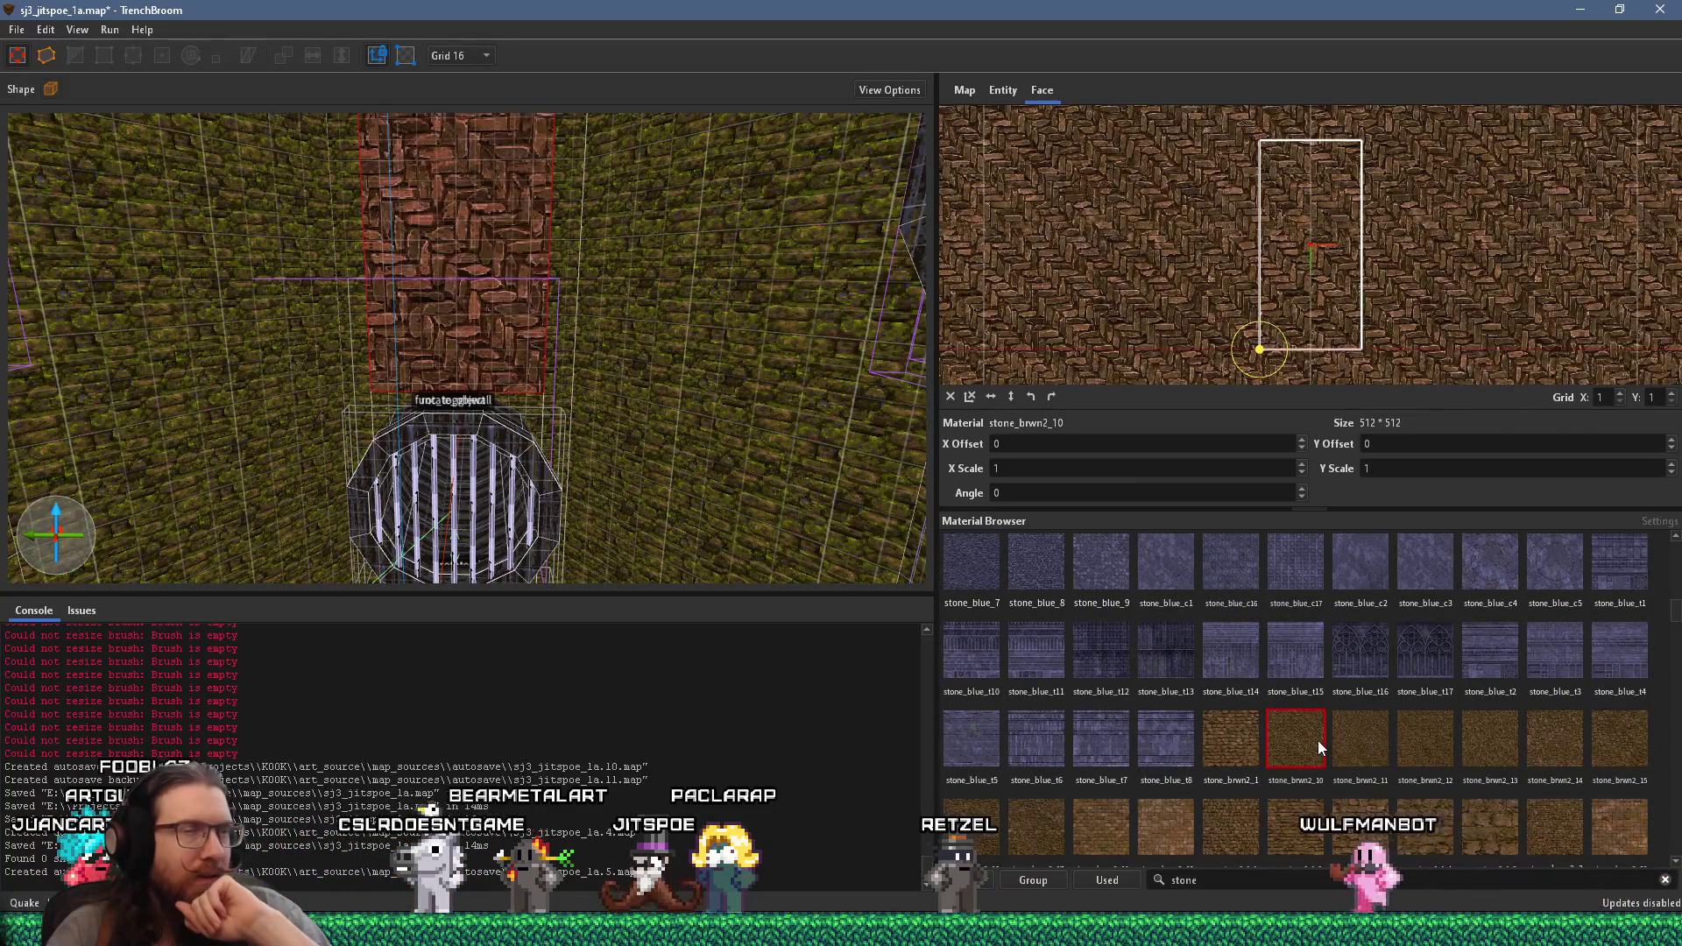
- Browse further through the stone material list past the stone_brwn2 textures
scroll(1317, 746, "down", 3)
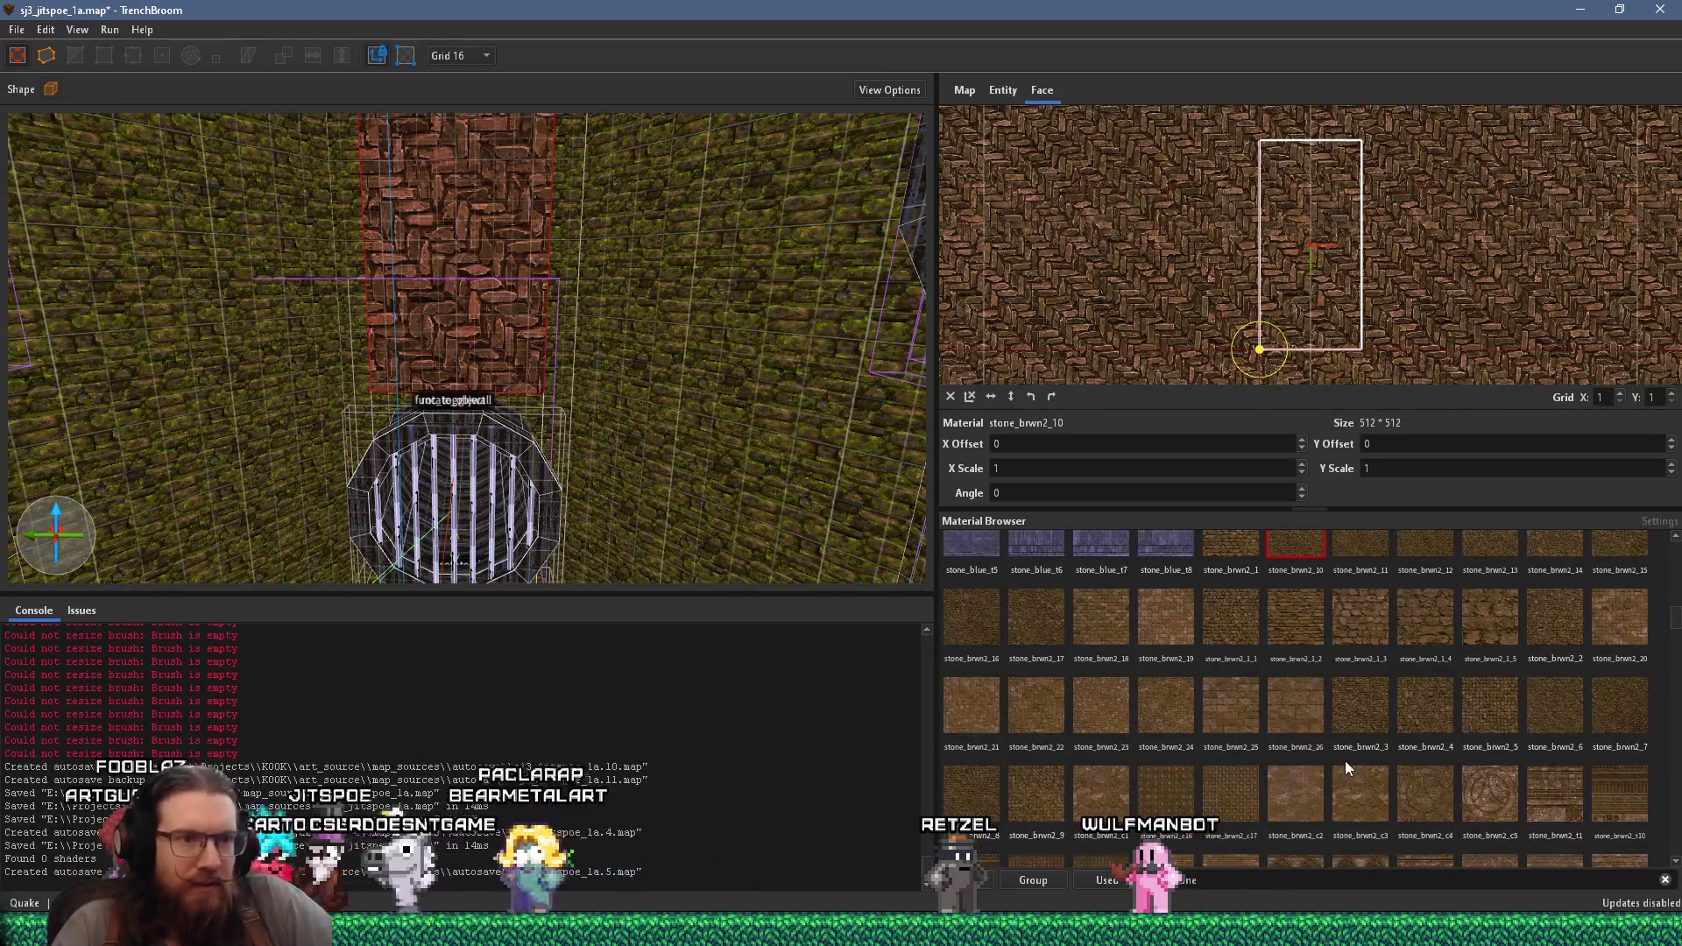
scroll(1344, 760, "down", 5)
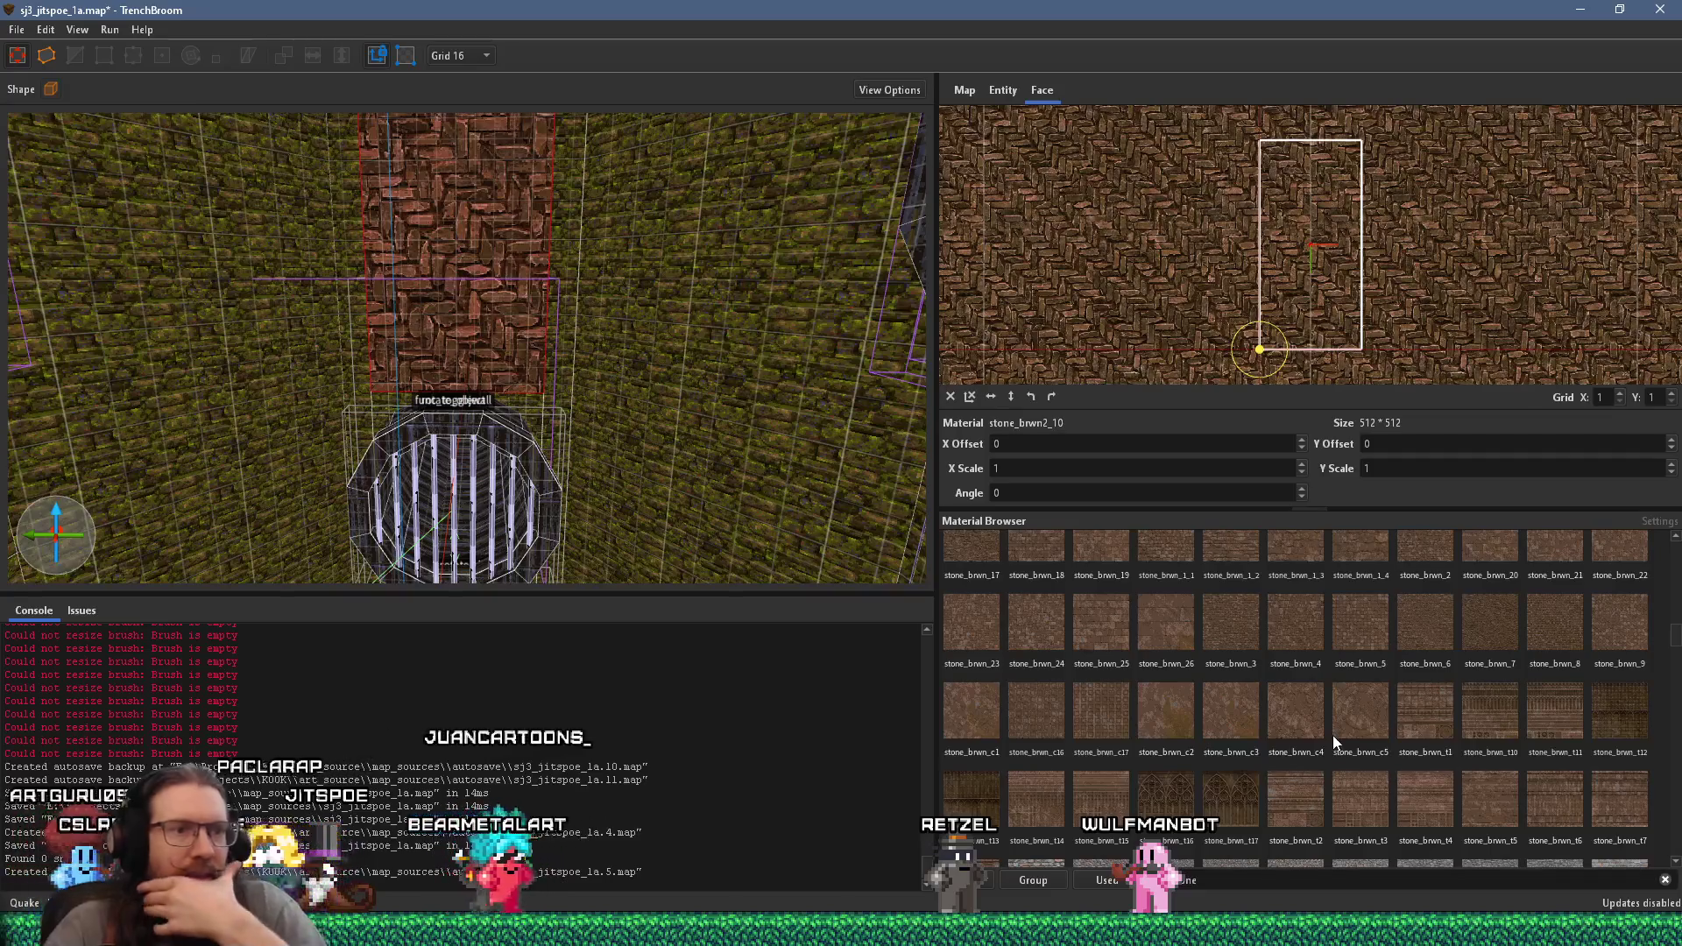
scroll(1332, 743, "down", 5)
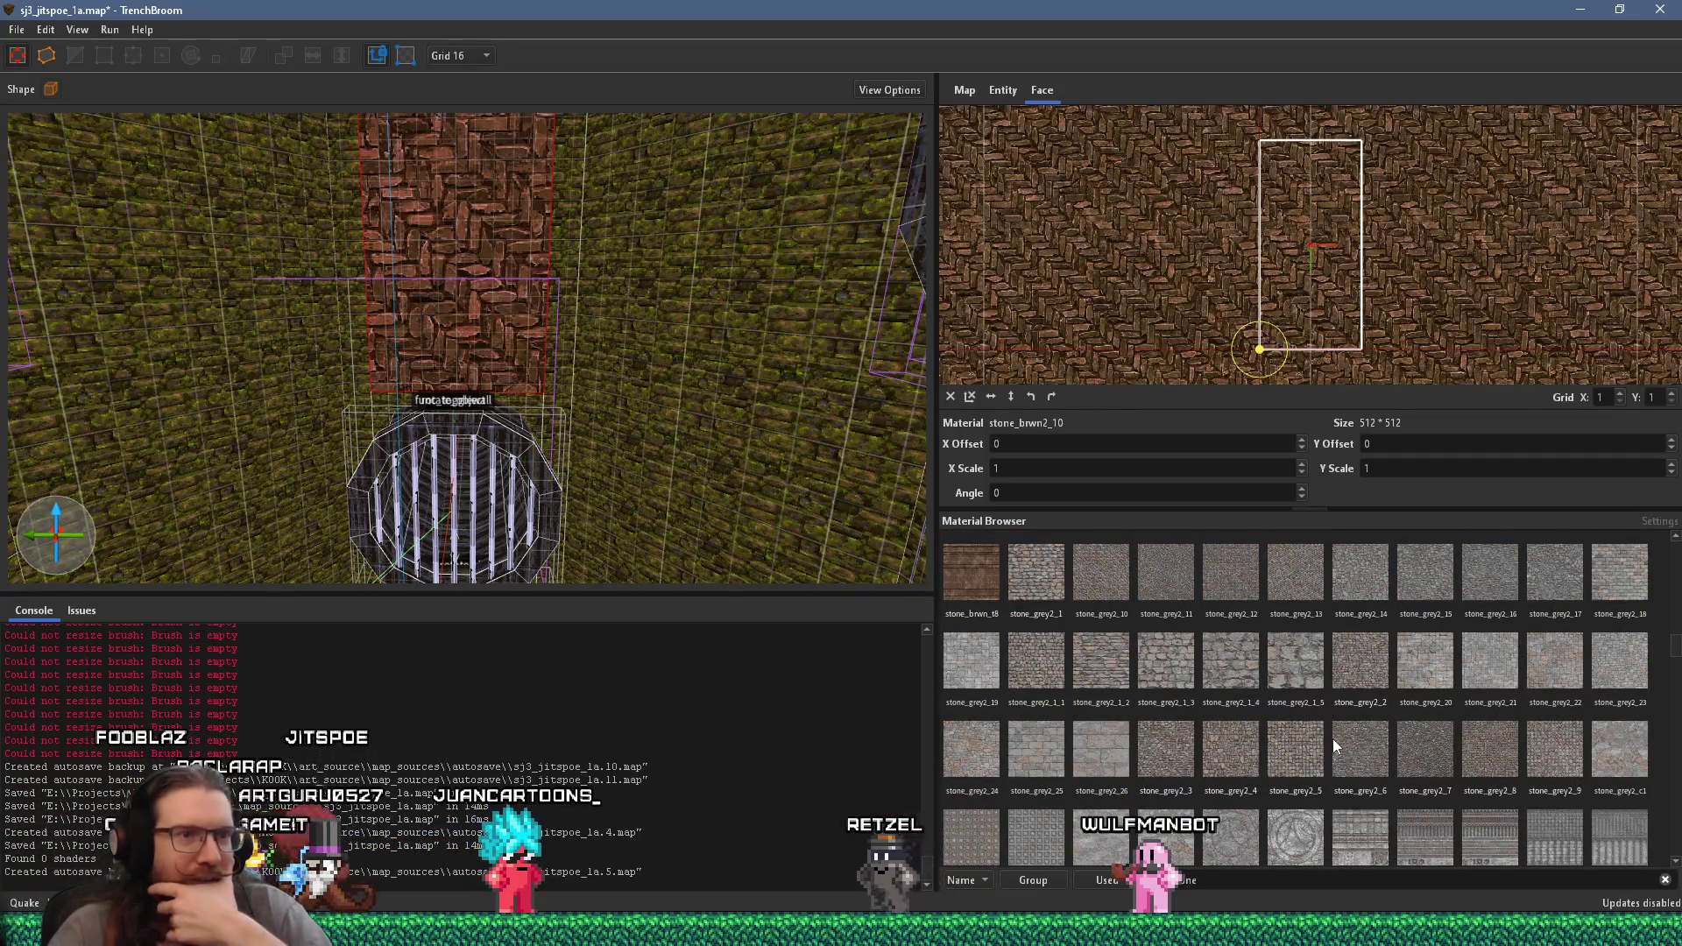
scroll(1332, 741, "down", 2)
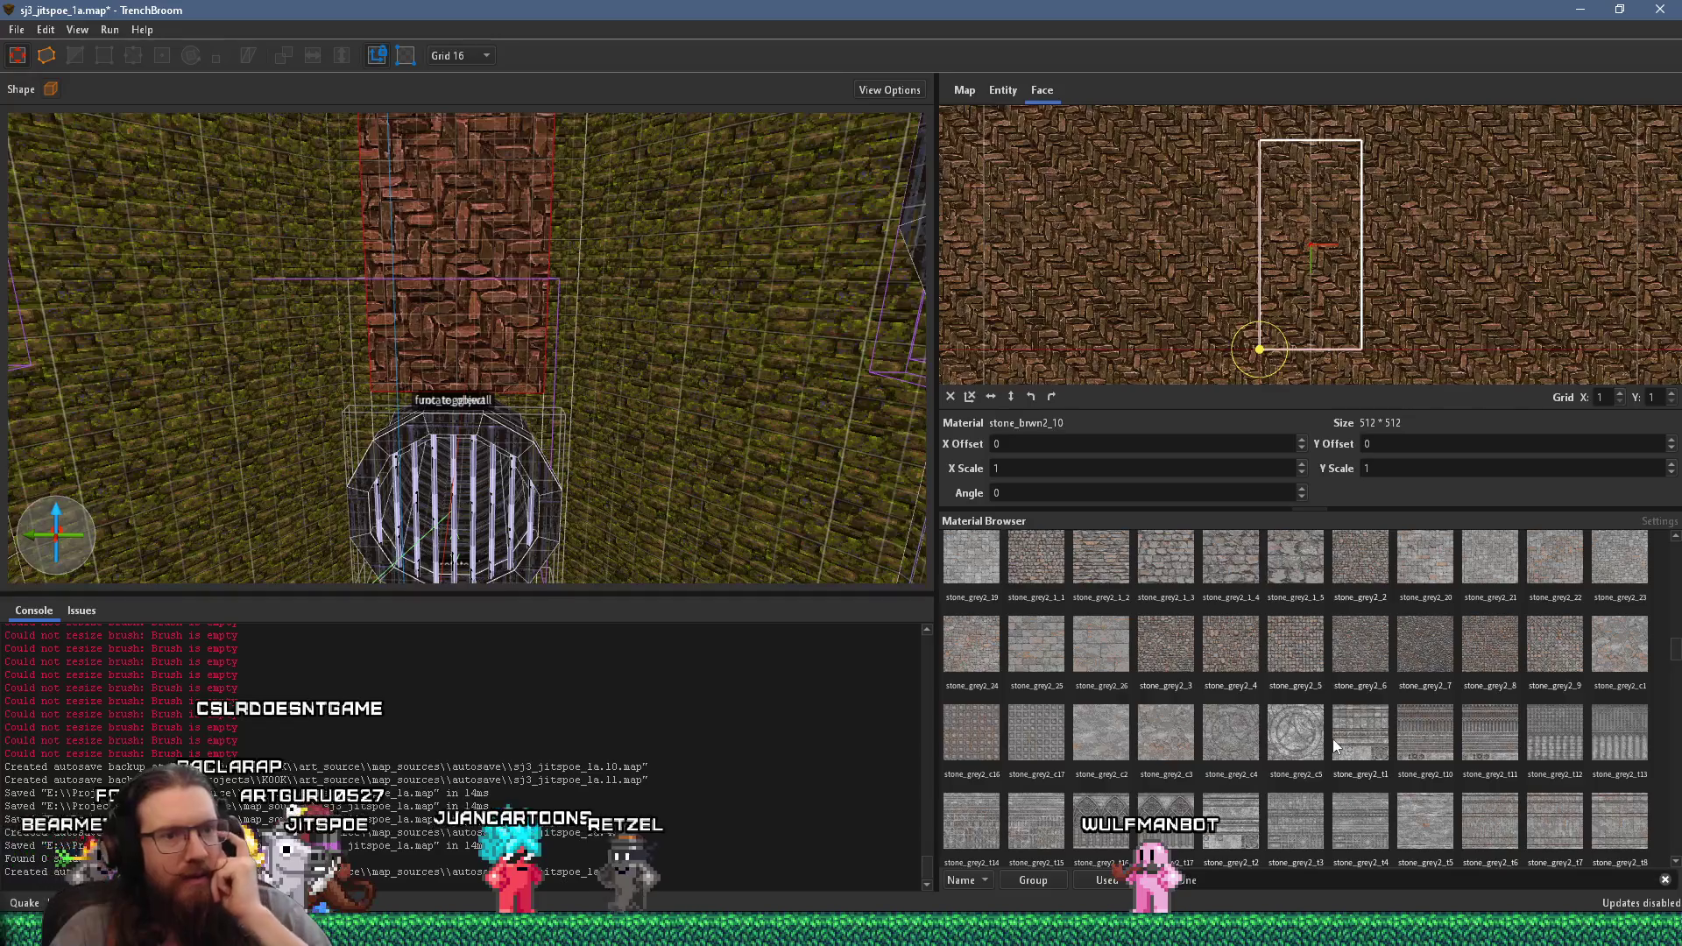
scroll(1333, 738, "up", 4)
scroll(1332, 738, "up", 3)
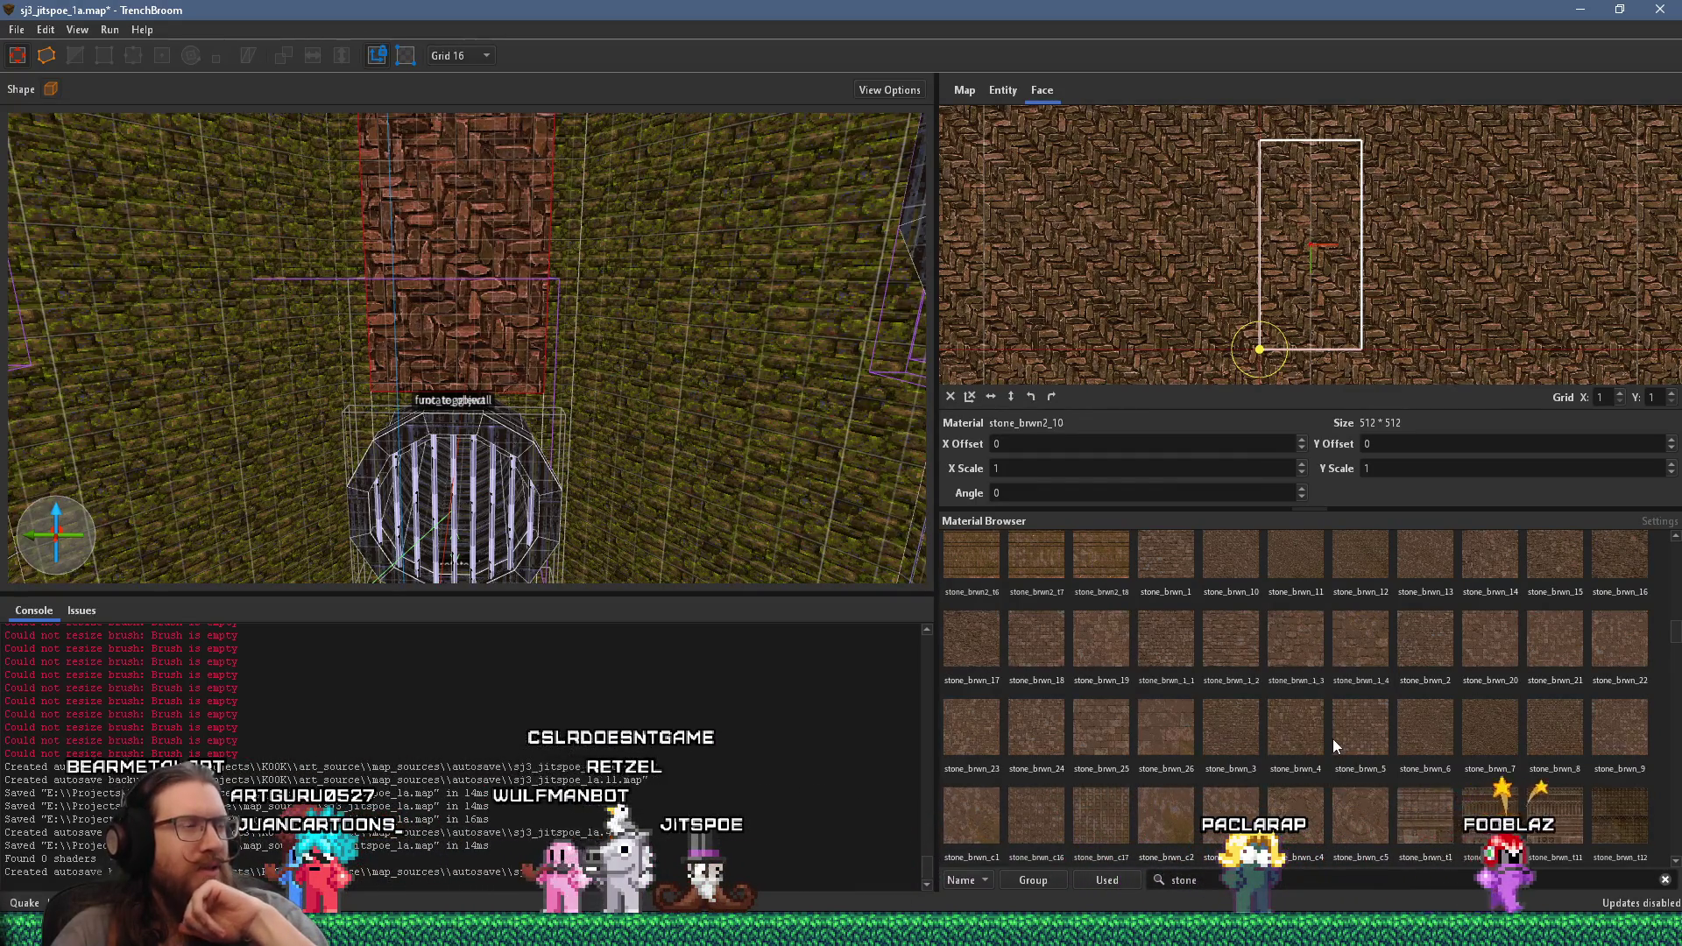
- Try stone_brwn_3, 4 and 5, settle on stone_brwn_6, then switch to Godot
left_click(1238, 723)
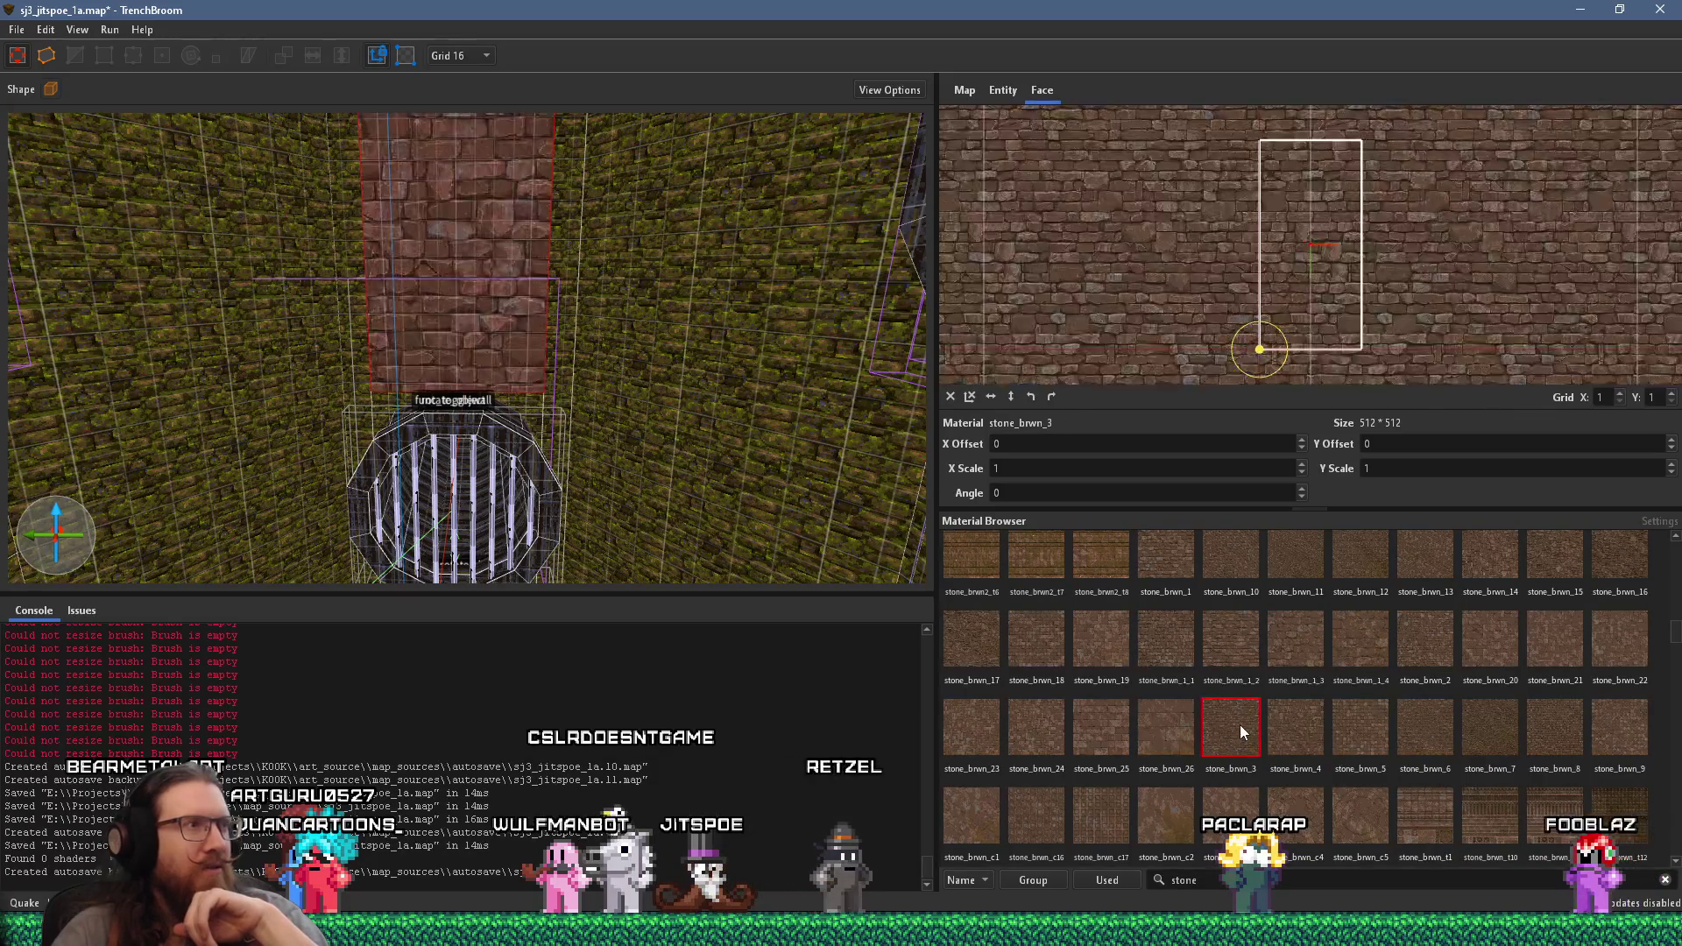
left_click(1291, 732)
left_click(1343, 733)
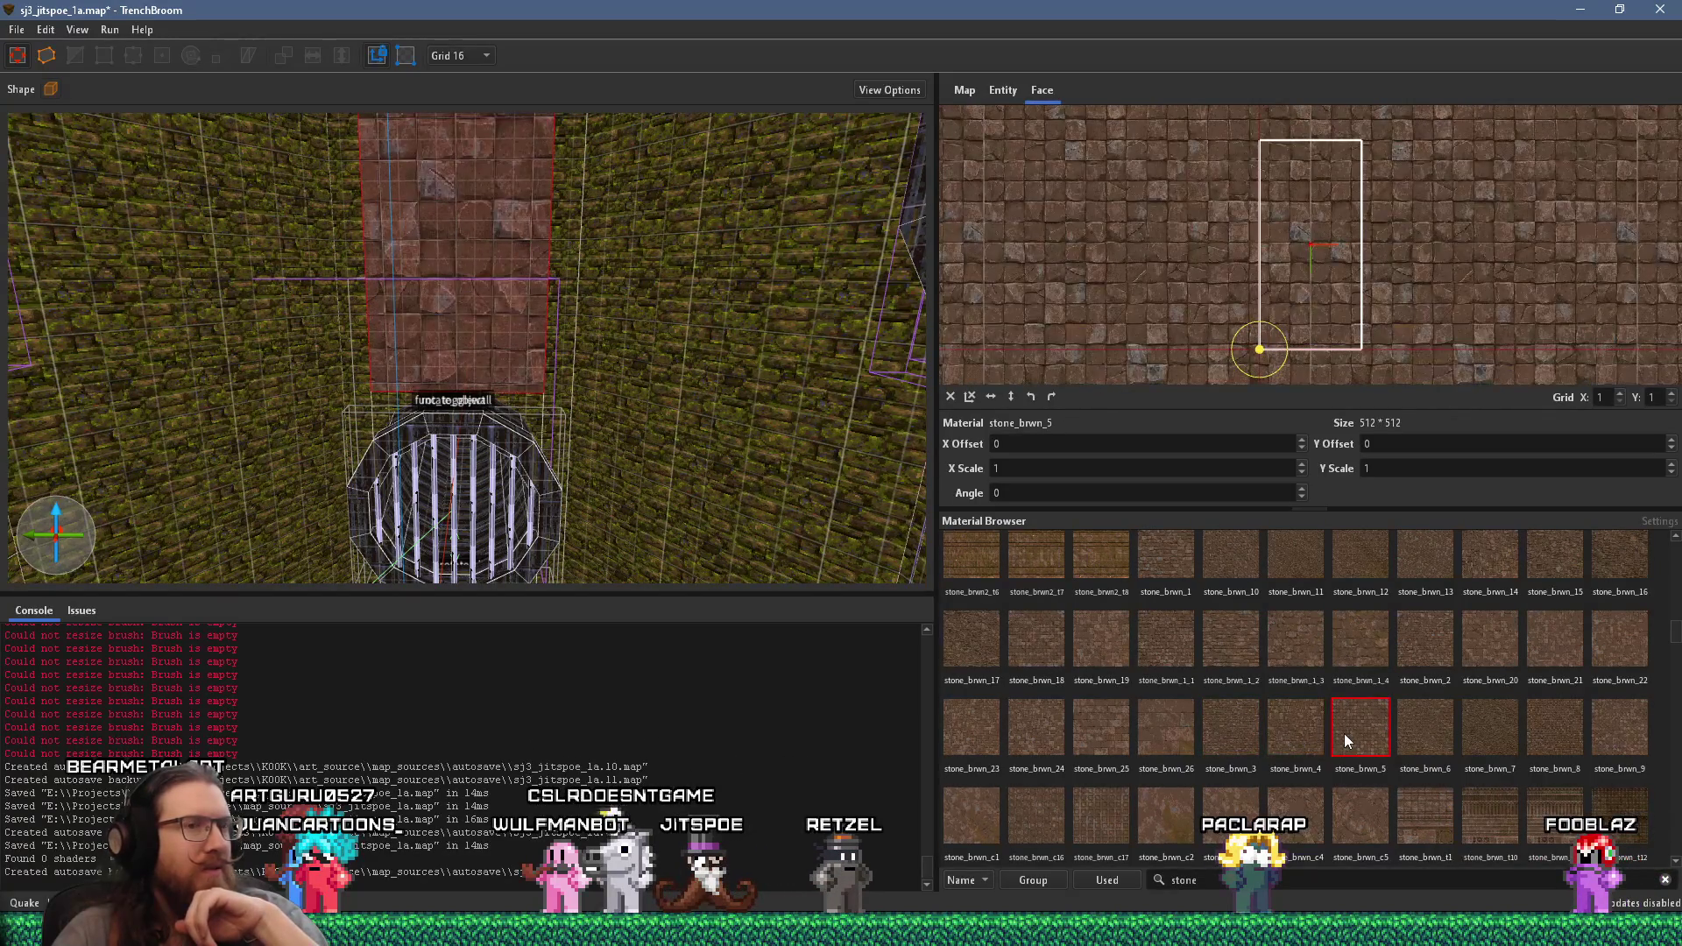
left_click(1422, 730)
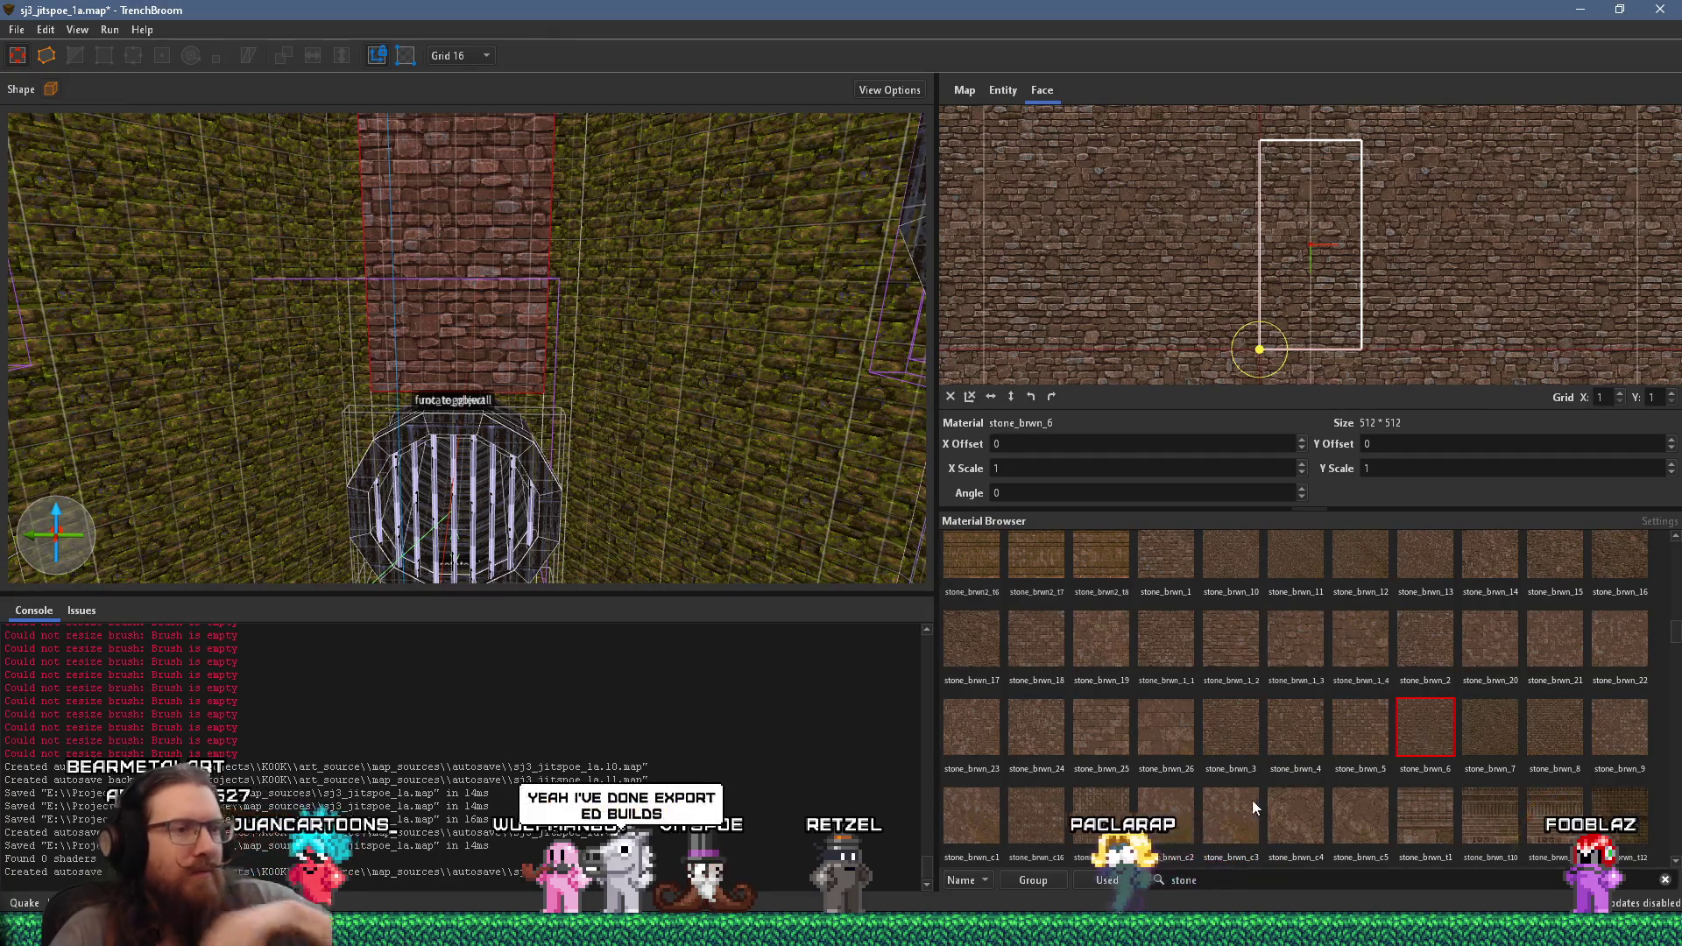
mouse_move(1311, 930)
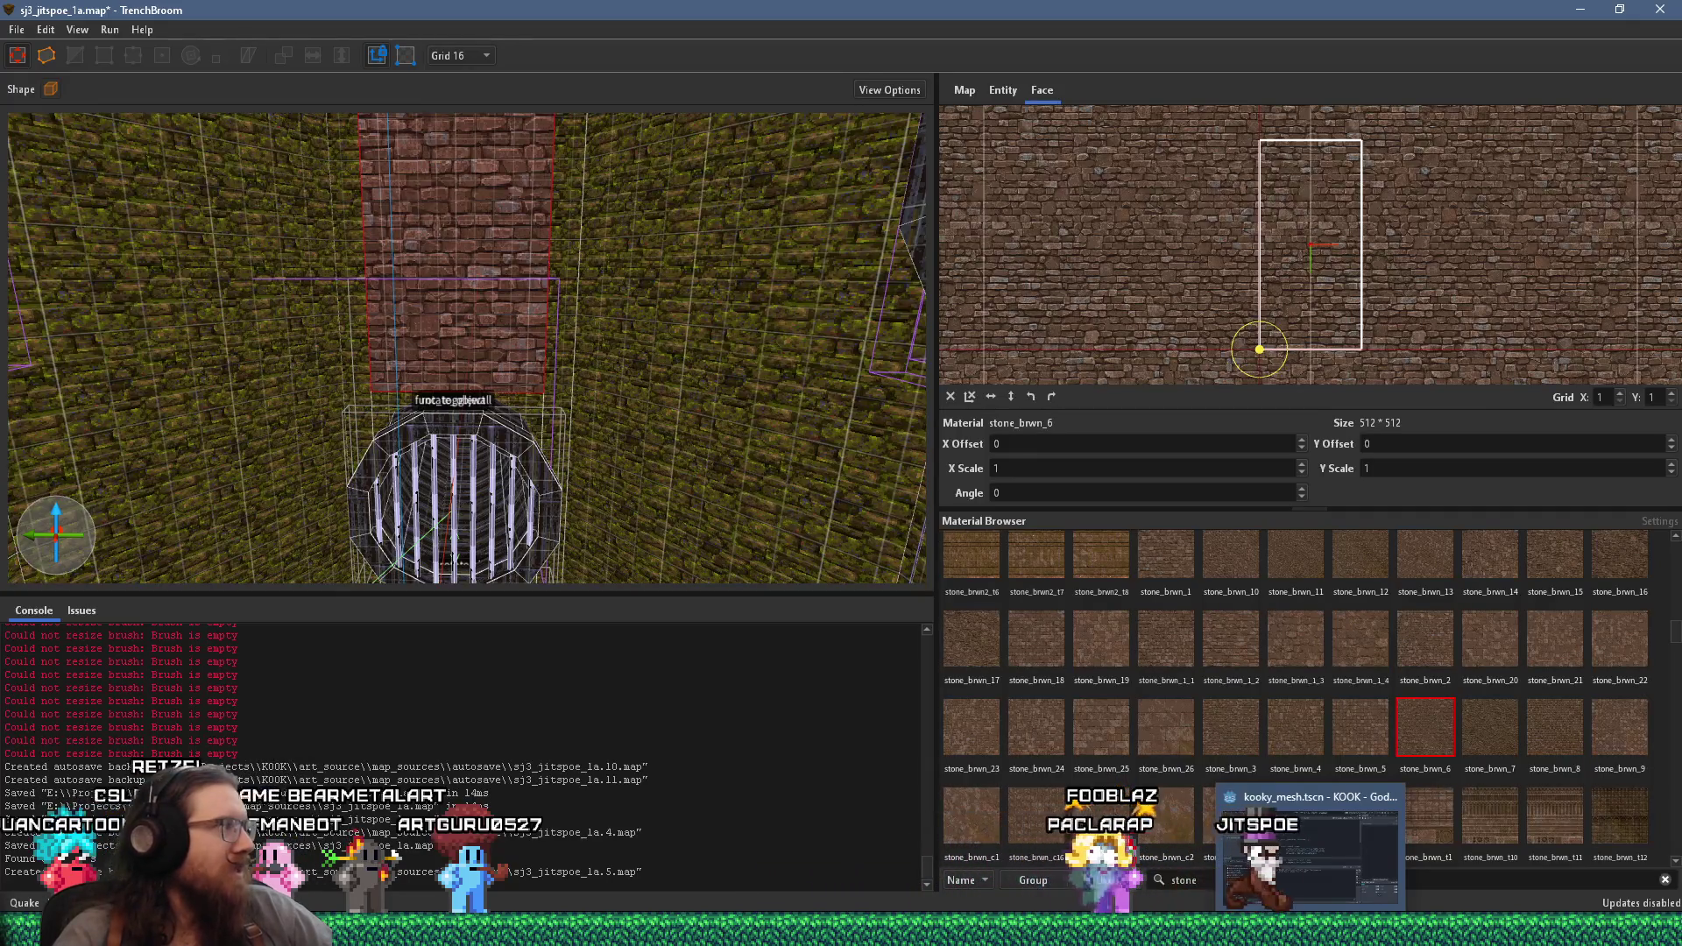
left_click(1309, 845)
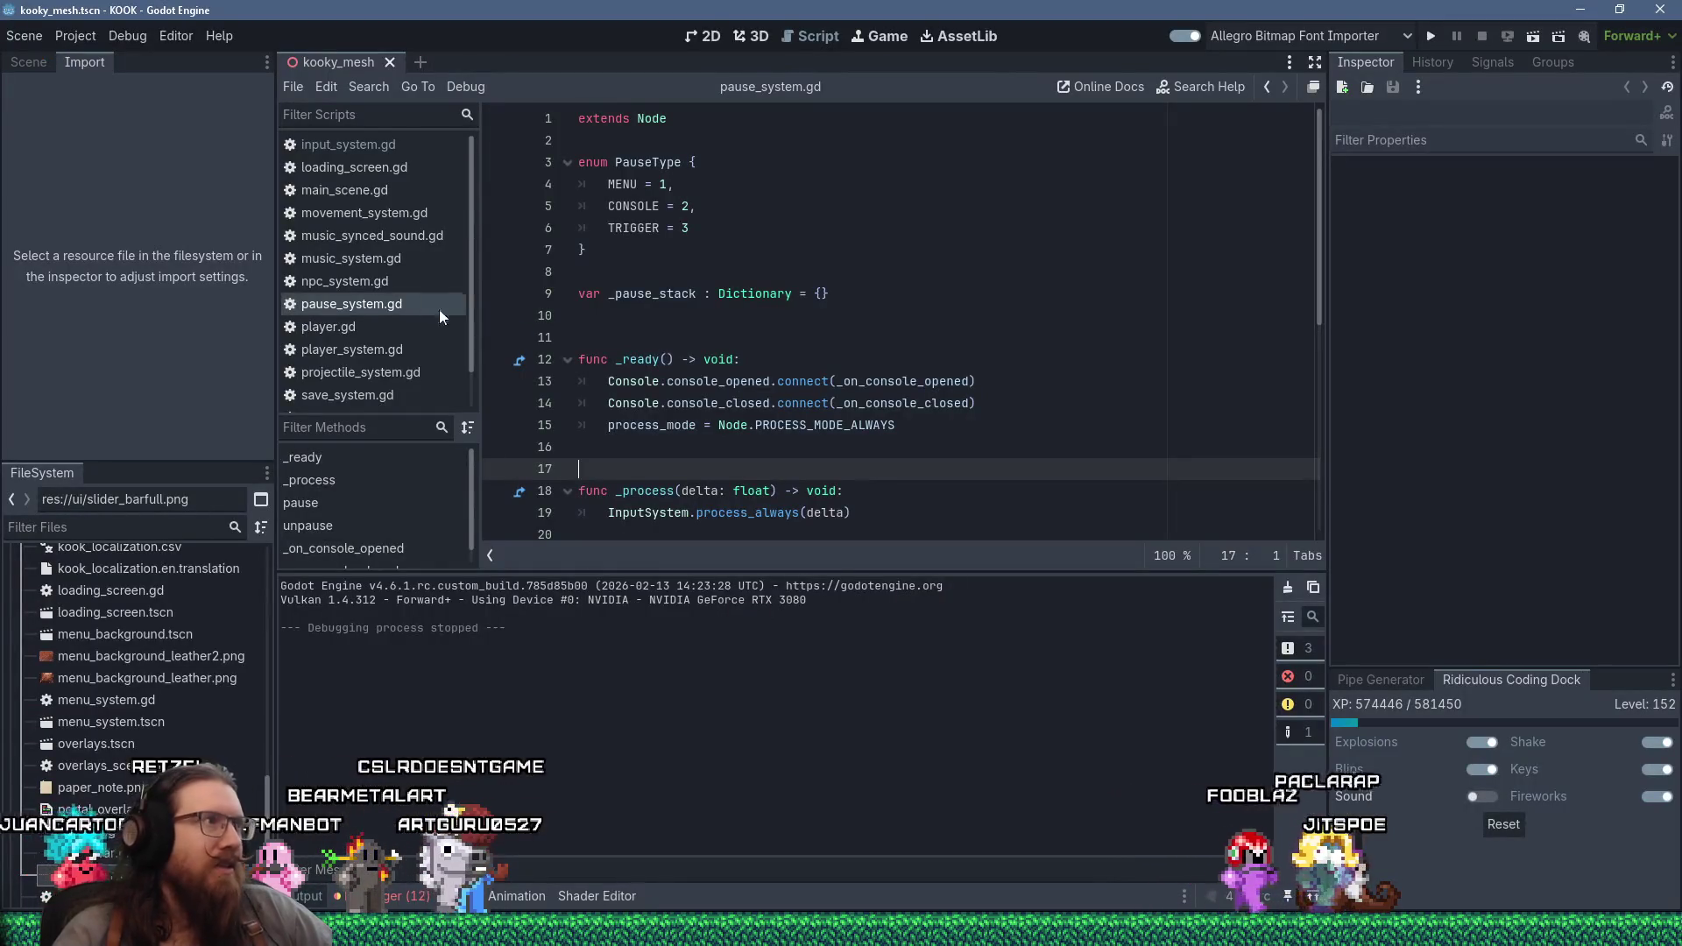
- Search all project files for 'uid_ca' and open save_system.gd at the uid_cache.bin line
left_click(364, 83)
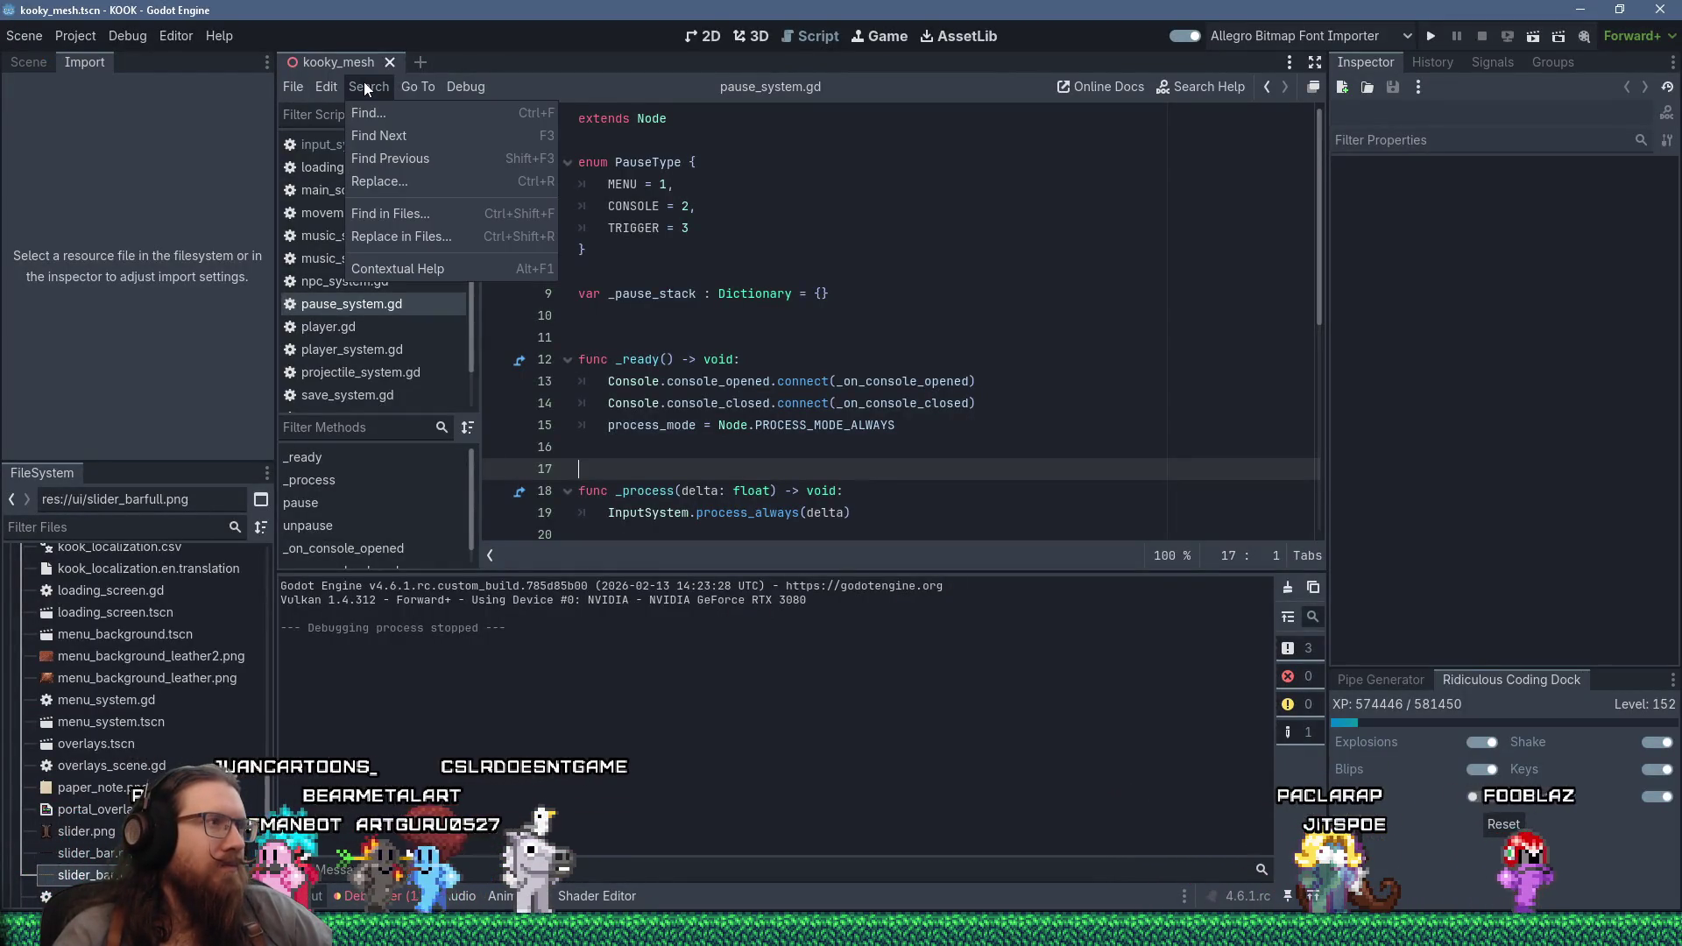
left_click(376, 212)
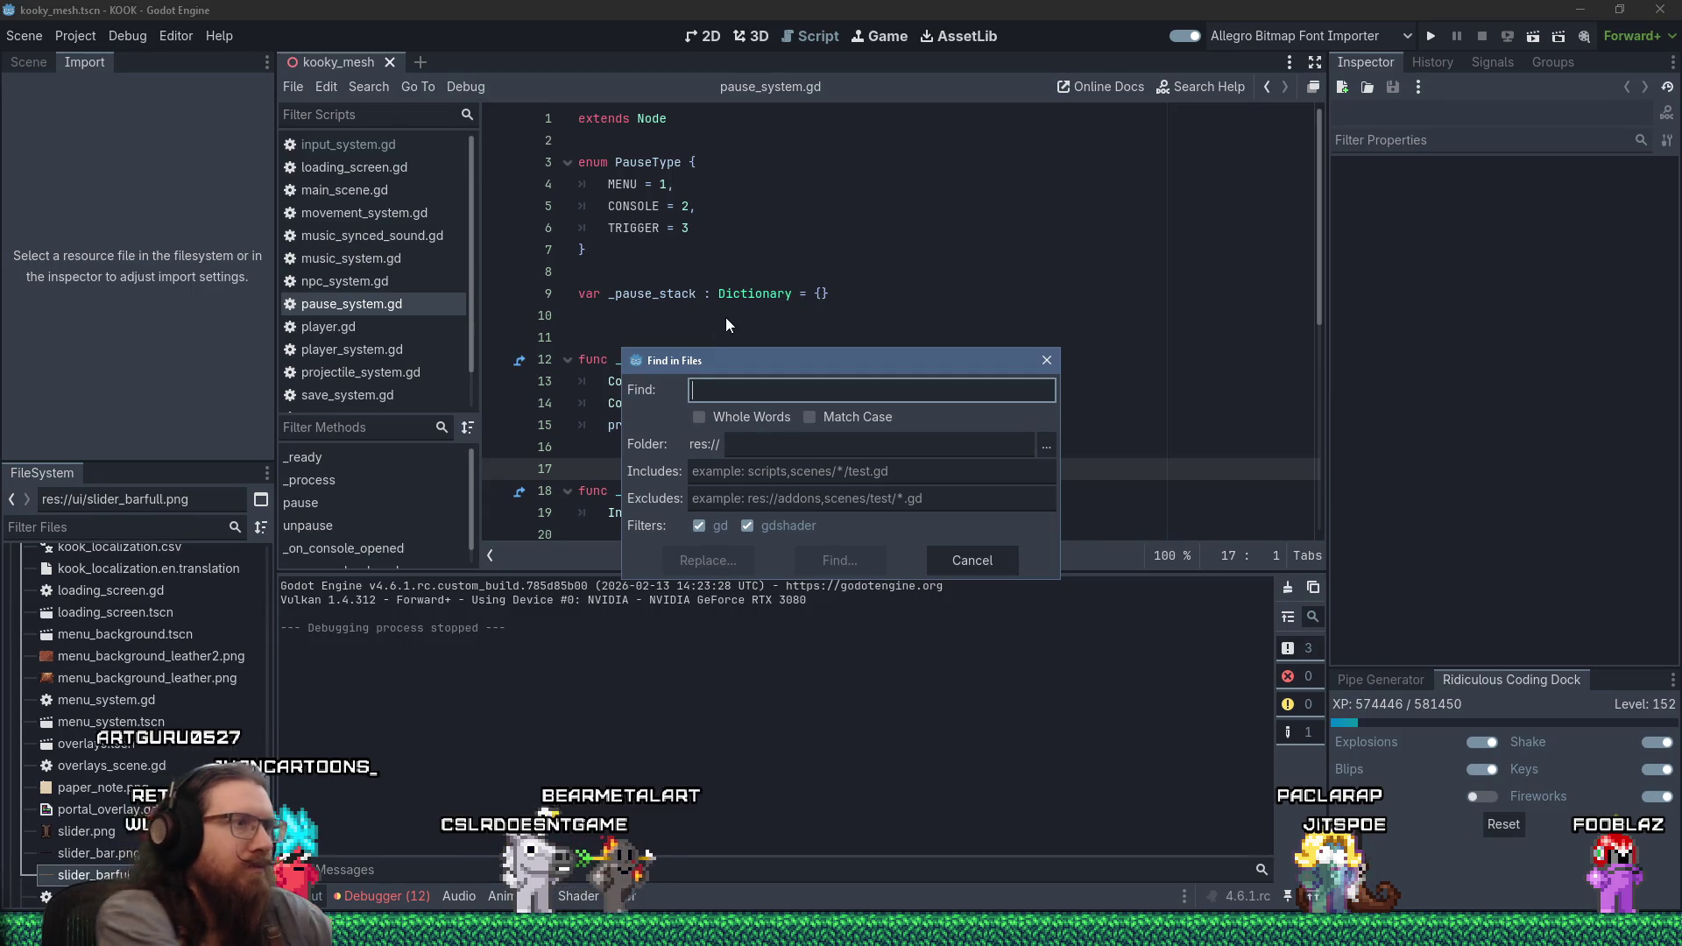
type("uid_ca")
key("Return")
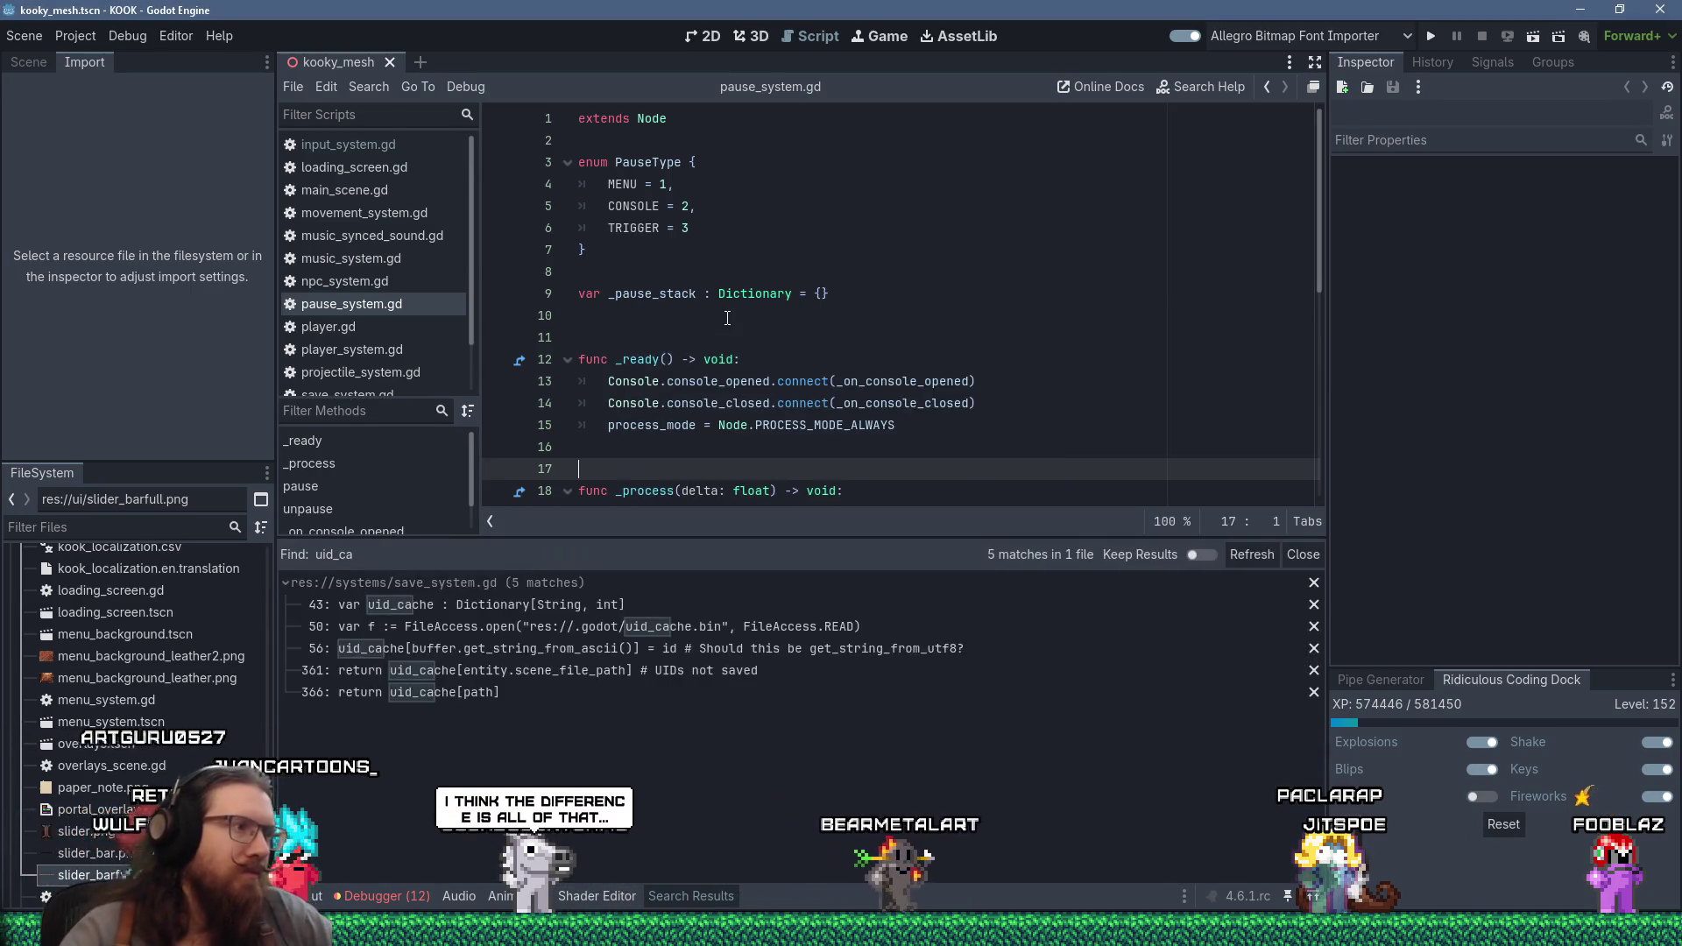
left_click(705, 628)
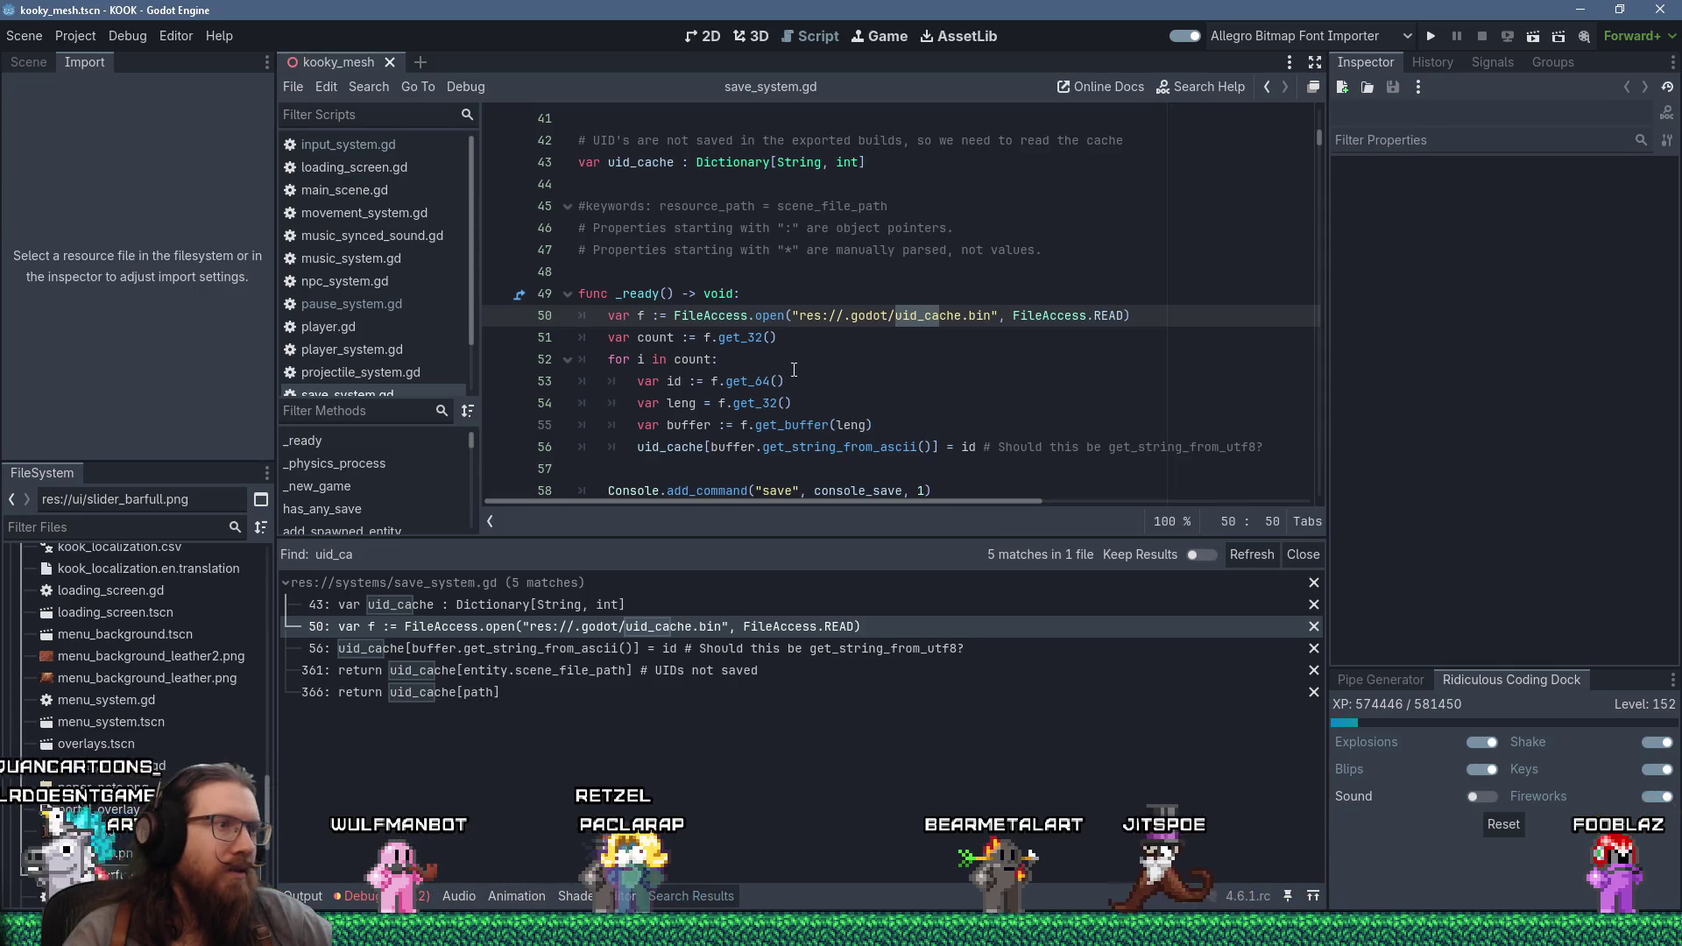
- Search save_system.gd for uid_cache and jump to its use on line 361
scroll(794, 369, "down", 1)
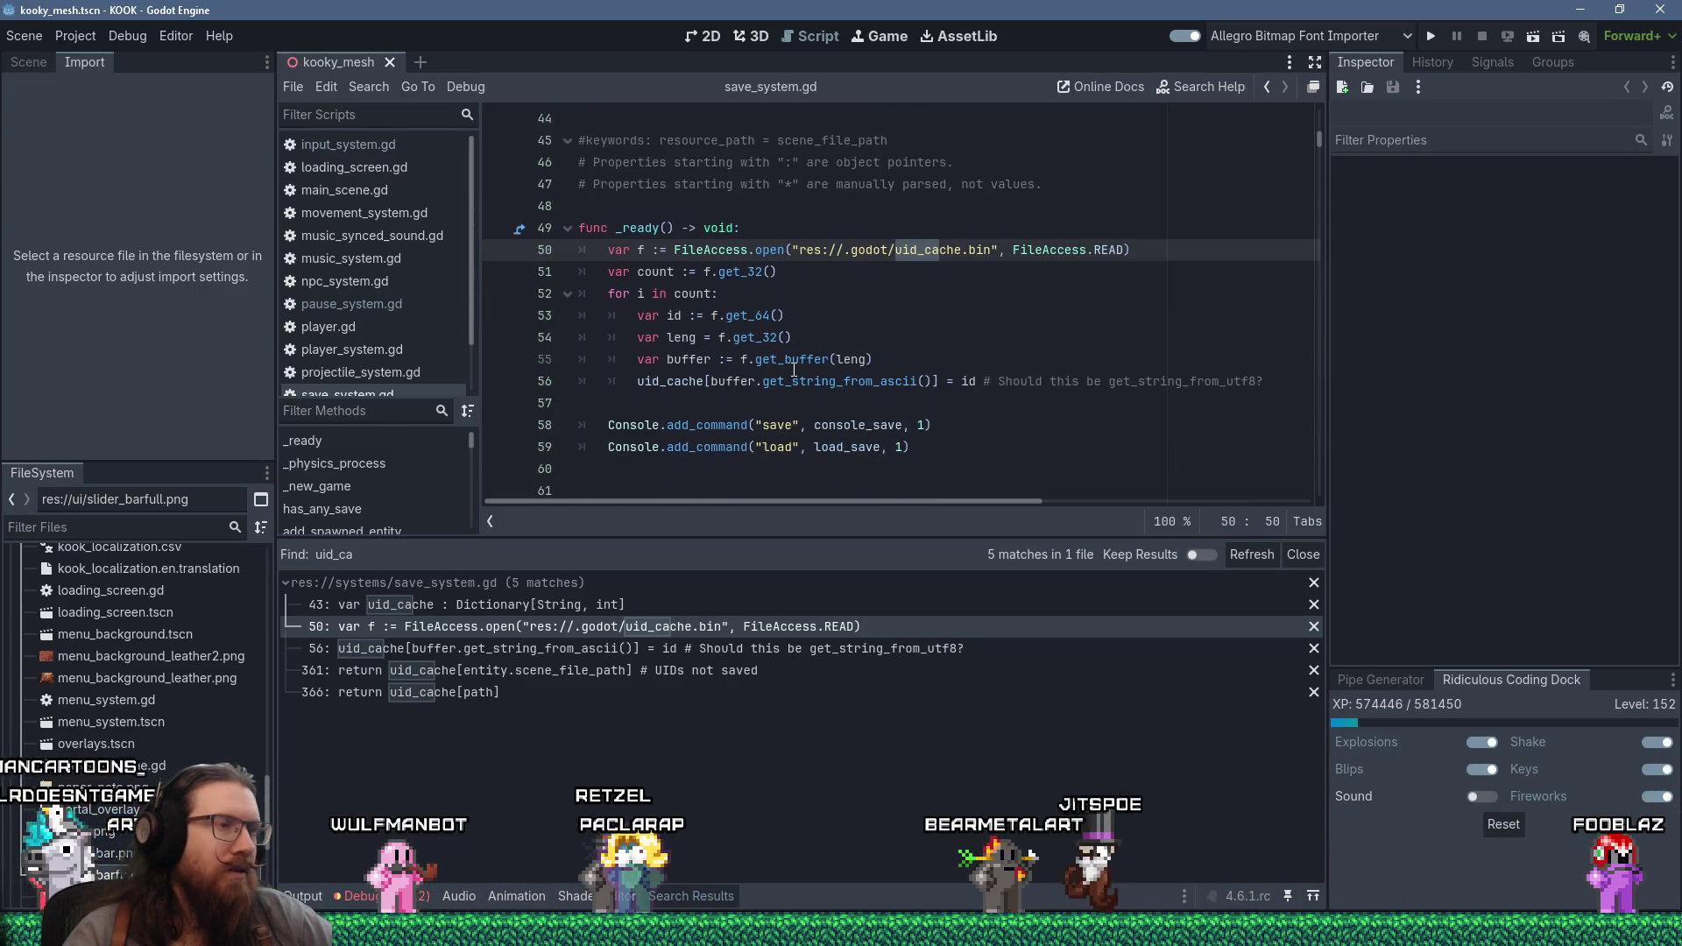
double_click(672, 382)
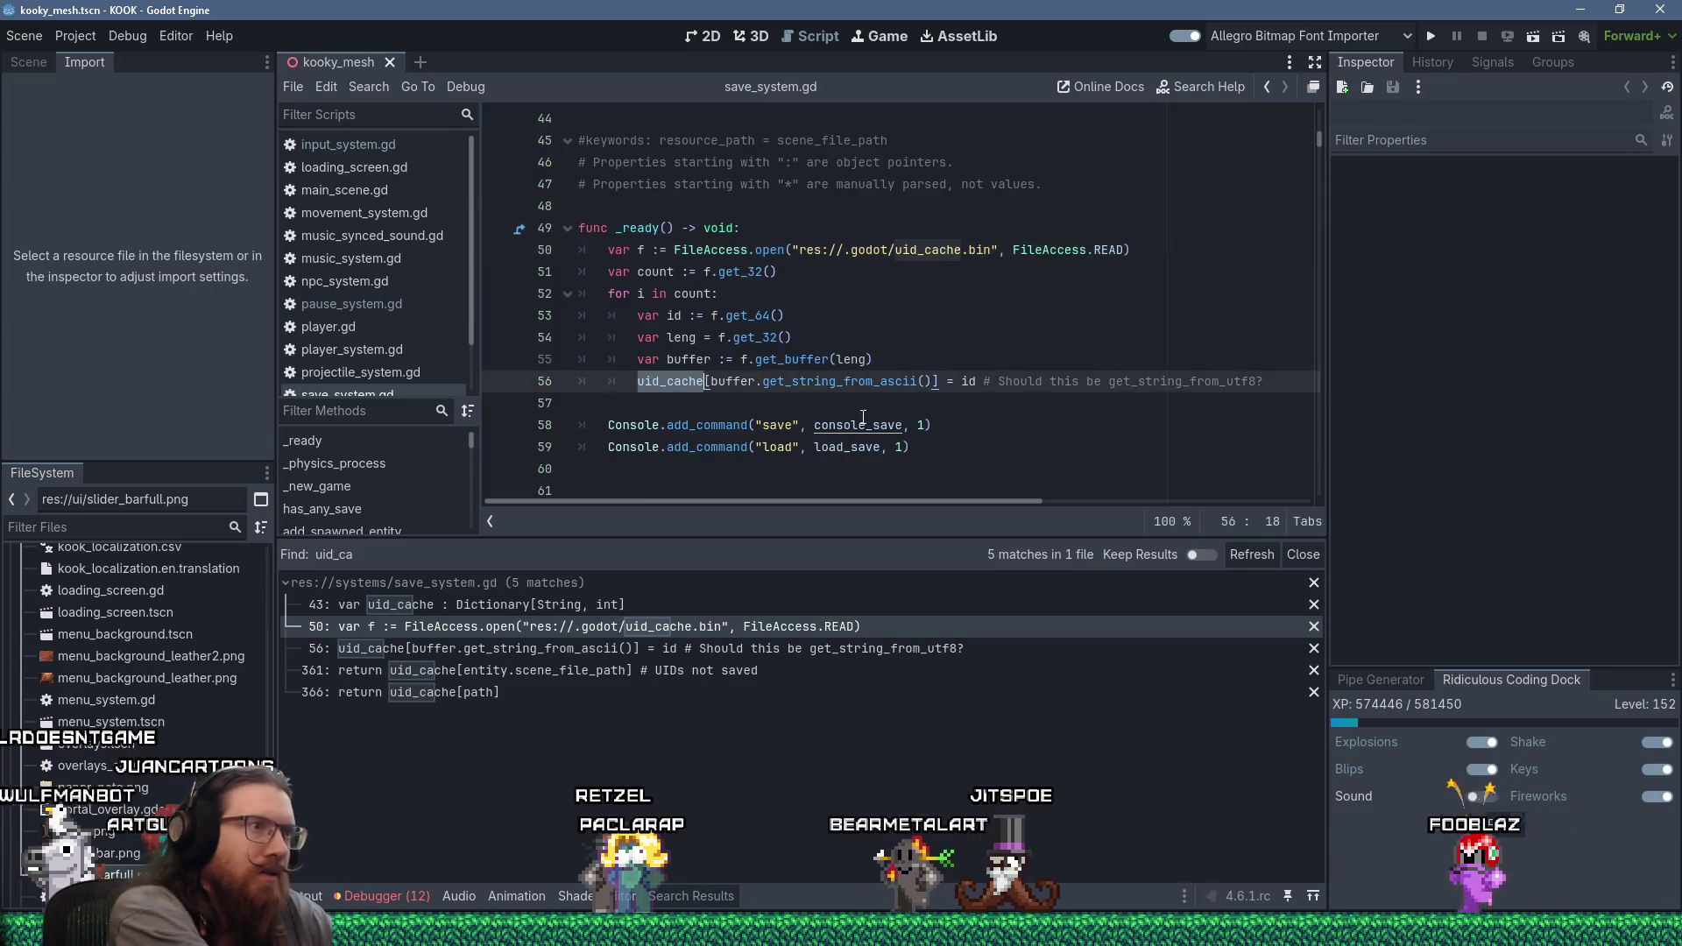
key("ctrl+f")
key("Return")
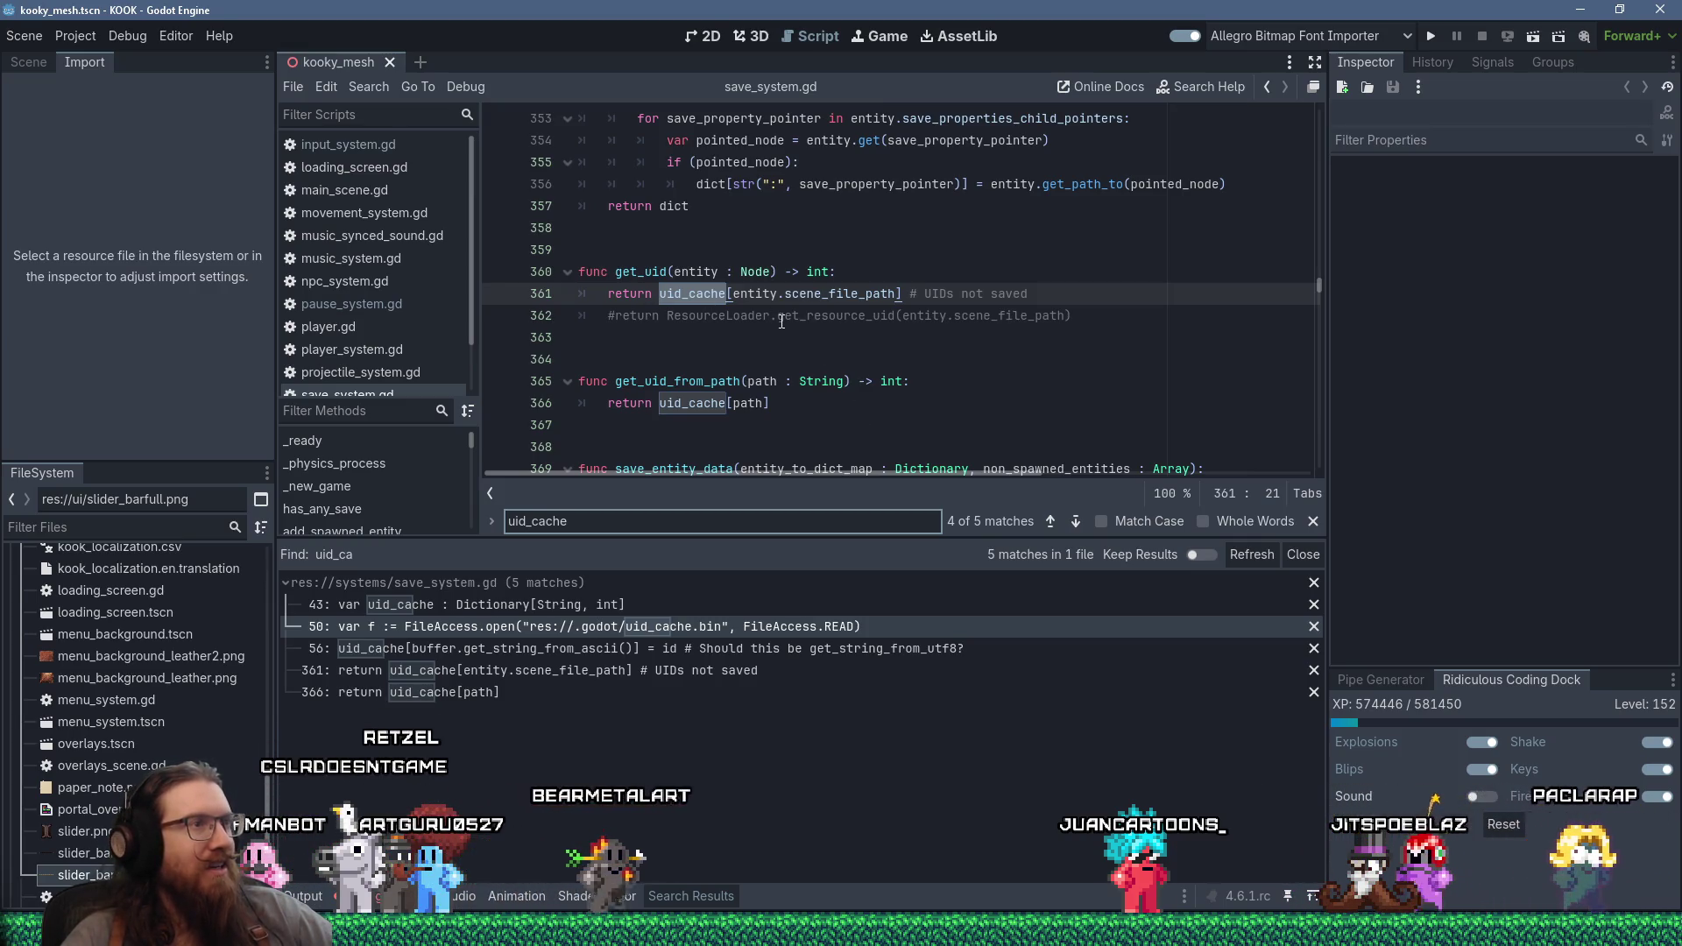
- Inspect get_uid's return of uid_cache[entity.scene_file_path] on line 361
left_click(745, 296)
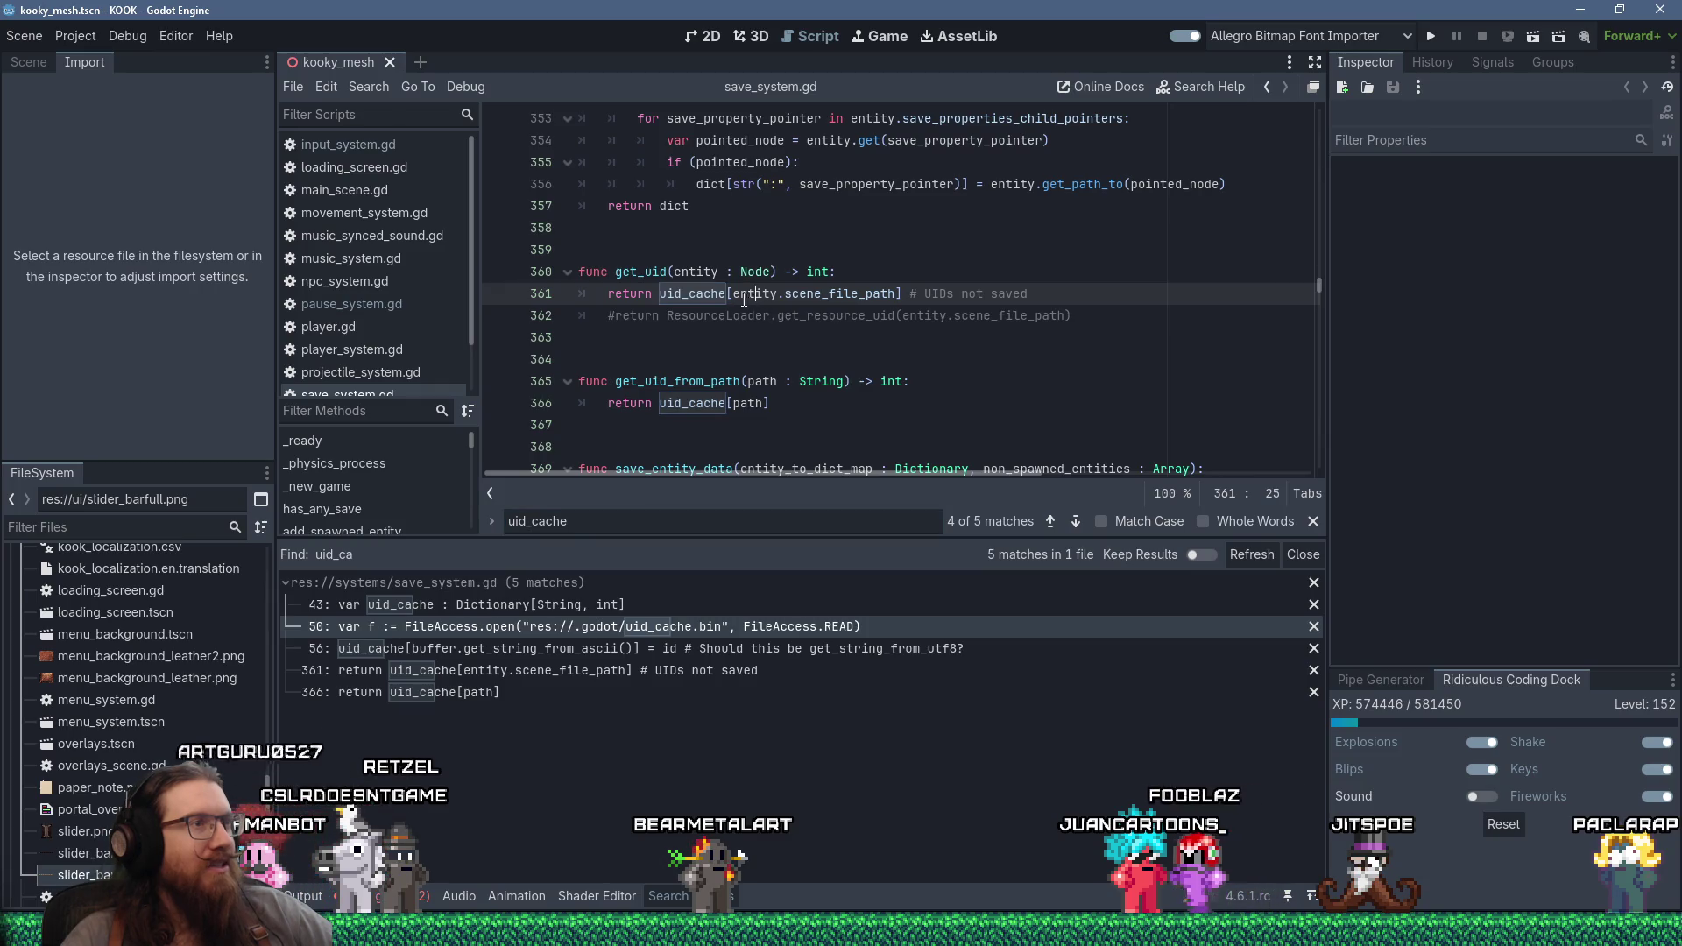
left_click_drag(733, 296, 897, 296)
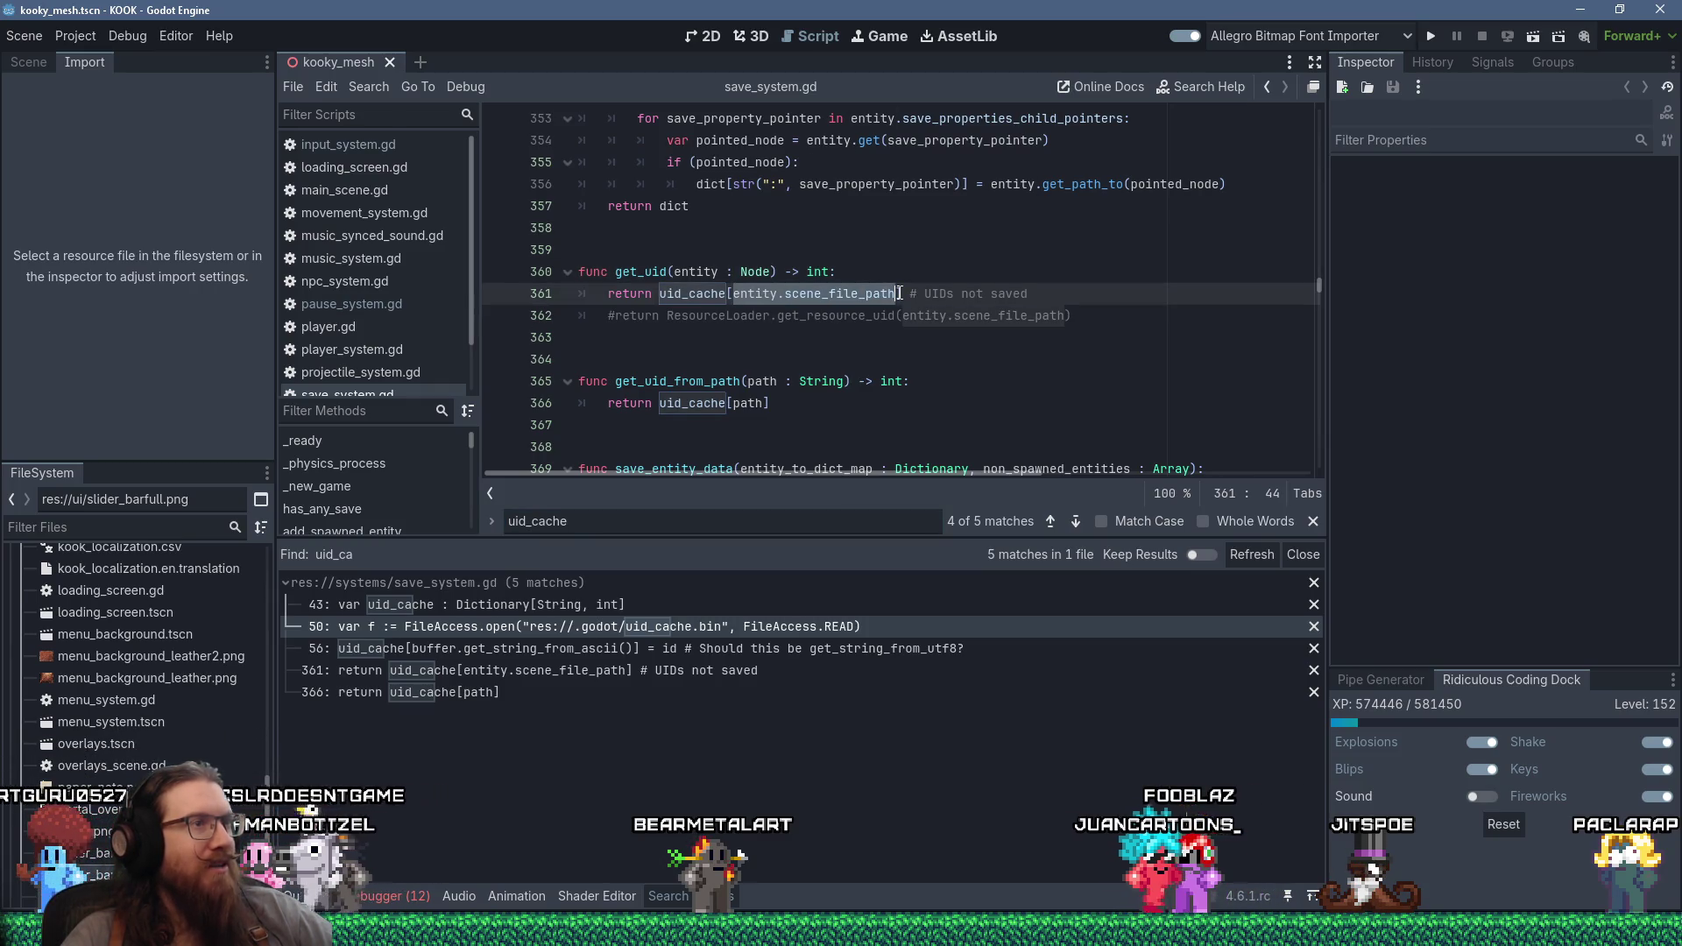
triple_click(692, 296)
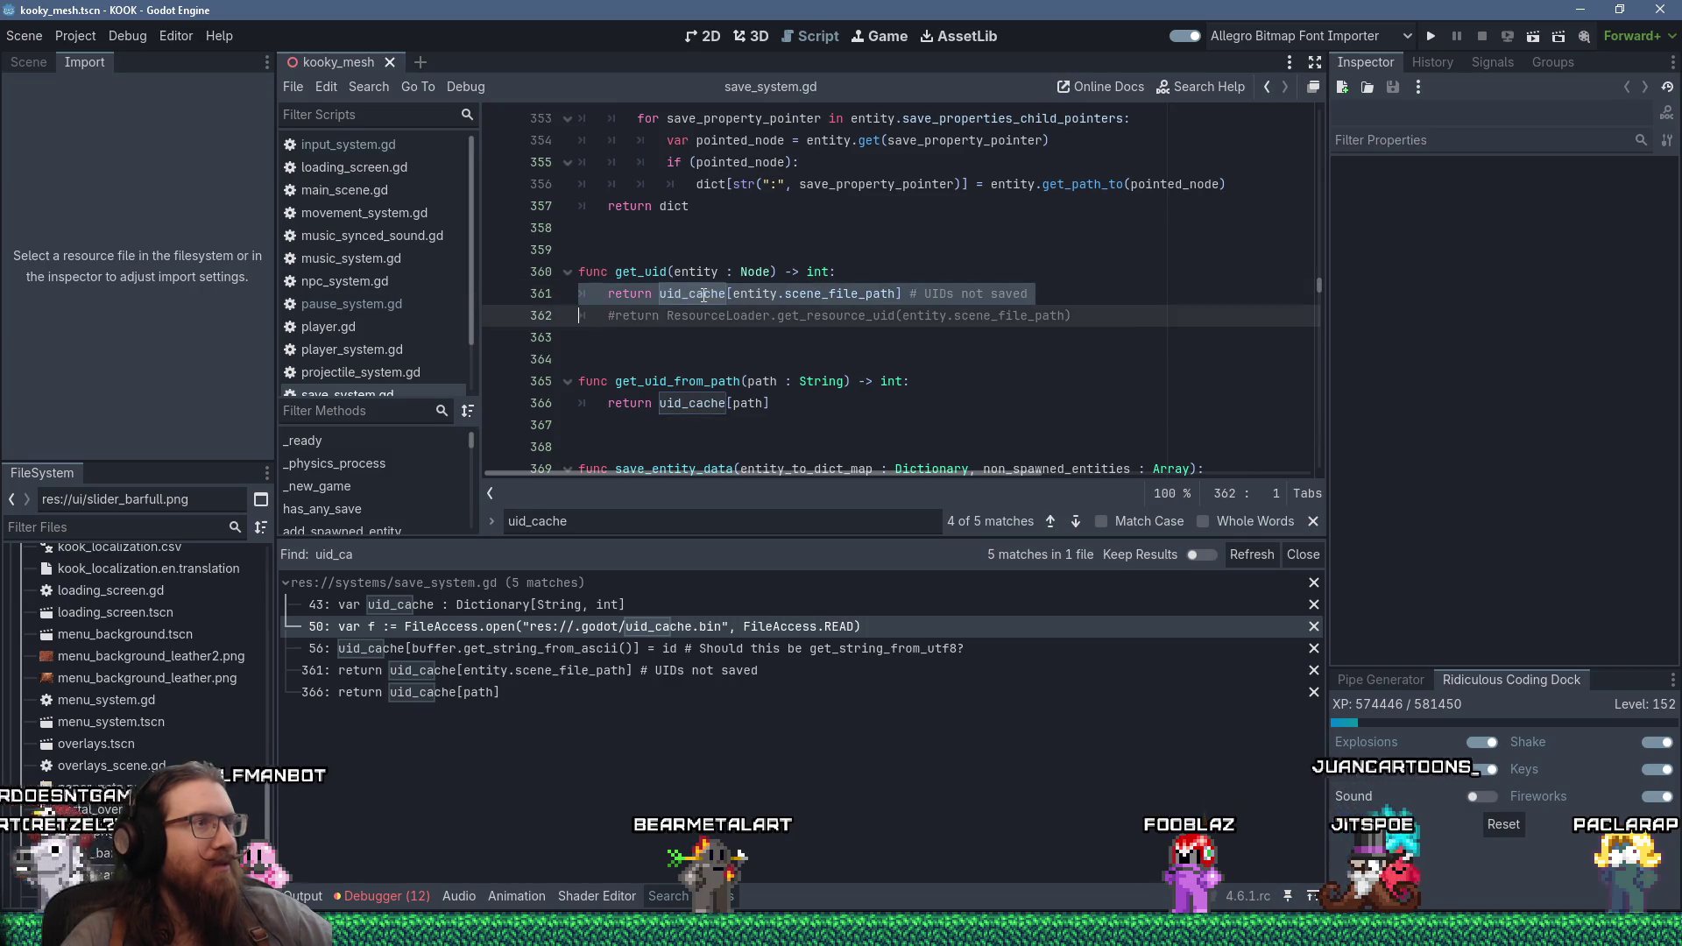
left_click(862, 340)
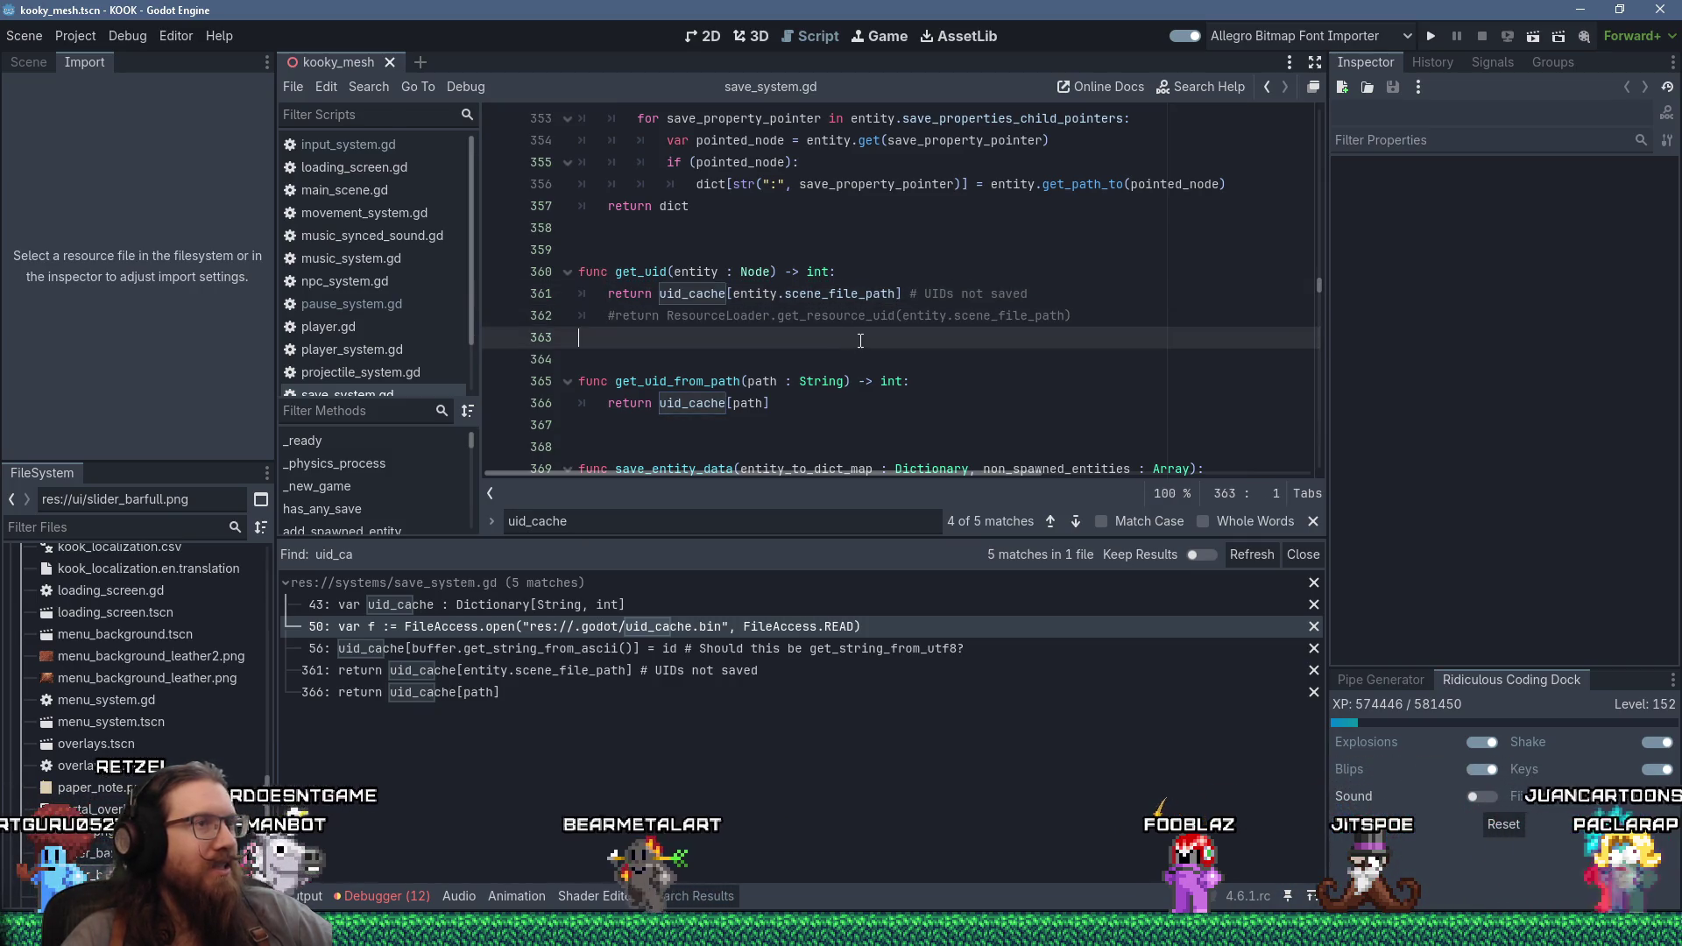
scroll(862, 340, "down", 3)
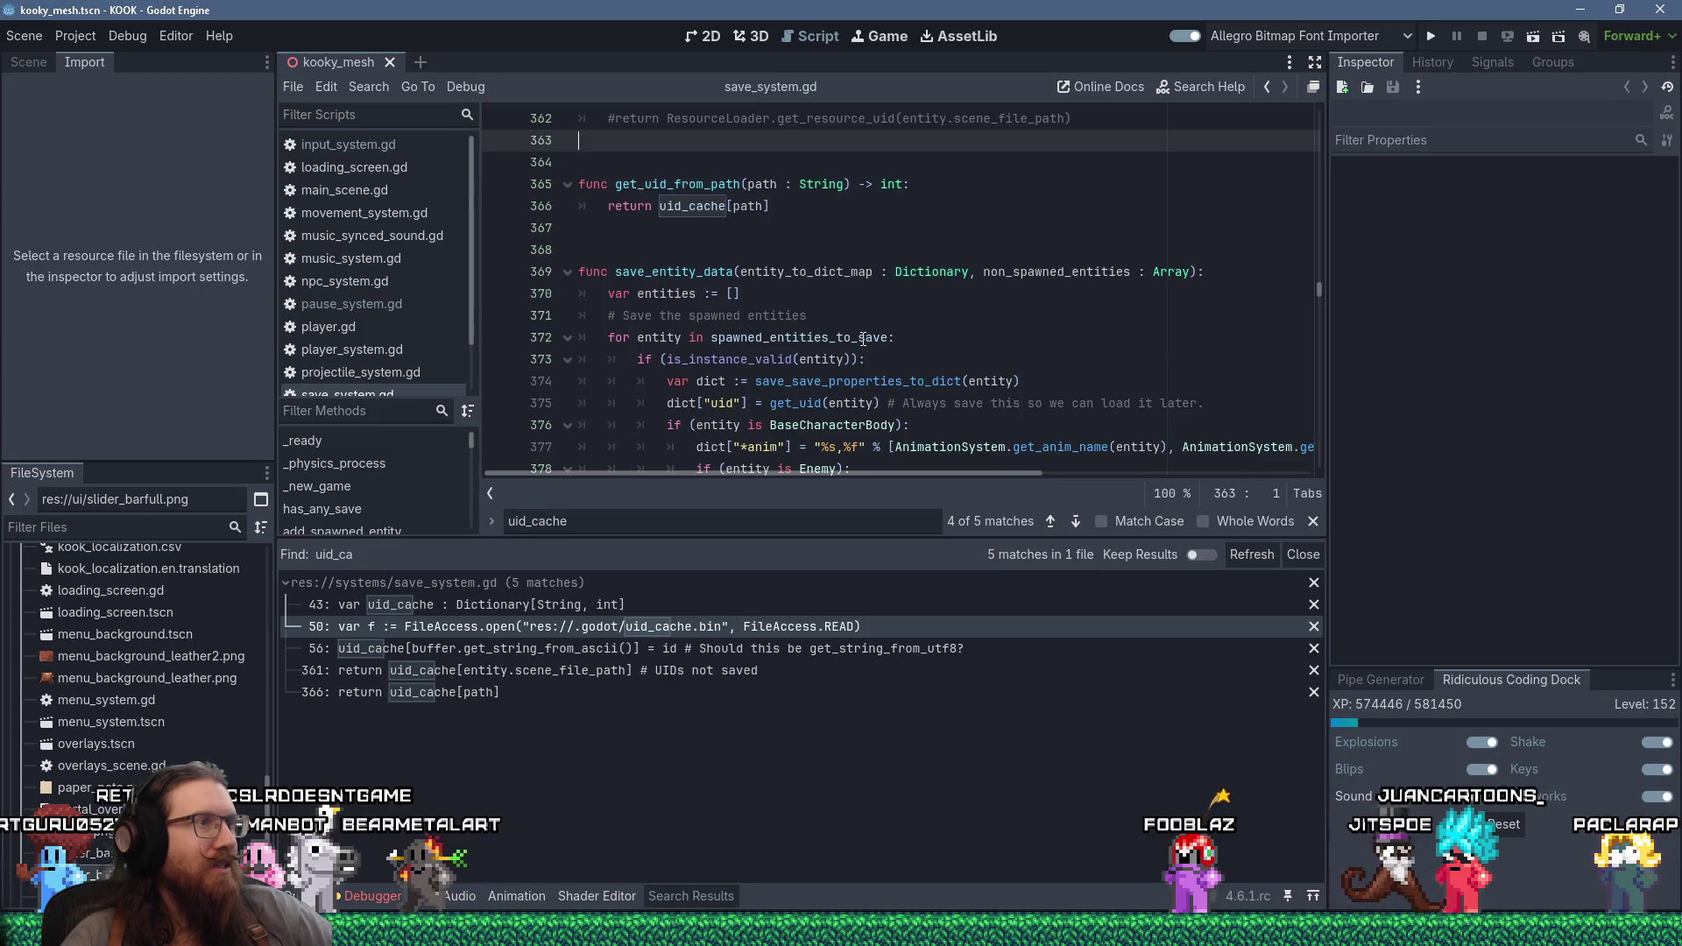
mouse_move(861, 340)
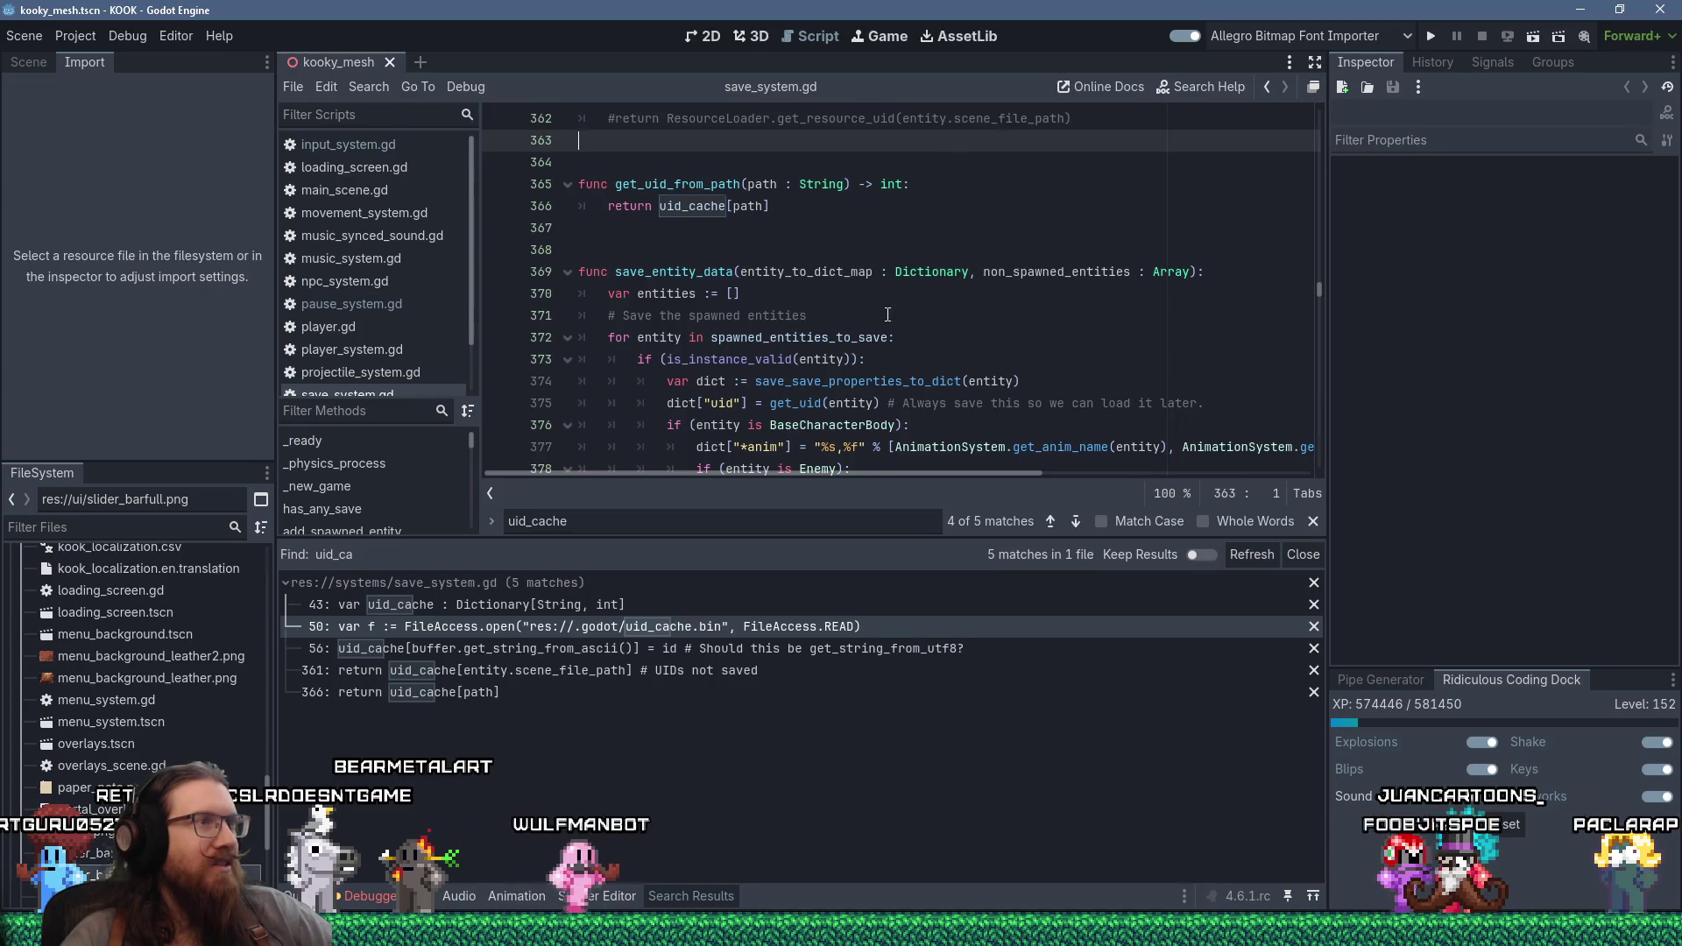
scroll(887, 313, "up", 2)
mouse_move(891, 314)
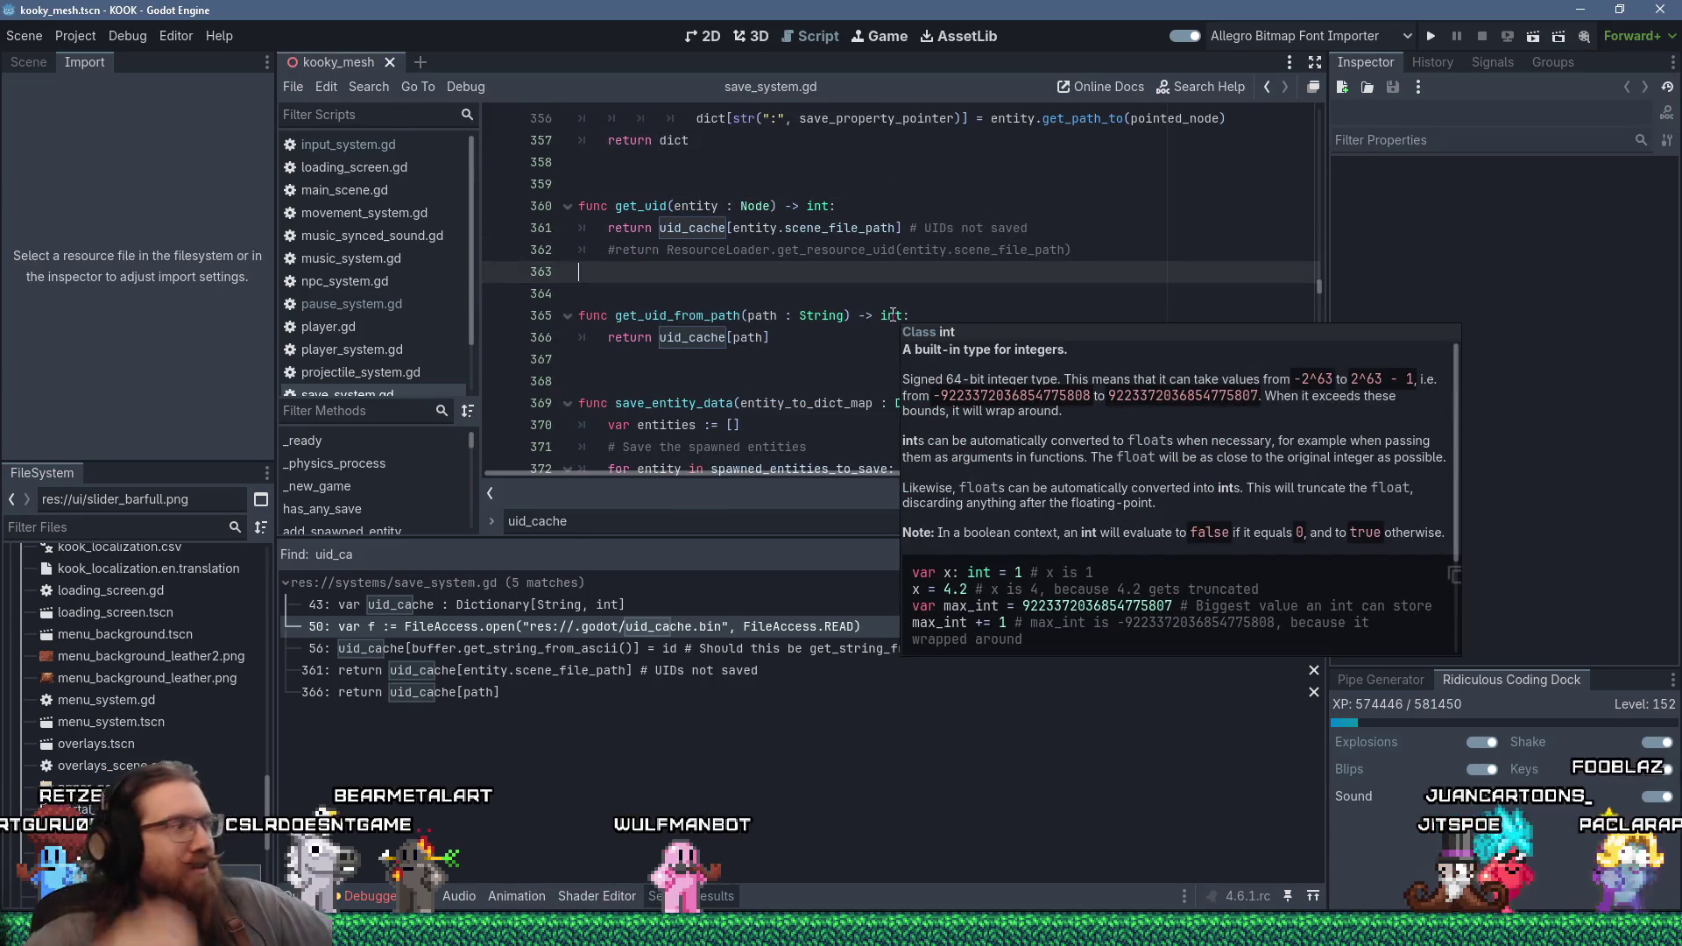
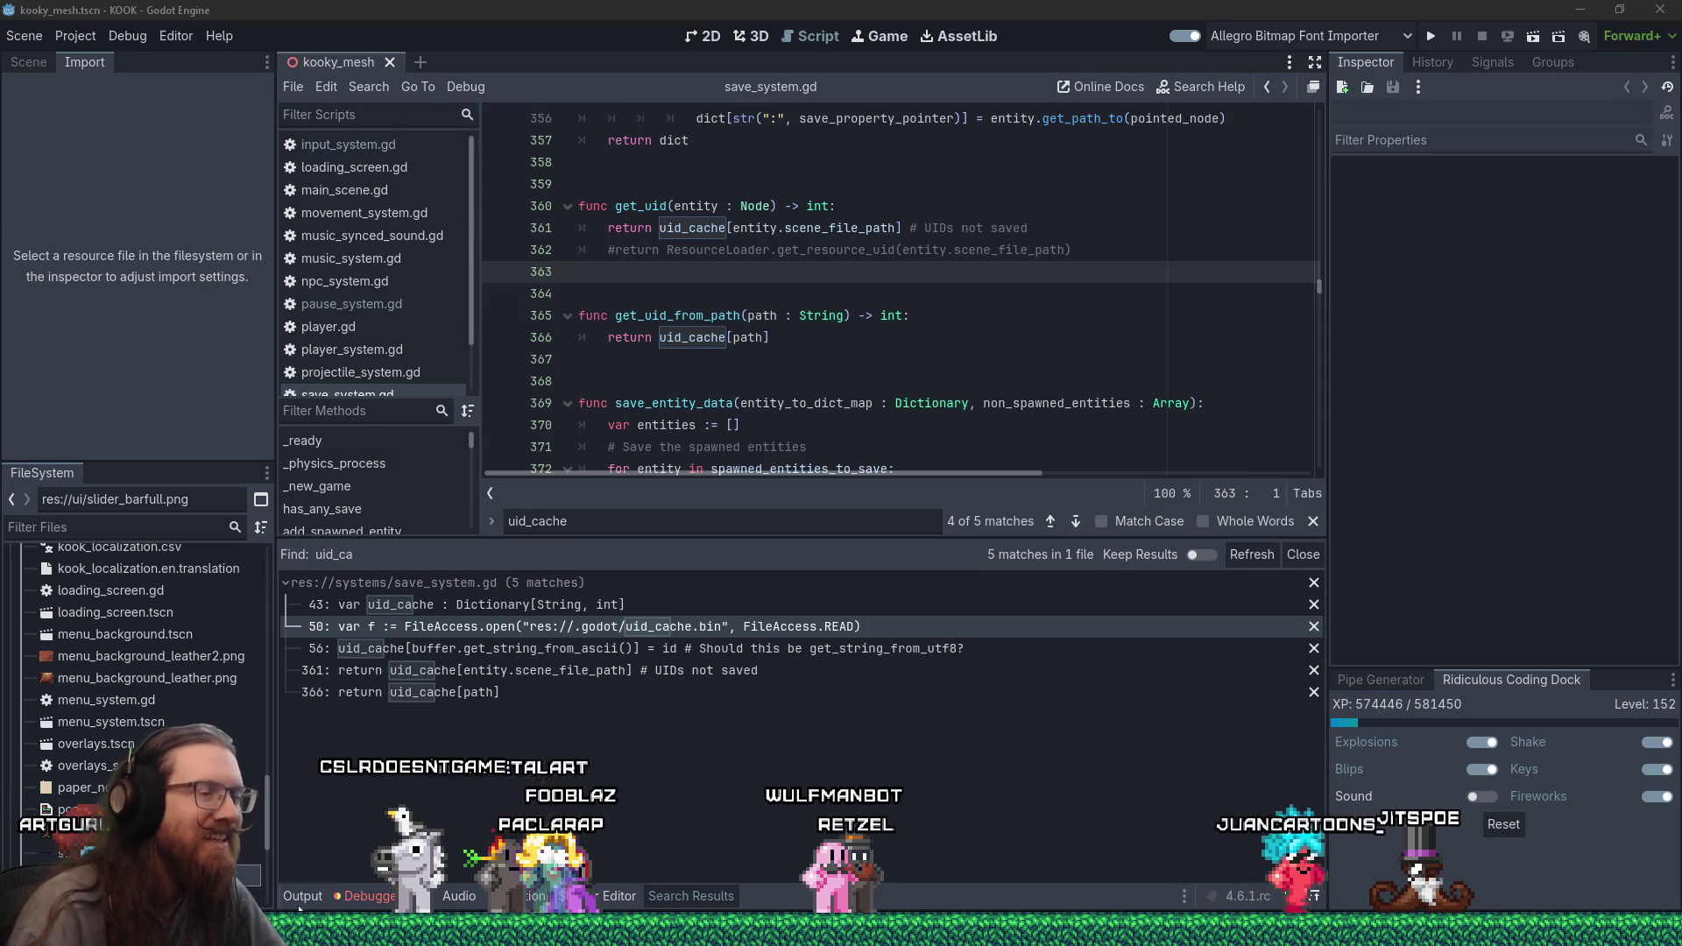
- Leave the Godot save_system.gd search and return to the TrenchBroom sj3_jitspoe_1a.map level
mouse_move(1314, 941)
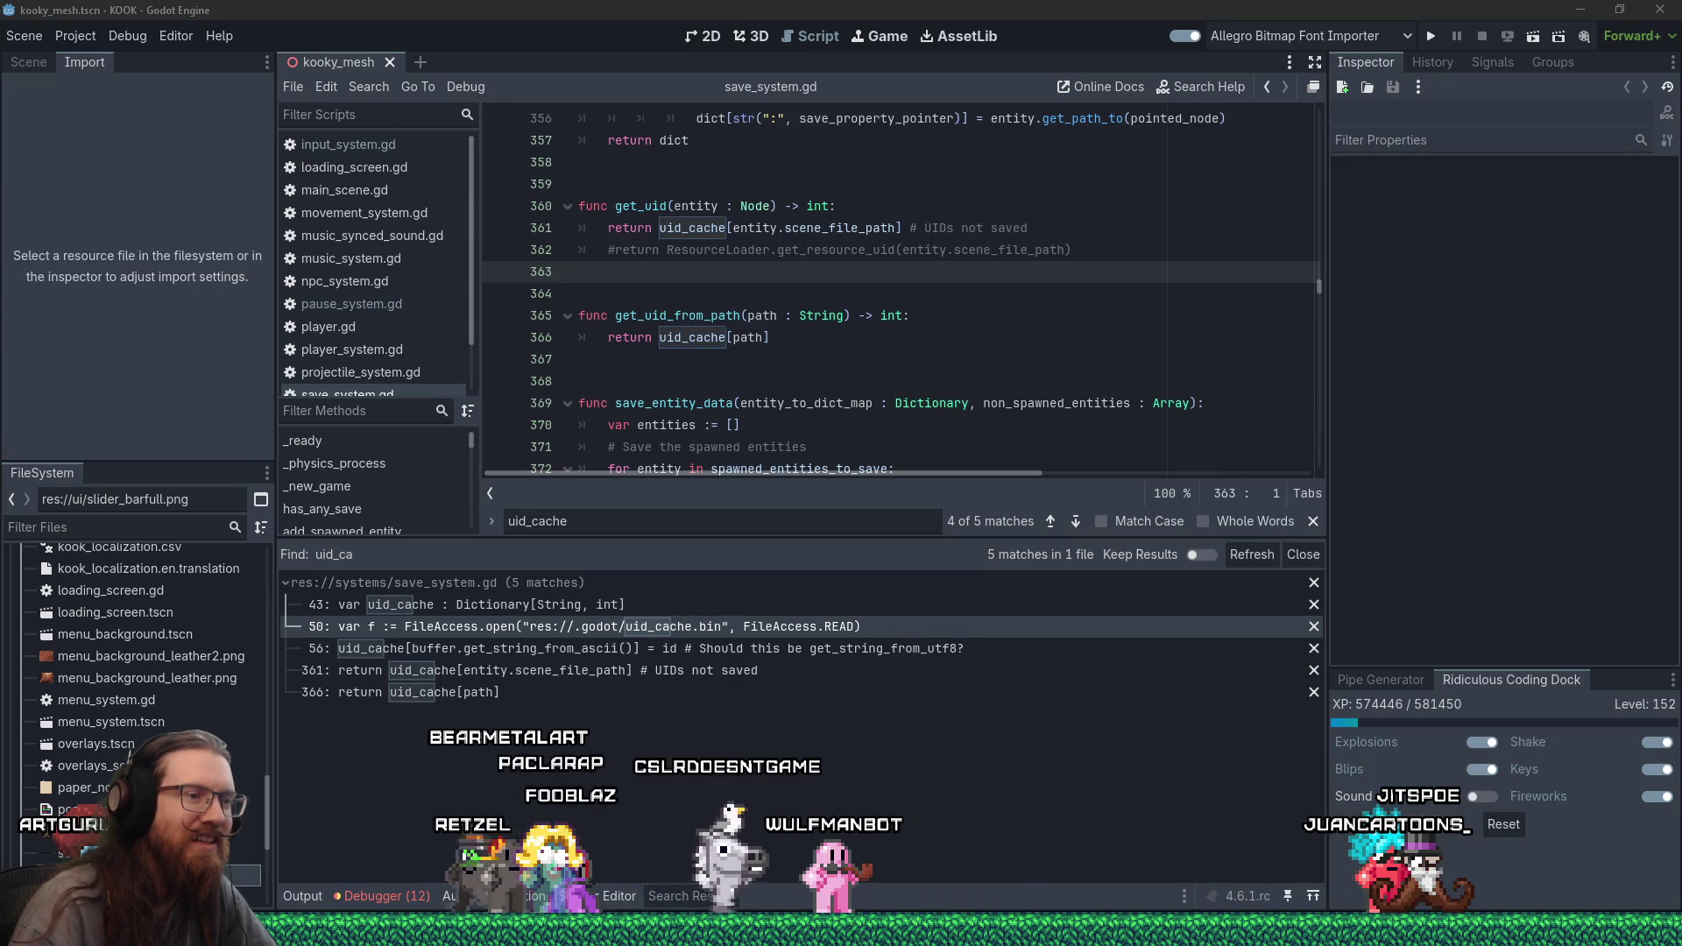
key("alt+Tab")
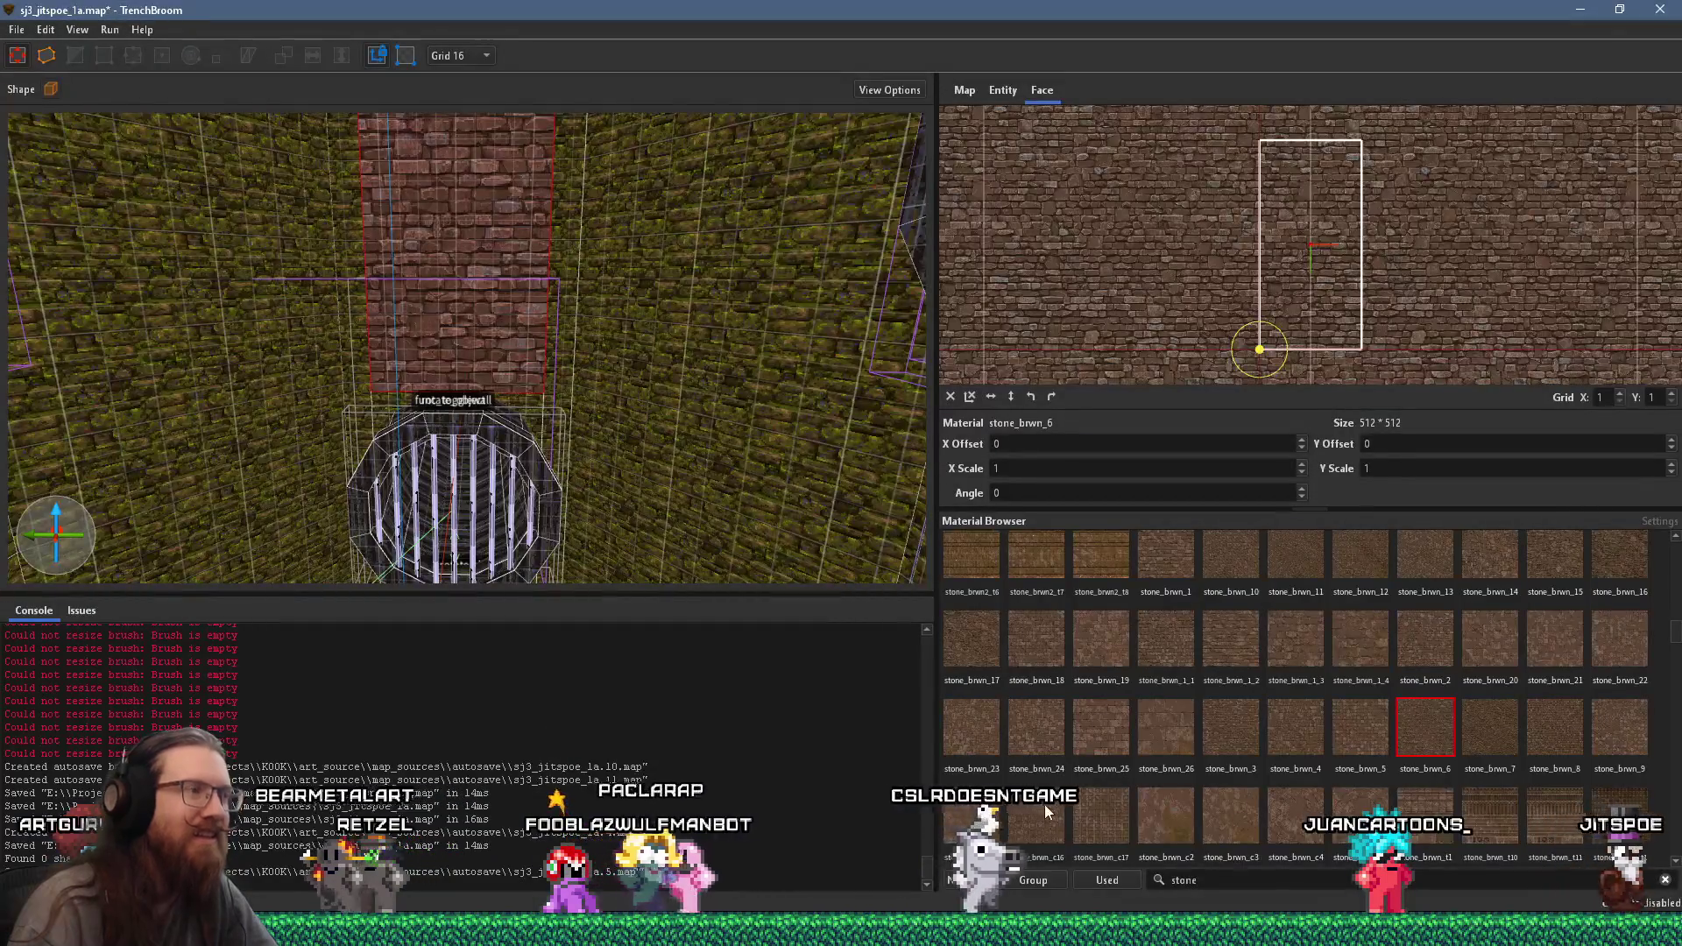
- Turn the 3D view to face the brick wall and enter e:\projects\kook\kook_godot\textures\ in the Run prompt
mouse_move(836, 557)
left_mouse_down()
mouse_move(741, 527)
mouse_move(608, 411)
mouse_move(663, 512)
left_mouse_up()
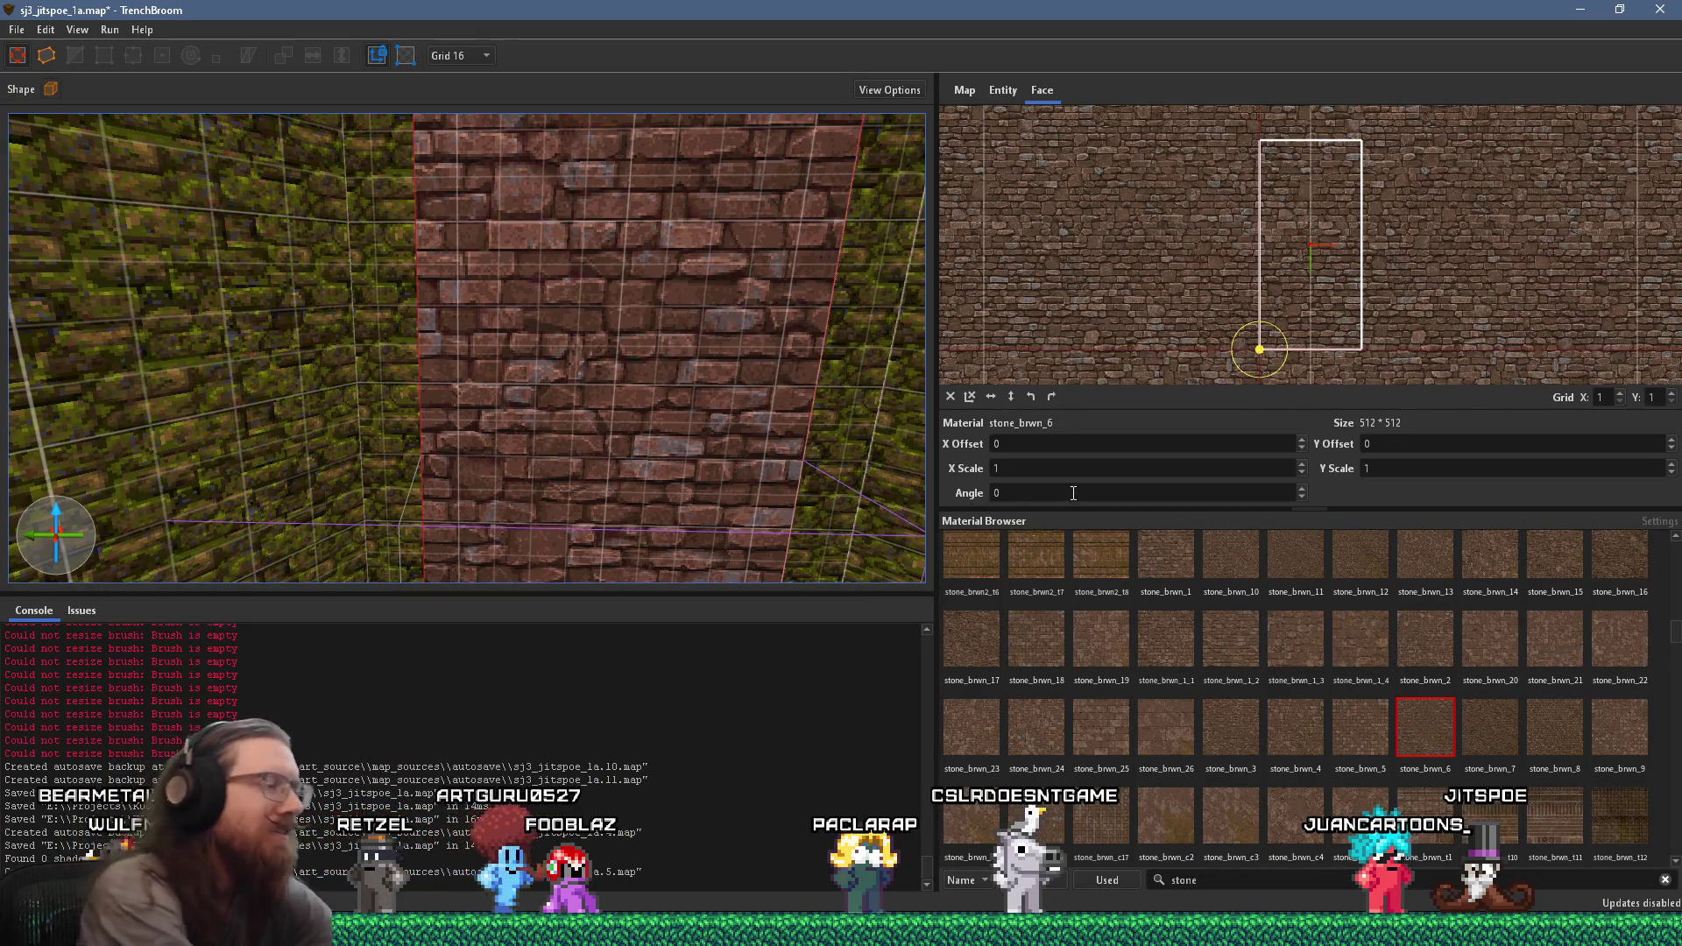
key("super+r")
type("e:\\")
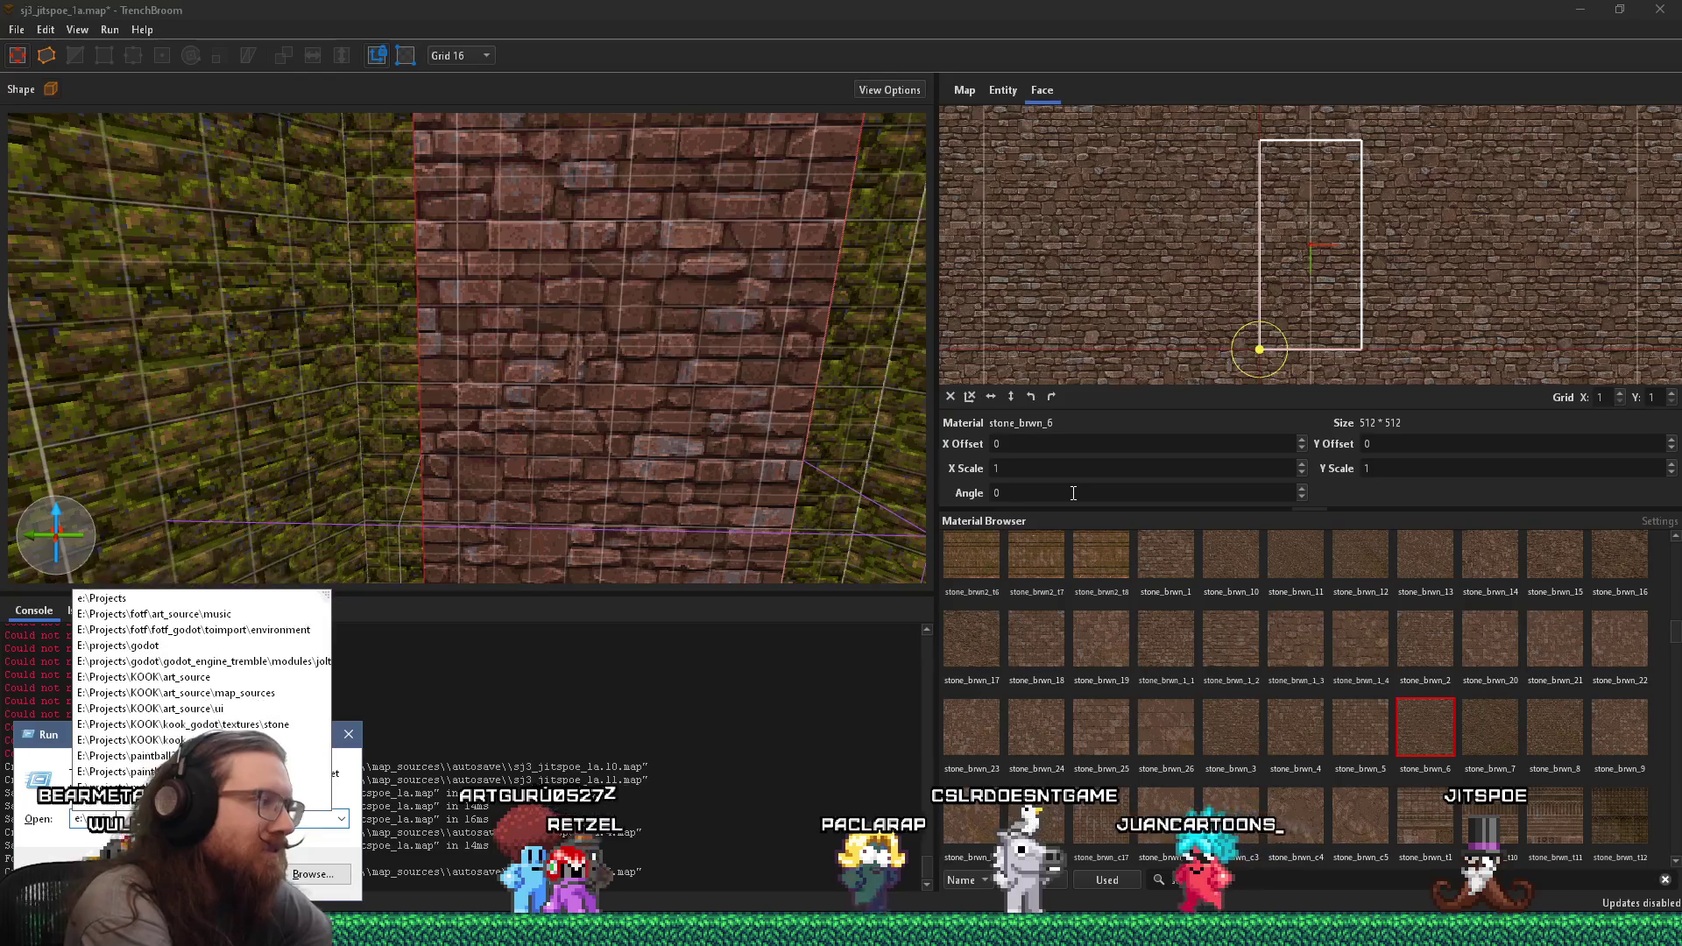
type("p")
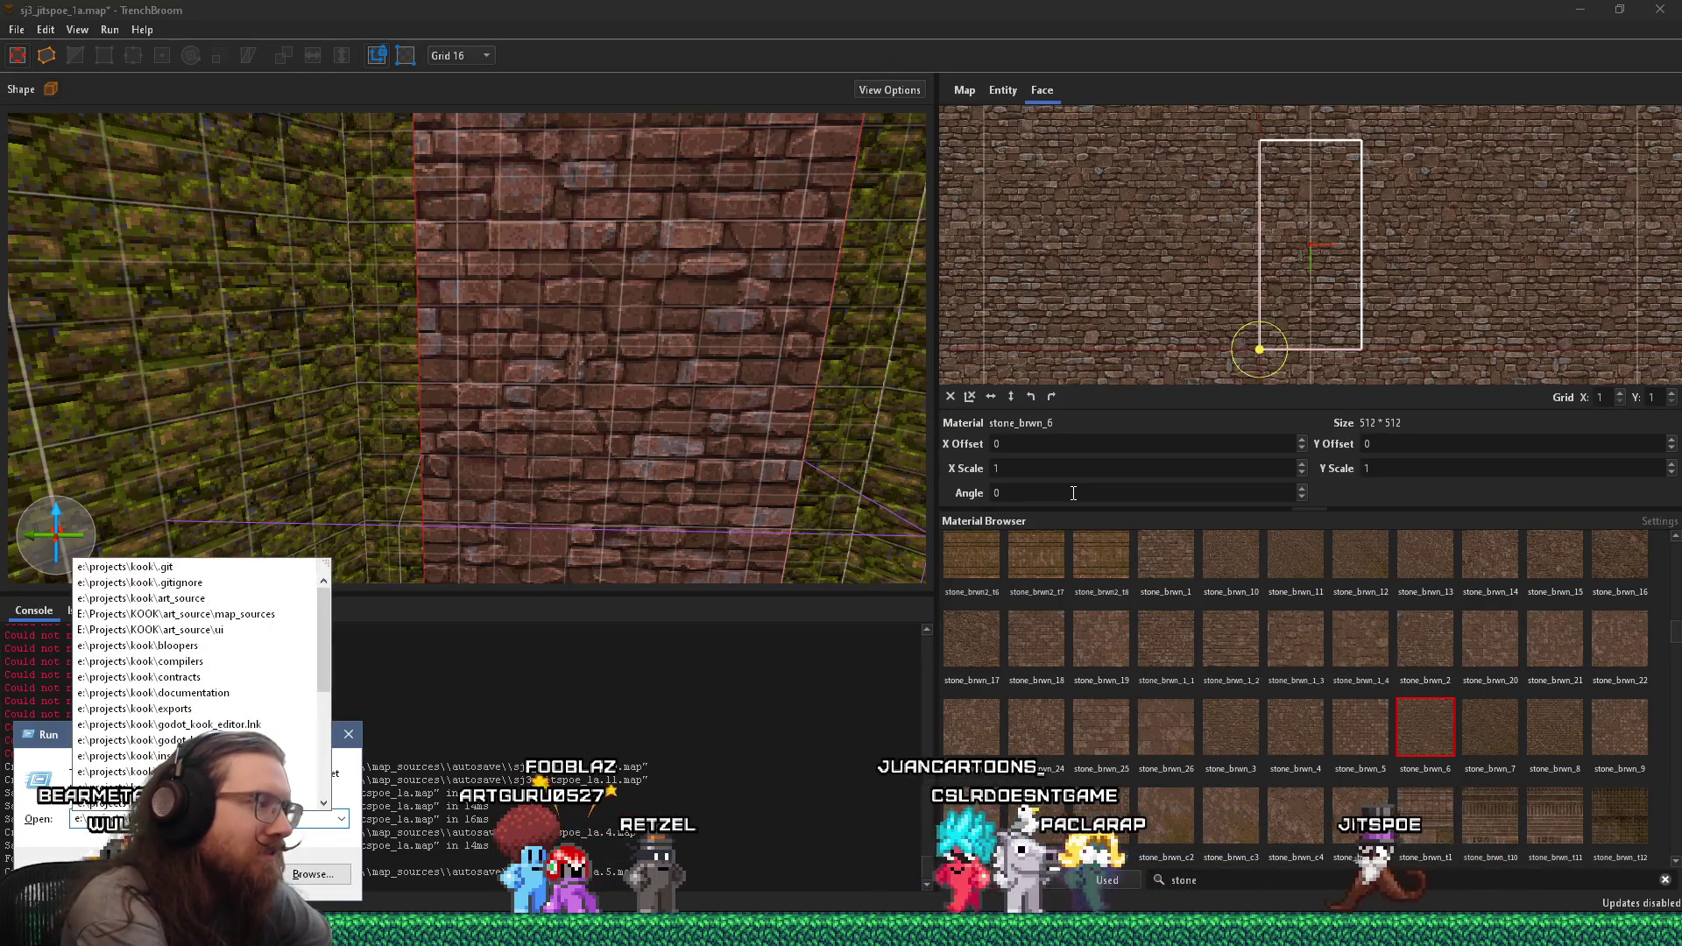
type("rojects\\kook\\kook_godot\\t")
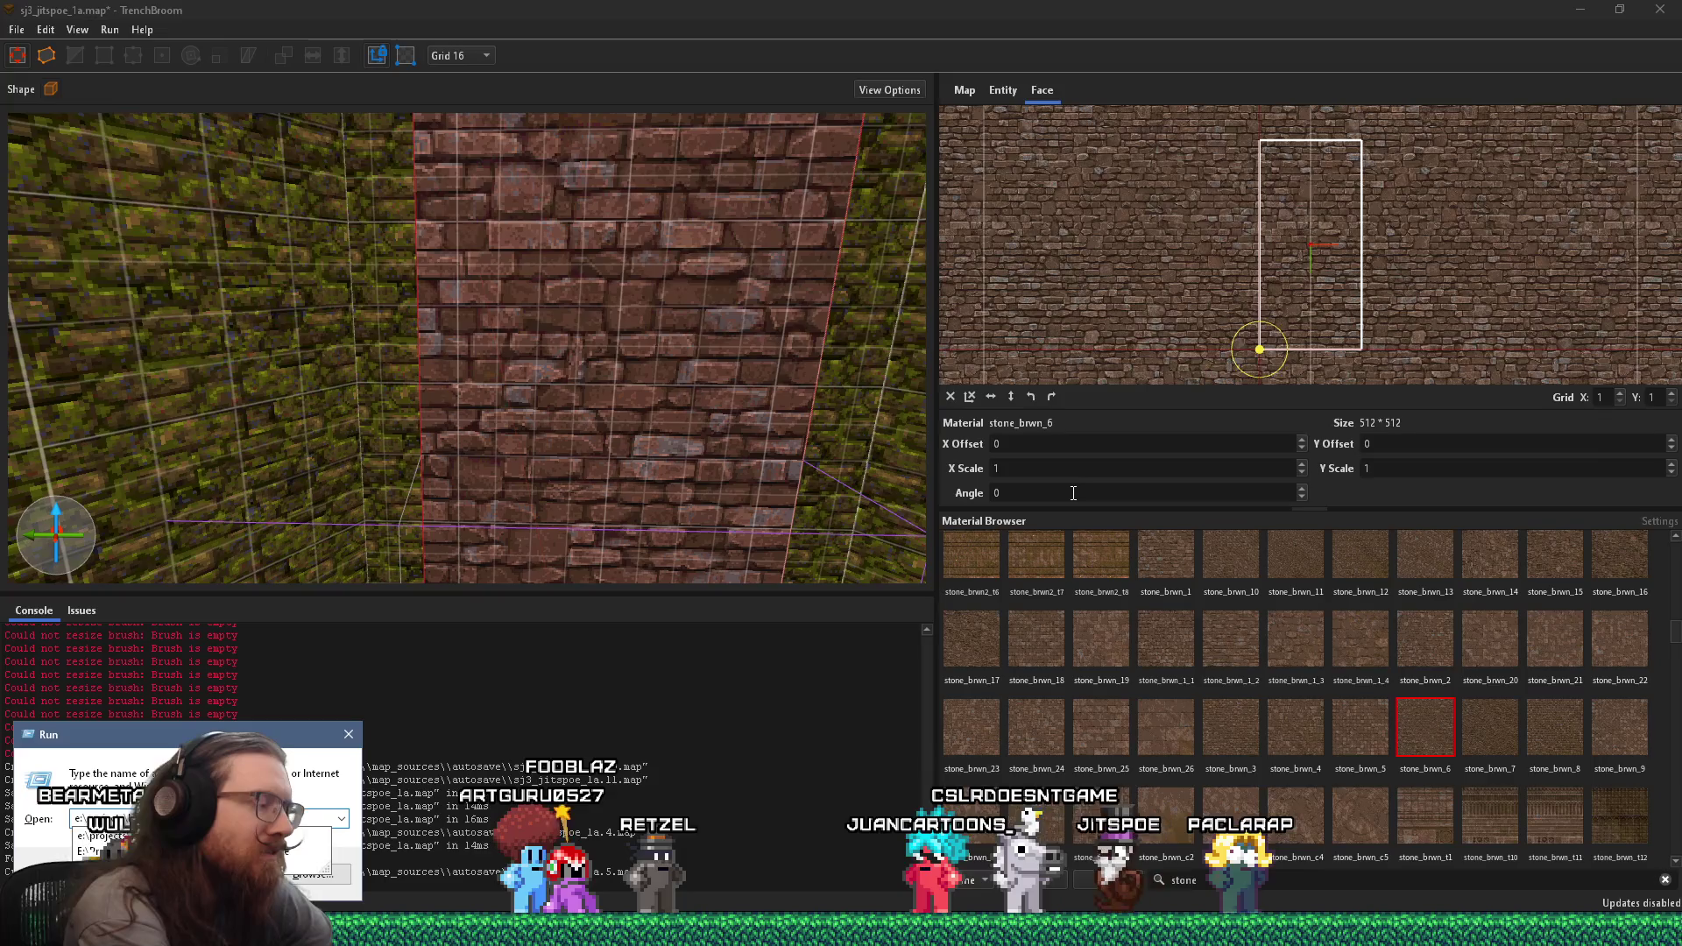
type("extures\\")
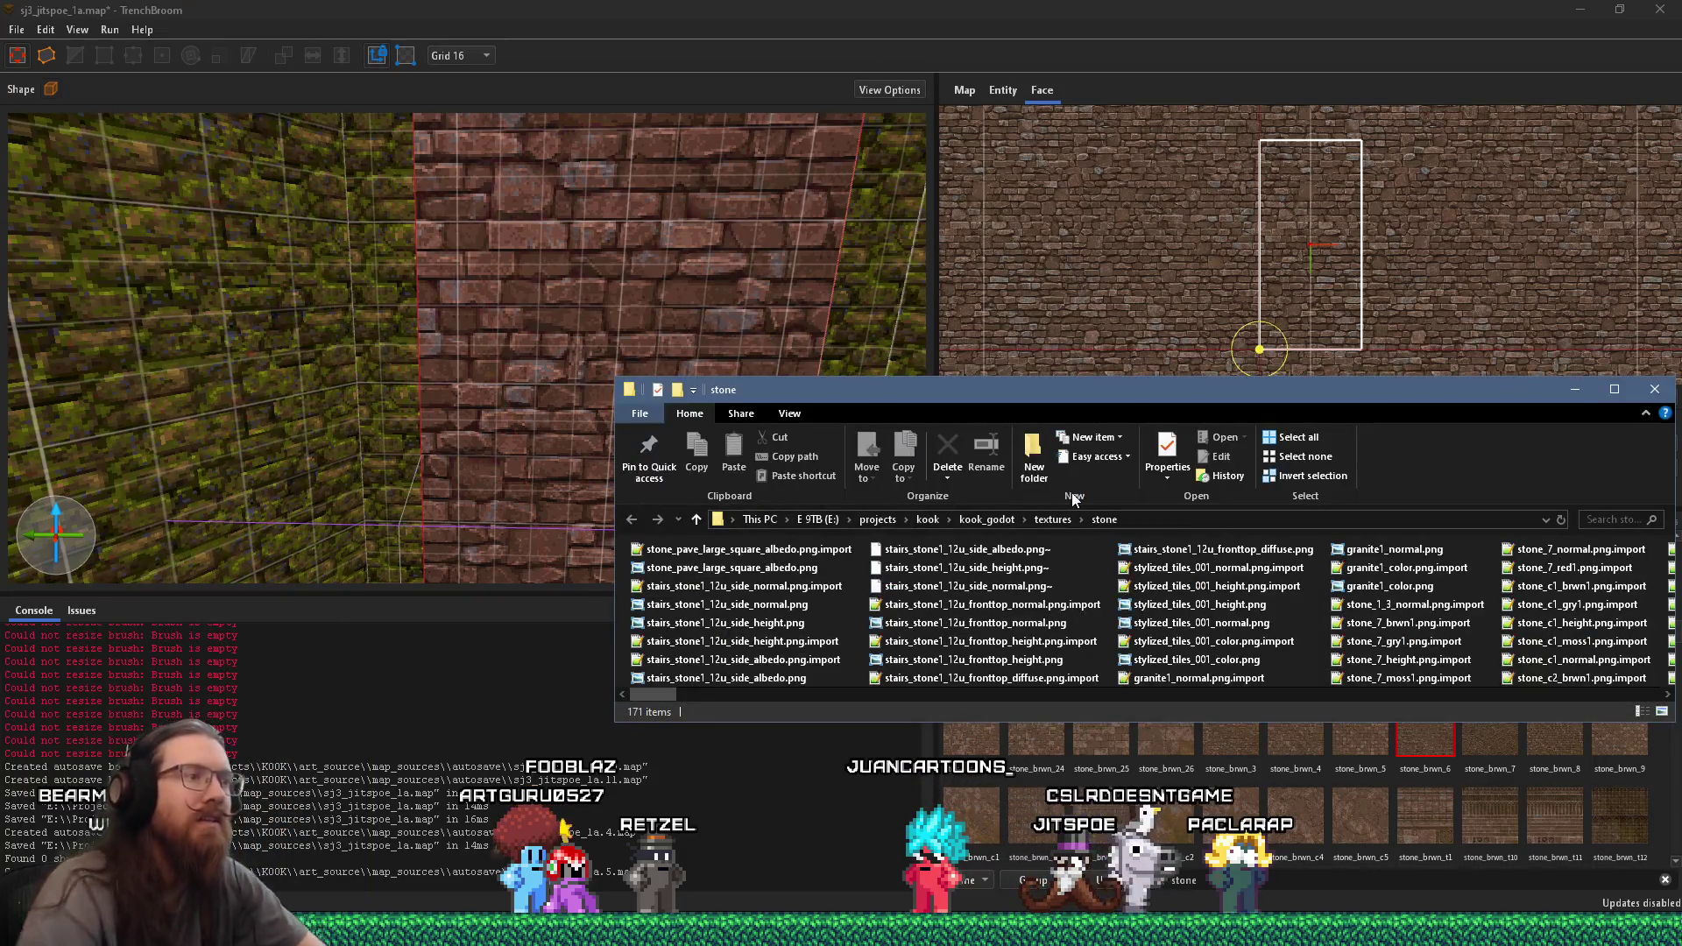
- Enlarge the stone folder window and preview dry_stone_wall_albedo.png in Photo Viewer
left_click_drag(1028, 402, 786, 229)
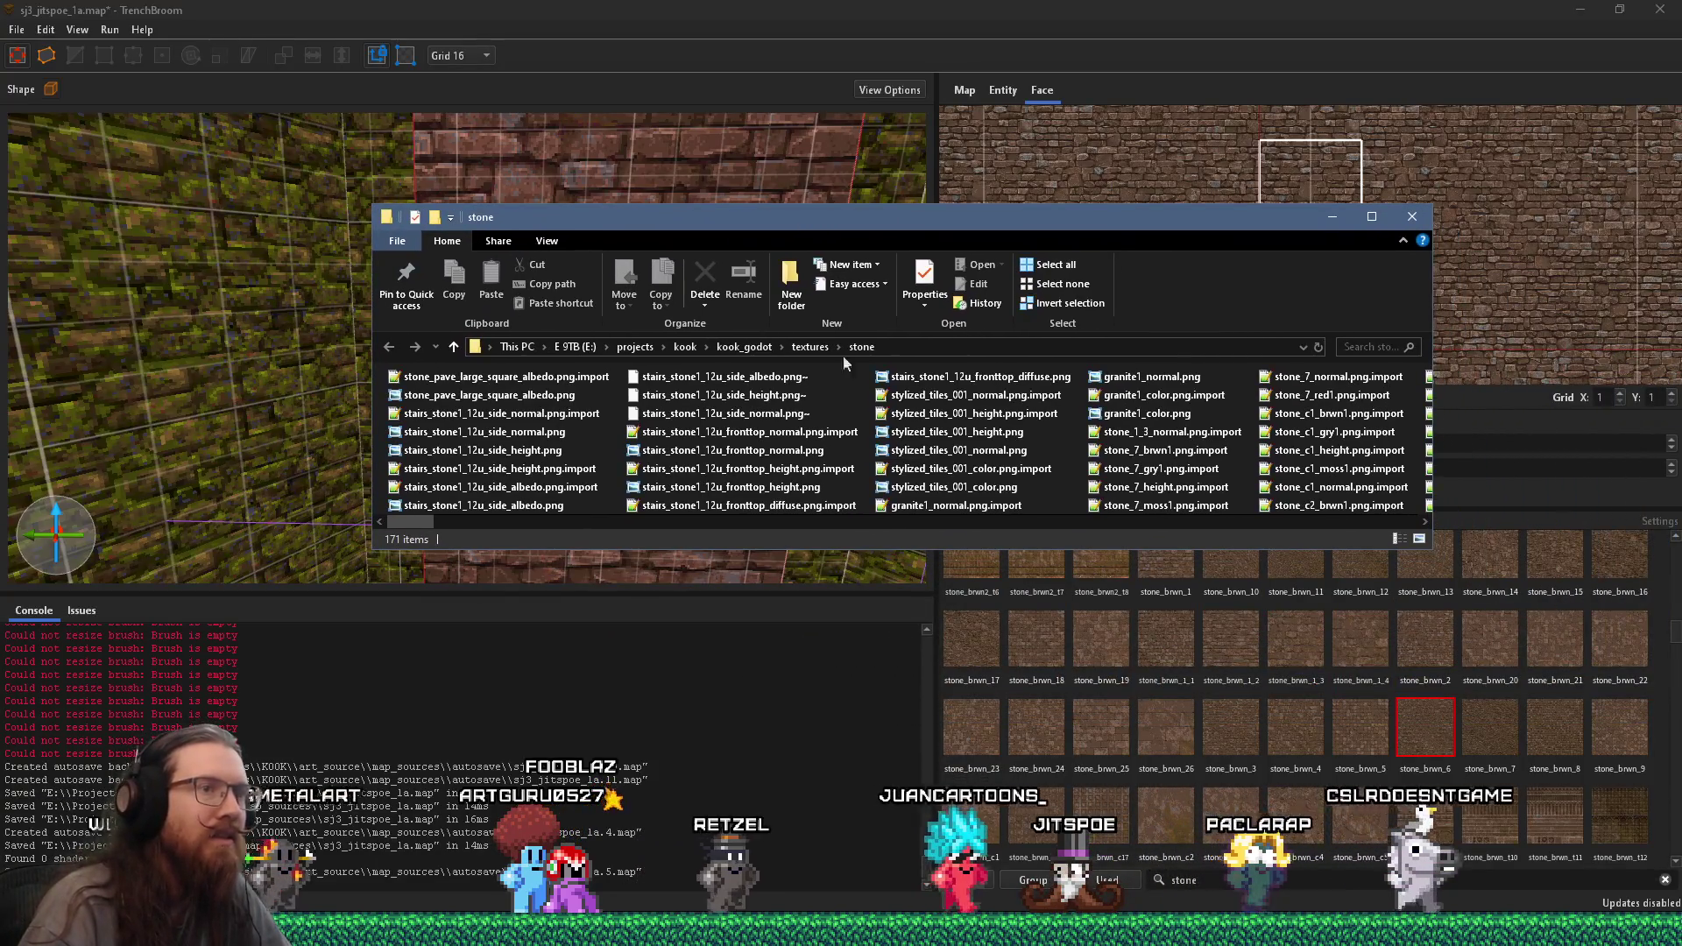
left_click_drag(1429, 553, 1512, 692)
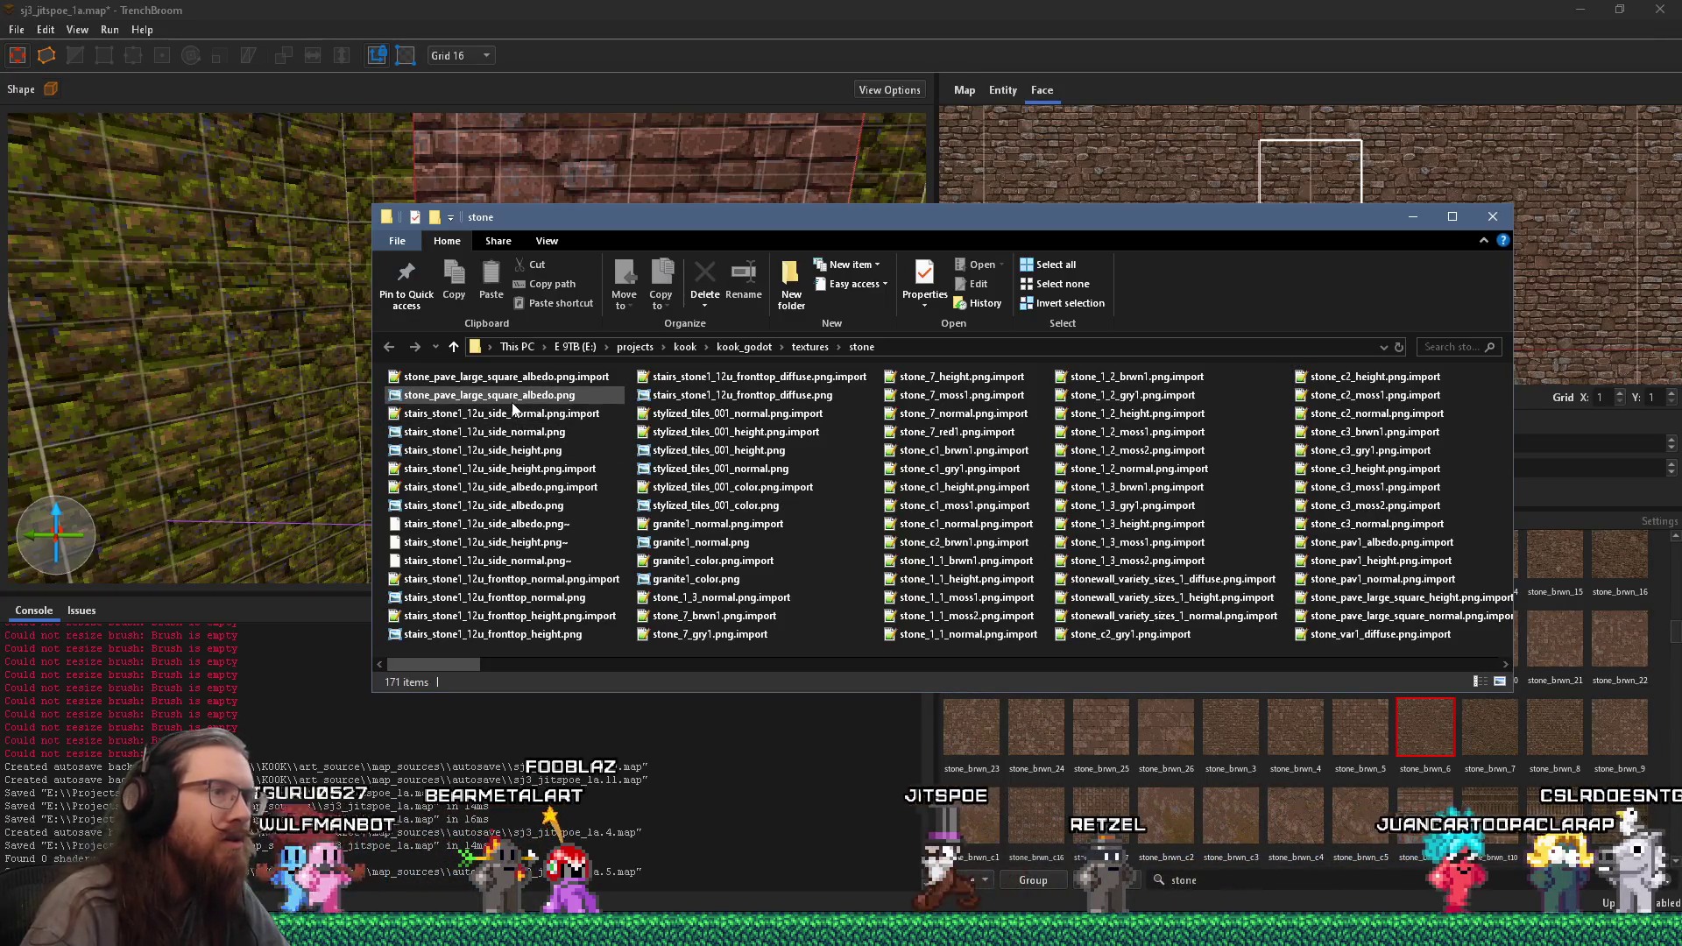
scroll(693, 488, "right", 5)
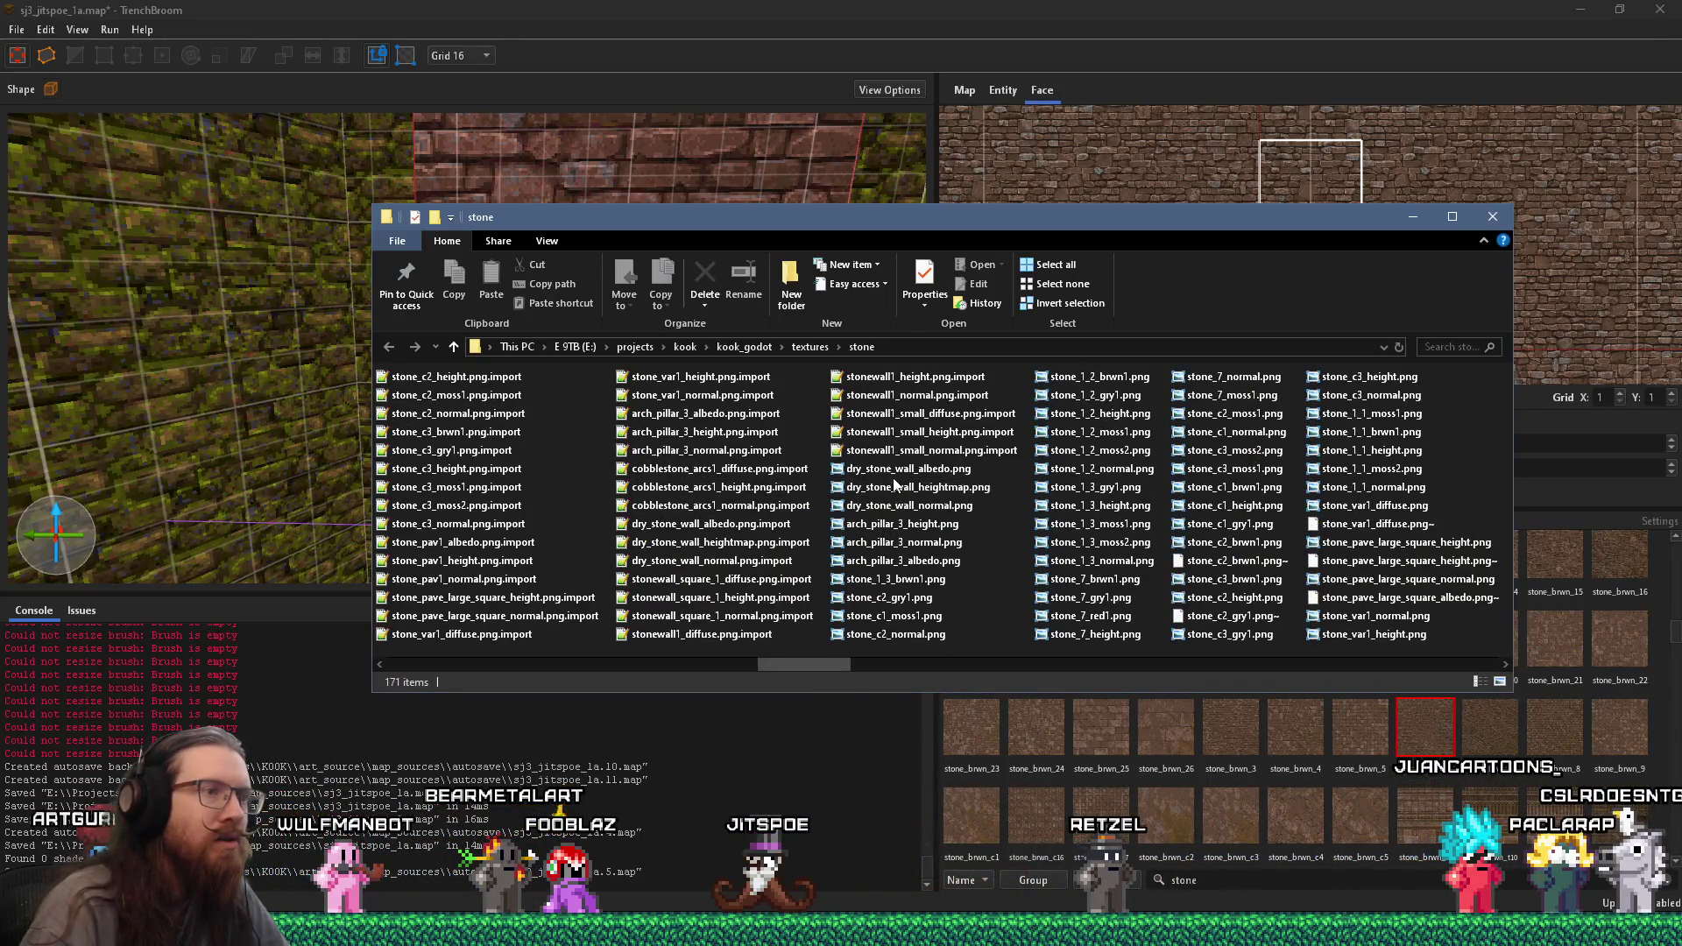
double_click(921, 478)
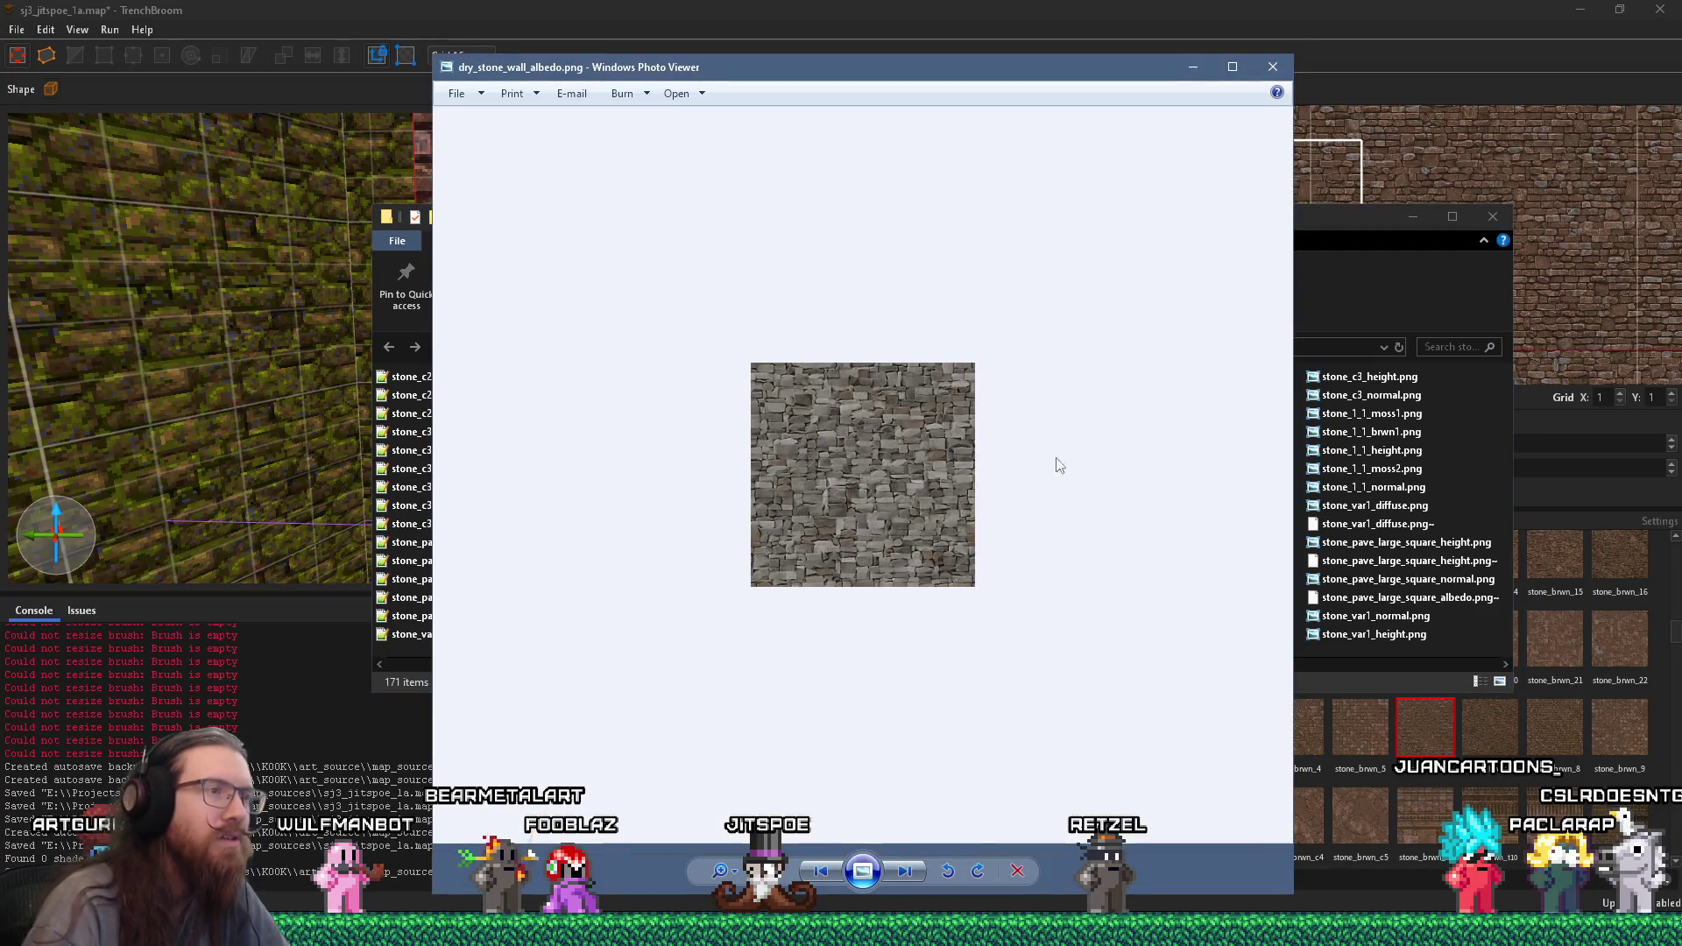
- Browse the stone images to the mossy stone_7_moss1.png and show it in its folder
scroll(1054, 461, "down", 4)
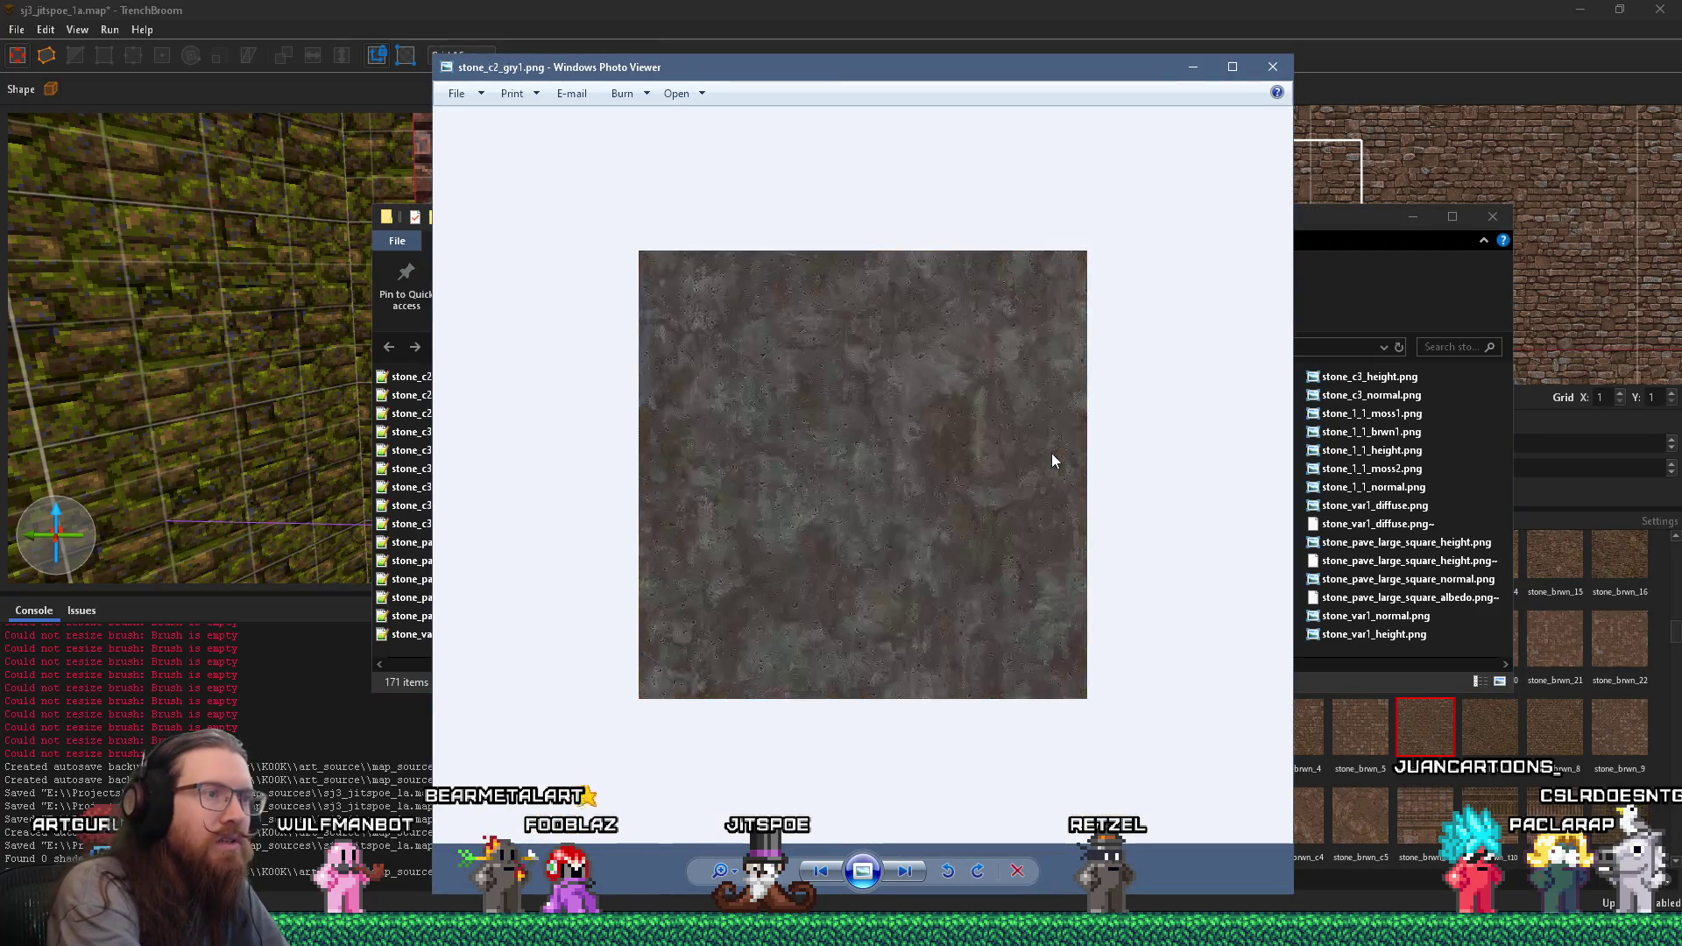
scroll(1053, 460, "down", 7)
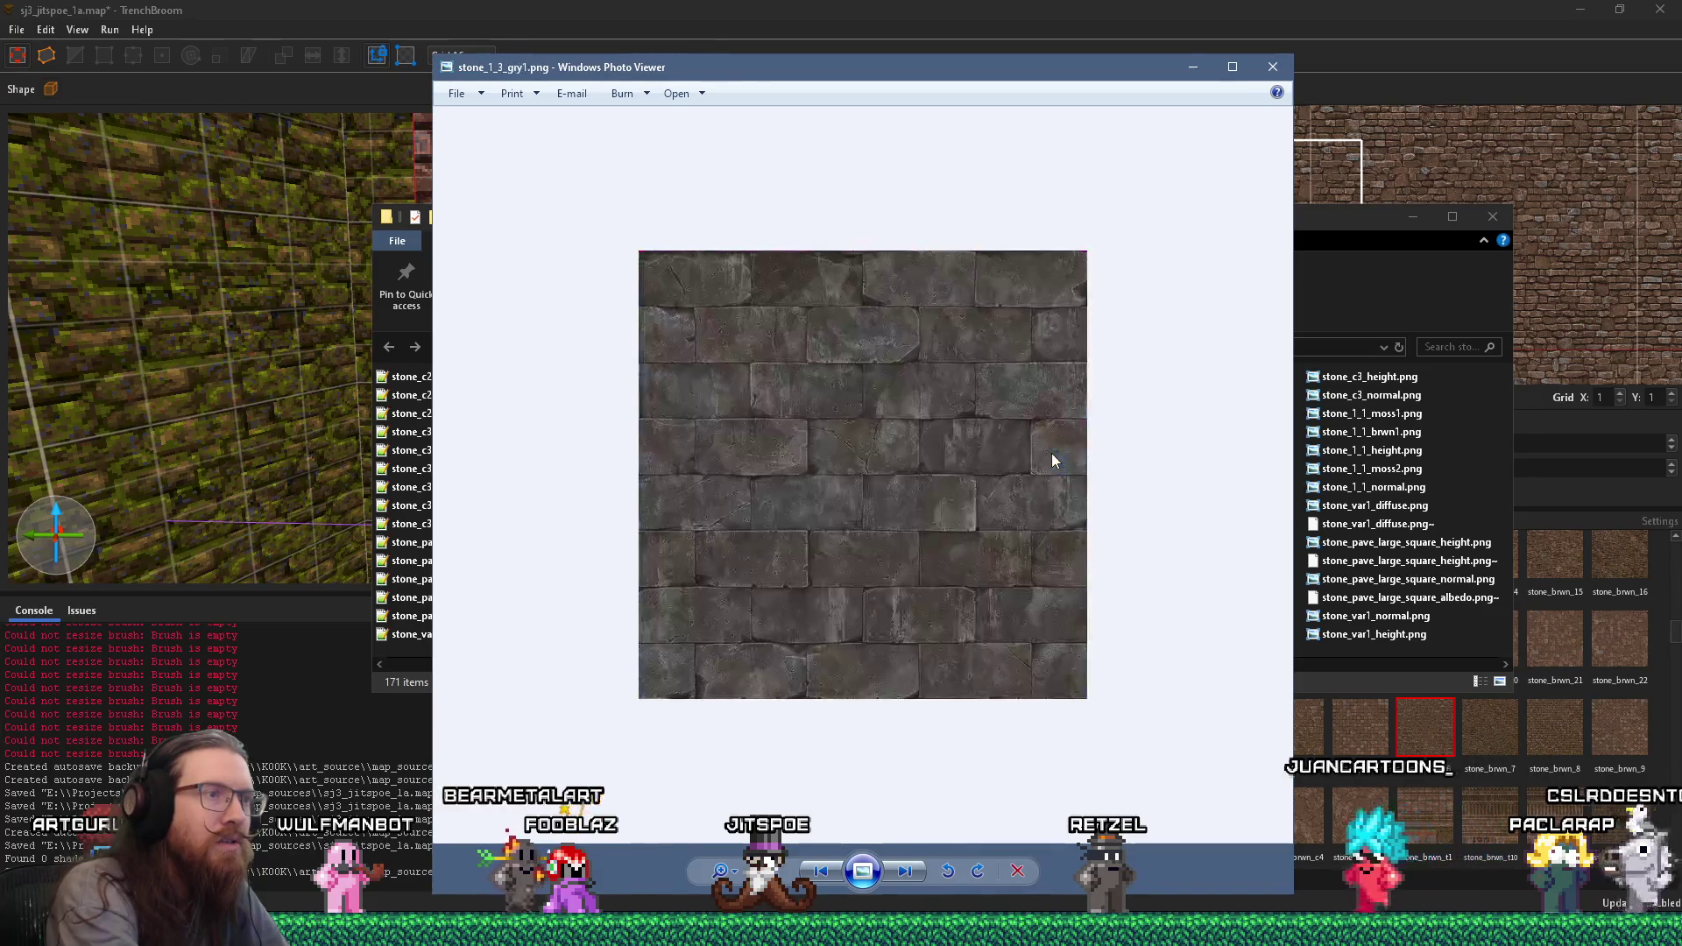
scroll(1051, 454, "down", 2)
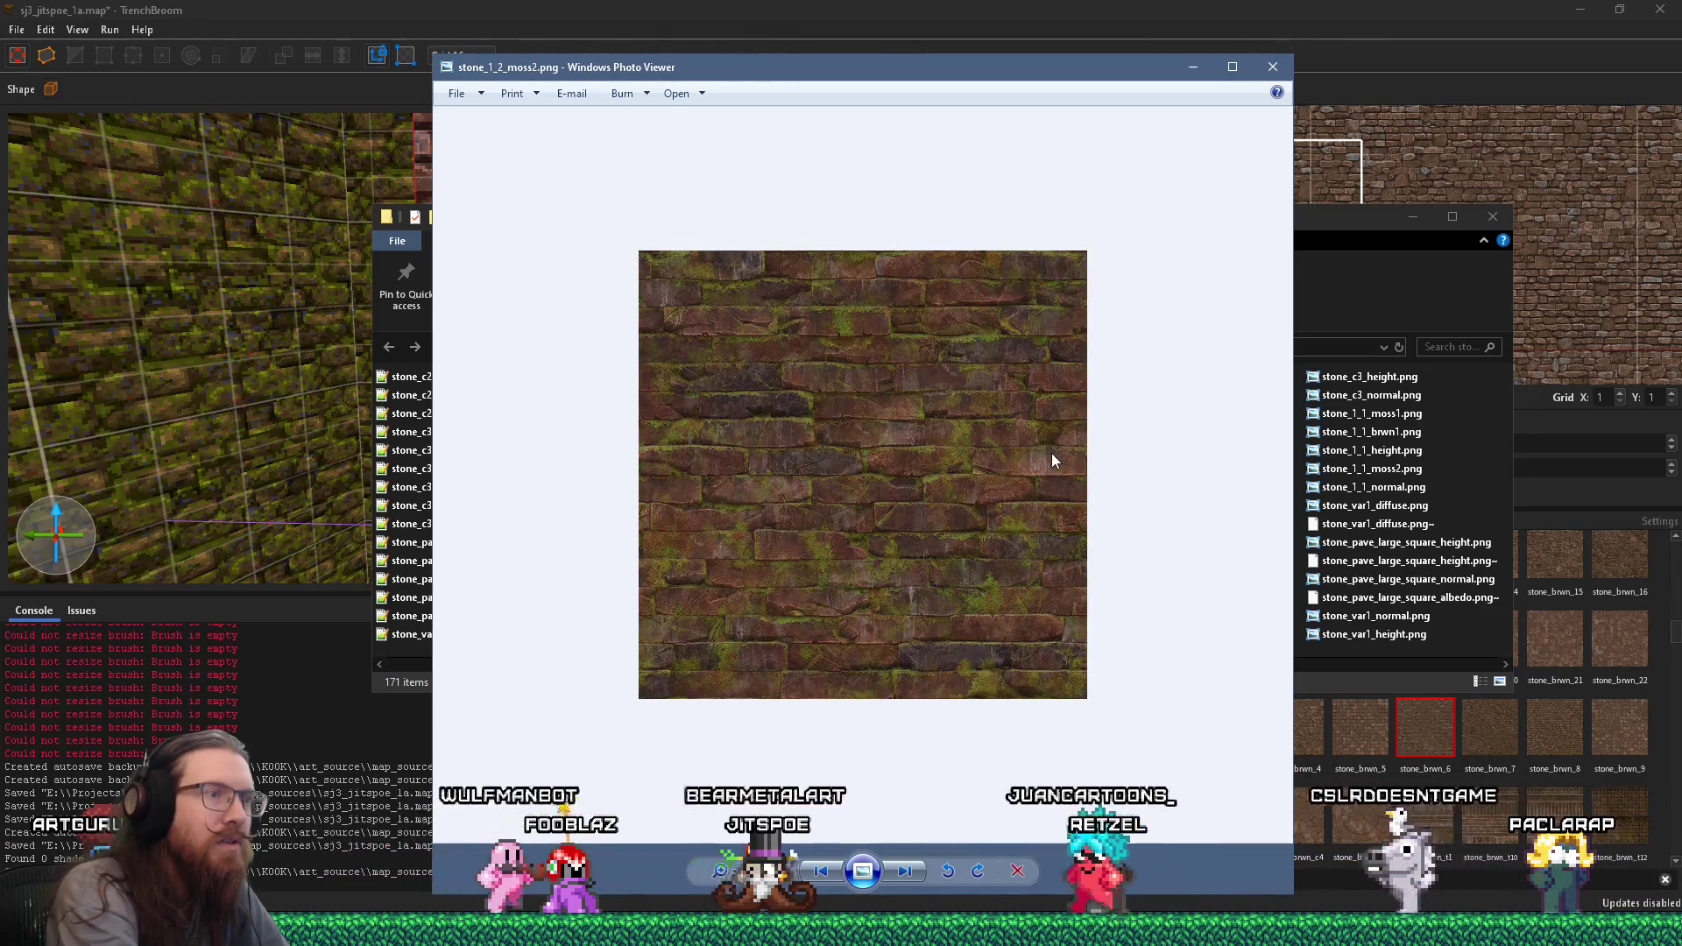
scroll(1054, 460, "down", 4)
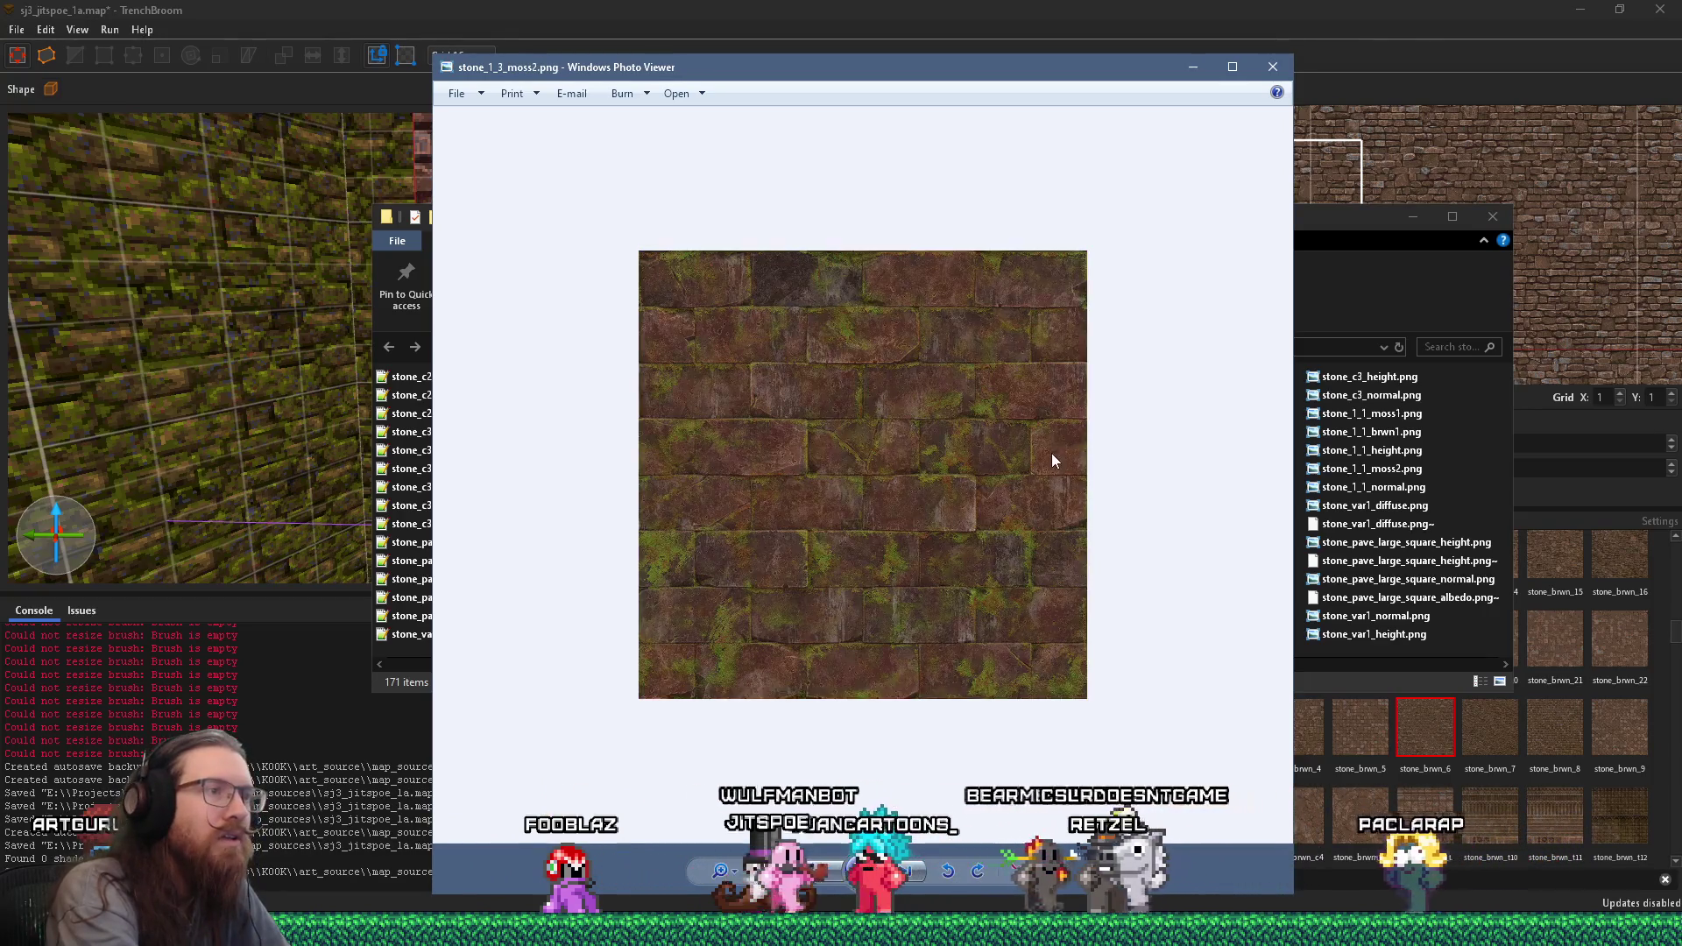
scroll(1053, 460, "down", 4)
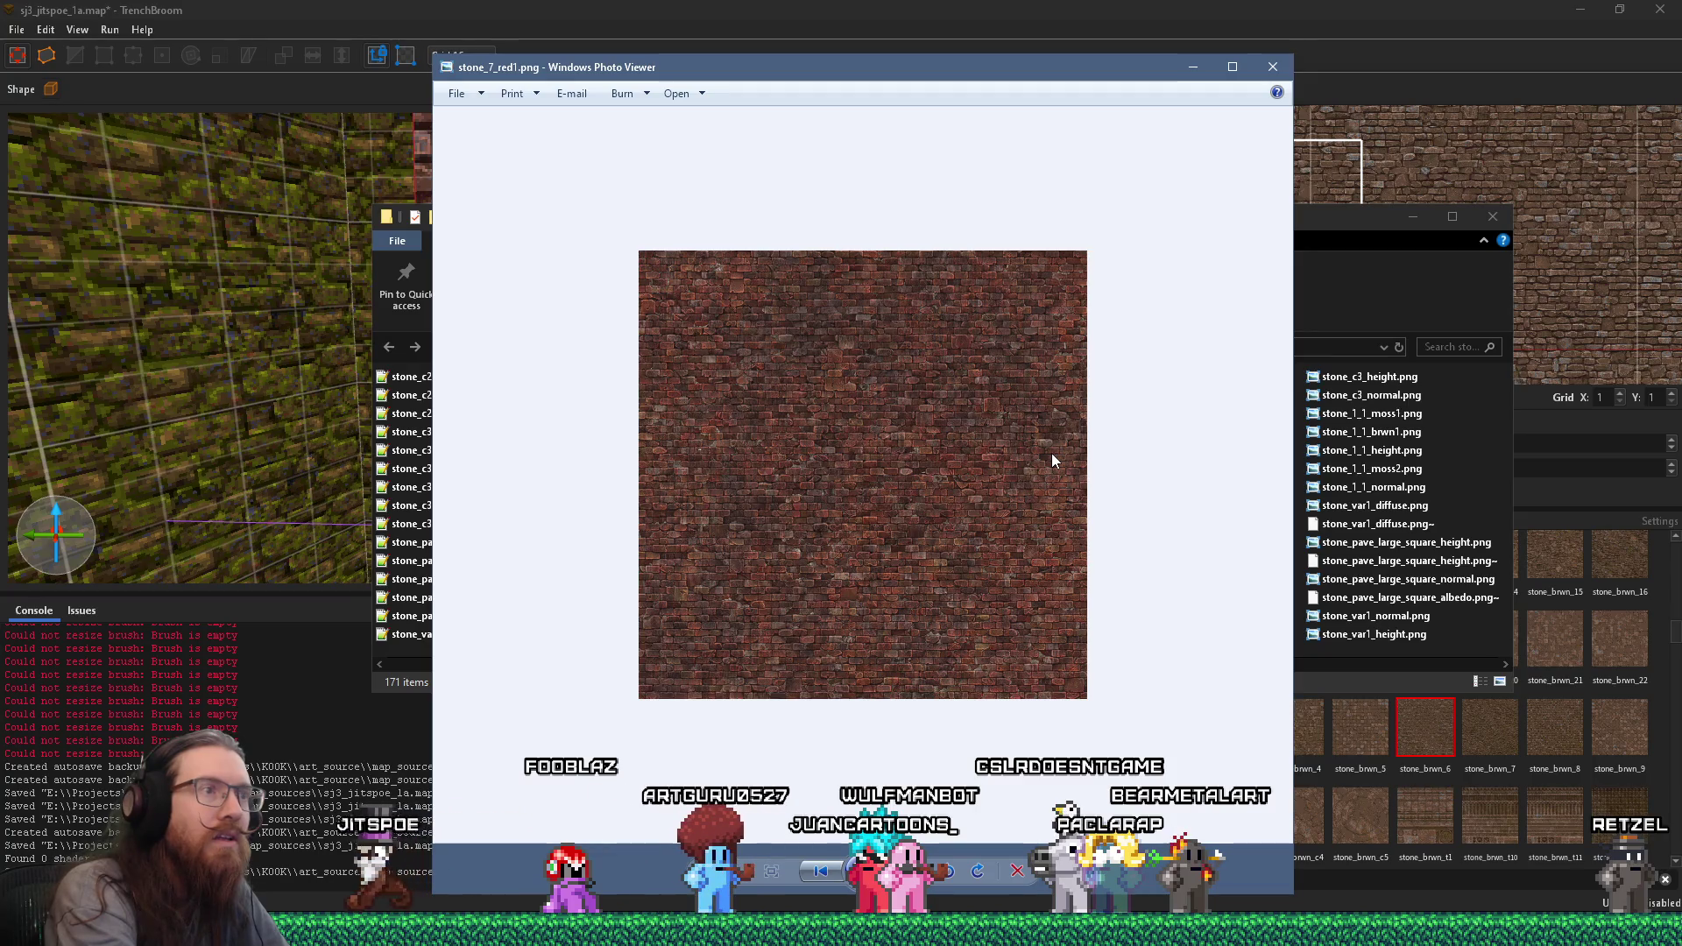
scroll(1051, 455, "down", 2)
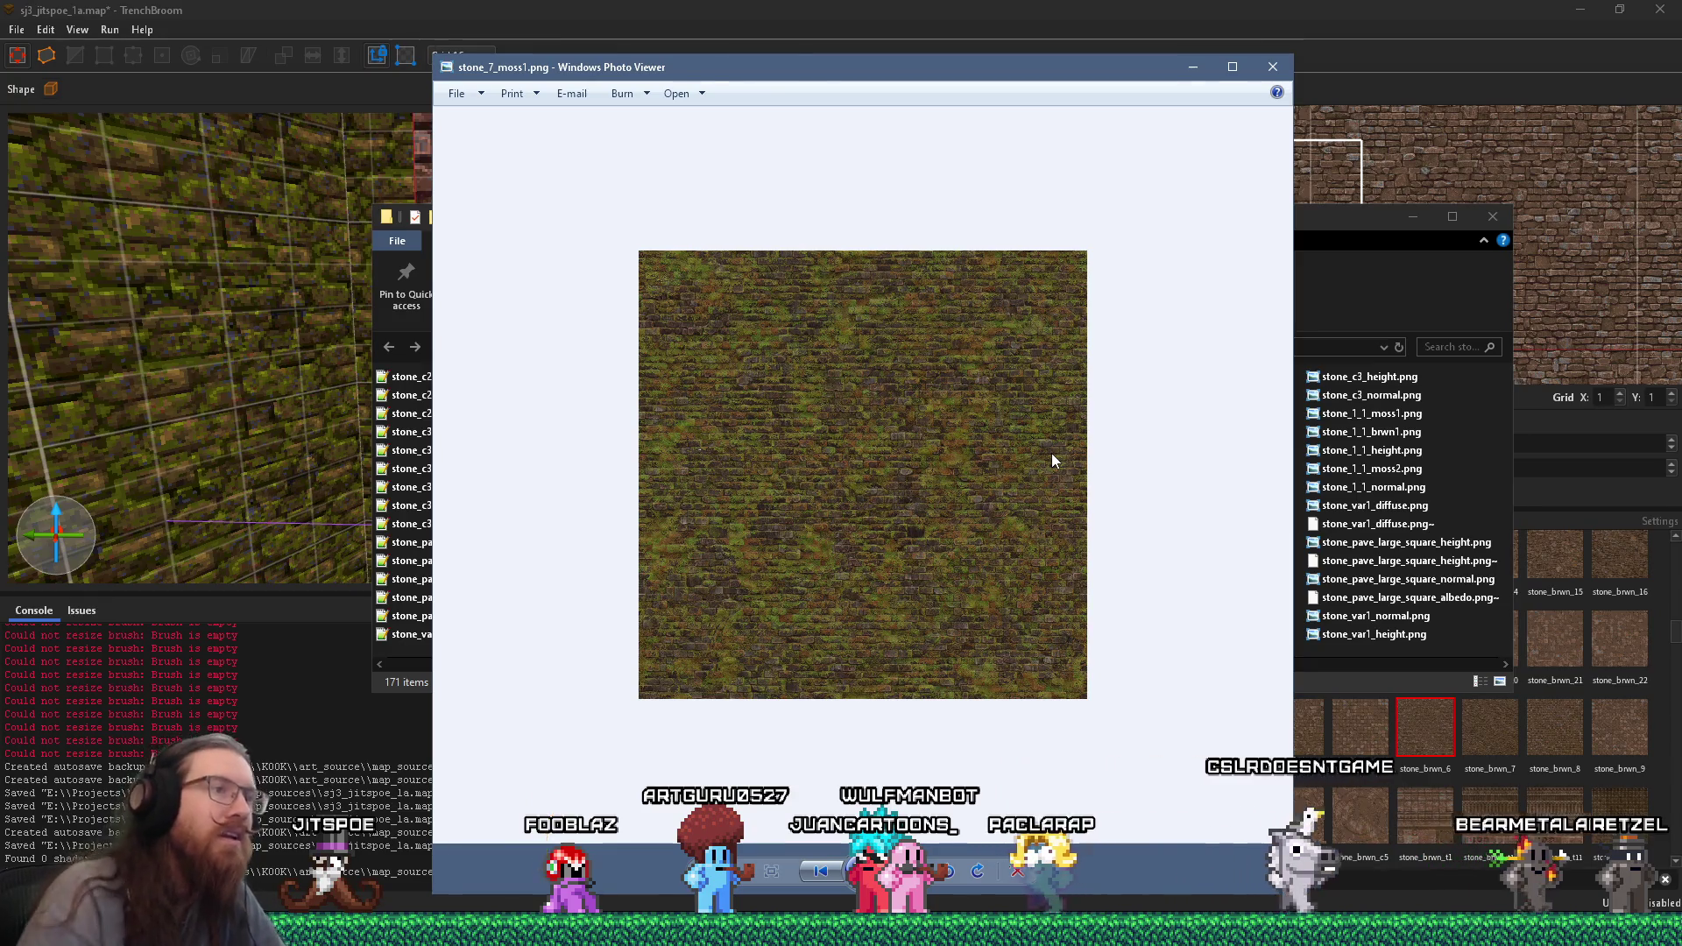
scroll(899, 503, "up", 3)
scroll(885, 552, "down", 3)
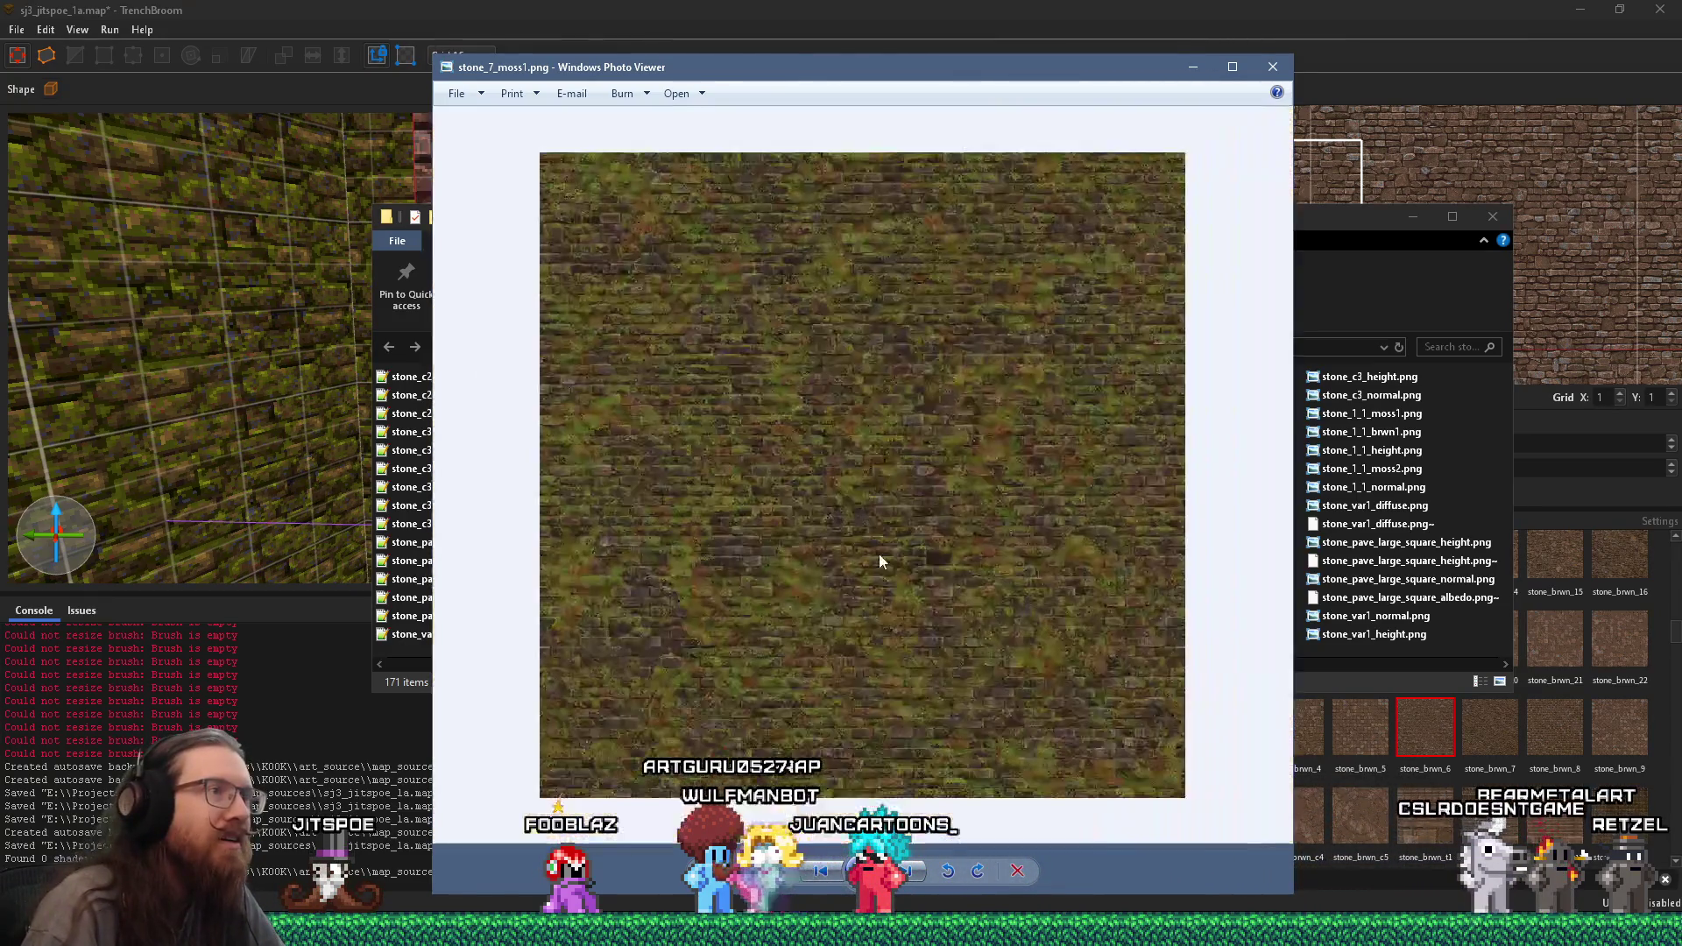
scroll(879, 560, "down", 1)
scroll(879, 556, "up", 3)
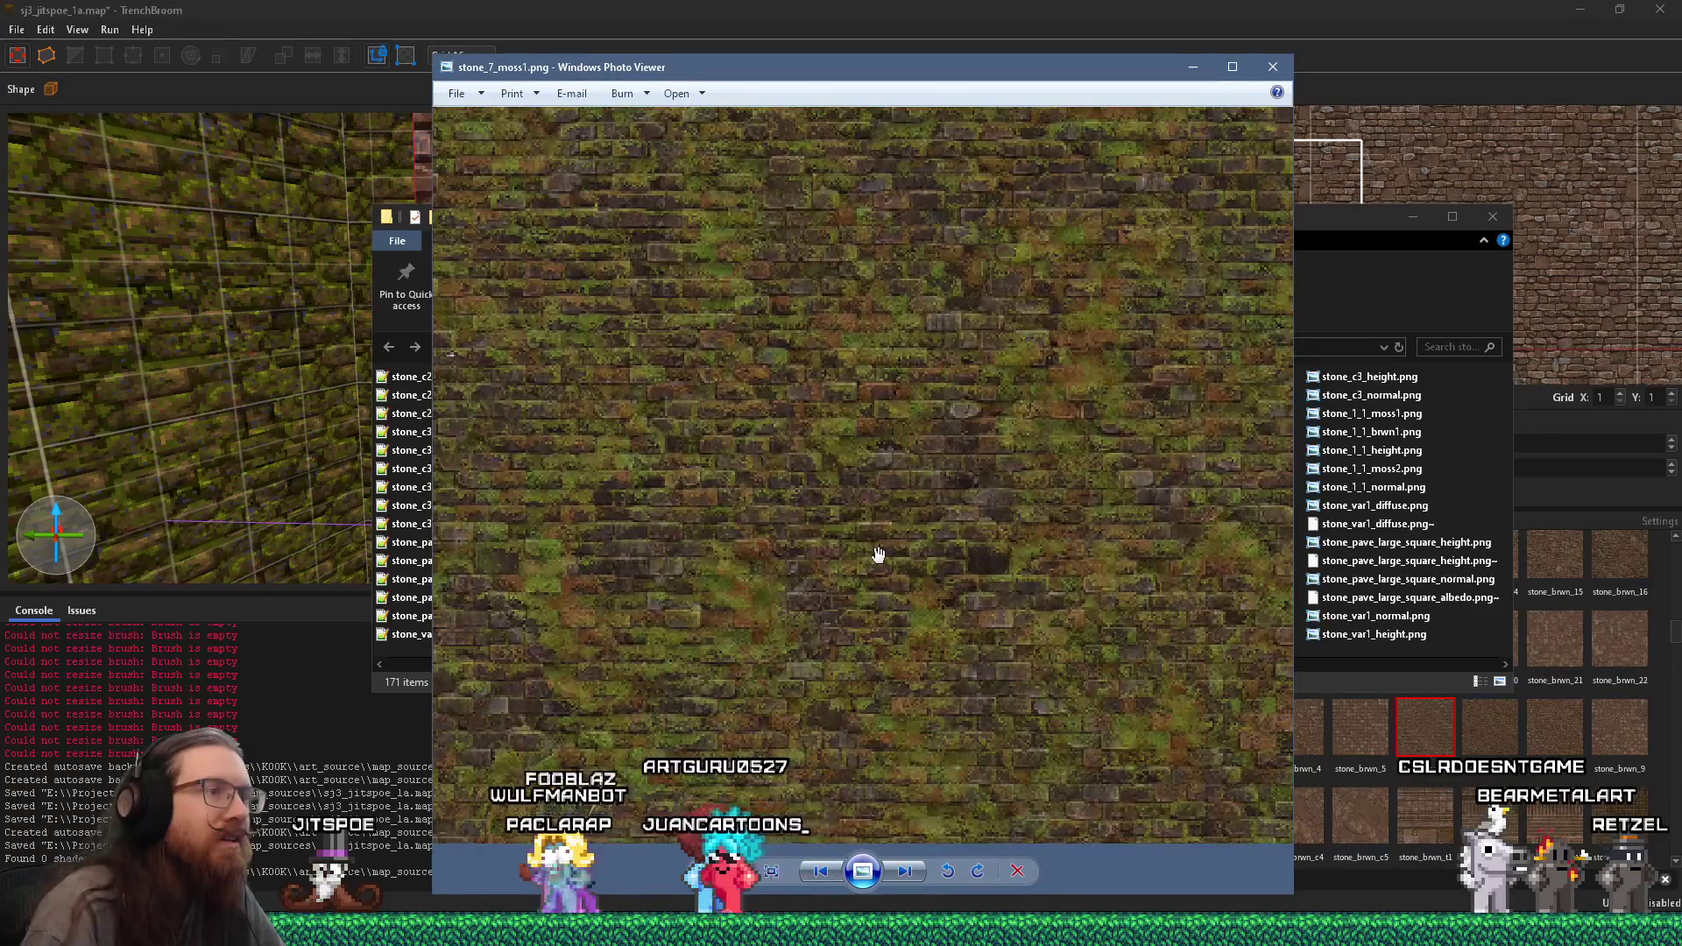
scroll(879, 553, "down", 3)
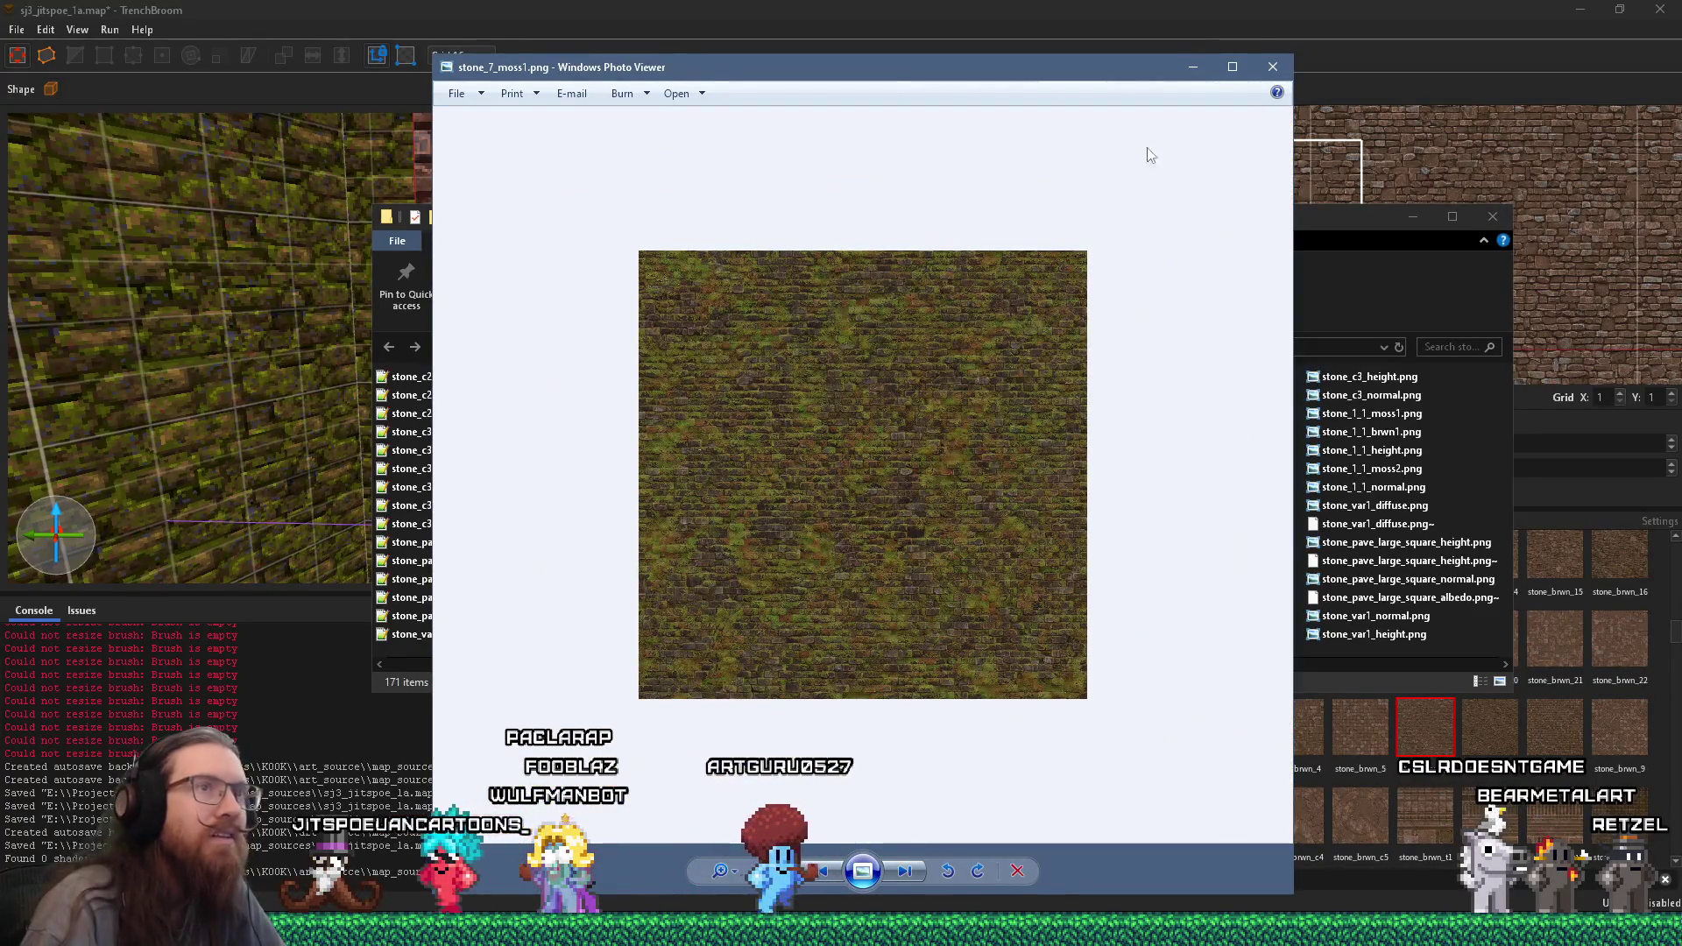
right_click(983, 329)
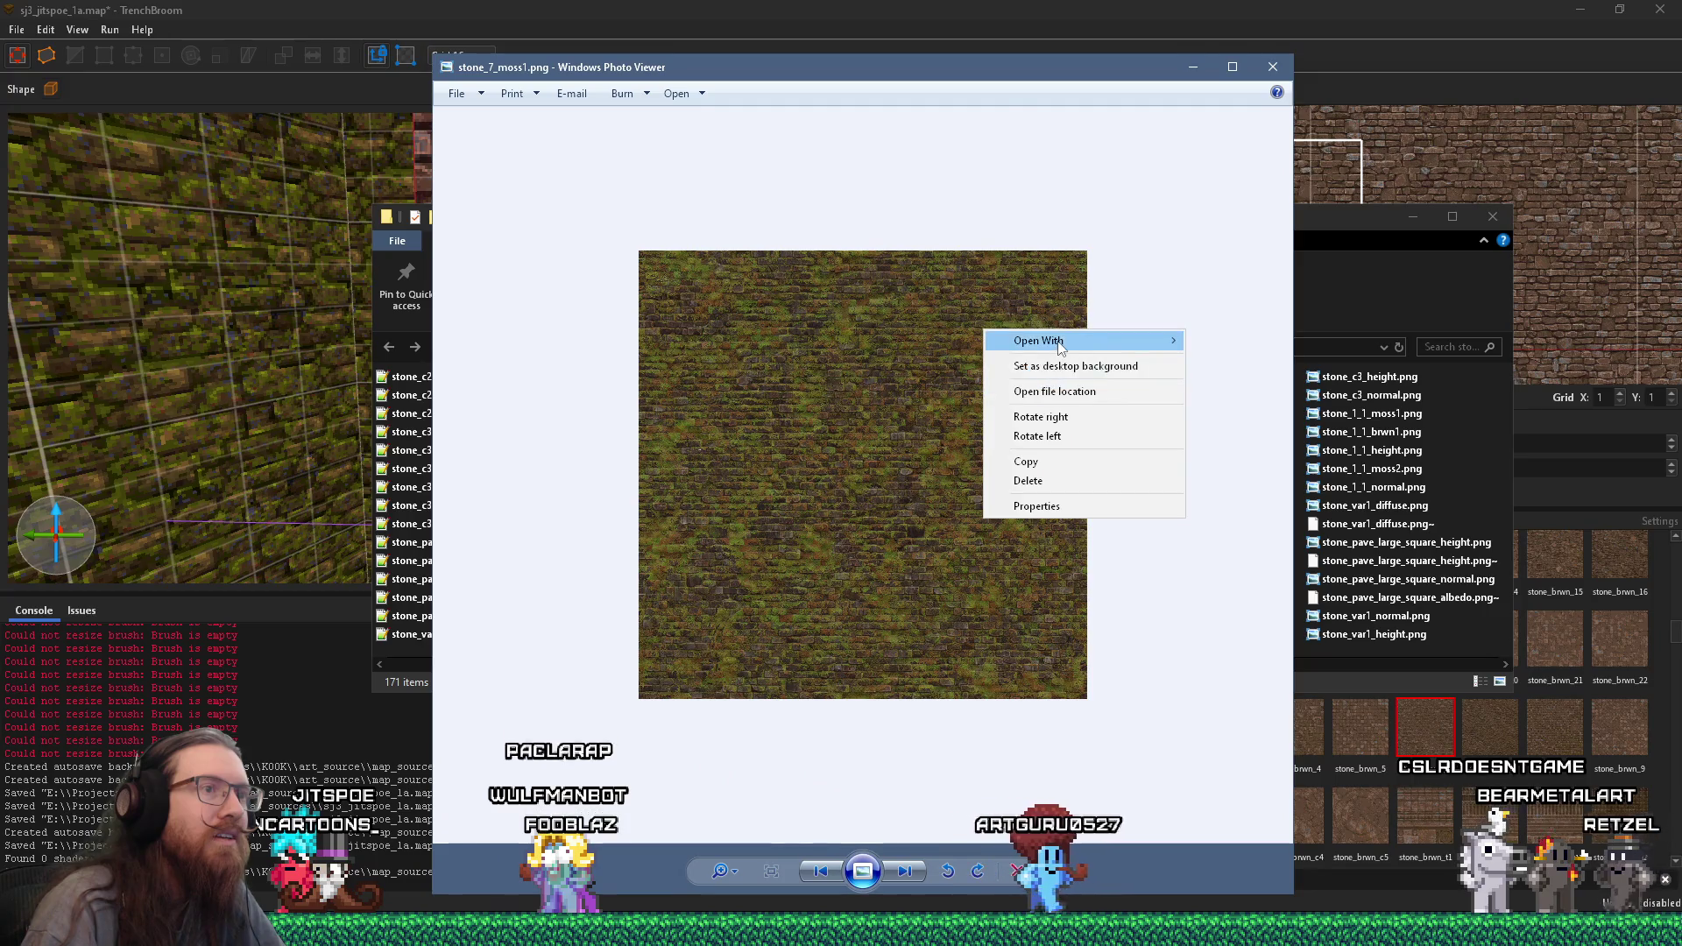
left_click(1080, 400)
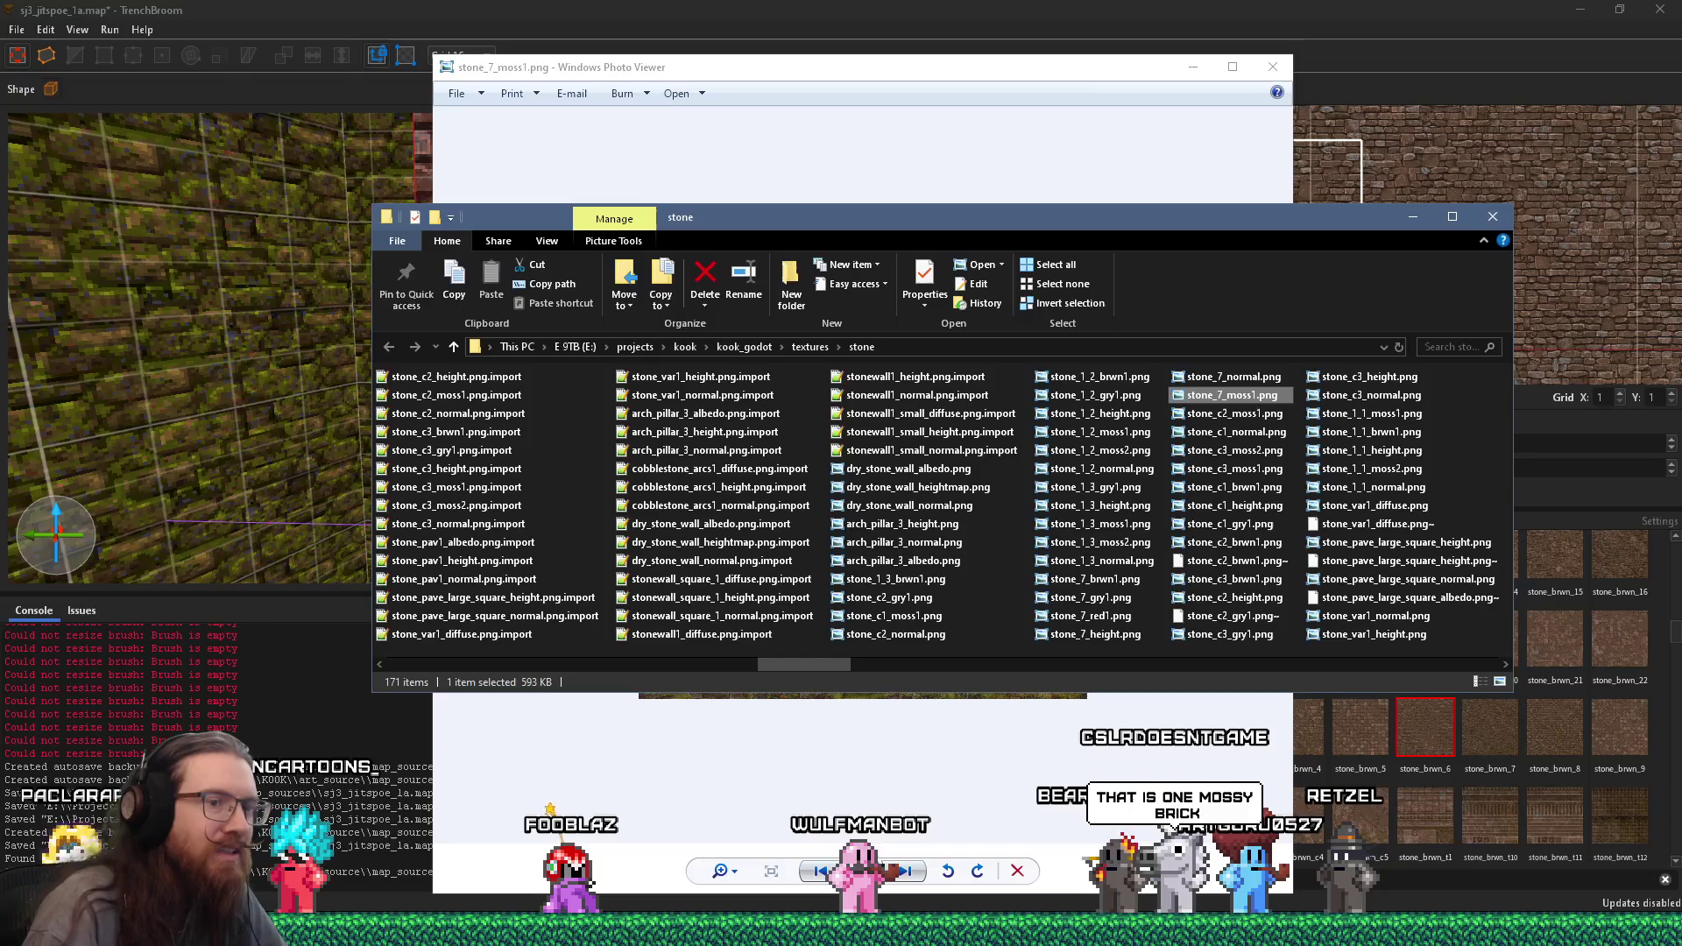
- Bring TrenchBroom's sj3_jitspoe_1a.map level in front of Explorer and Photo Viewer from the taskbar
mouse_move(1399, 945)
mouse_move(1310, 944)
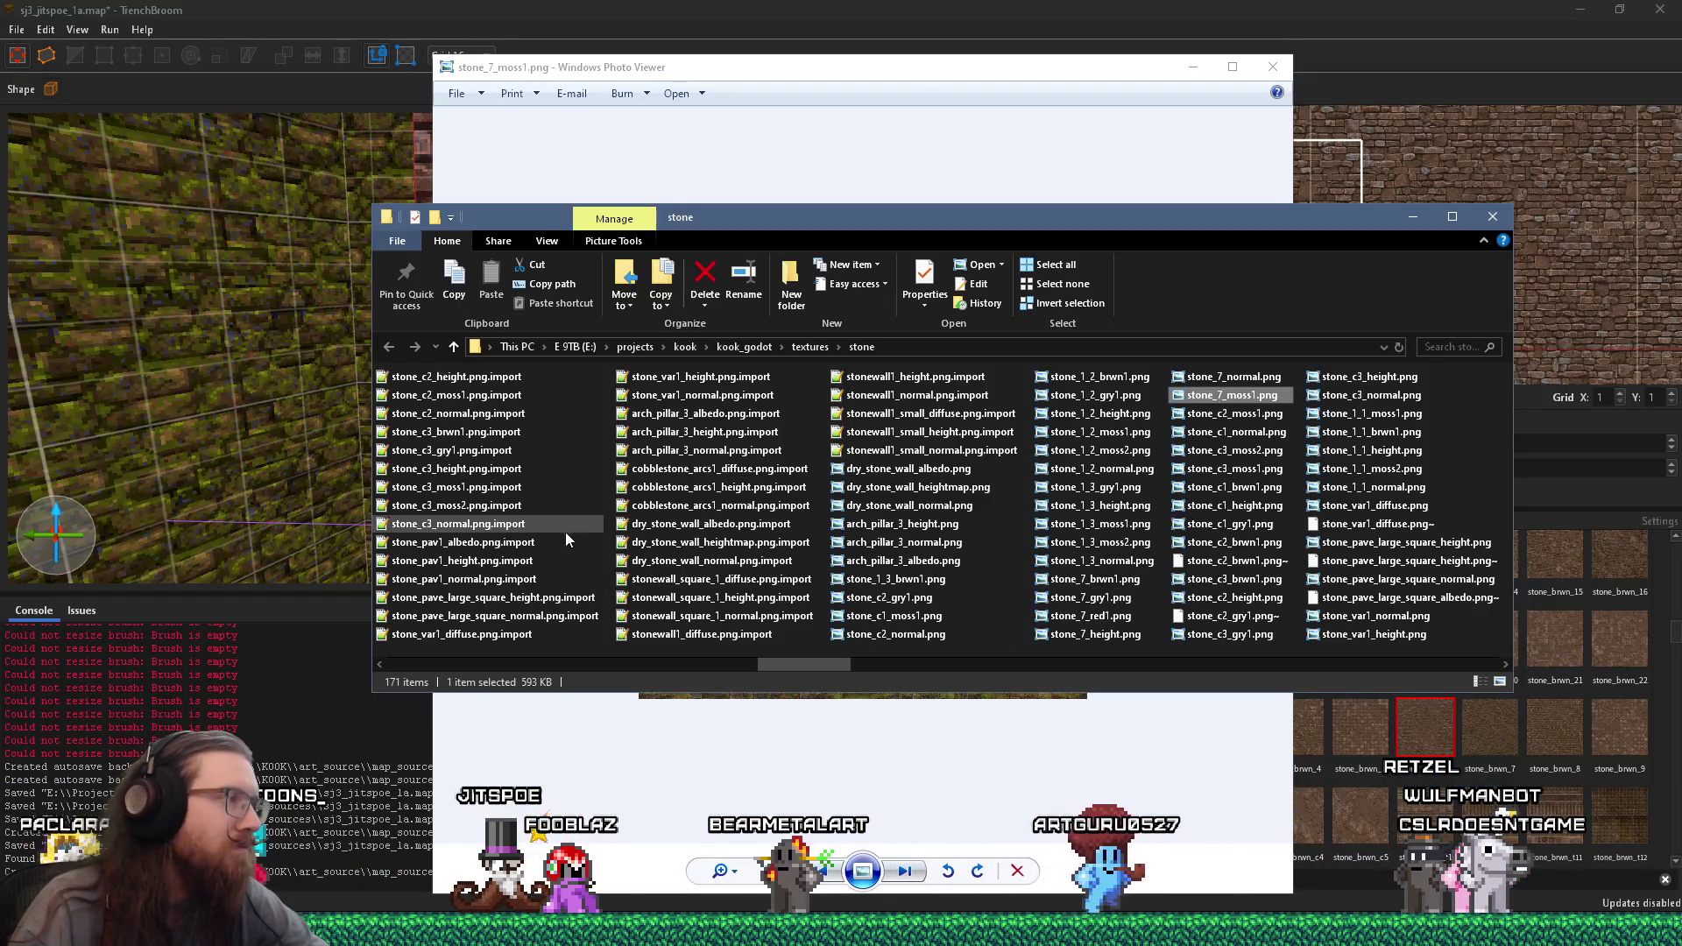
left_click(251, 63)
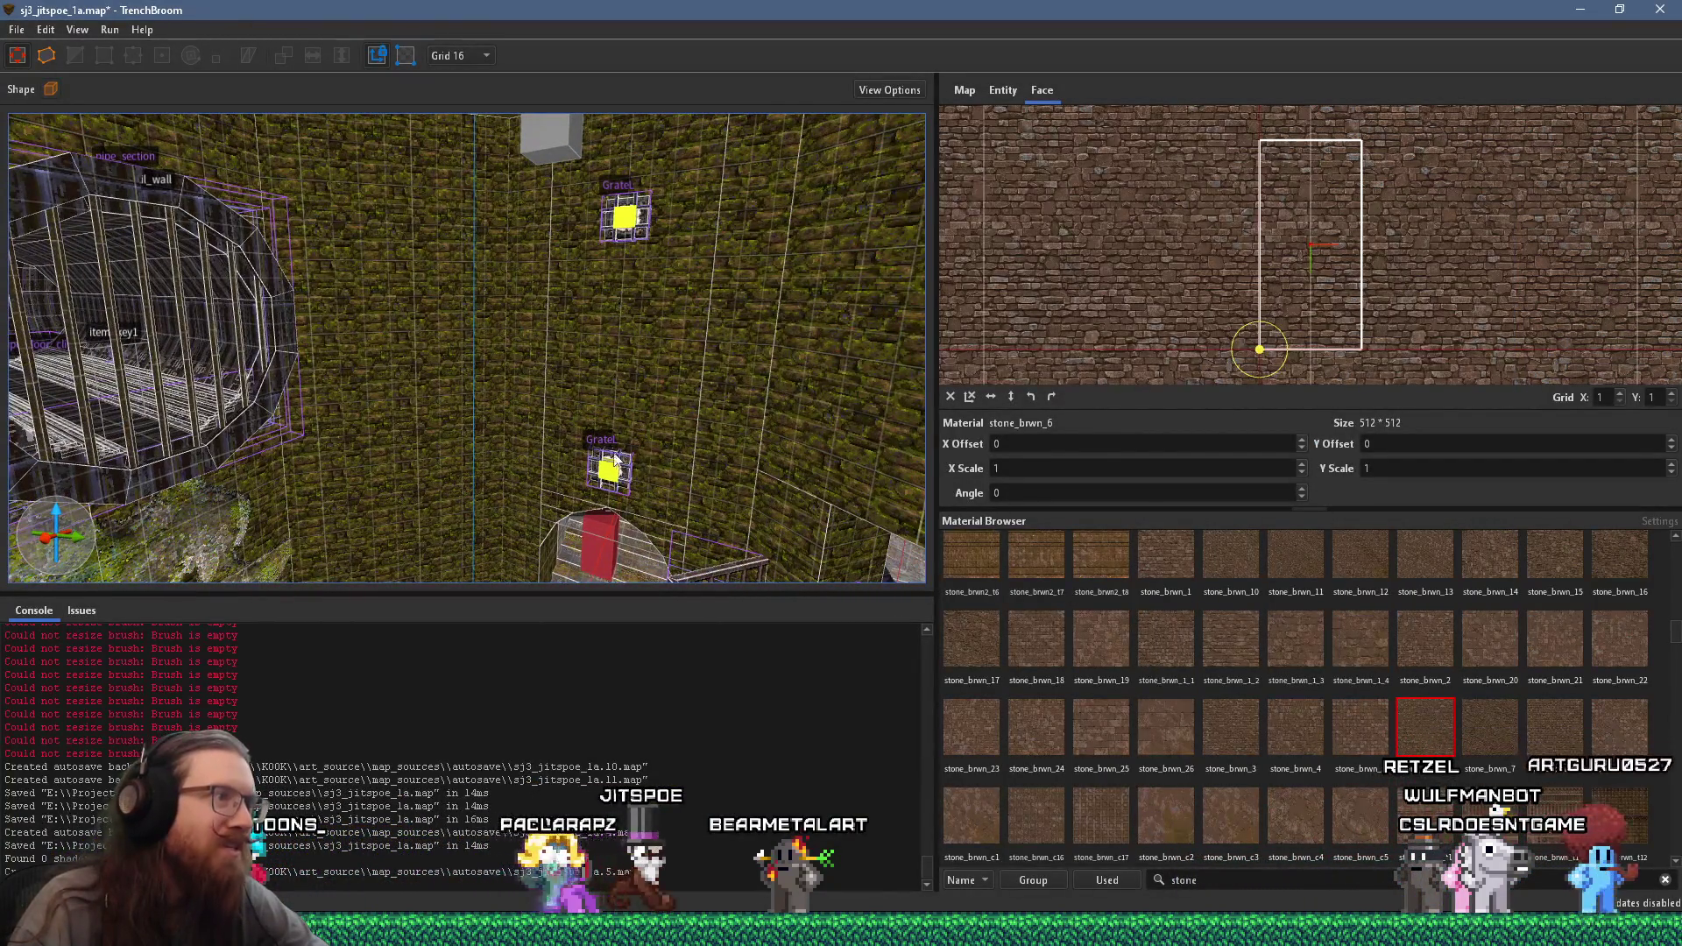
- Swing the 3D view to the pipe_section cage, then return to the stone textures folder
mouse_move(595, 243)
left_mouse_down()
mouse_move(504, 379)
mouse_move(496, 354)
left_mouse_up()
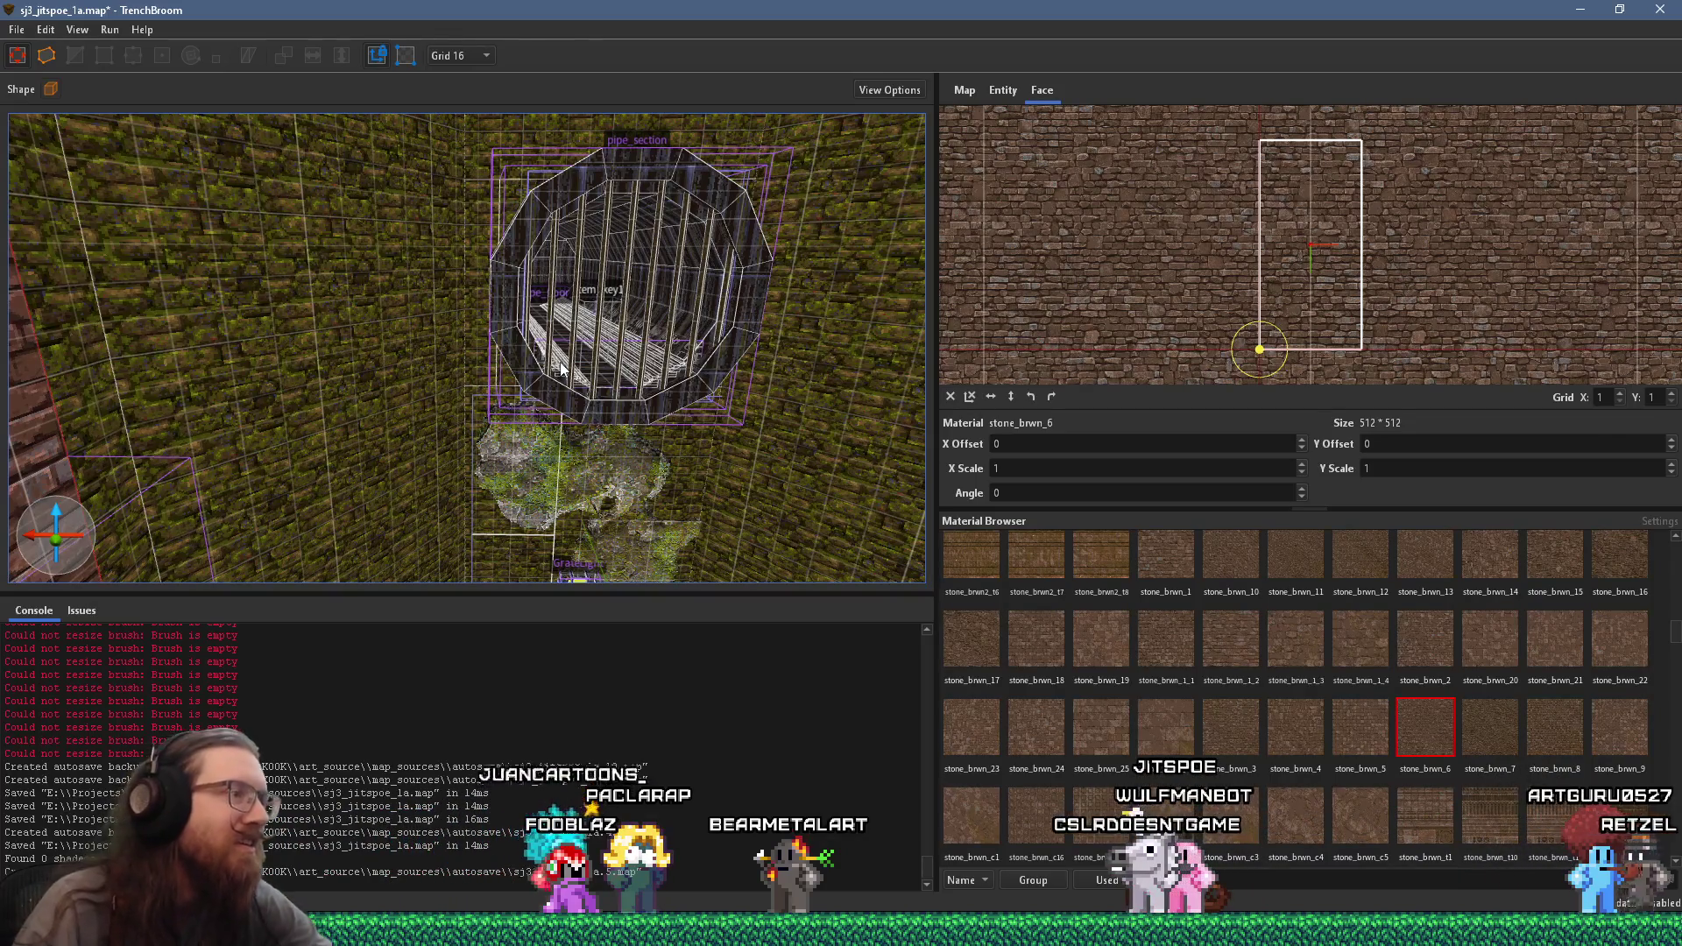
key("alt+Tab")
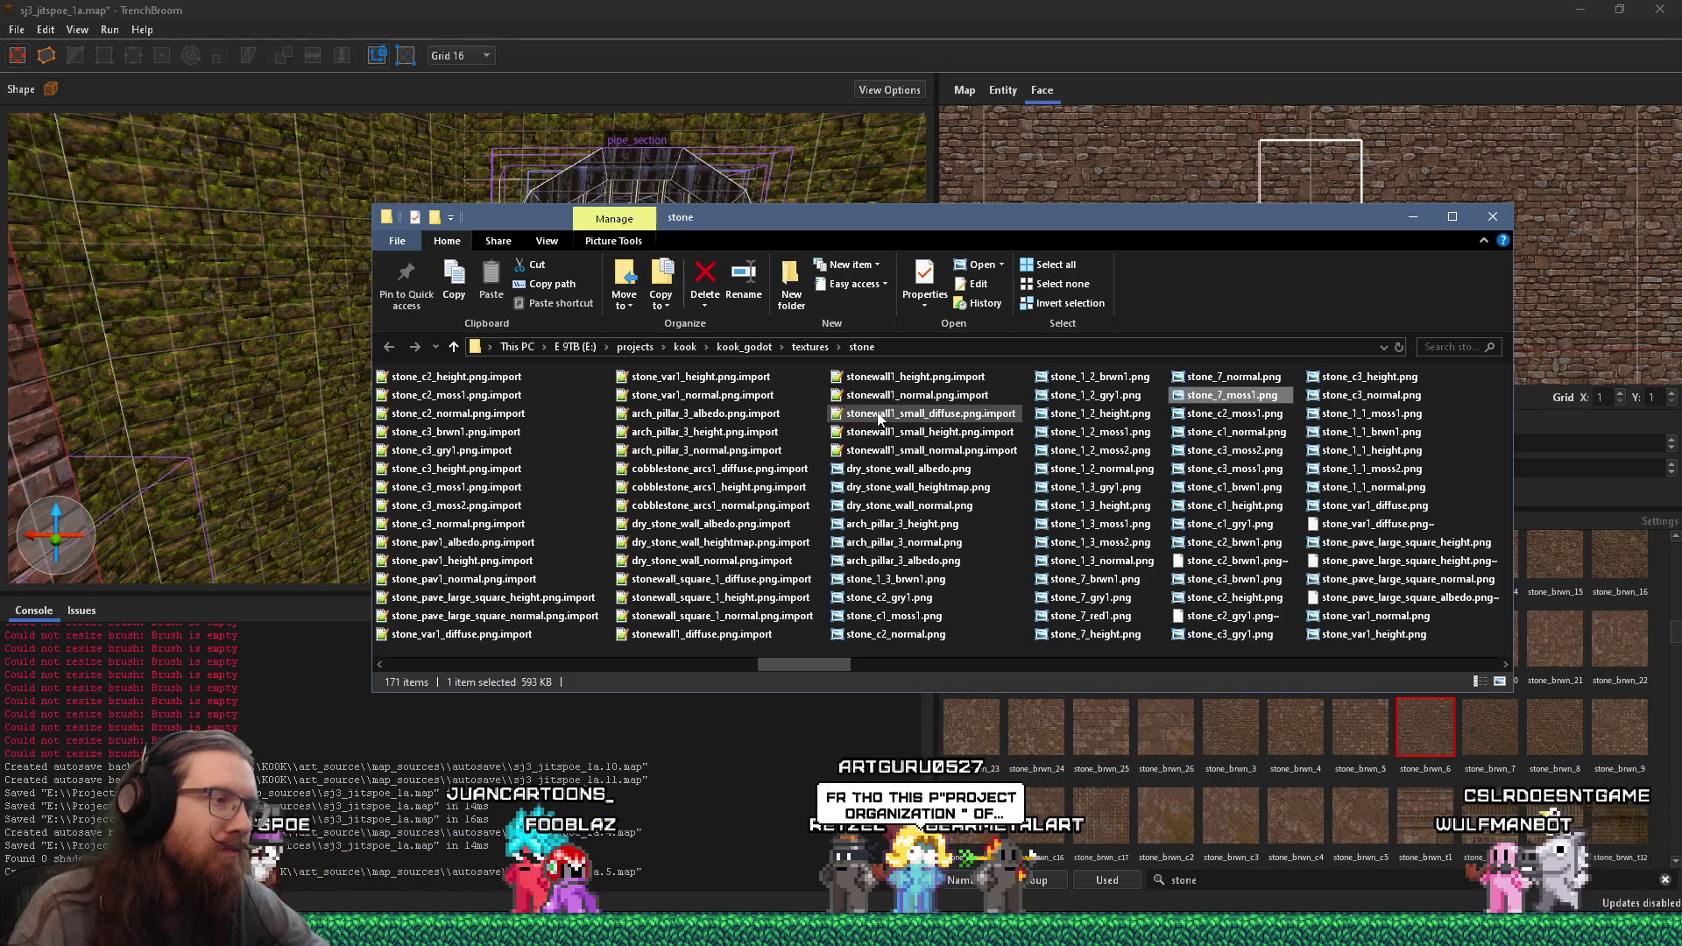
- Bring up the Run prompt and begin a drive path with 'e:'
mouse_move(876, 420)
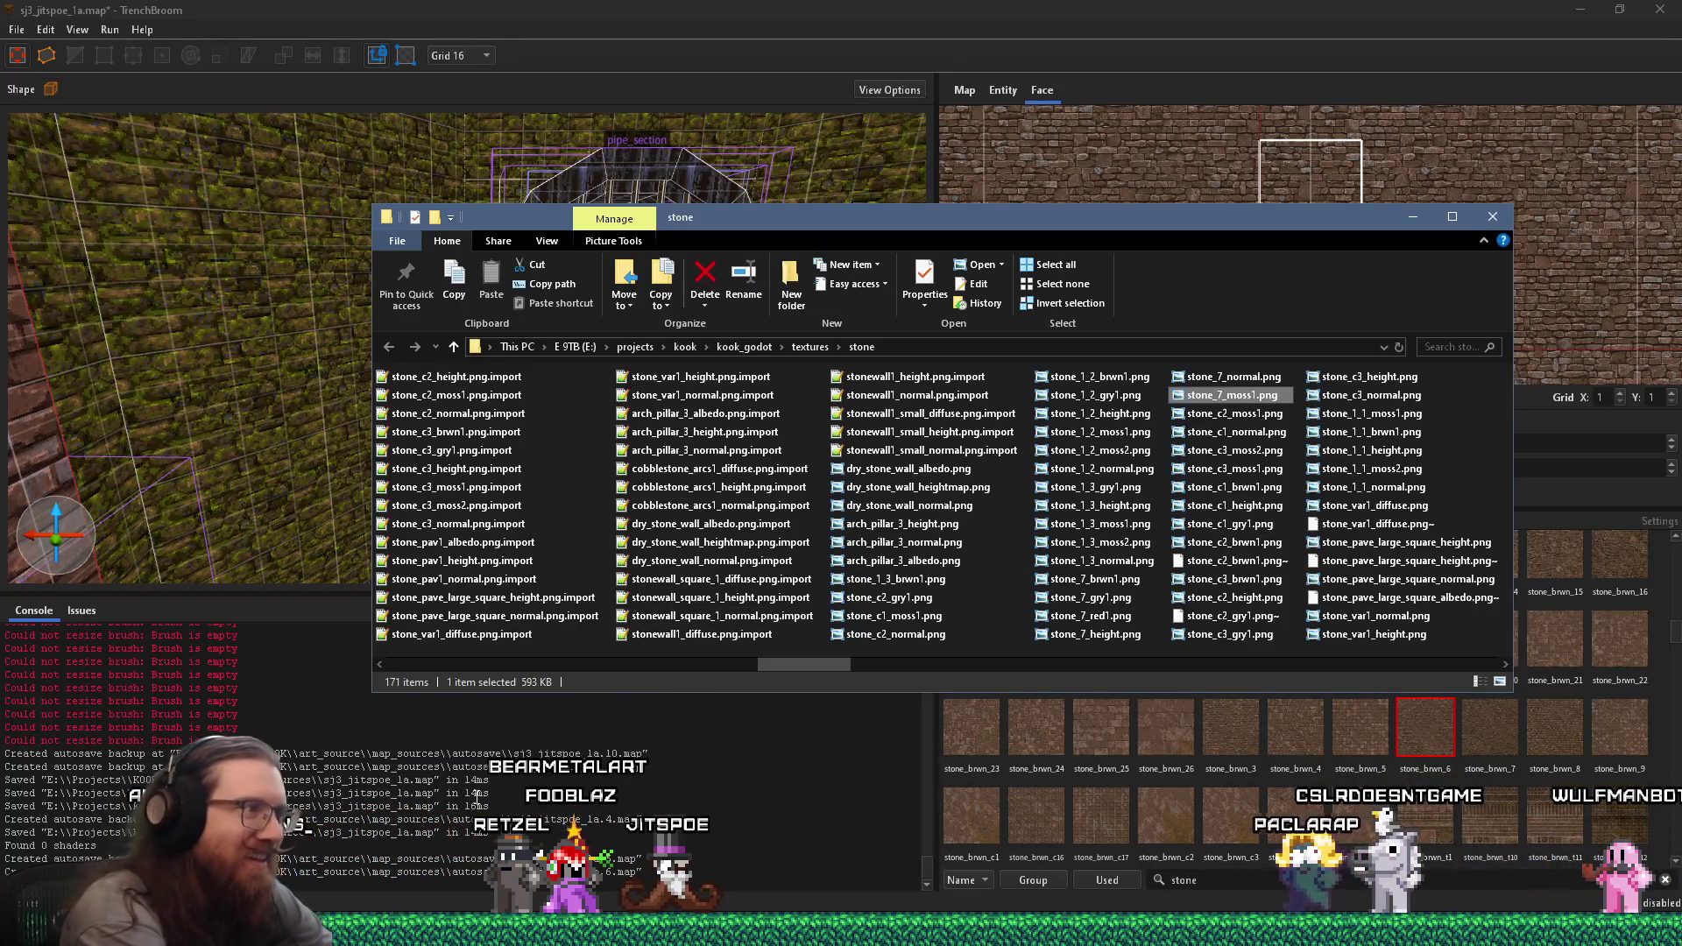
key("super+r")
type("e:")
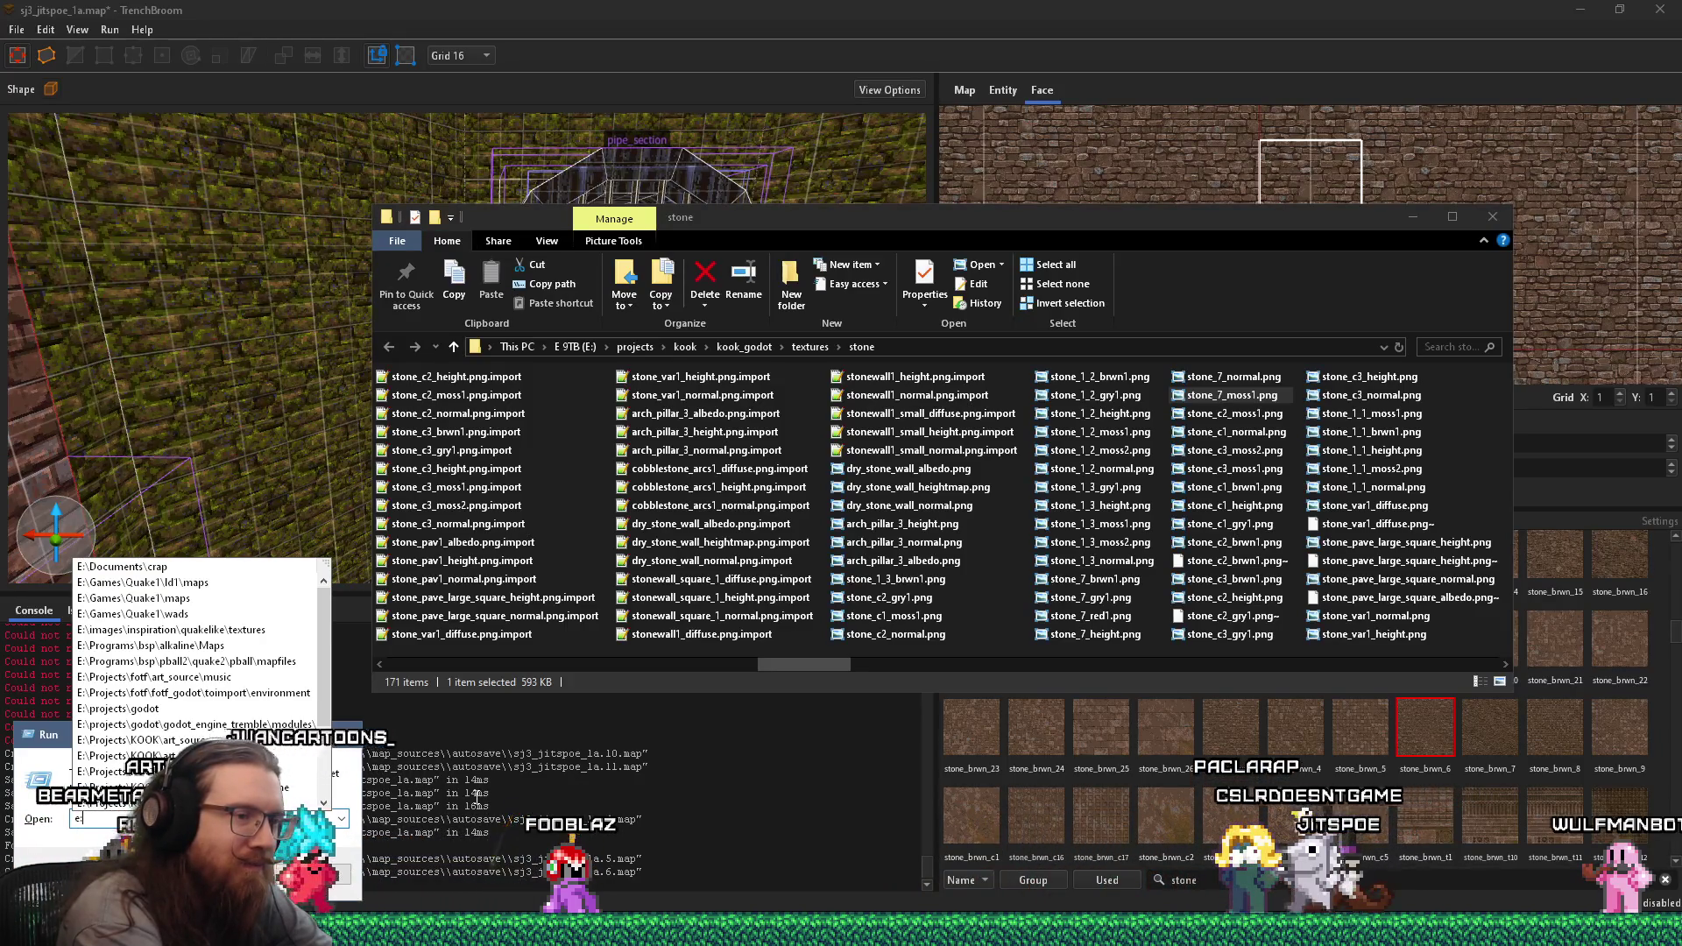
- Move the stone folder aside and open stone_7_moss1 from jitspoe_sewer.wad as a 512×512 image
key("alt+Tab")
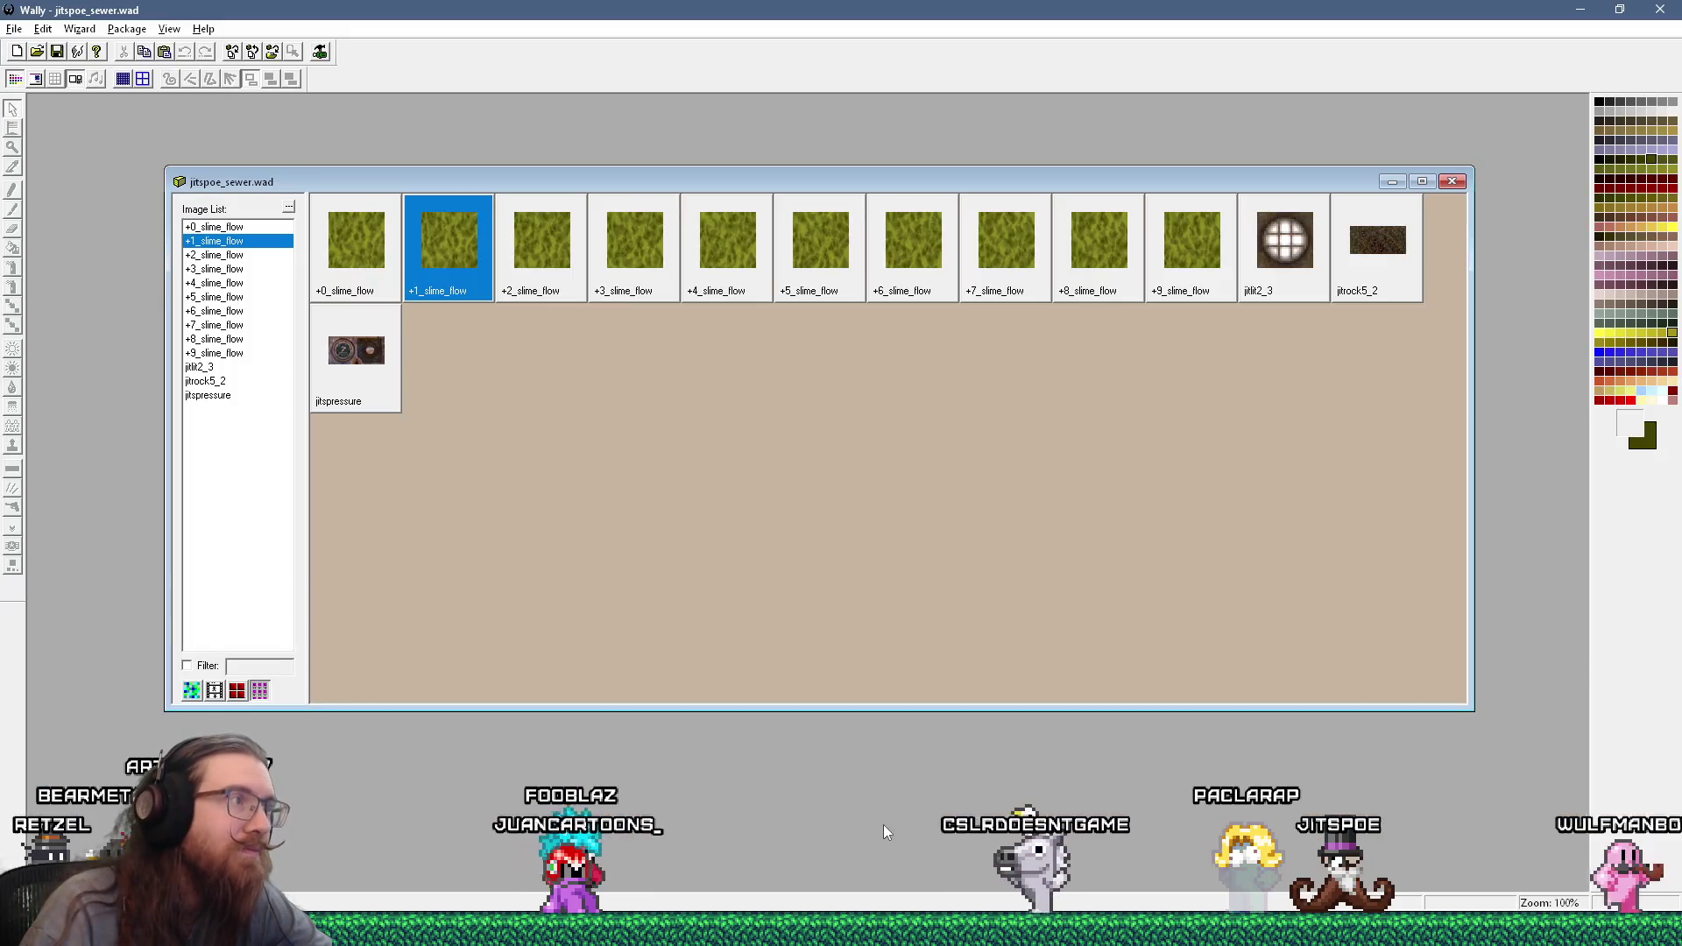
key("alt+Tab")
key("alt+Tab")
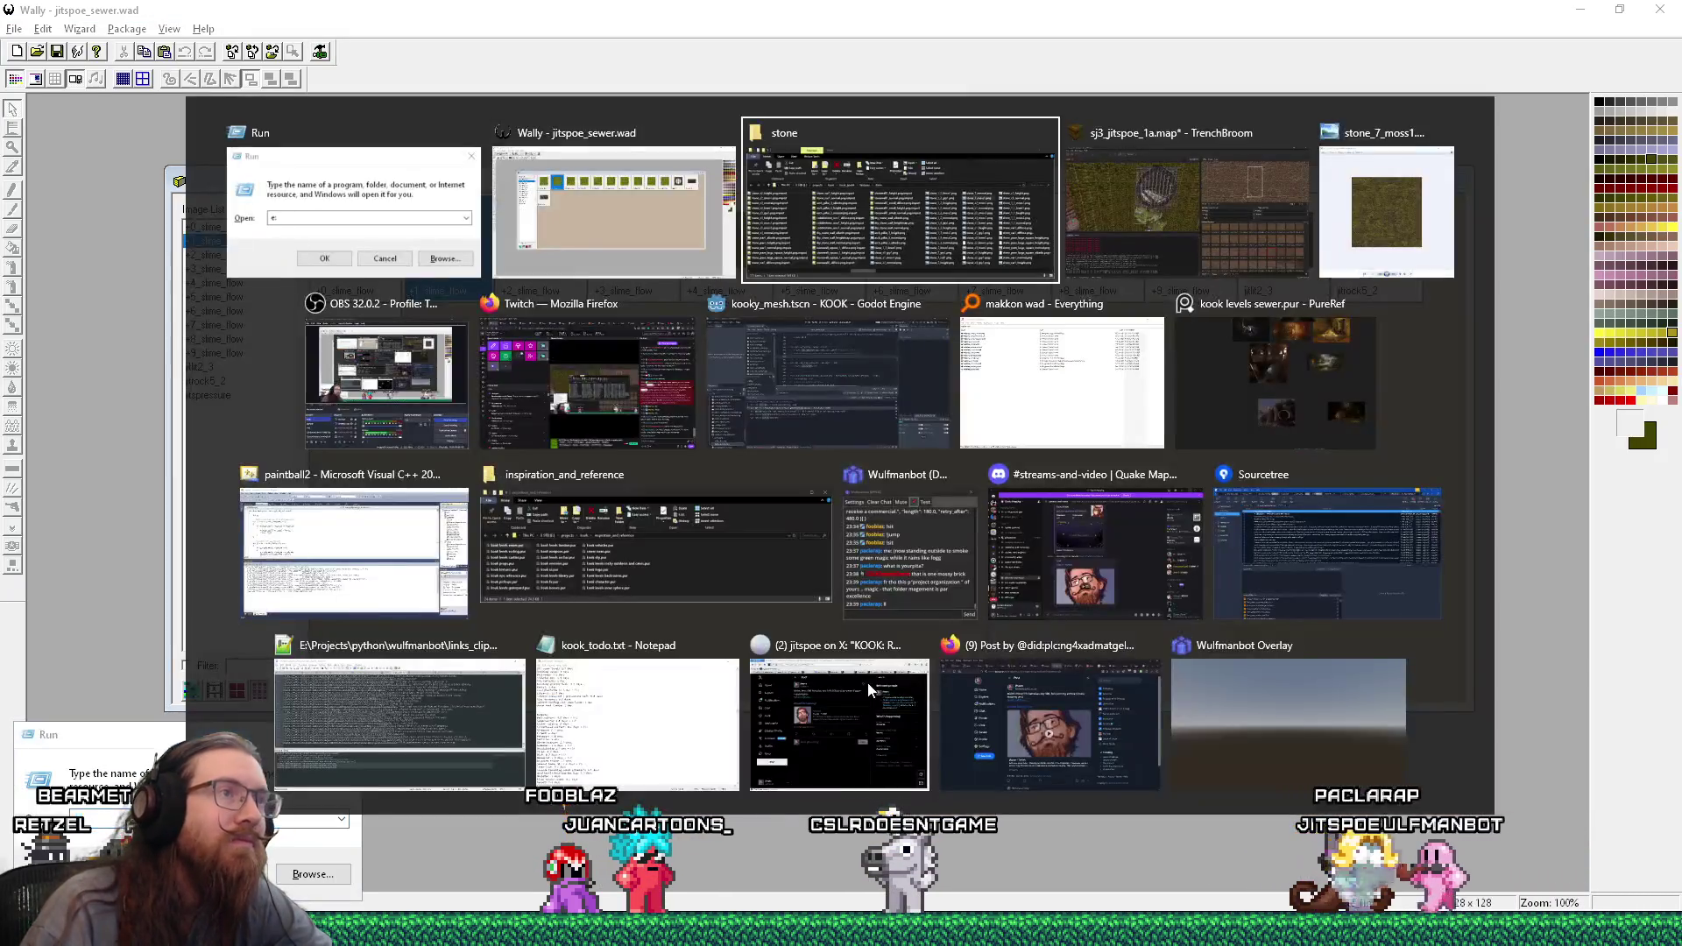
left_click_drag(1226, 218, 1127, 412)
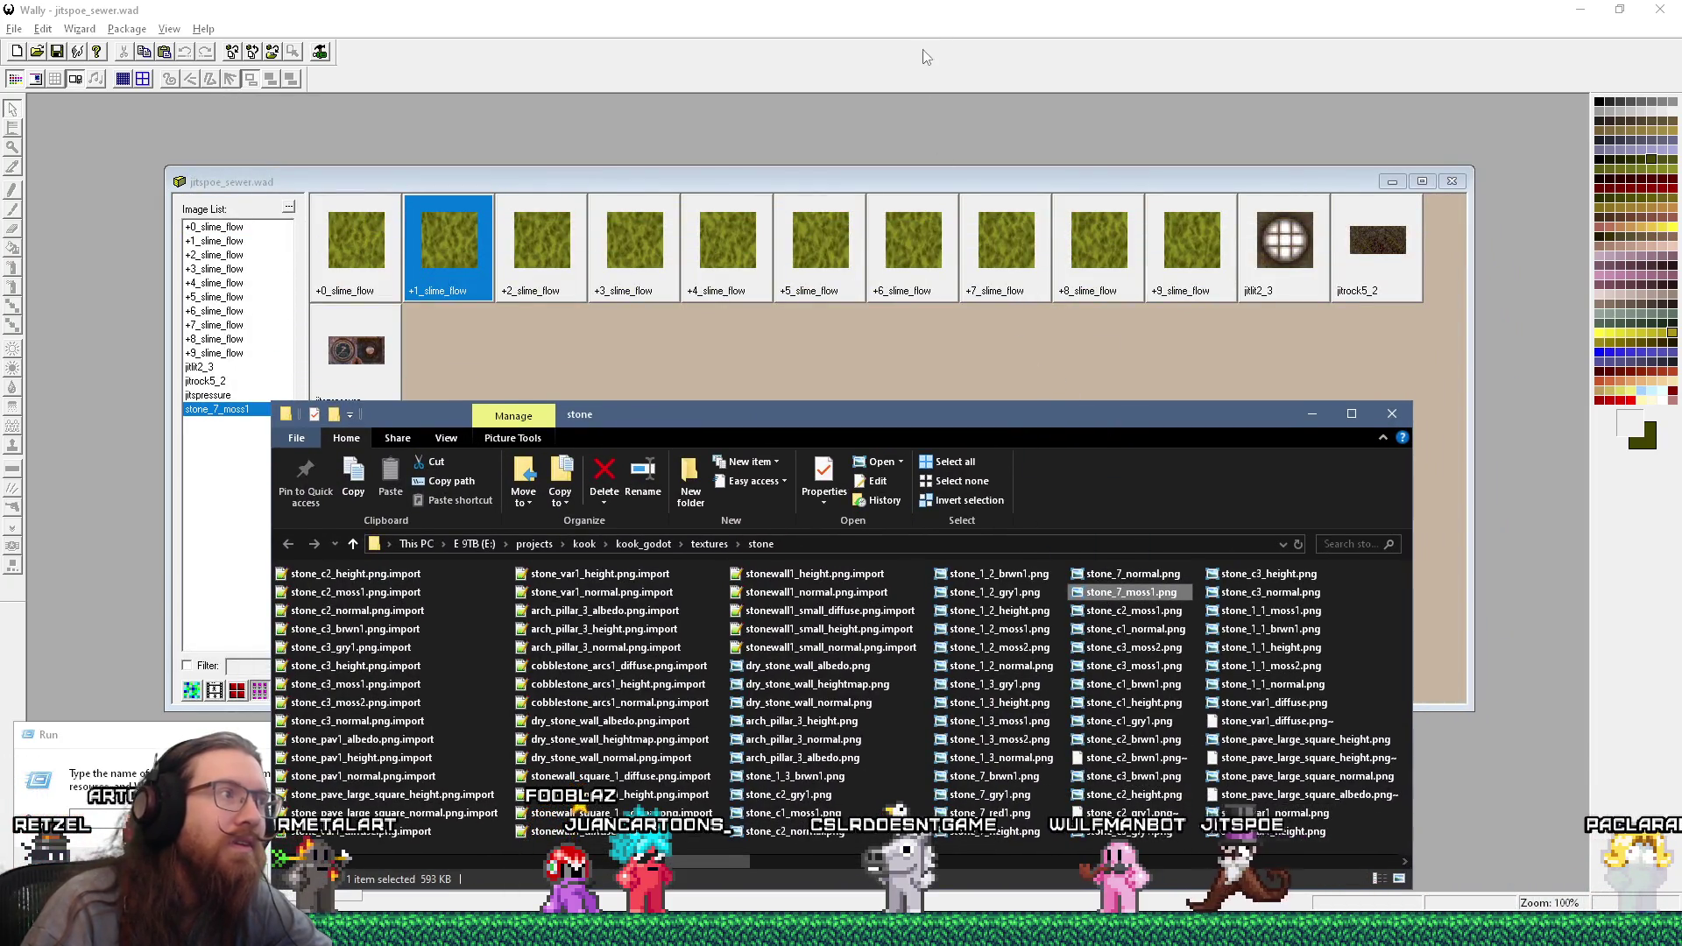
double_click(471, 328)
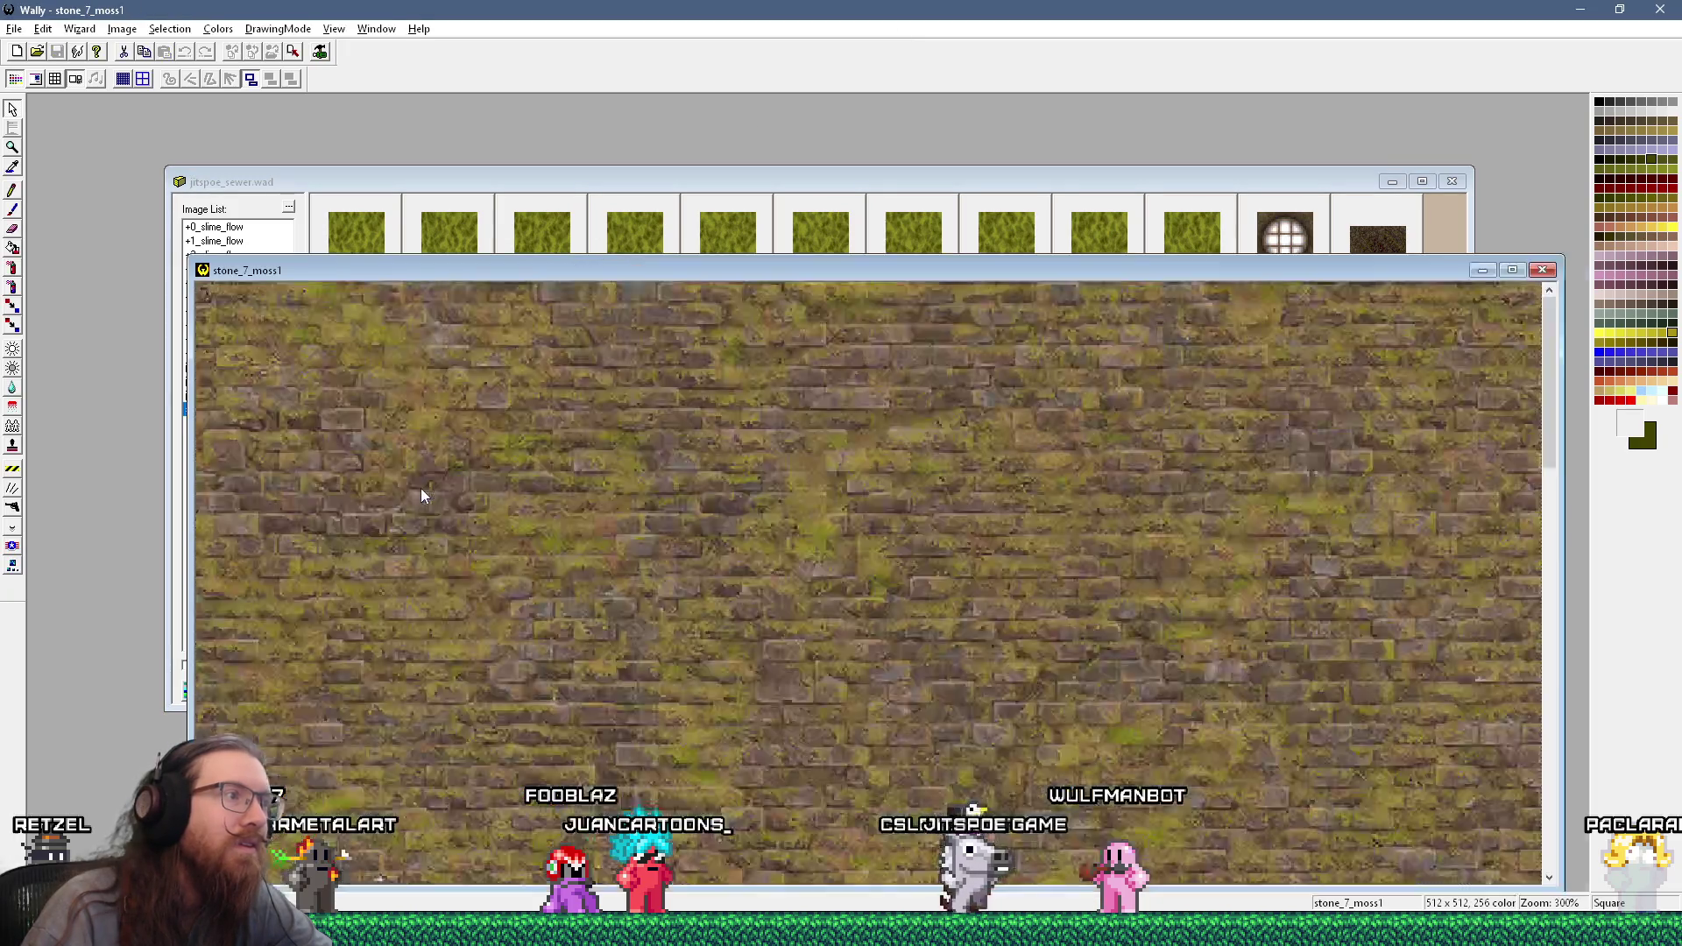
scroll(431, 480, "down", 3)
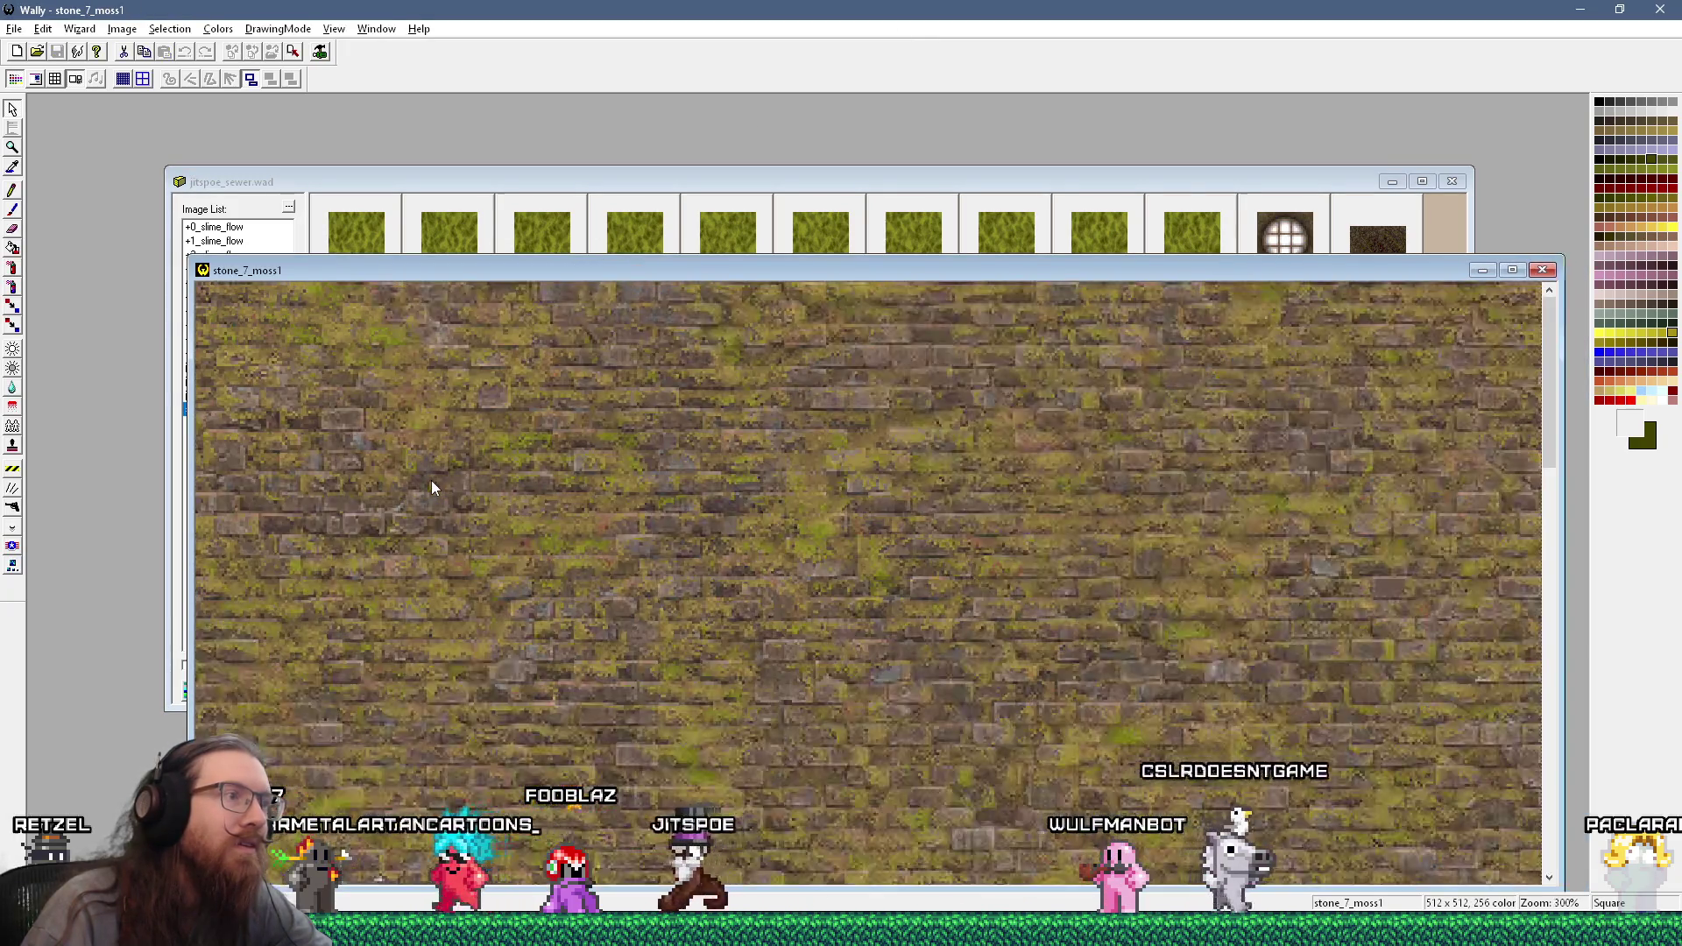
scroll(431, 480, "up", 1)
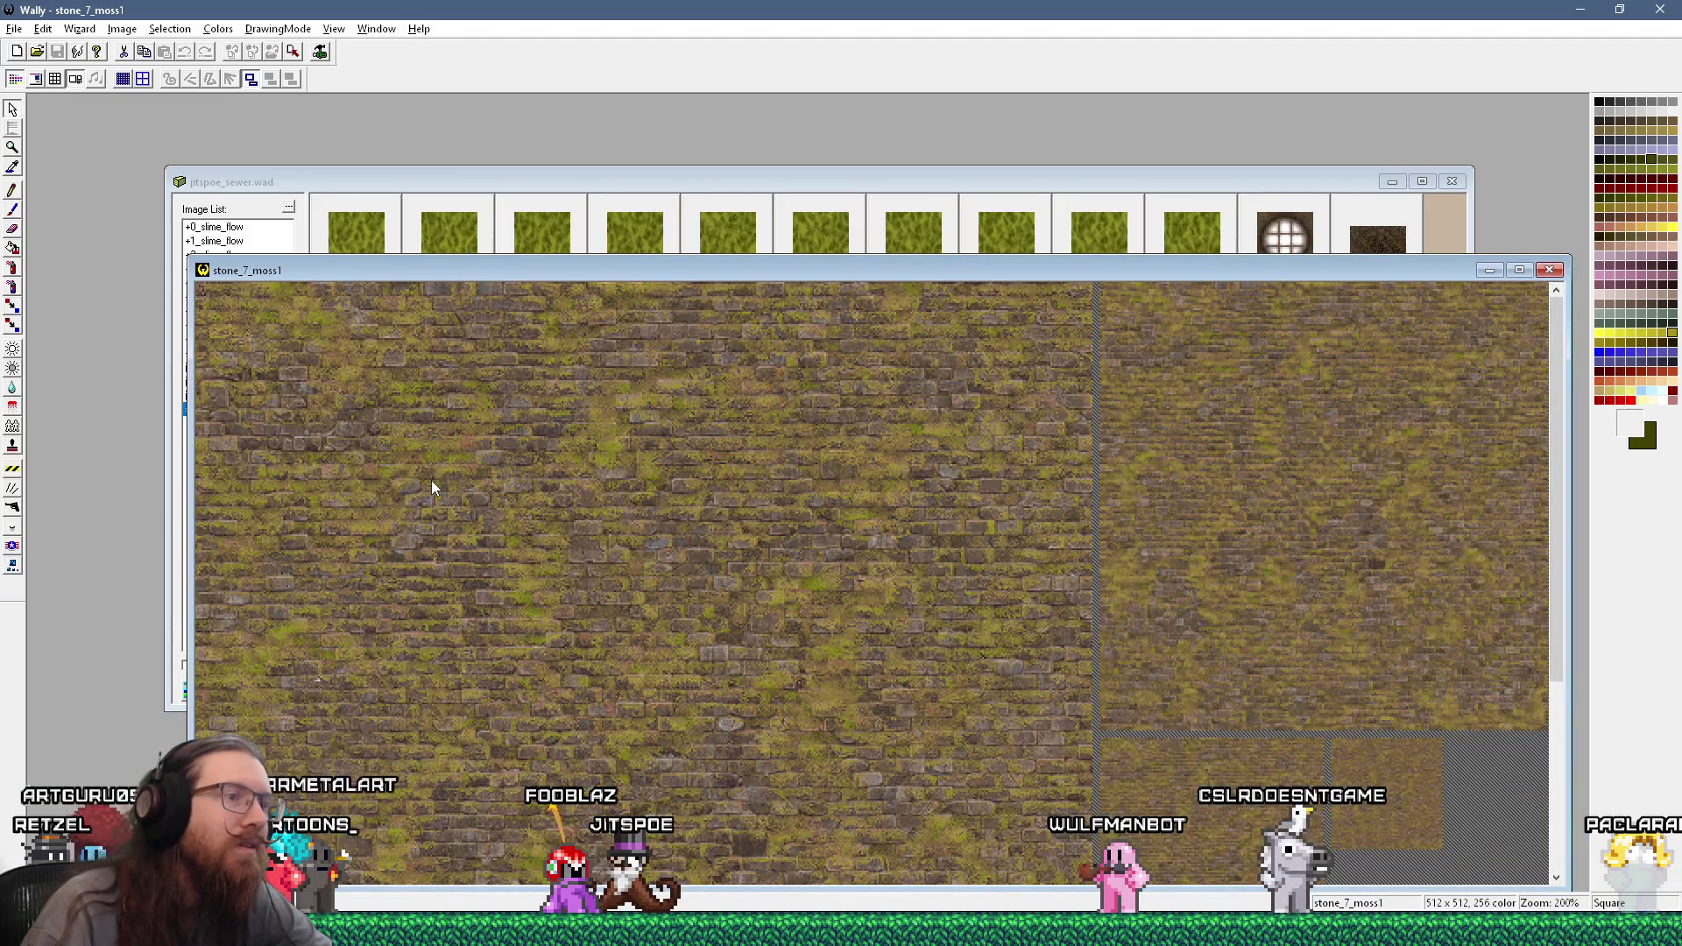
scroll(431, 480, "down", 1)
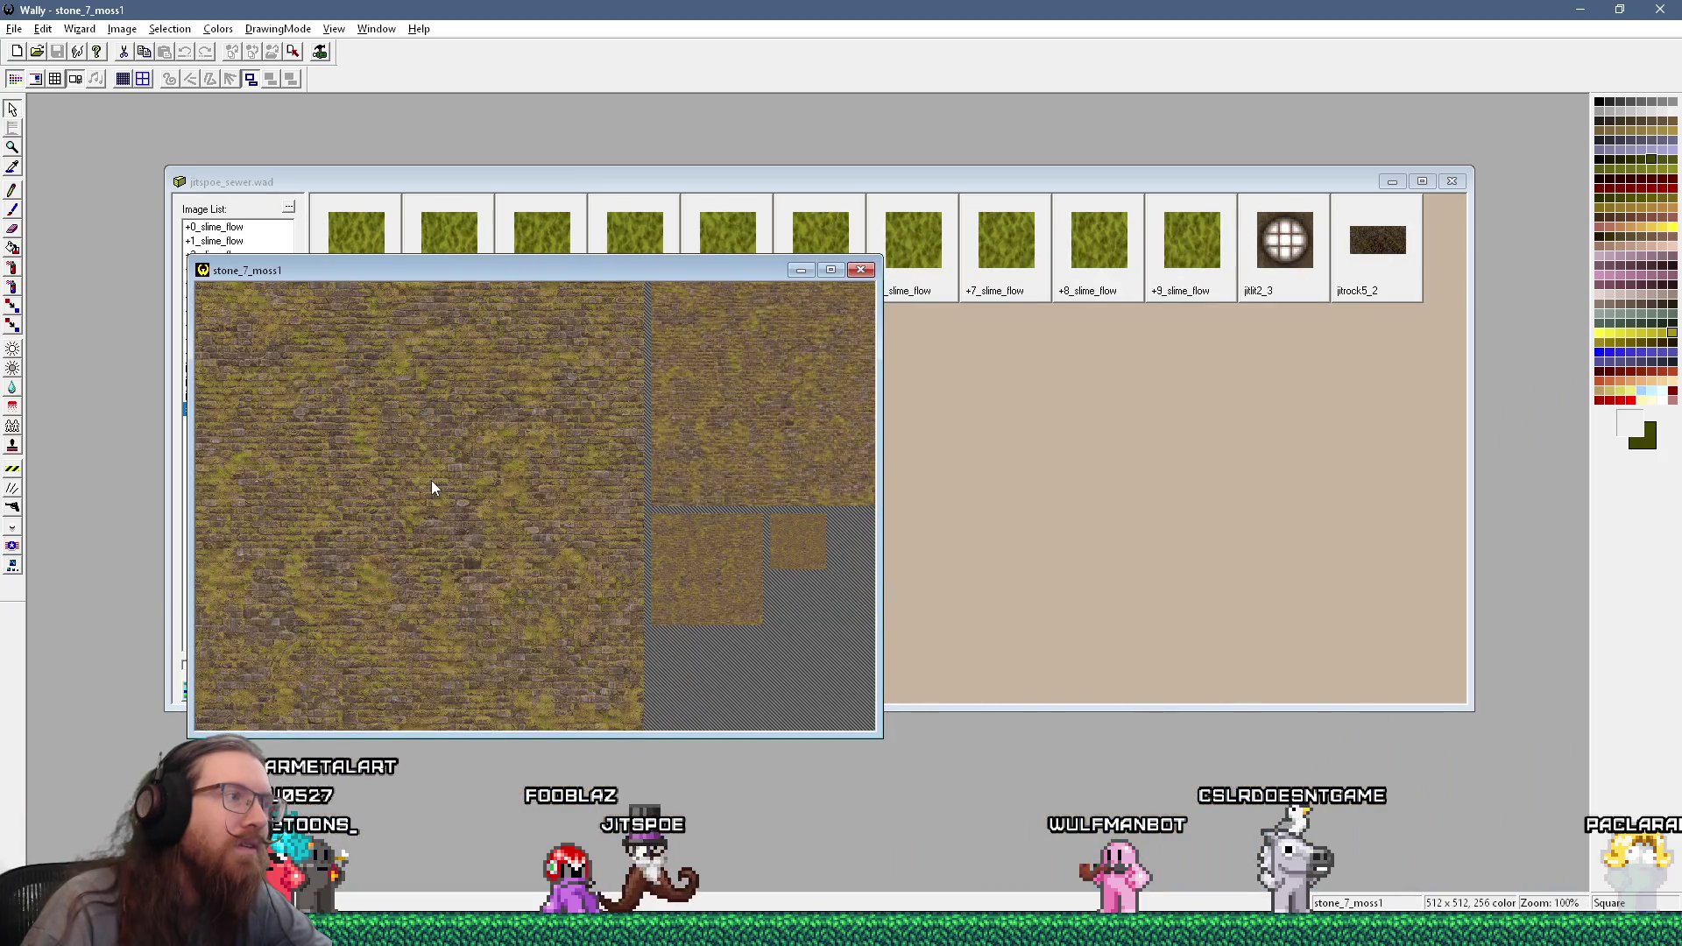
key("super+Tab")
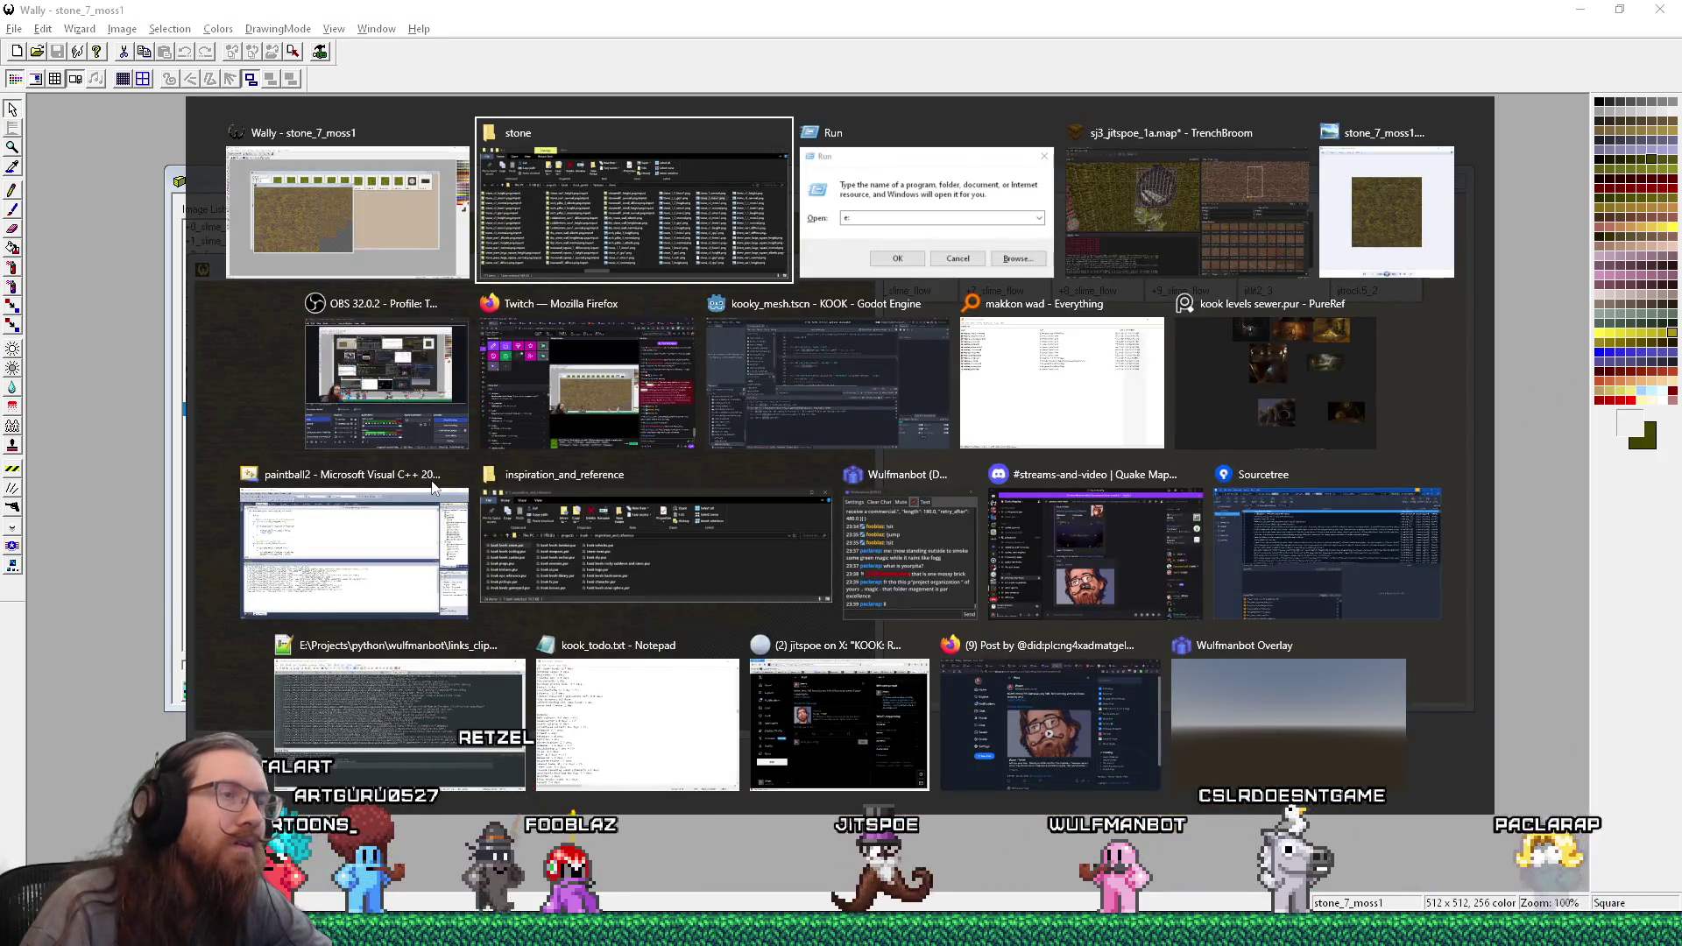
- Page through the stone images to stone_1_1_moss1.png and move Photo Viewer aside to reveal Wally
key("Right")
key("Right")
key("Right")
key("Return")
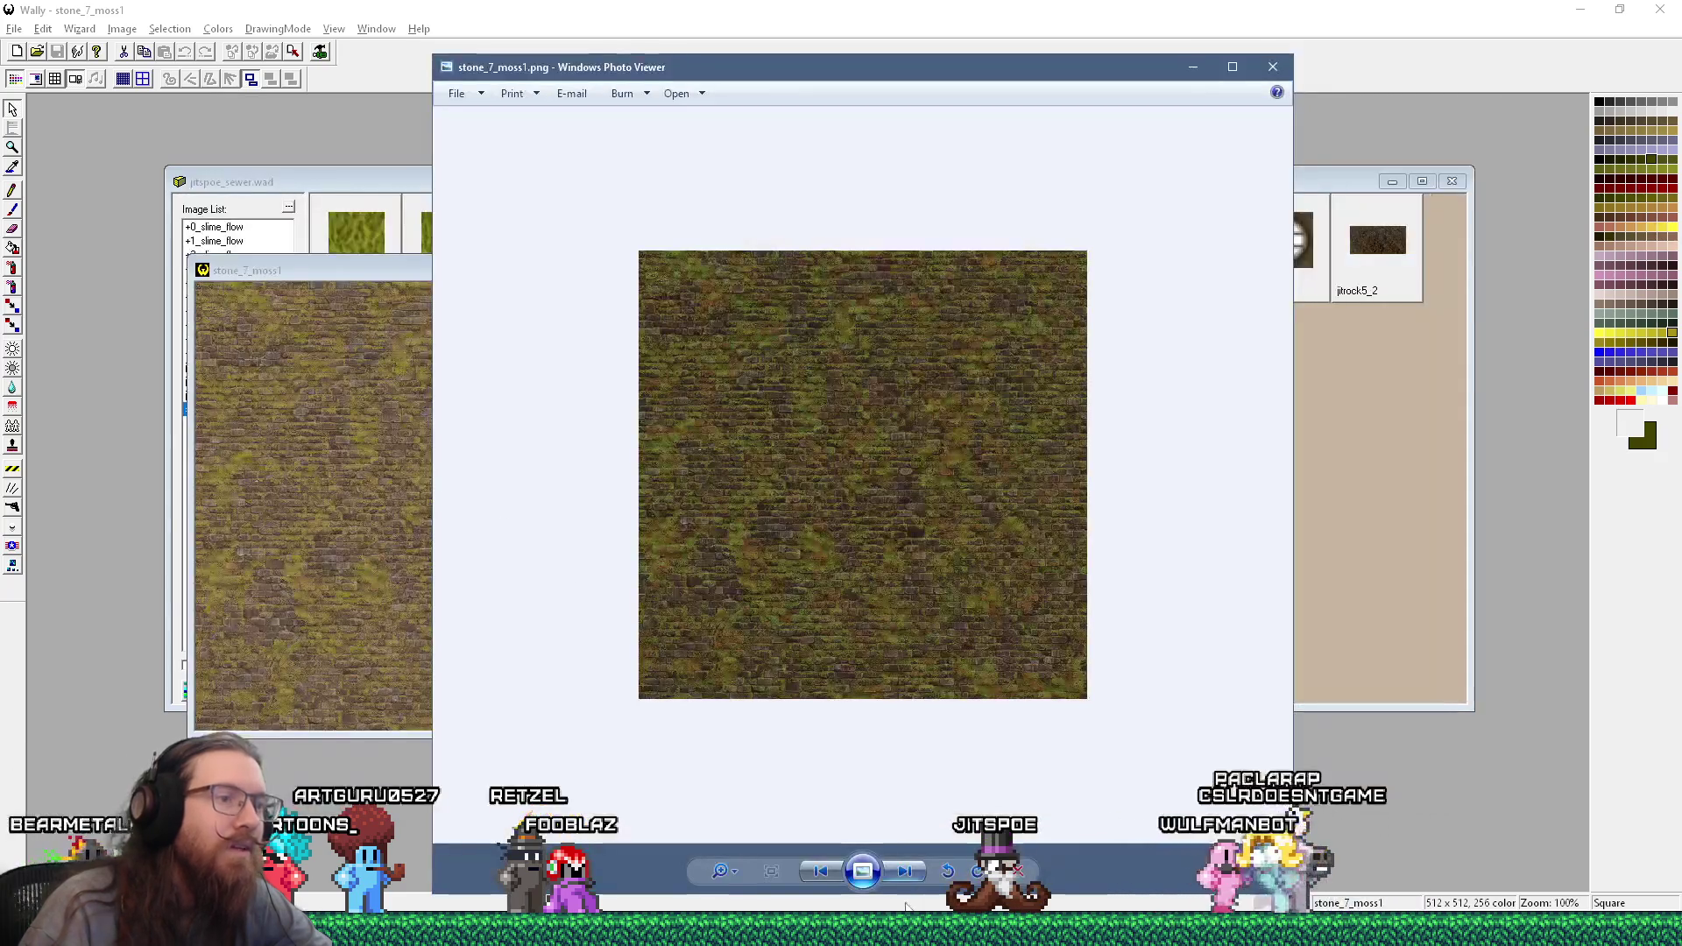
left_click(910, 877)
left_click(909, 877)
left_click(909, 877)
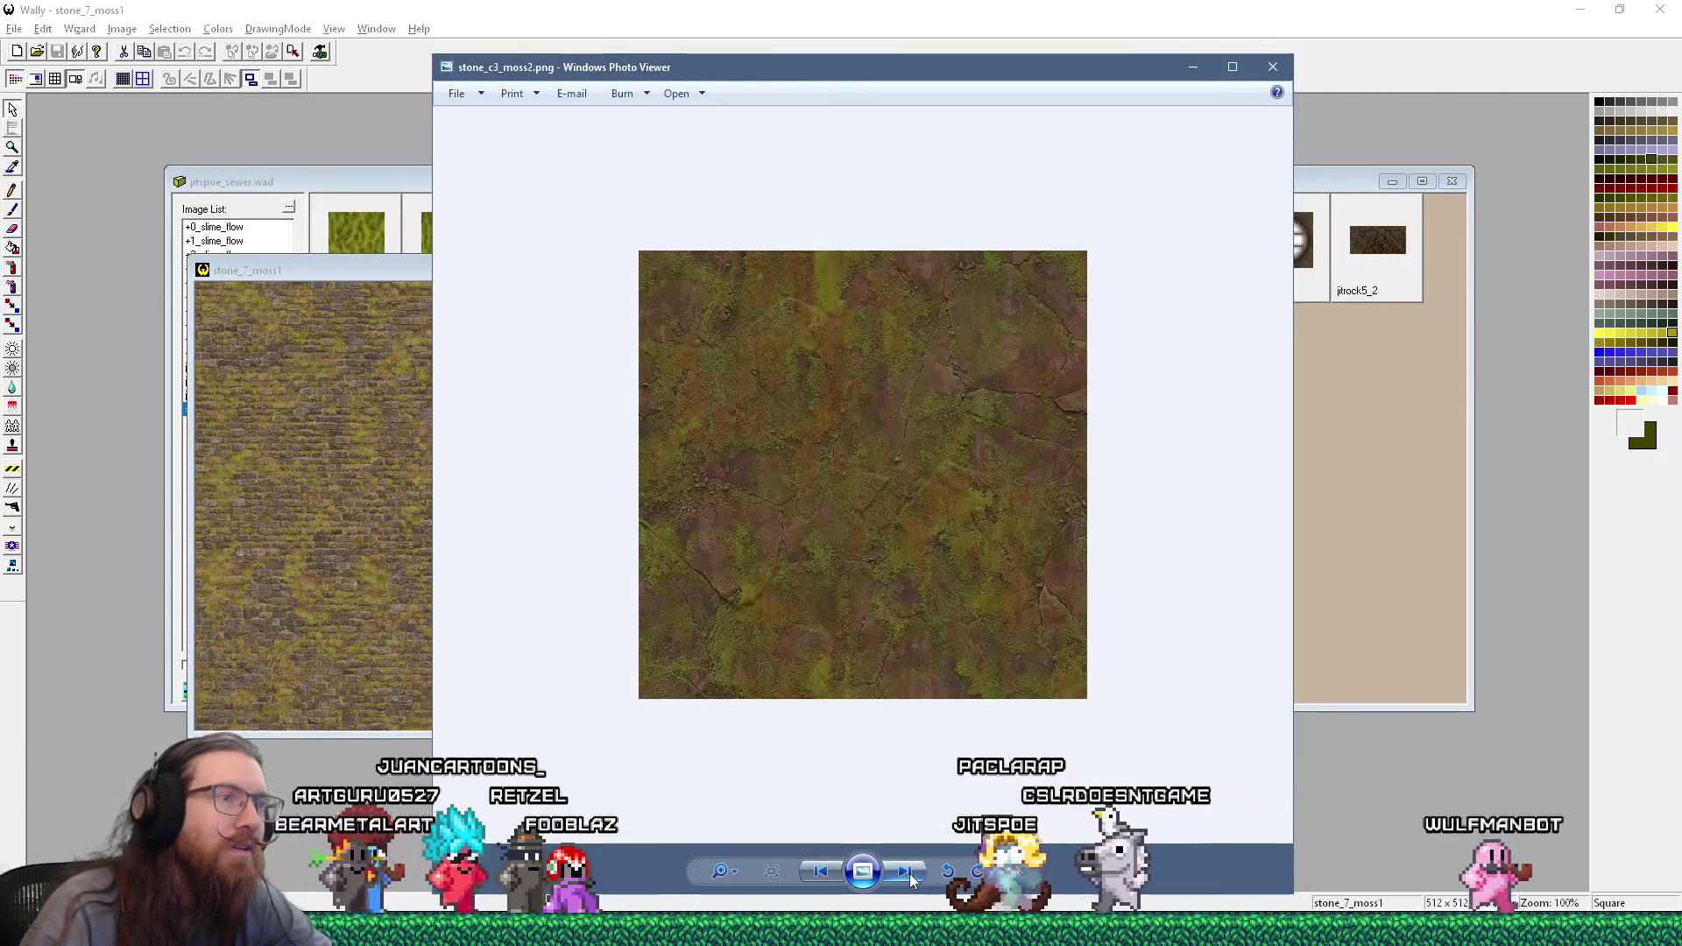
left_click(909, 876)
left_click(909, 876)
left_click(909, 876)
left_click(909, 876)
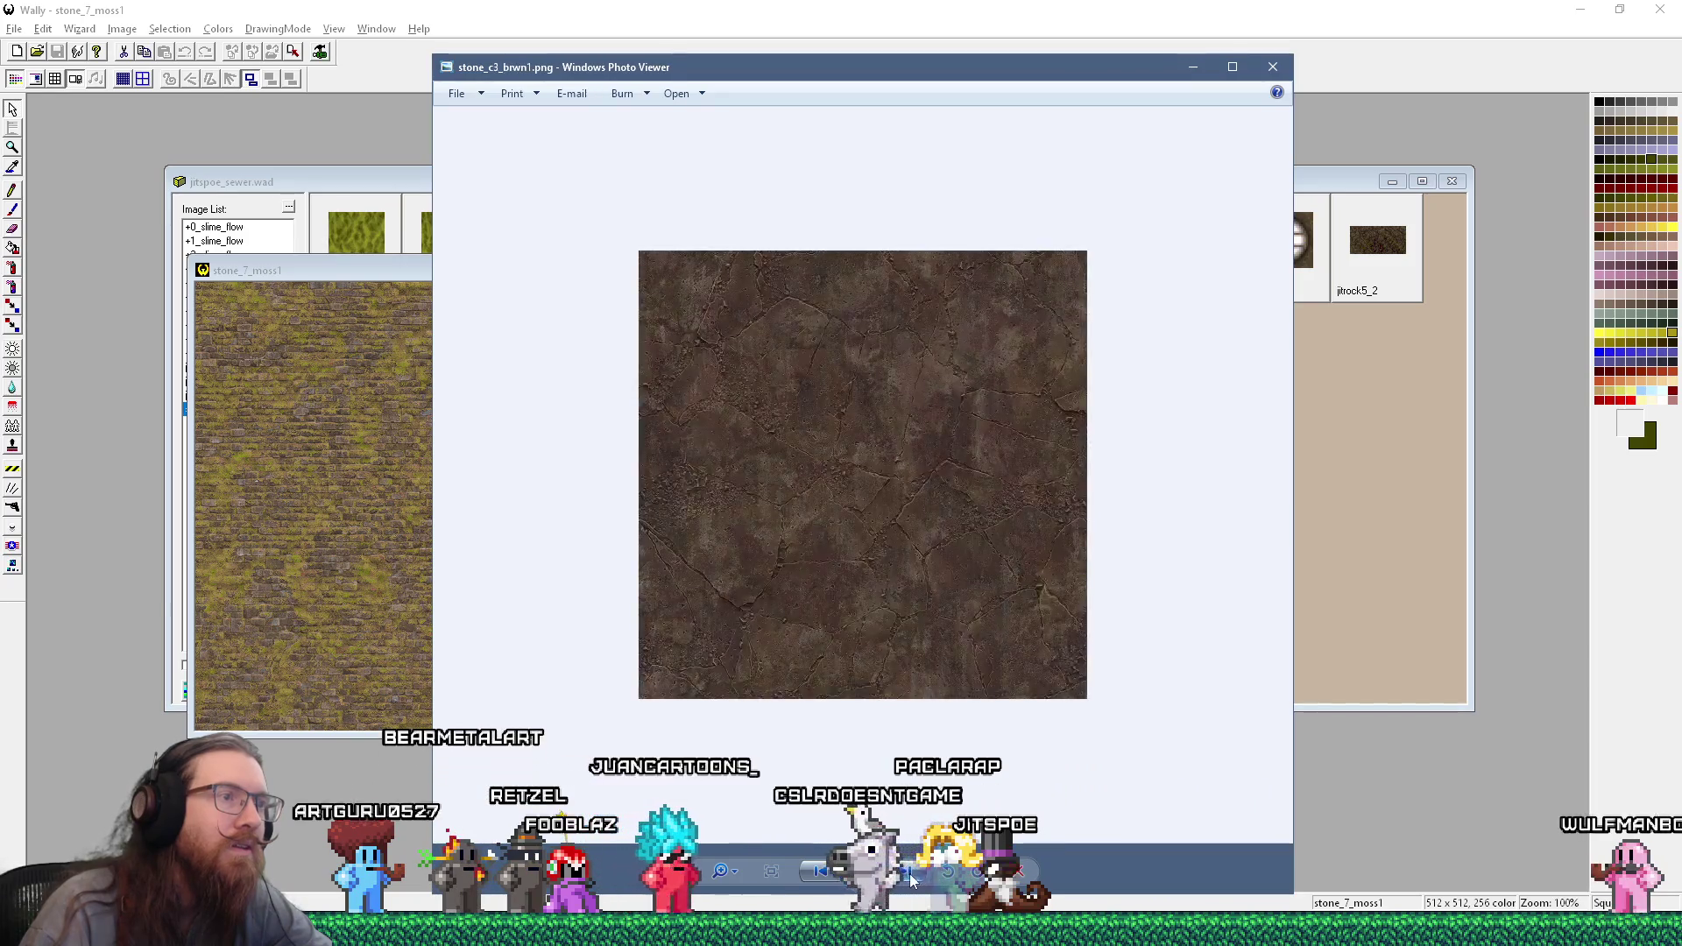
left_click(909, 877)
left_click(909, 876)
left_click(909, 874)
left_click(909, 874)
left_click(909, 874)
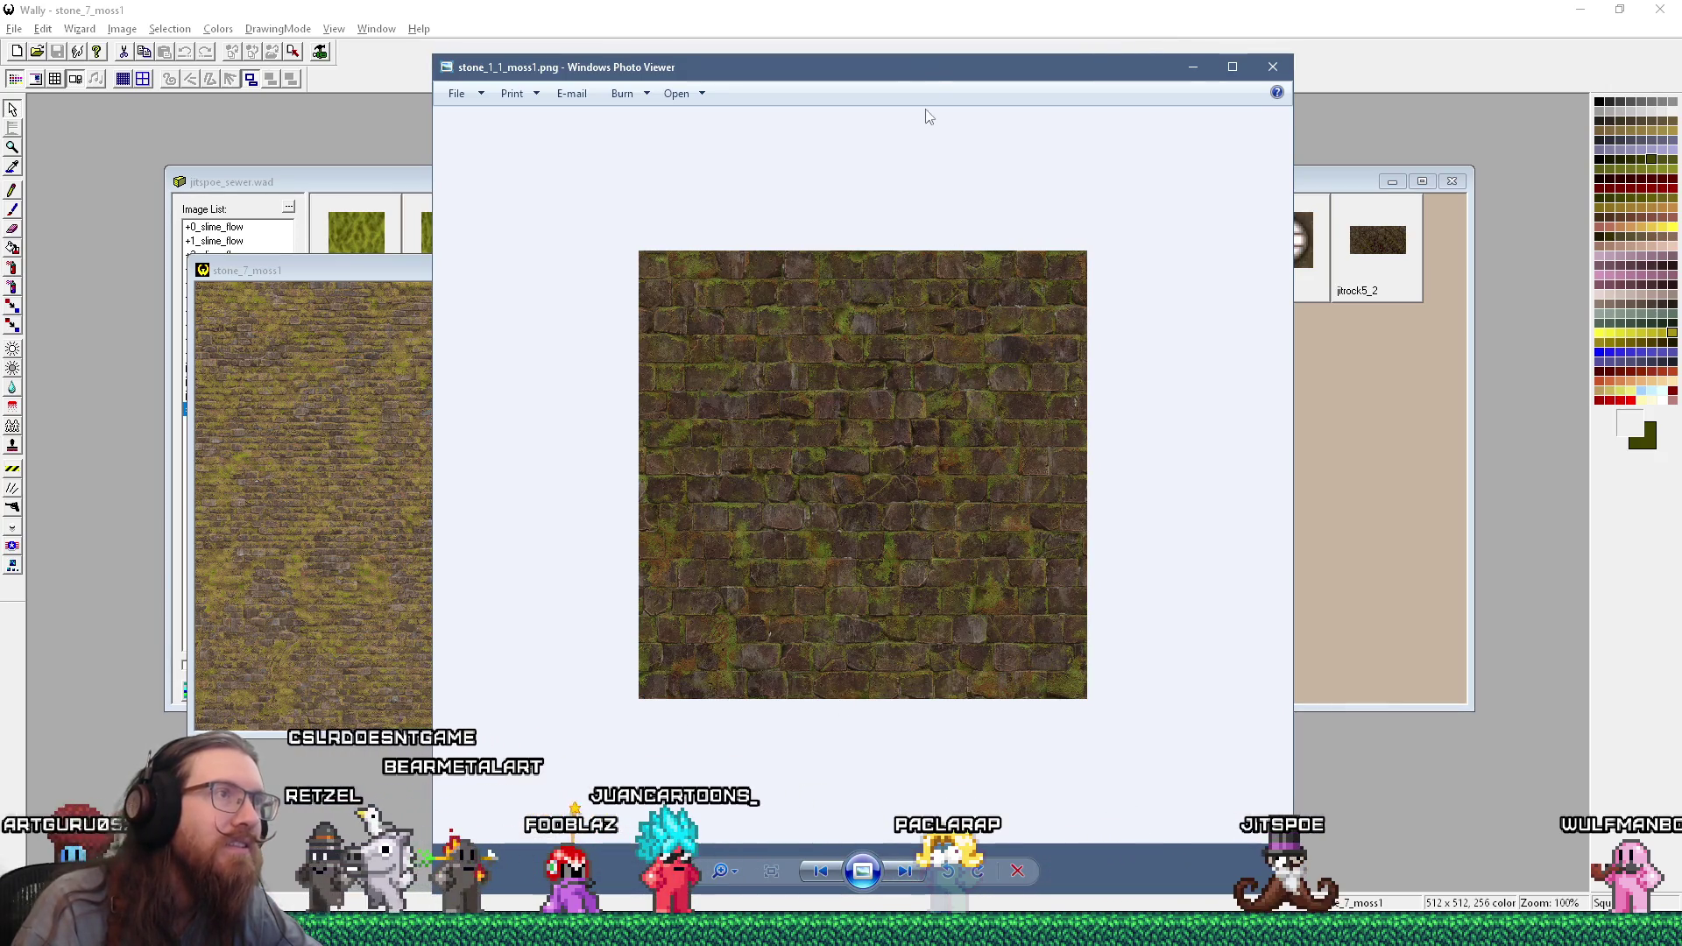
left_click_drag(924, 78, 1245, 96)
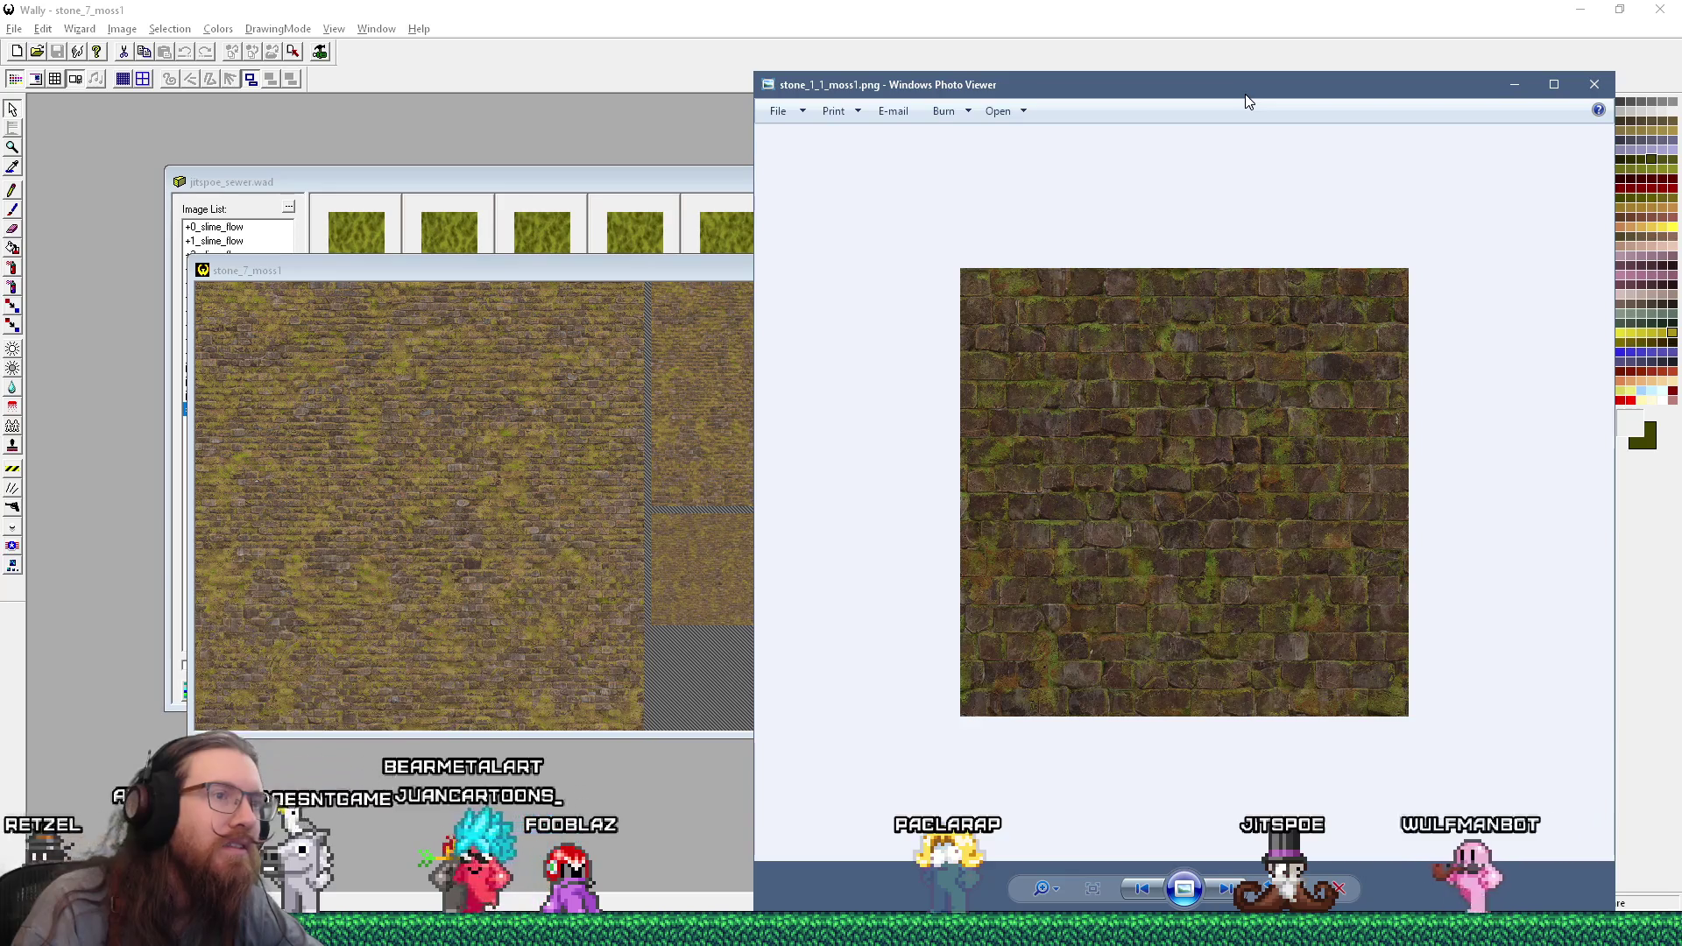
- Locate stone_1_1_moss1.png in Explorer, add it to jitspoe_sewer.wad, and inspect it
right_click(1170, 382)
left_click(1226, 439)
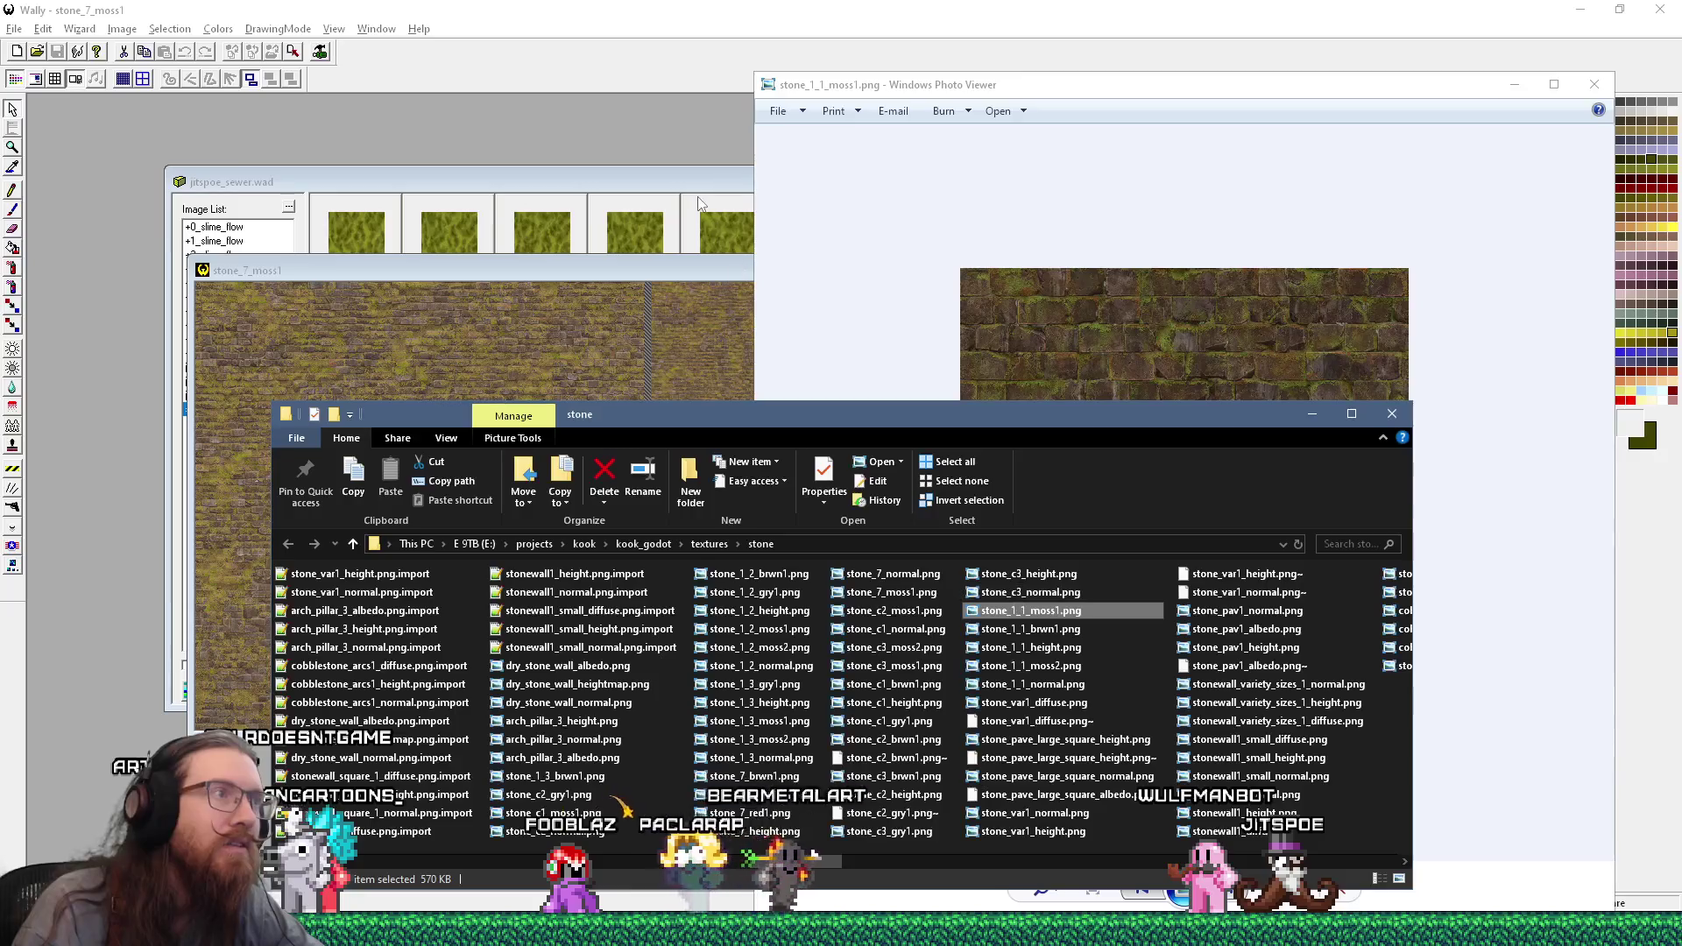
left_click(699, 203)
key("alt+Tab")
left_click_drag(1031, 610, 898, 416)
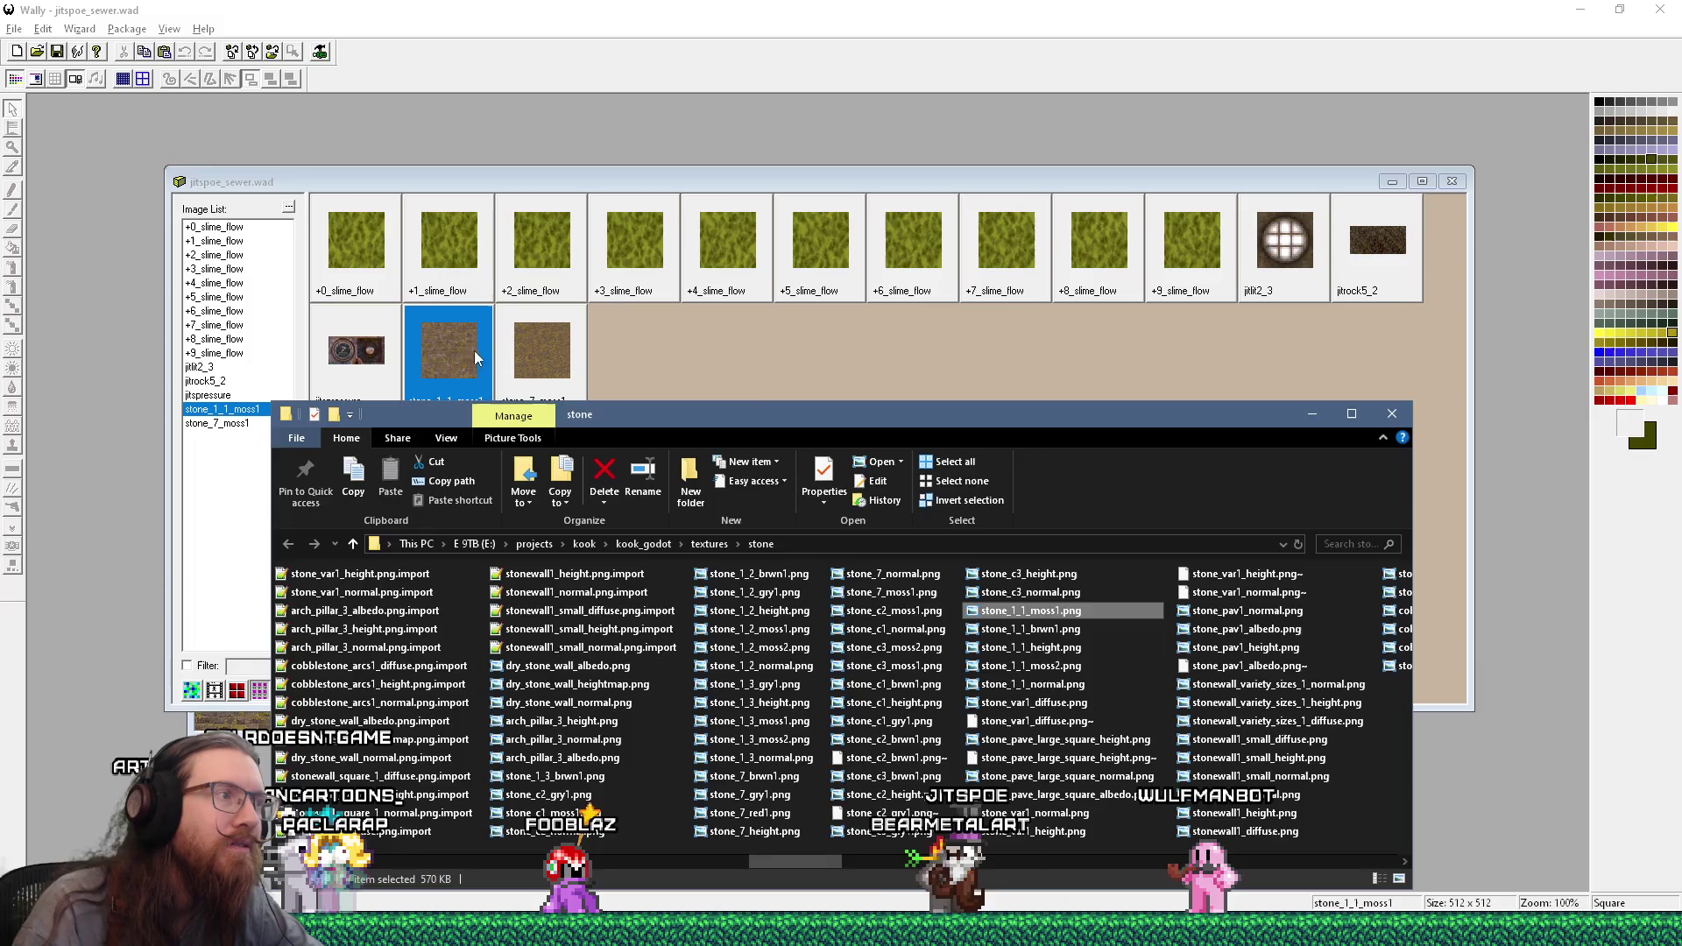
double_click(482, 361)
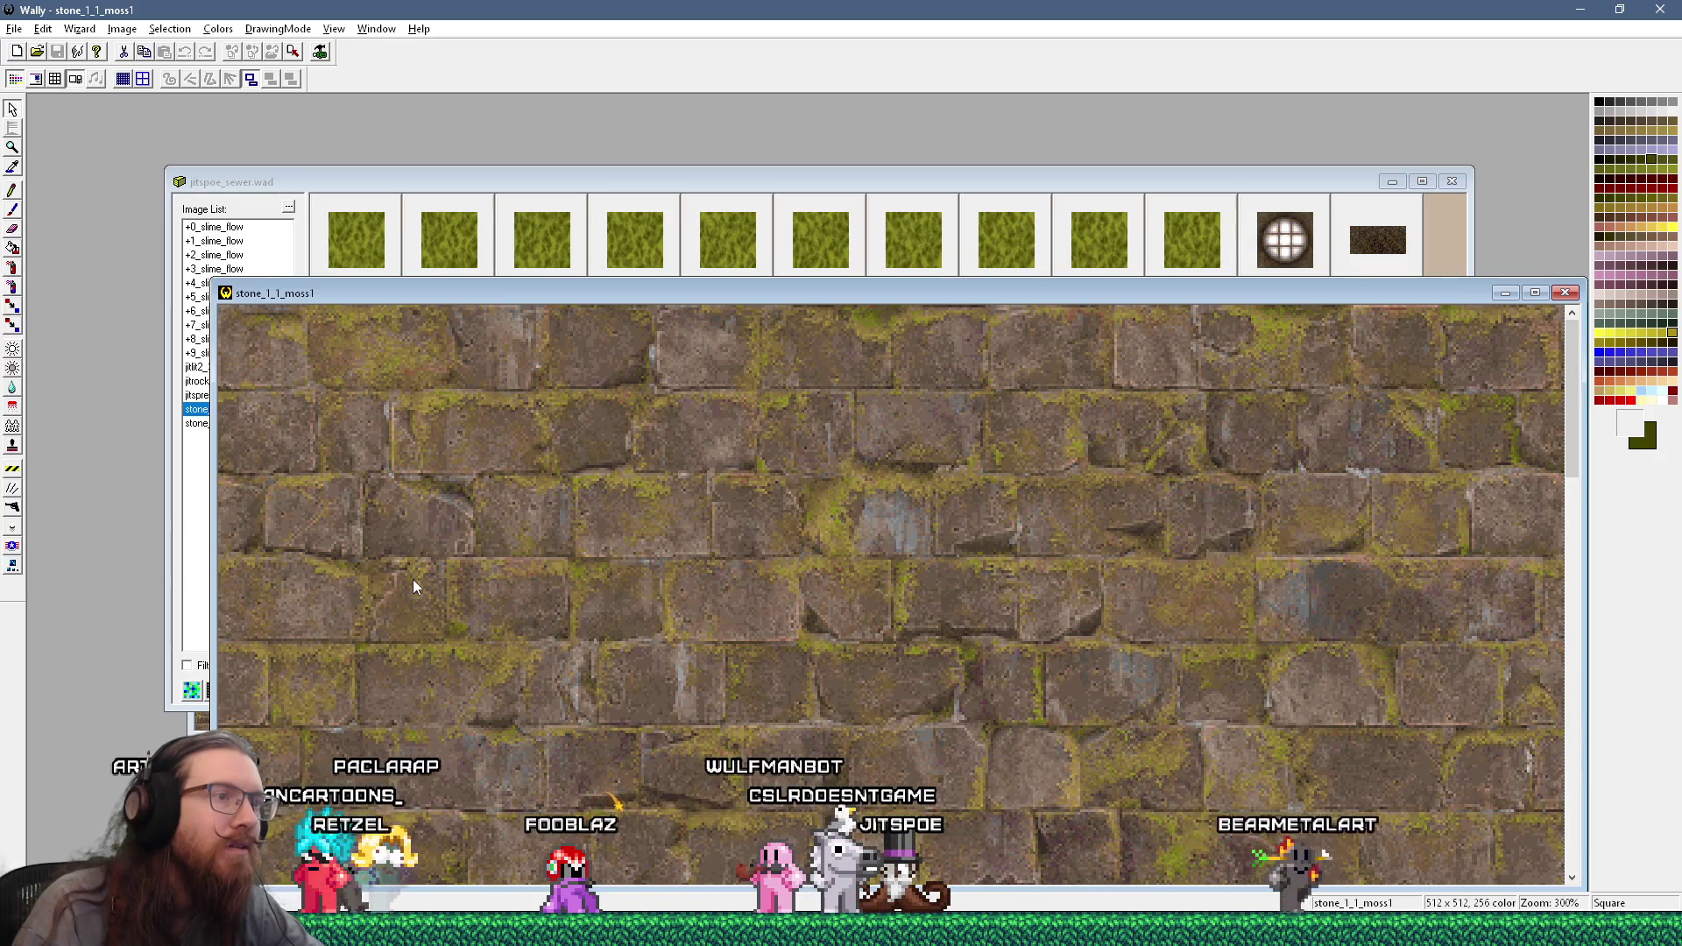
scroll(413, 580, "down", 2)
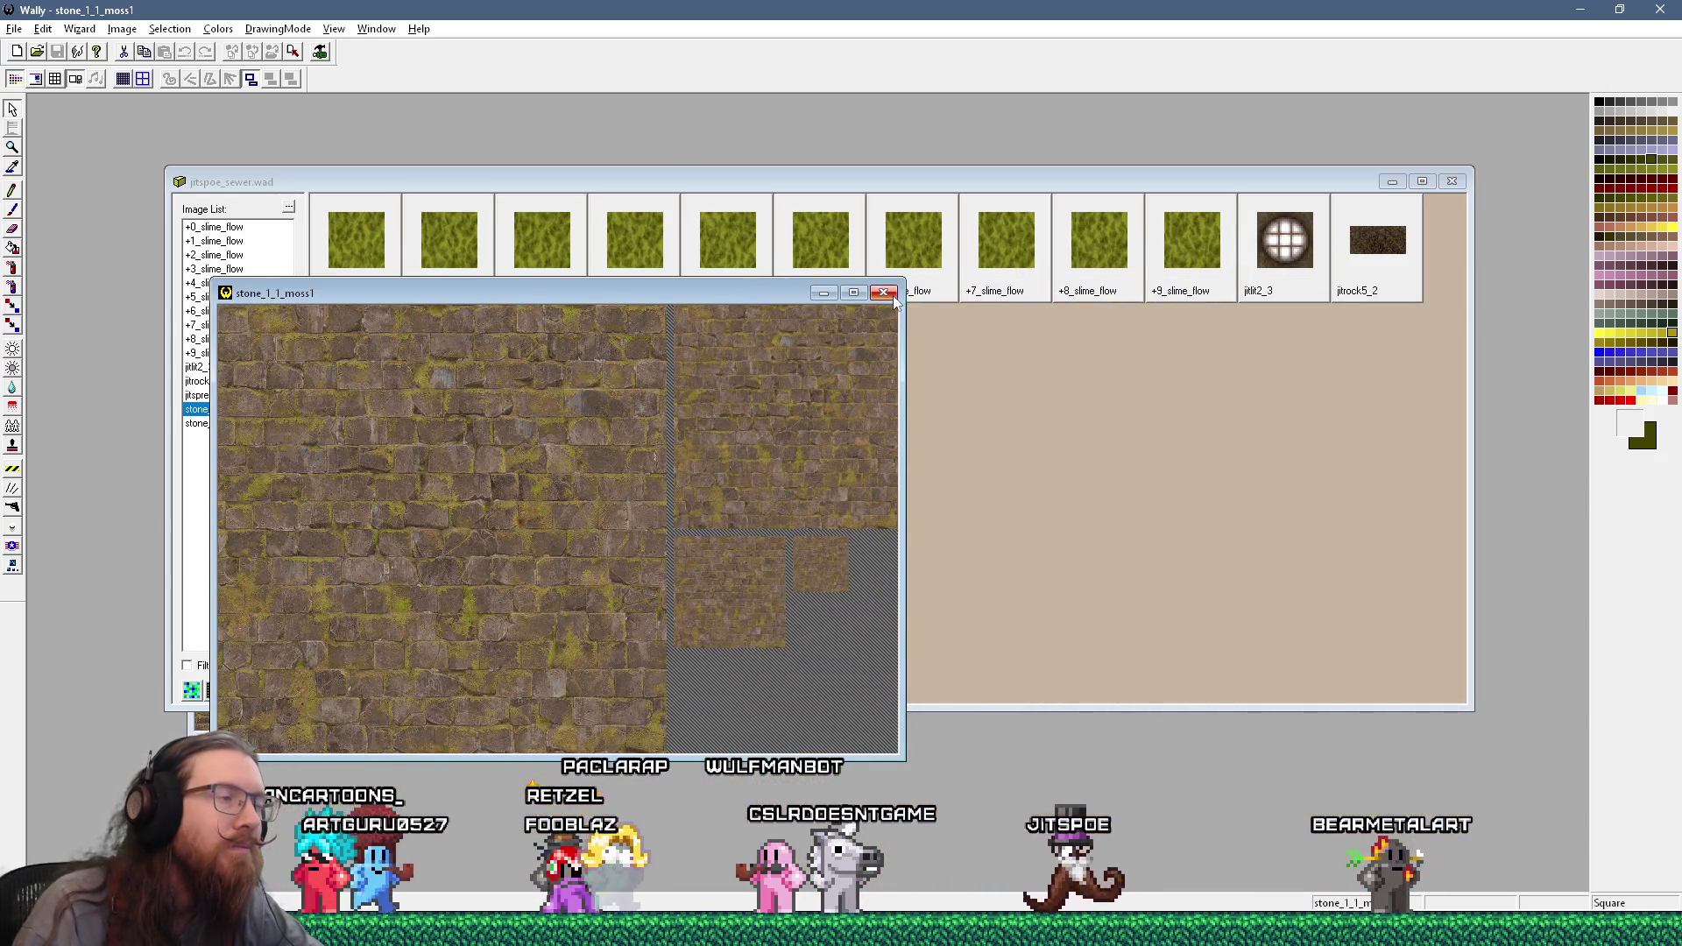
left_click(892, 297)
- Add the red brick stone_7_red1.png to jitspoe_sewer.wad and open it as a 512×512 image
key("alt+Tab")
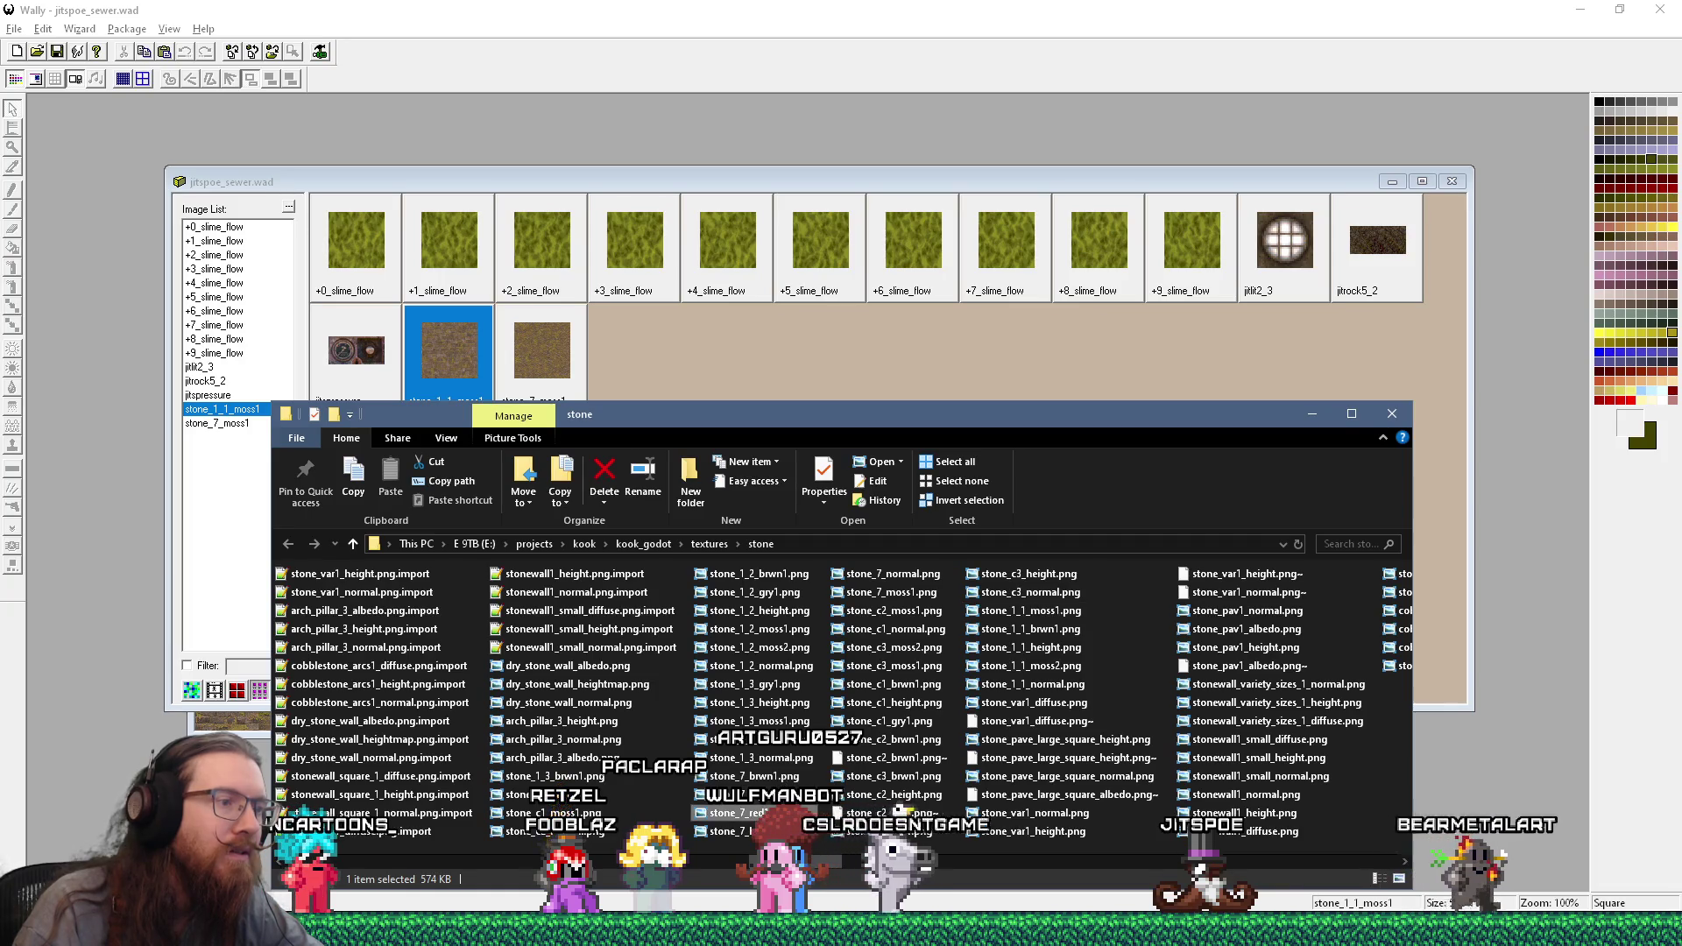
double_click(875, 776)
key("alt+F4")
left_click_drag(744, 812, 727, 376)
left_click(726, 377)
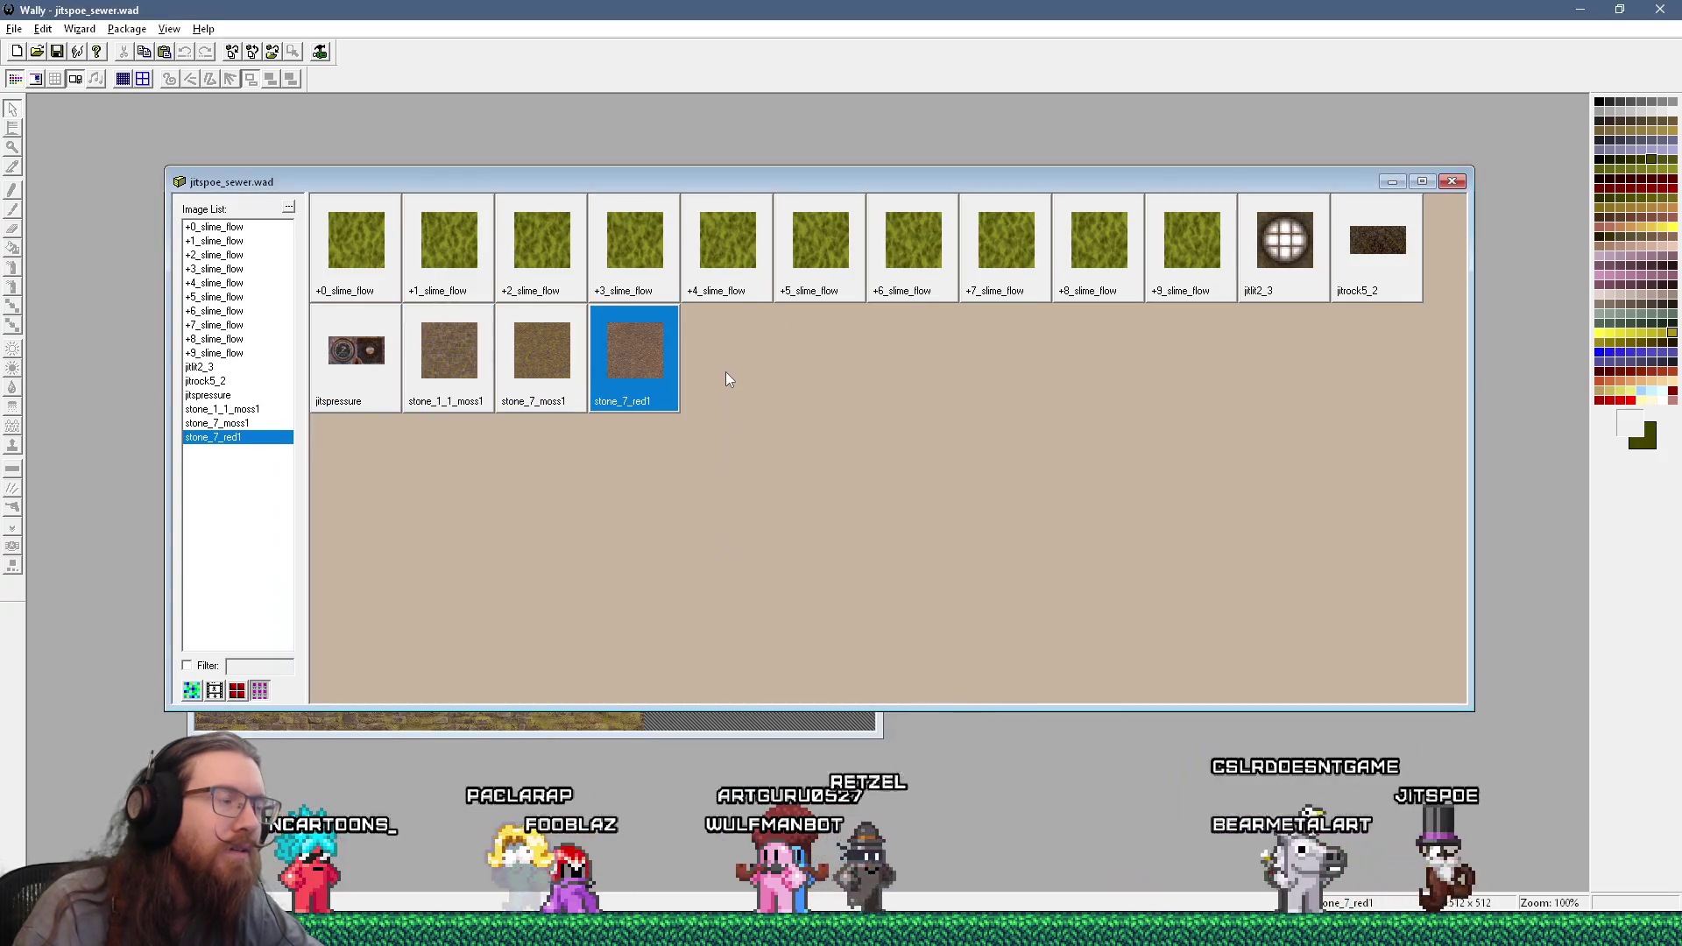
double_click(609, 365)
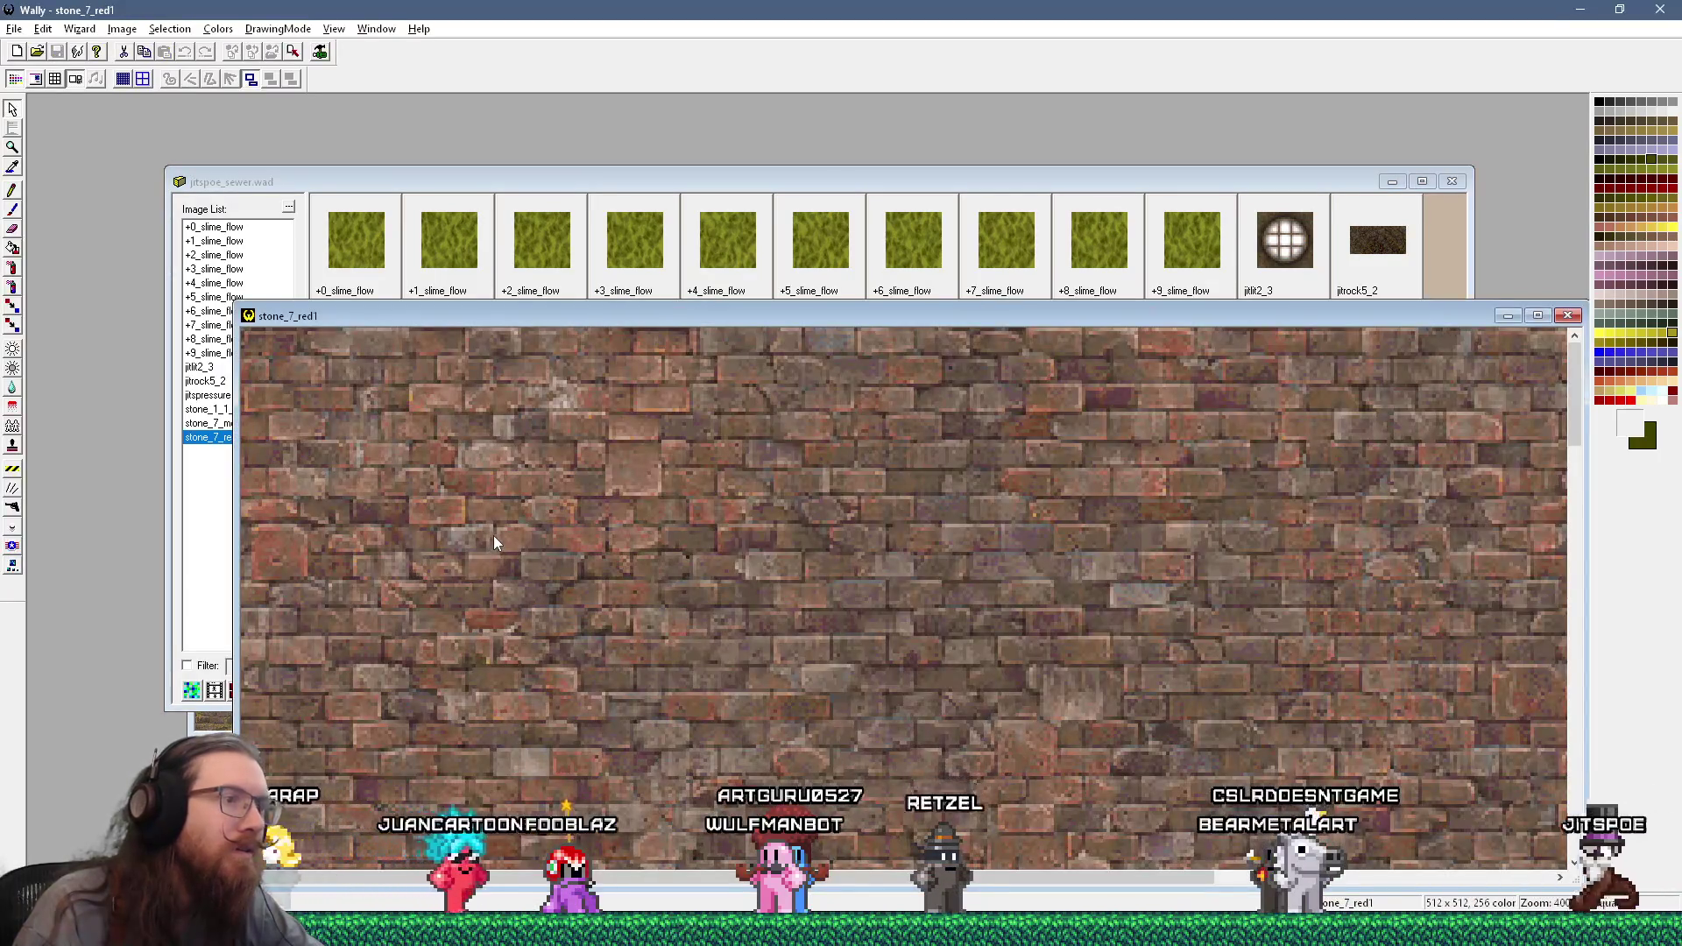
- Compare stone_1_1_moss1 against stone_7_red1 from jitspoe_sewer.wad, then close it
scroll(493, 543, "down", 1)
scroll(493, 543, "down", 1)
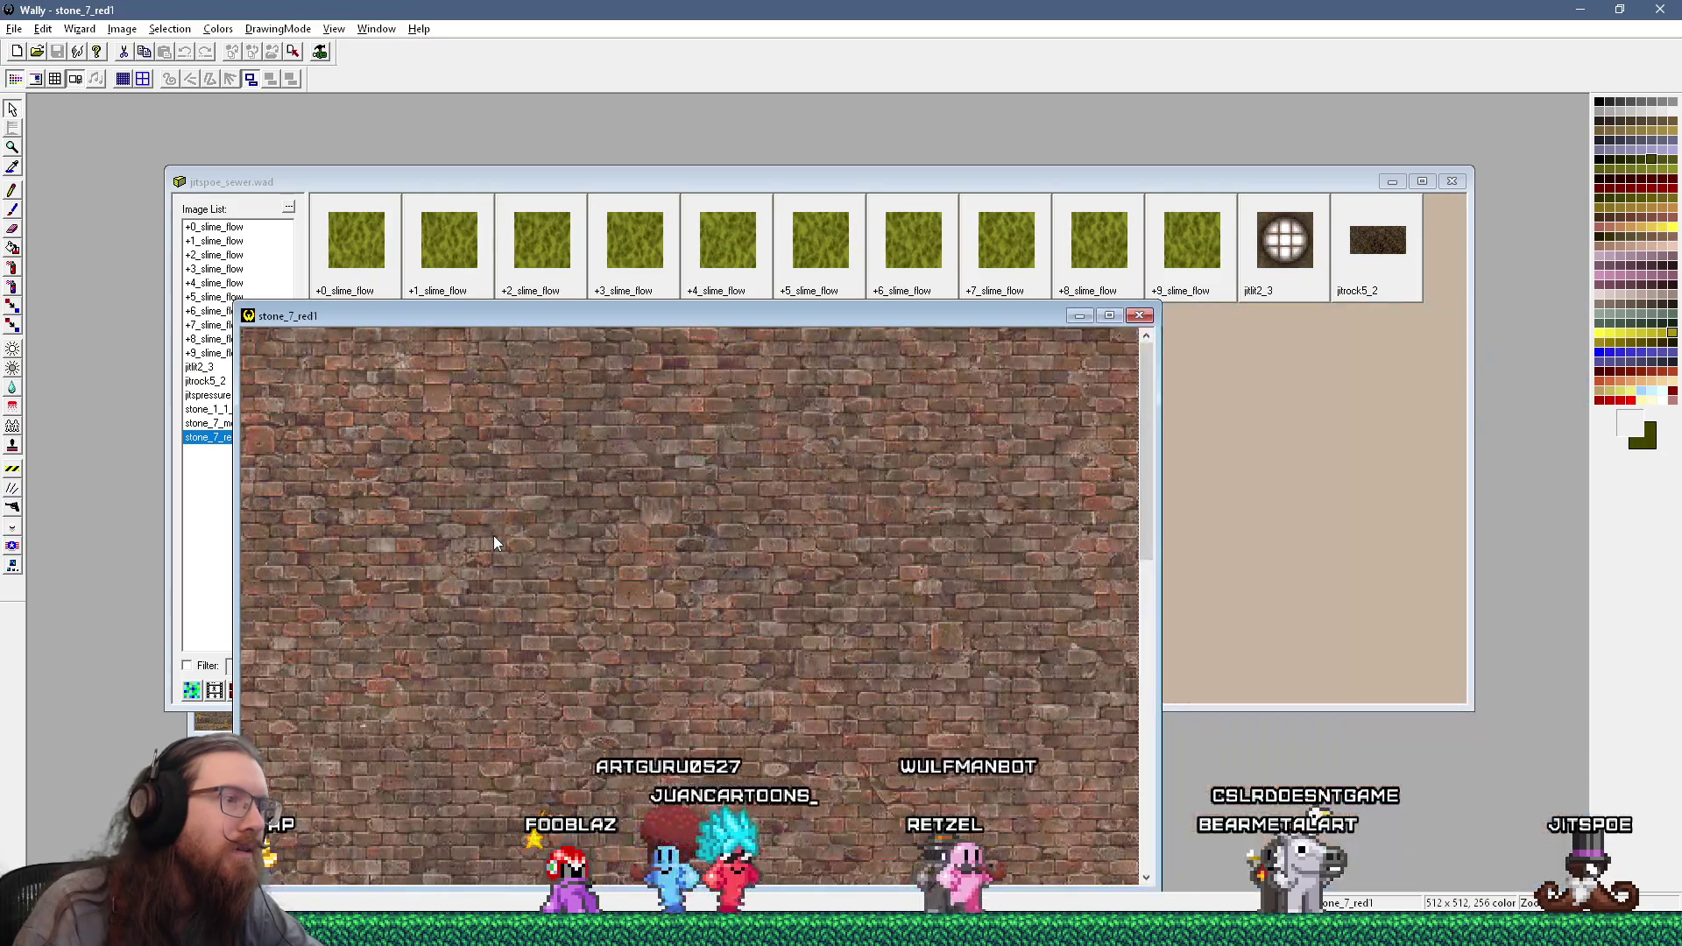
scroll(493, 543, "down", 1)
scroll(493, 543, "up", 1)
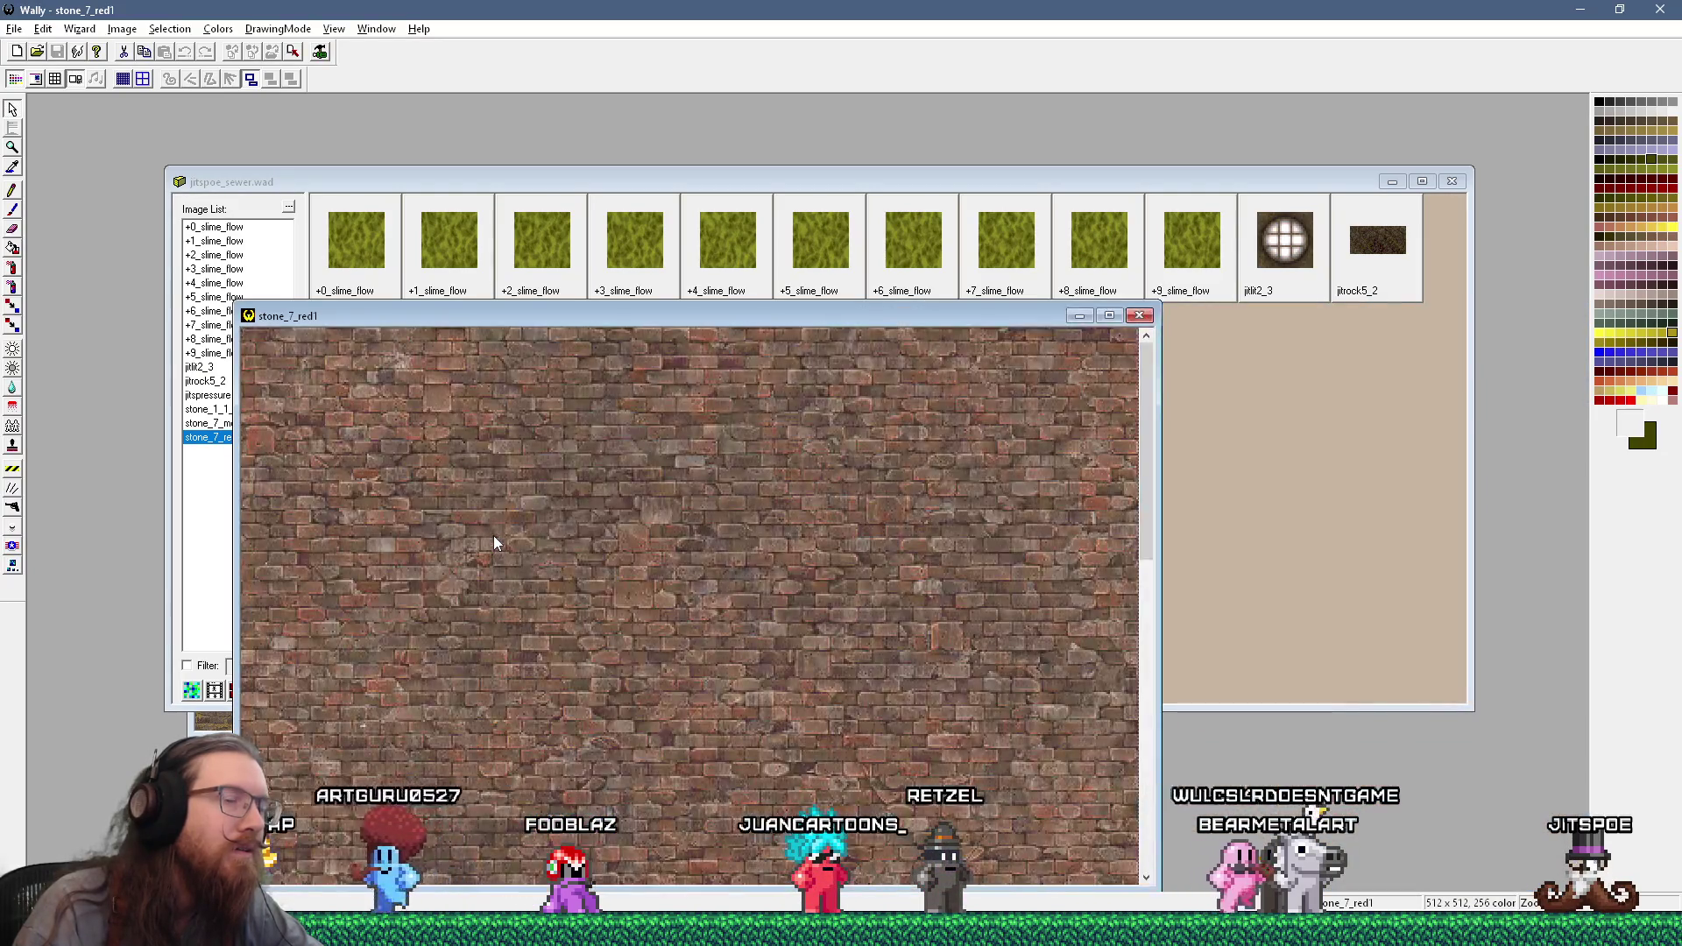
mouse_move(659, 314)
left_mouse_down()
mouse_move(911, 399)
mouse_move(1012, 297)
left_mouse_up()
double_click(456, 366)
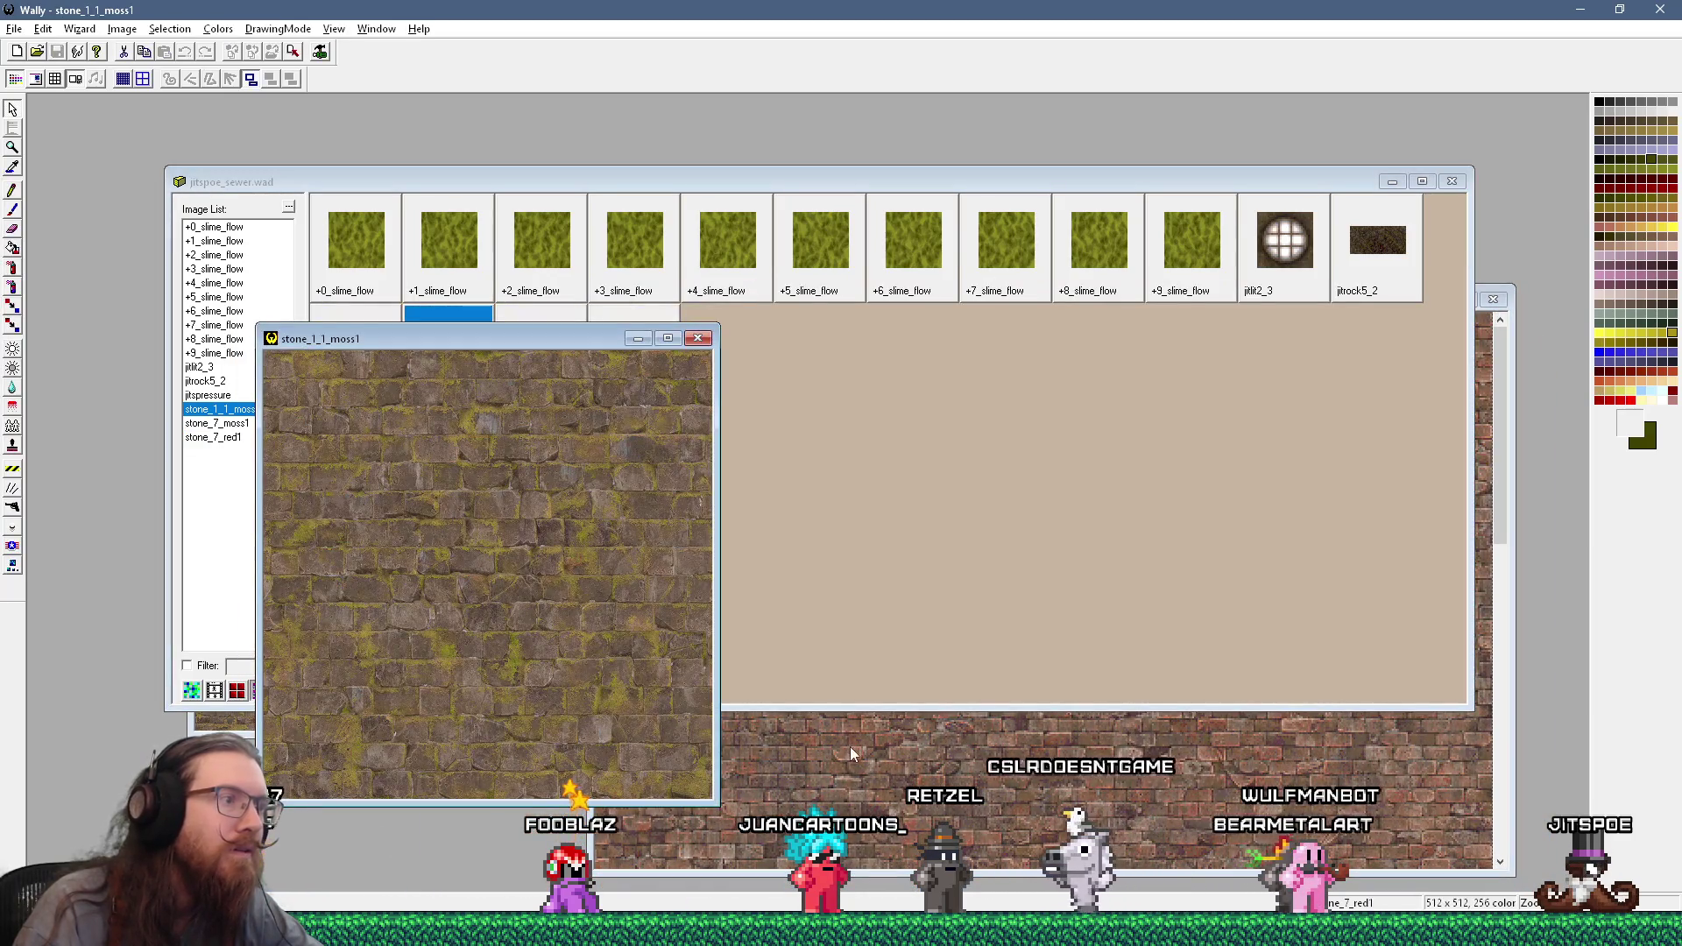
left_click(697, 338)
- Inspect stone_7_moss1, close the texture image windows, and return to TrenchBroom
left_click(565, 343)
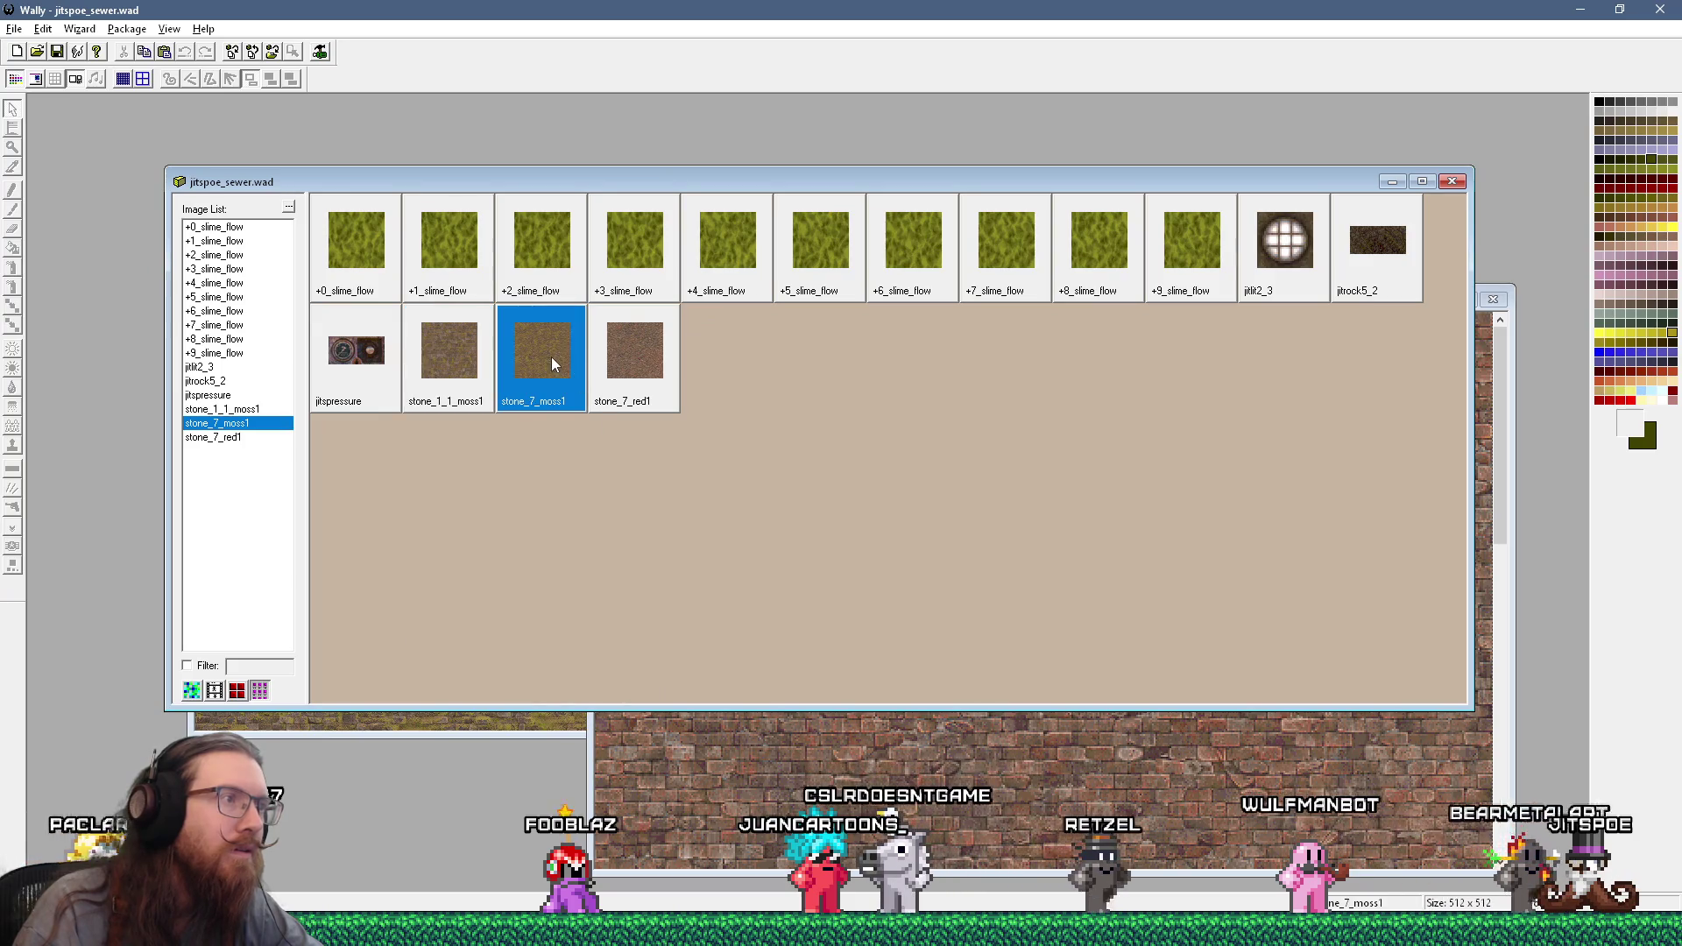
key("Return")
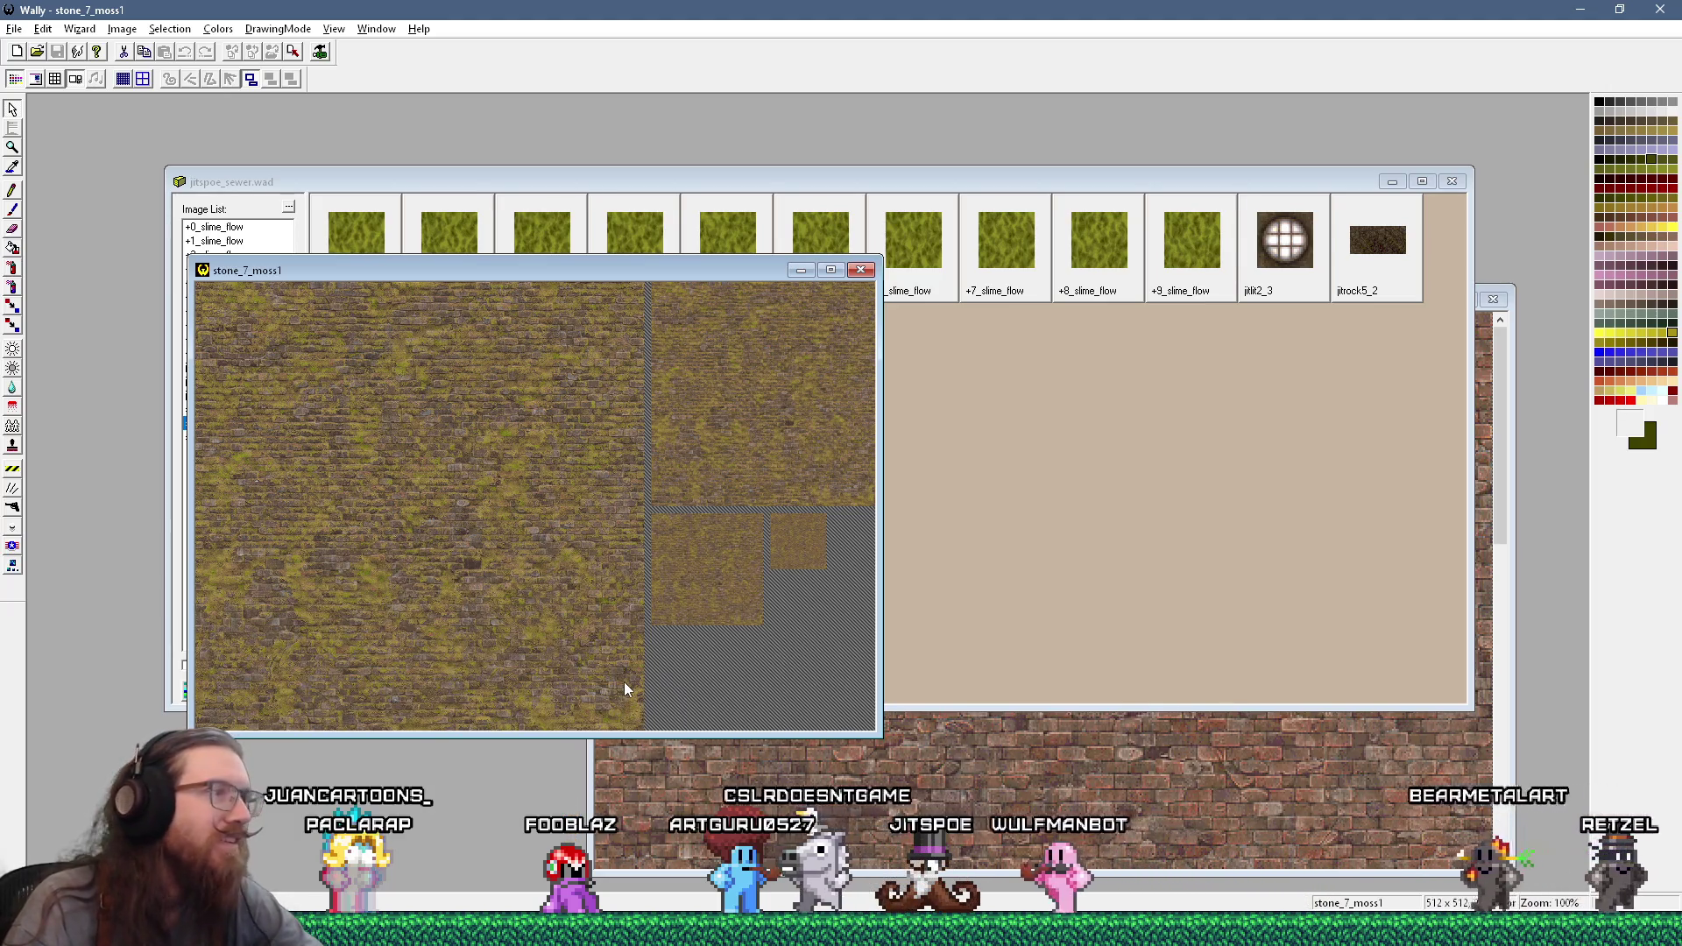
mouse_move(696, 271)
left_mouse_down()
mouse_move(694, 363)
mouse_move(671, 333)
left_mouse_up()
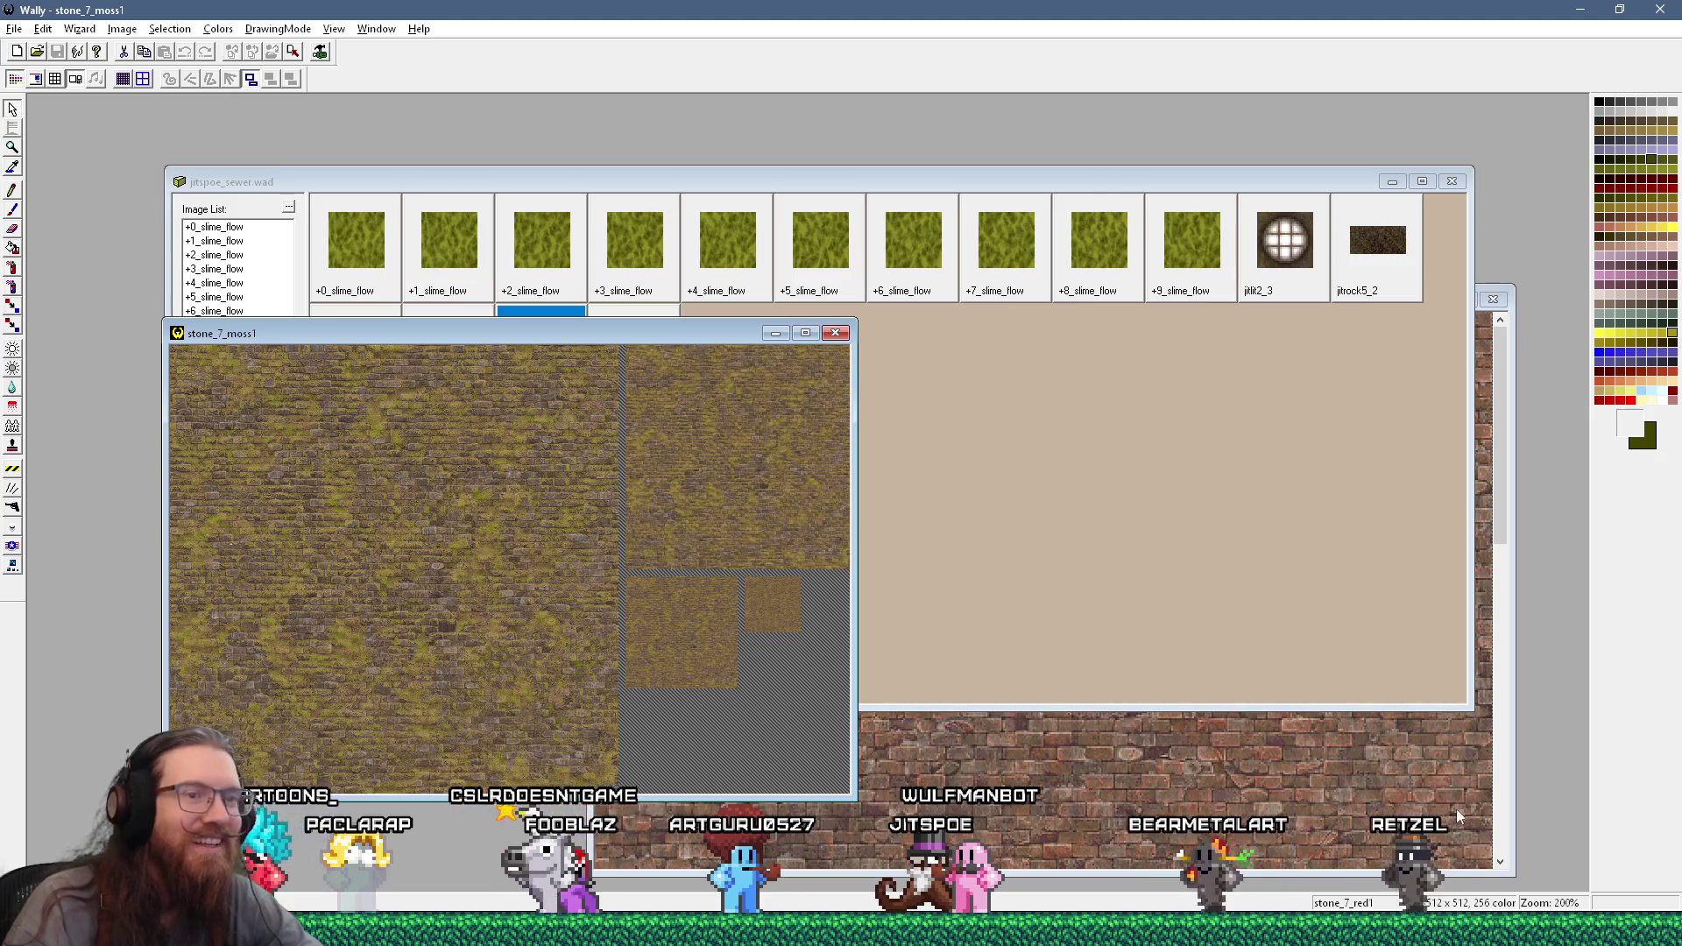
left_click(1500, 867)
key("ctrl+F4")
key("ctrl+F4")
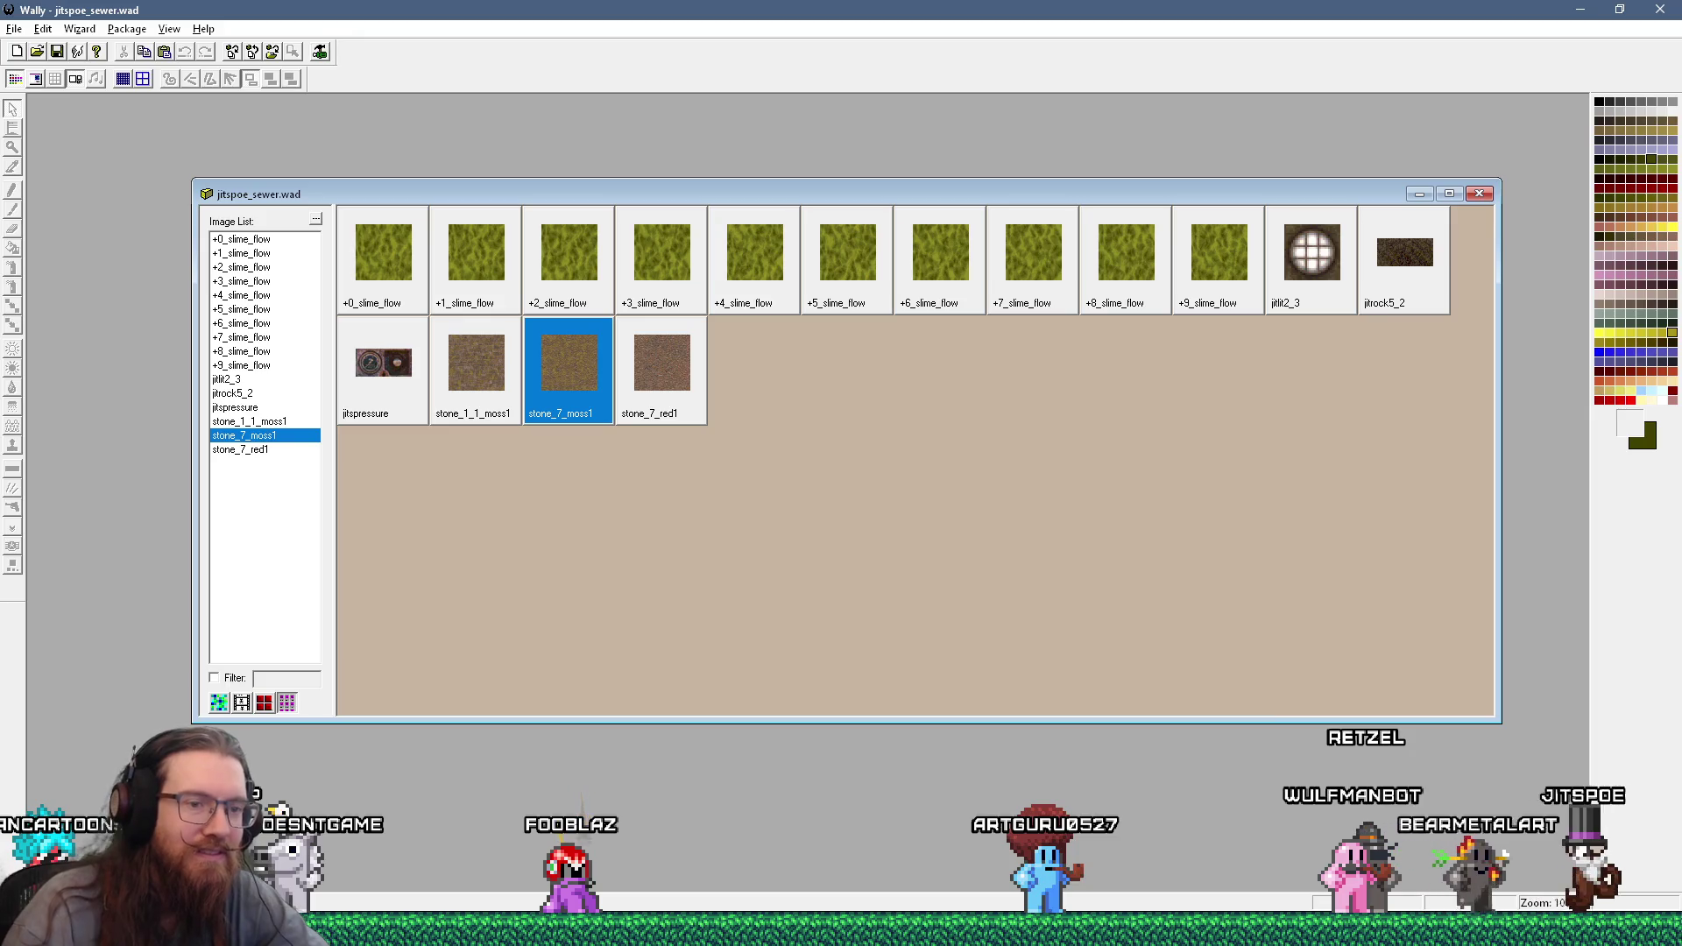
key("alt+Tab")
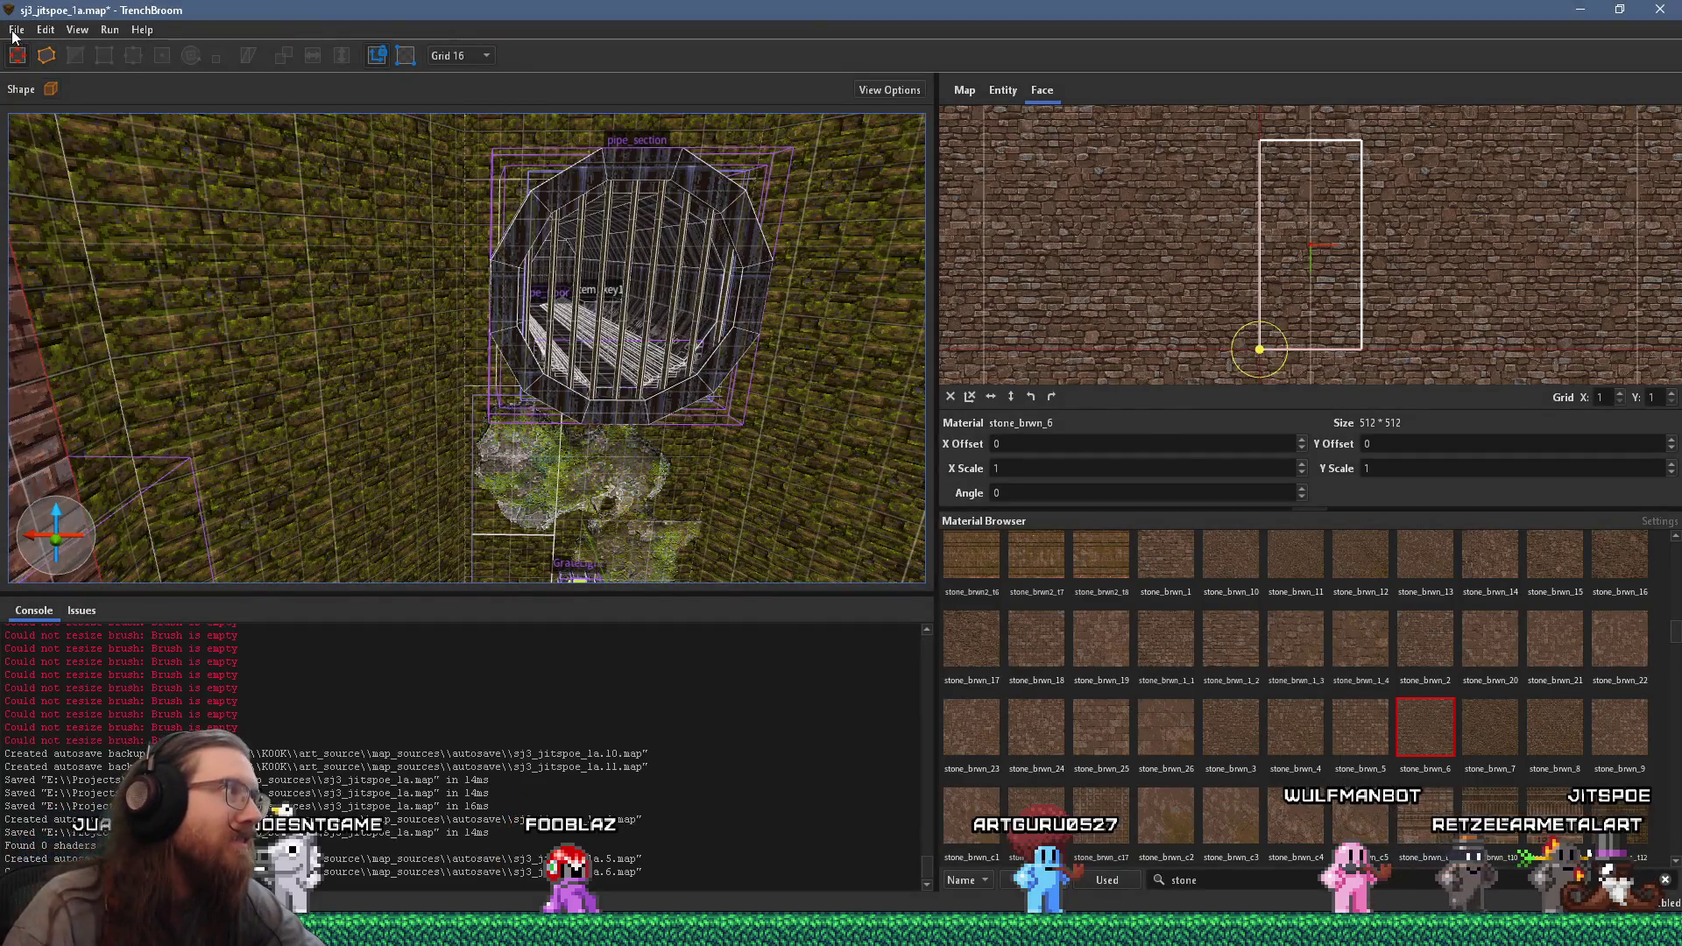
- Reload the texture collections and filter the Material Browser for 'moss'
left_click(14, 32)
left_click(131, 319)
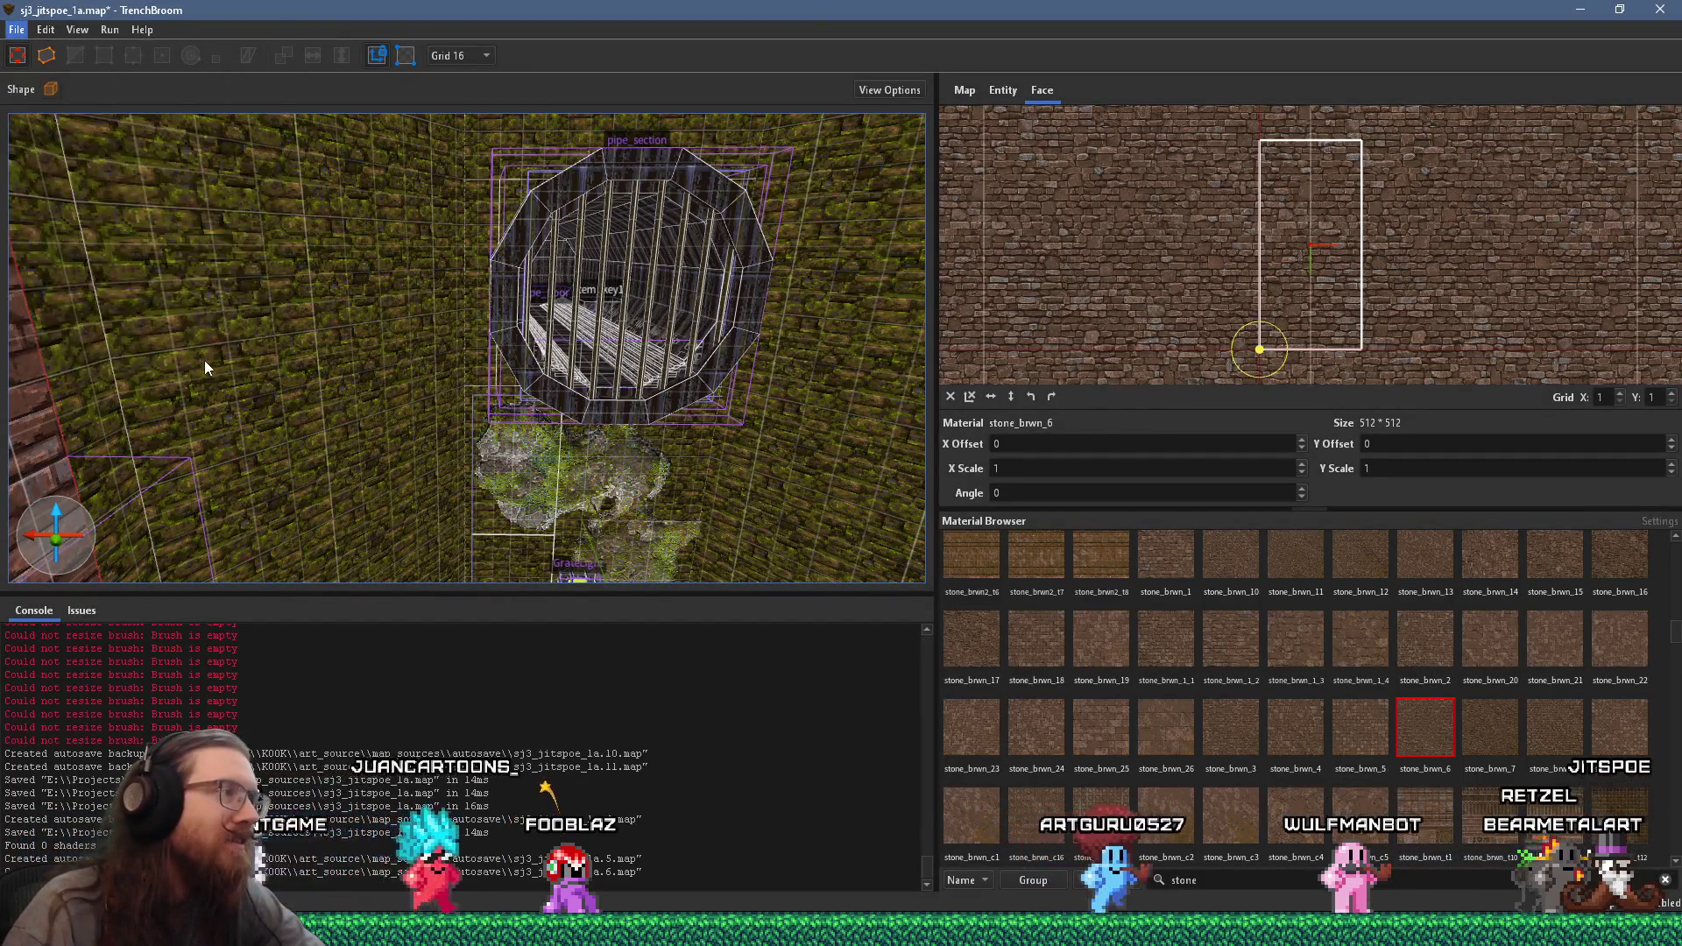
scroll(447, 384, "up", 6)
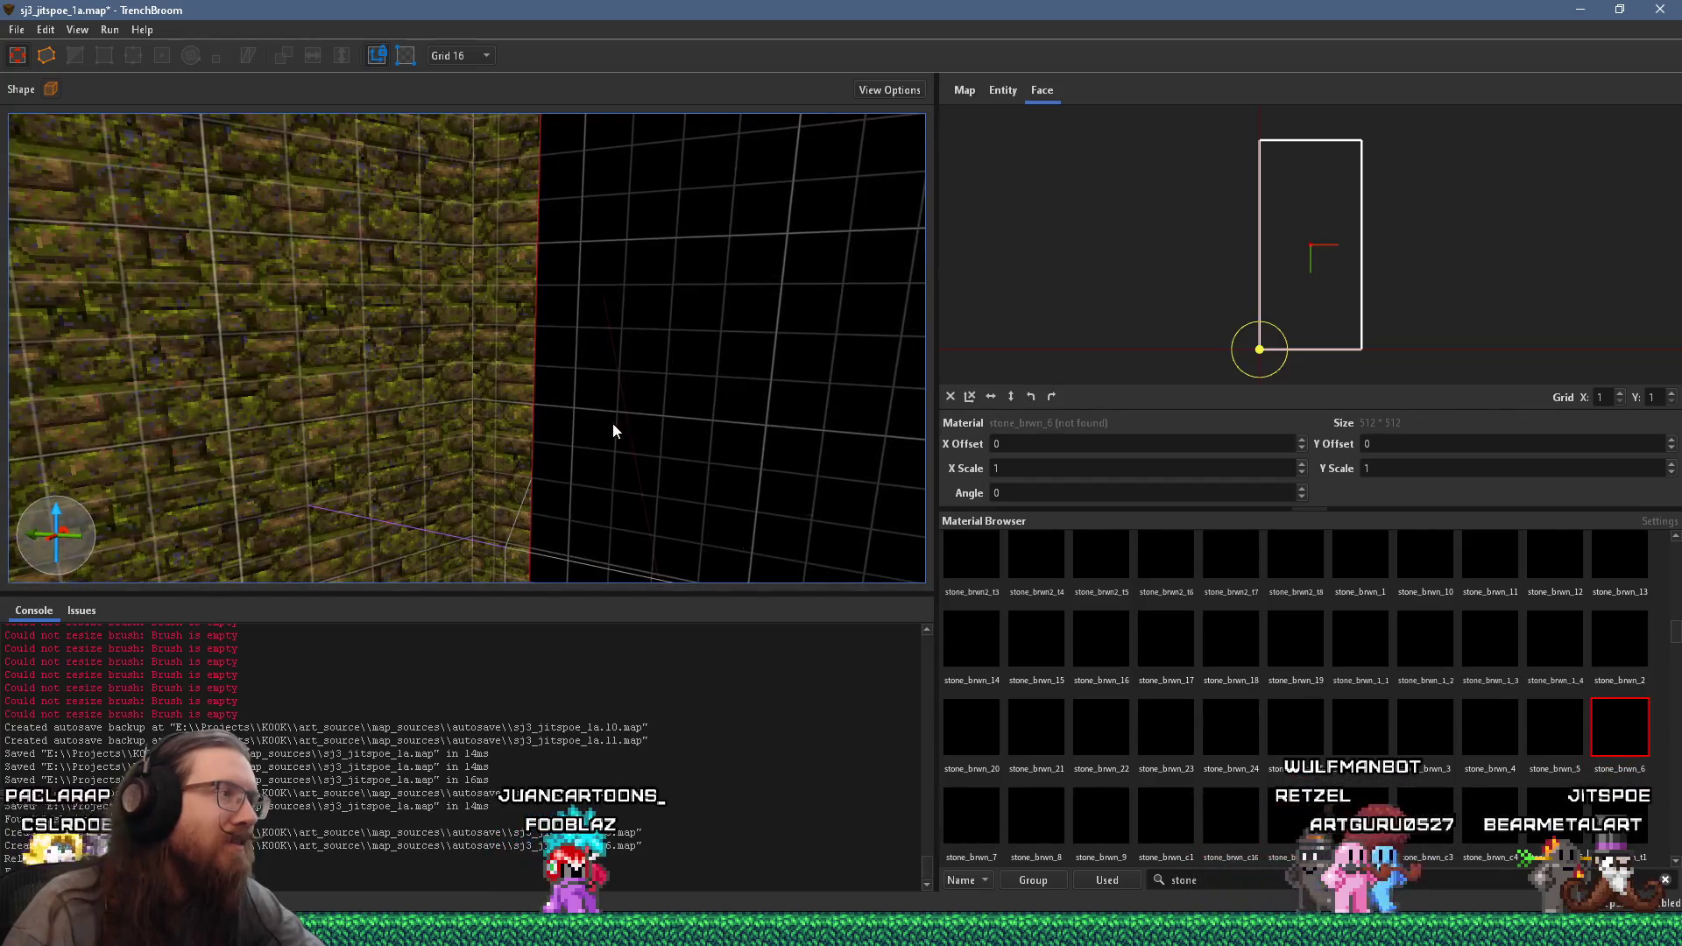
scroll(560, 396, "down", 8)
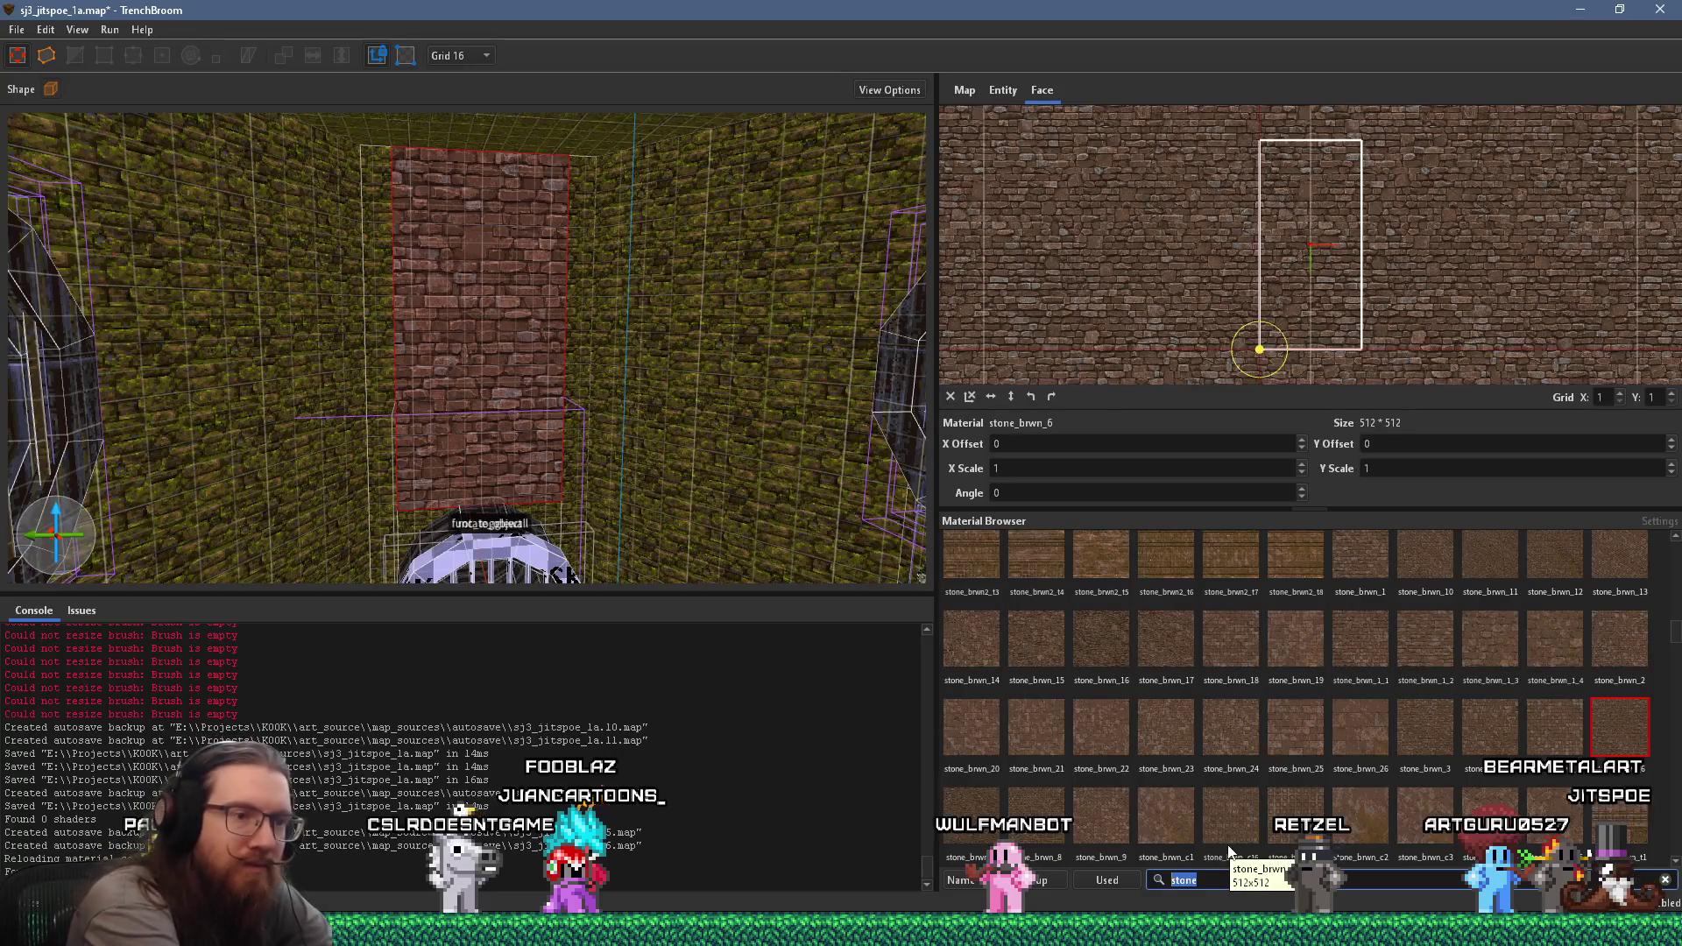
type("moss")
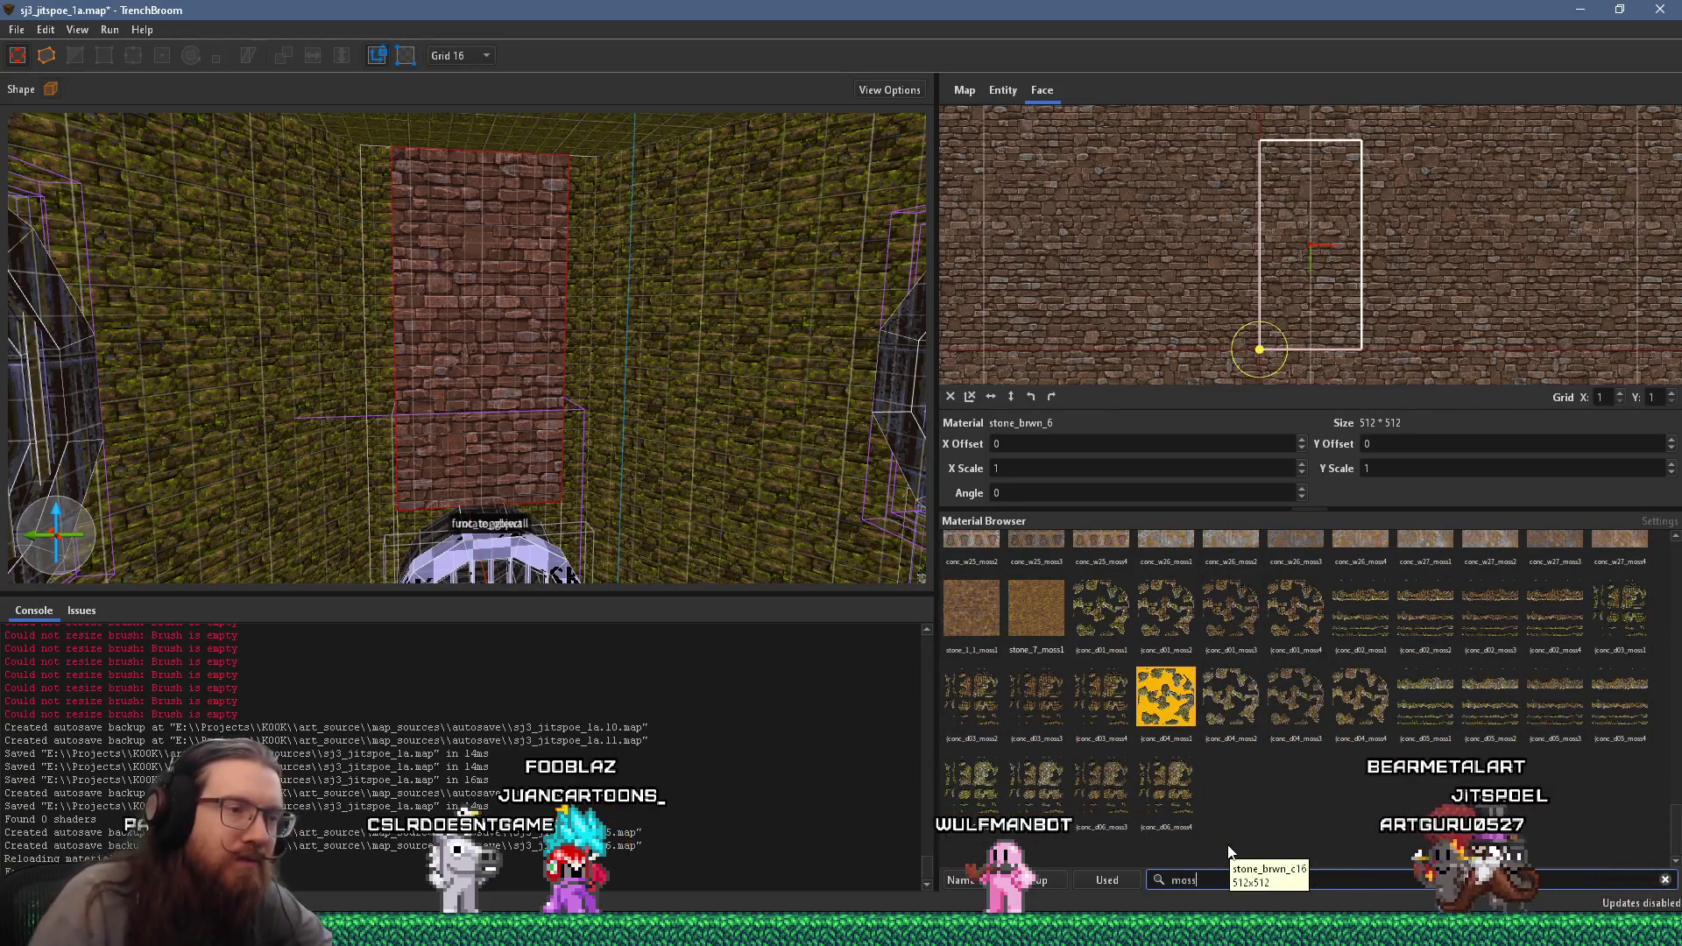
- Apply stone_7_moss1 to the selected wall face and the surrounding side and right walls
left_click(1032, 617)
scroll(575, 444, "up", 5)
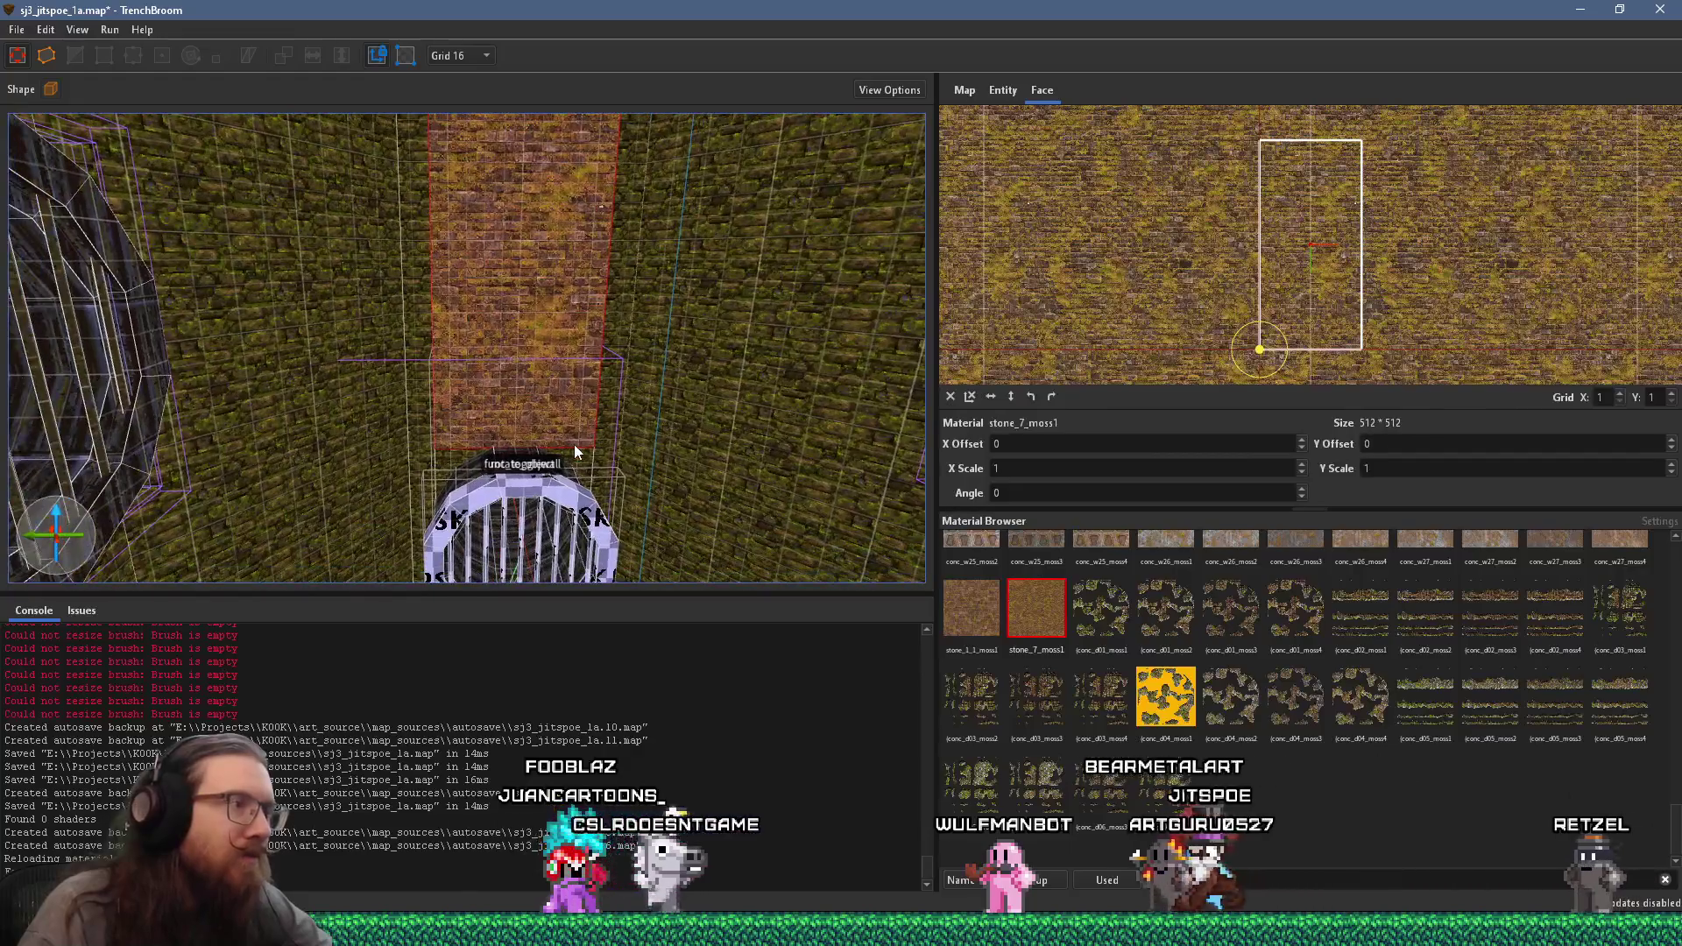
scroll(548, 324, "up", 3)
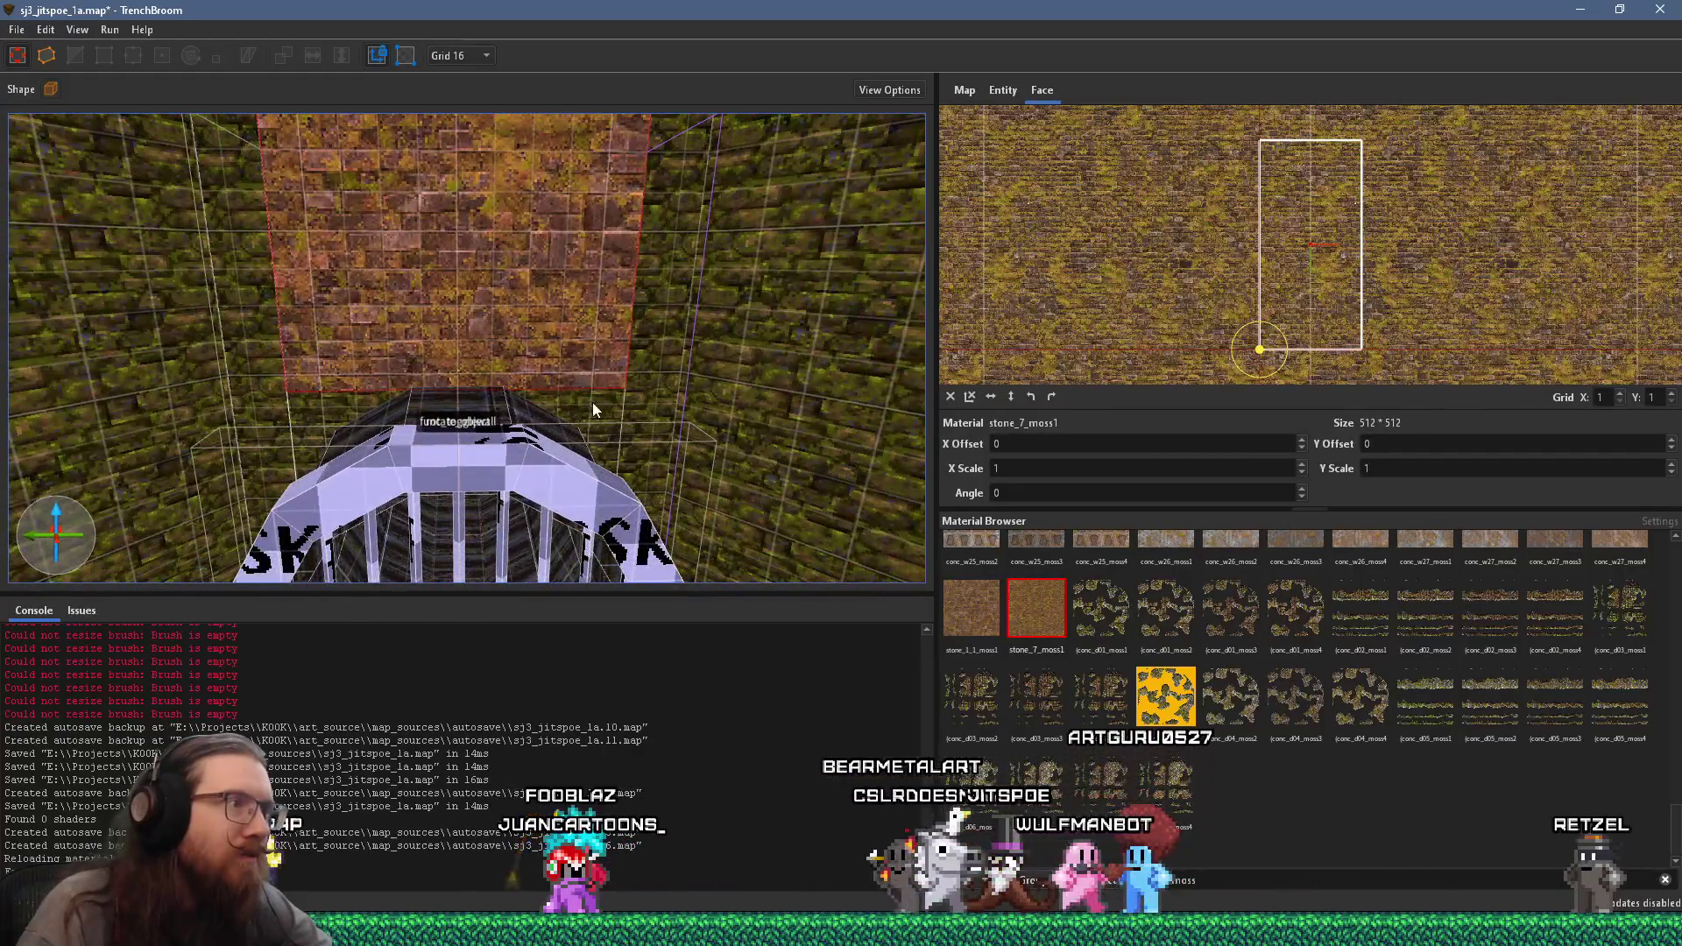
left_click(271, 368, "alt")
left_click(131, 350, "alt")
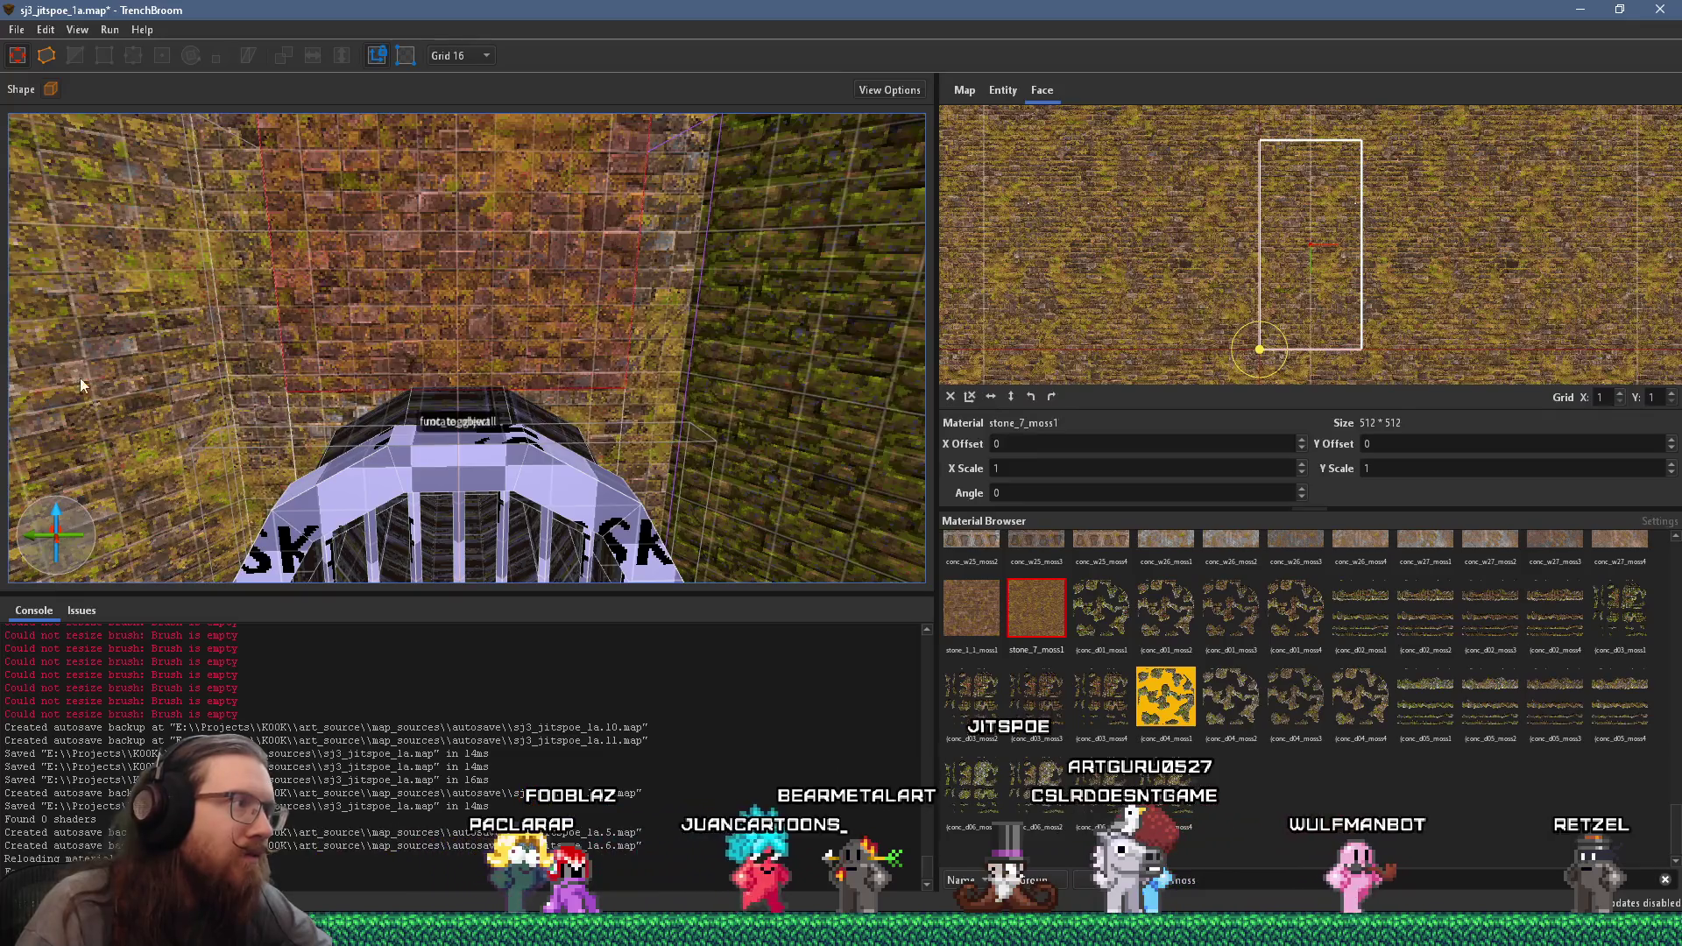
left_click(734, 473, "alt")
mouse_move(734, 473)
left_mouse_down()
mouse_move(560, 418)
mouse_move(510, 456)
mouse_move(513, 382)
left_mouse_up()
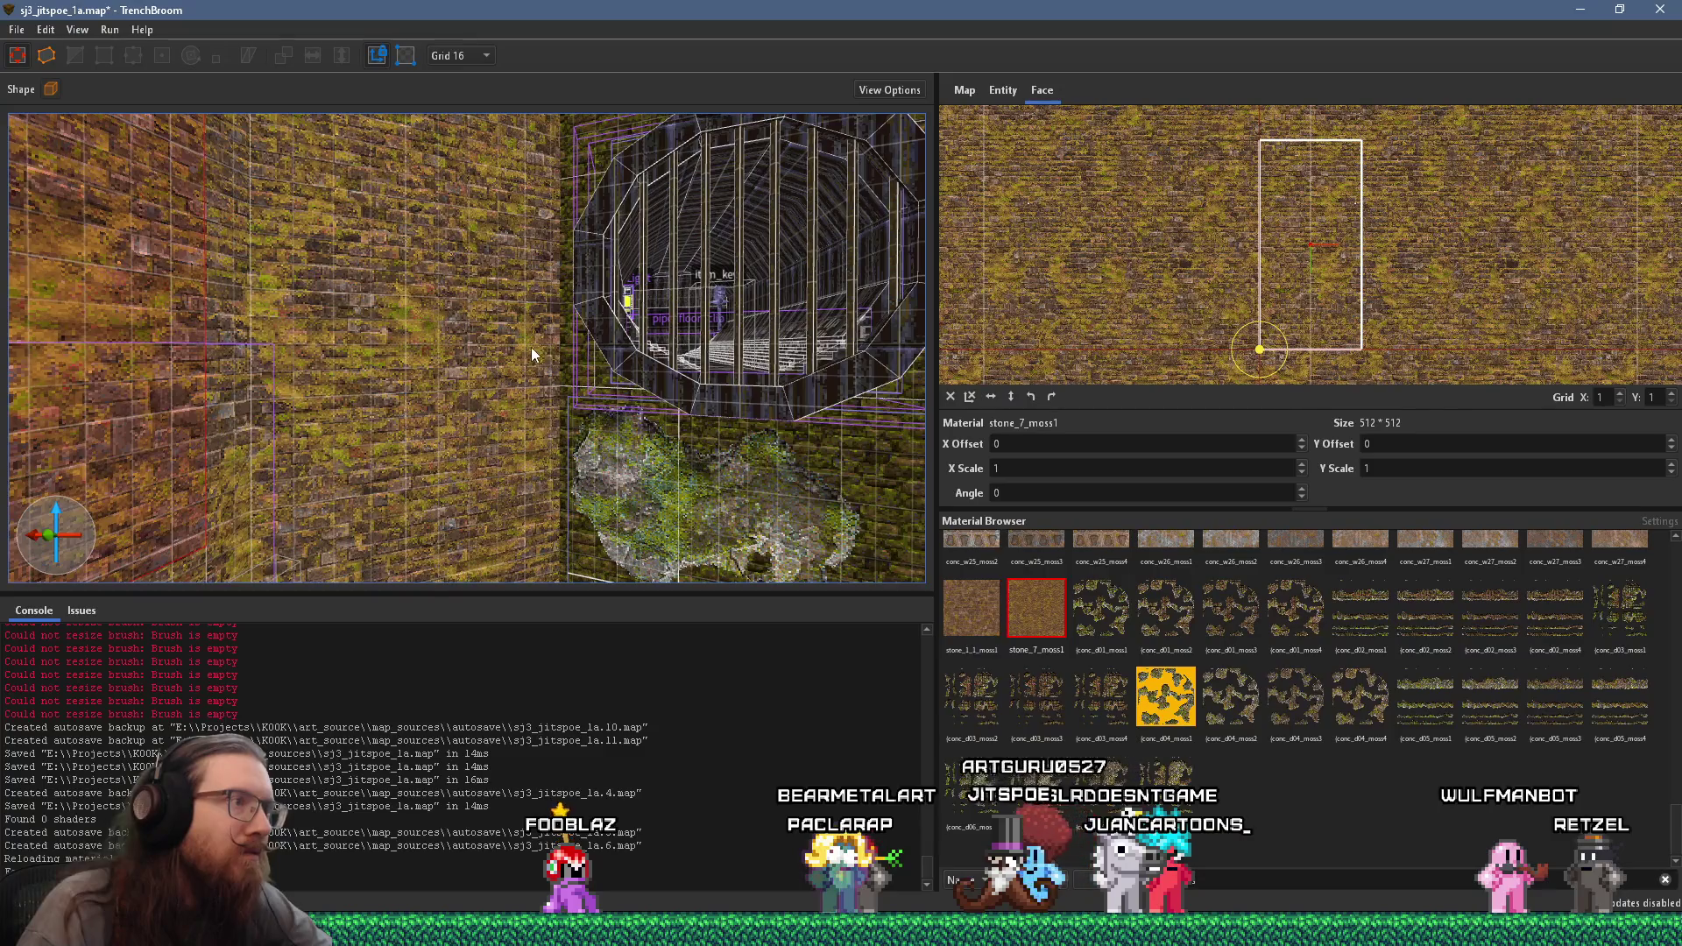
left_click(535, 349)
mouse_move(550, 355)
left_mouse_down()
mouse_move(646, 670)
mouse_move(629, 501)
left_mouse_up()
left_click(652, 351, "alt")
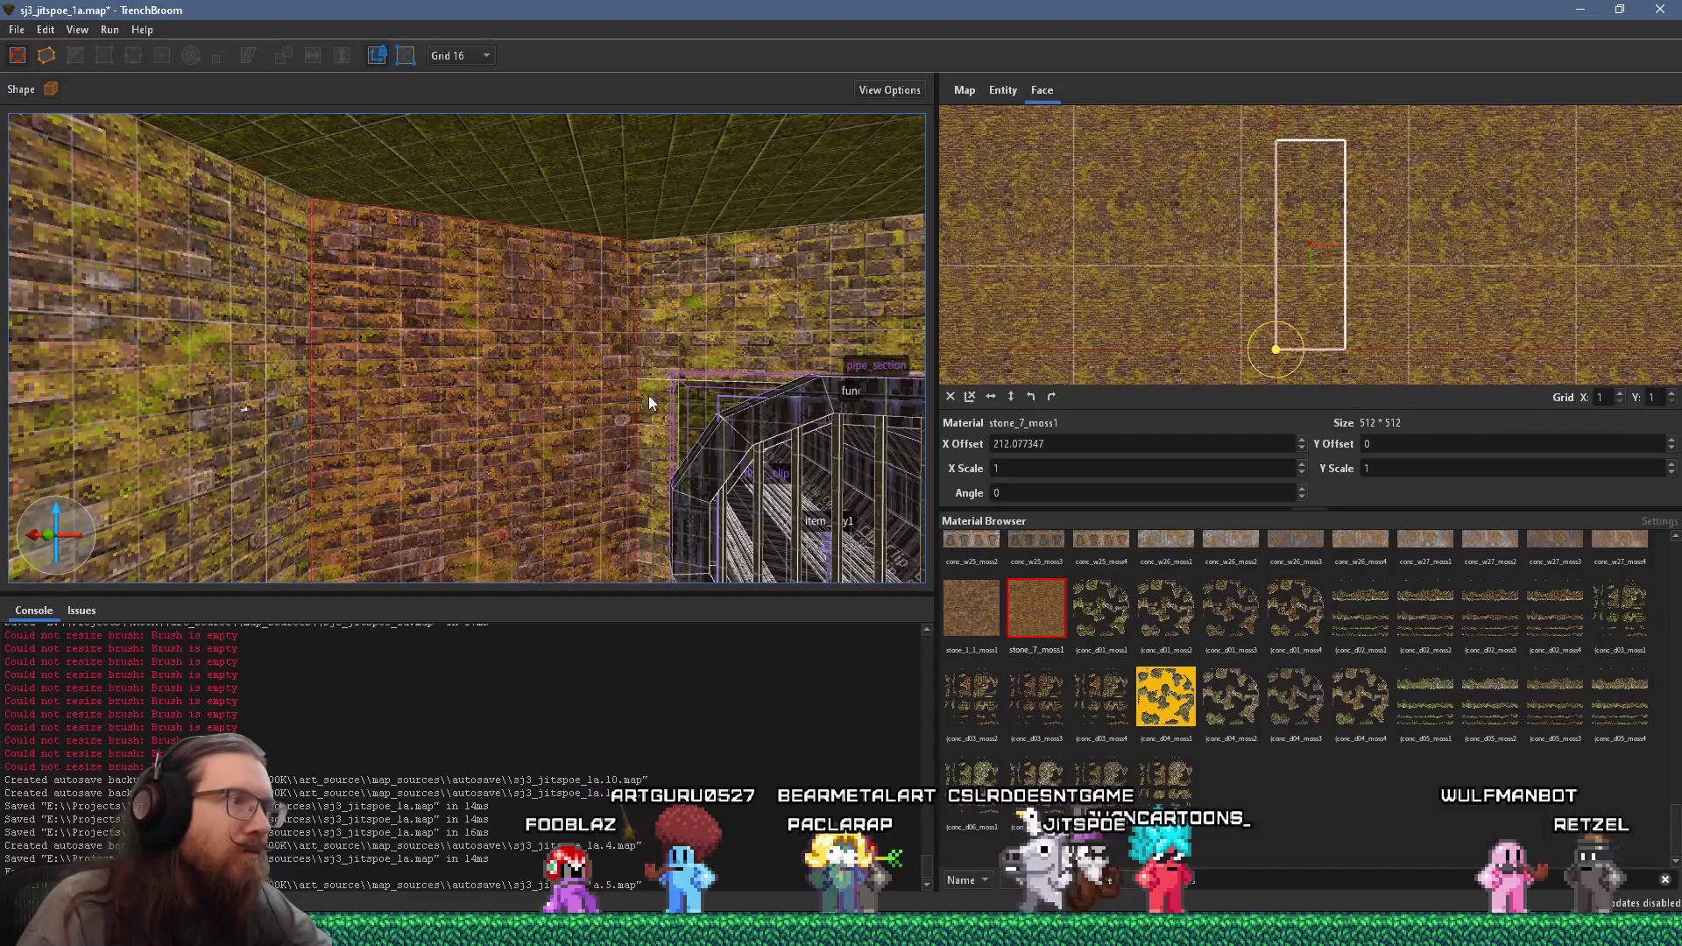
- Try the brick on the rock outcrop, then undo to keep its original texture
mouse_move(600, 481)
left_mouse_down()
mouse_move(560, 156)
mouse_move(550, 380)
mouse_move(597, 381)
left_mouse_up()
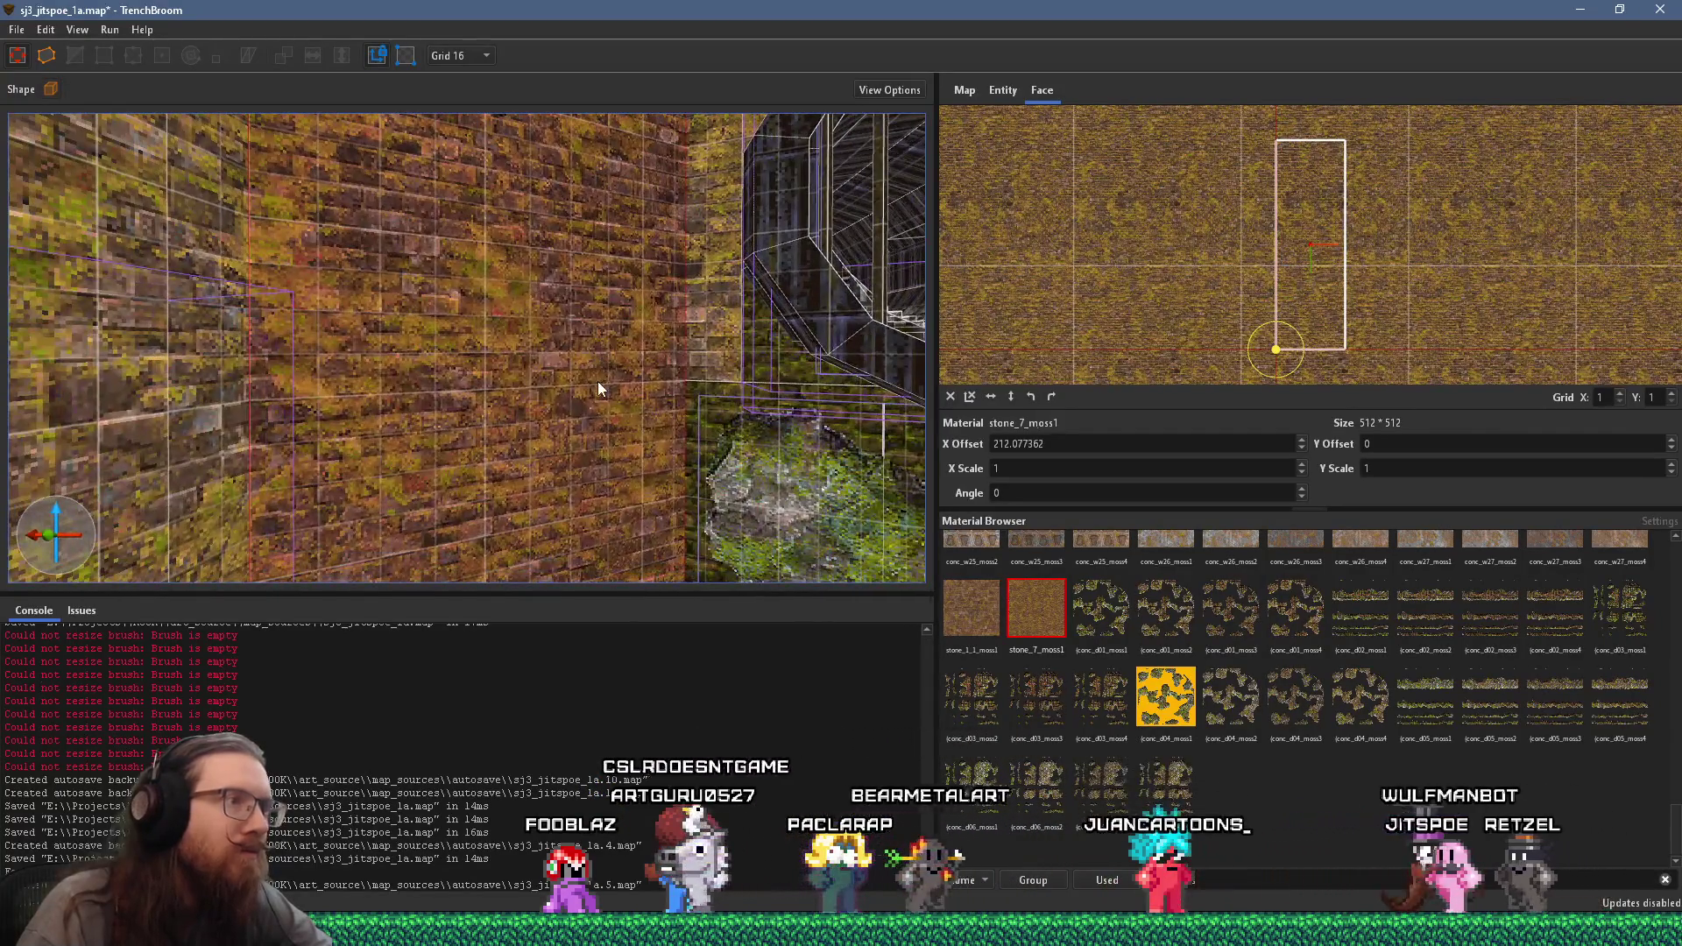
left_click(699, 399, "alt")
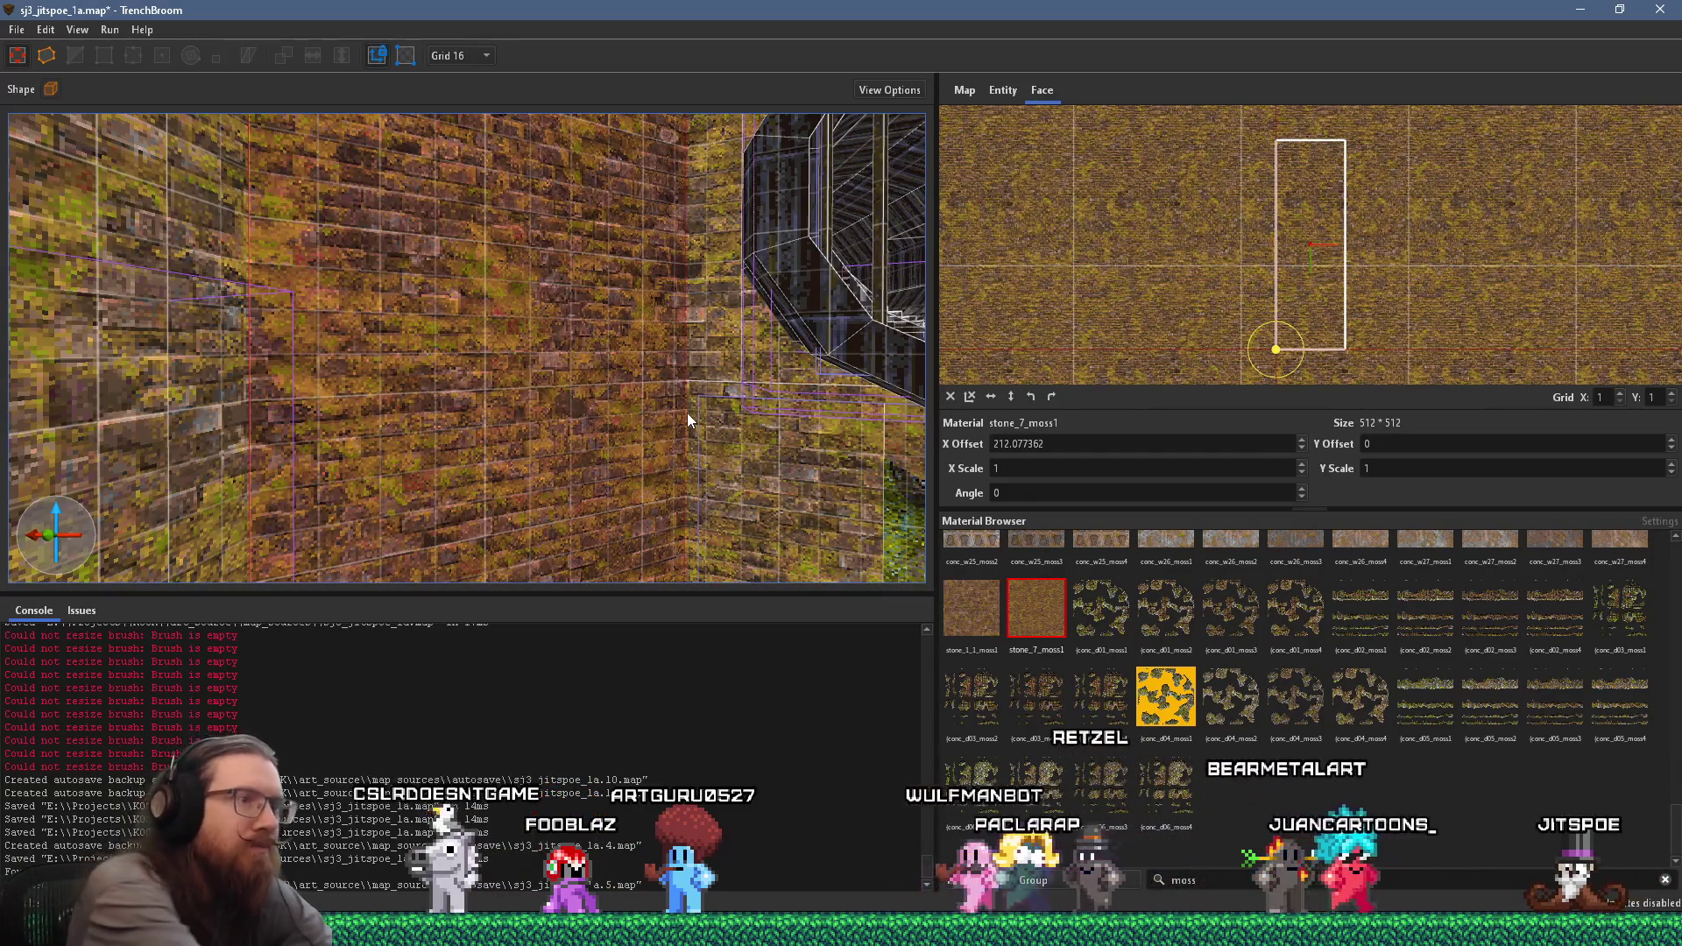
key("ctrl+z")
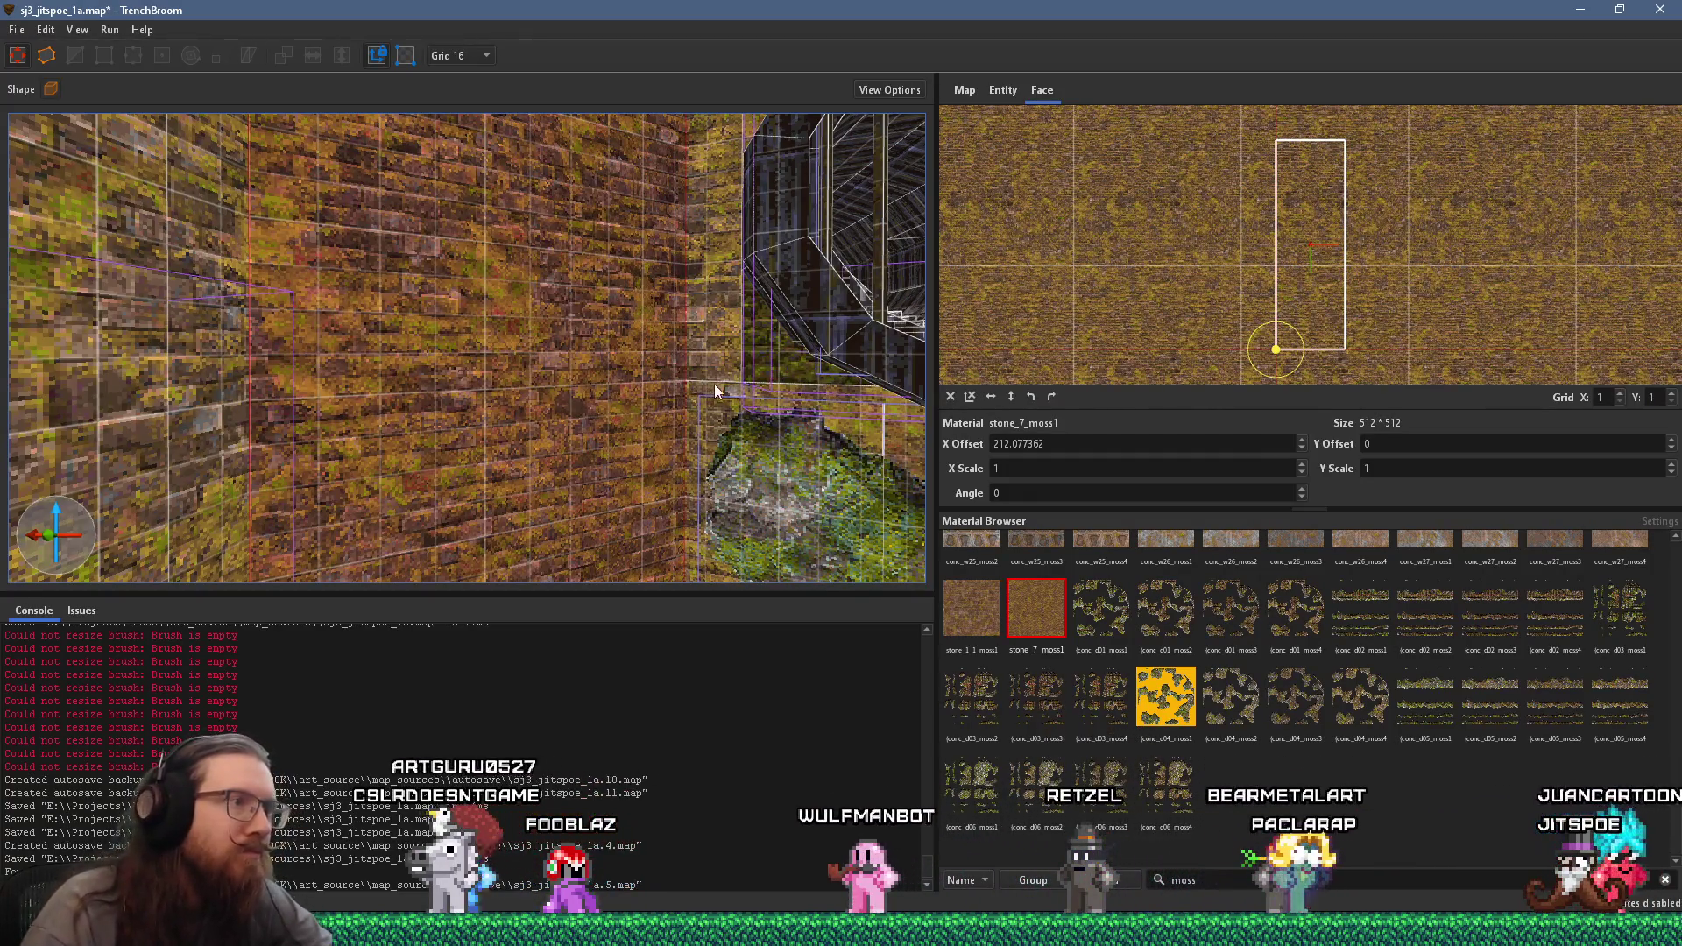
- Move past the GrateLight to the stairs and select a stair face to check its material
mouse_move(750, 357)
left_mouse_down()
mouse_move(685, 431)
mouse_move(415, 270)
mouse_move(561, 275)
mouse_move(533, 312)
mouse_move(643, 398)
mouse_move(592, 434)
mouse_move(482, 354)
mouse_move(569, 151)
mouse_move(620, 208)
left_mouse_up()
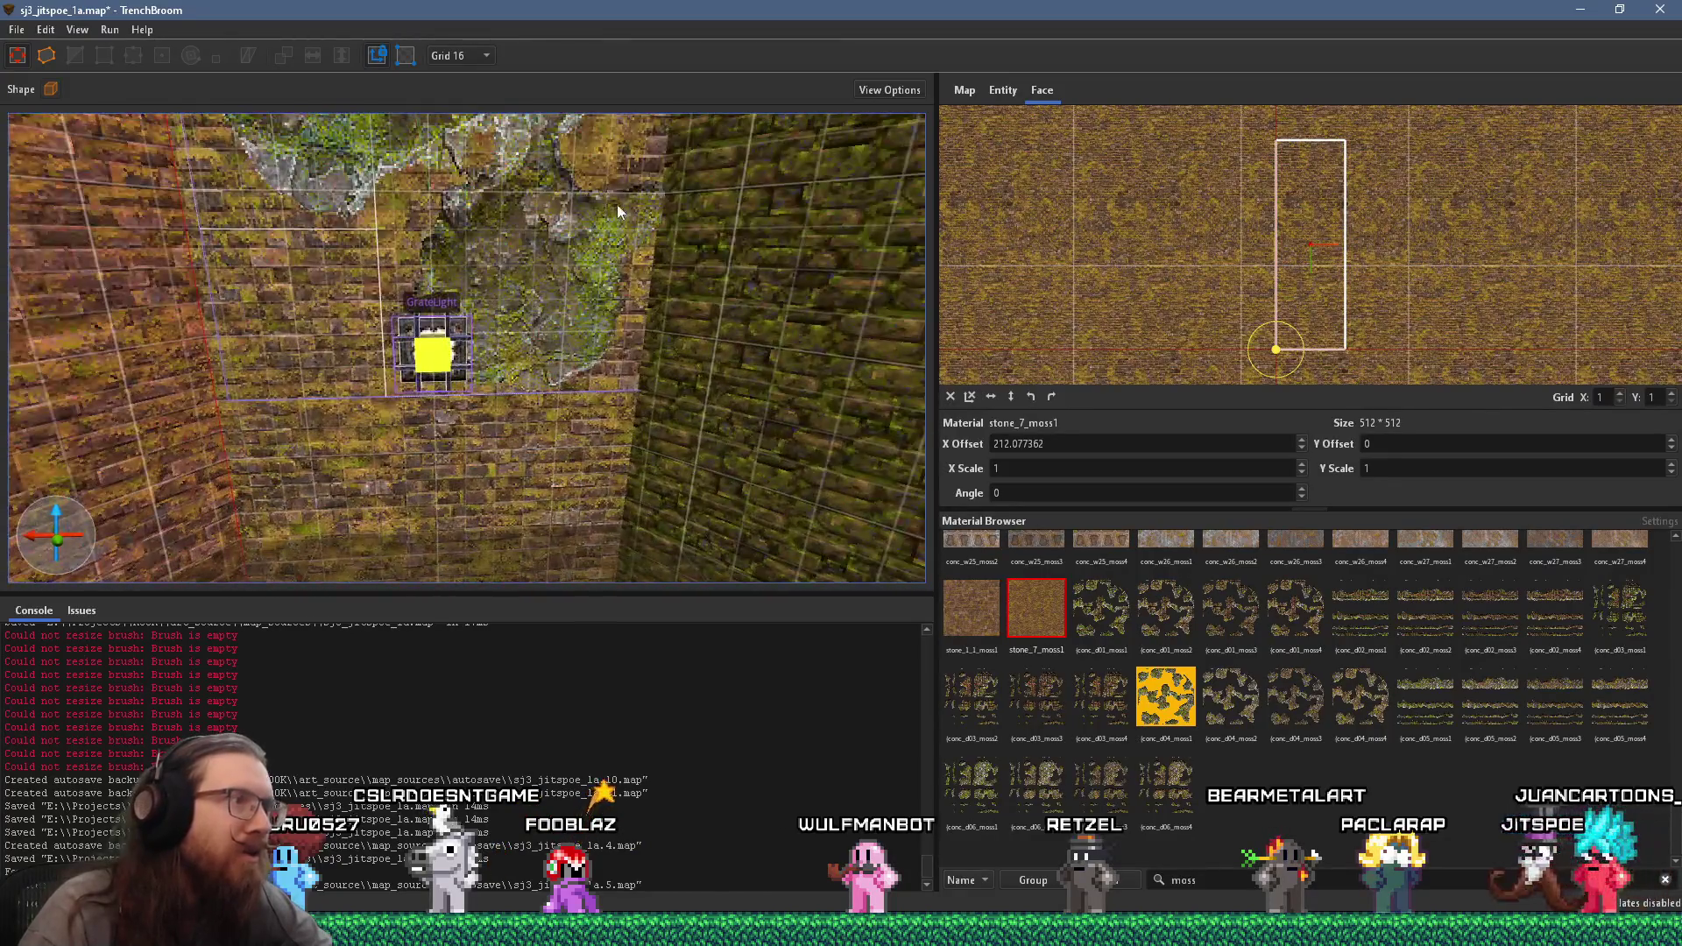
left_click_drag(555, 302, 581, 228)
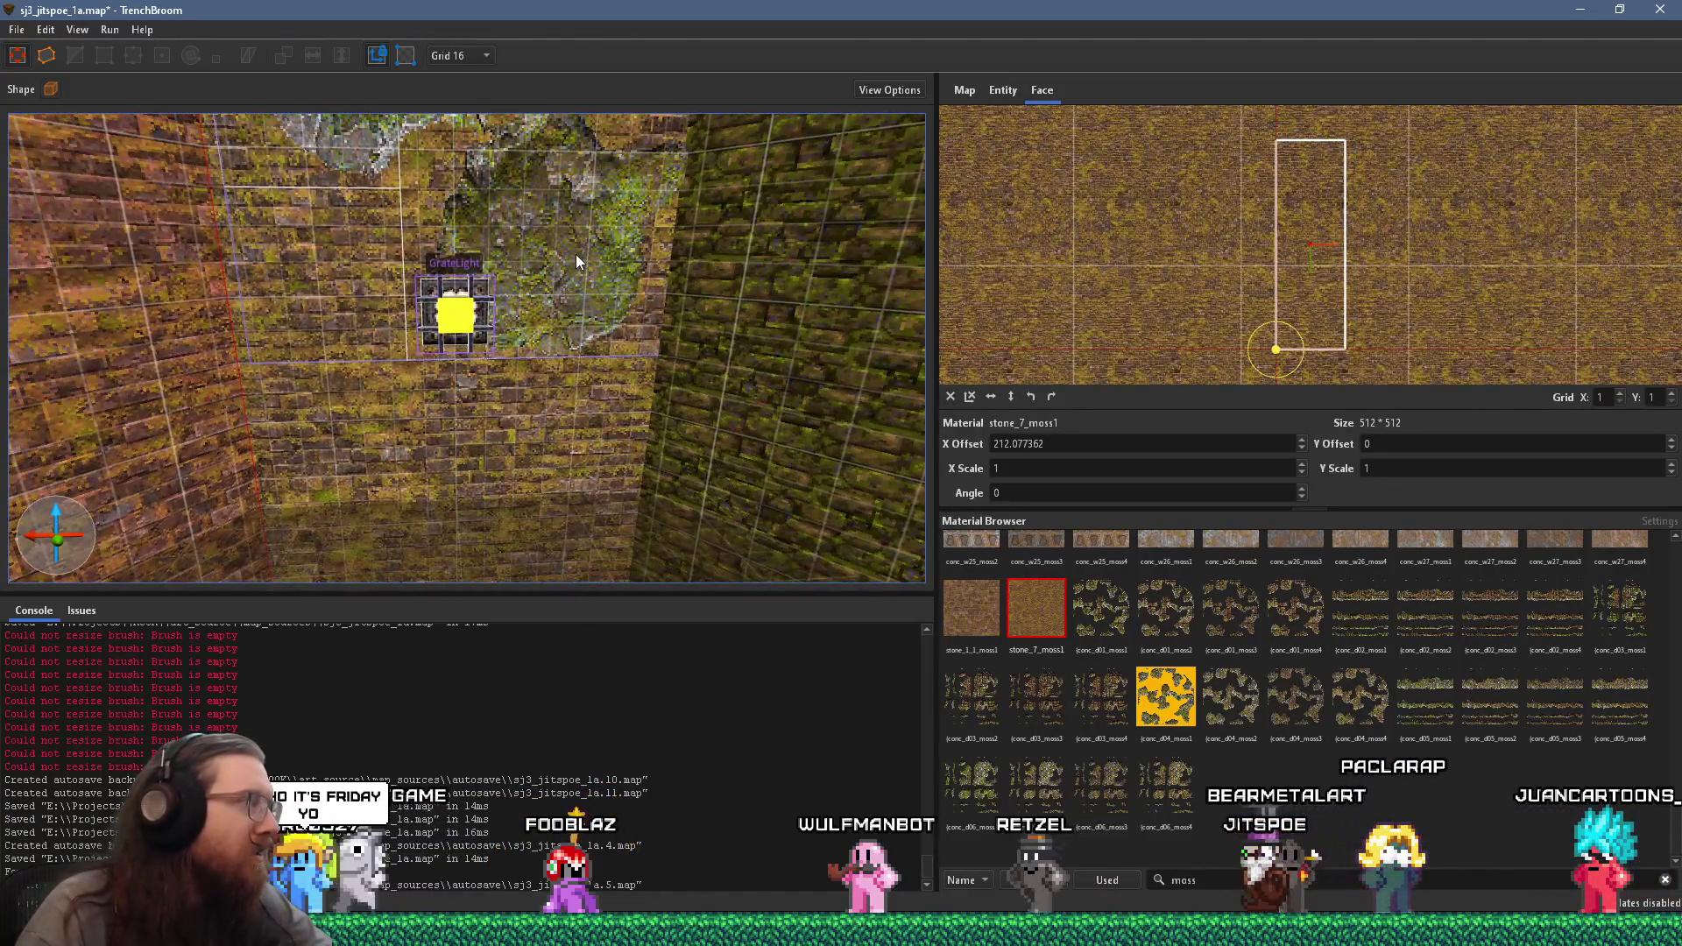
left_click_drag(560, 325, 613, 387)
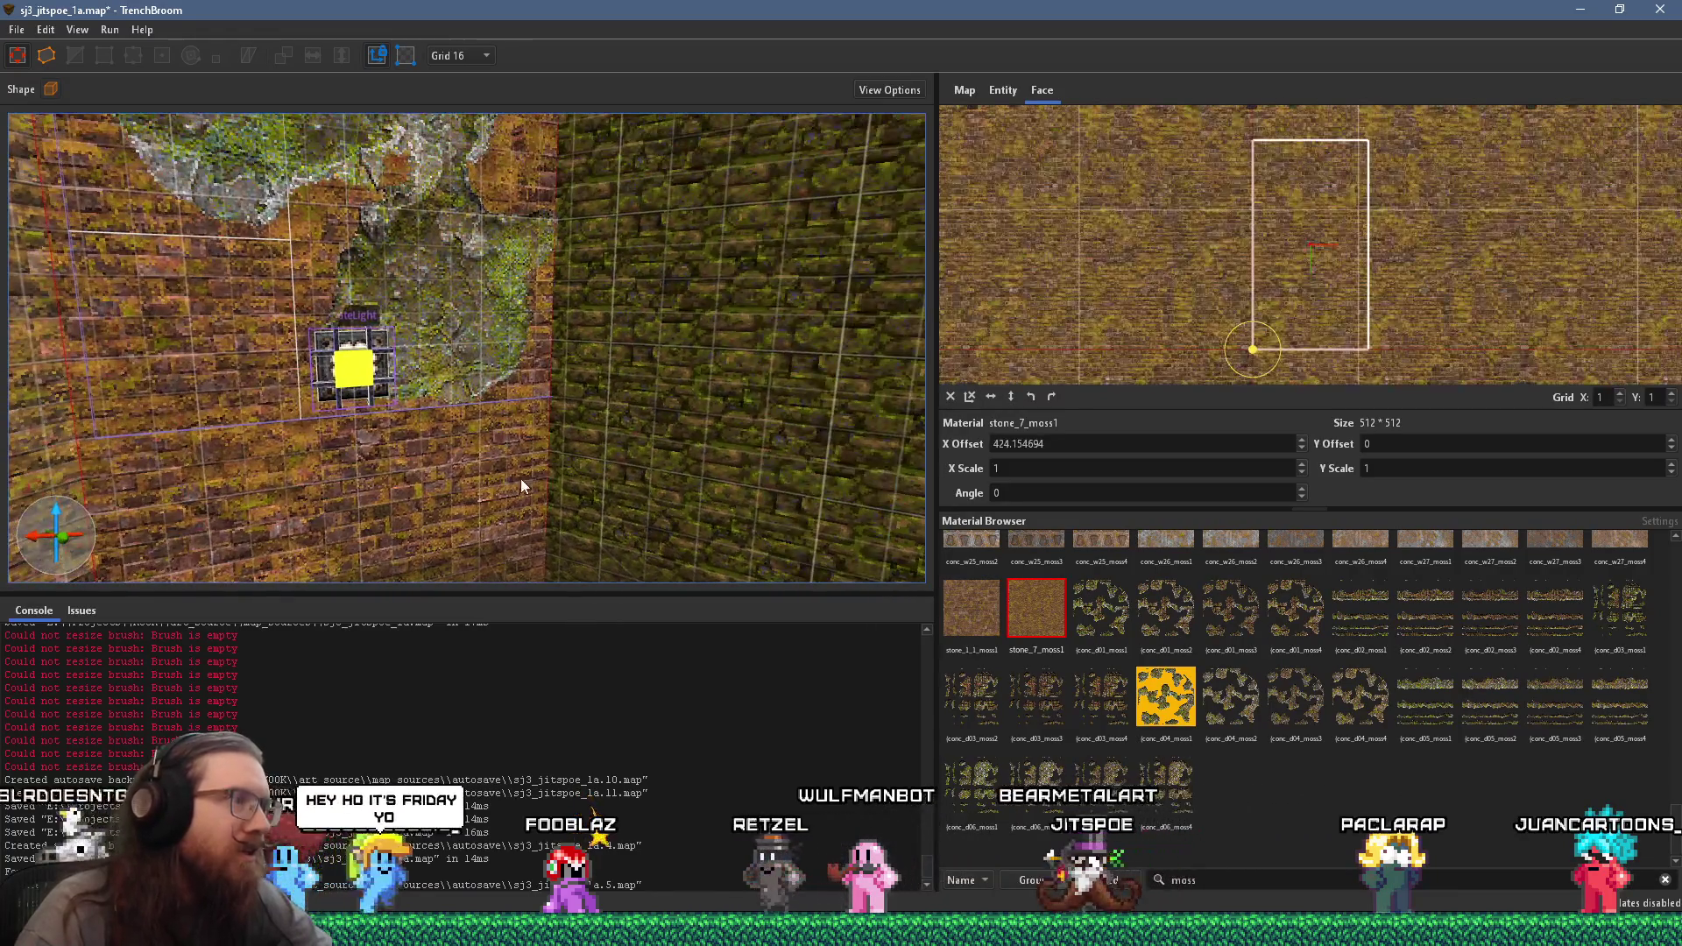
scroll(592, 434, "down", 5)
mouse_move(343, 393)
left_mouse_down()
mouse_move(427, 412)
mouse_move(536, 340)
mouse_move(529, 371)
left_mouse_up()
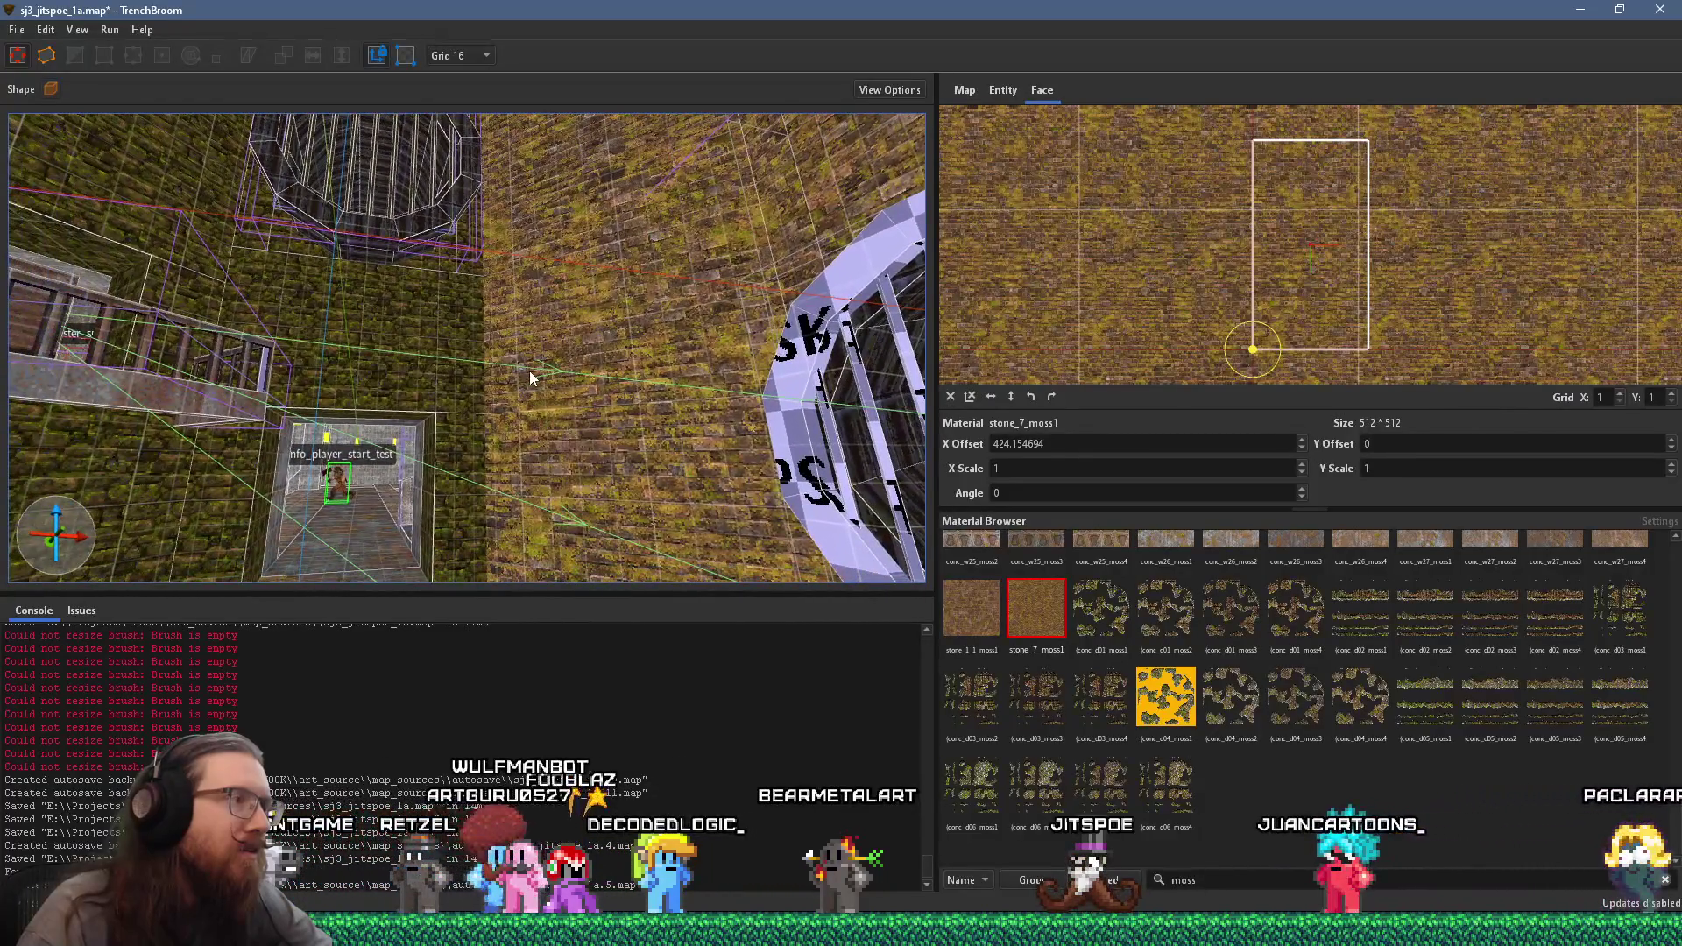
left_click(441, 336, "shift")
mouse_move(441, 336)
left_mouse_down()
mouse_move(378, 375)
mouse_move(664, 380)
mouse_move(607, 386)
mouse_move(497, 493)
mouse_move(347, 485)
mouse_move(337, 452)
mouse_move(378, 540)
mouse_move(343, 480)
mouse_move(354, 449)
mouse_move(300, 429)
mouse_move(352, 408)
mouse_move(283, 426)
mouse_move(412, 406)
mouse_move(482, 298)
mouse_move(489, 324)
left_mouse_up()
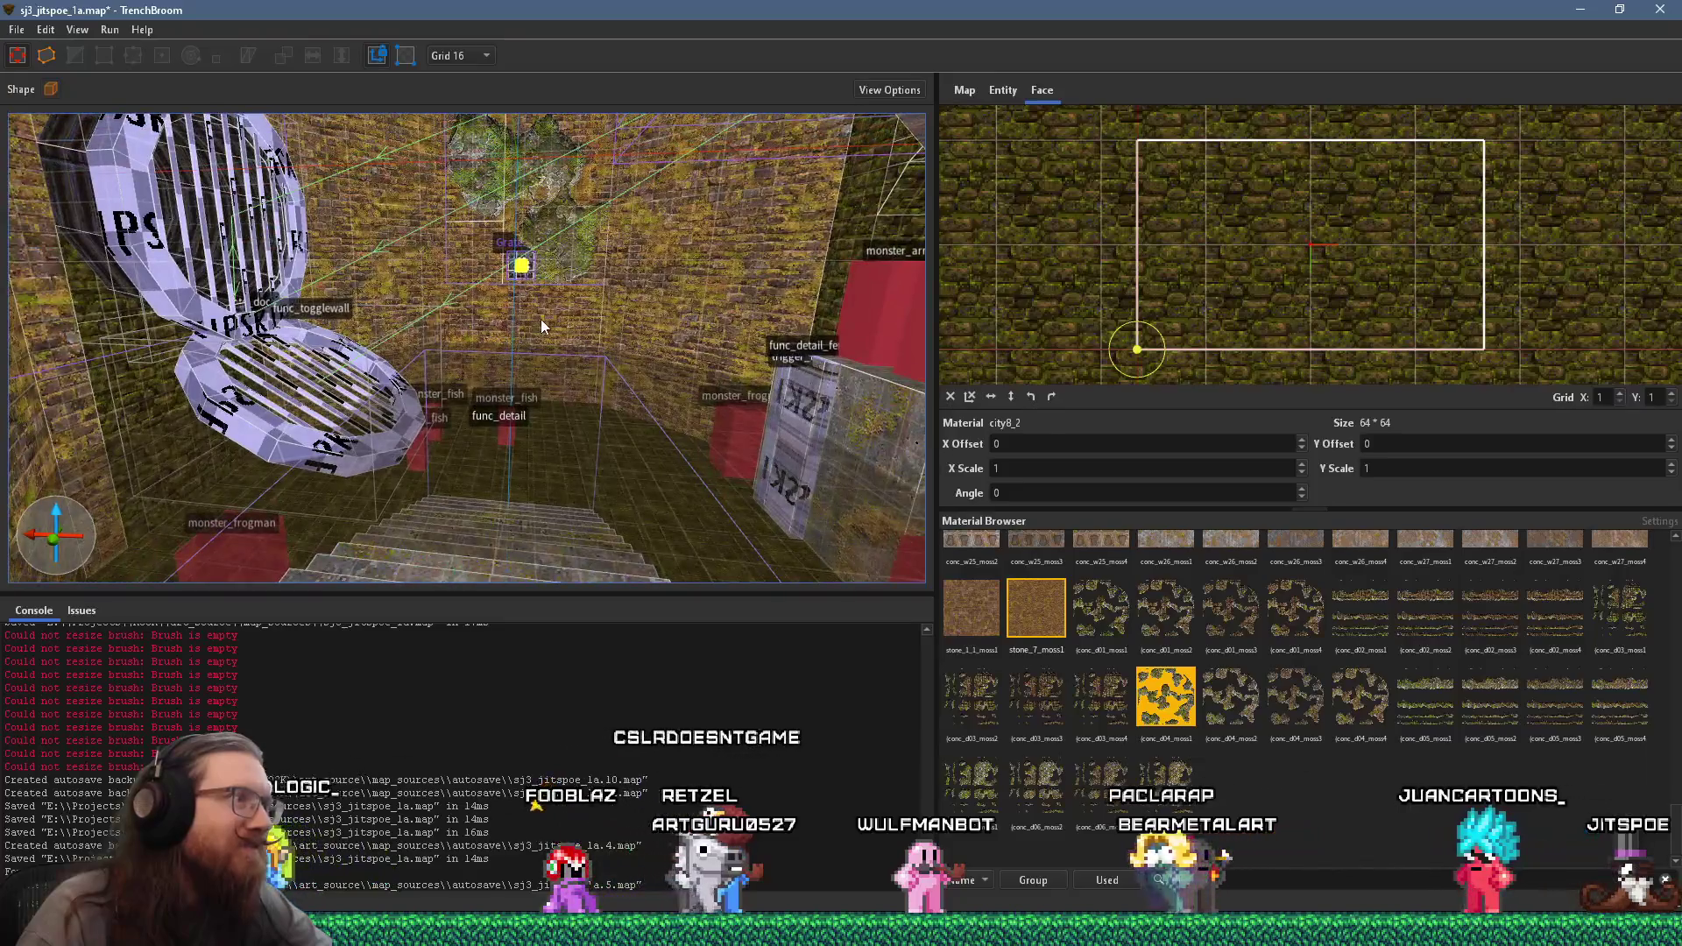
left_click(540, 319, "shift")
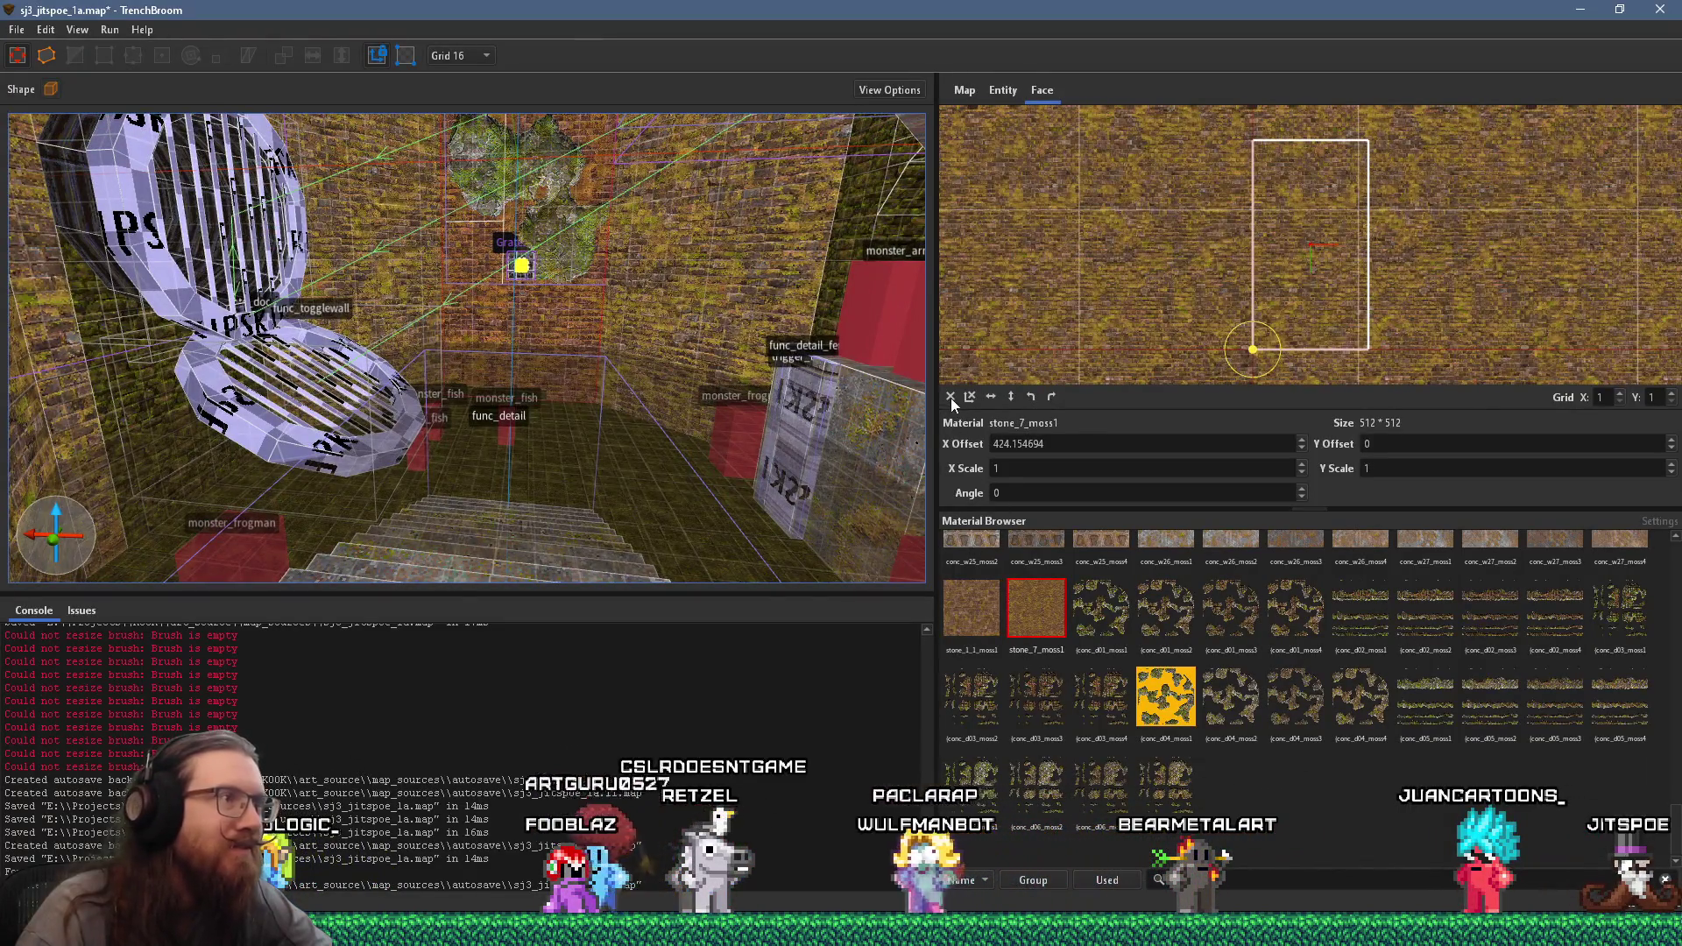
left_click(949, 396)
left_click_drag(623, 328, 629, 396)
left_click(693, 366, "alt+shift")
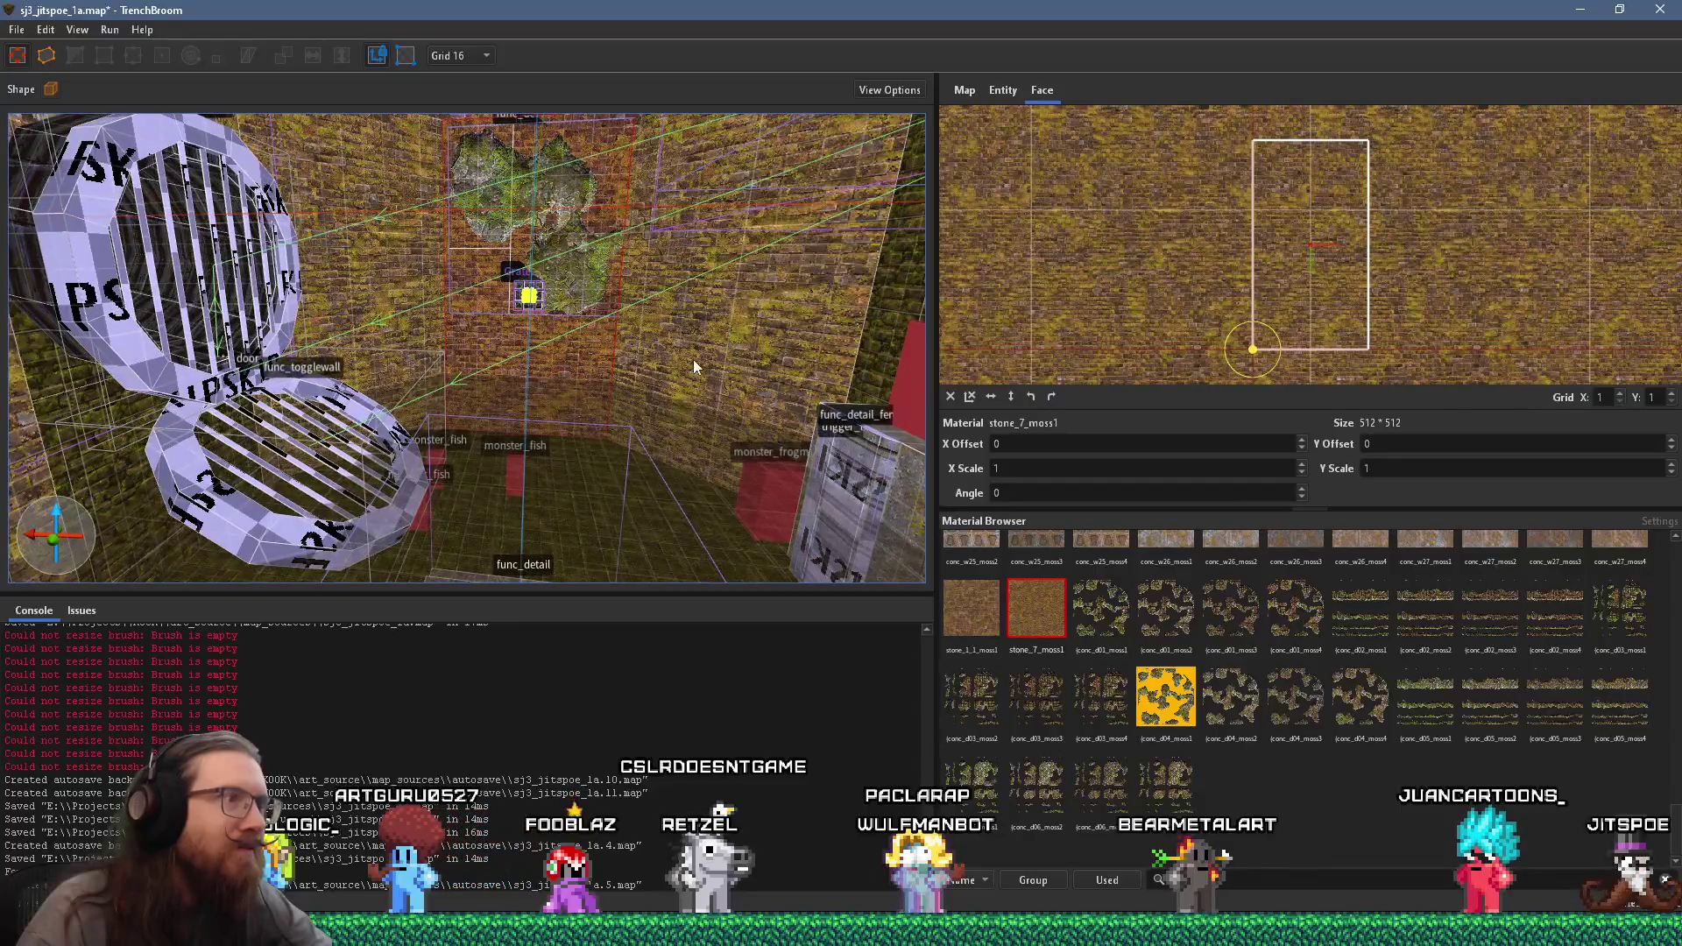
left_click(446, 356, "alt+shift")
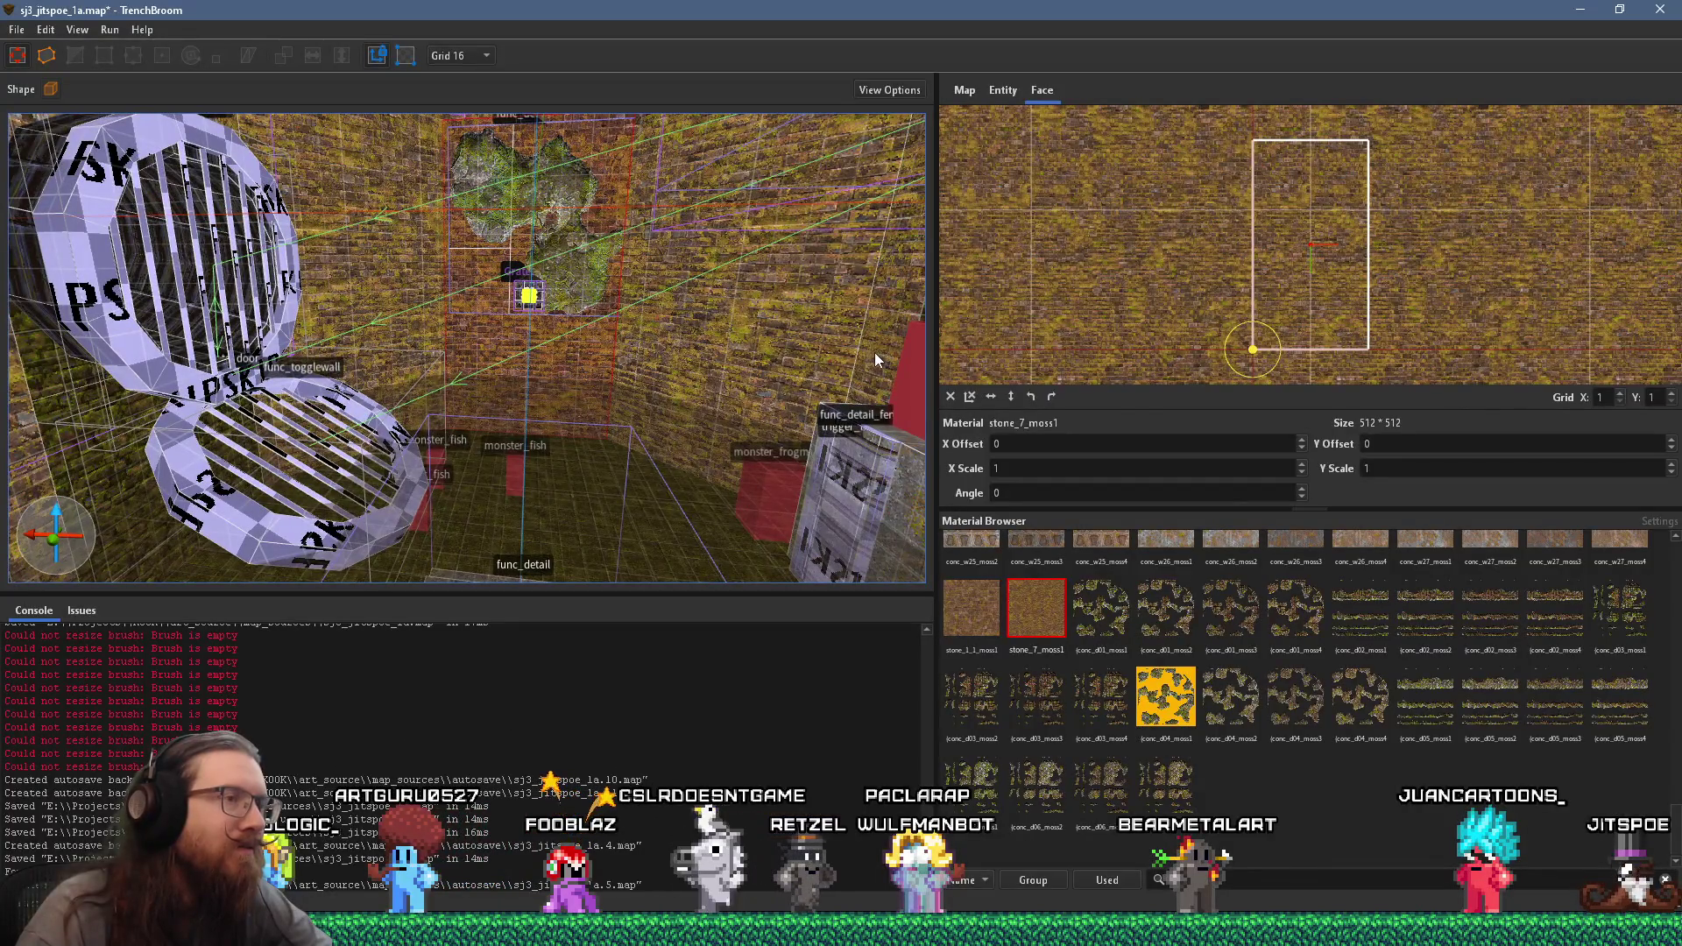
key("d")
key("s")
key("s")
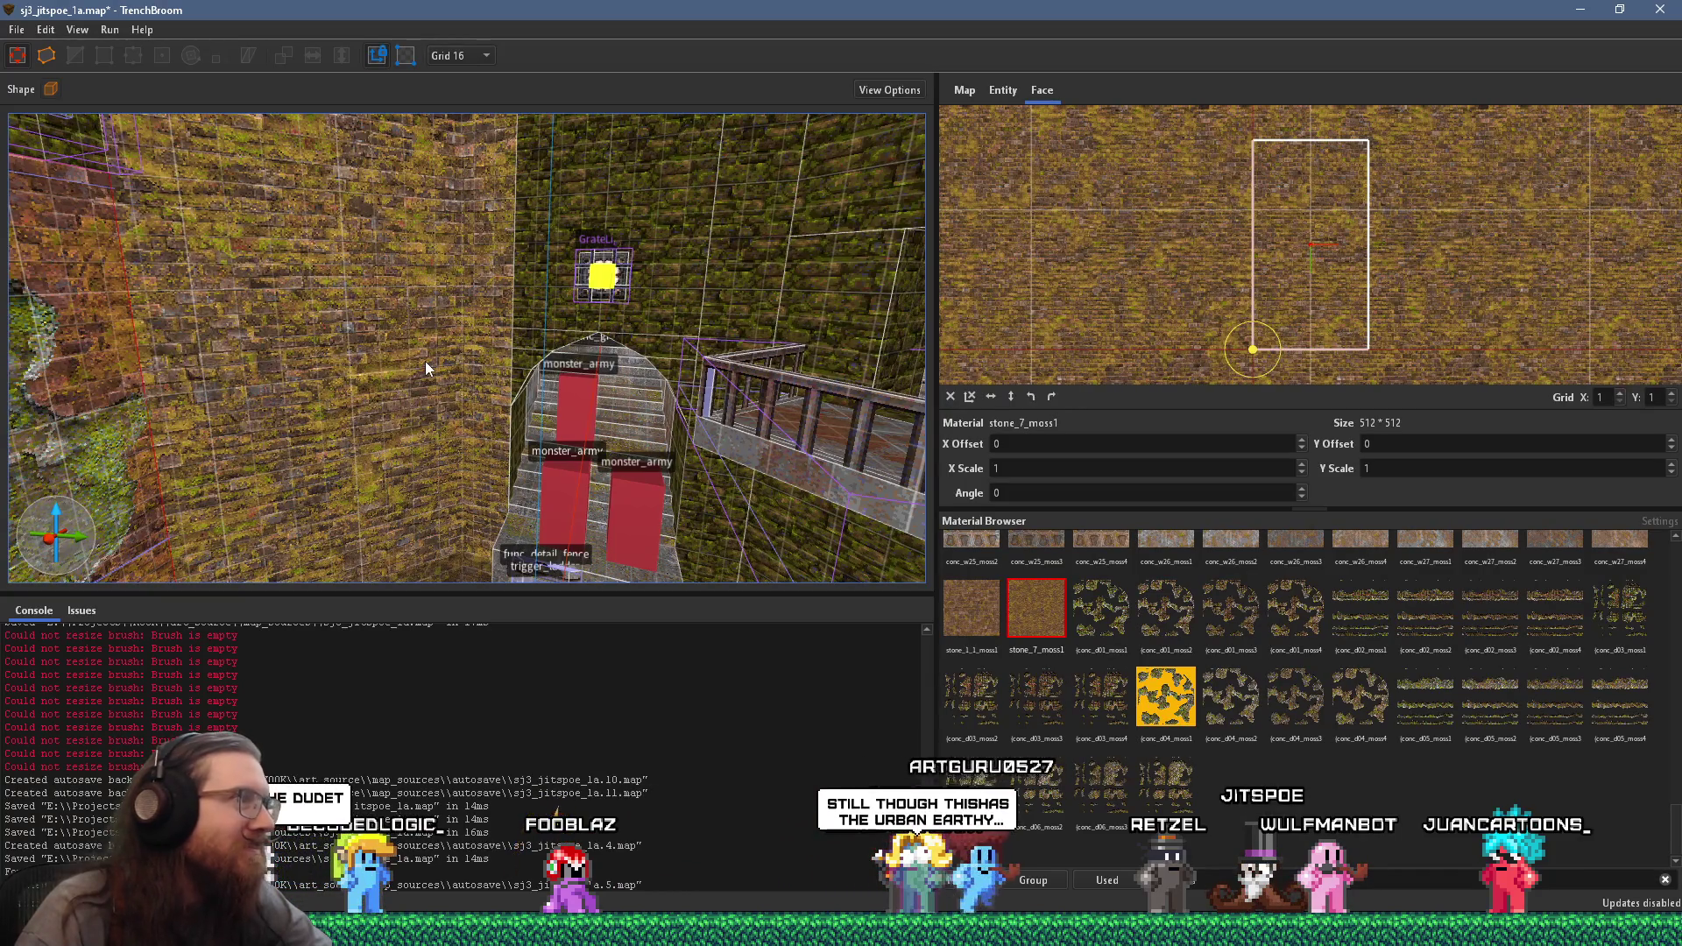
key("w")
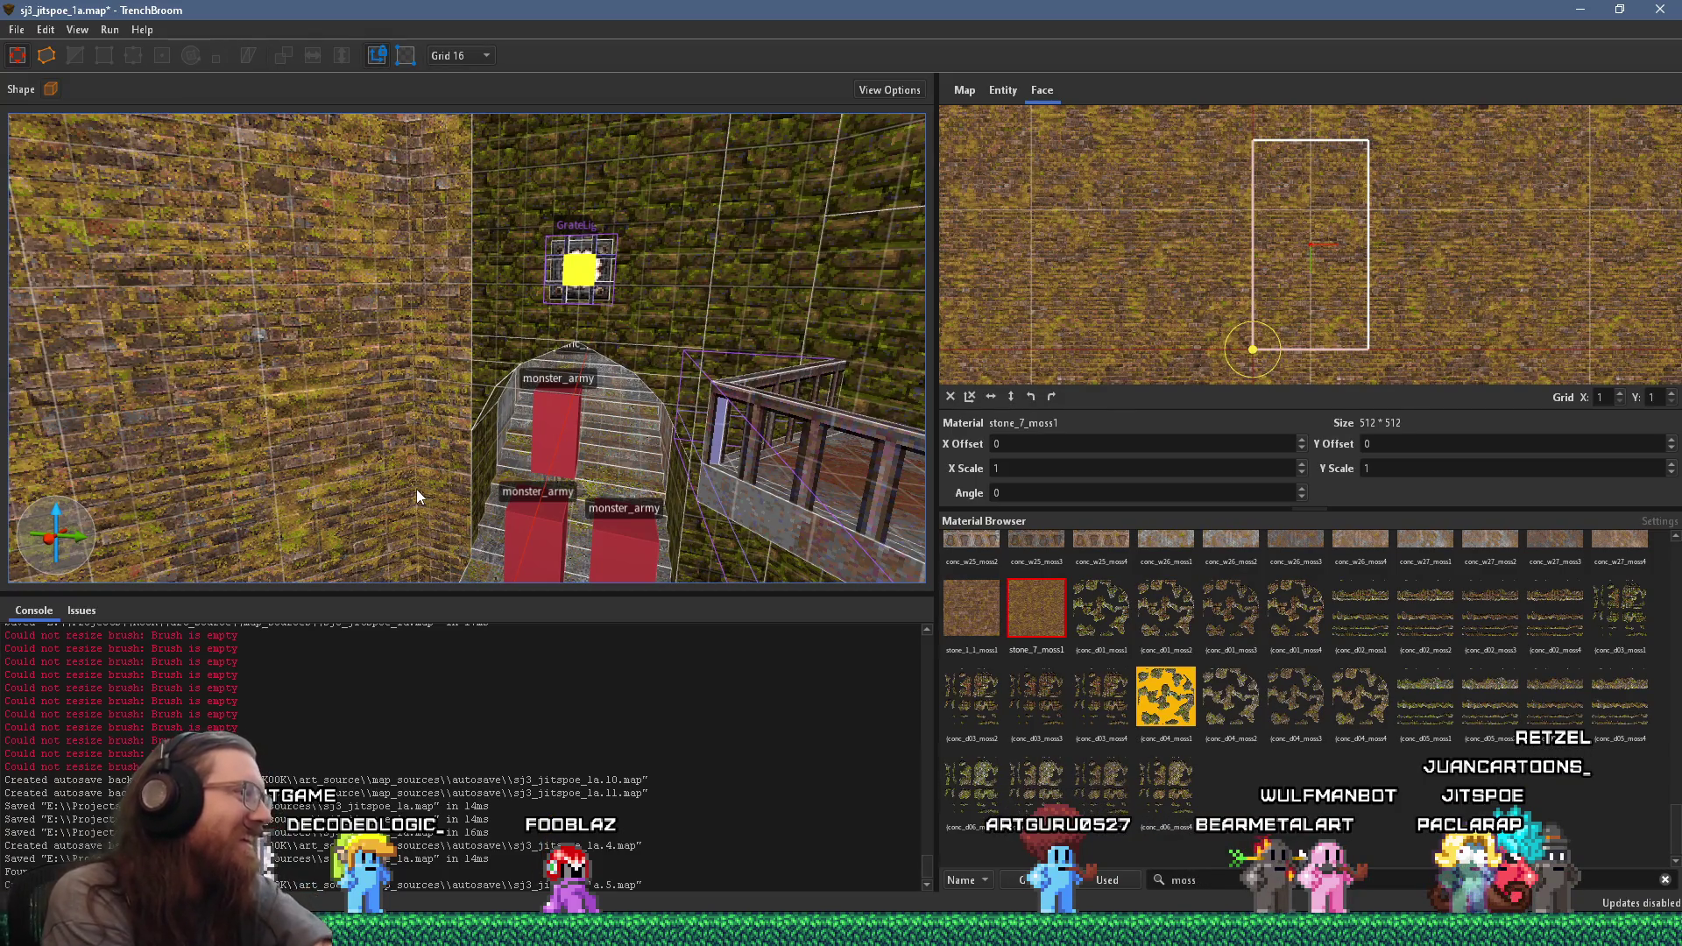
key("w")
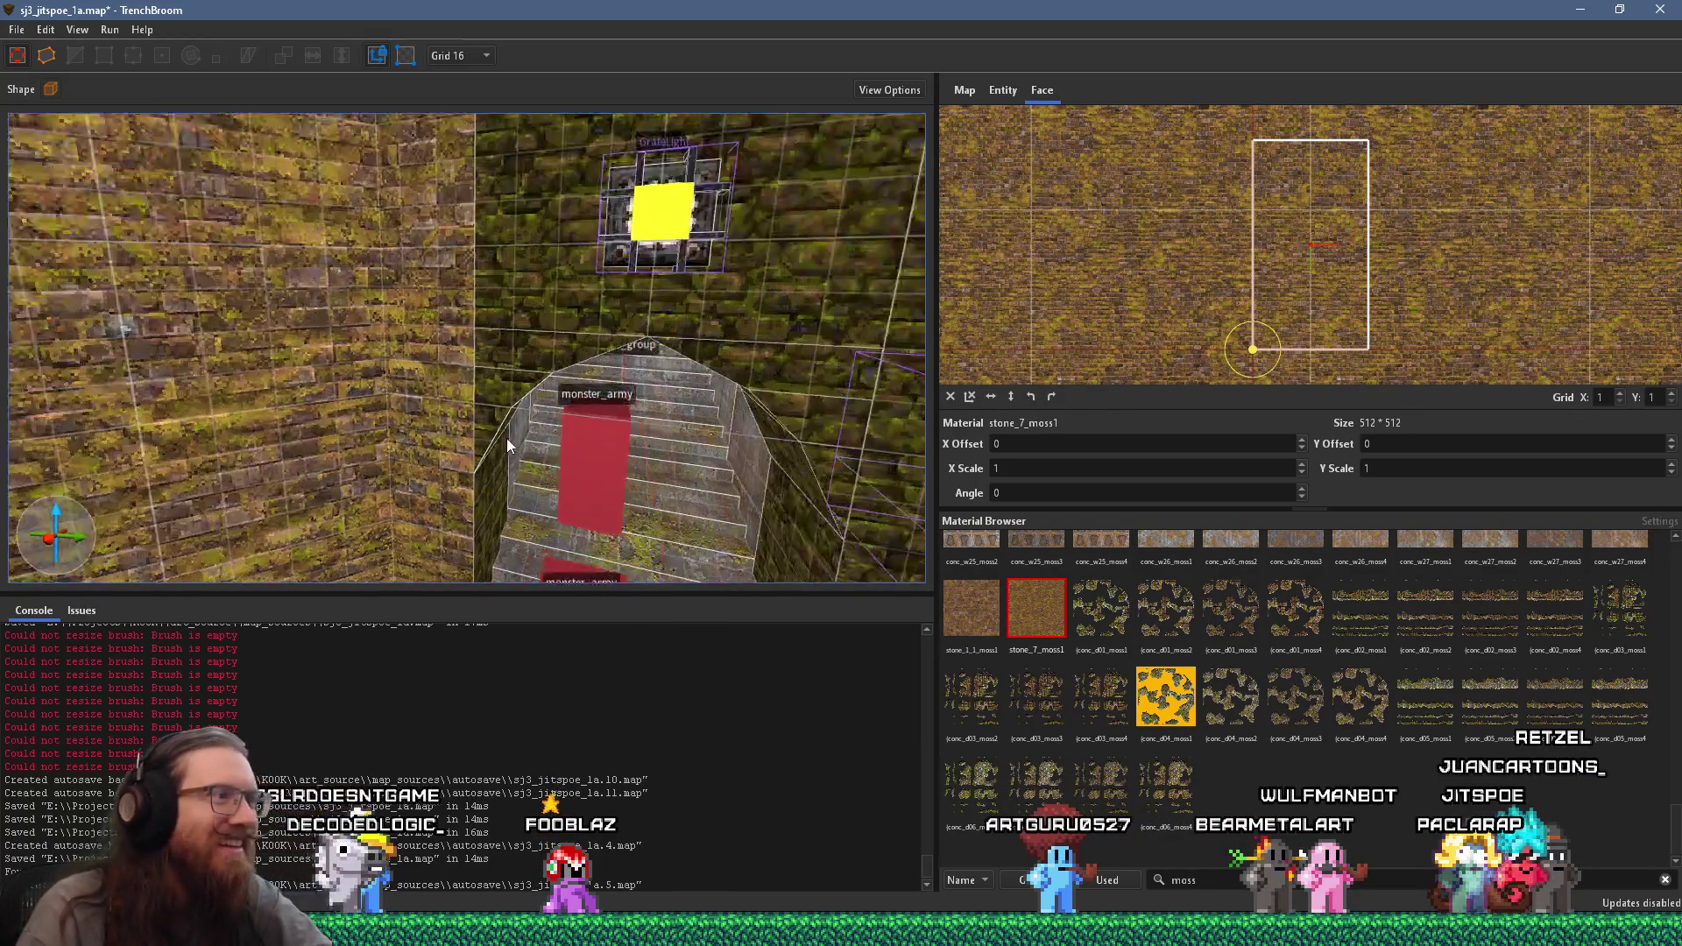
left_click(396, 424, "shift")
key("w")
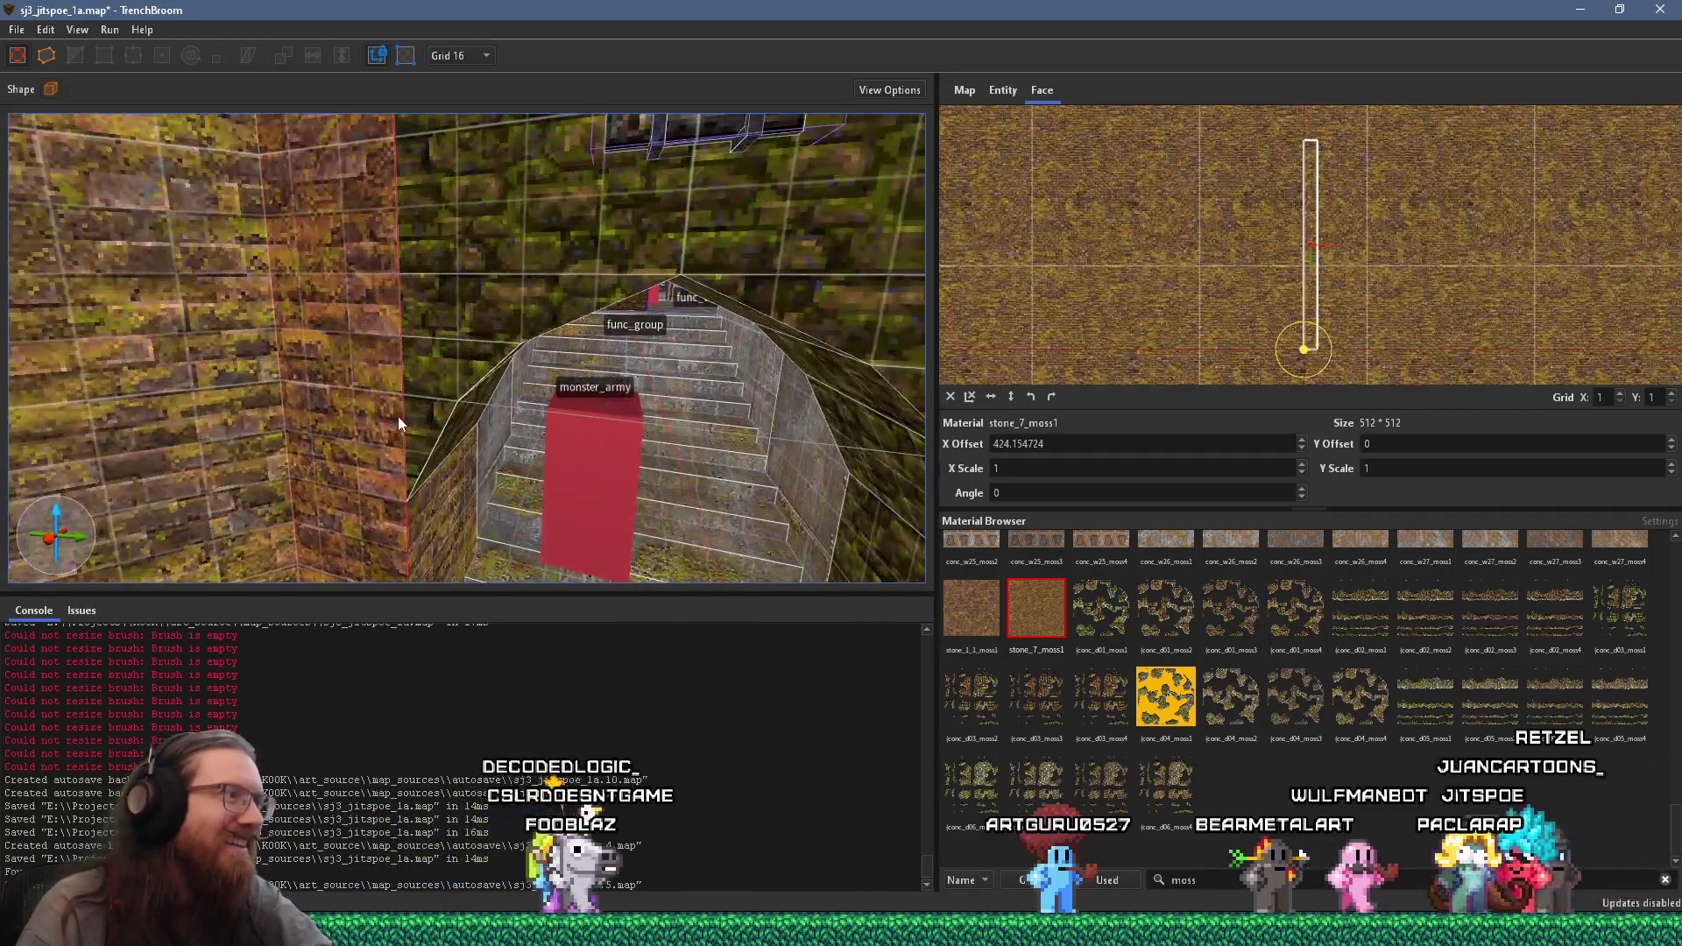
key("s")
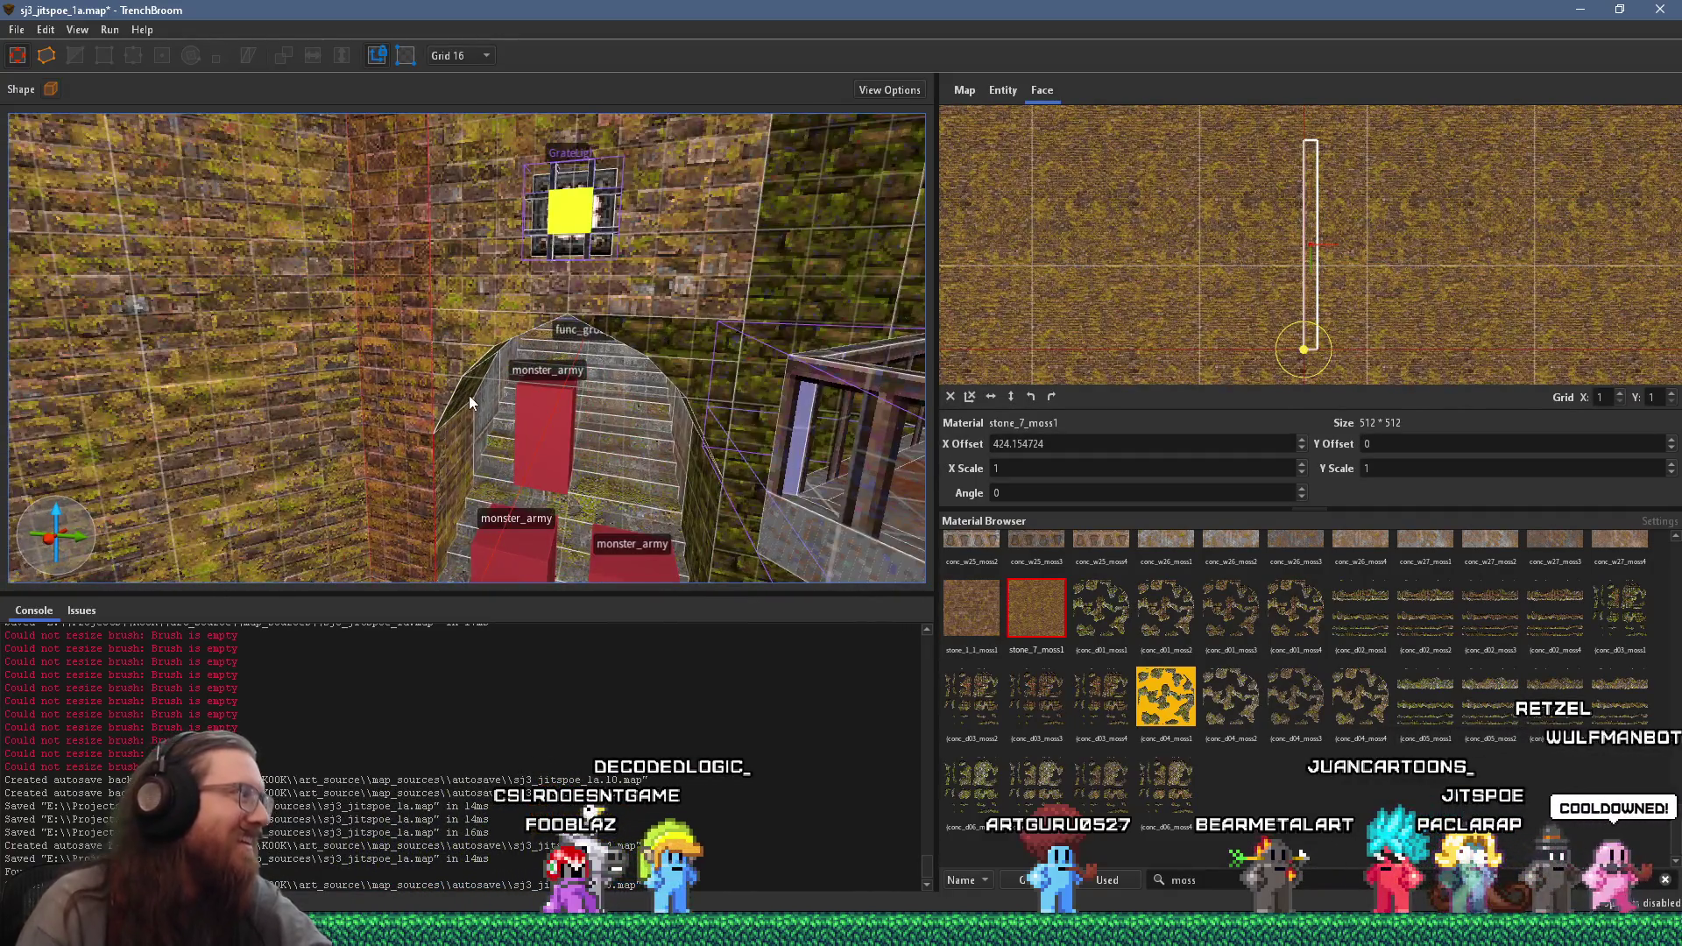
mouse_move(640, 303)
left_mouse_down()
mouse_move(706, 260)
mouse_move(683, 333)
left_mouse_up()
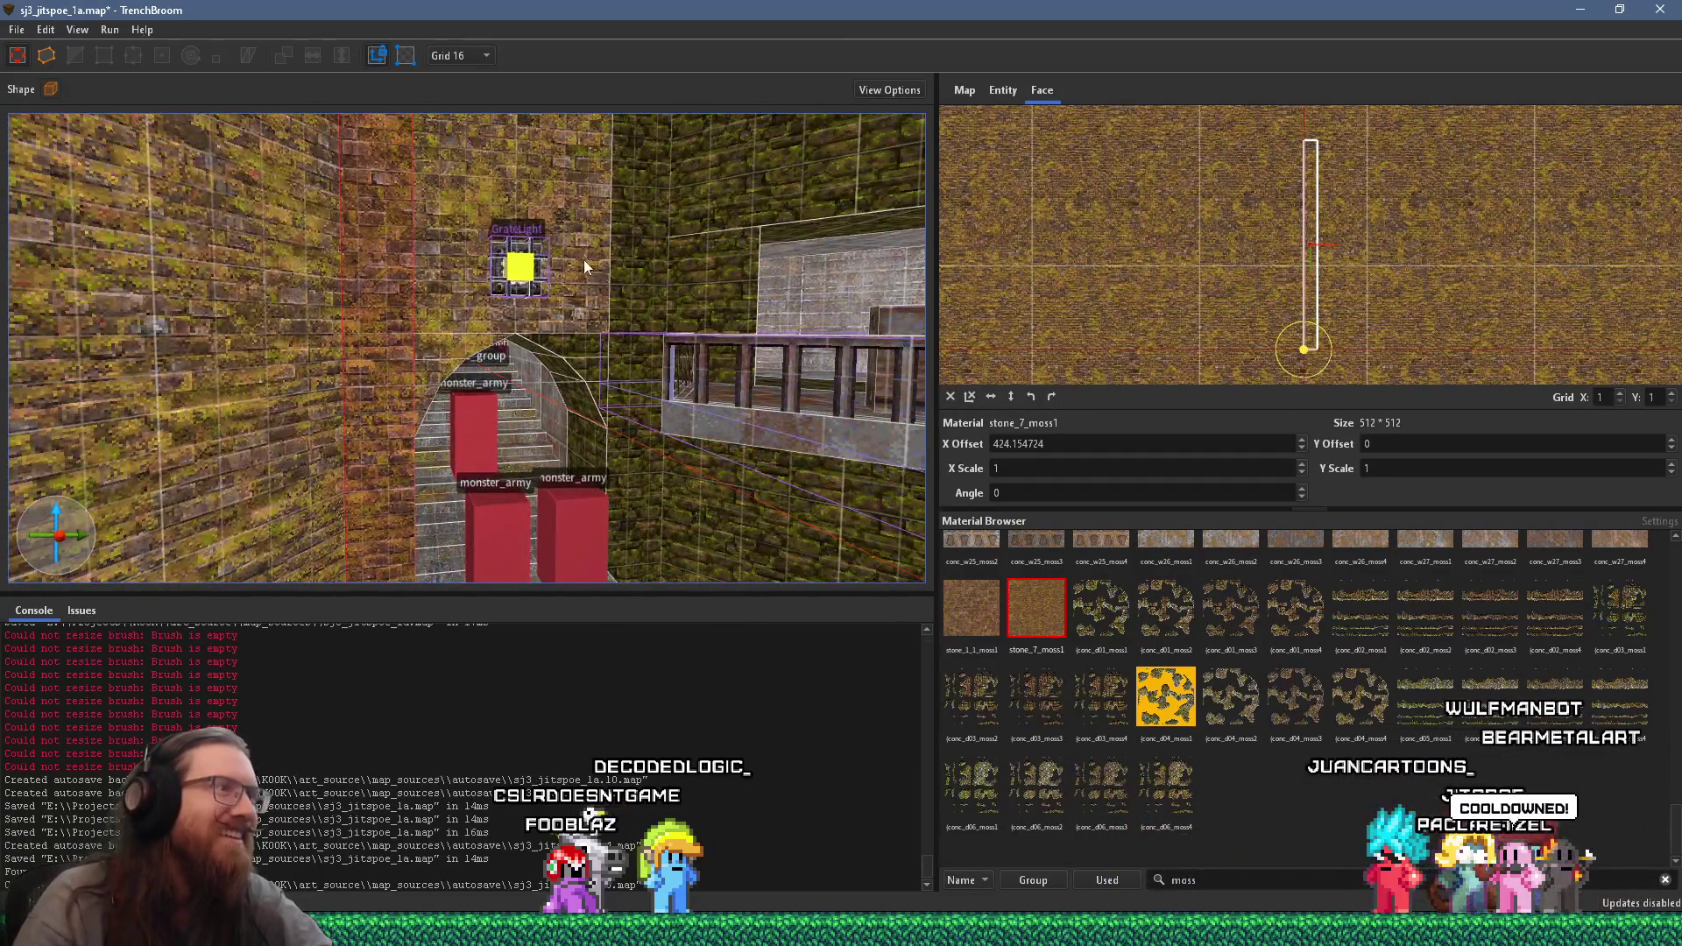
left_click(586, 264)
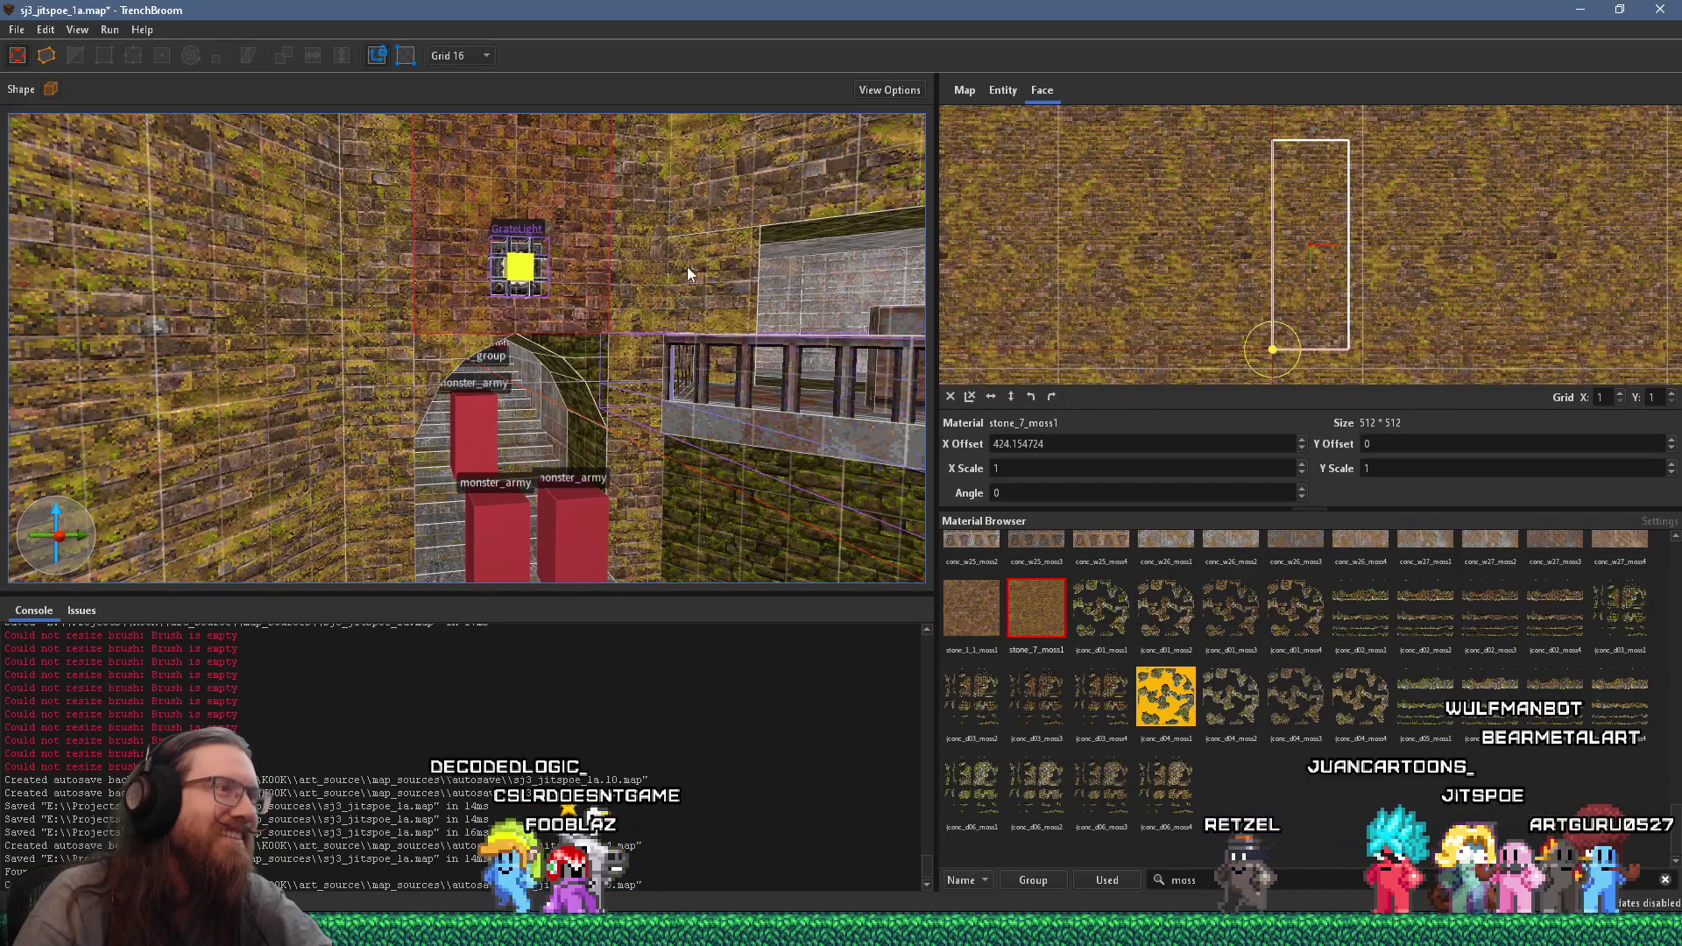
mouse_move(612, 386)
left_mouse_down()
mouse_move(661, 438)
mouse_move(639, 332)
mouse_move(504, 389)
mouse_move(518, 392)
left_mouse_up()
left_click(479, 405)
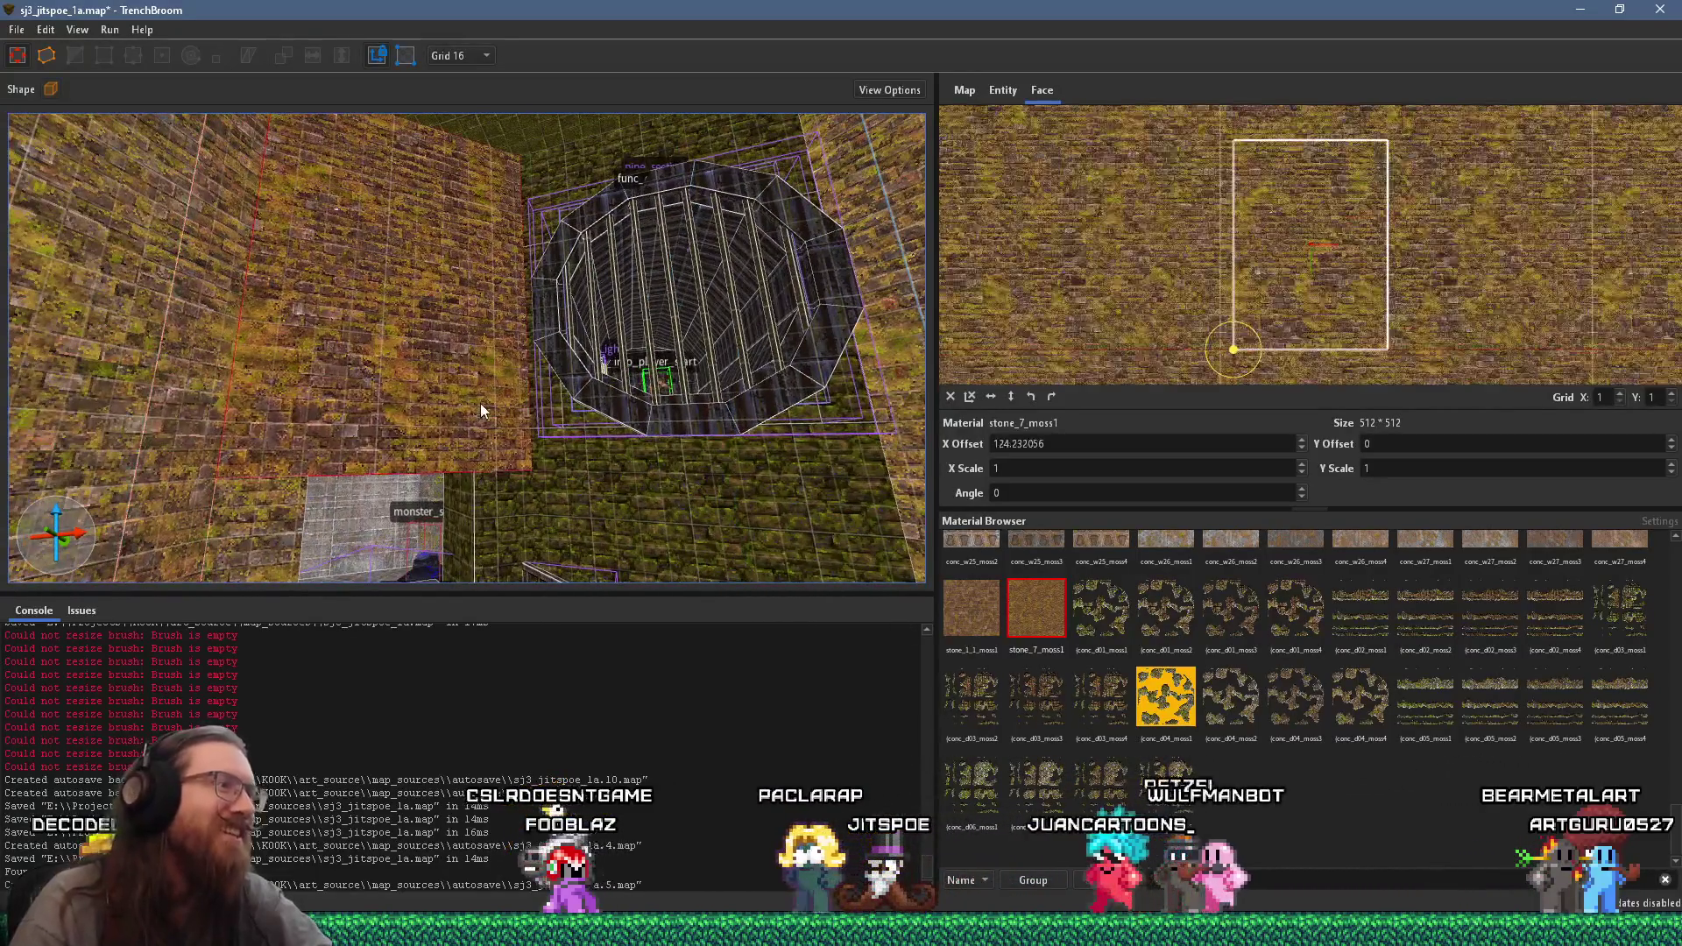
left_click(564, 480, "alt")
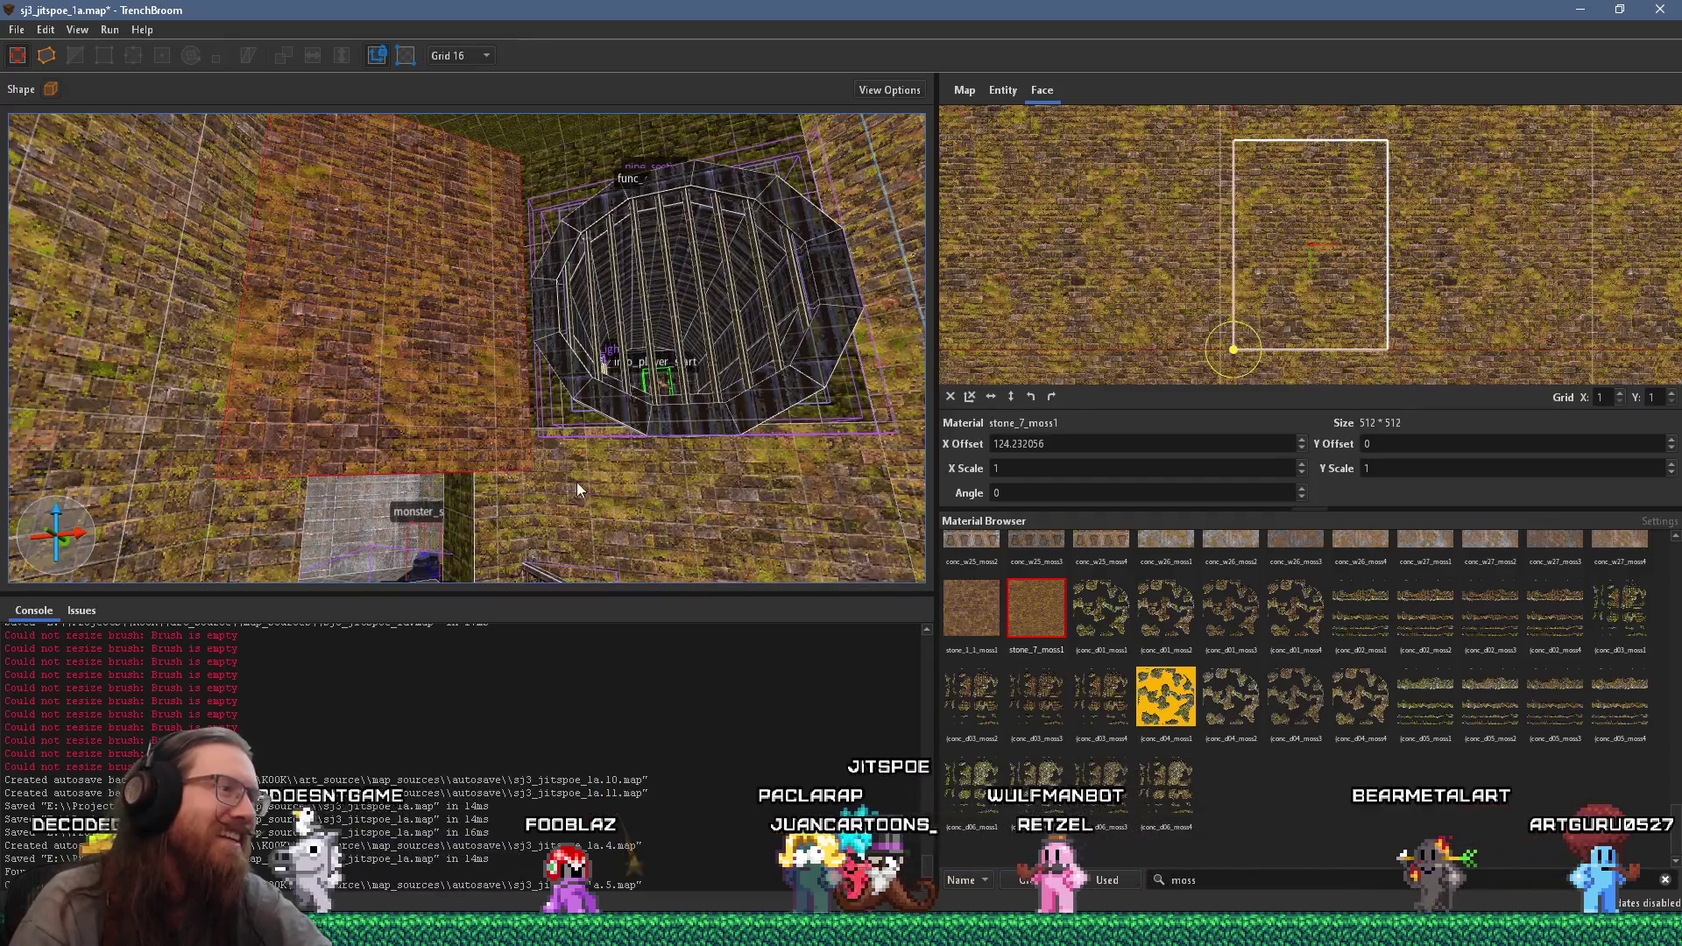
mouse_move(580, 449)
left_mouse_down()
mouse_move(582, 357)
mouse_move(514, 274)
left_mouse_up()
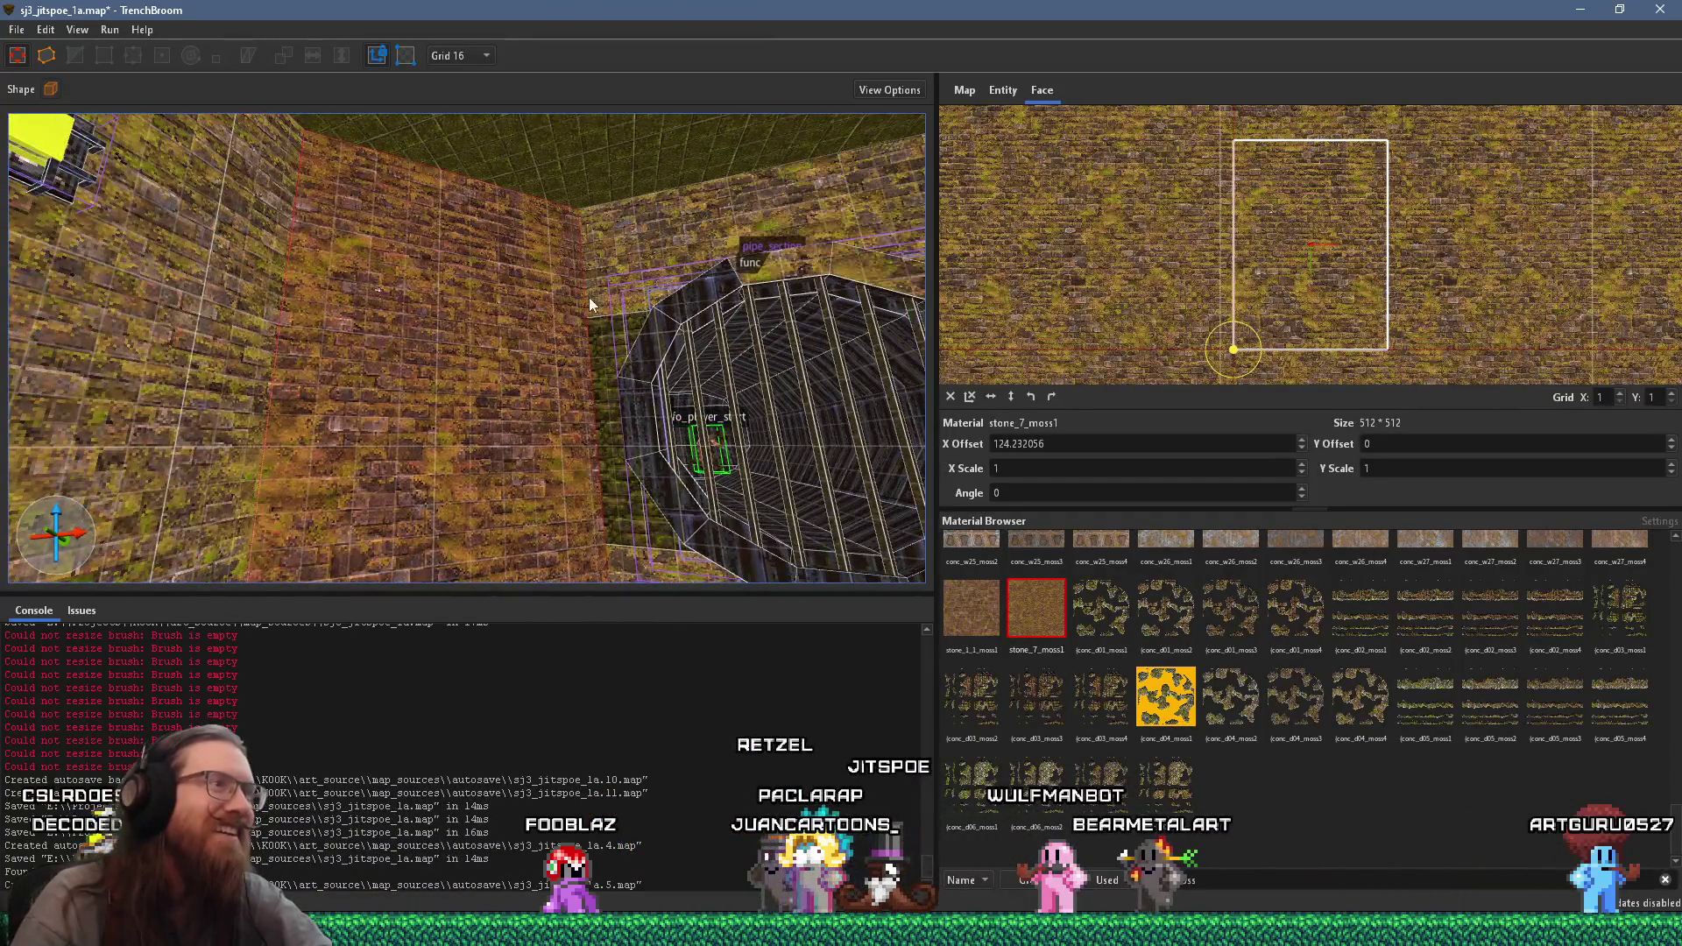
left_click(624, 336, "alt")
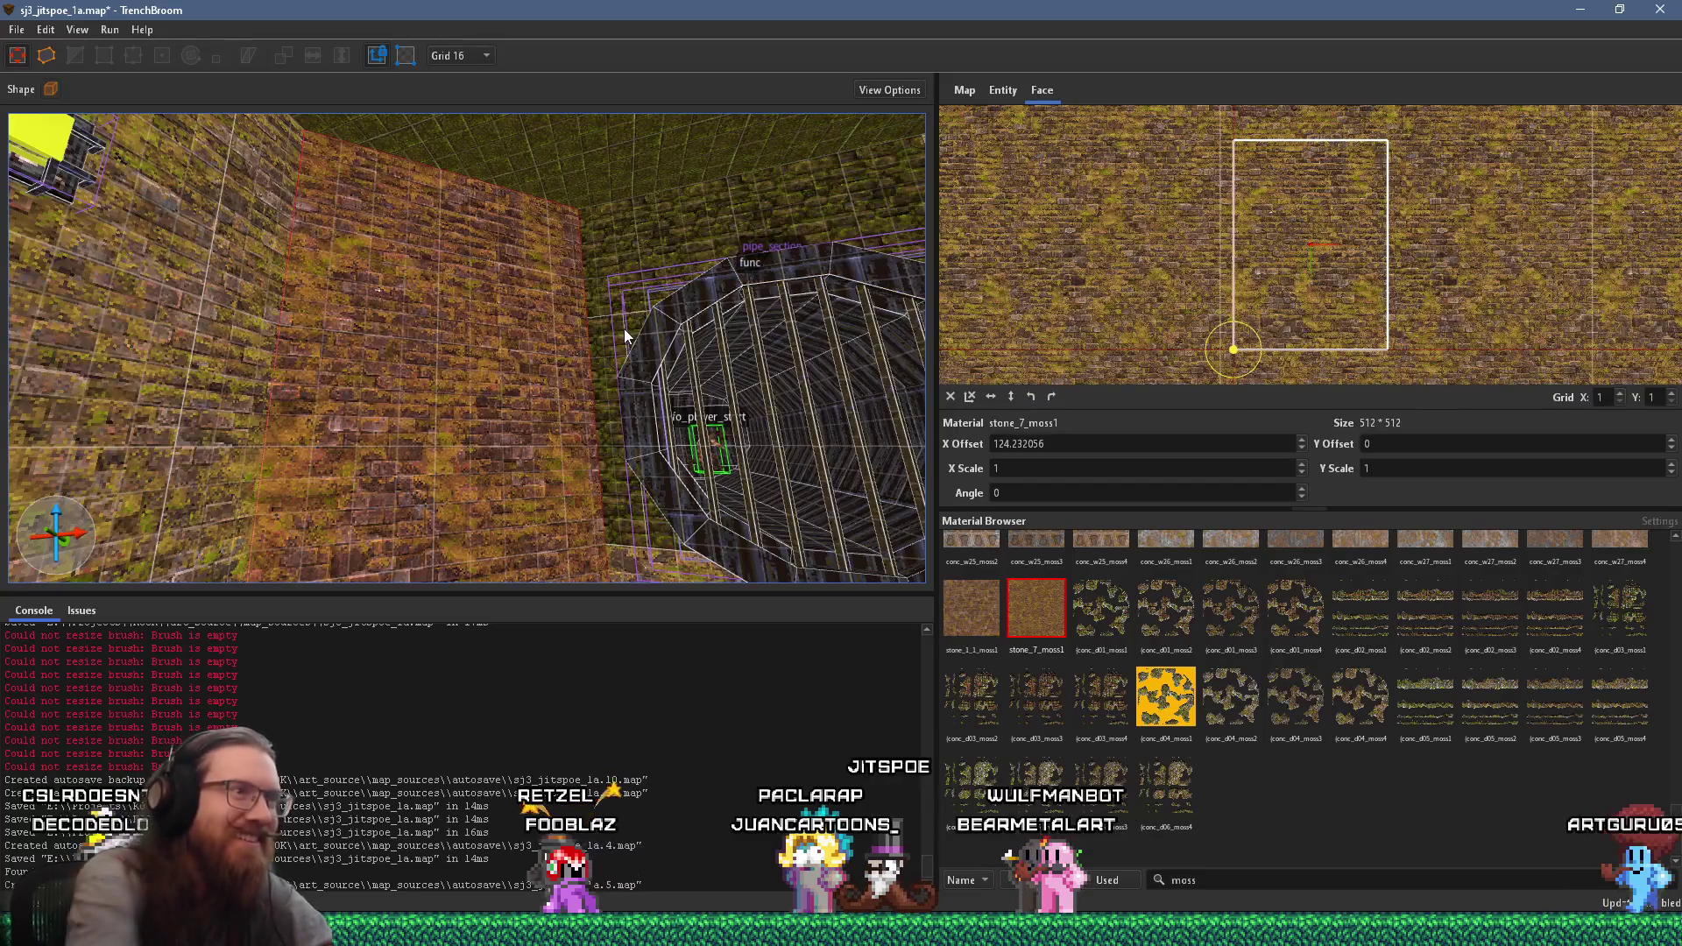
mouse_move(602, 296)
left_mouse_down()
mouse_move(624, 275)
mouse_move(626, 391)
mouse_move(486, 272)
mouse_move(471, 322)
left_mouse_up()
left_click(697, 324, "alt")
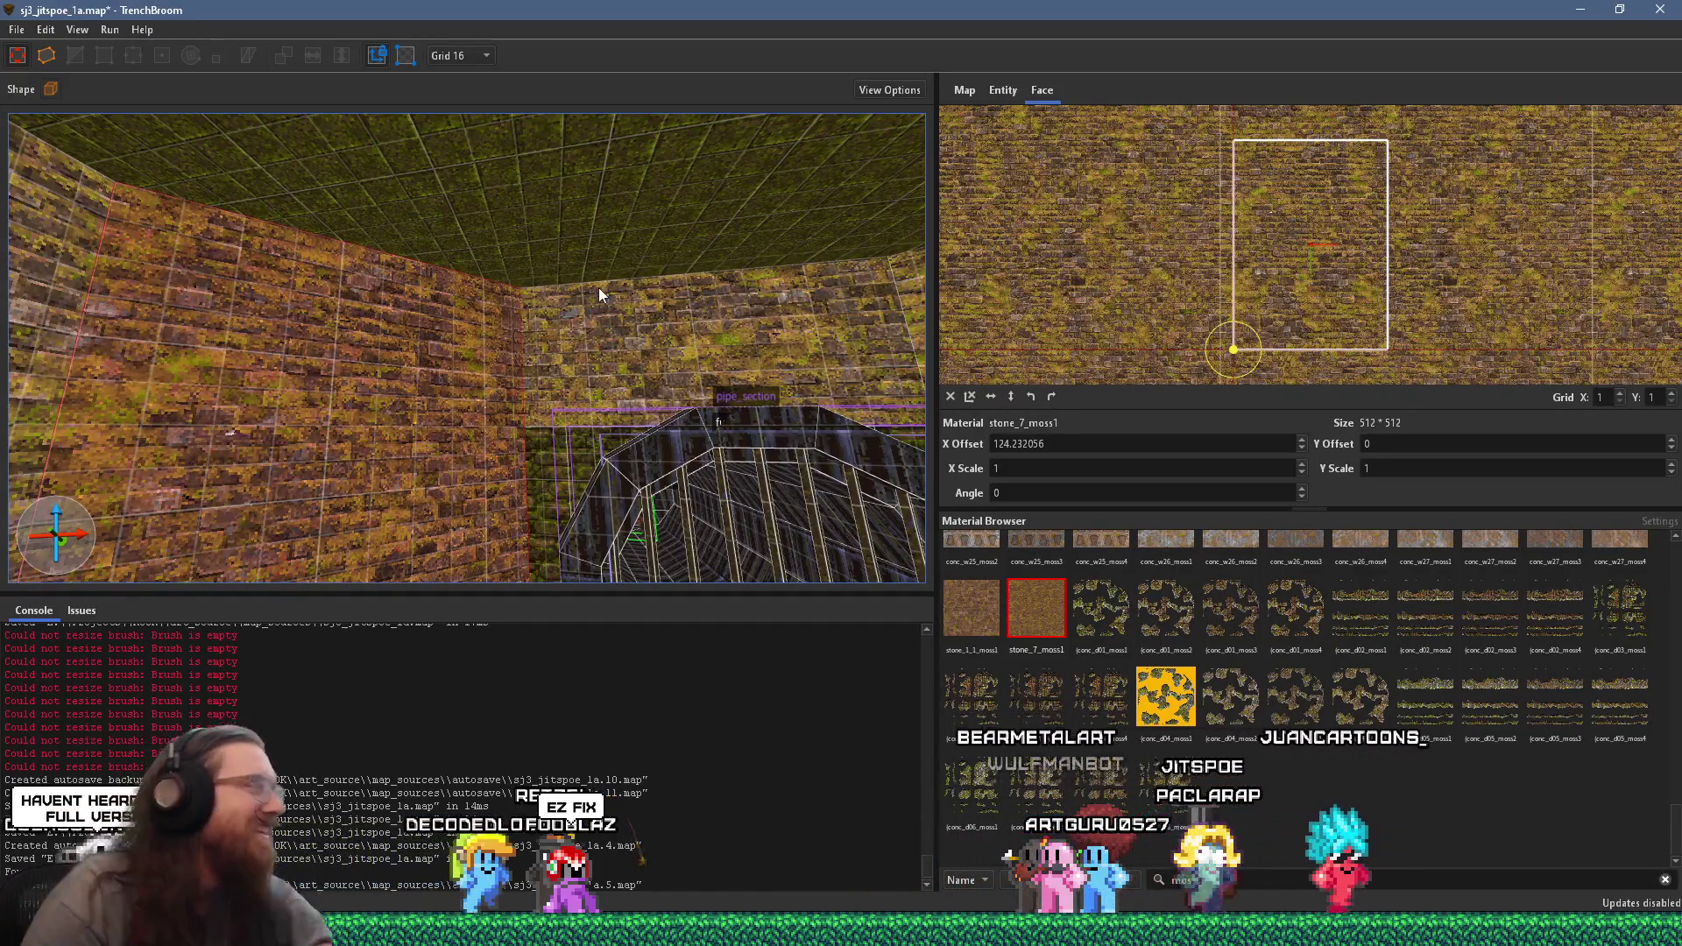
mouse_move(507, 233)
left_mouse_down()
mouse_move(537, 386)
mouse_move(539, 344)
left_mouse_up()
mouse_move(635, 324)
left_mouse_down()
mouse_move(616, 303)
mouse_move(577, 338)
left_mouse_up()
left_click_drag(687, 379, 539, 308)
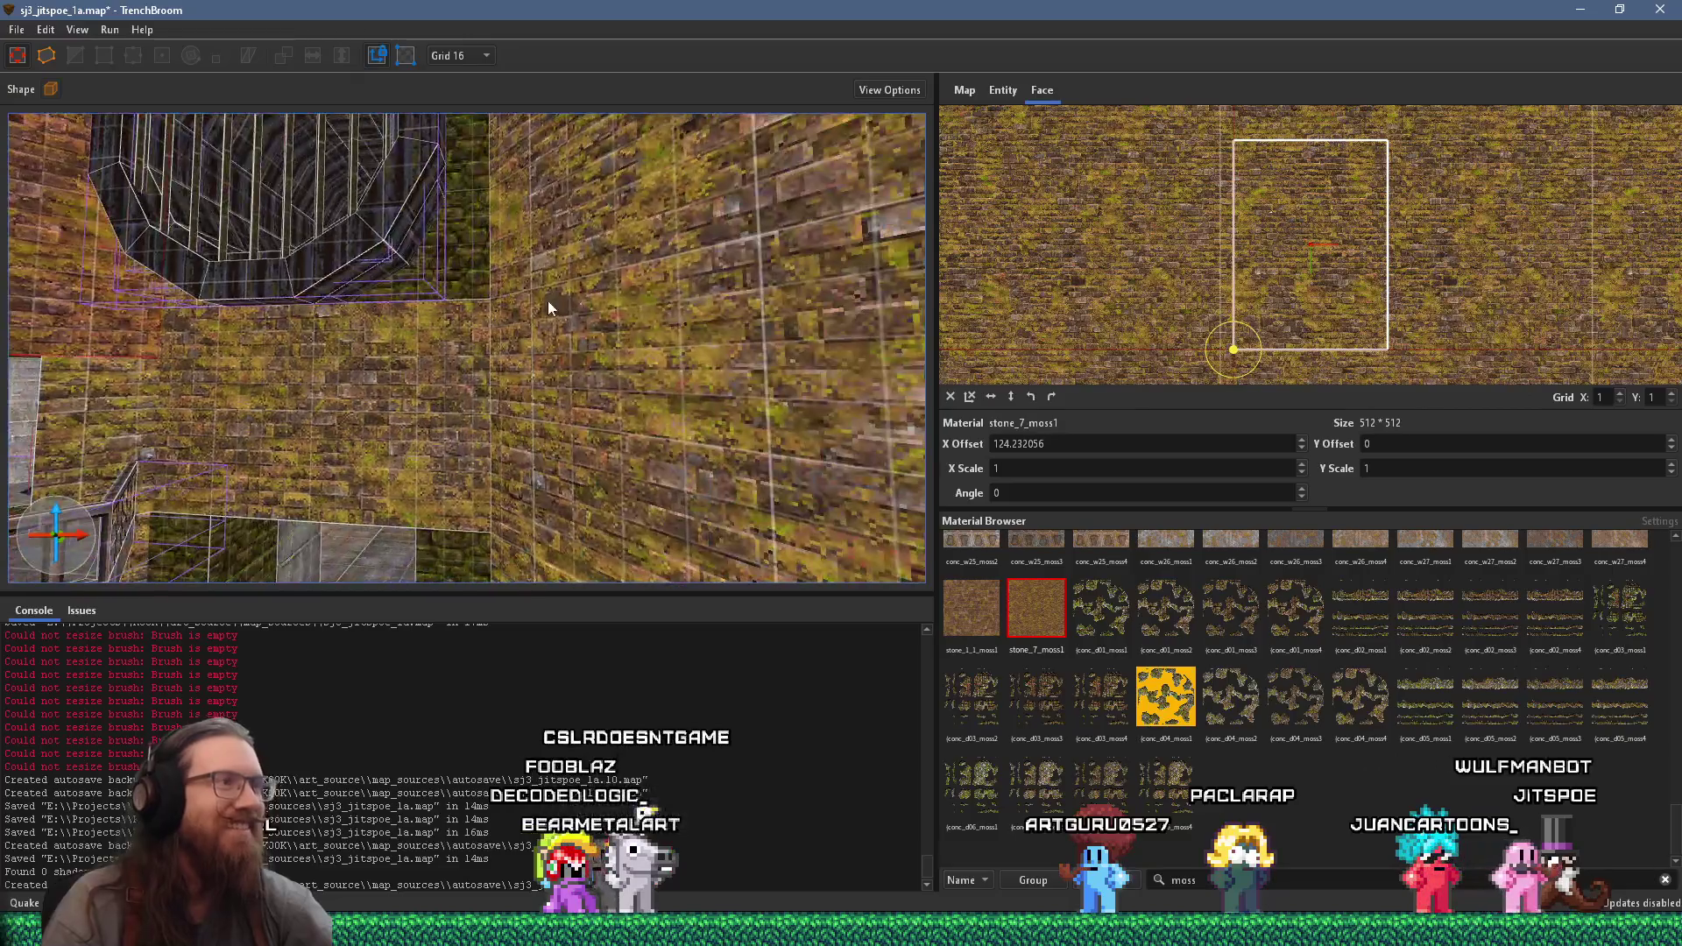
left_click(319, 403, "shift")
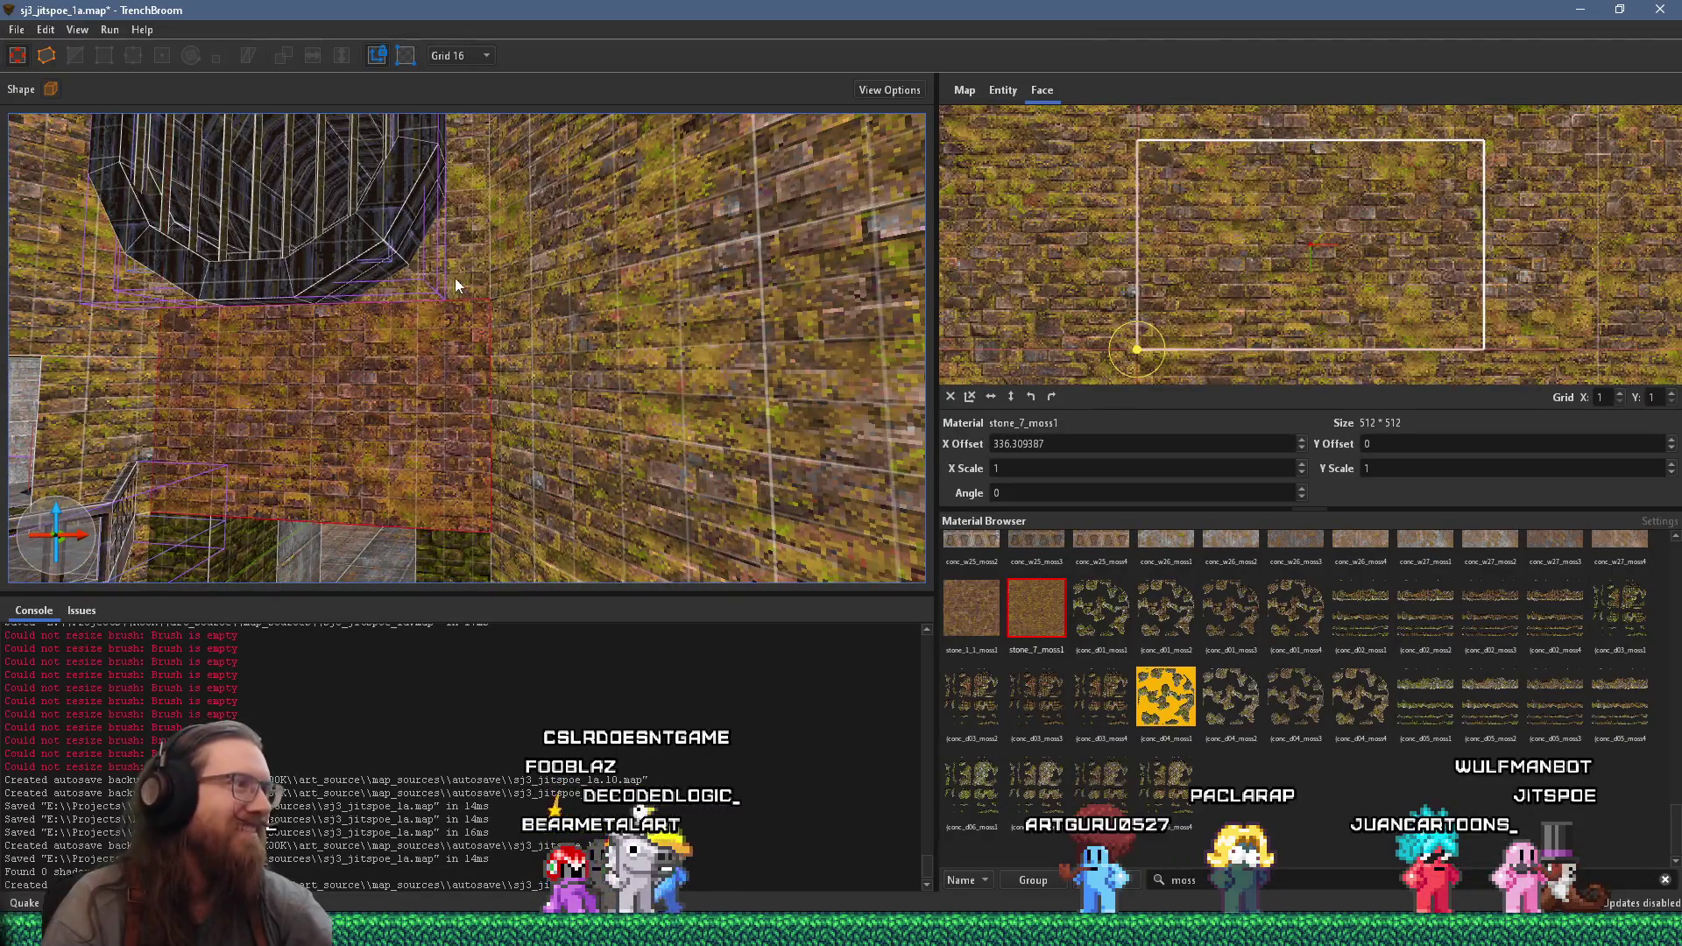
left_click_drag(475, 208, 480, 478)
mouse_move(420, 251)
left_mouse_down()
mouse_move(529, 342)
mouse_move(491, 391)
mouse_move(613, 382)
mouse_move(550, 172)
mouse_move(562, 240)
mouse_move(450, 421)
mouse_move(518, 317)
mouse_move(489, 235)
left_mouse_up()
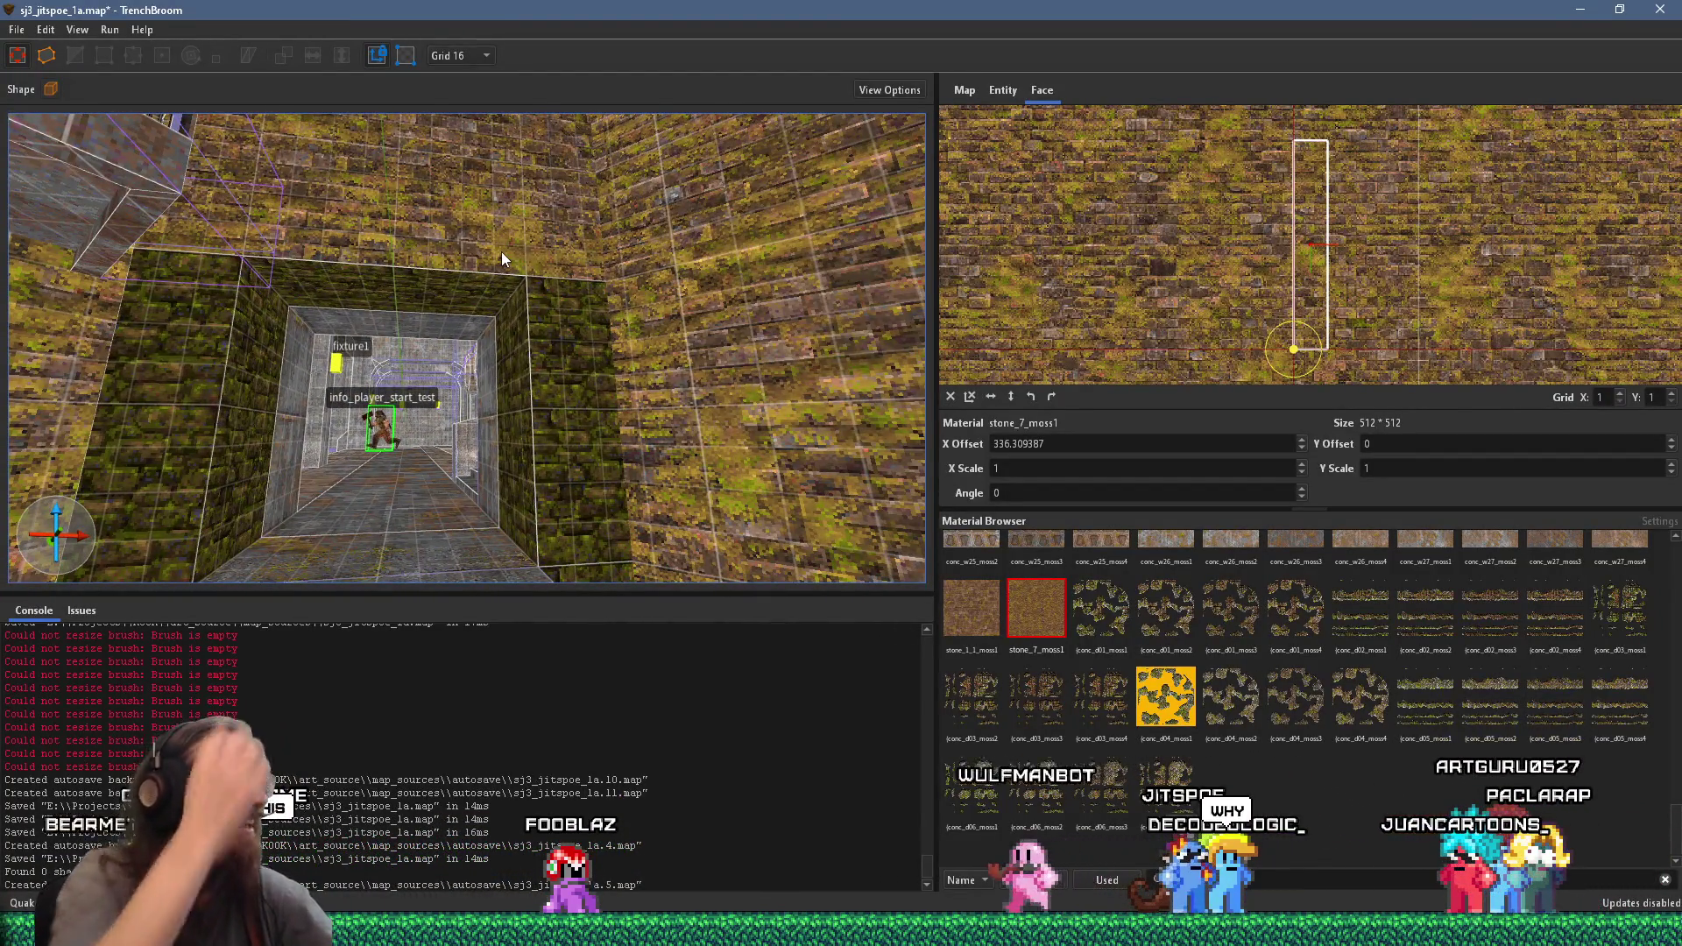
mouse_move(480, 282)
left_mouse_down()
mouse_move(417, 303)
mouse_move(525, 312)
mouse_move(589, 219)
mouse_move(474, 233)
left_mouse_up()
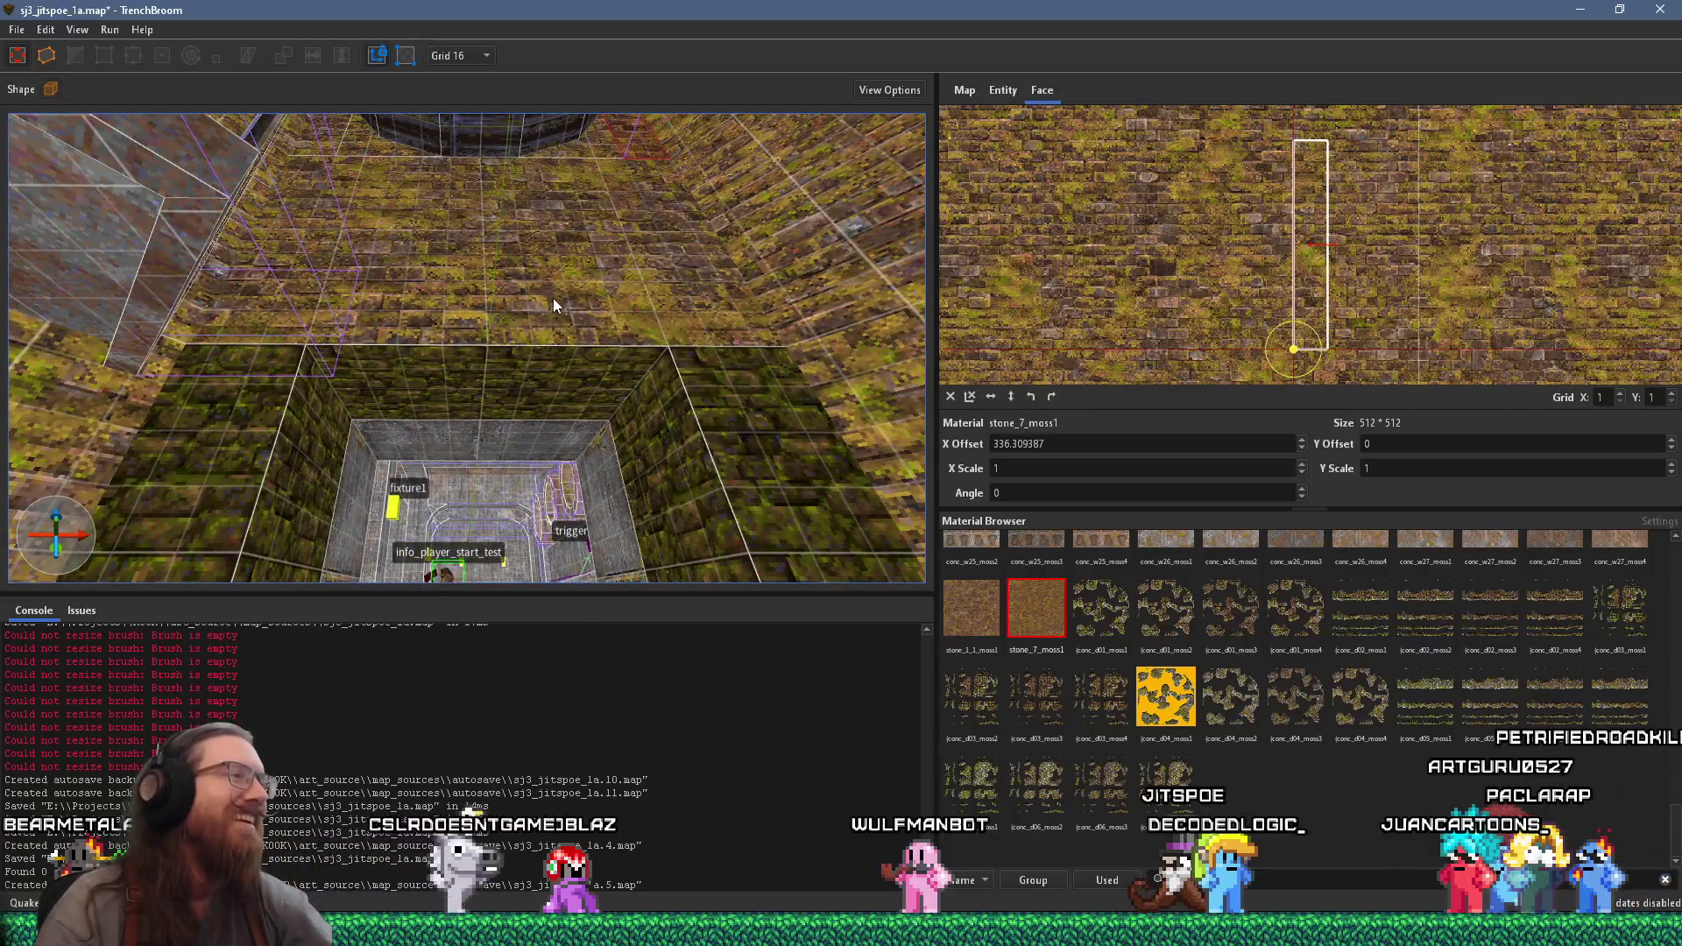
left_click(552, 289, "shift")
mouse_move(622, 324)
left_mouse_down()
mouse_move(409, 422)
mouse_move(390, 360)
left_mouse_up()
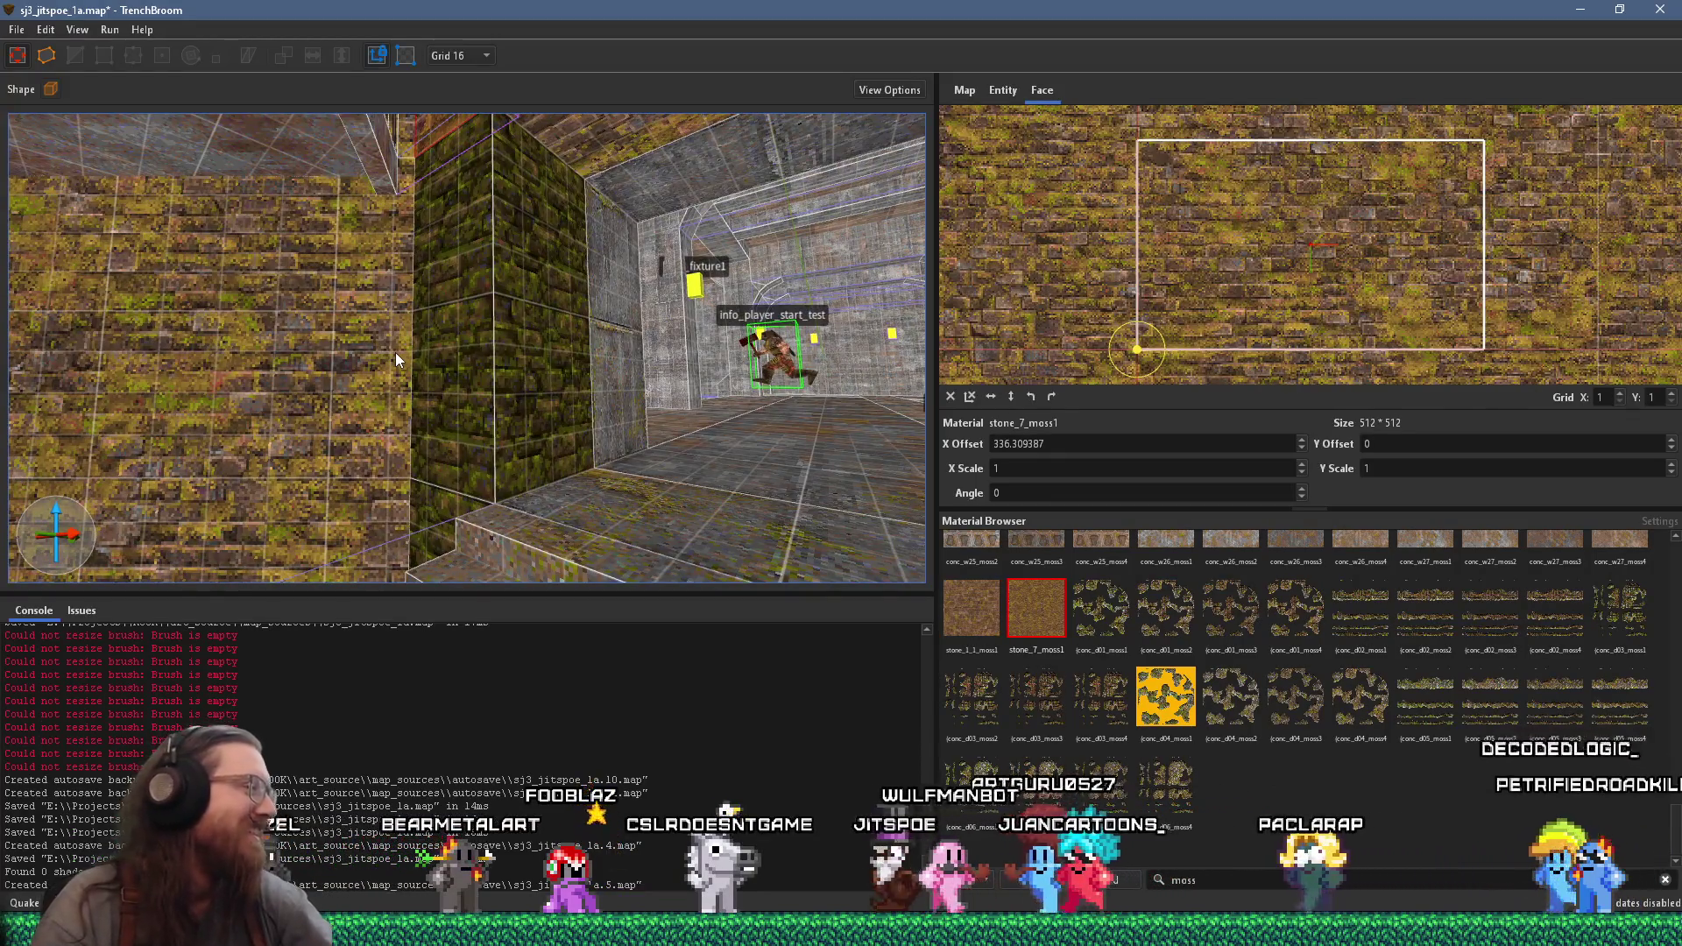
mouse_move(395, 352)
left_mouse_down()
mouse_move(412, 360)
mouse_move(382, 317)
mouse_move(345, 322)
mouse_move(389, 421)
mouse_move(729, 301)
mouse_move(606, 361)
left_mouse_up()
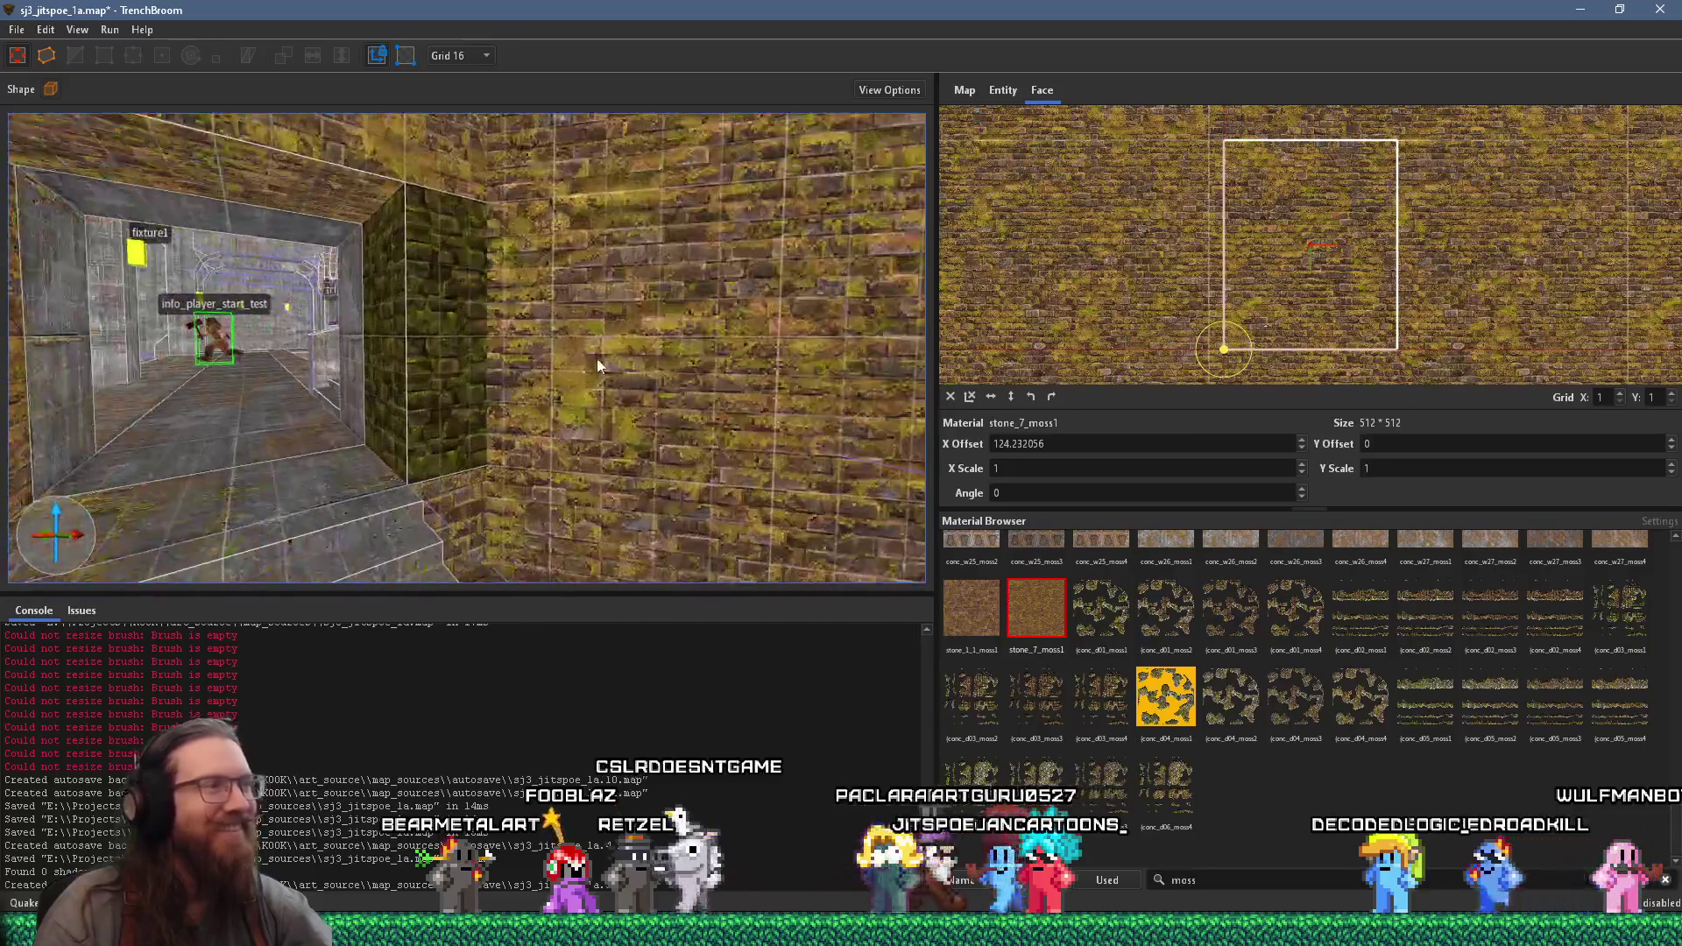
left_click(532, 326)
mouse_move(397, 338)
left_mouse_down()
mouse_move(565, 356)
mouse_move(561, 300)
left_mouse_up()
scroll(518, 222, "down", 10)
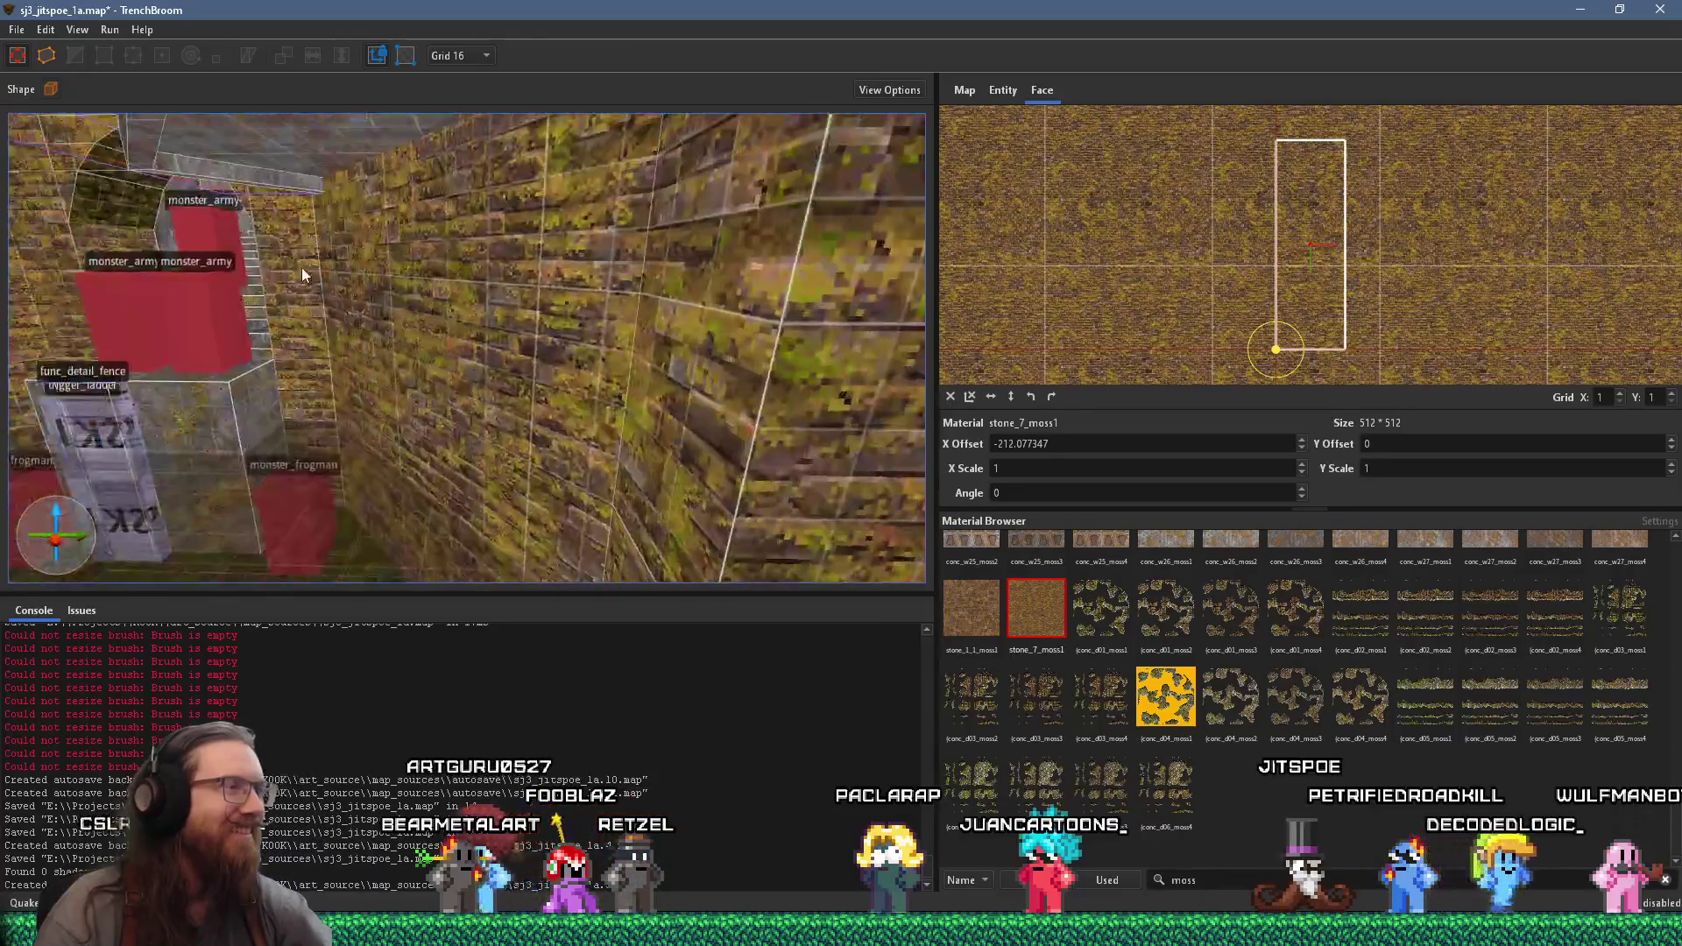
scroll(618, 329, "up", 8)
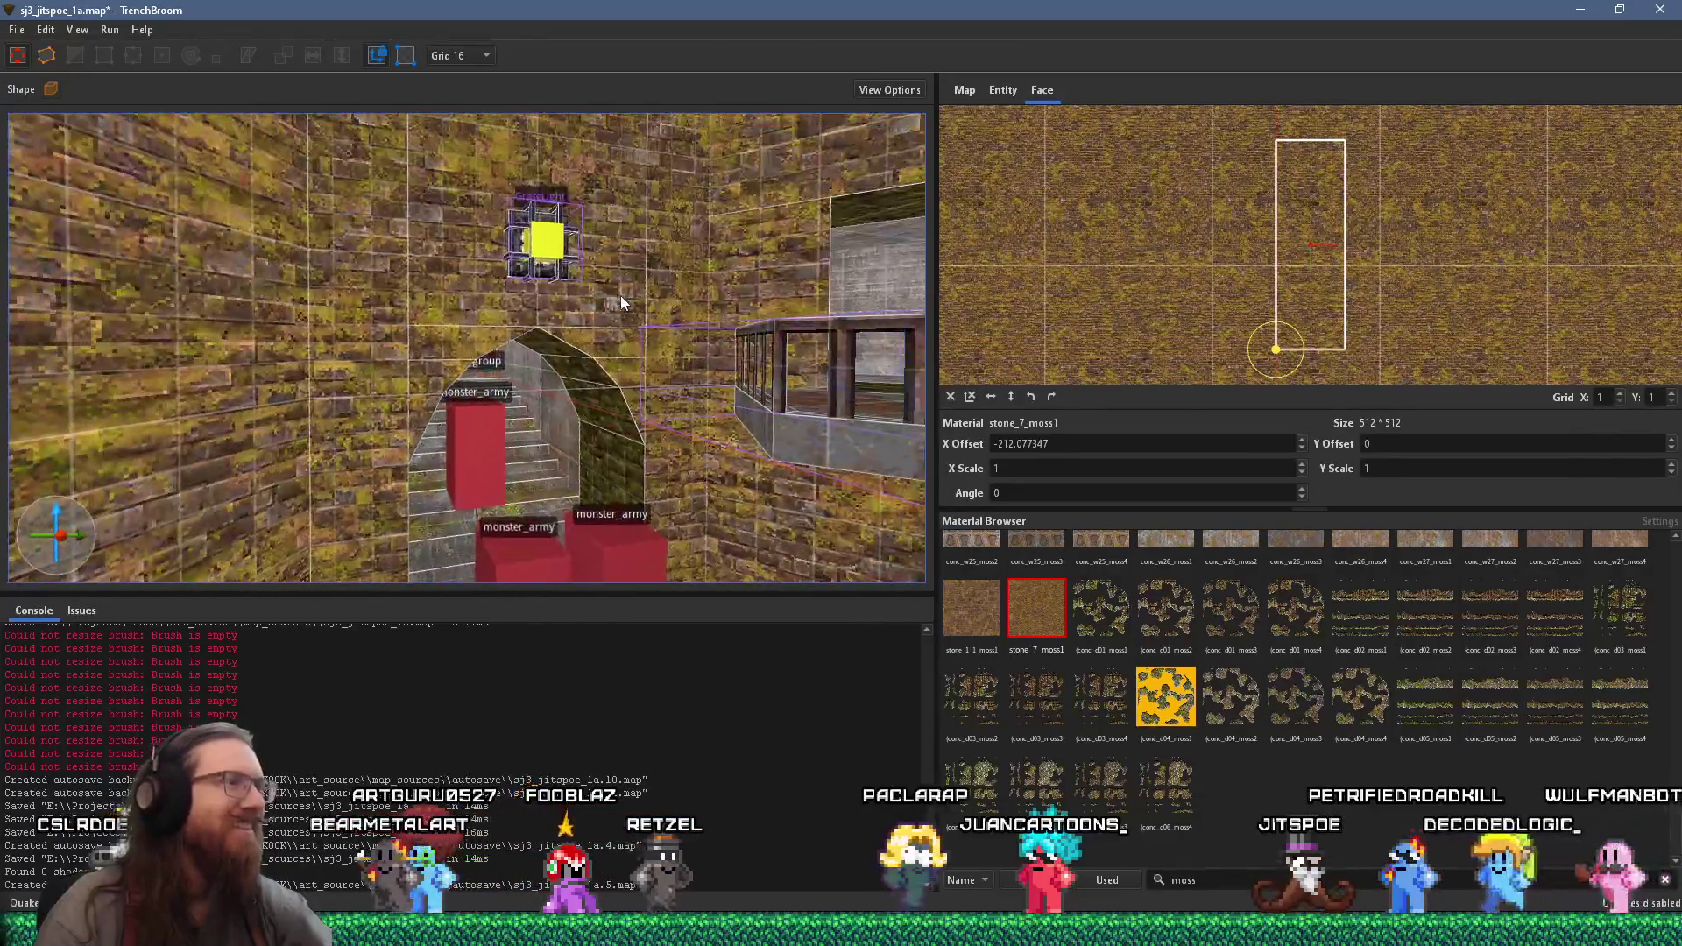
left_click(769, 368, "shift")
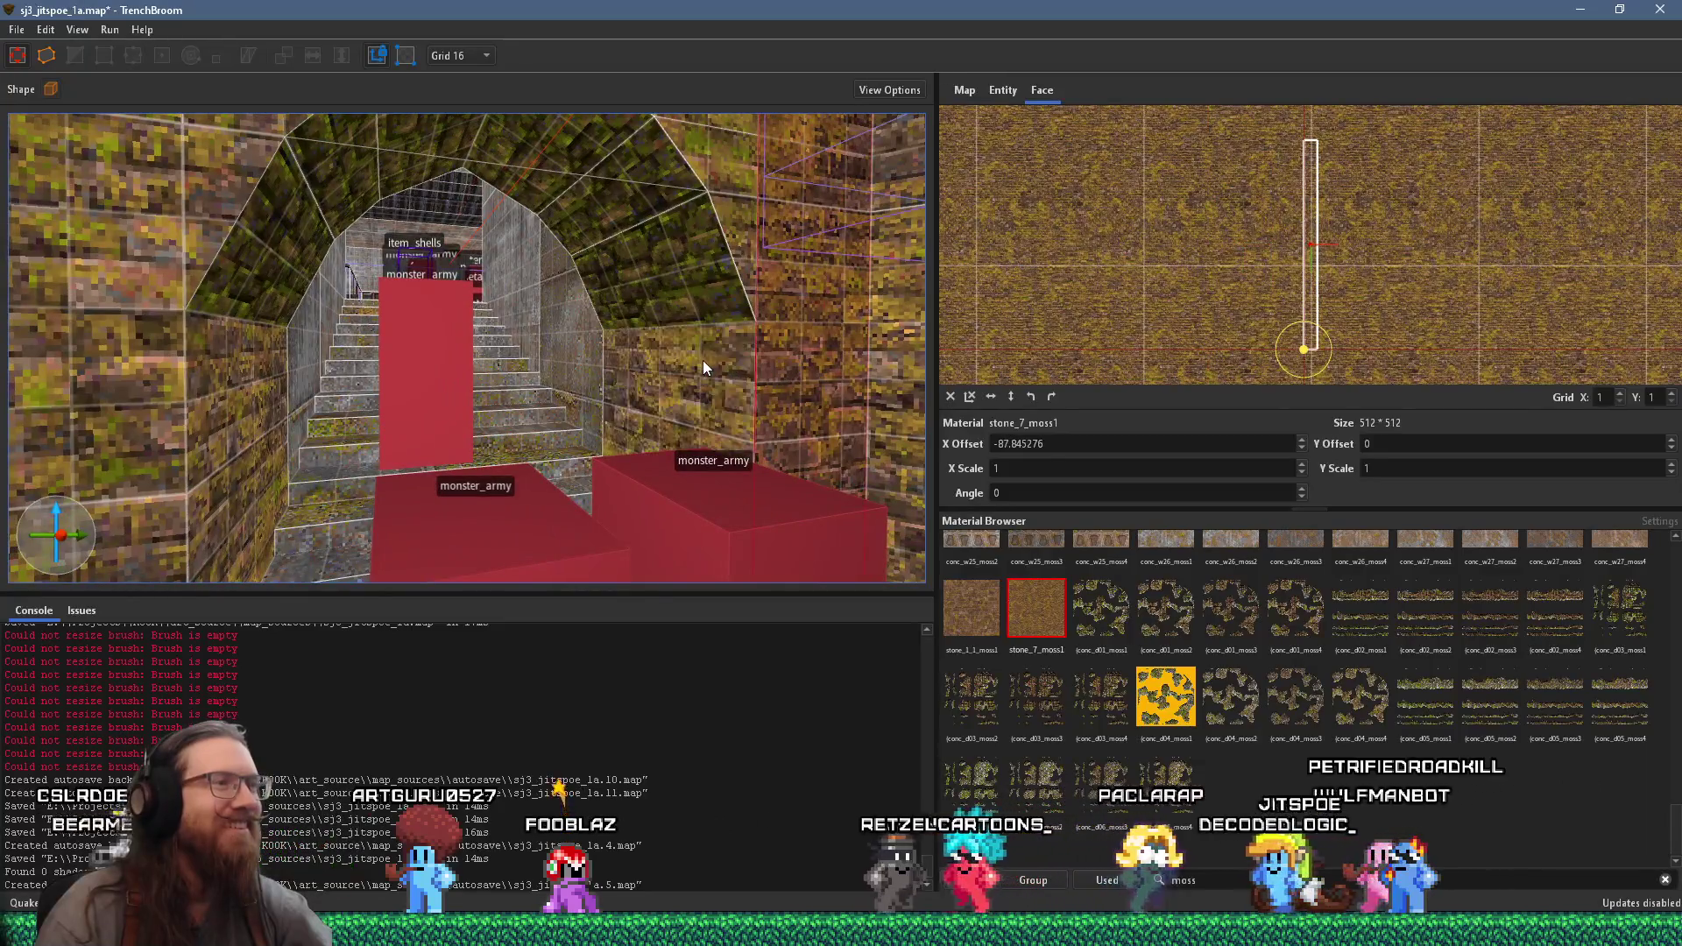
mouse_move(697, 359)
left_mouse_down()
mouse_move(531, 292)
mouse_move(323, 354)
left_mouse_up()
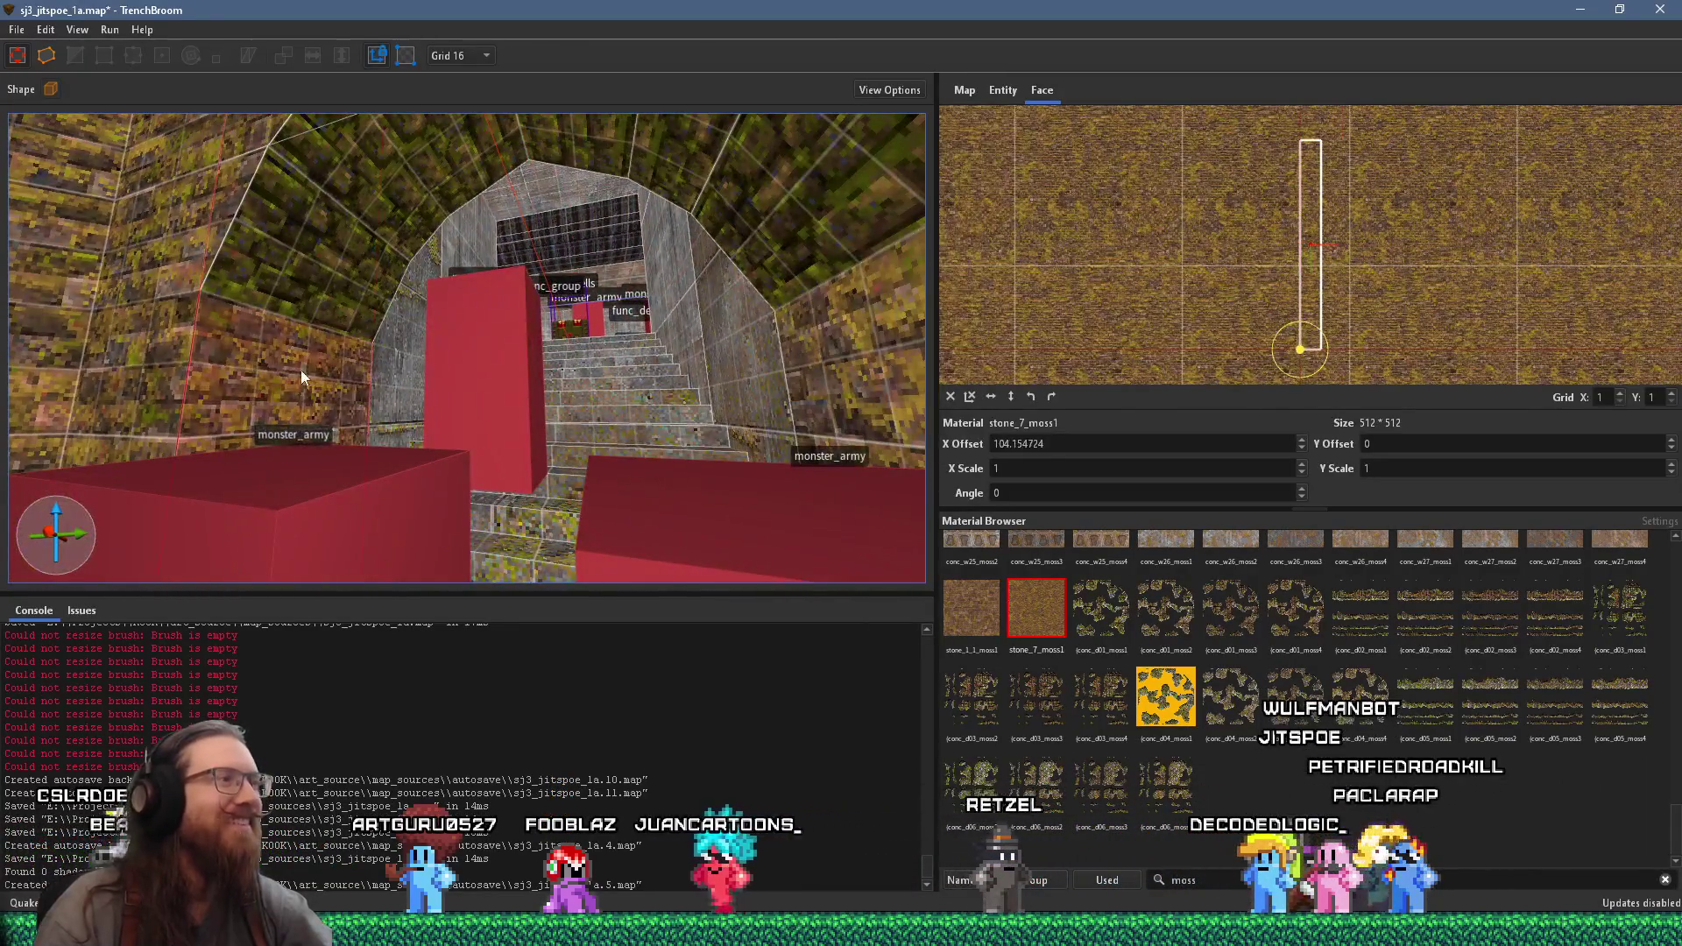
mouse_move(424, 161)
left_mouse_down()
mouse_move(599, 217)
mouse_move(590, 277)
mouse_move(550, 187)
left_mouse_up()
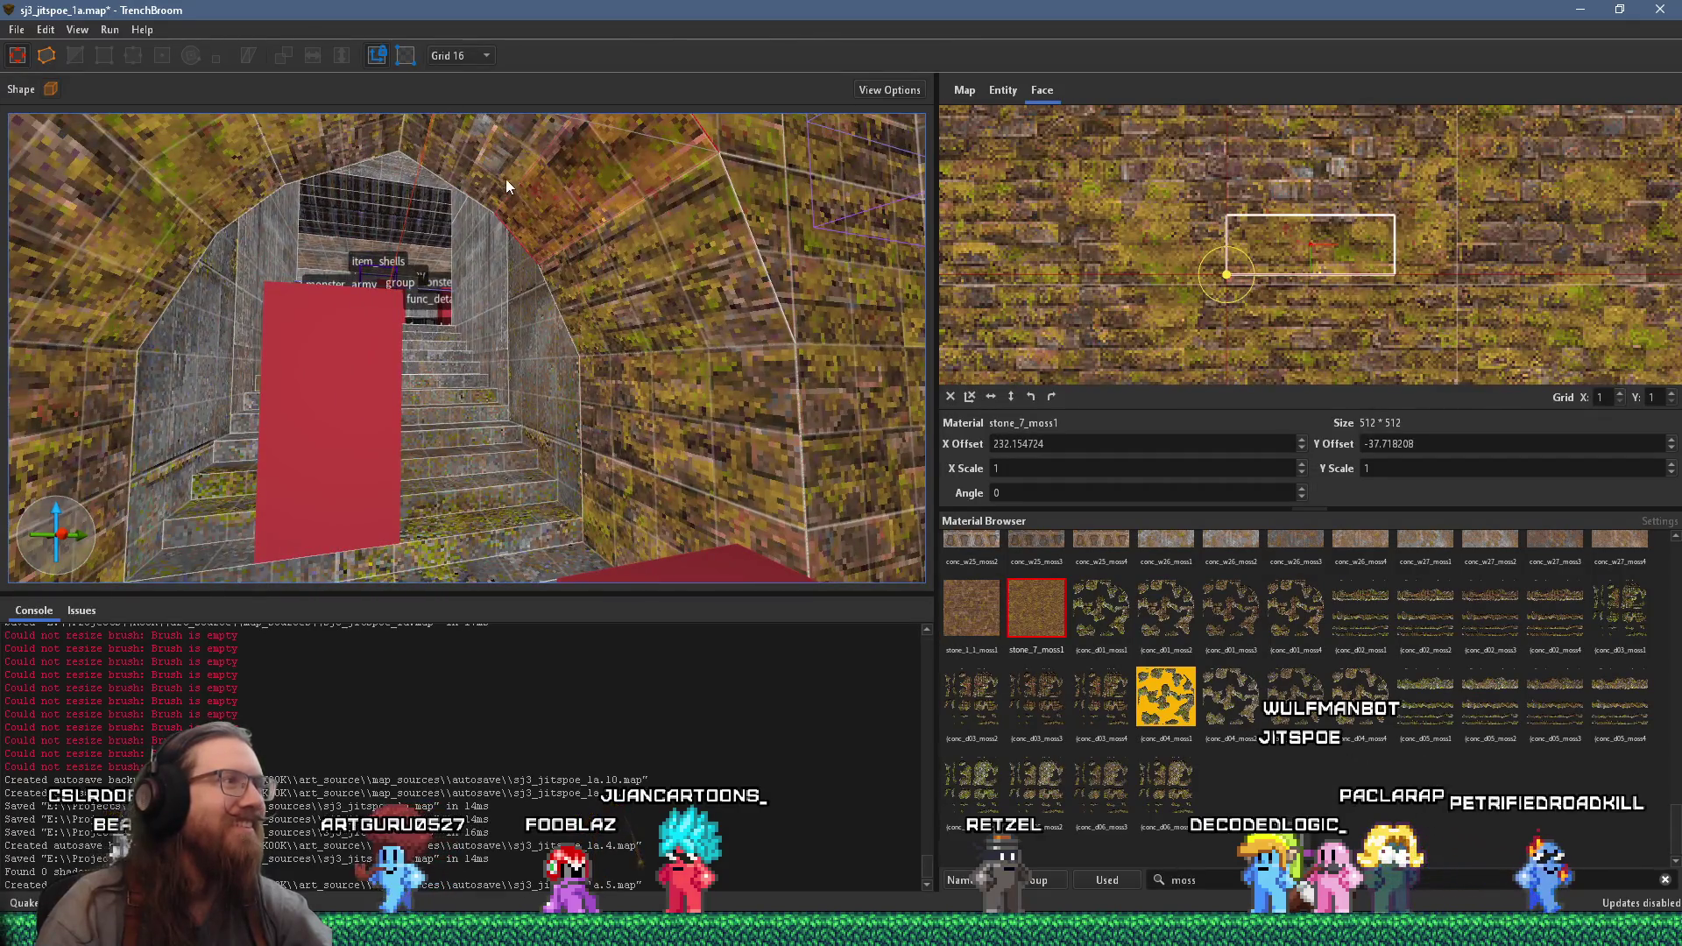
scroll(517, 202, "down", 5)
key("Escape")
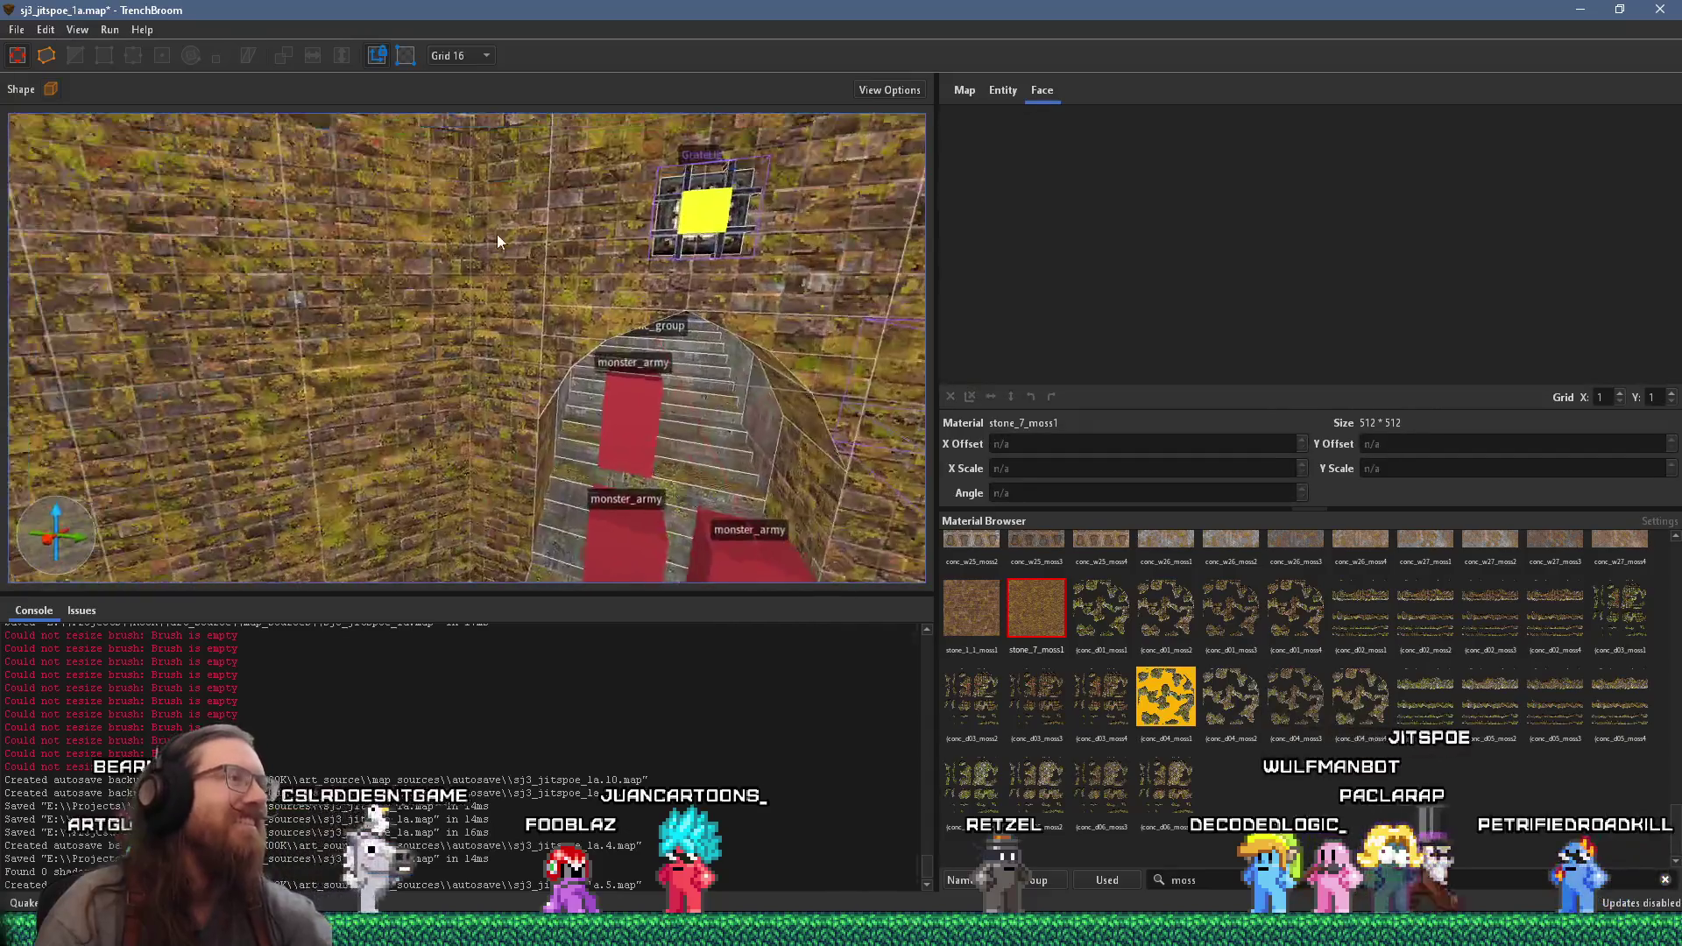
- Look over the ceiling moss patch and octagonal hole, then save sj3_jitspoe_1a.map
left_click_drag(507, 232, 465, 267)
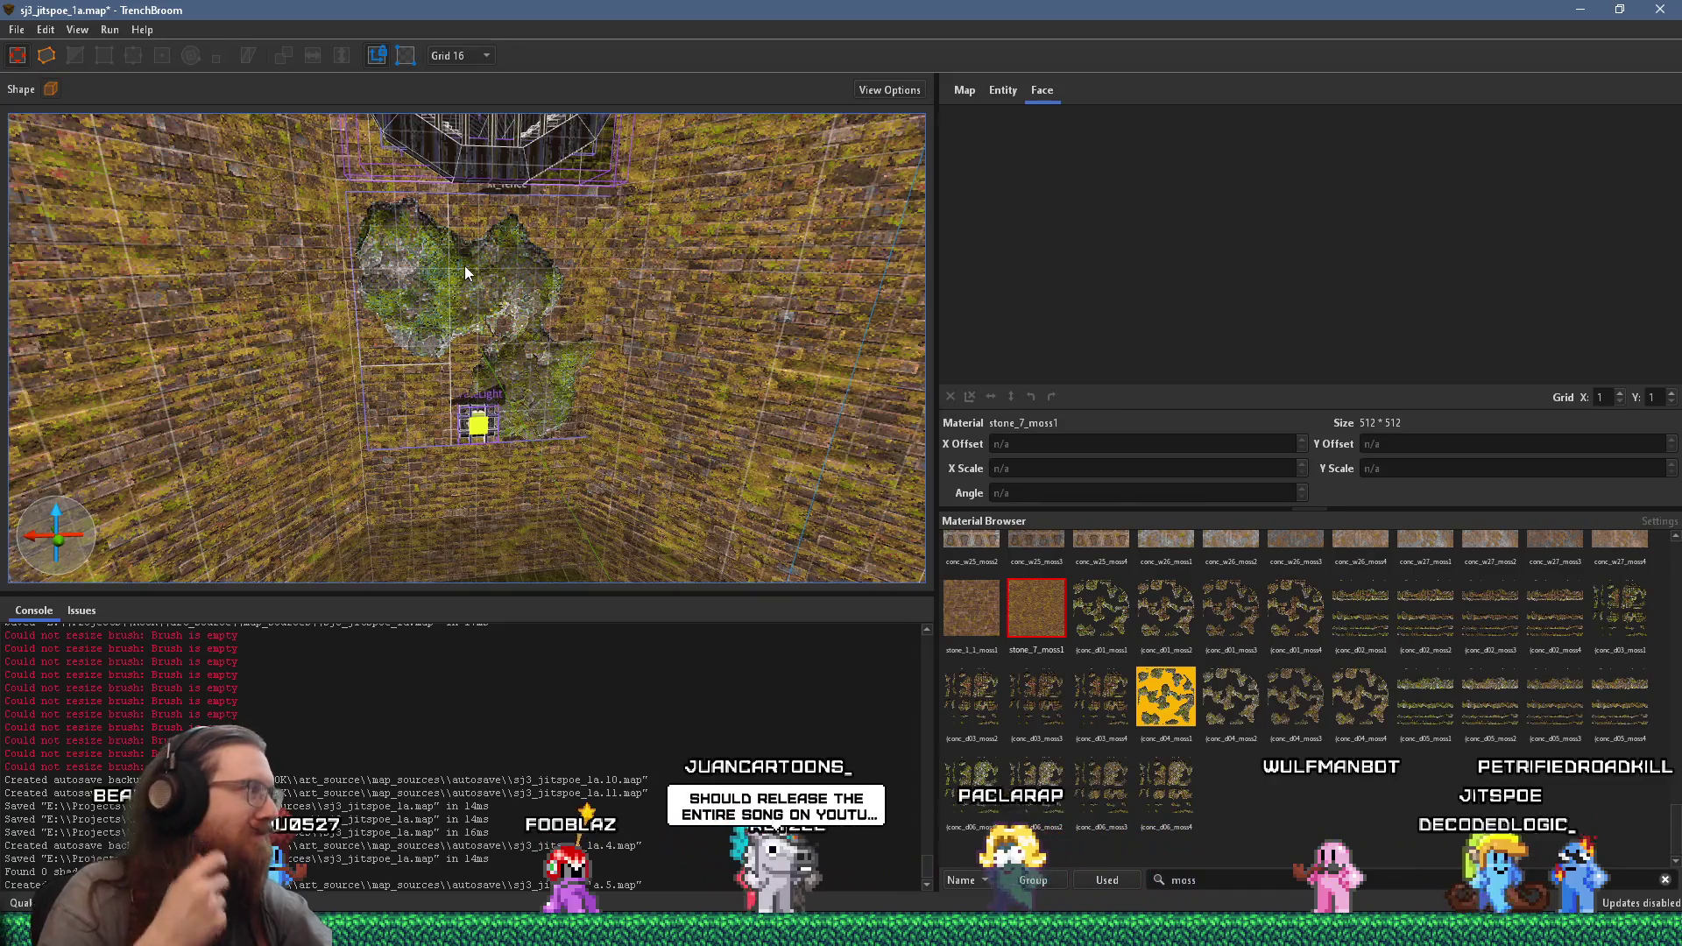
mouse_move(464, 267)
left_mouse_down()
mouse_move(449, 230)
mouse_move(464, 159)
mouse_move(543, 132)
mouse_move(593, 133)
mouse_move(732, 217)
mouse_move(720, 231)
left_mouse_up()
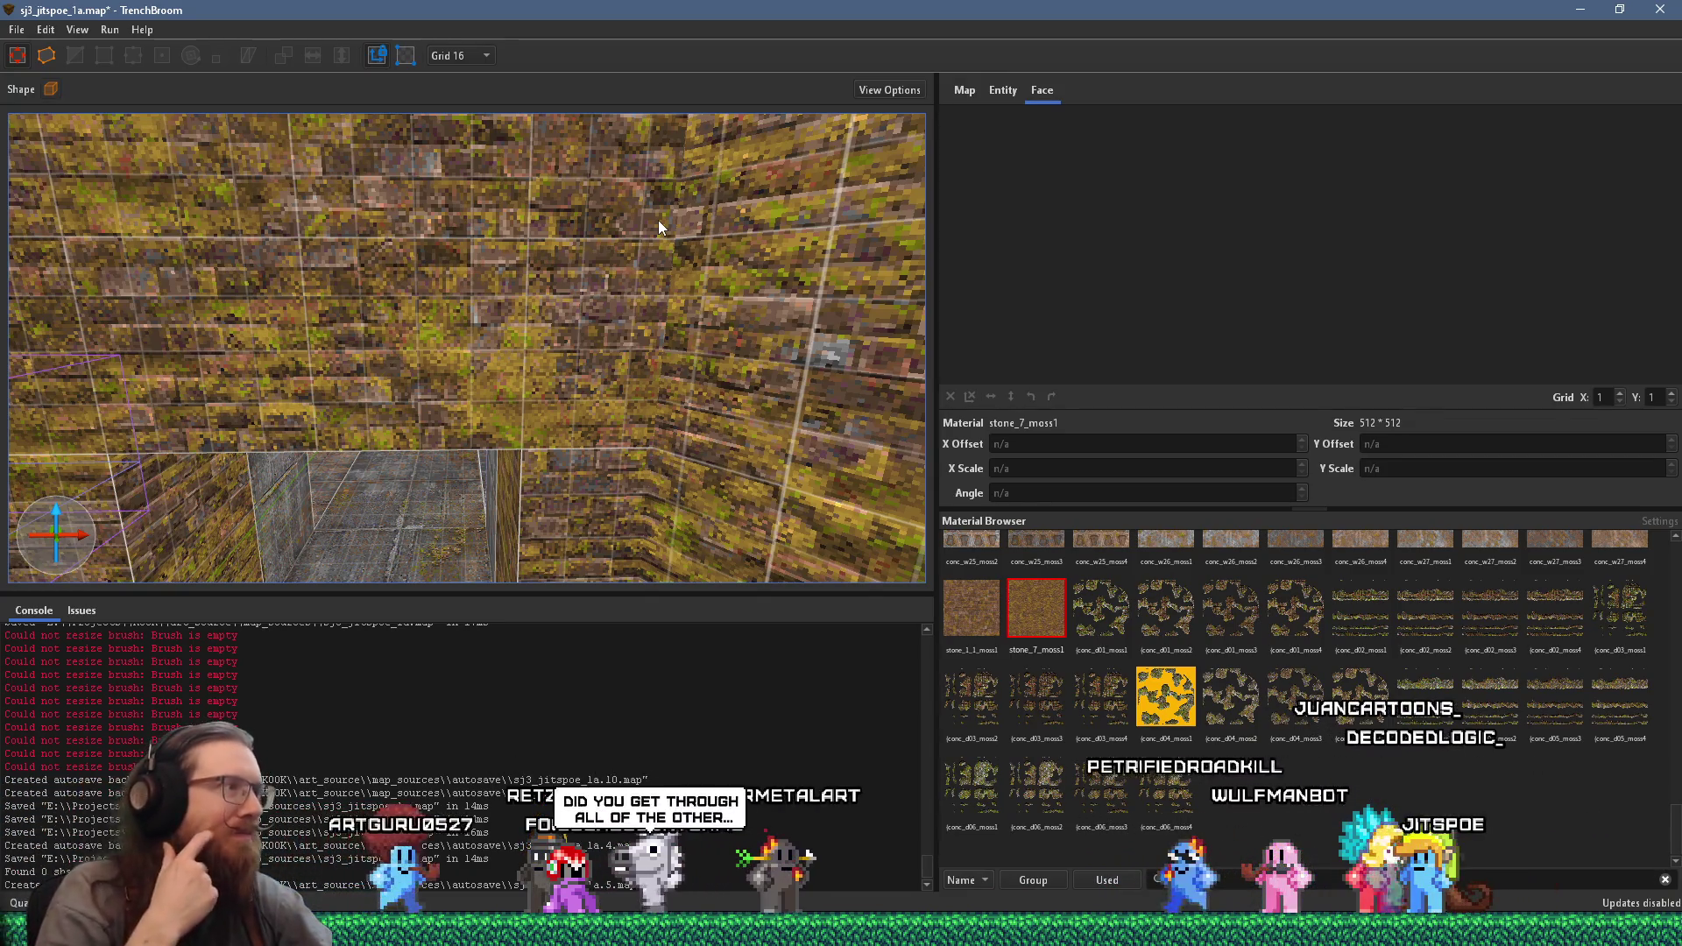
scroll(608, 256, "down", 5)
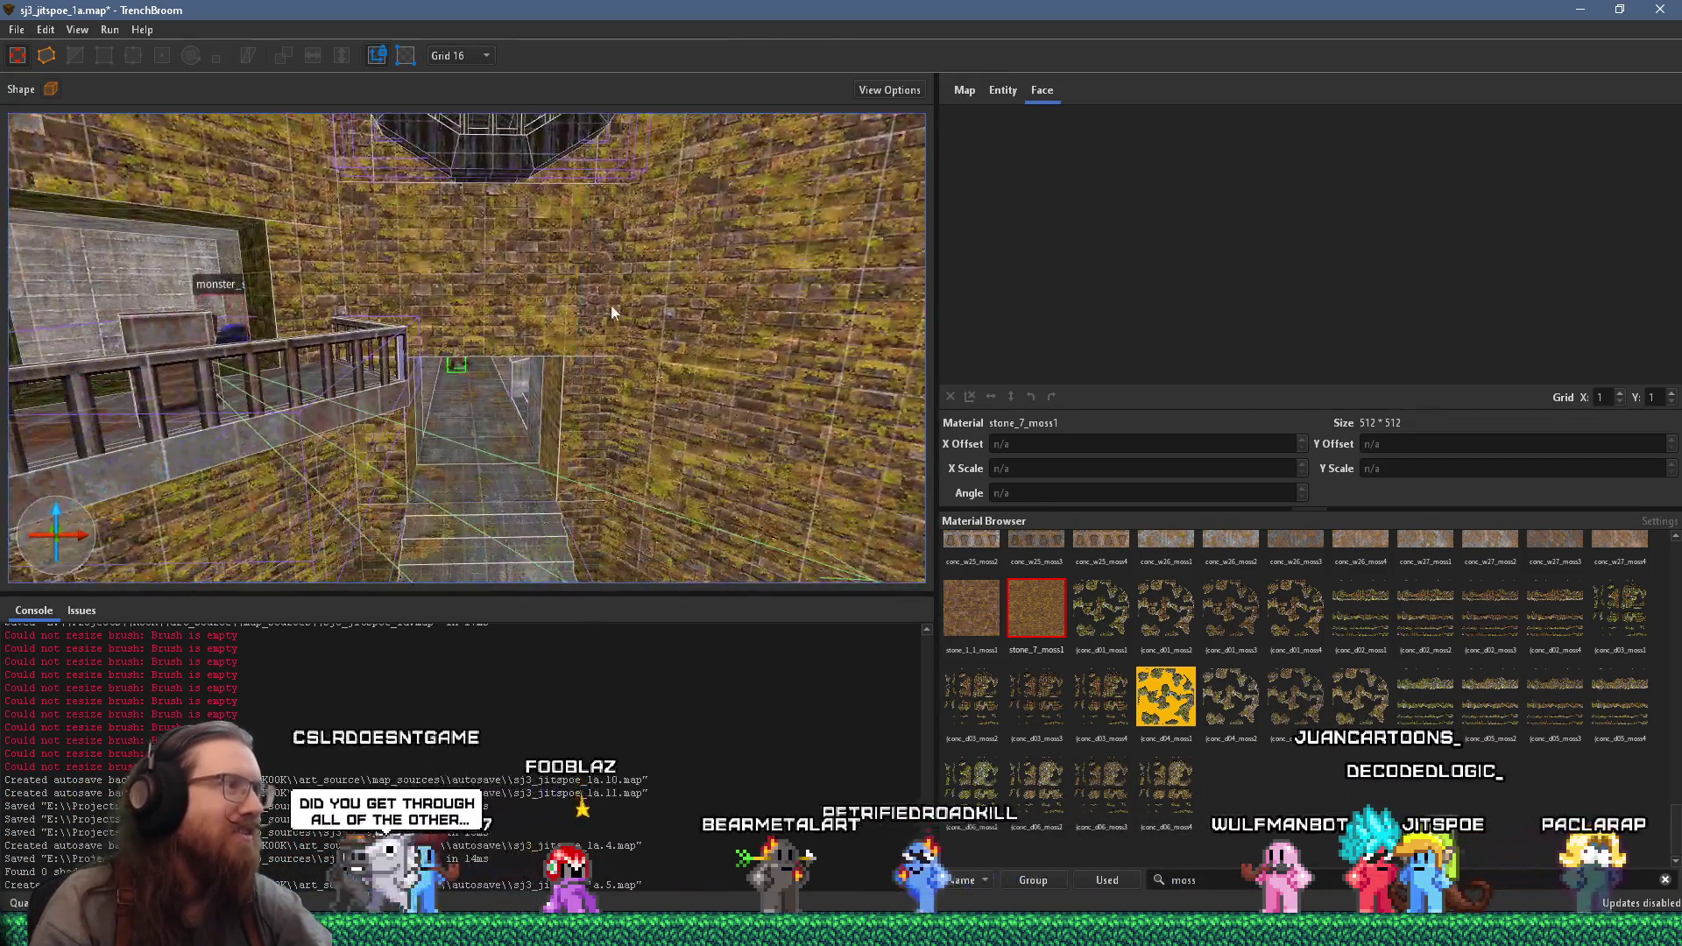
left_click_drag(535, 291, 529, 265)
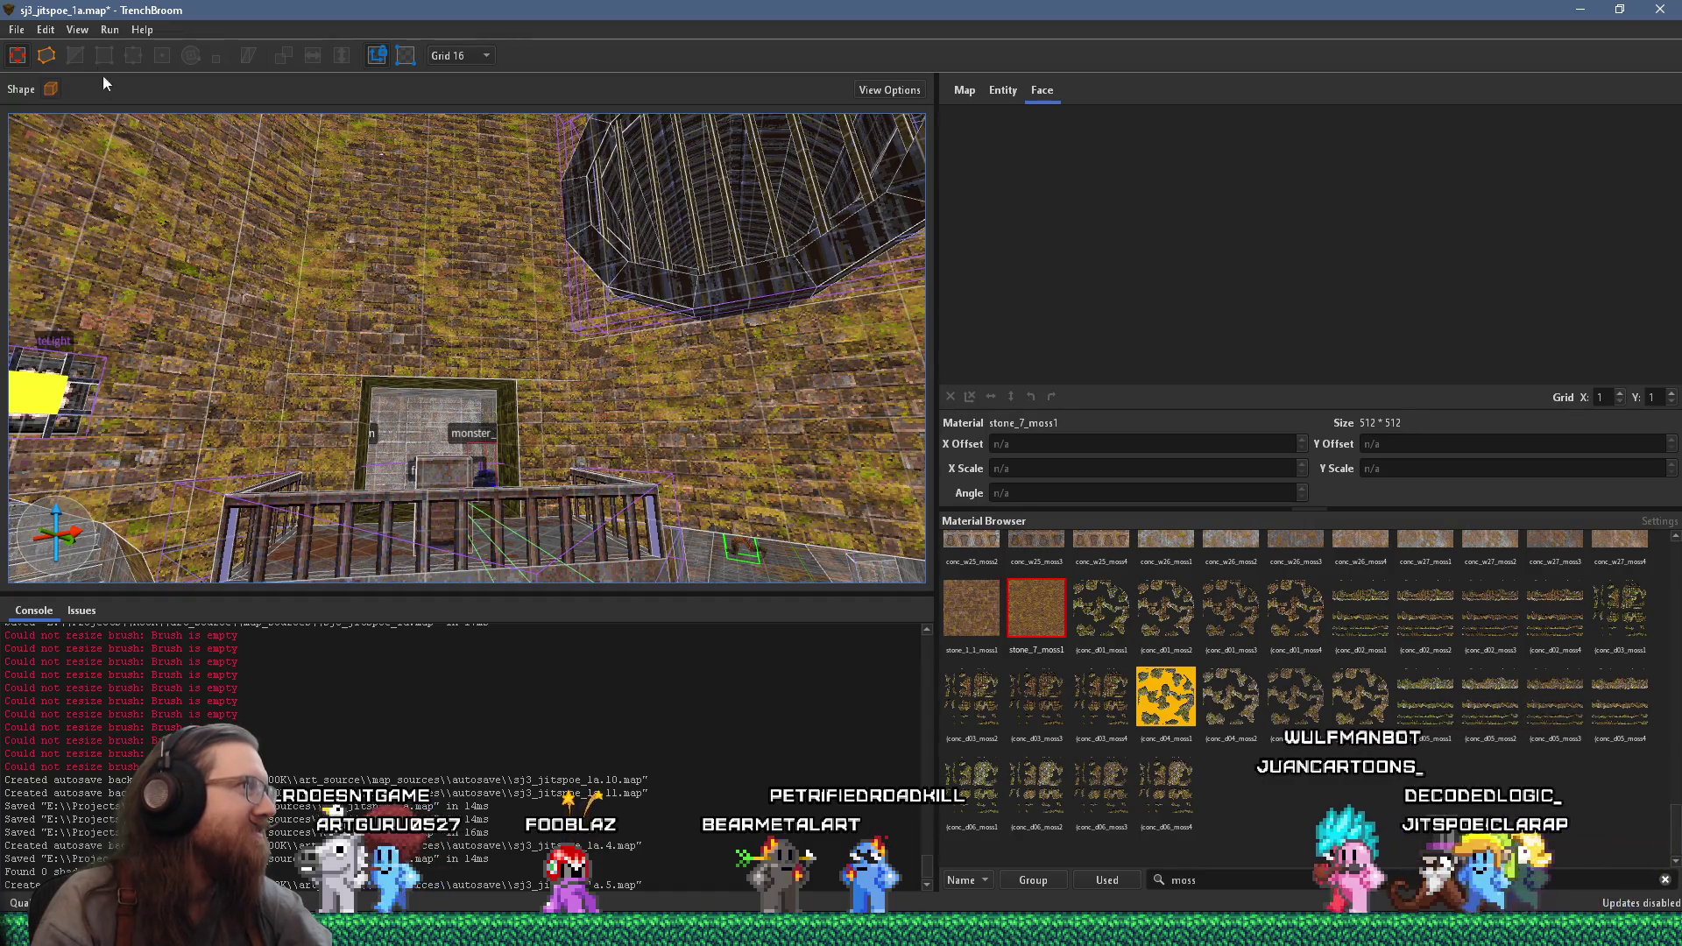
left_click(16, 29)
left_click(49, 112)
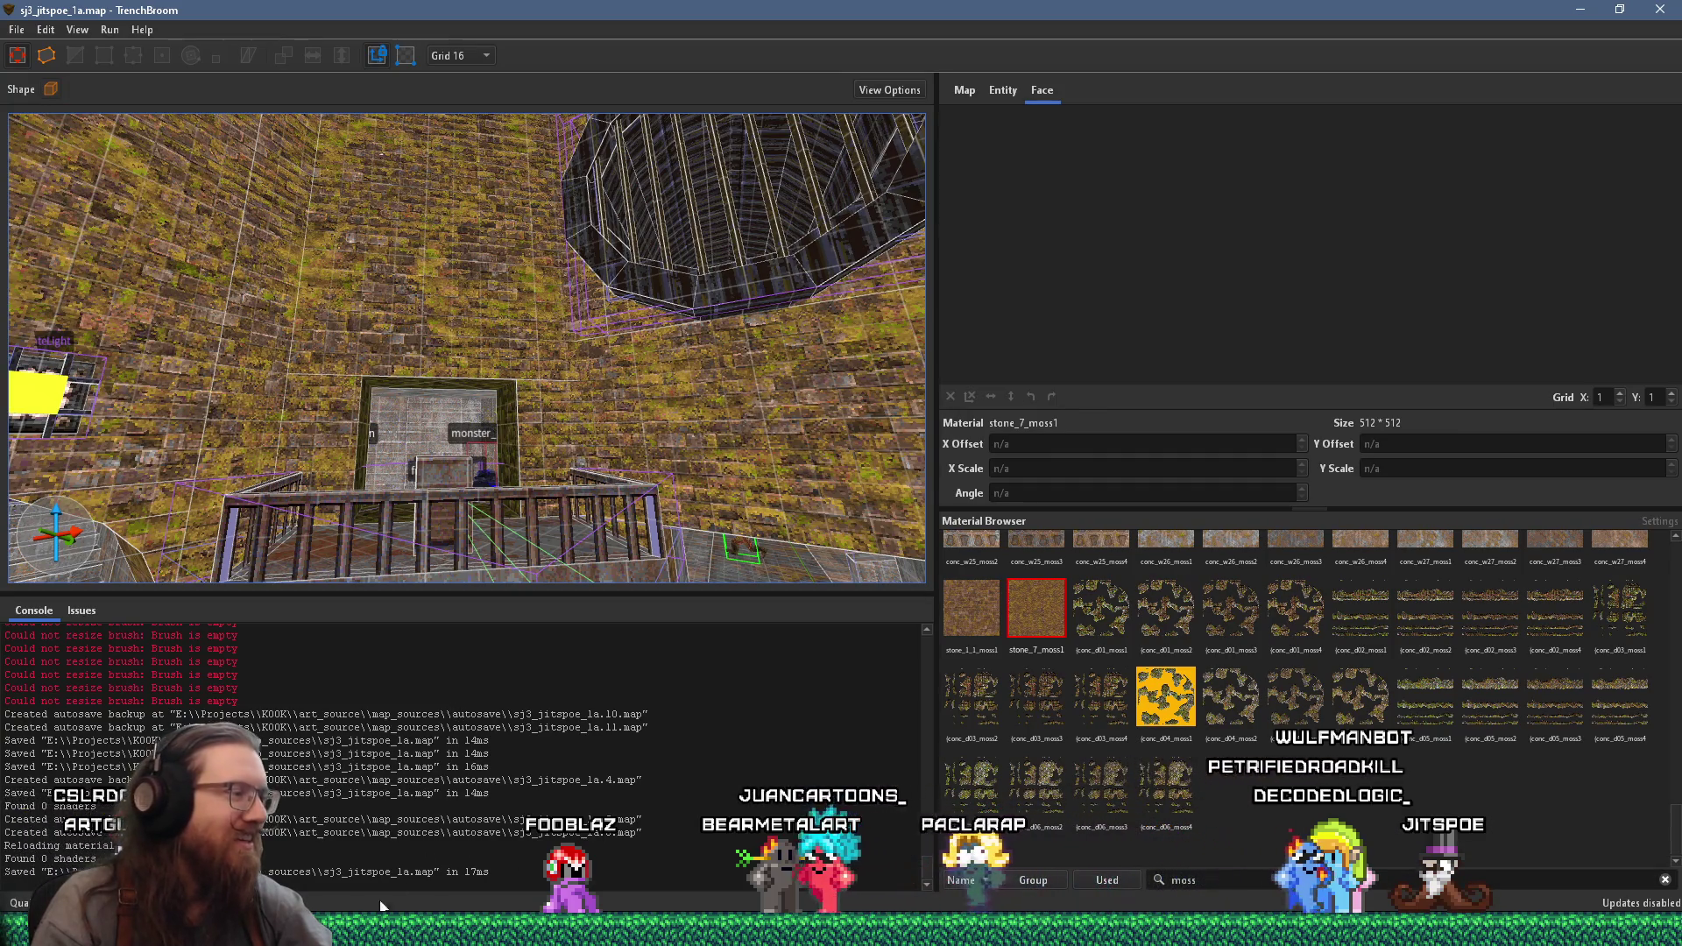
mouse_move(841, 928)
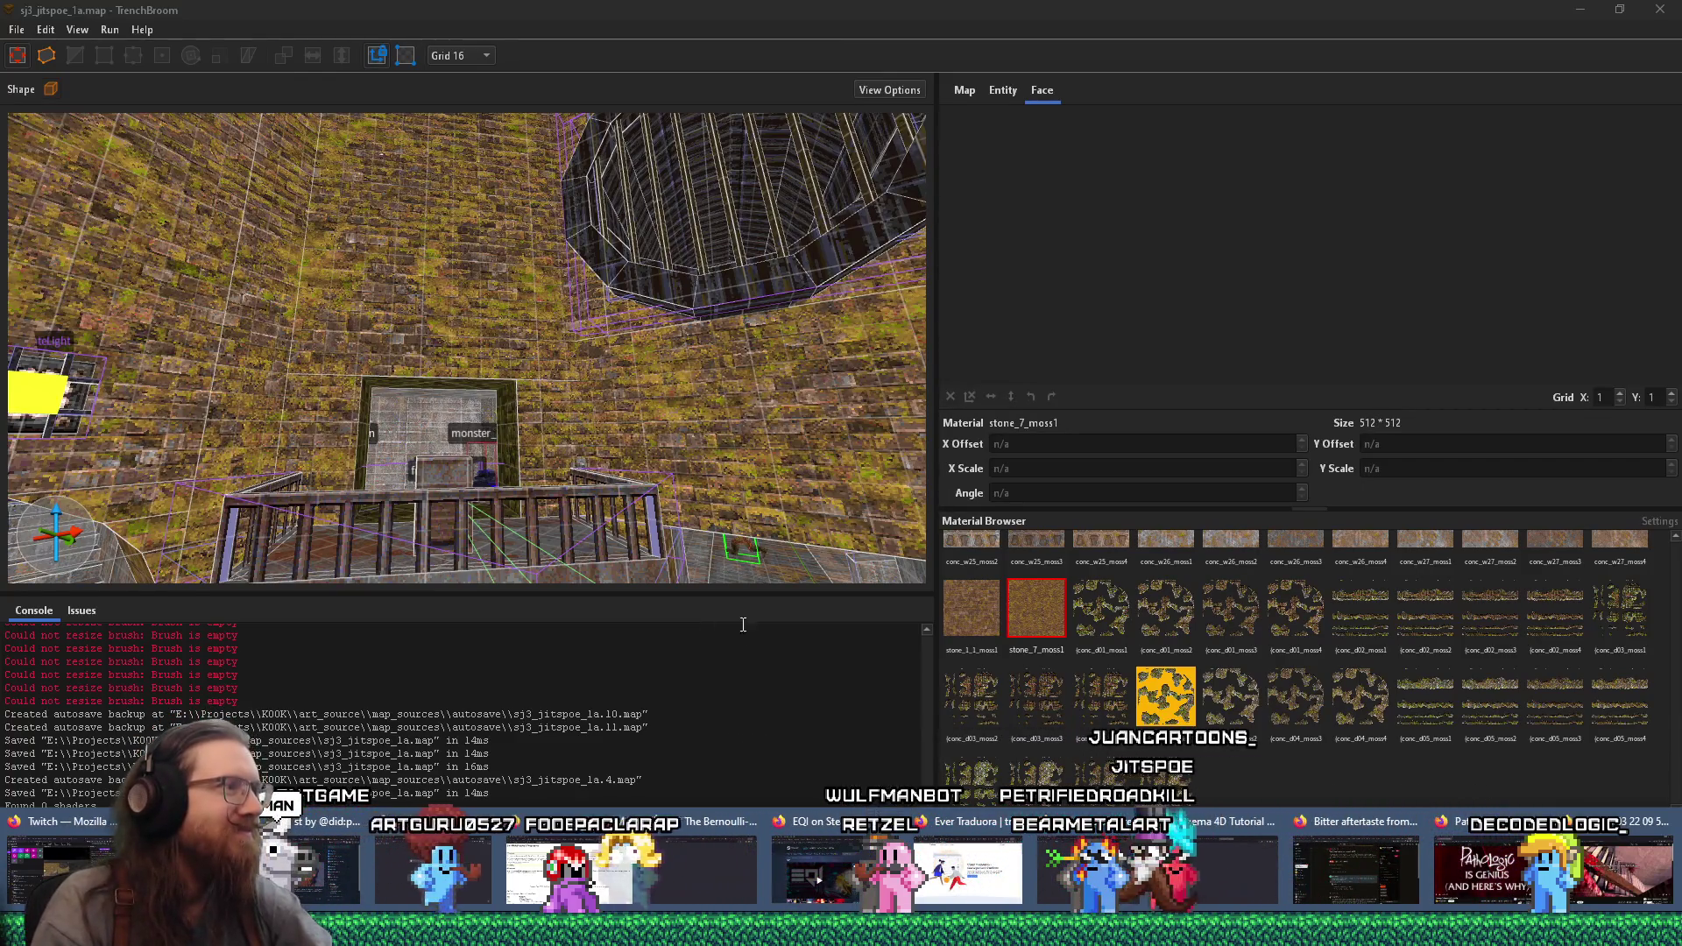
- Select the upper wall face above the doorway and the right doorway face
scroll(520, 451, "up", 3)
scroll(563, 324, "up", 3)
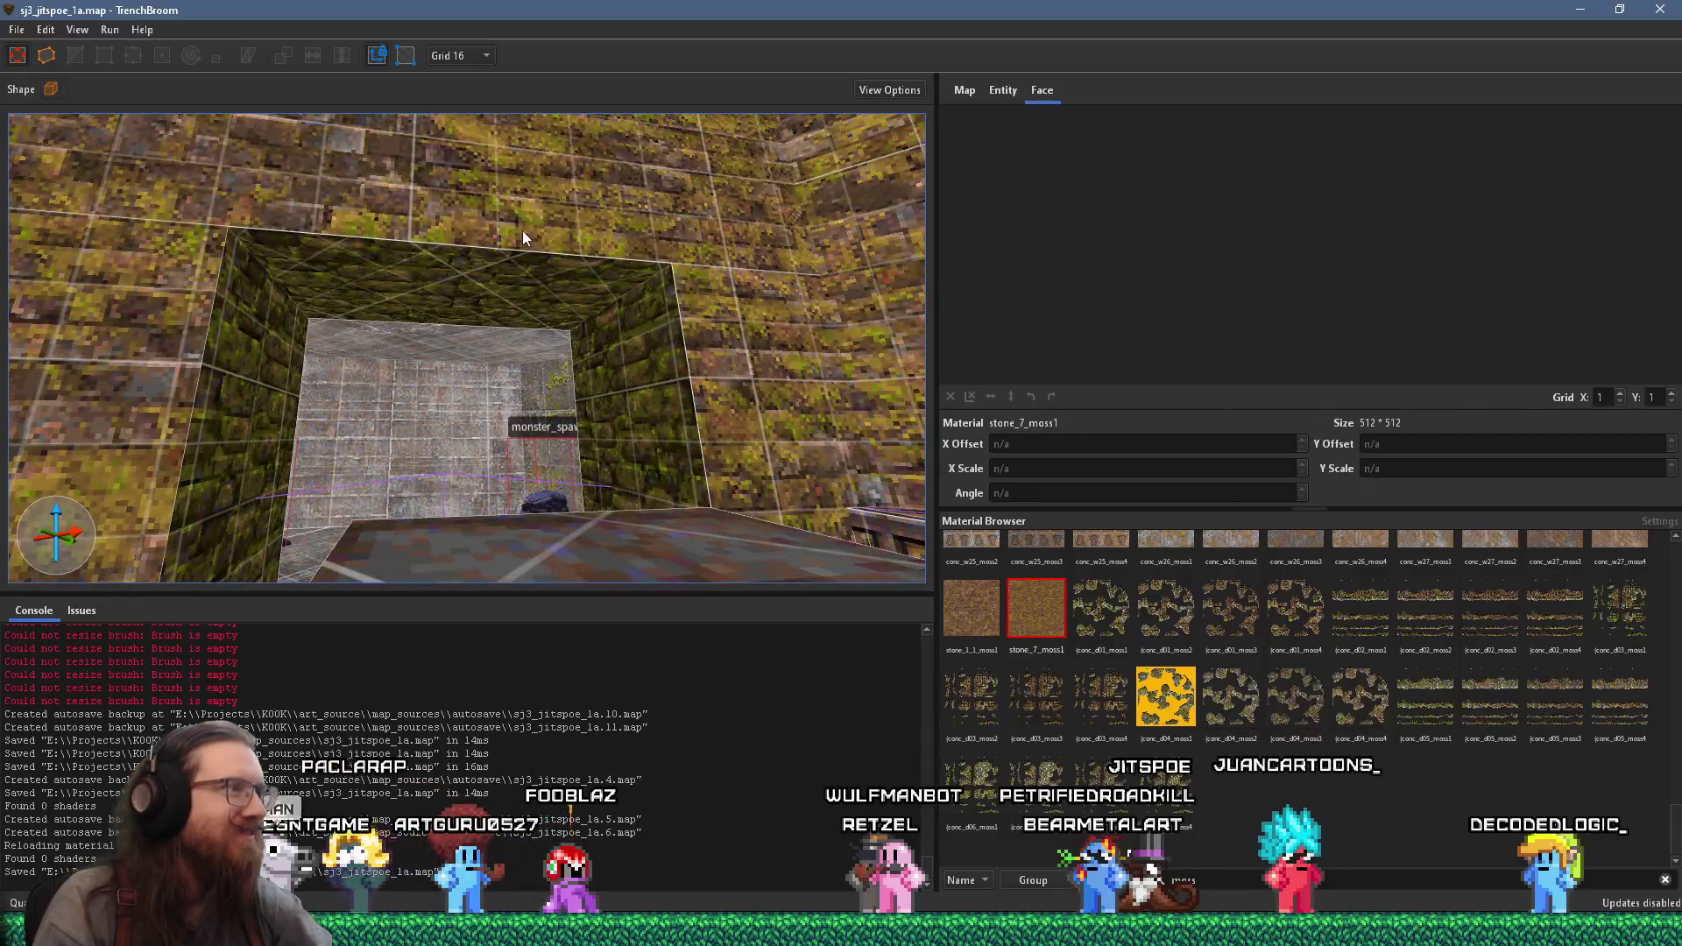
left_click(501, 260, "shift")
left_click(694, 349, "shift")
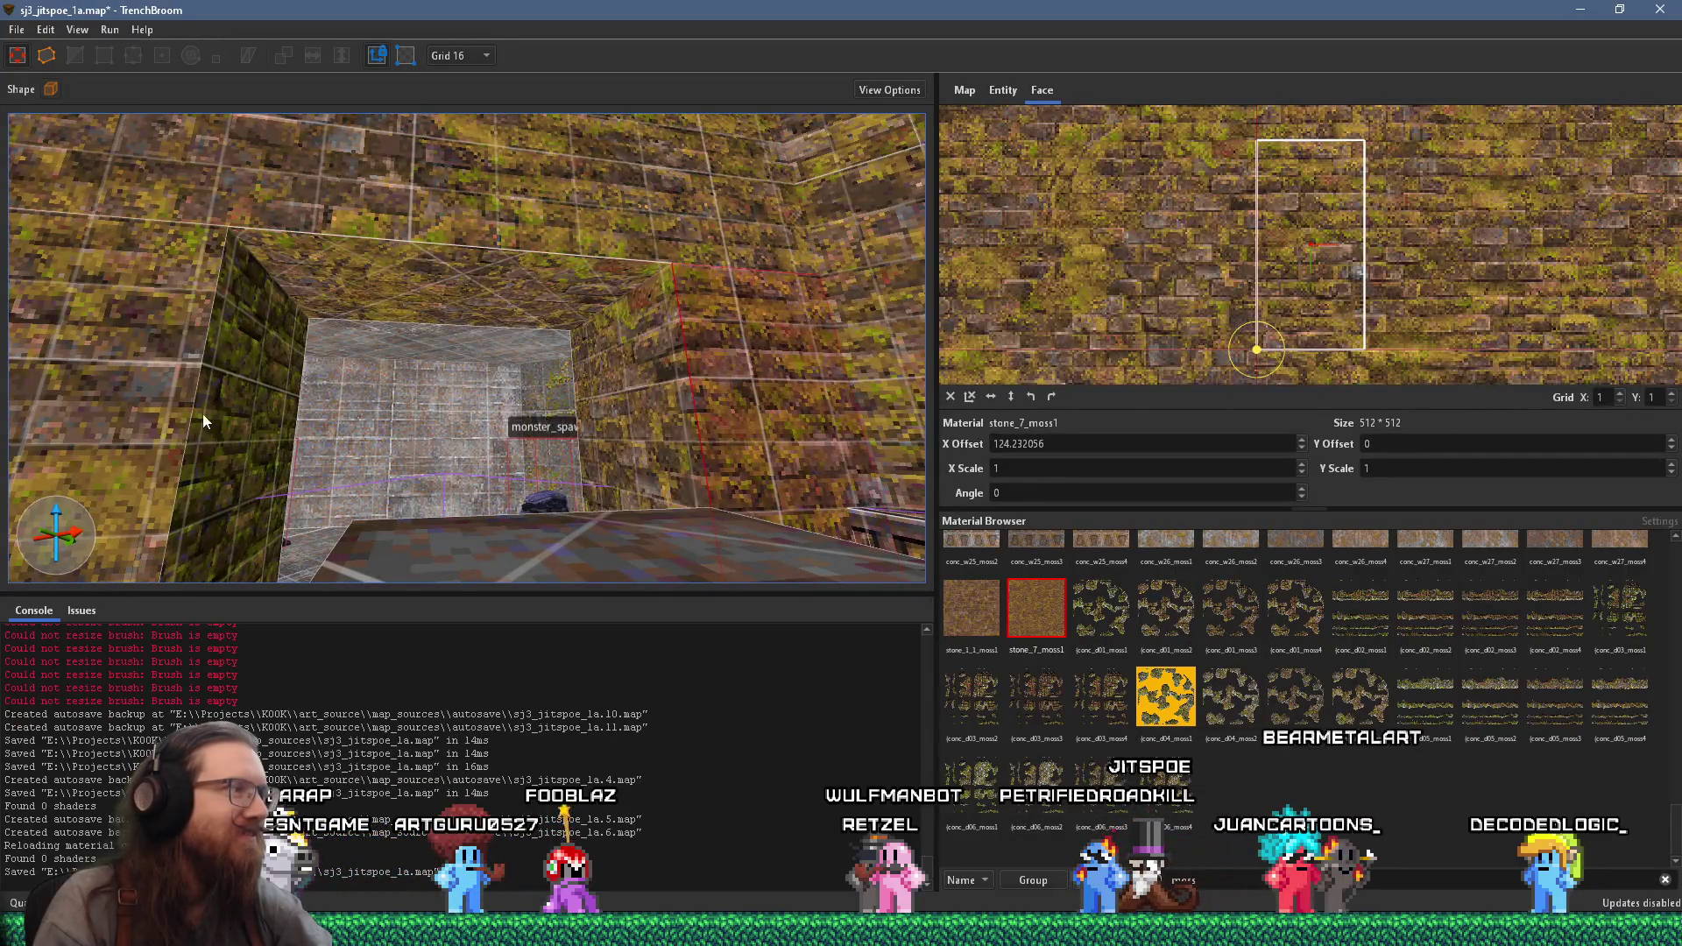
- Inspect the doorway's left and right wall faces, the brick wall face and the floor
left_click(226, 413, "shift")
scroll(289, 446, "up", 8)
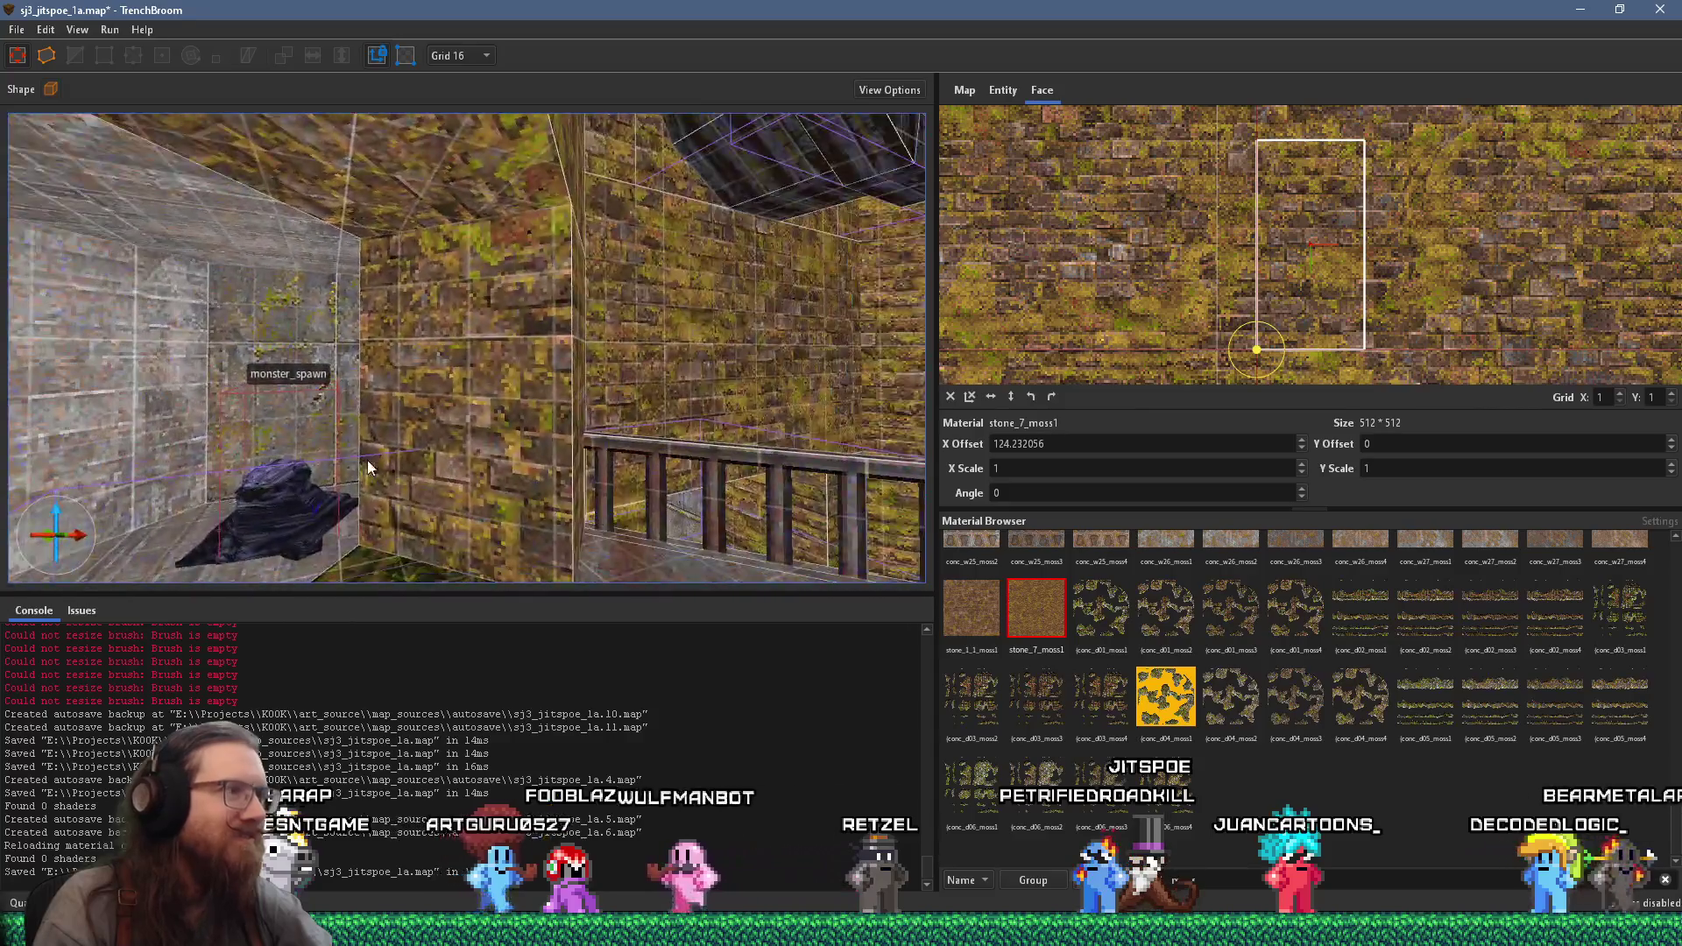
left_click(860, 380, "shift")
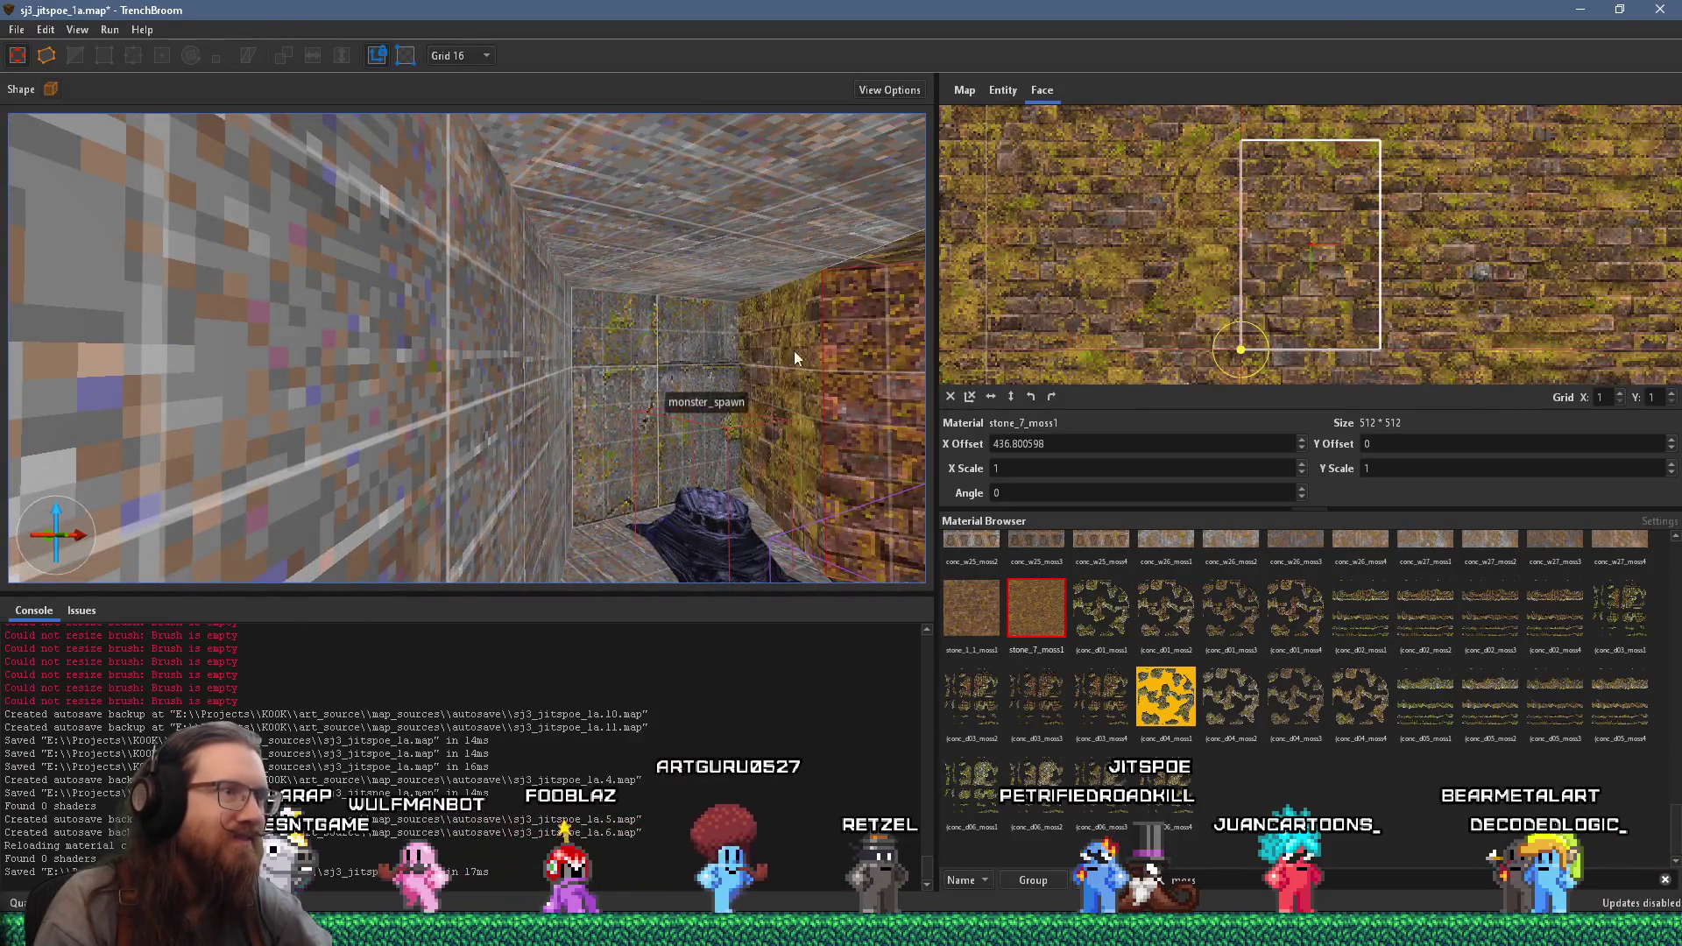
scroll(508, 402, "down", 5)
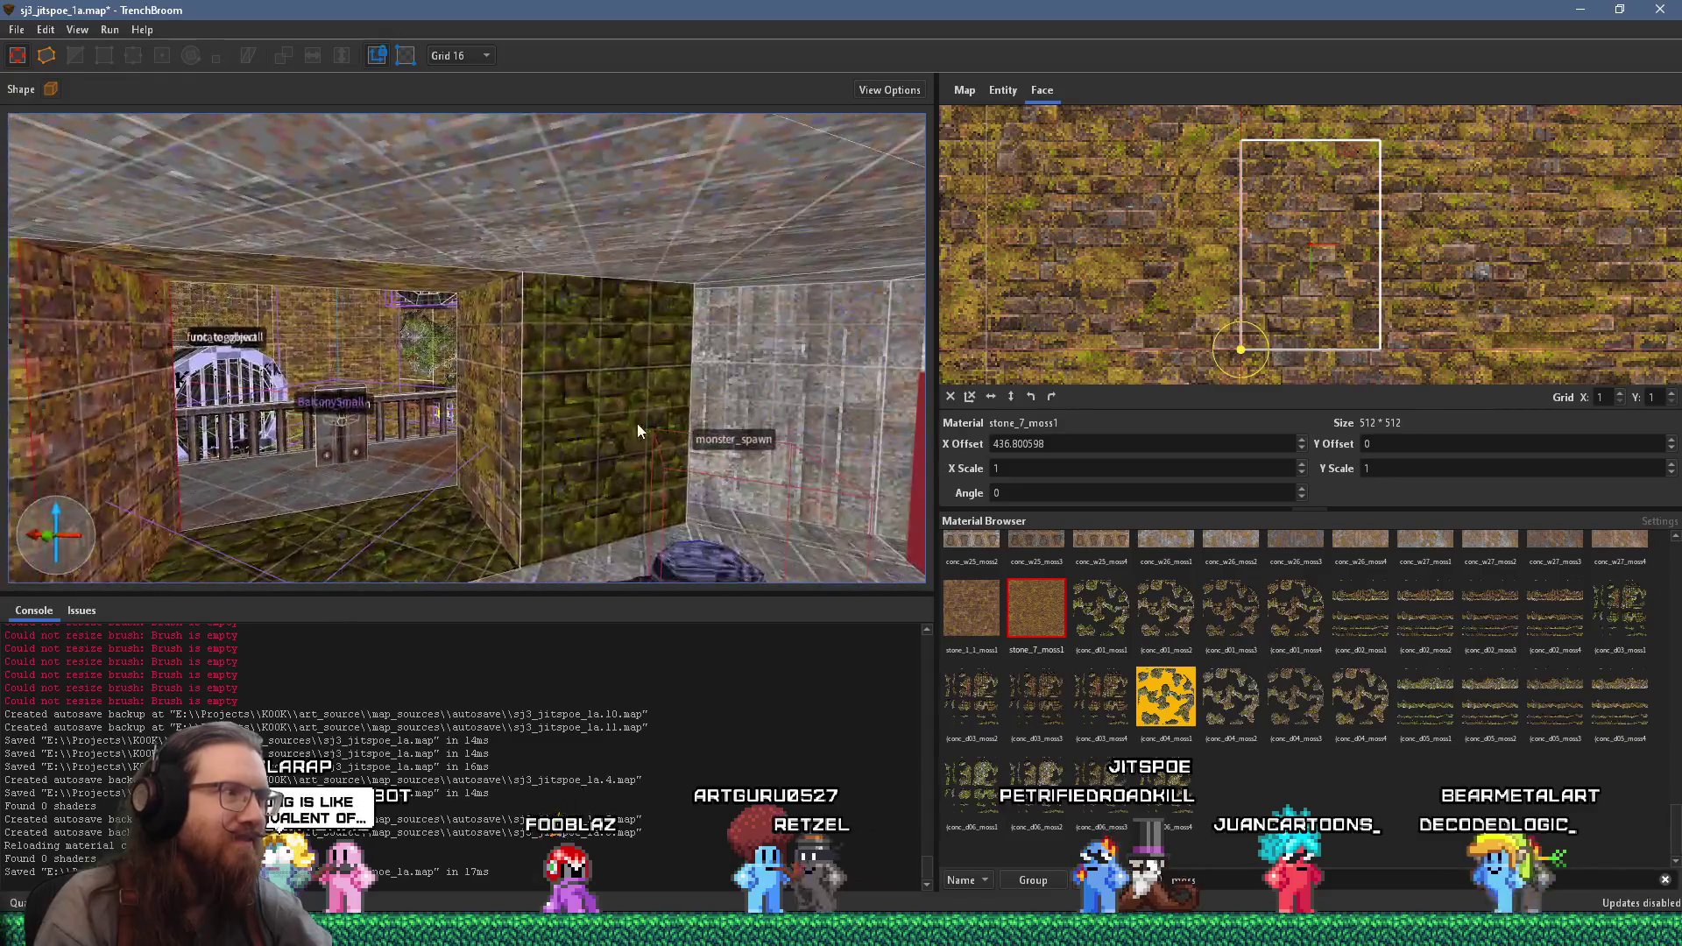
left_click(506, 364, "shift")
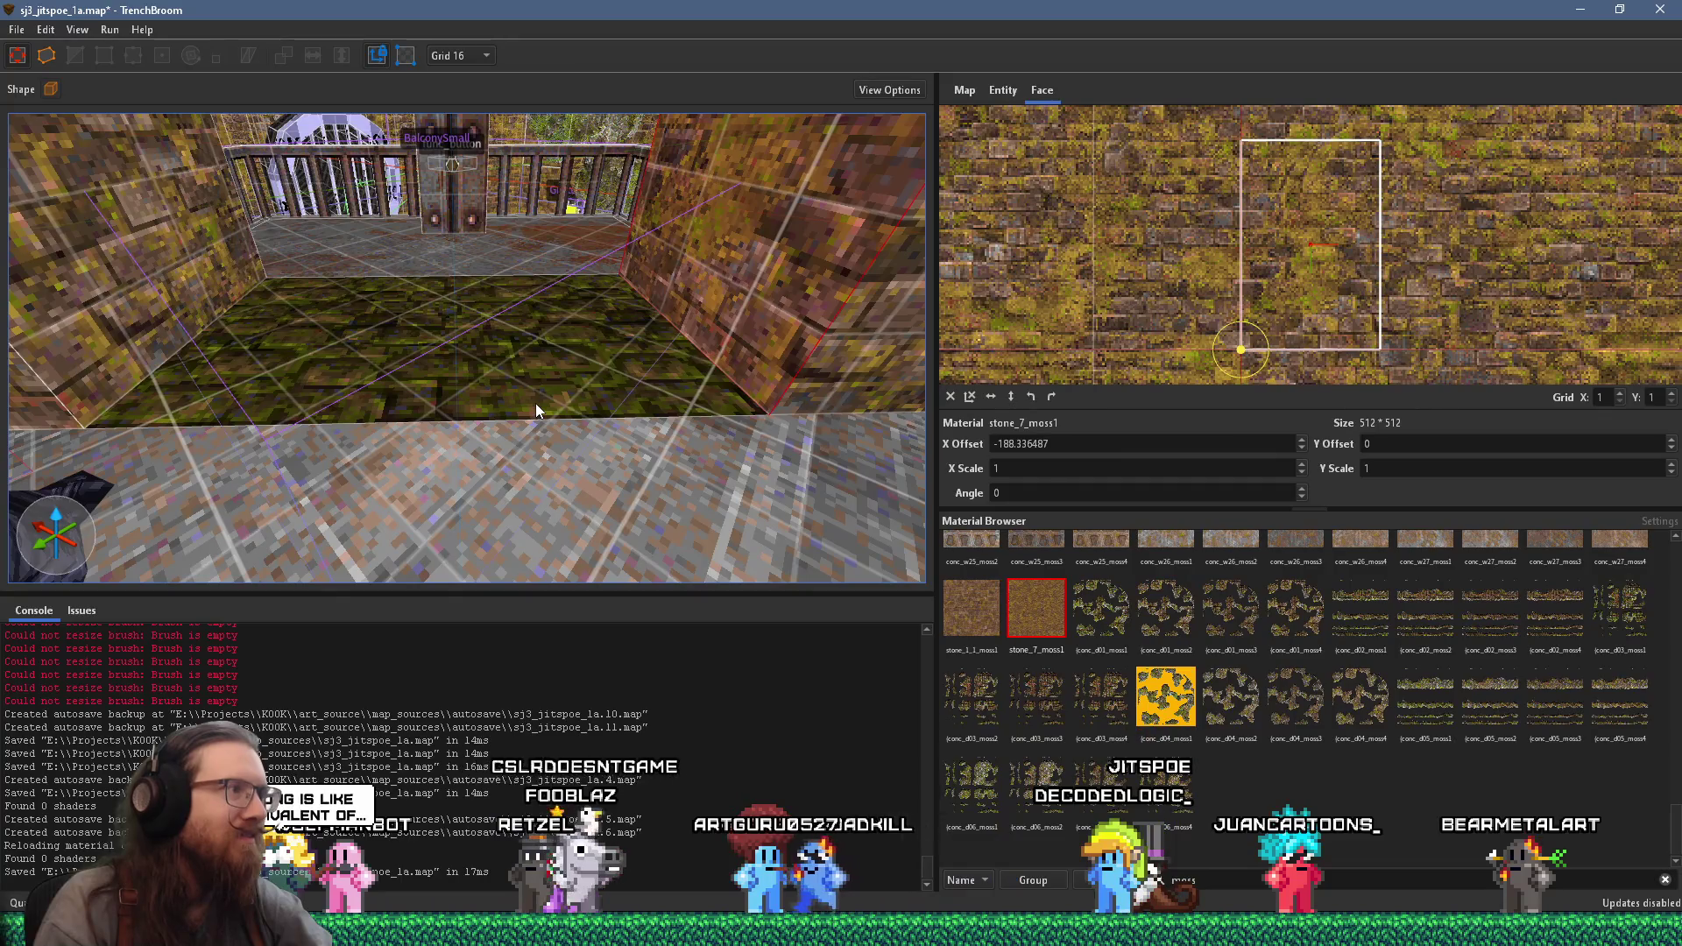
left_click(536, 409, "shift")
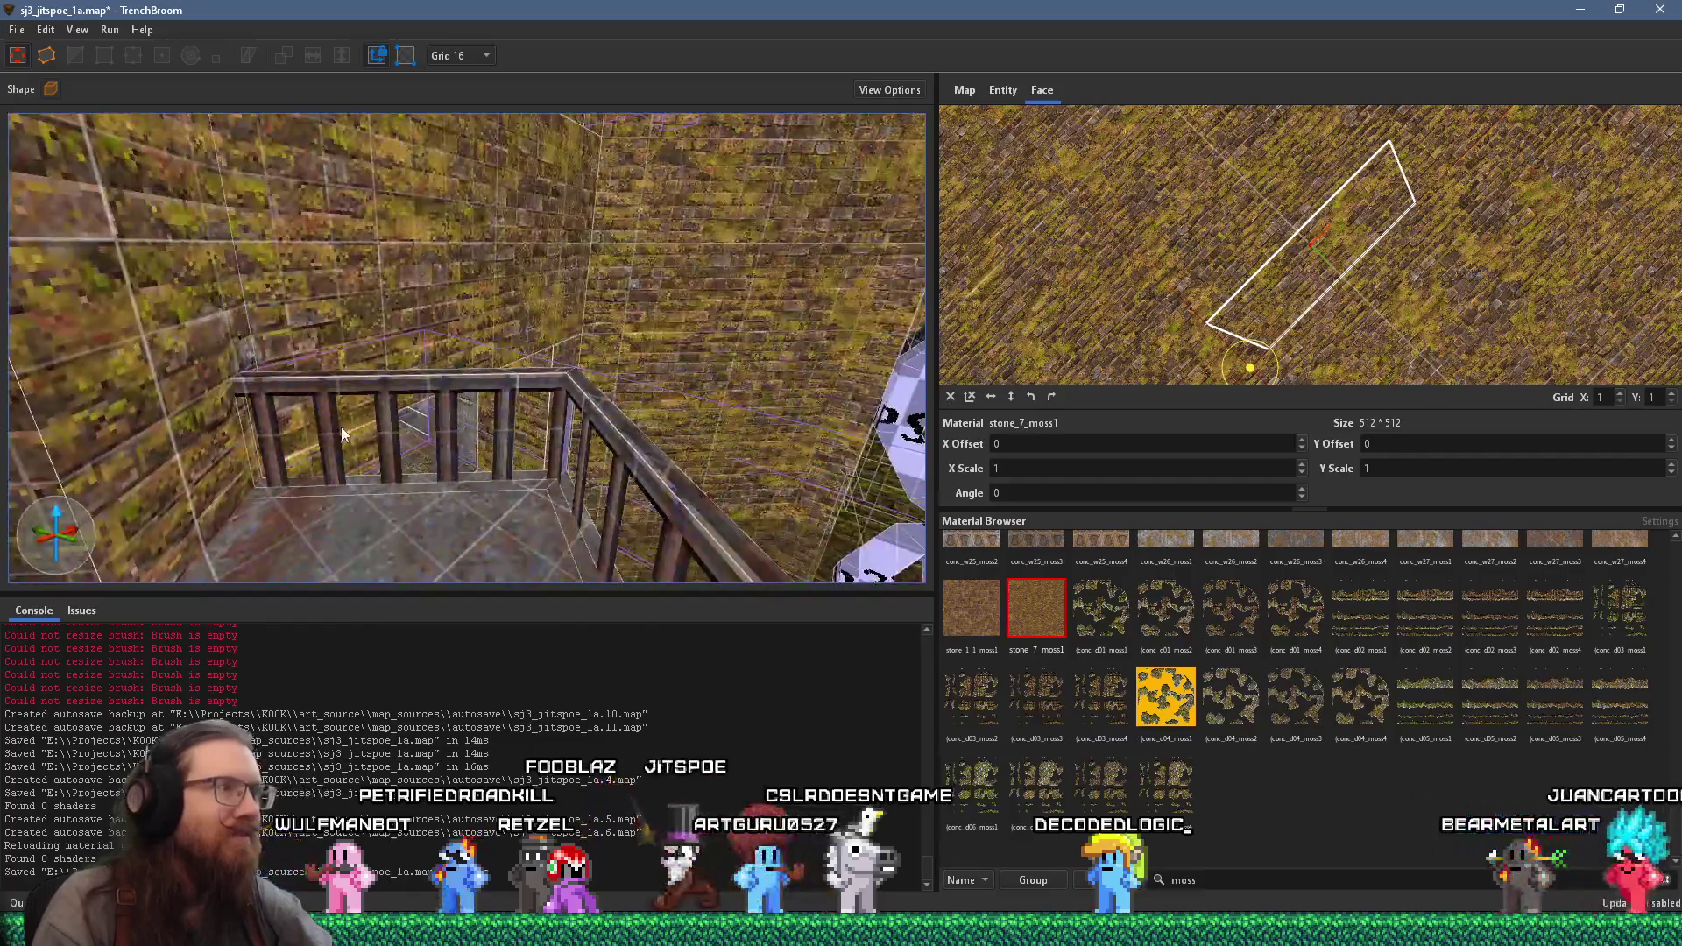
- Fly to the func_togglewall room and select its tall and narrow mossy wall faces
key("w")
key("w")
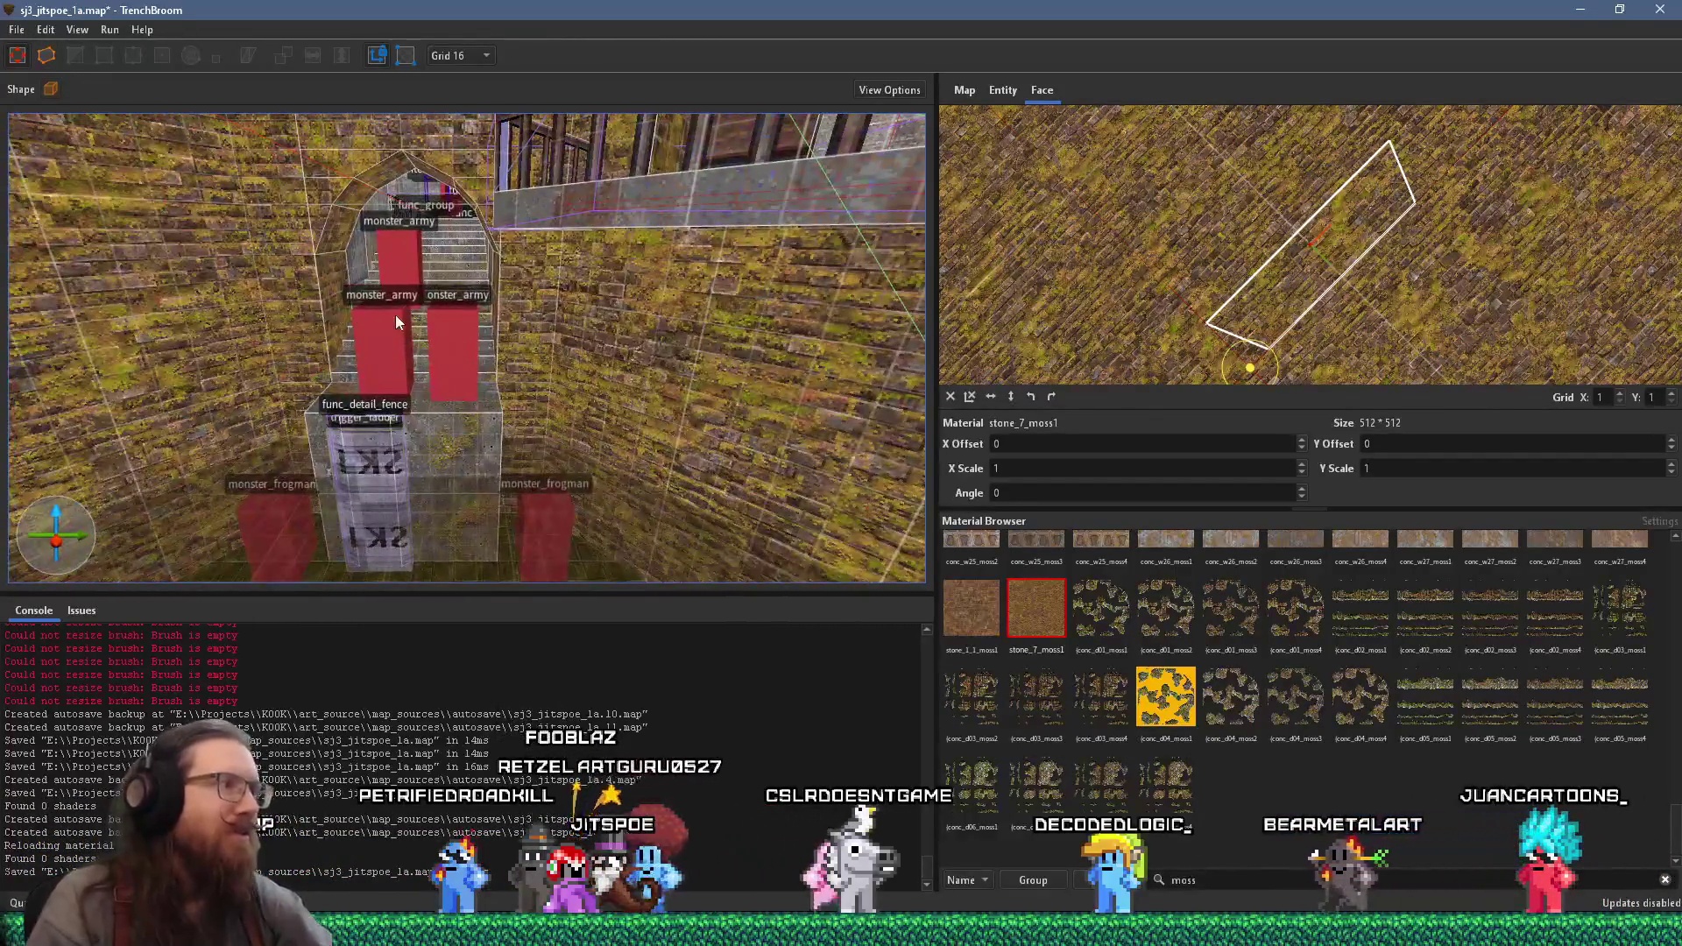
key("w")
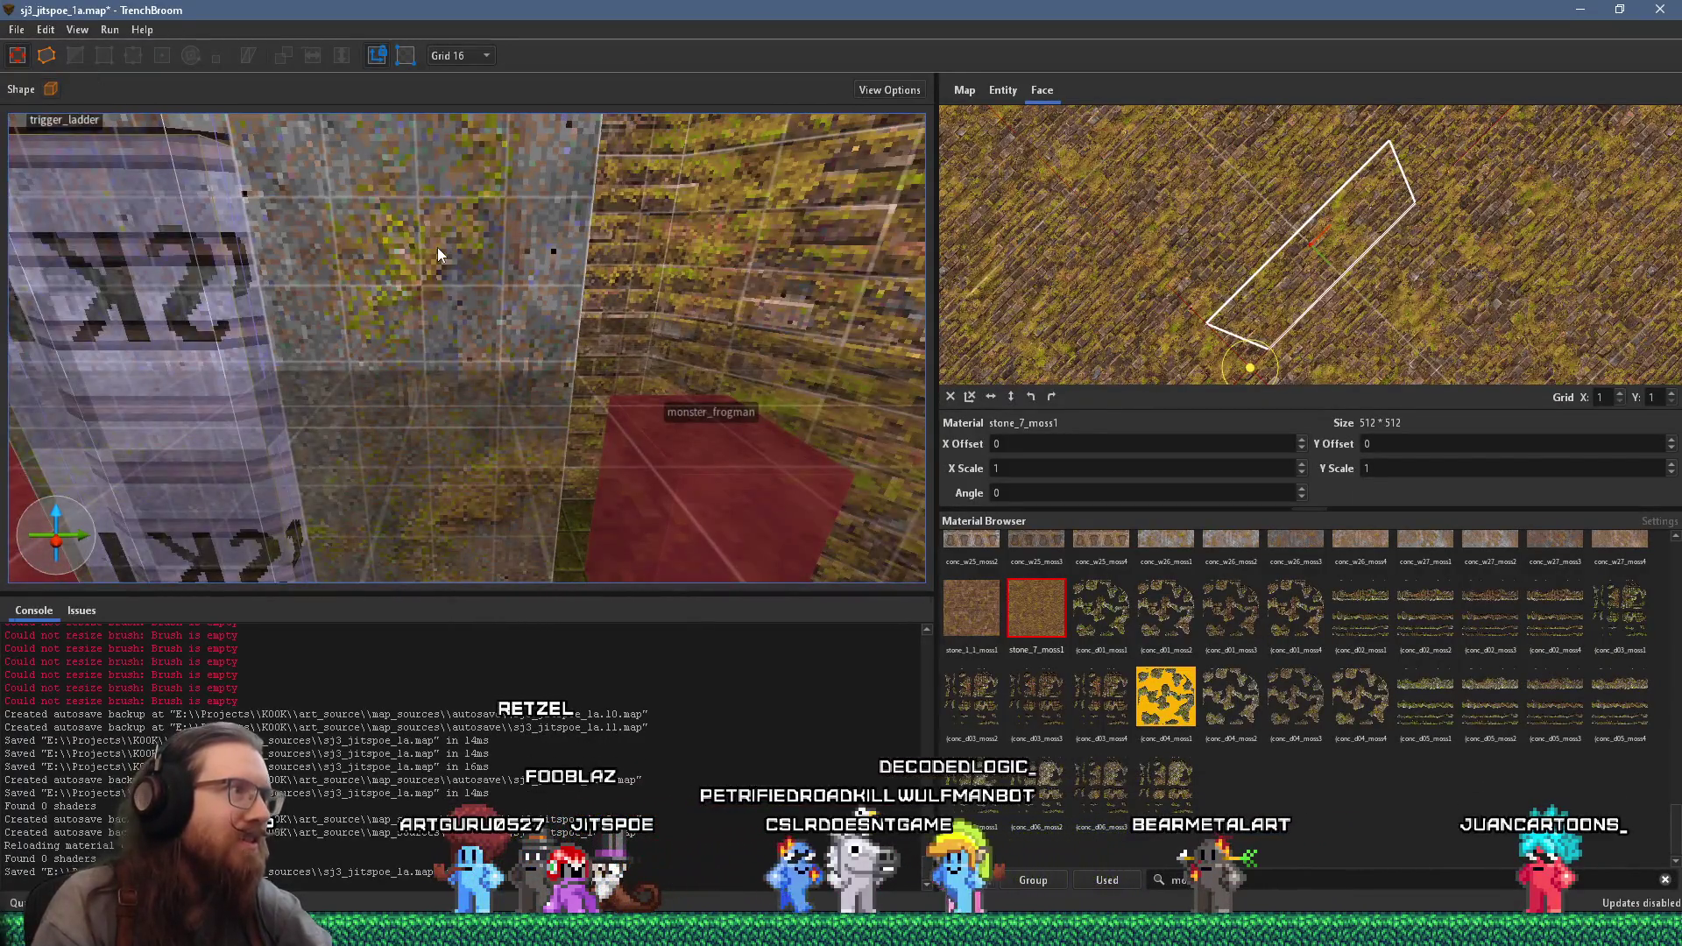
key("w")
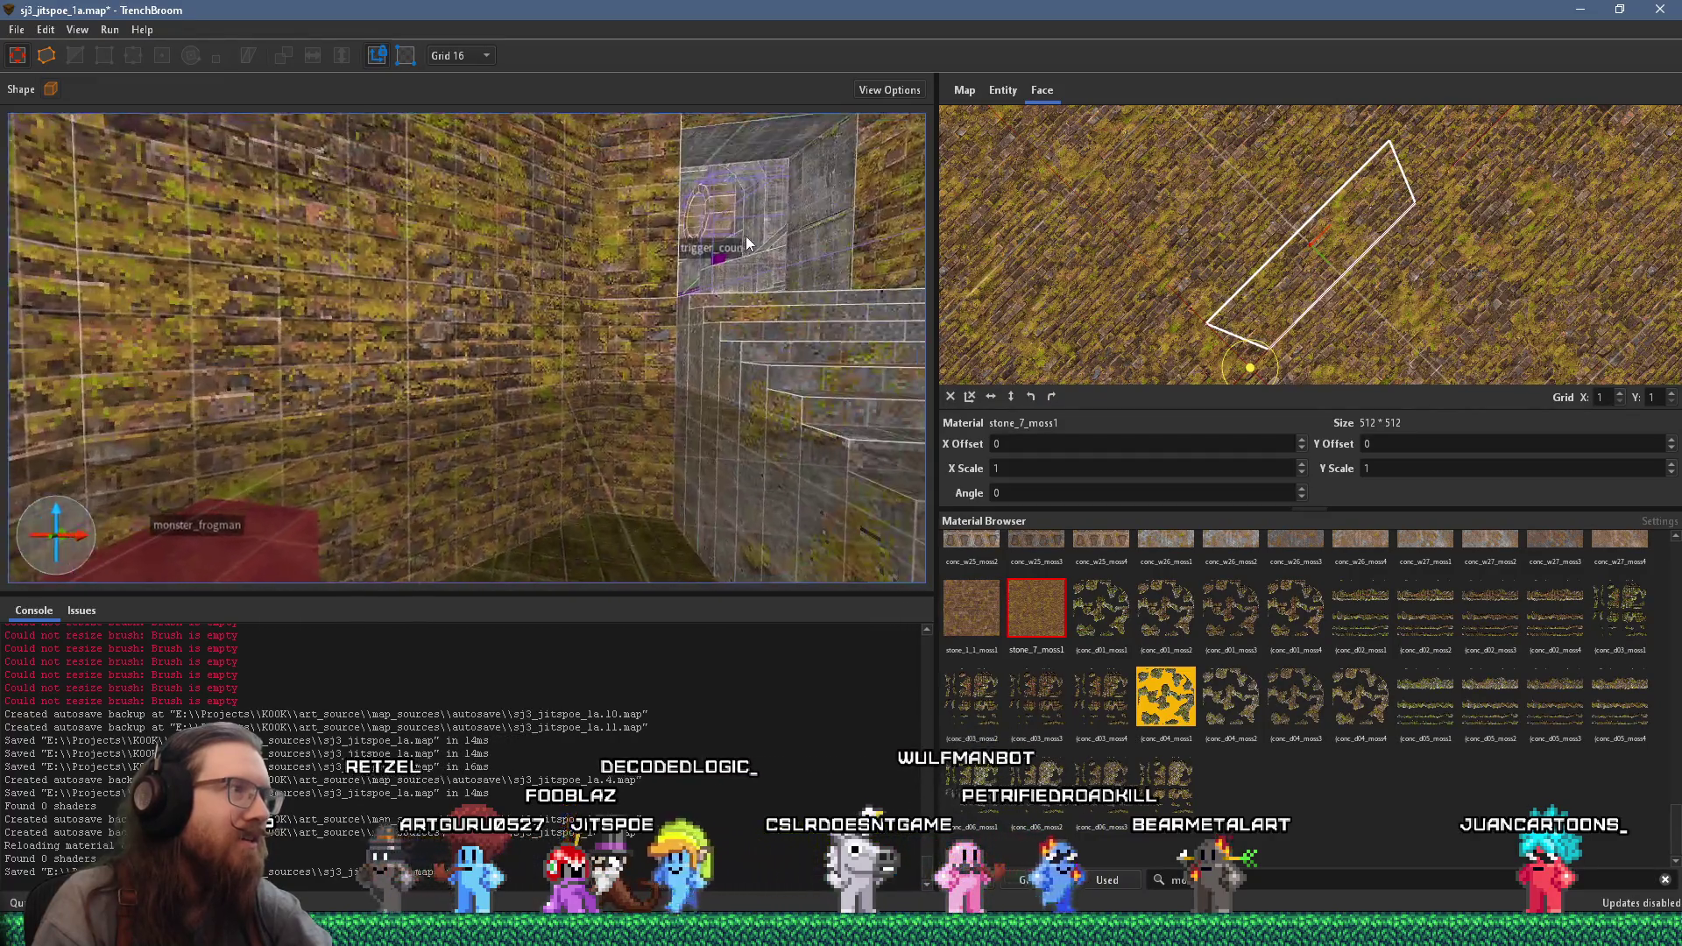
key("w")
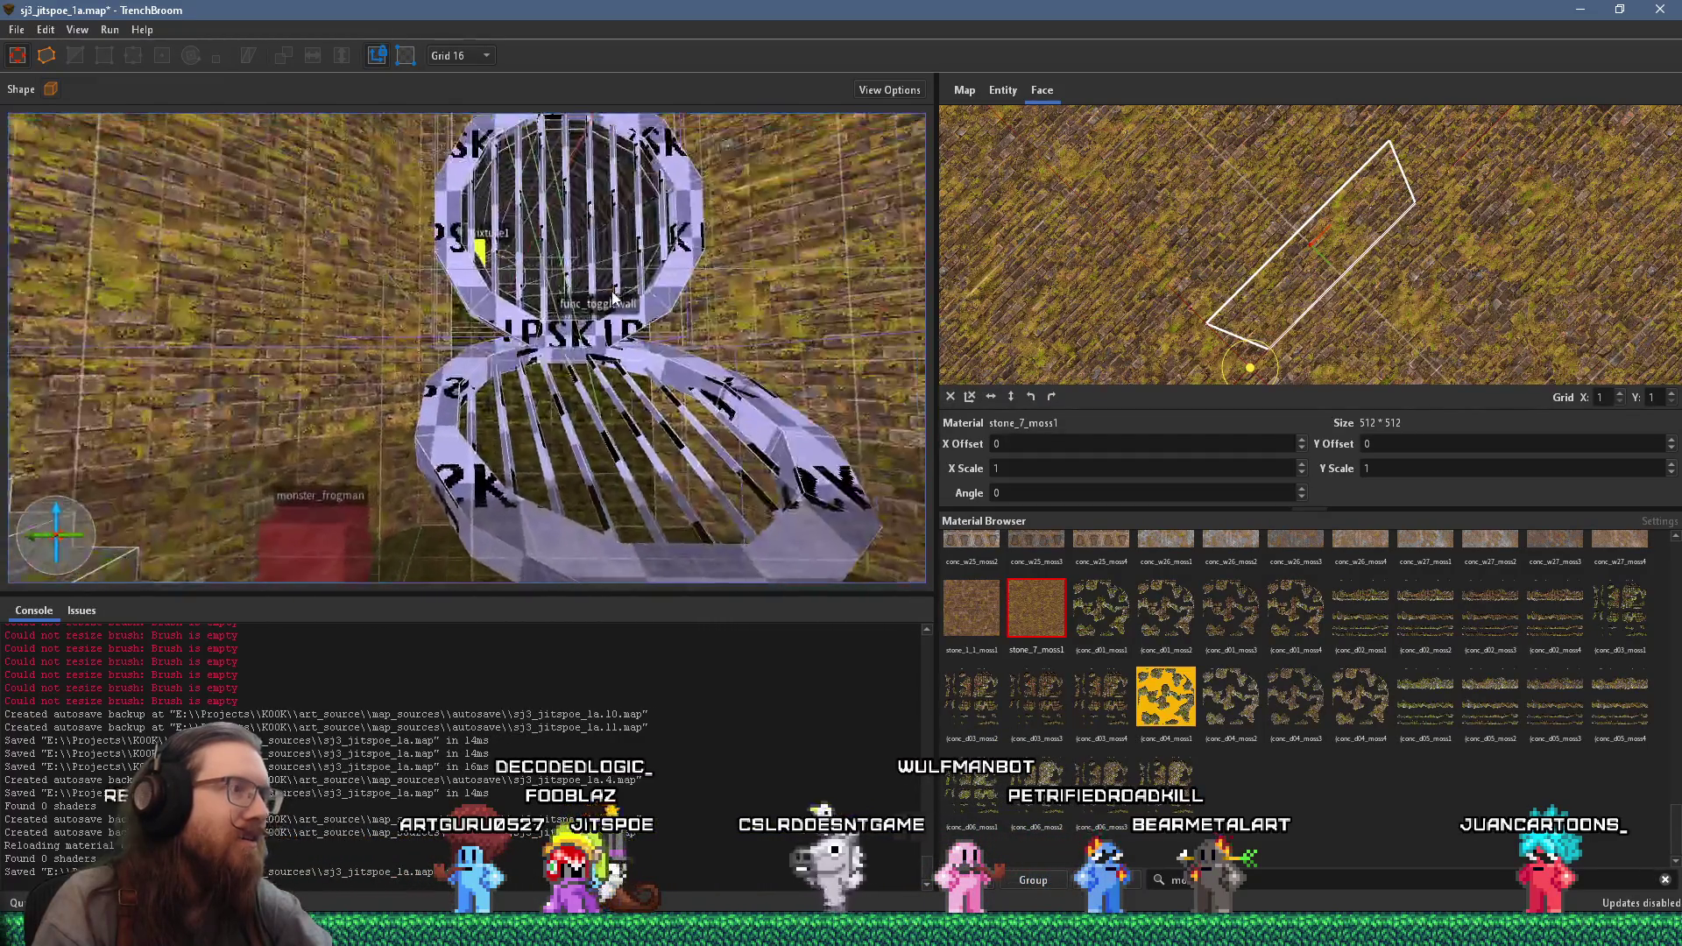
key("w")
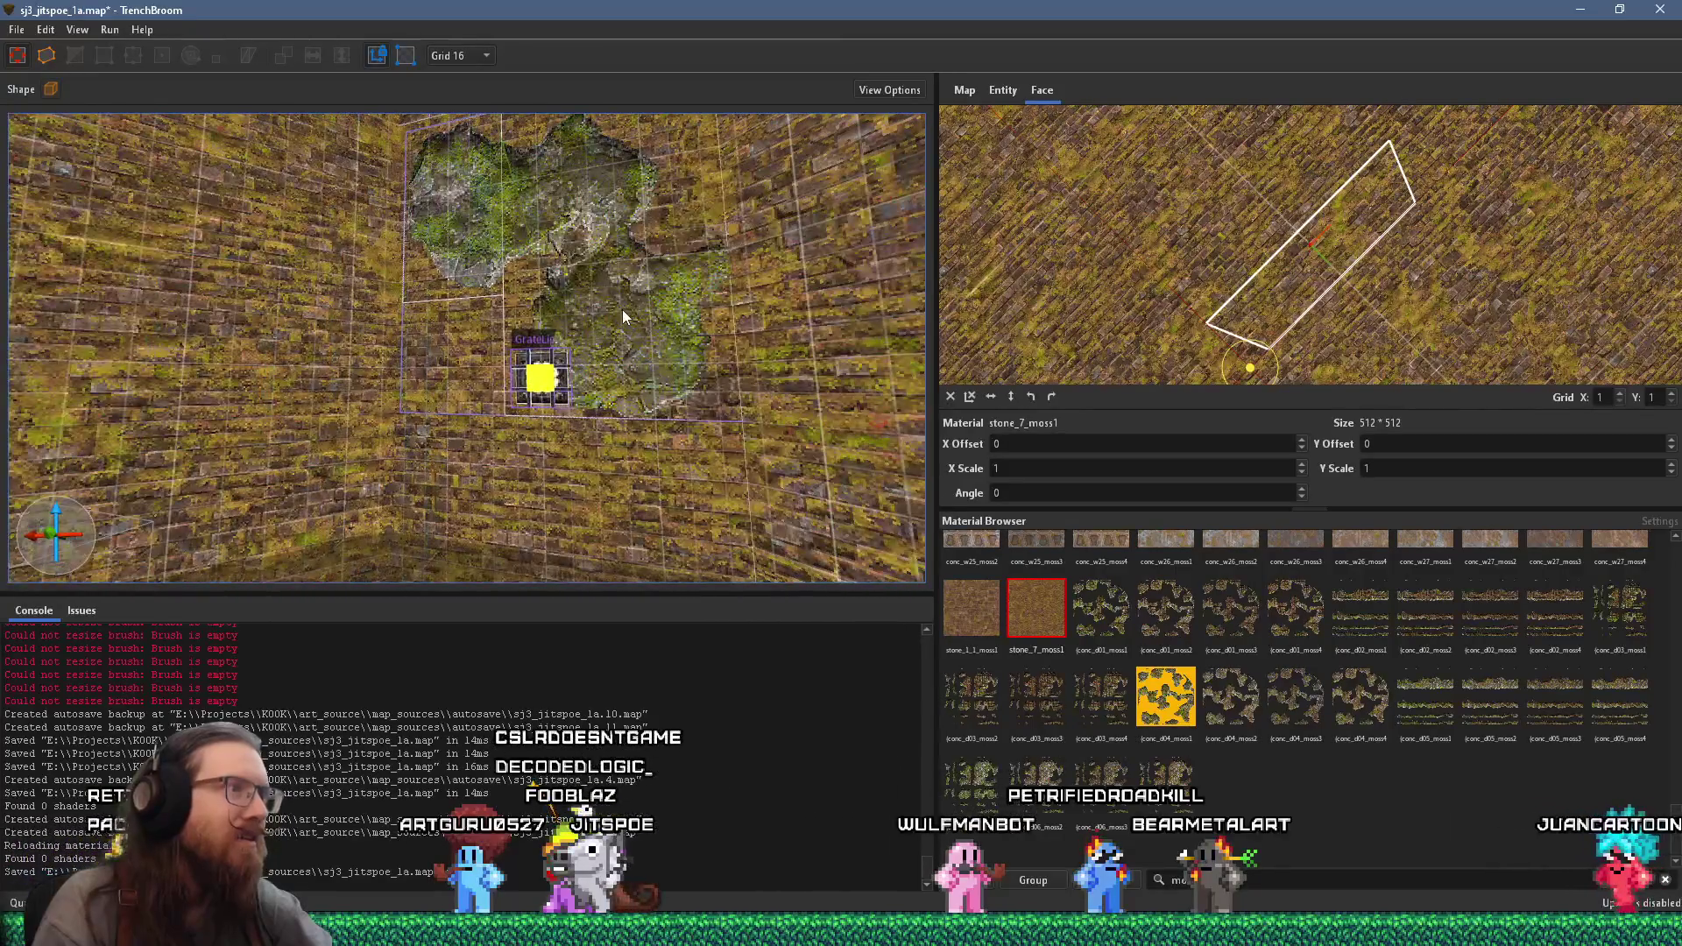
key("w")
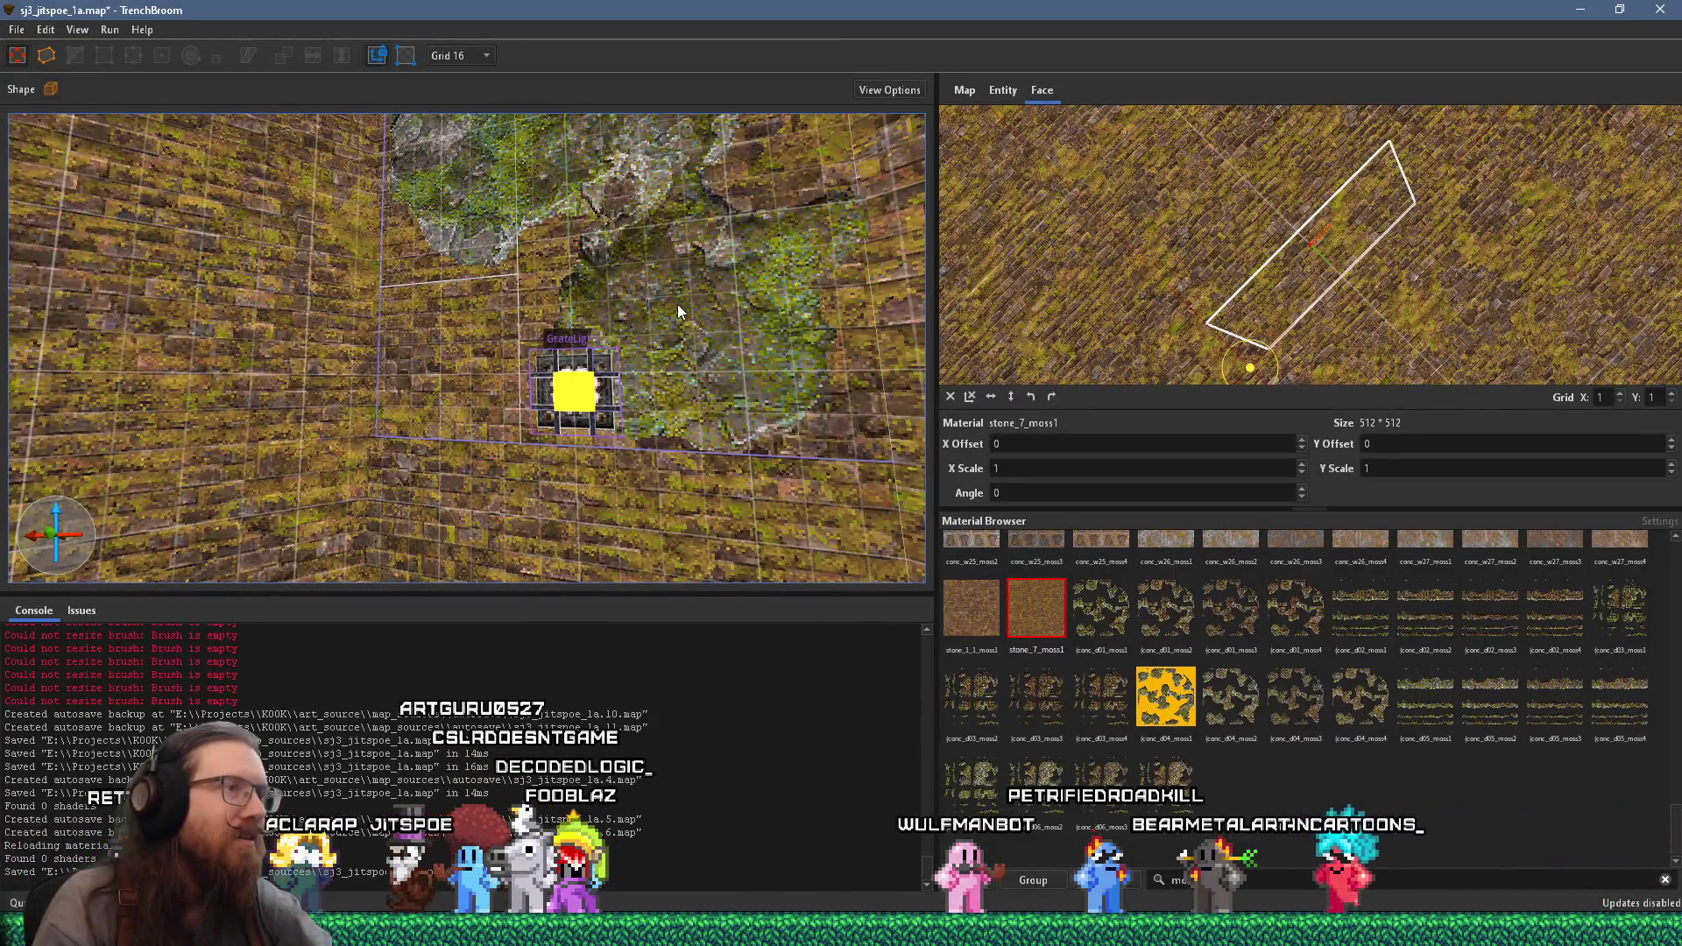
key("w")
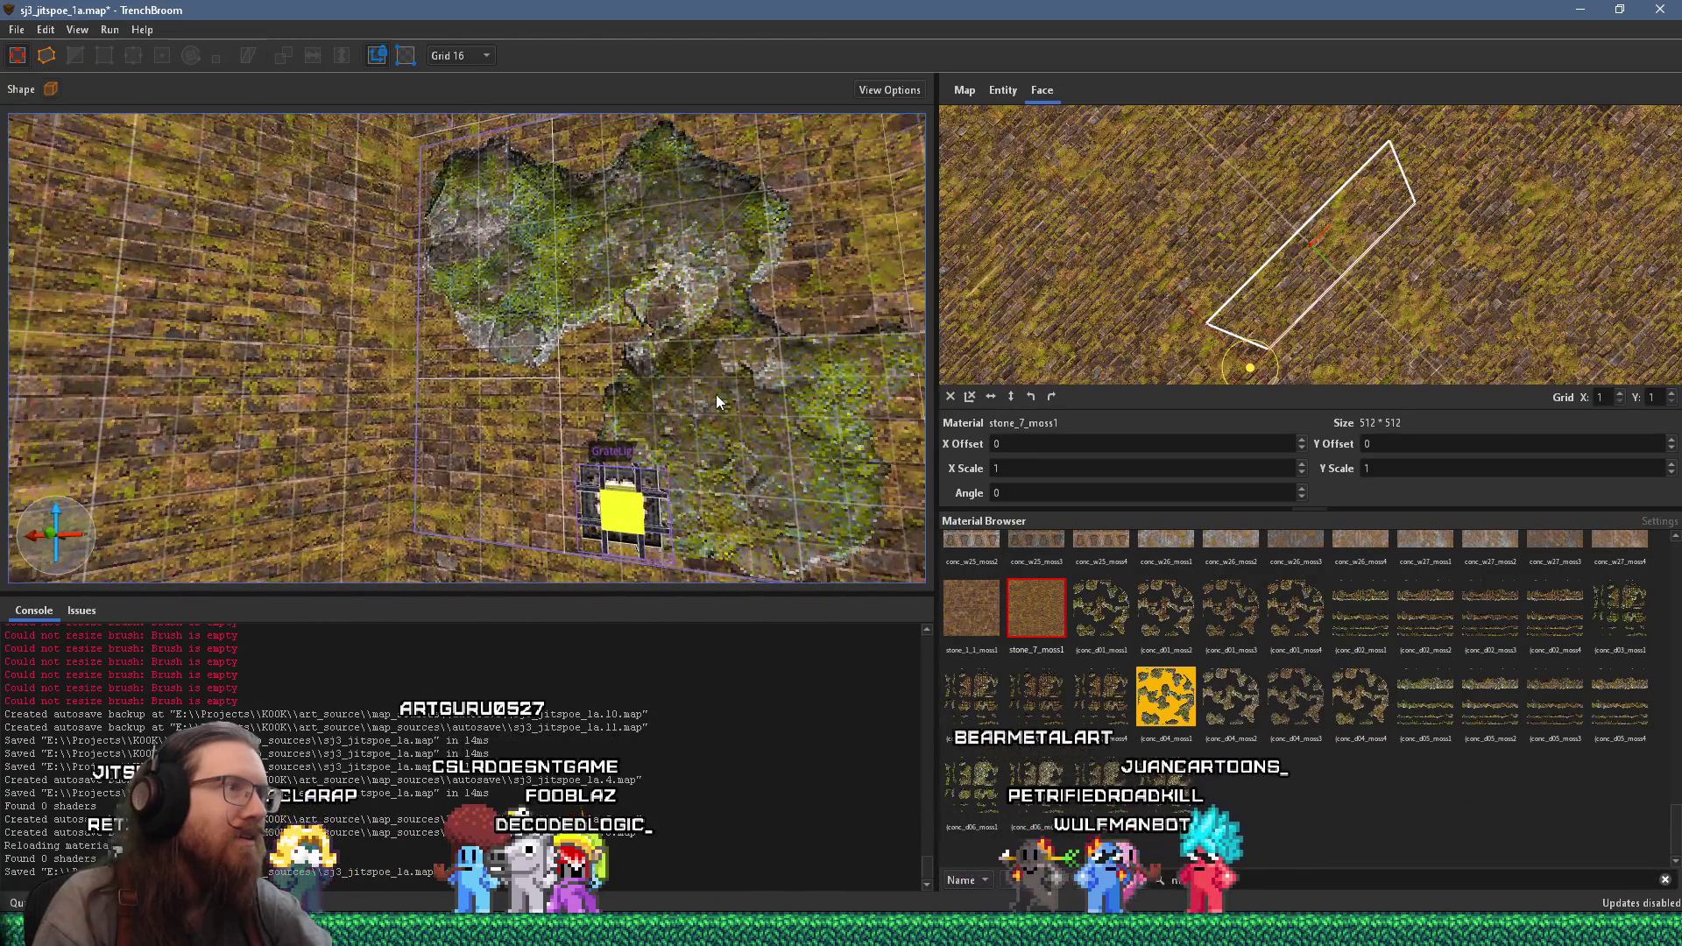
key("a")
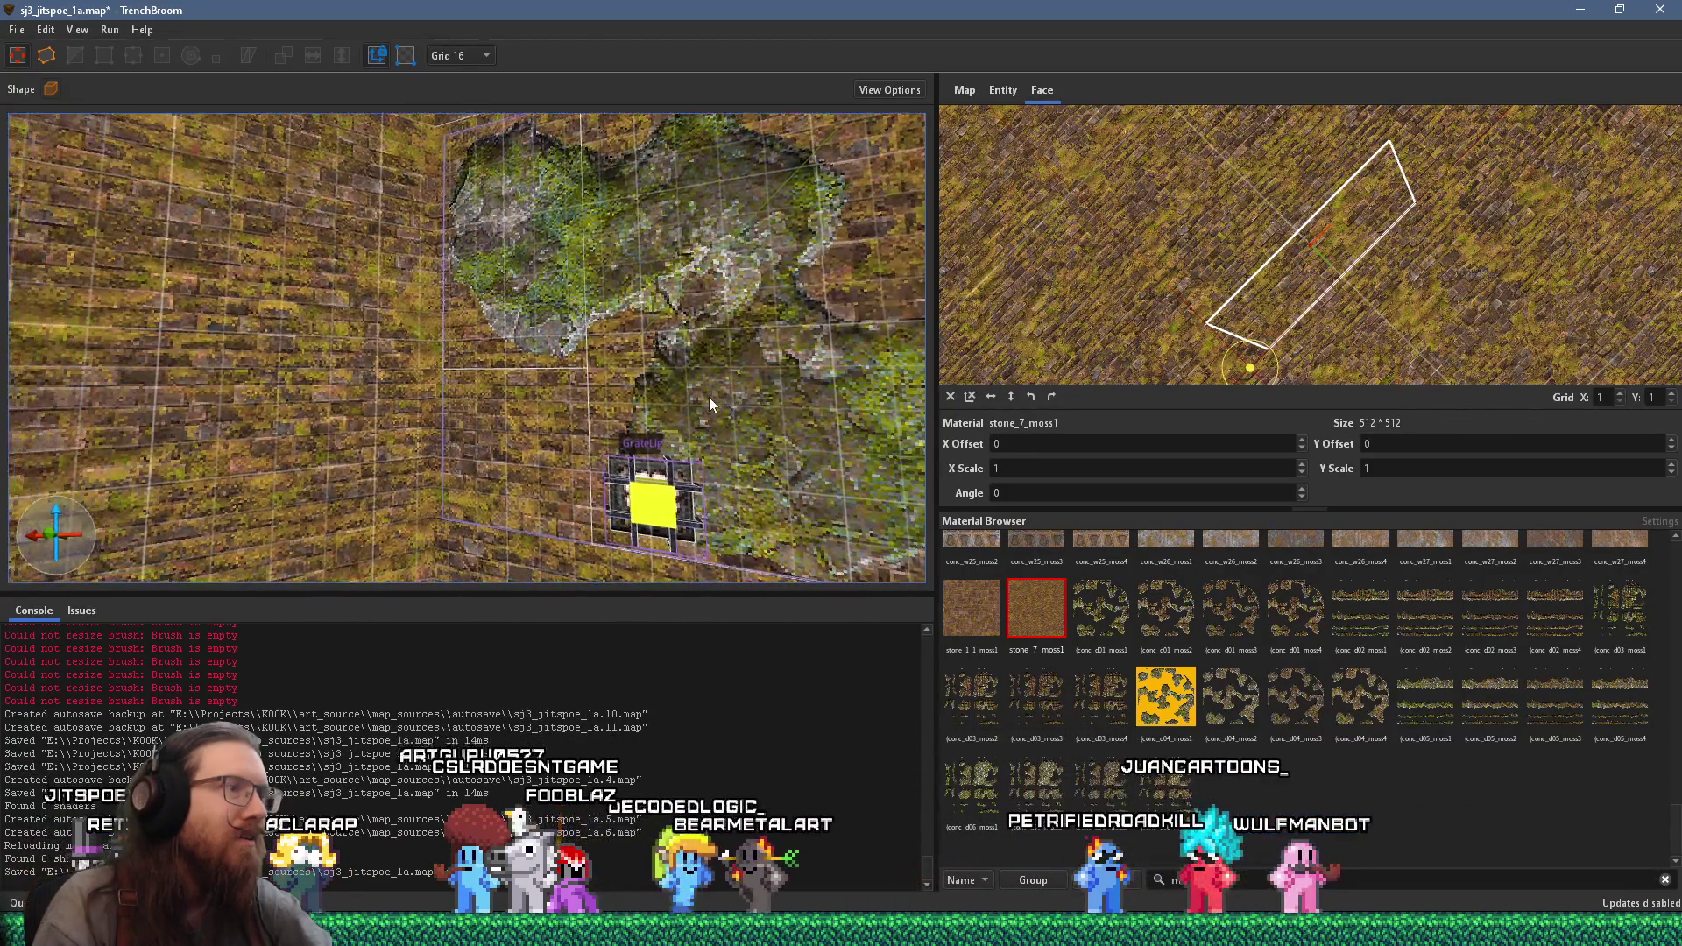
mouse_move(690, 402)
left_mouse_down()
mouse_move(383, 401)
mouse_move(150, 261)
left_mouse_up()
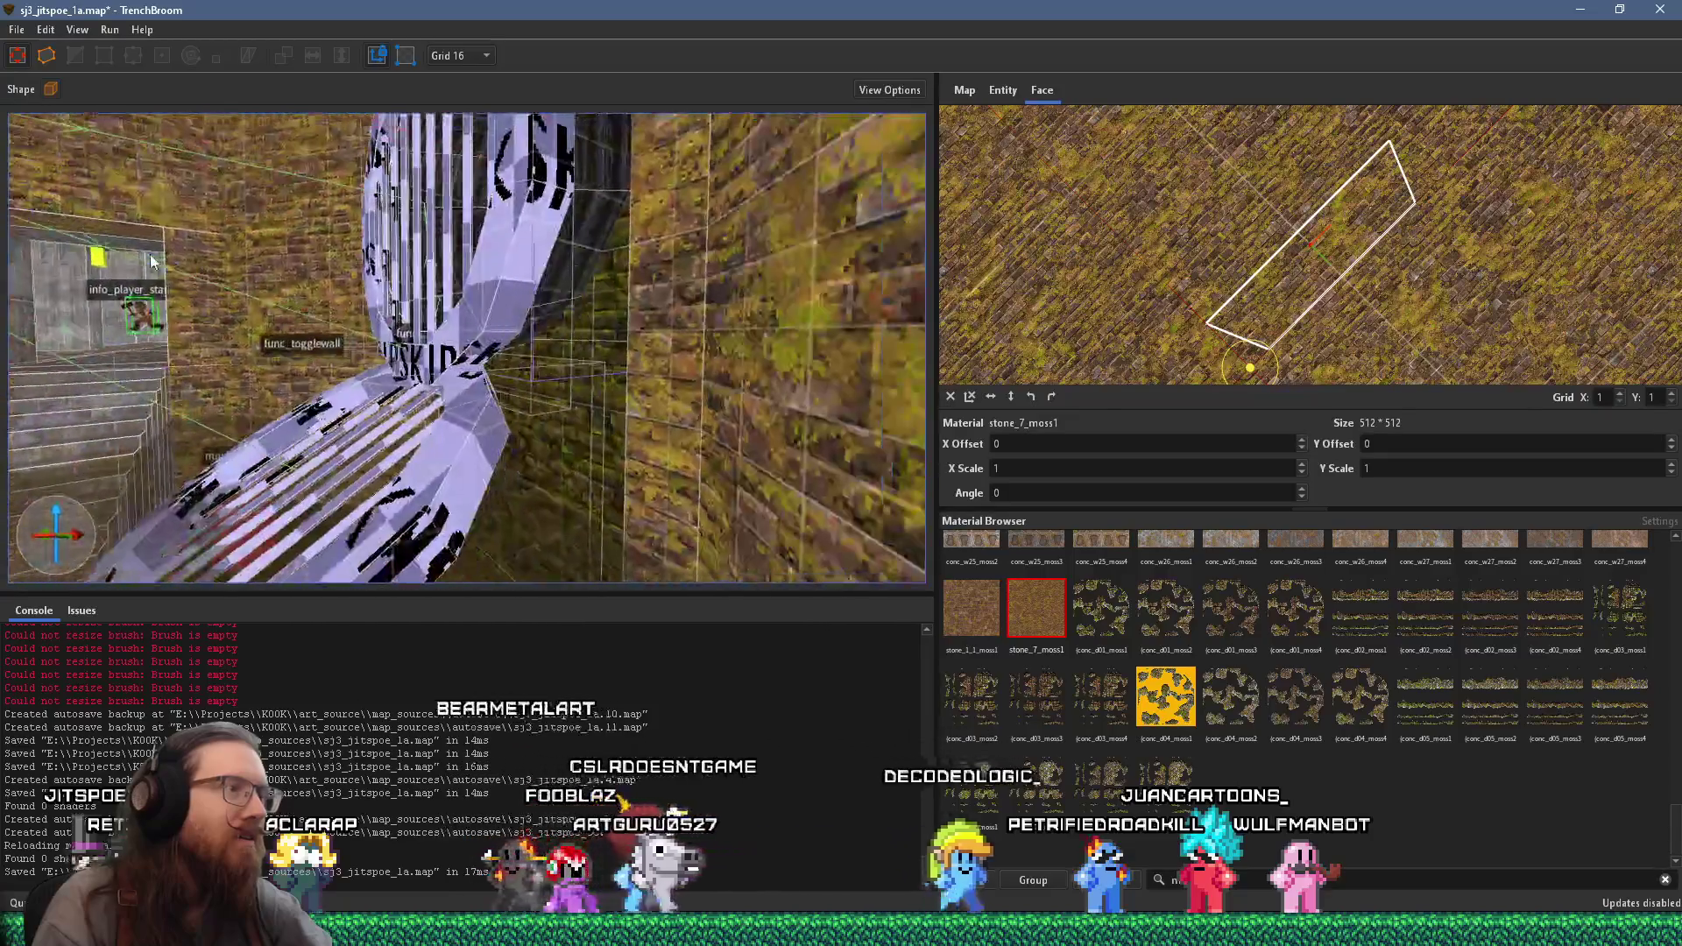
left_click(632, 401, "shift")
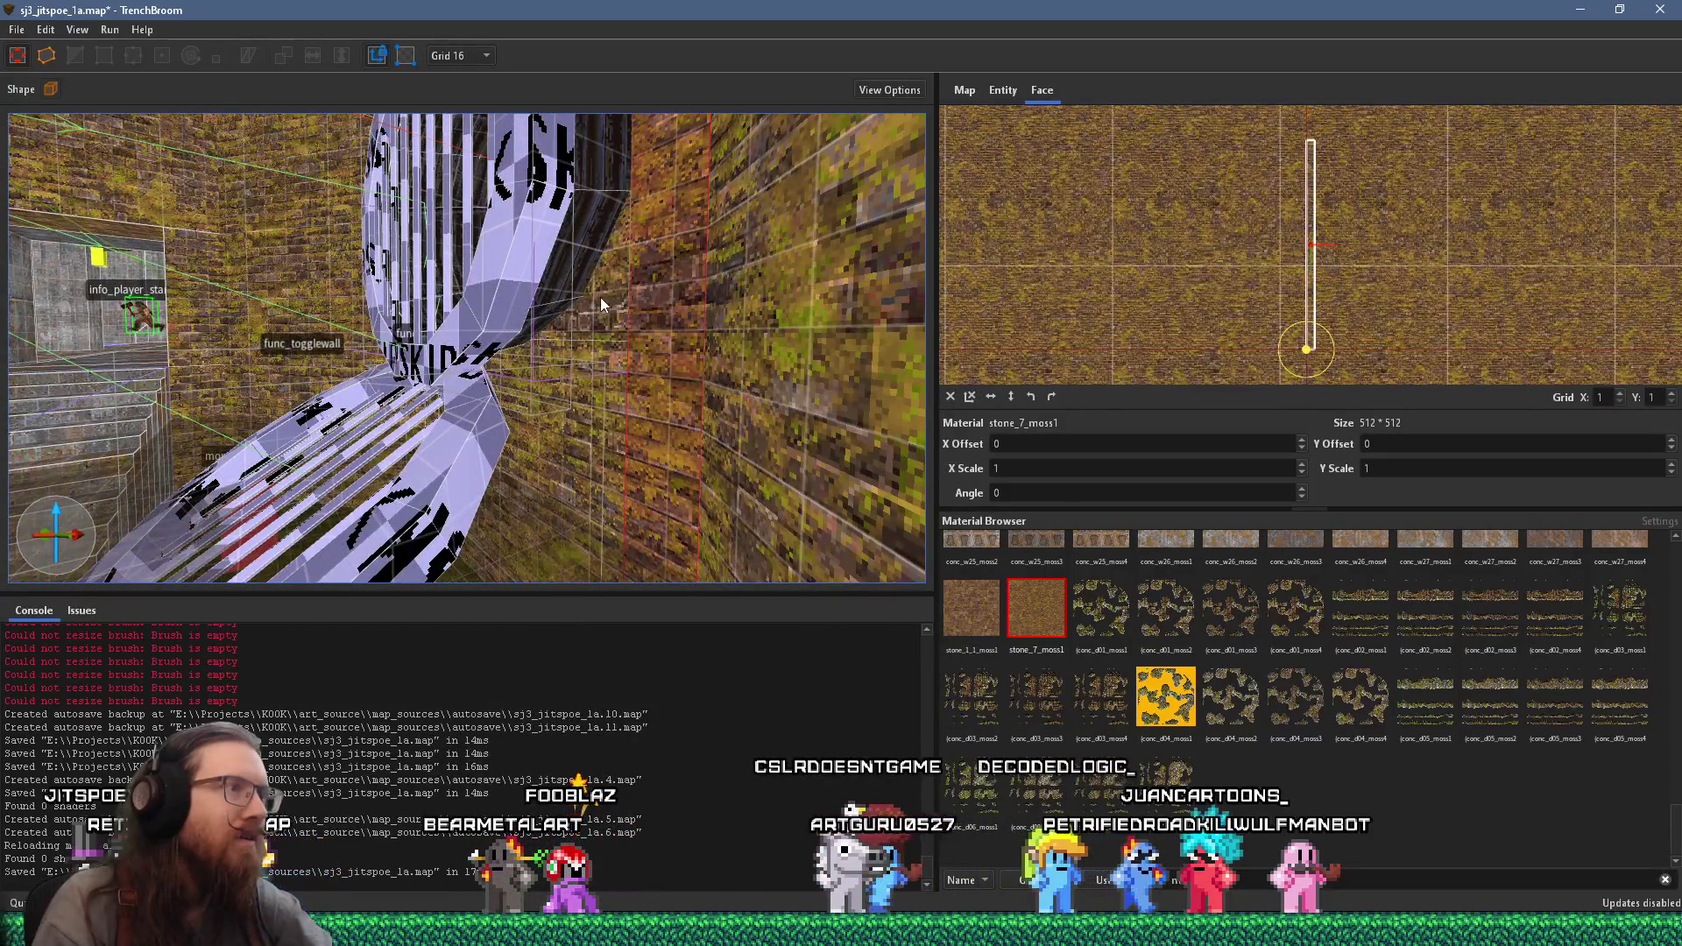
mouse_move(601, 303)
left_mouse_down()
mouse_move(670, 360)
mouse_move(715, 520)
mouse_move(634, 475)
mouse_move(613, 420)
mouse_move(475, 544)
left_mouse_up()
left_click(692, 357, "shift")
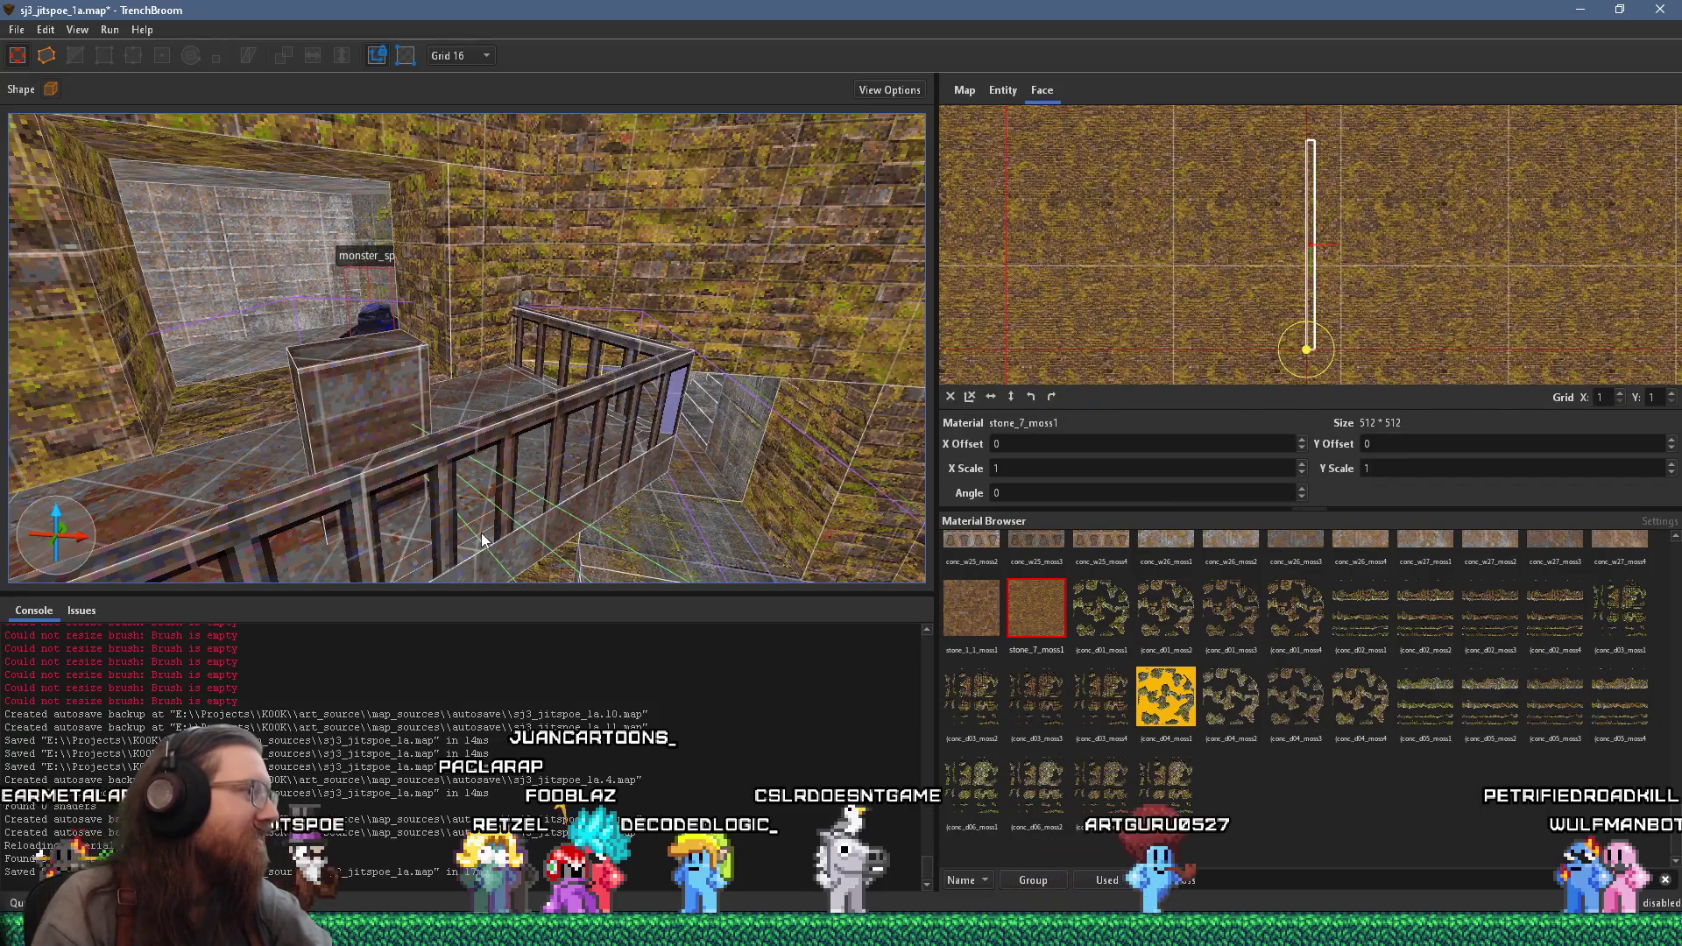
- Save the map and compile it with the alkaline dev profile
left_click(13, 30)
left_click(54, 106)
left_click(121, 51)
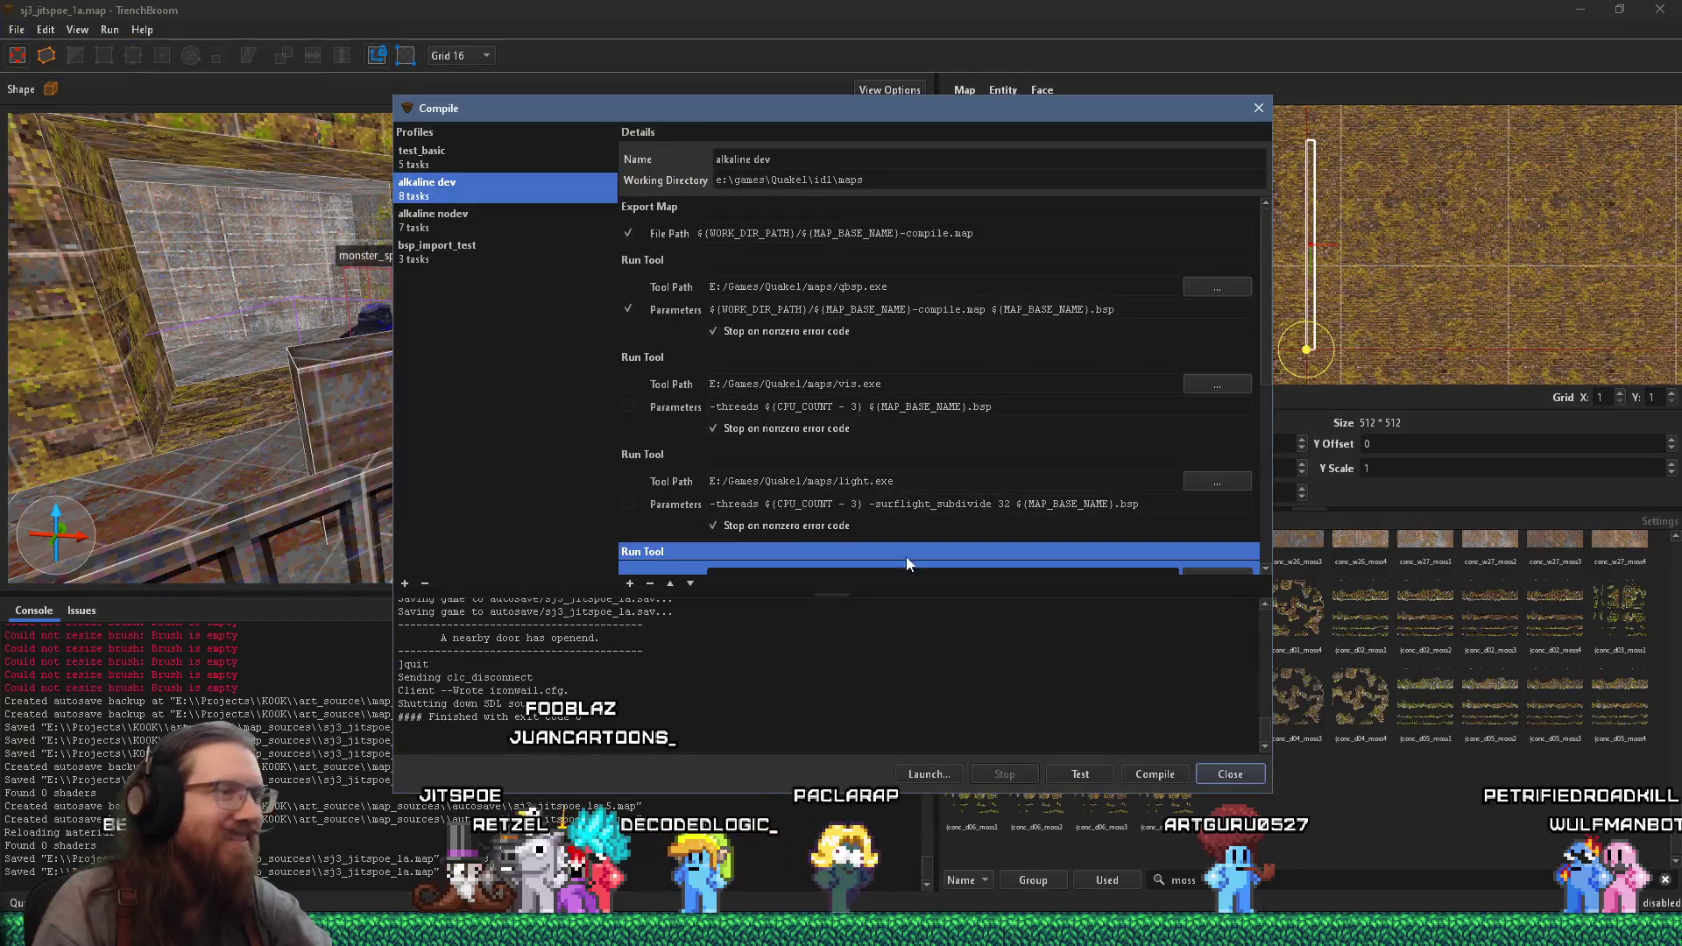
left_click(1175, 775)
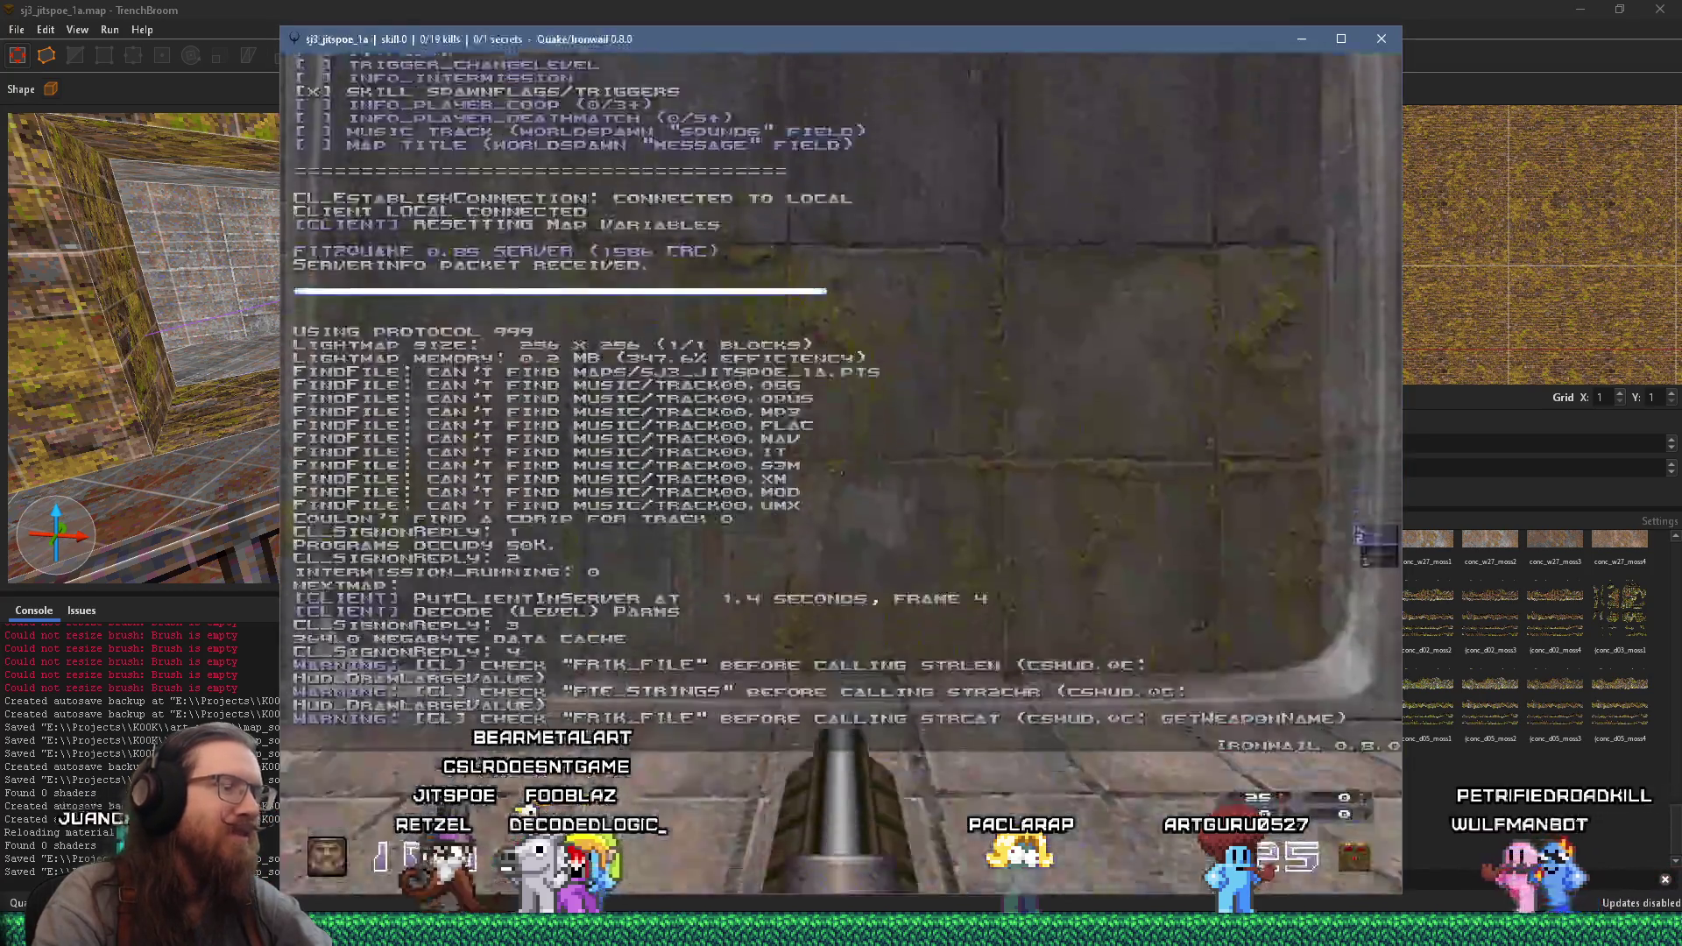
- Walk into the round brick chamber, shoot the grunt on the ledge, and drop down the shaft
key("w")
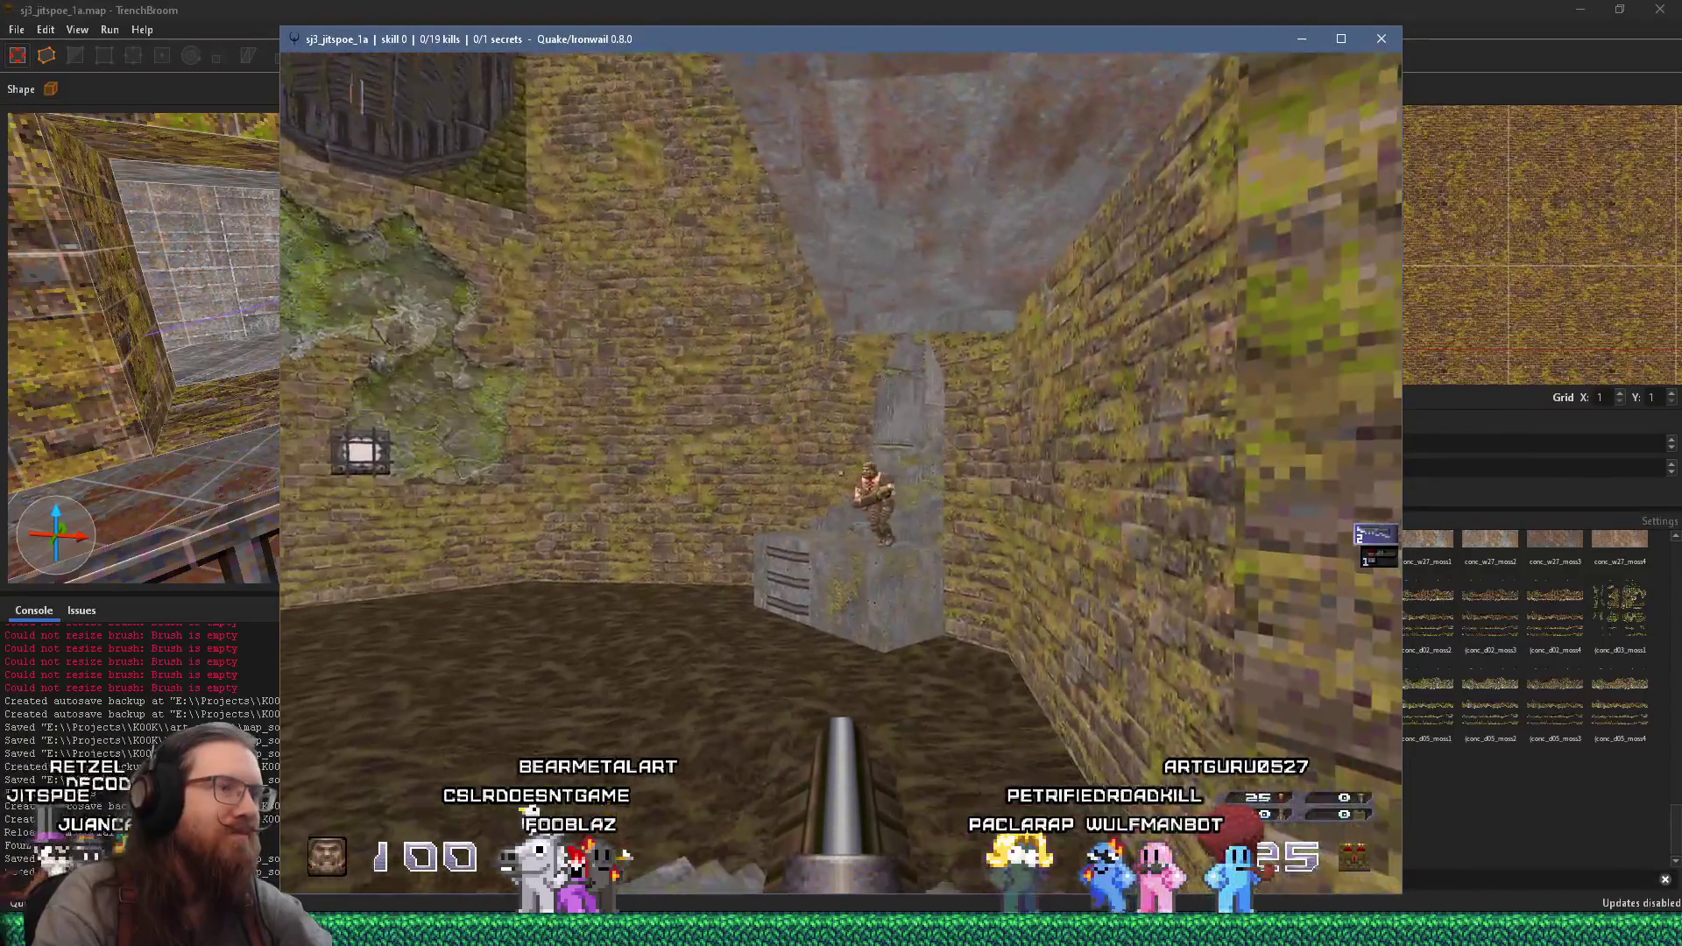
left_click(841, 473)
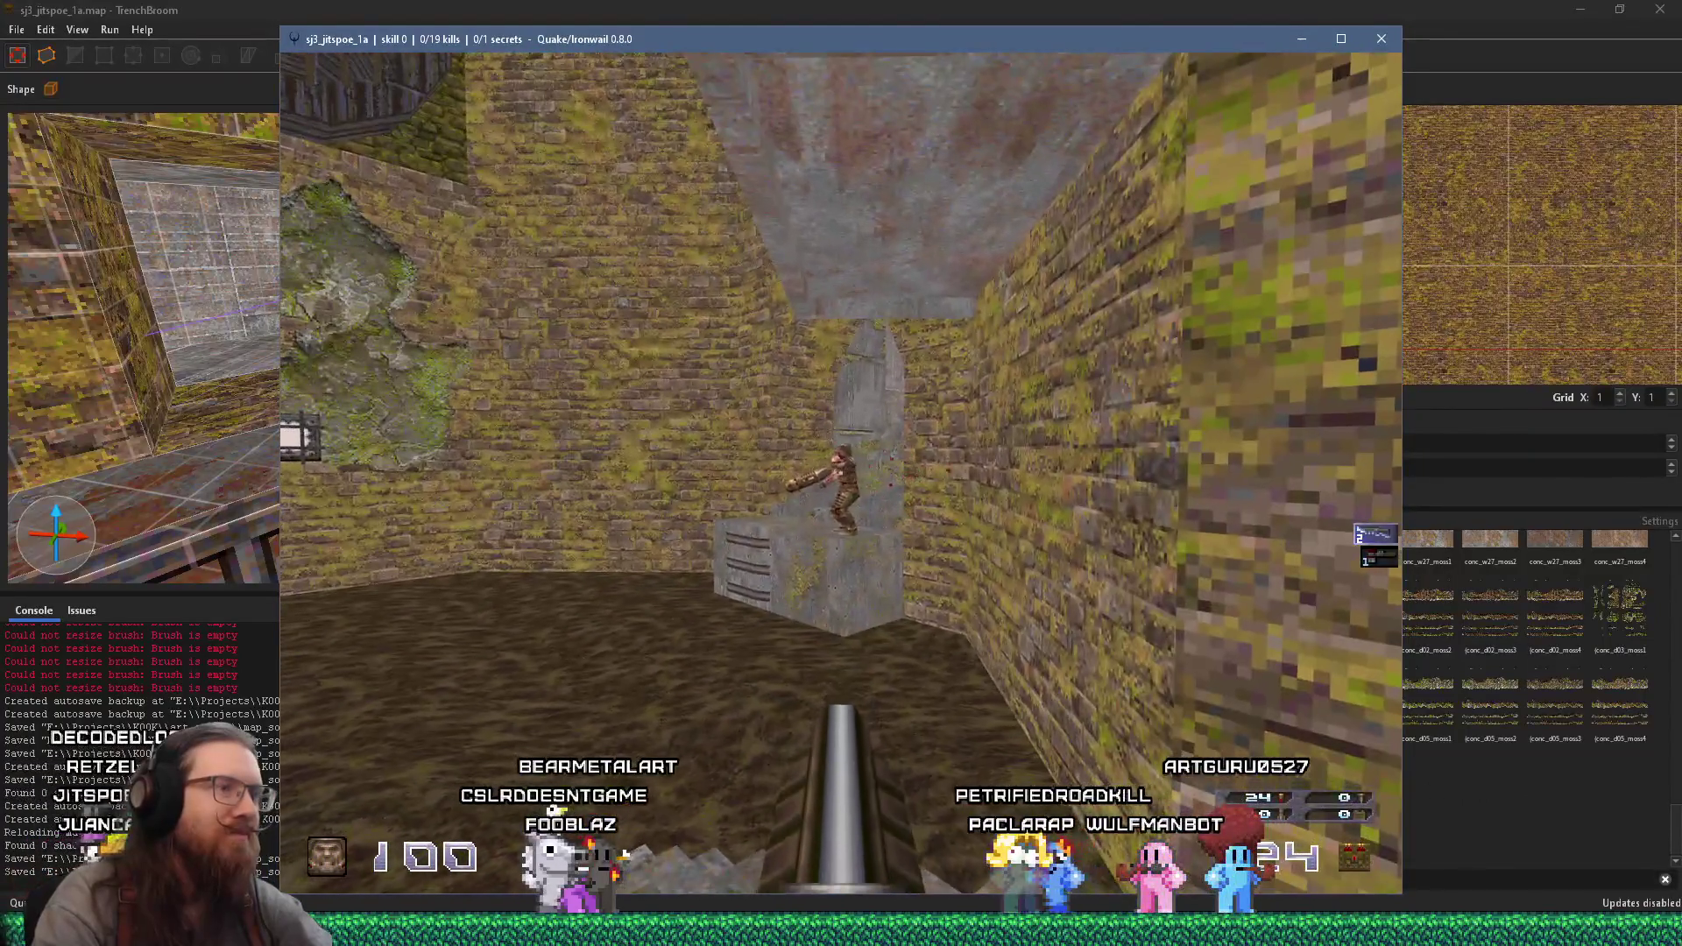
left_click(841, 473)
mouse_move(841, 473)
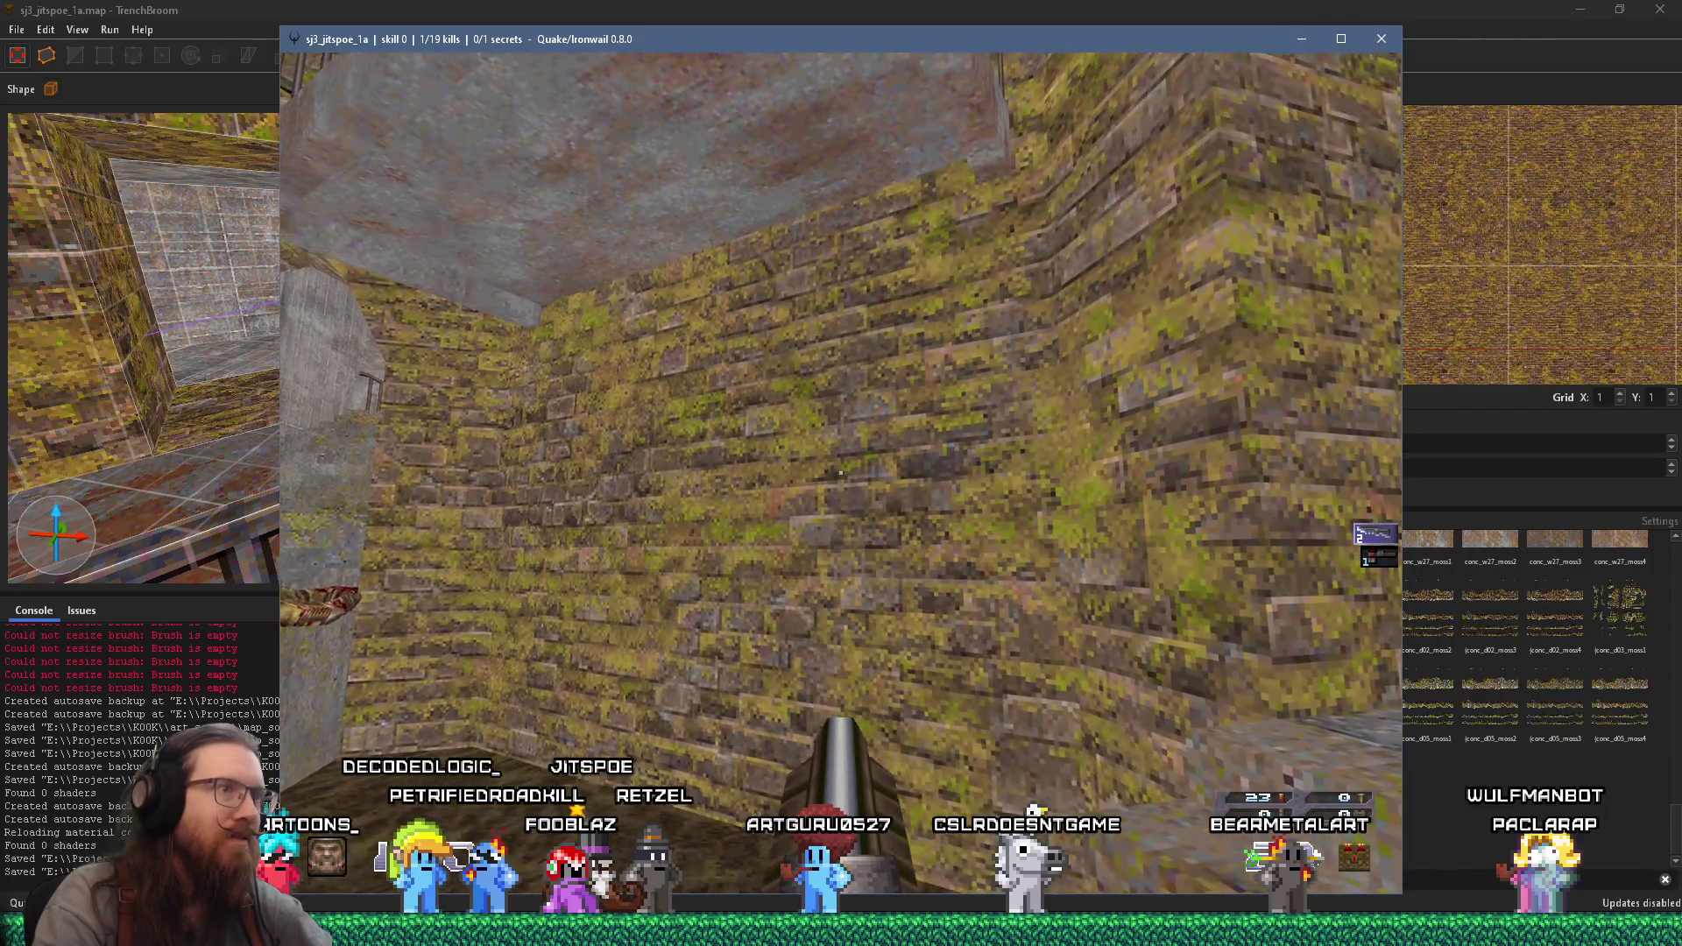
key("w")
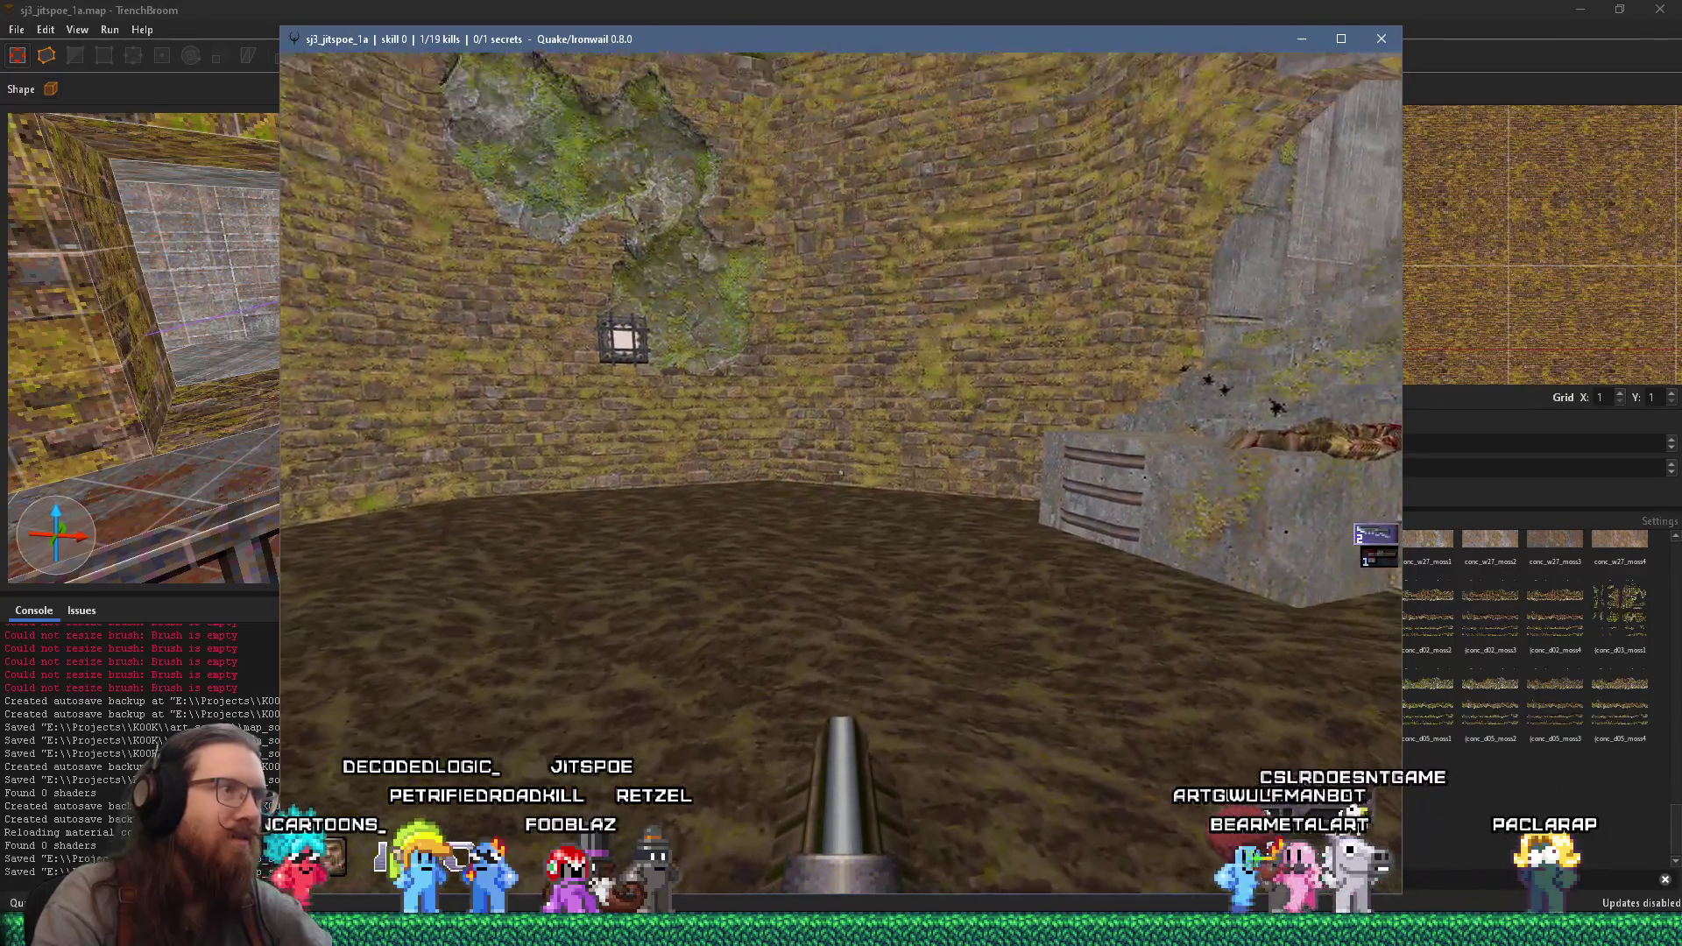
key("s")
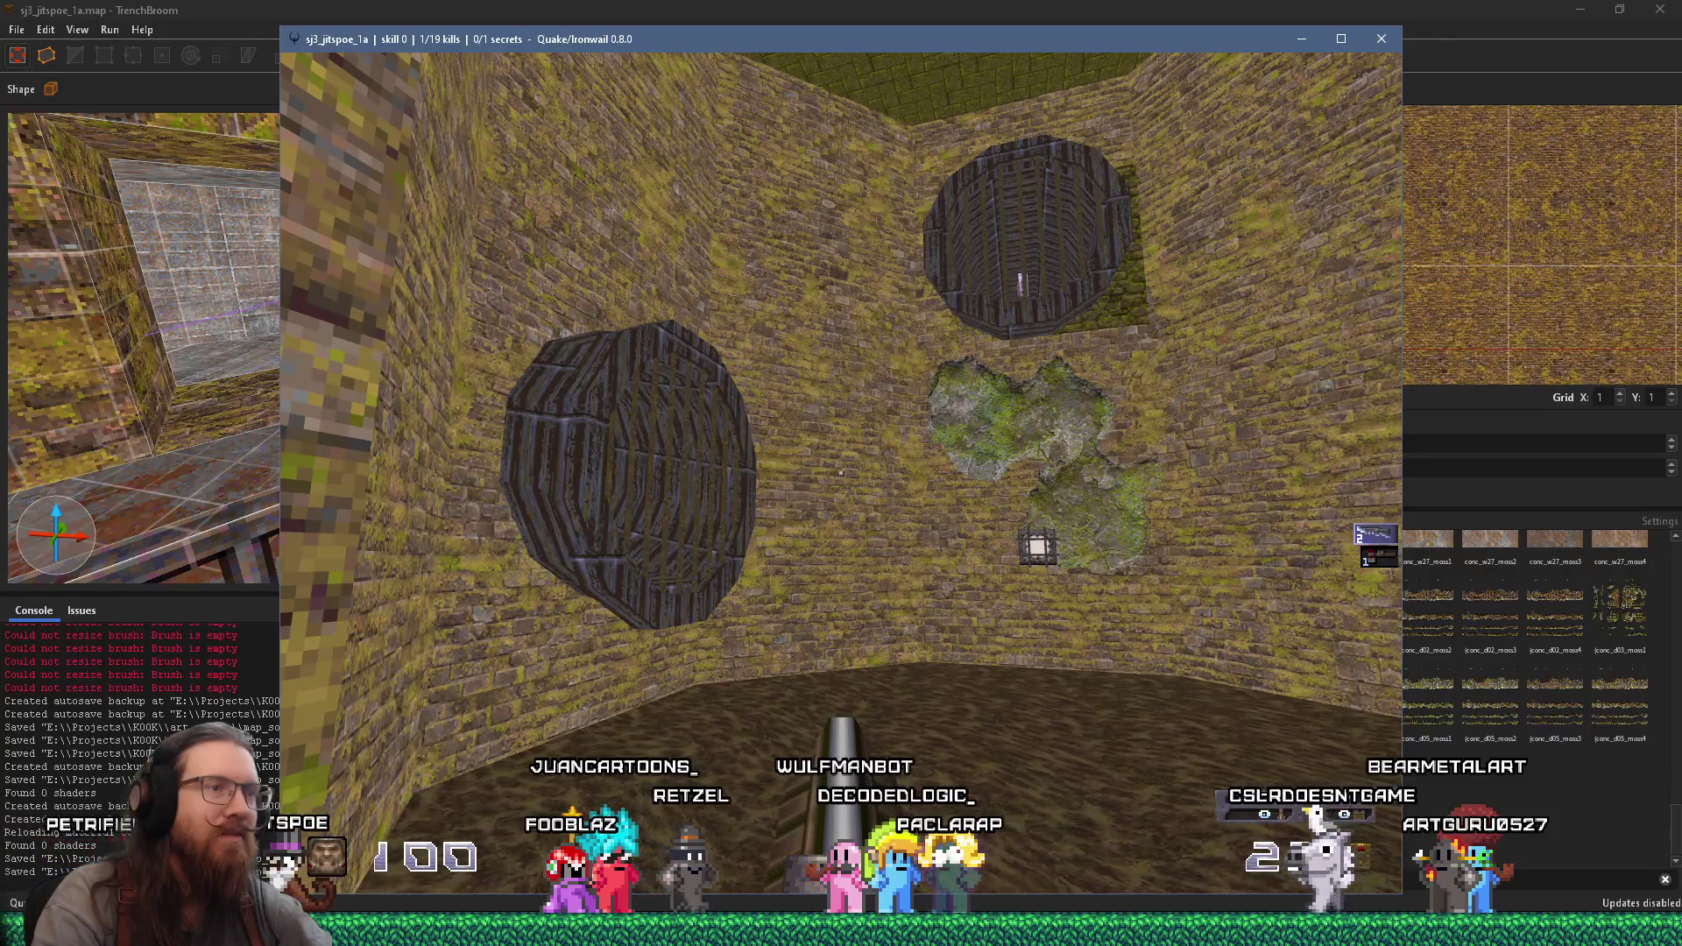
- Quit Quake by entering 'quit' in the console
key("grave")
type("quit")
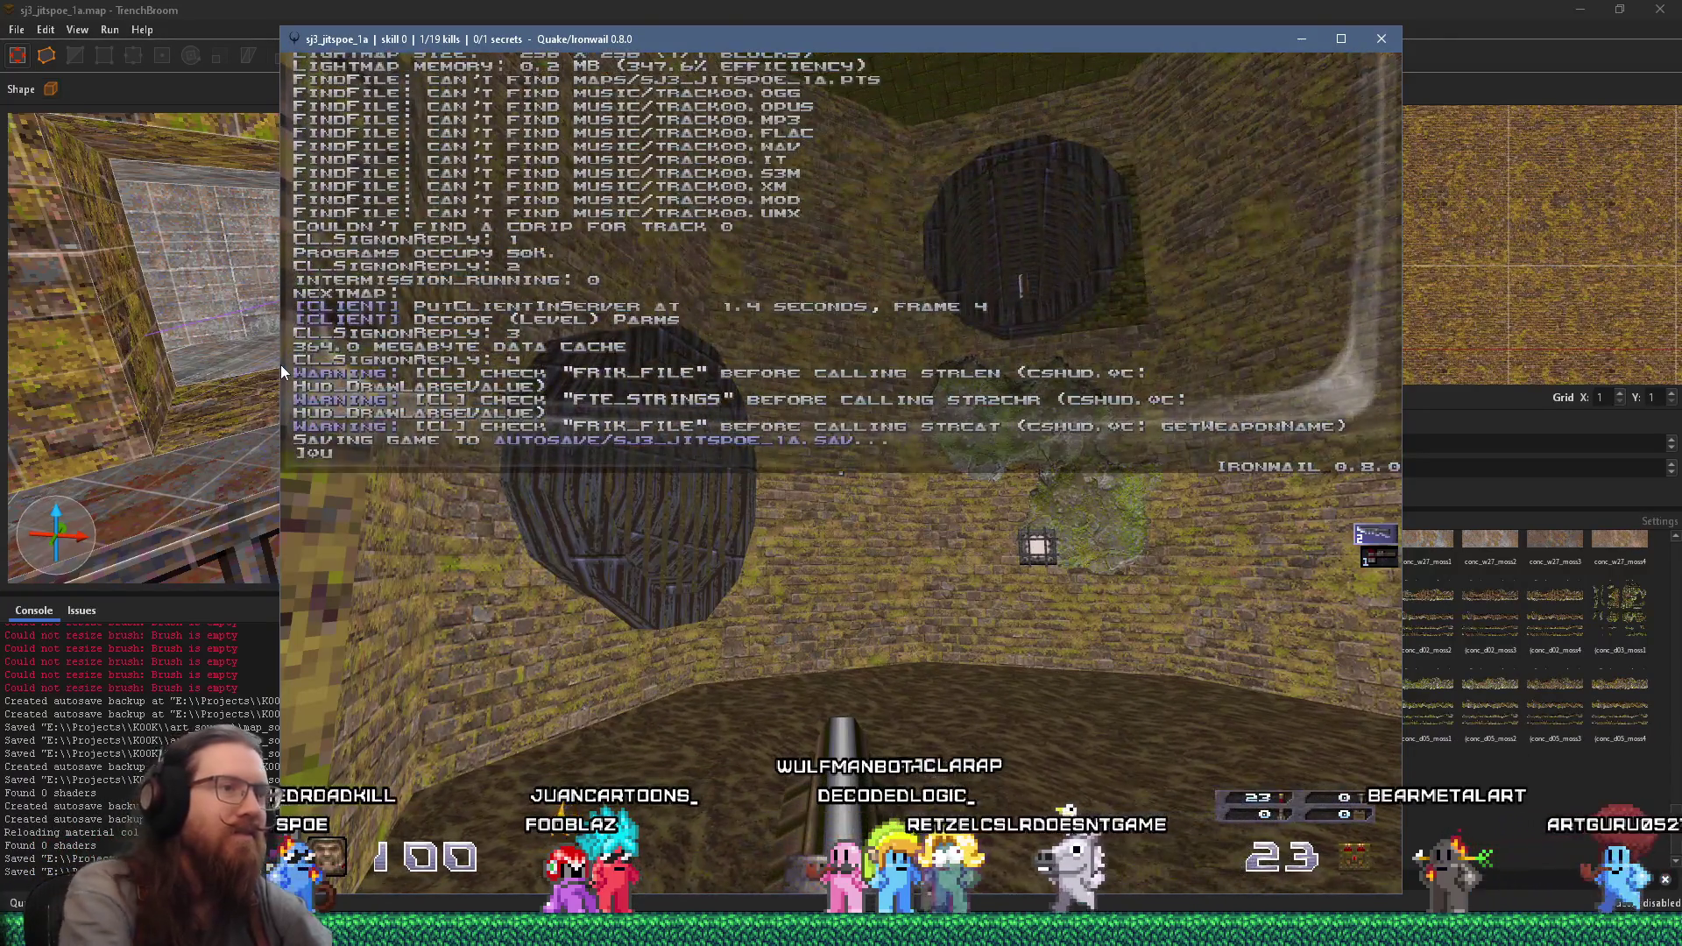
key("Return")
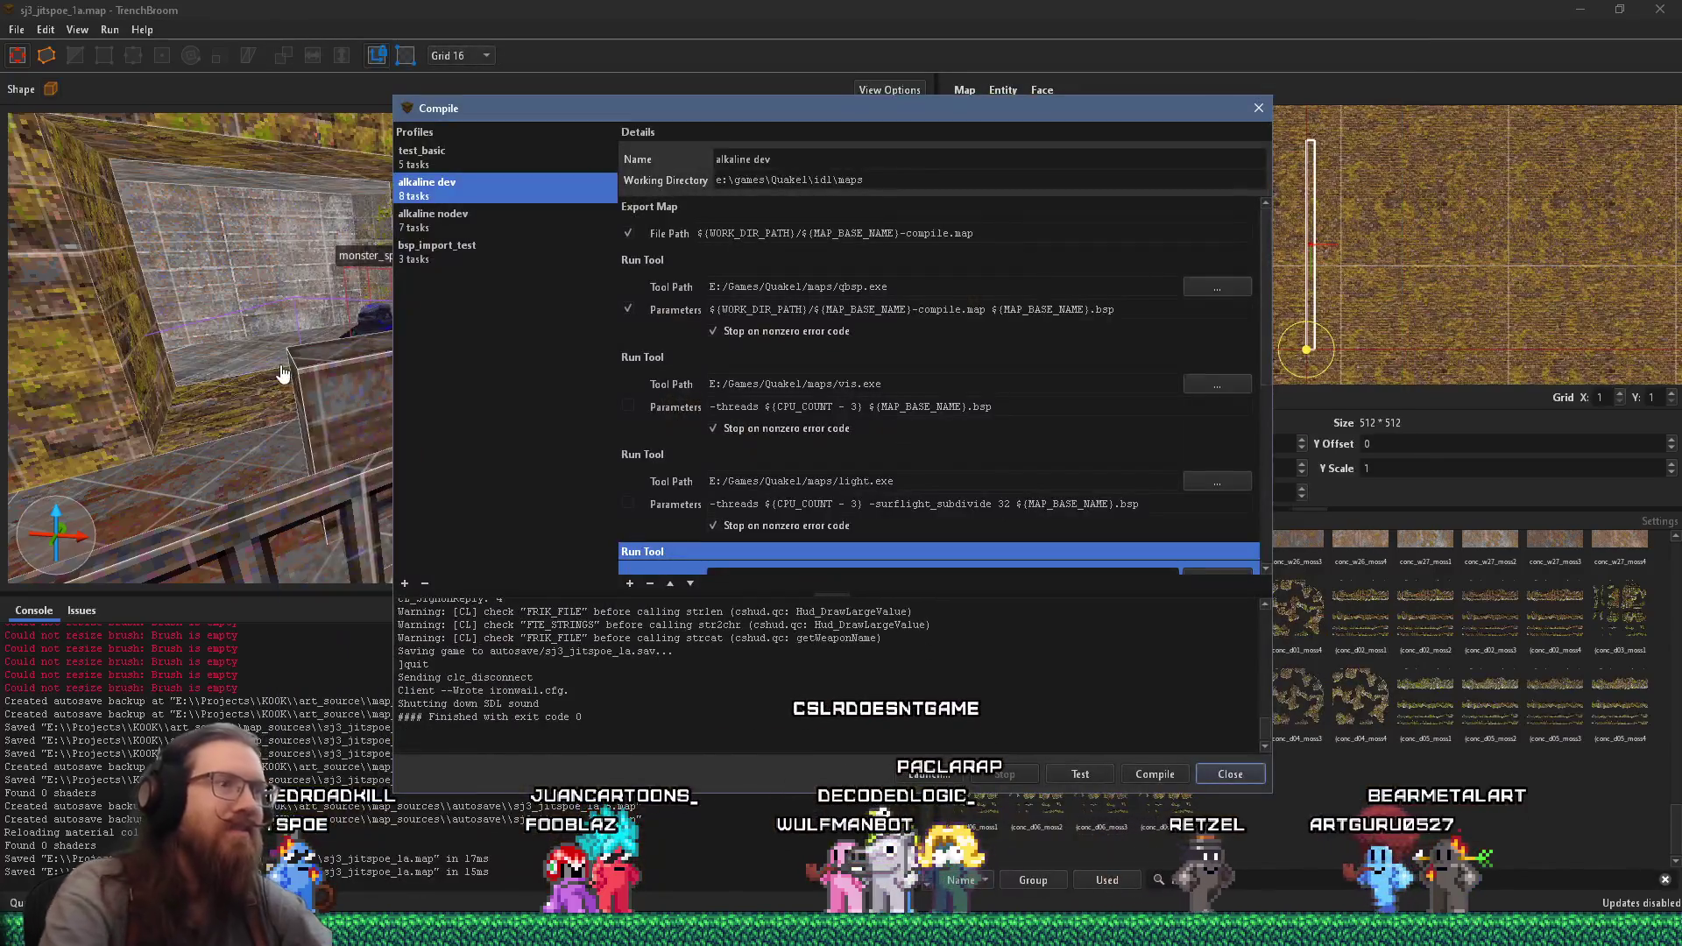
- Close the Compile dialog, undo the stone change, and apply conc_d04_moss2 to the moss face
left_click(1258, 108)
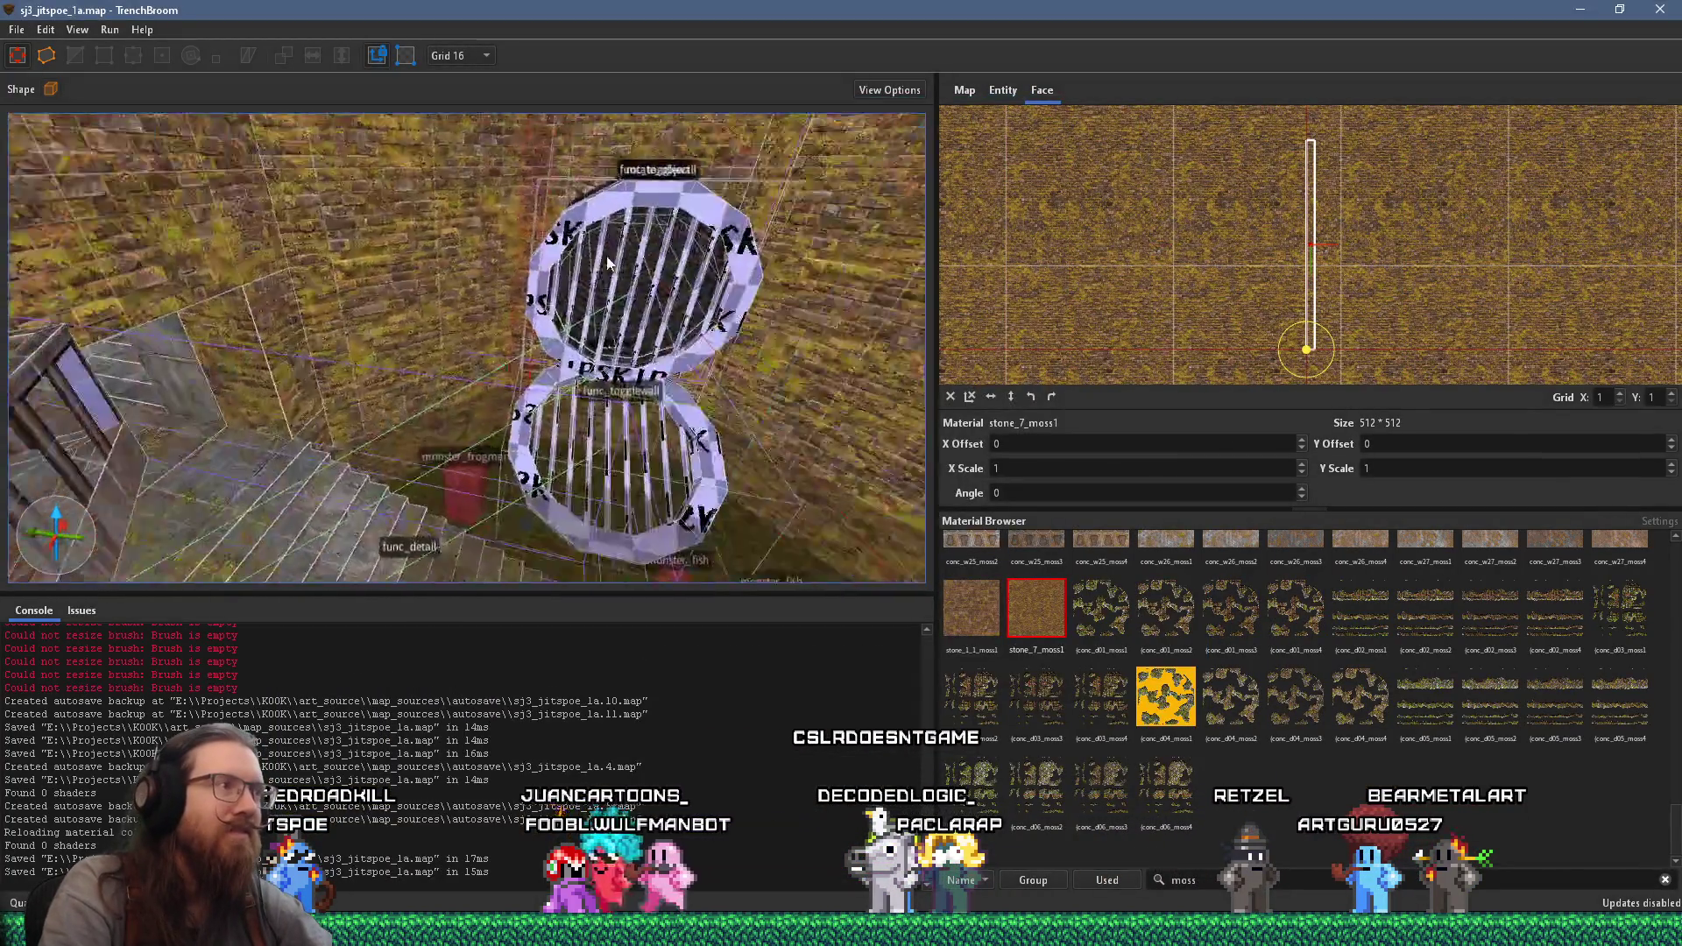
scroll(670, 226, "up", 10)
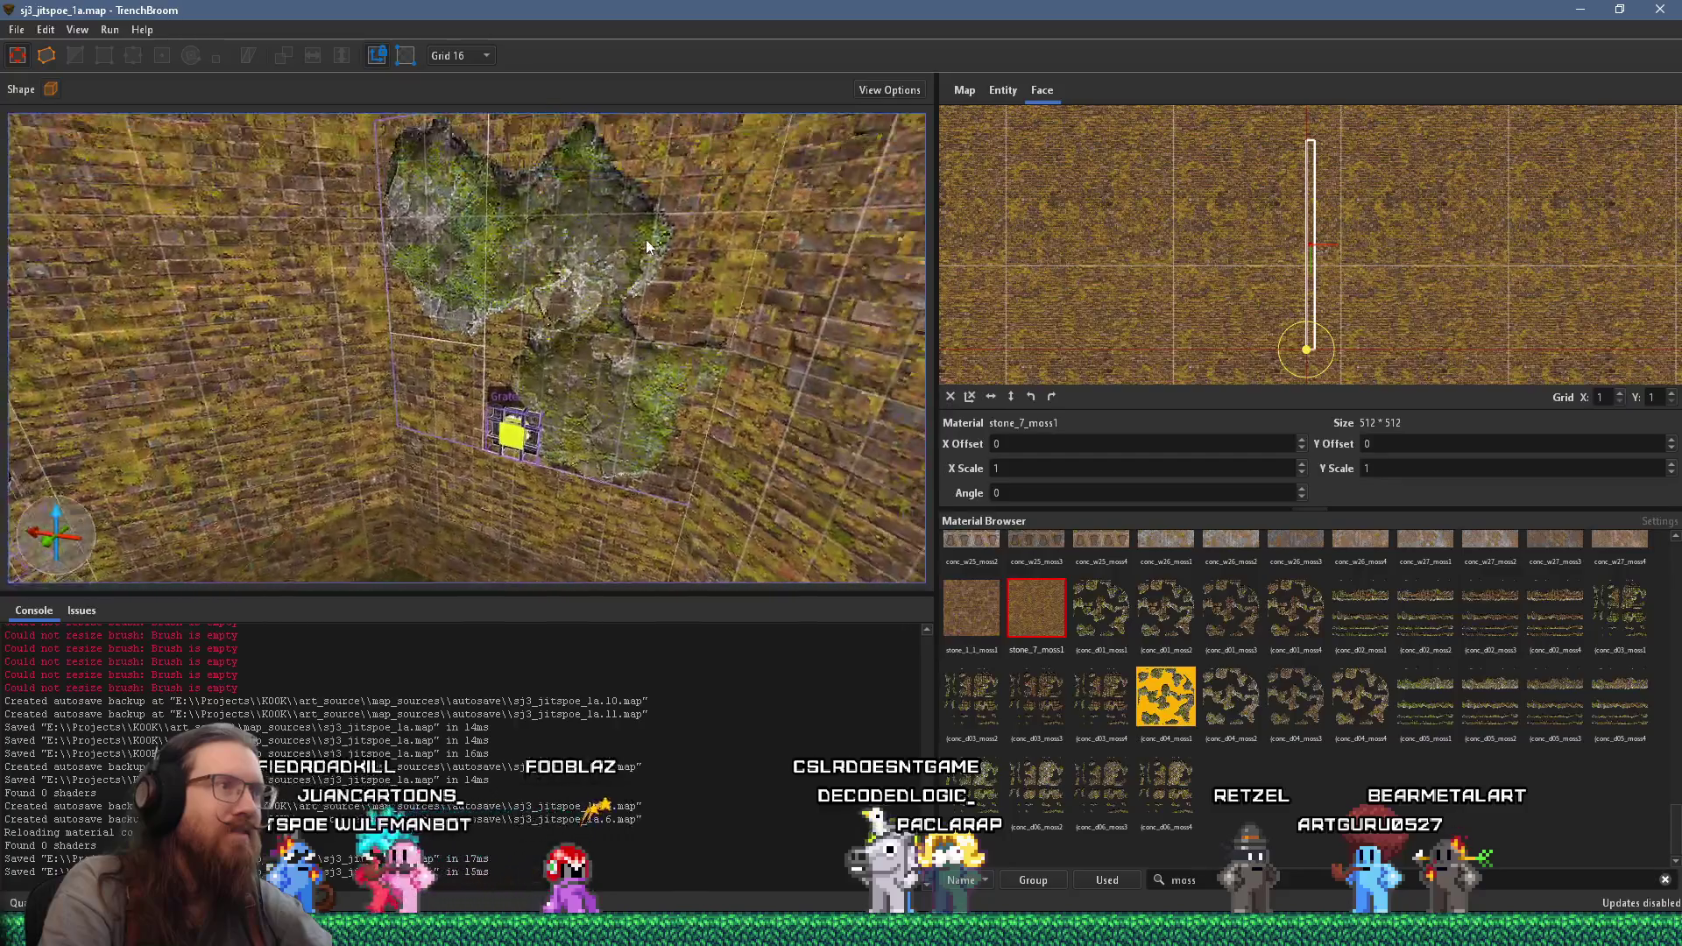
scroll(612, 276, "up", 5)
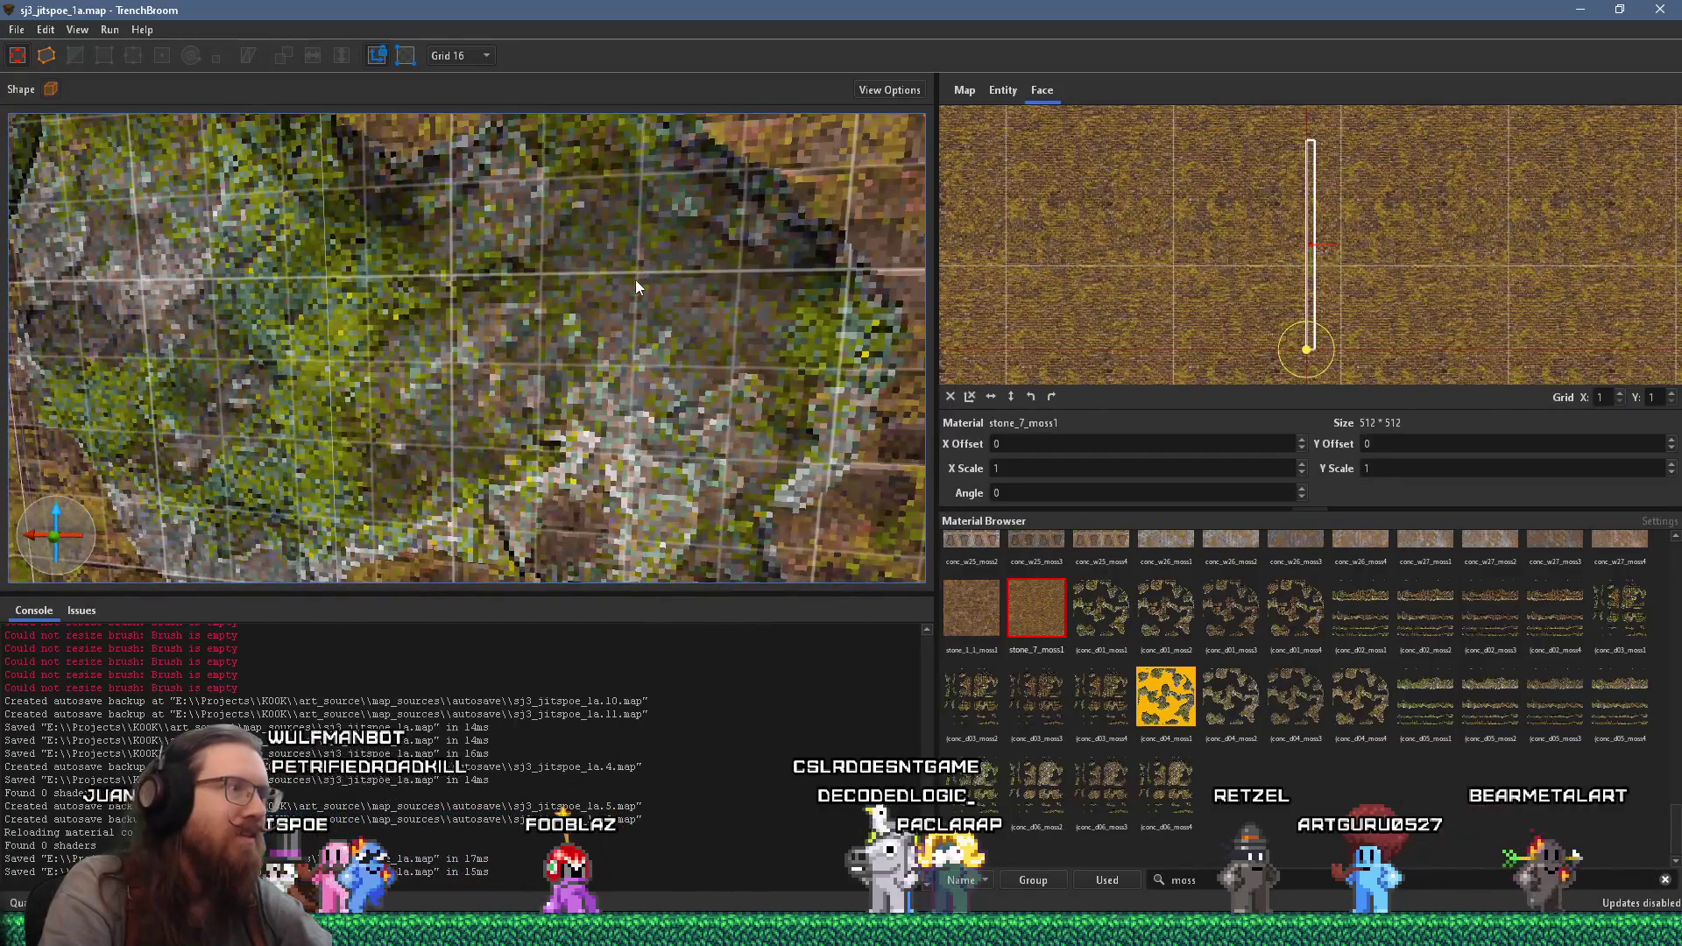
key("ctrl+z")
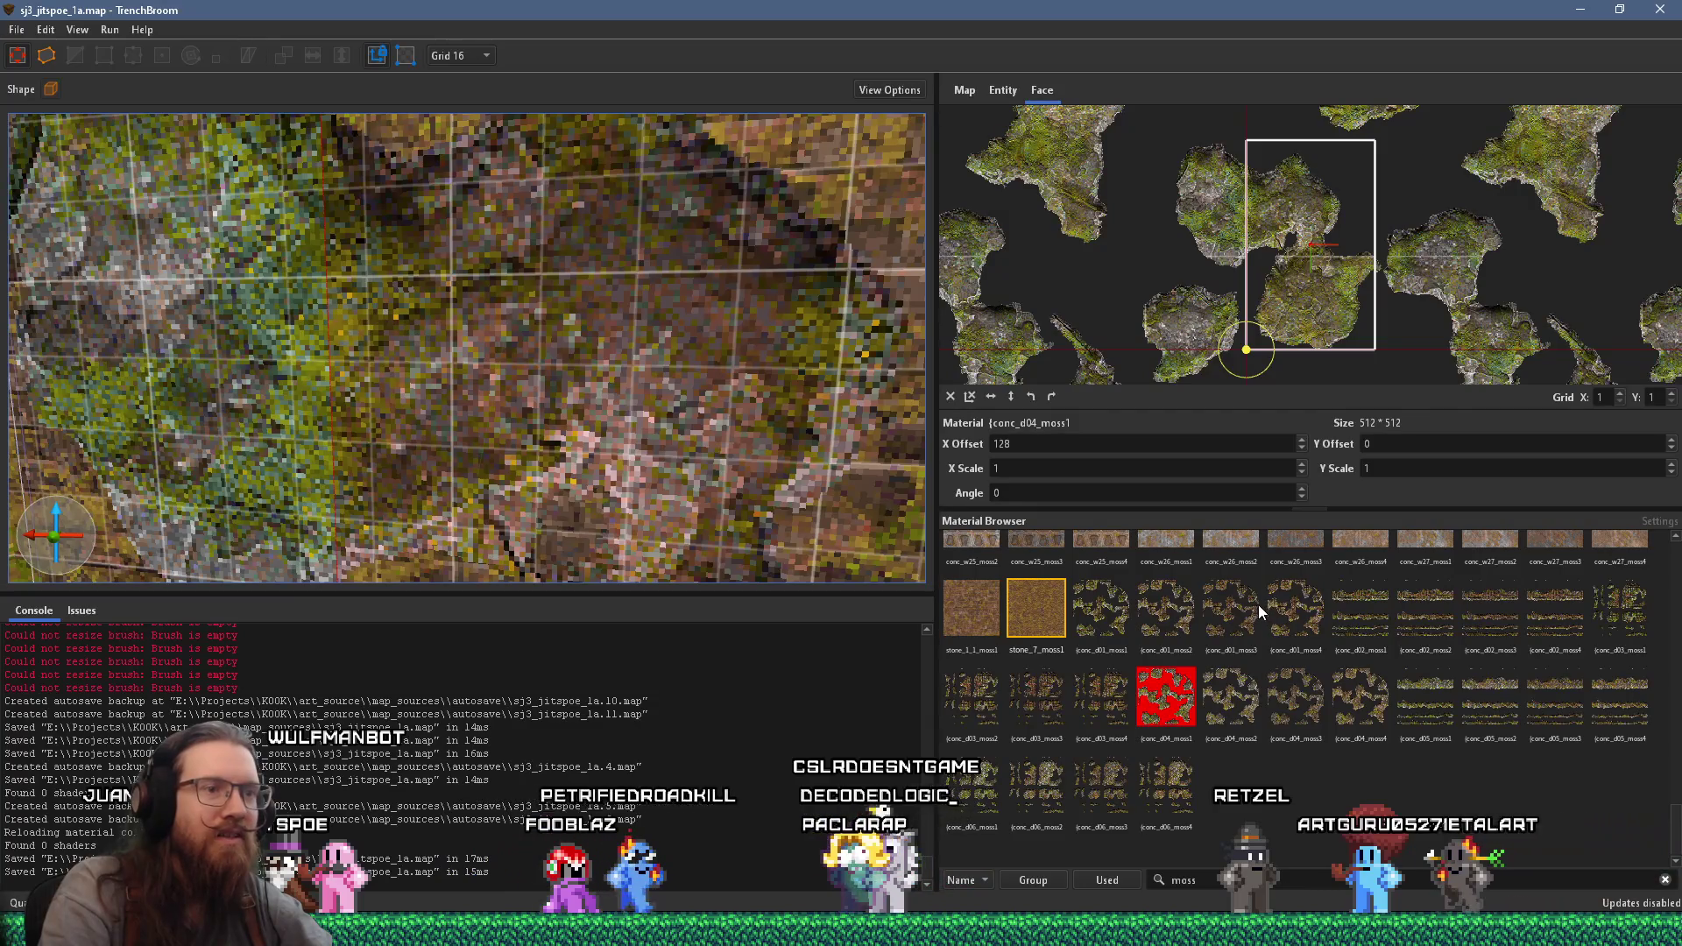
left_click(1238, 695)
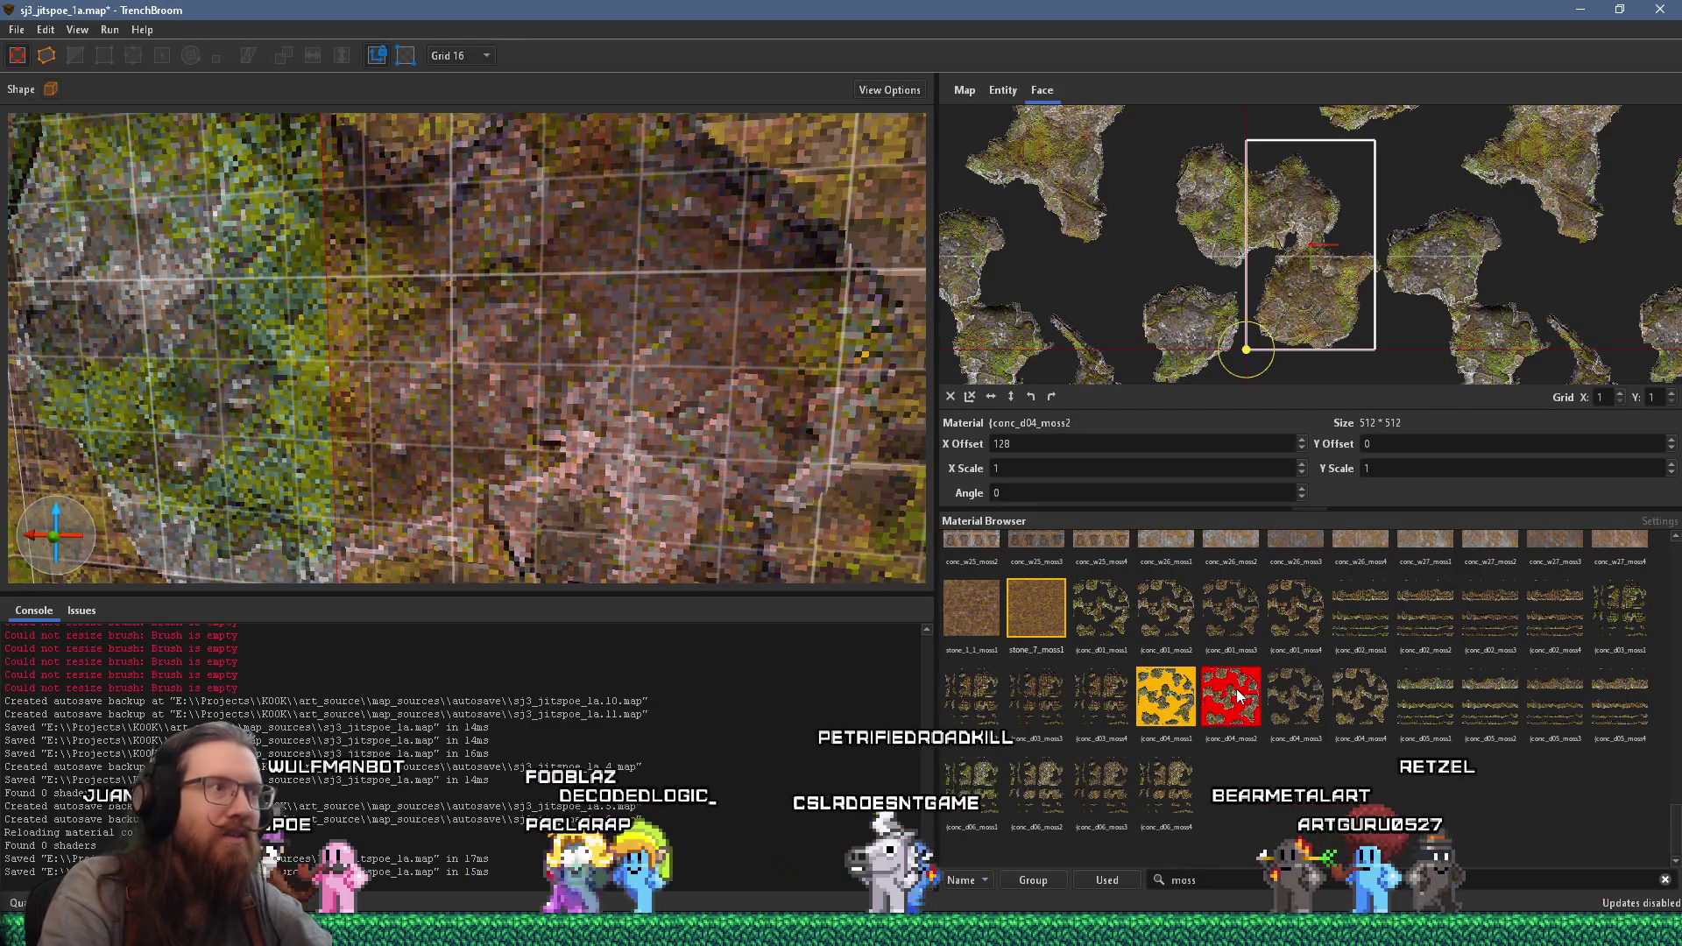
- Give another moss patch face conc_d04_moss3 instead of conc_d04_moss2
scroll(782, 333, "down", 5)
scroll(826, 327, "down", 5)
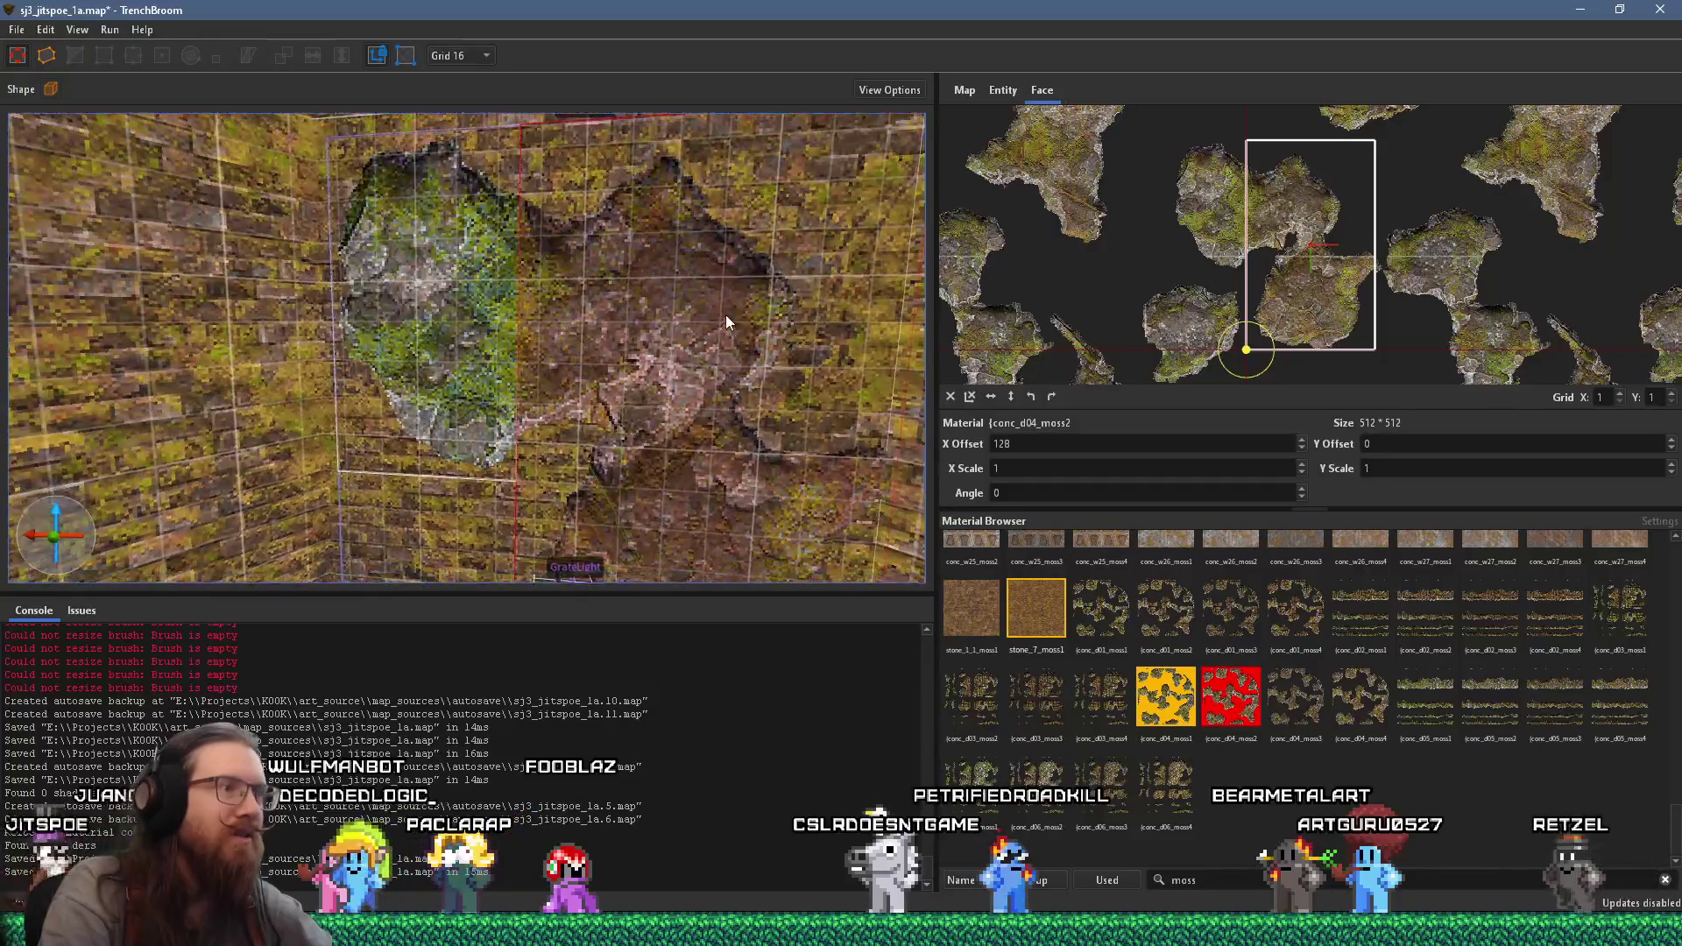
left_click(449, 266)
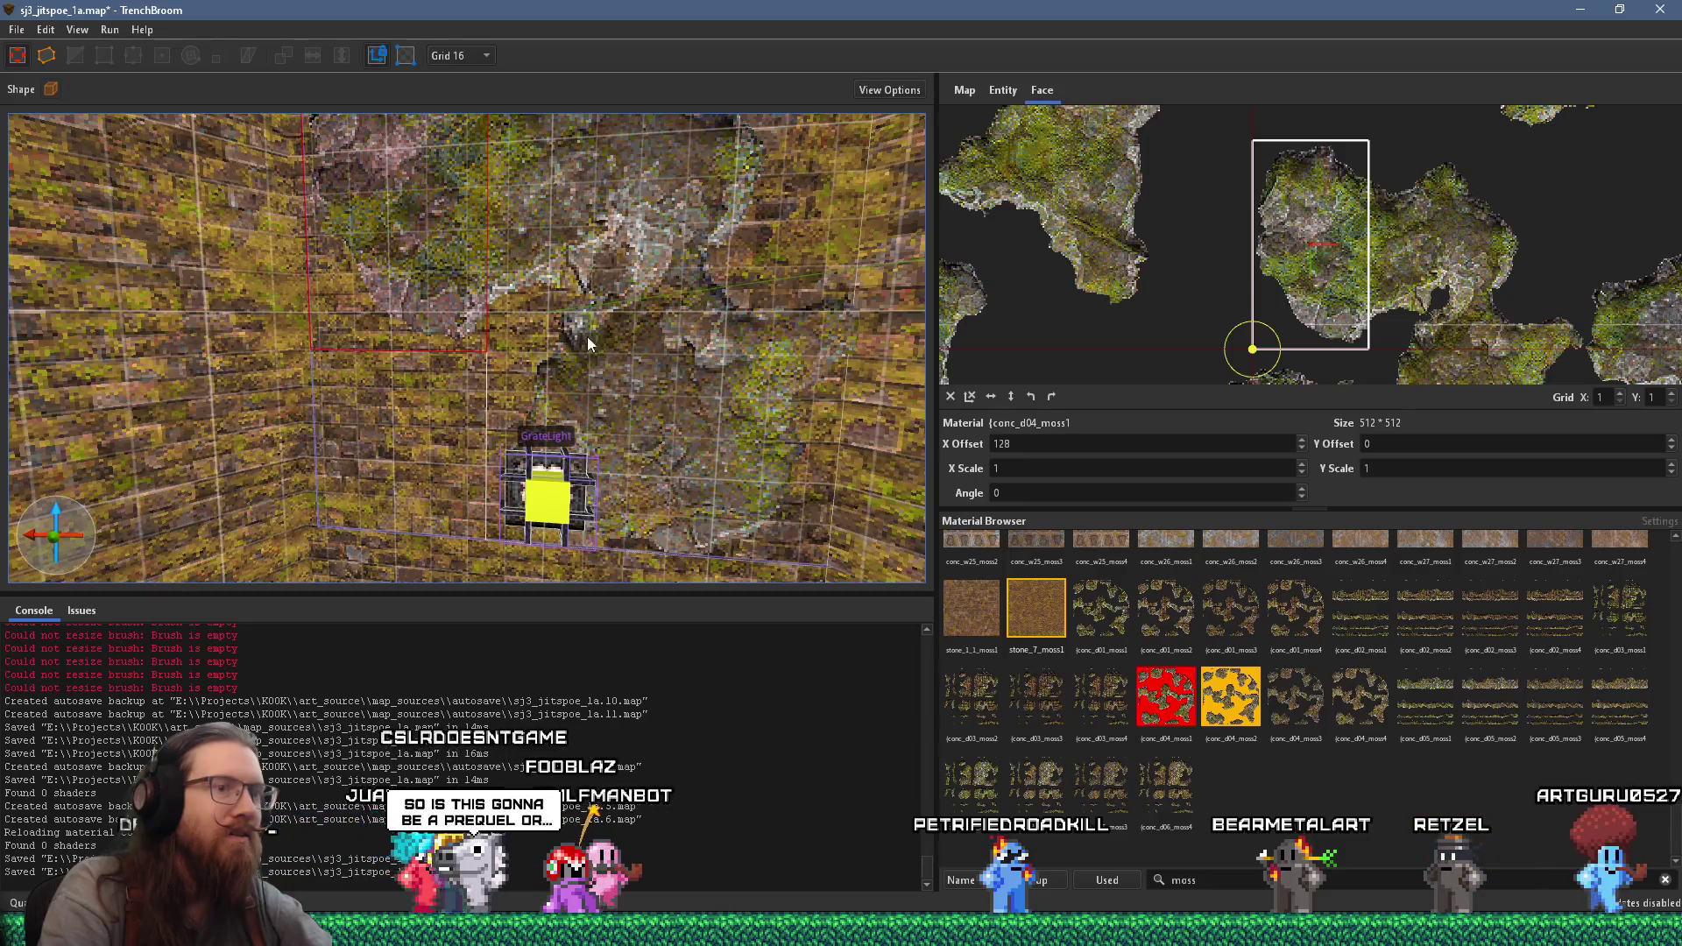
left_click(1243, 714)
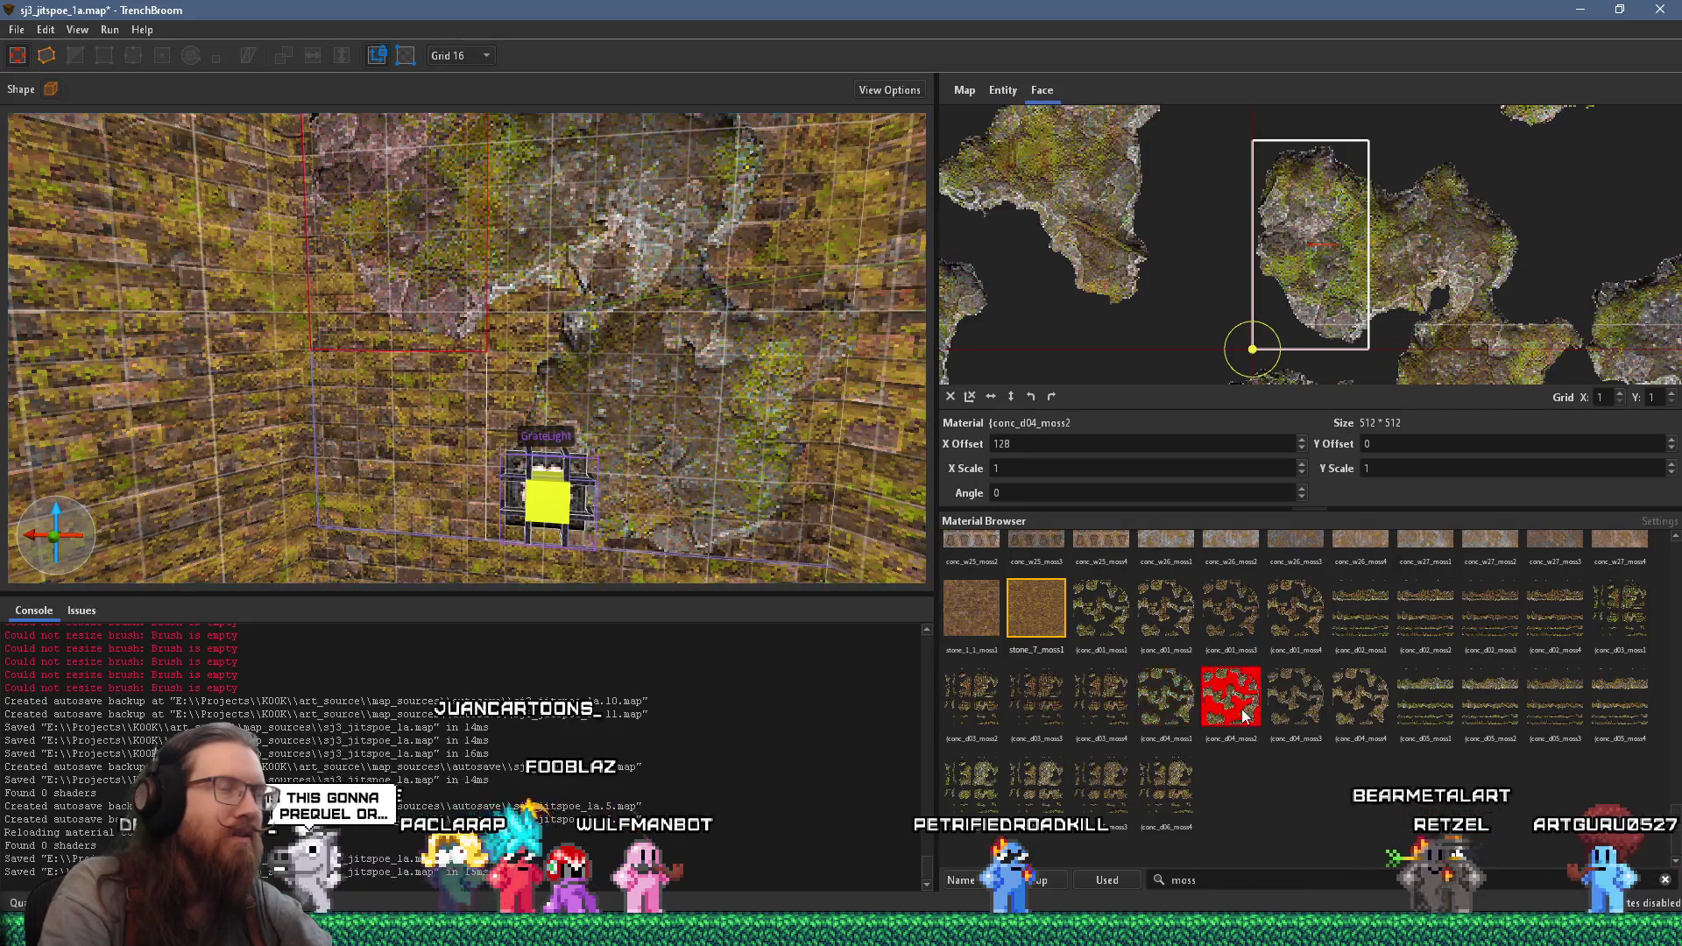
left_click(1301, 711)
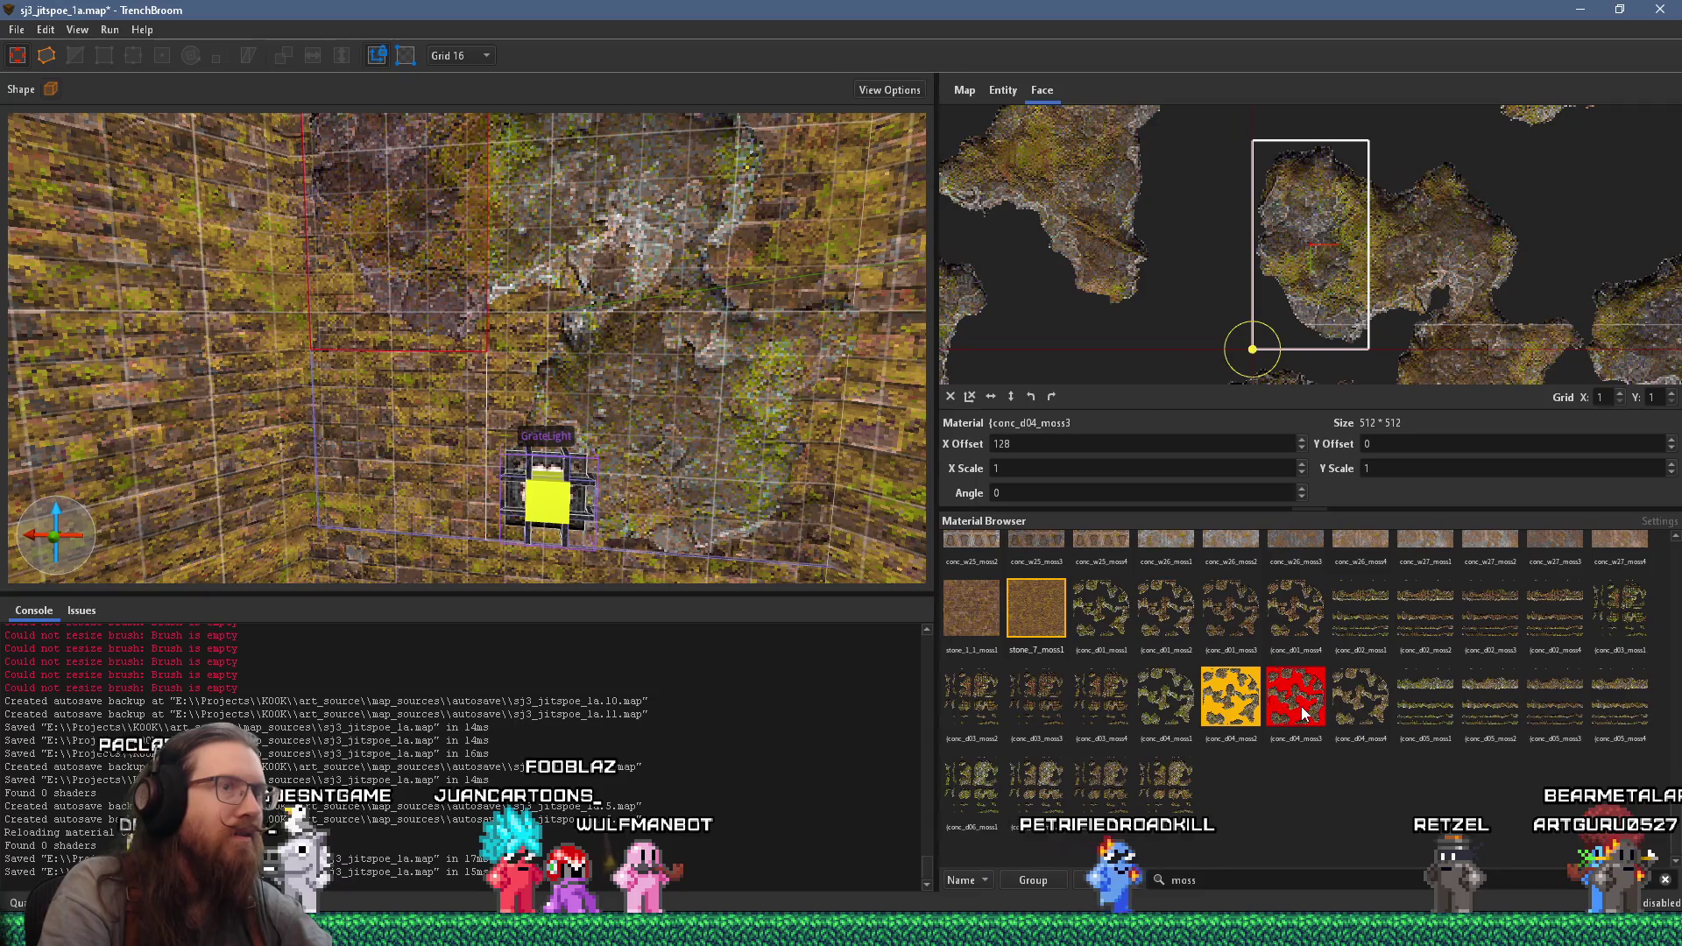
key("ctrl+z")
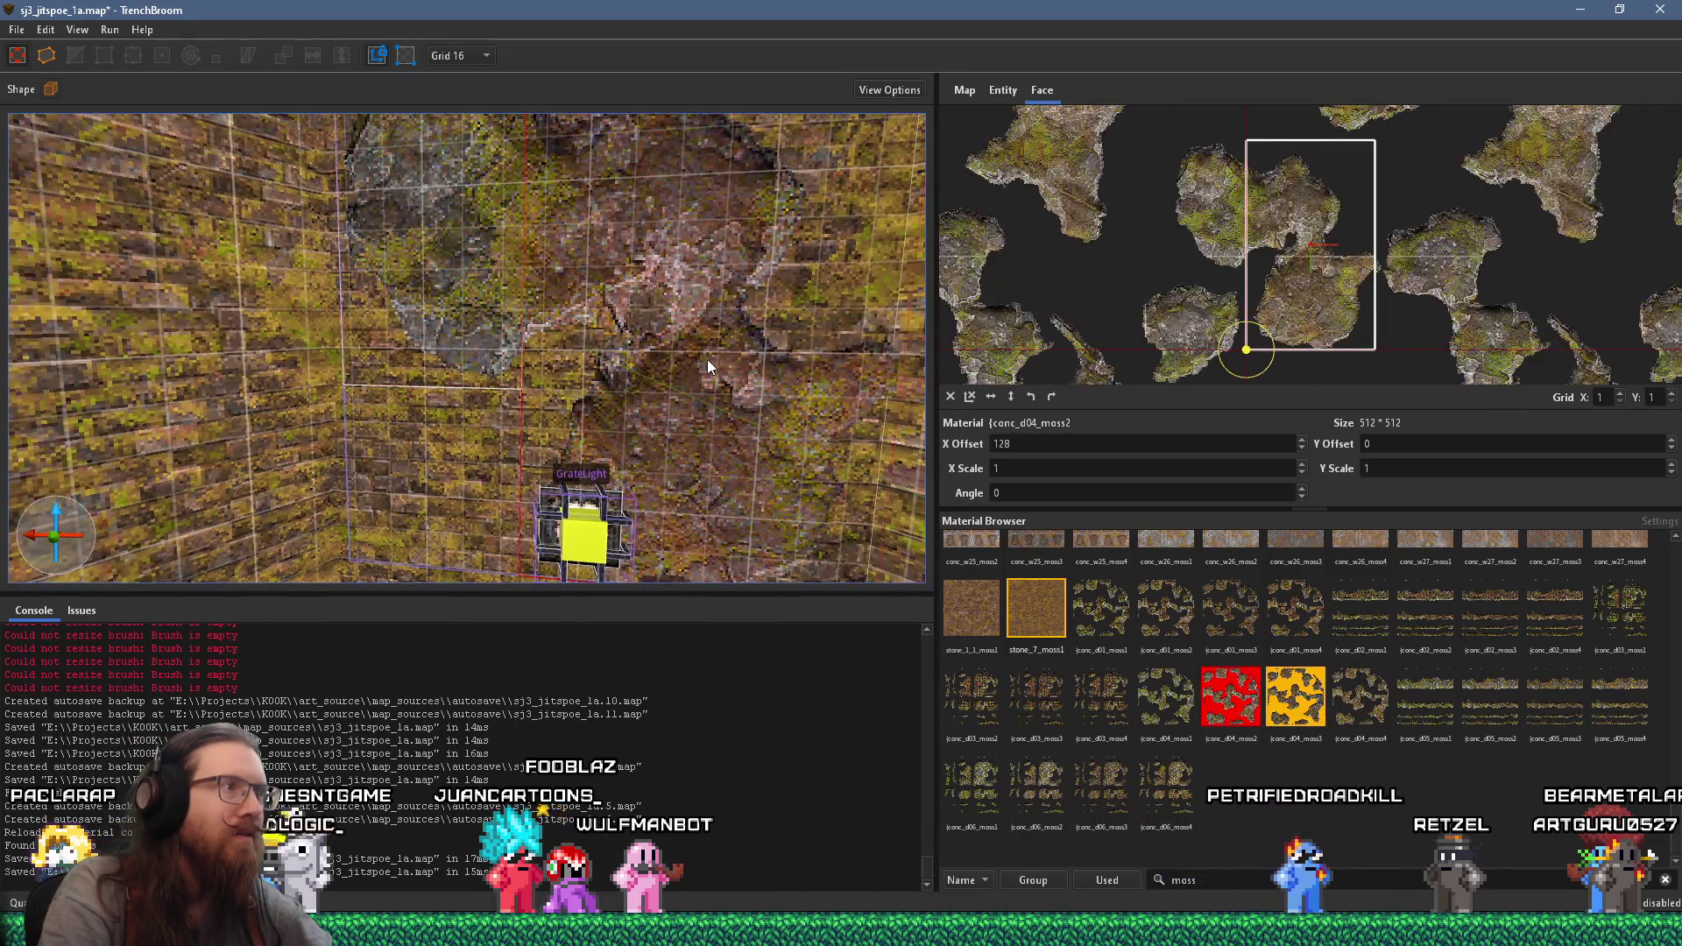
left_click(1305, 714)
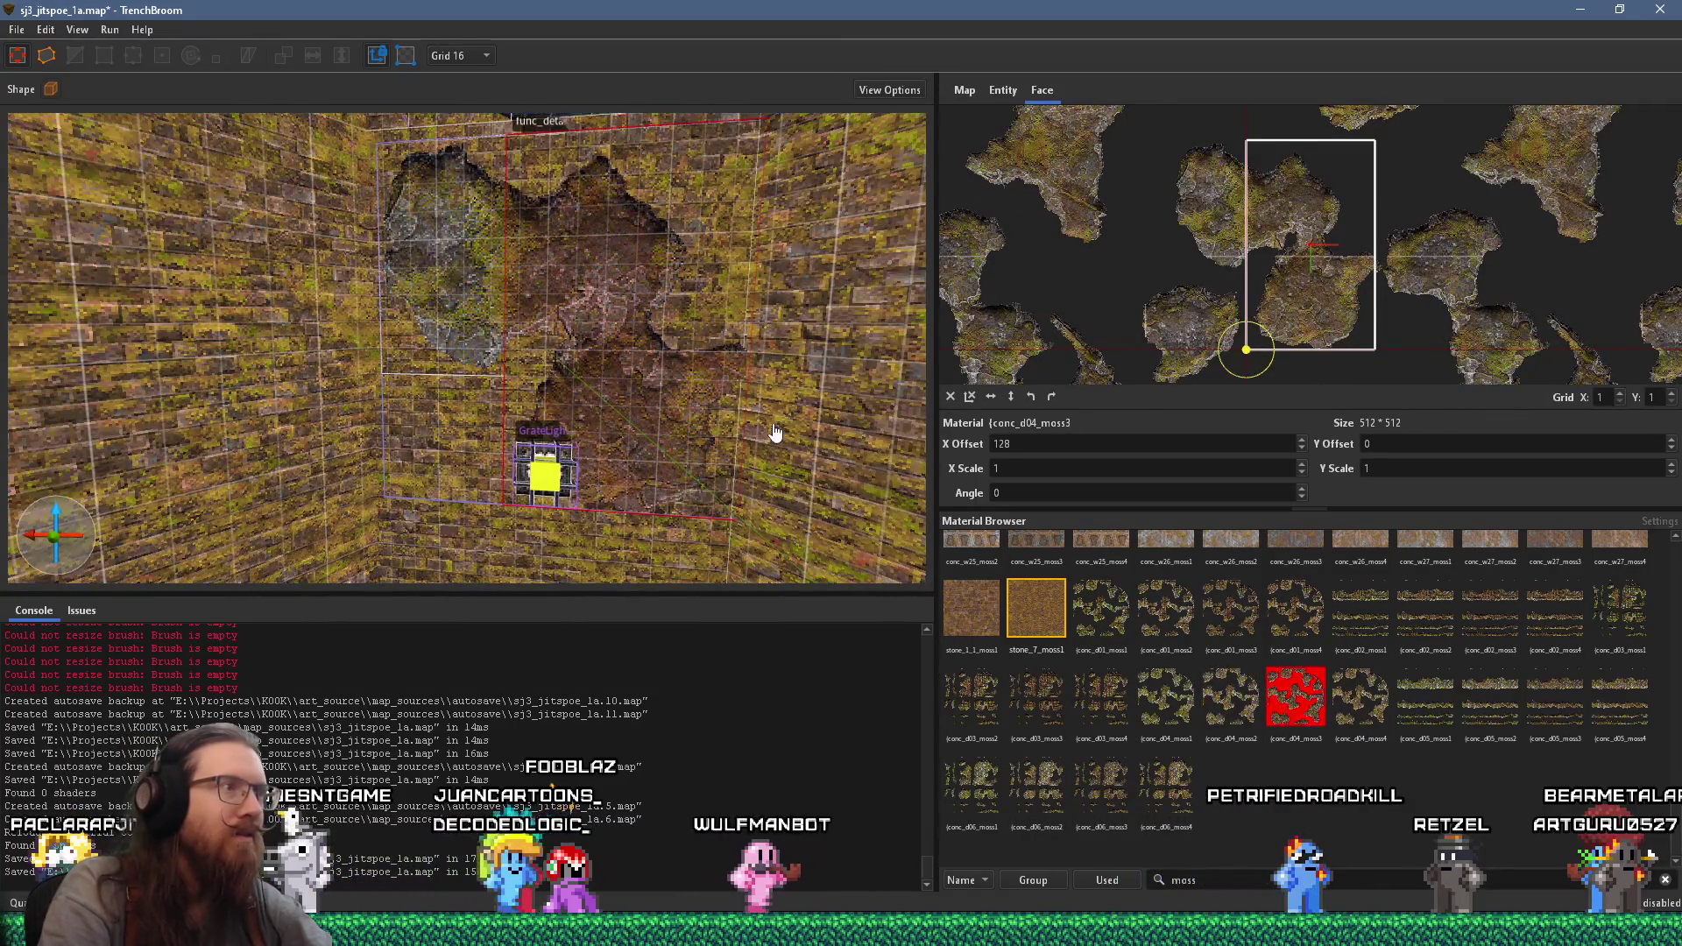
scroll(767, 411, "down", 2)
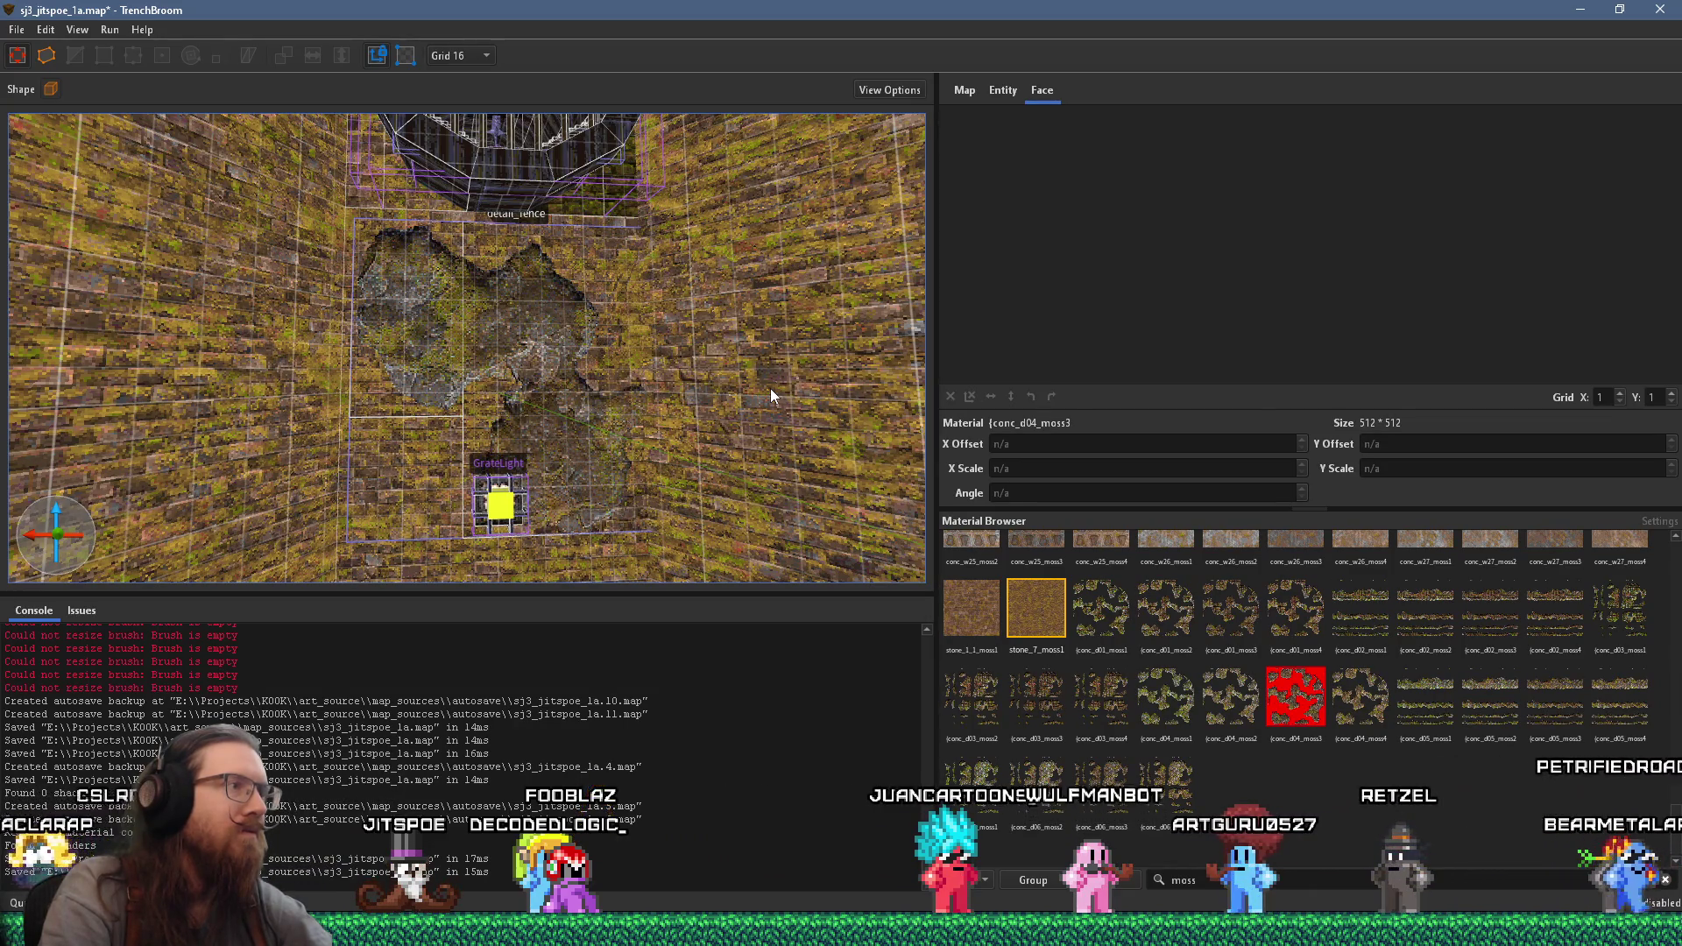
scroll(769, 390, "up", 5)
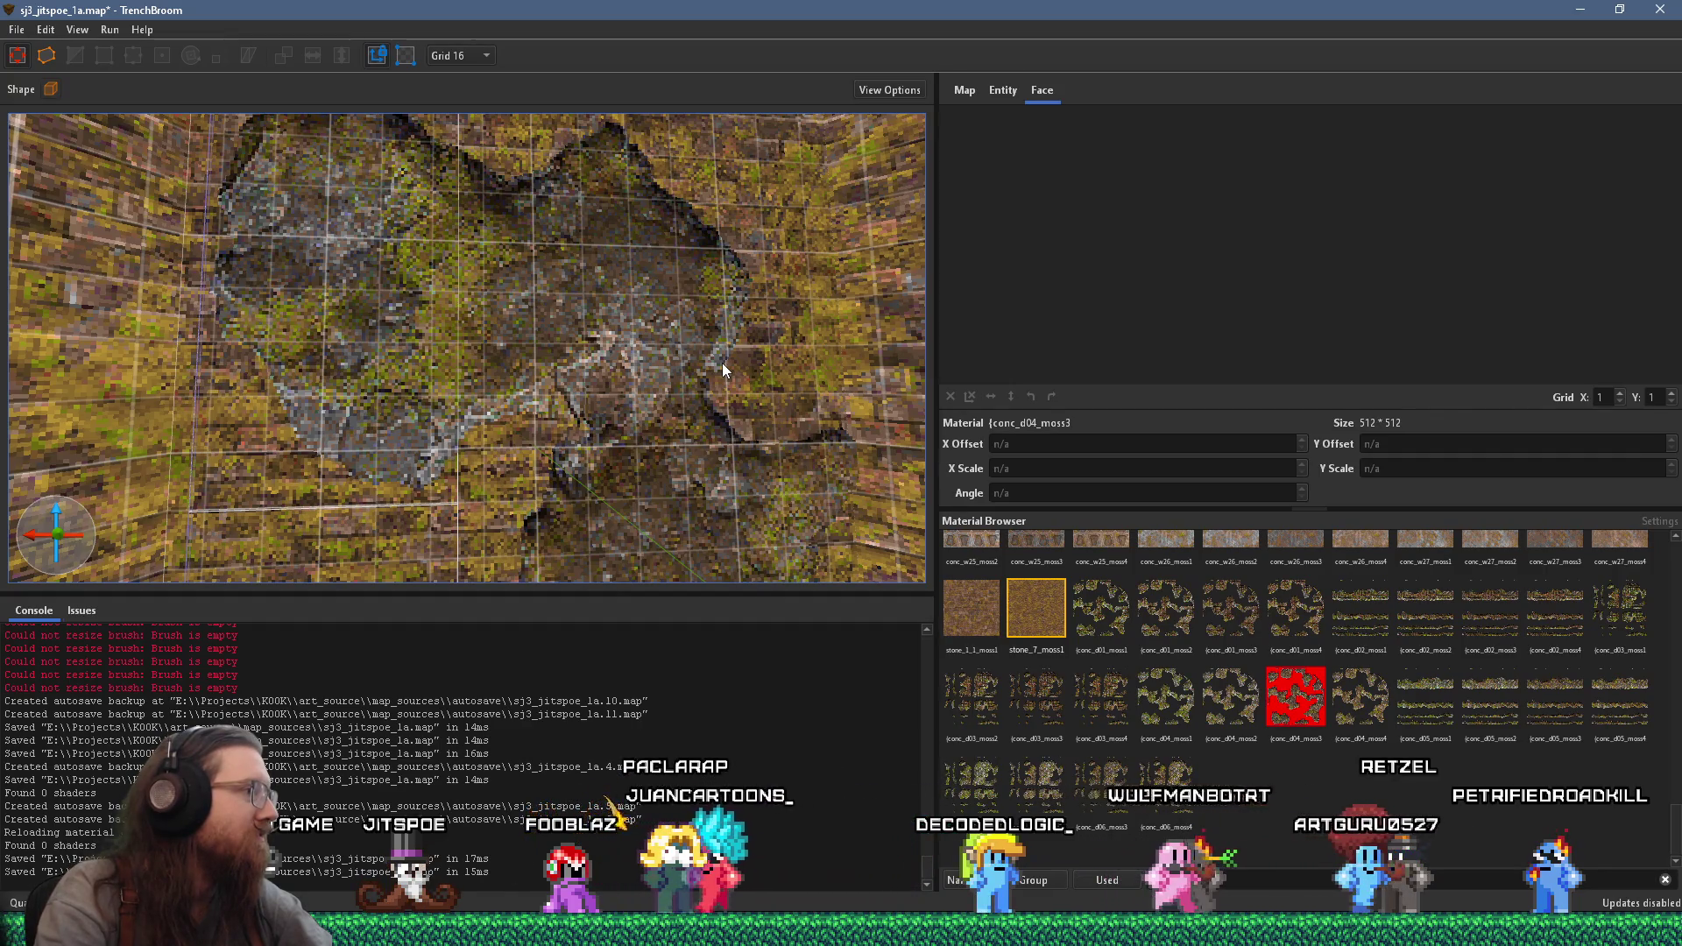
scroll(622, 297, "down", 10)
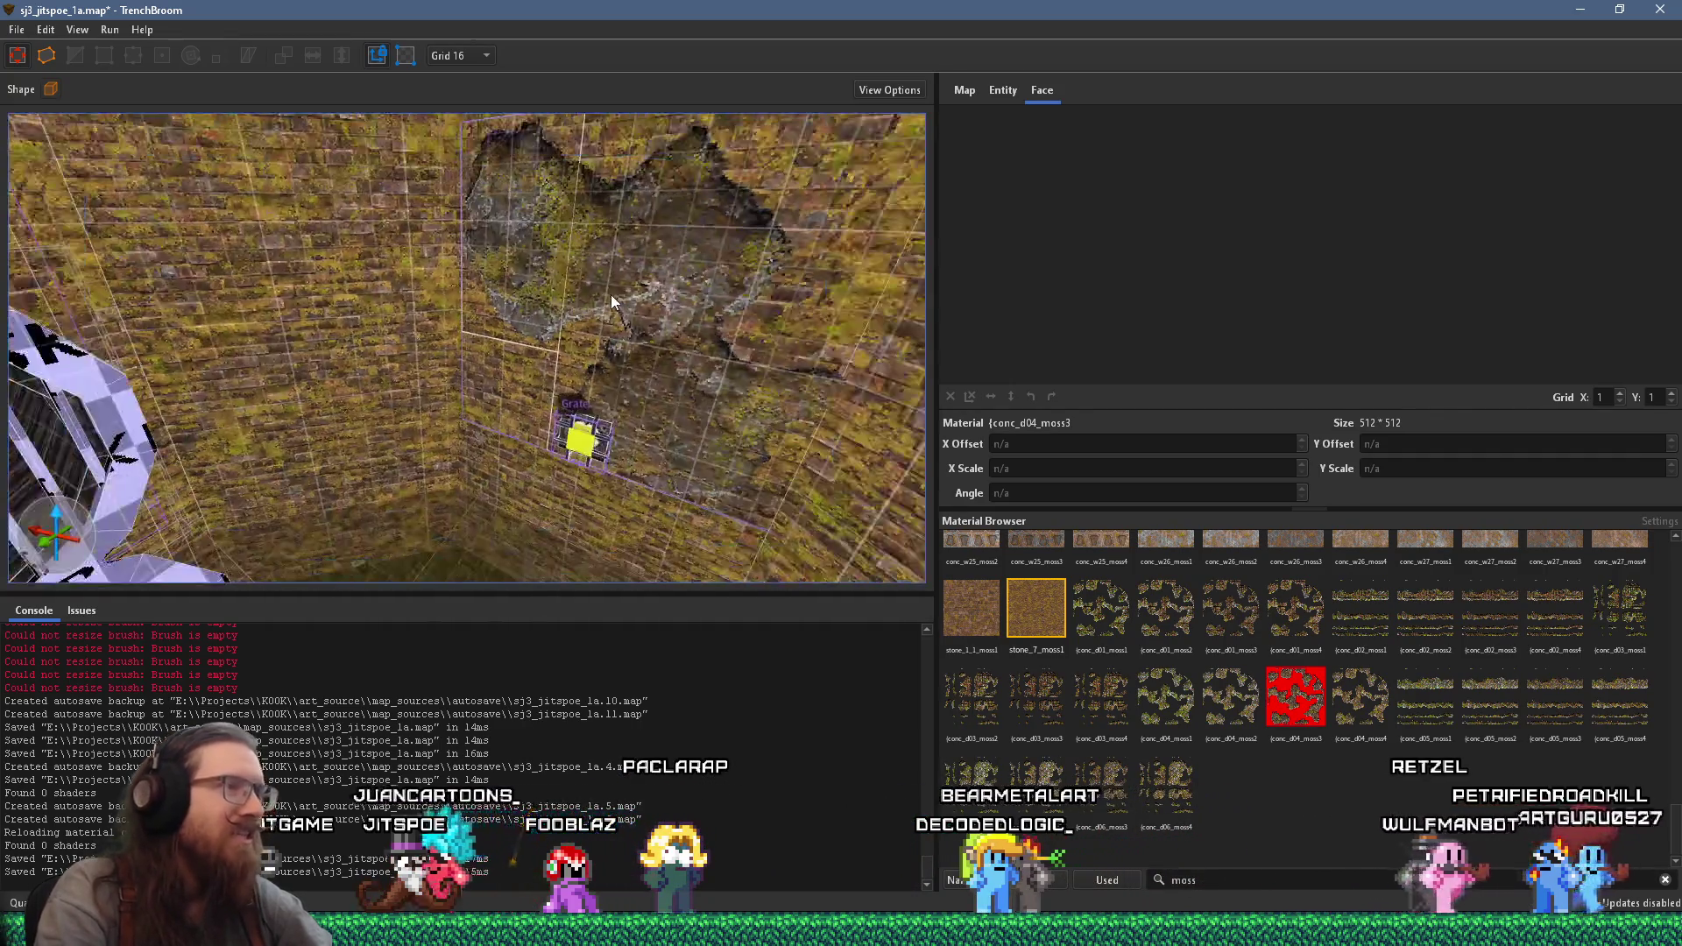
scroll(610, 295, "down", 8)
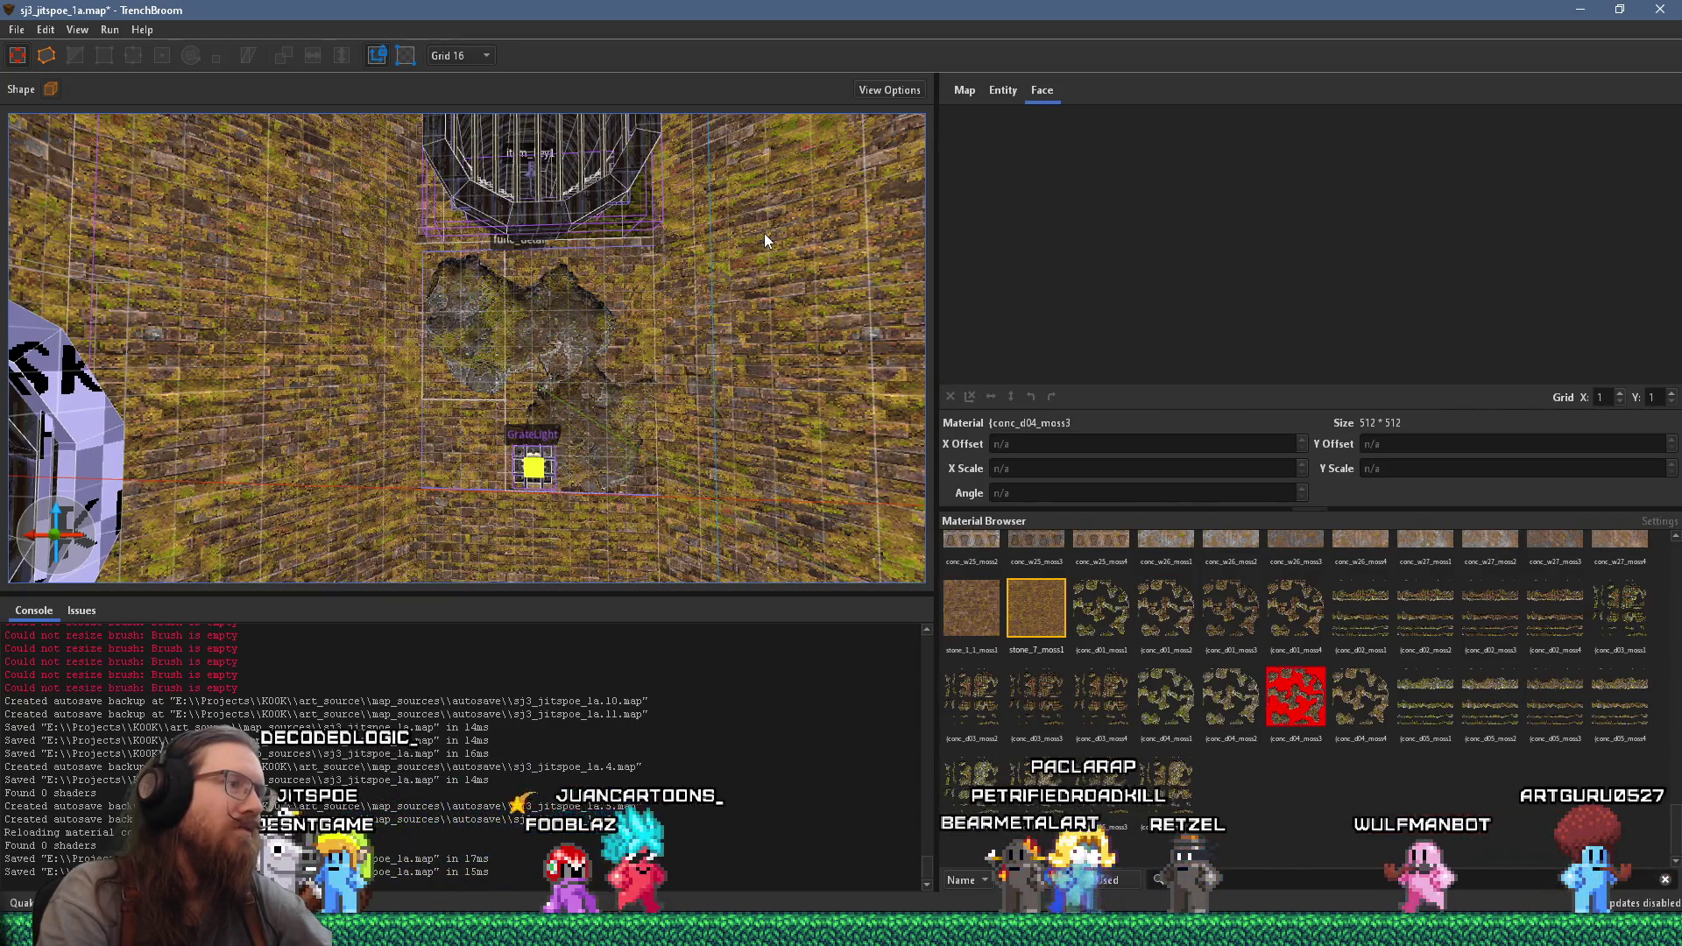
scroll(617, 285, "up", 3)
scroll(618, 289, "up", 2)
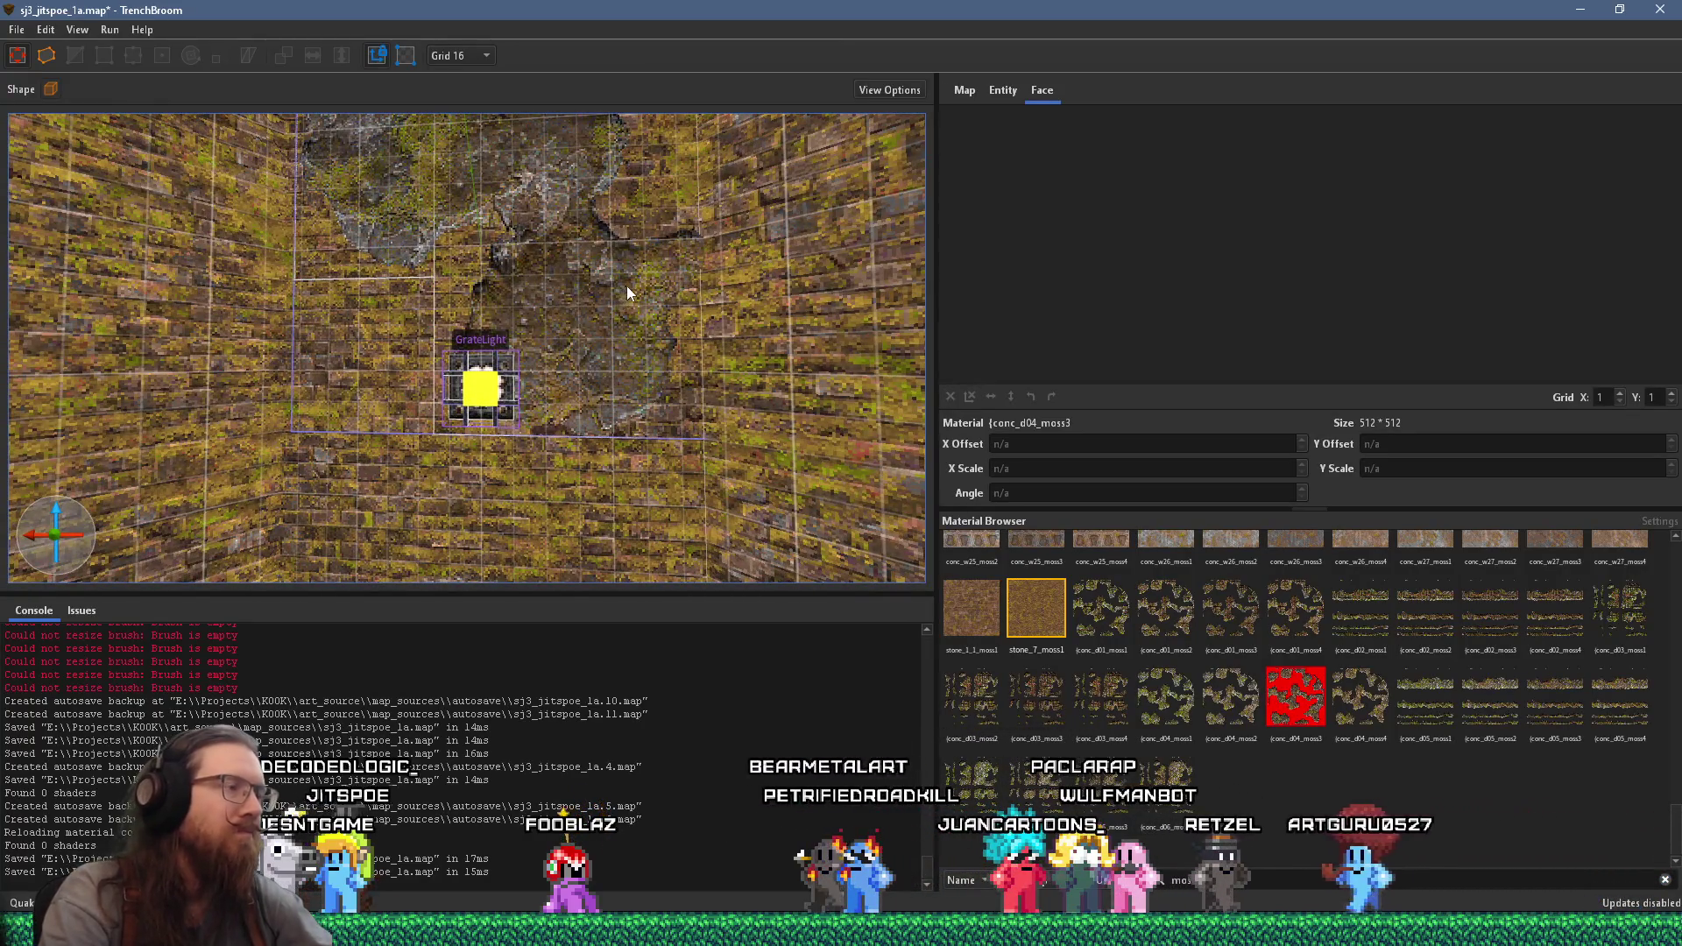
scroll(622, 289, "up", 5)
left_click_drag(670, 341, 727, 355)
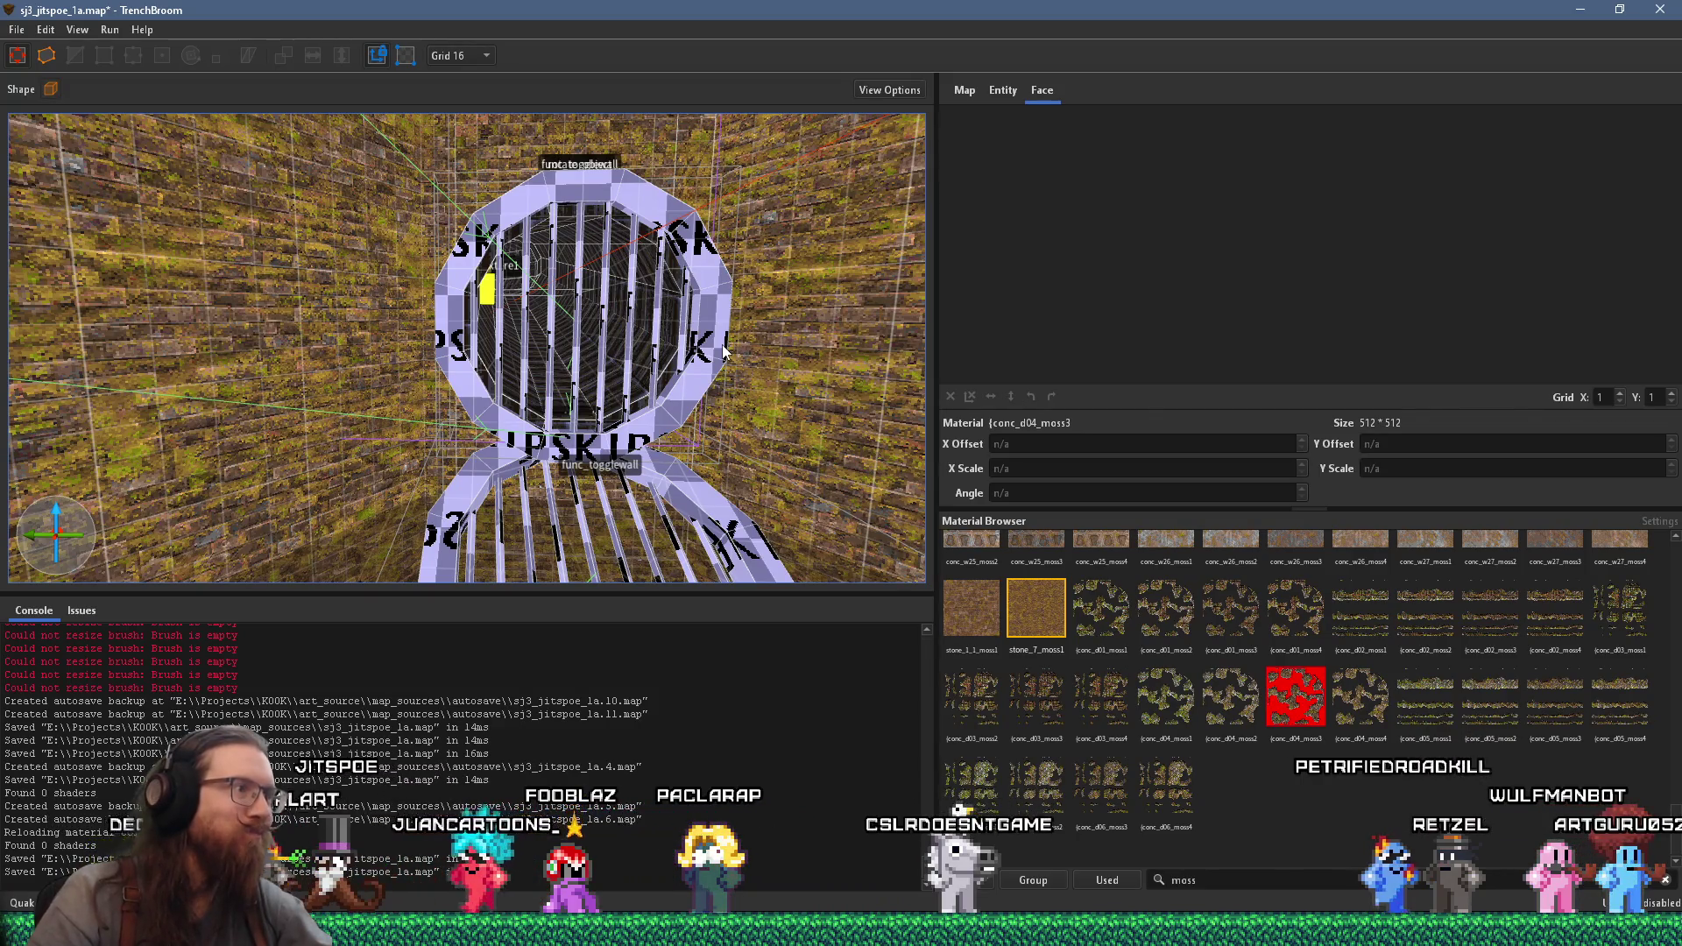
key("s")
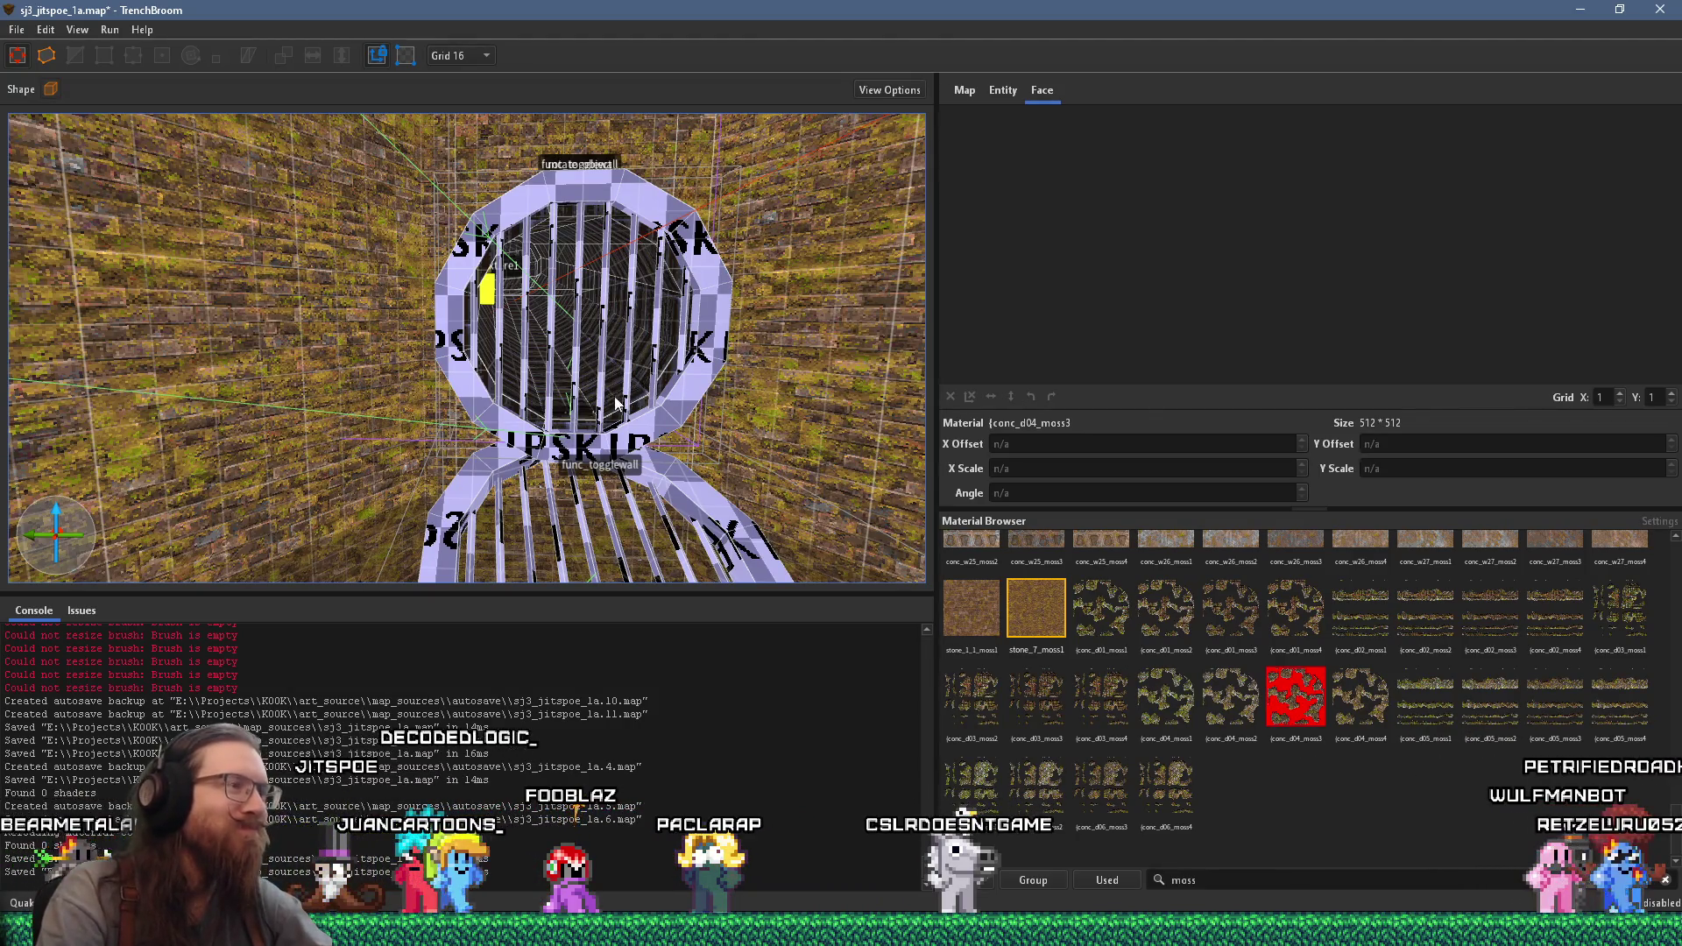
key("s")
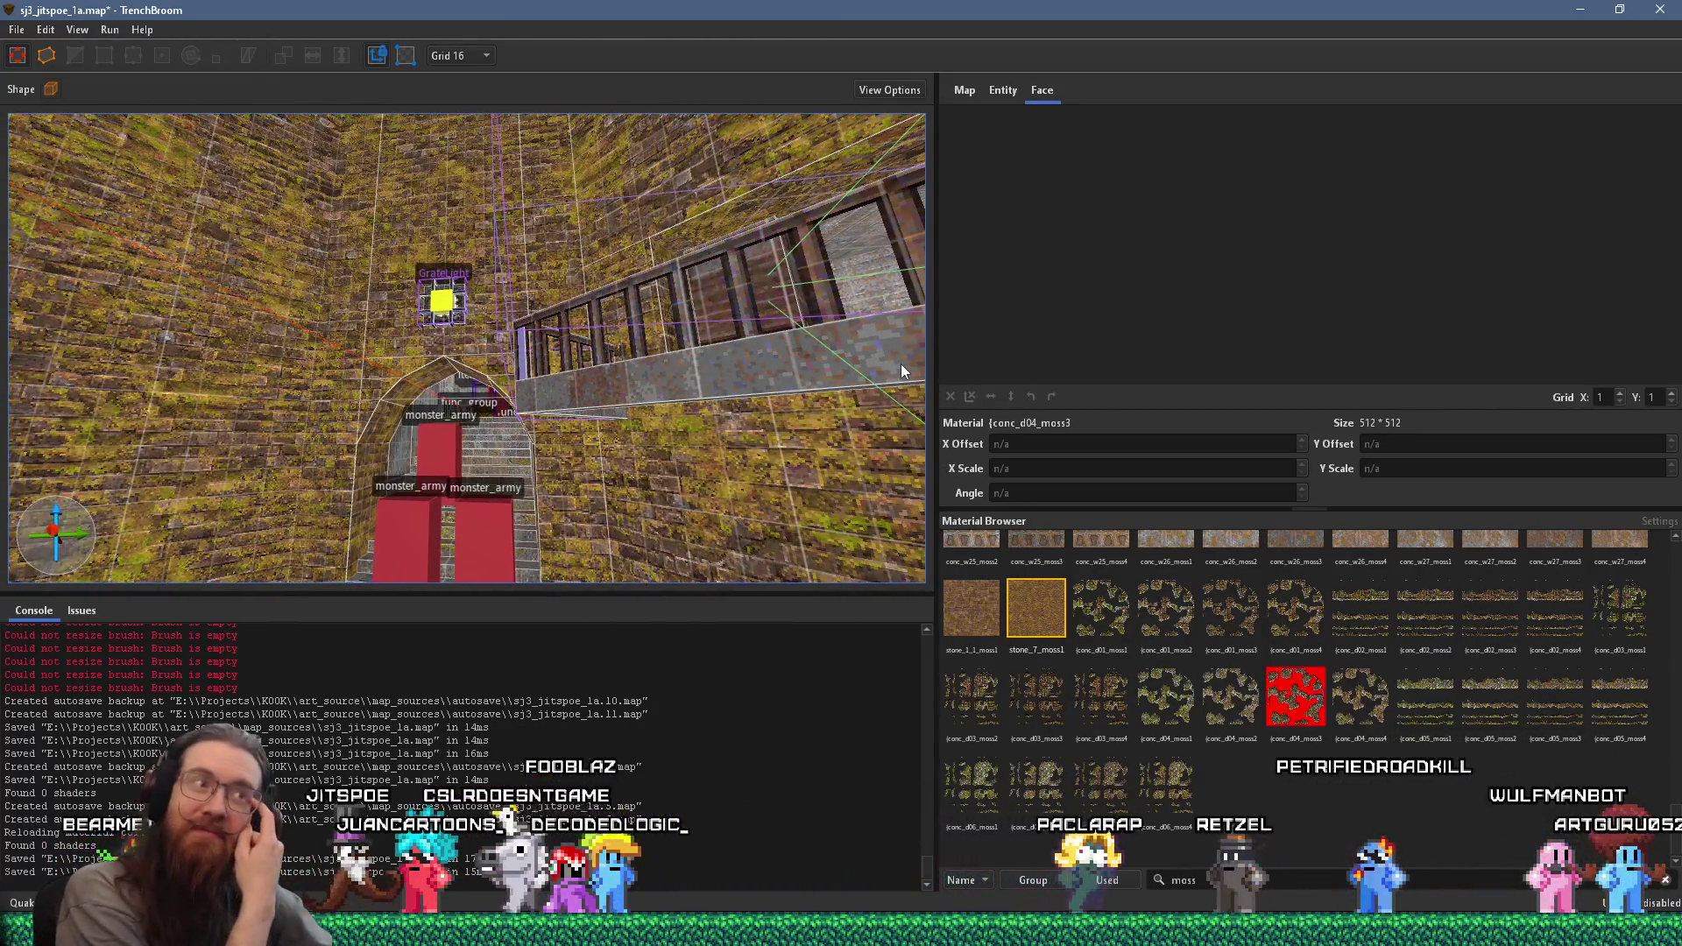
mouse_move(881, 361)
left_mouse_down()
mouse_move(620, 333)
mouse_move(606, 311)
mouse_move(521, 397)
mouse_move(576, 456)
mouse_move(617, 378)
mouse_move(554, 391)
left_mouse_up()
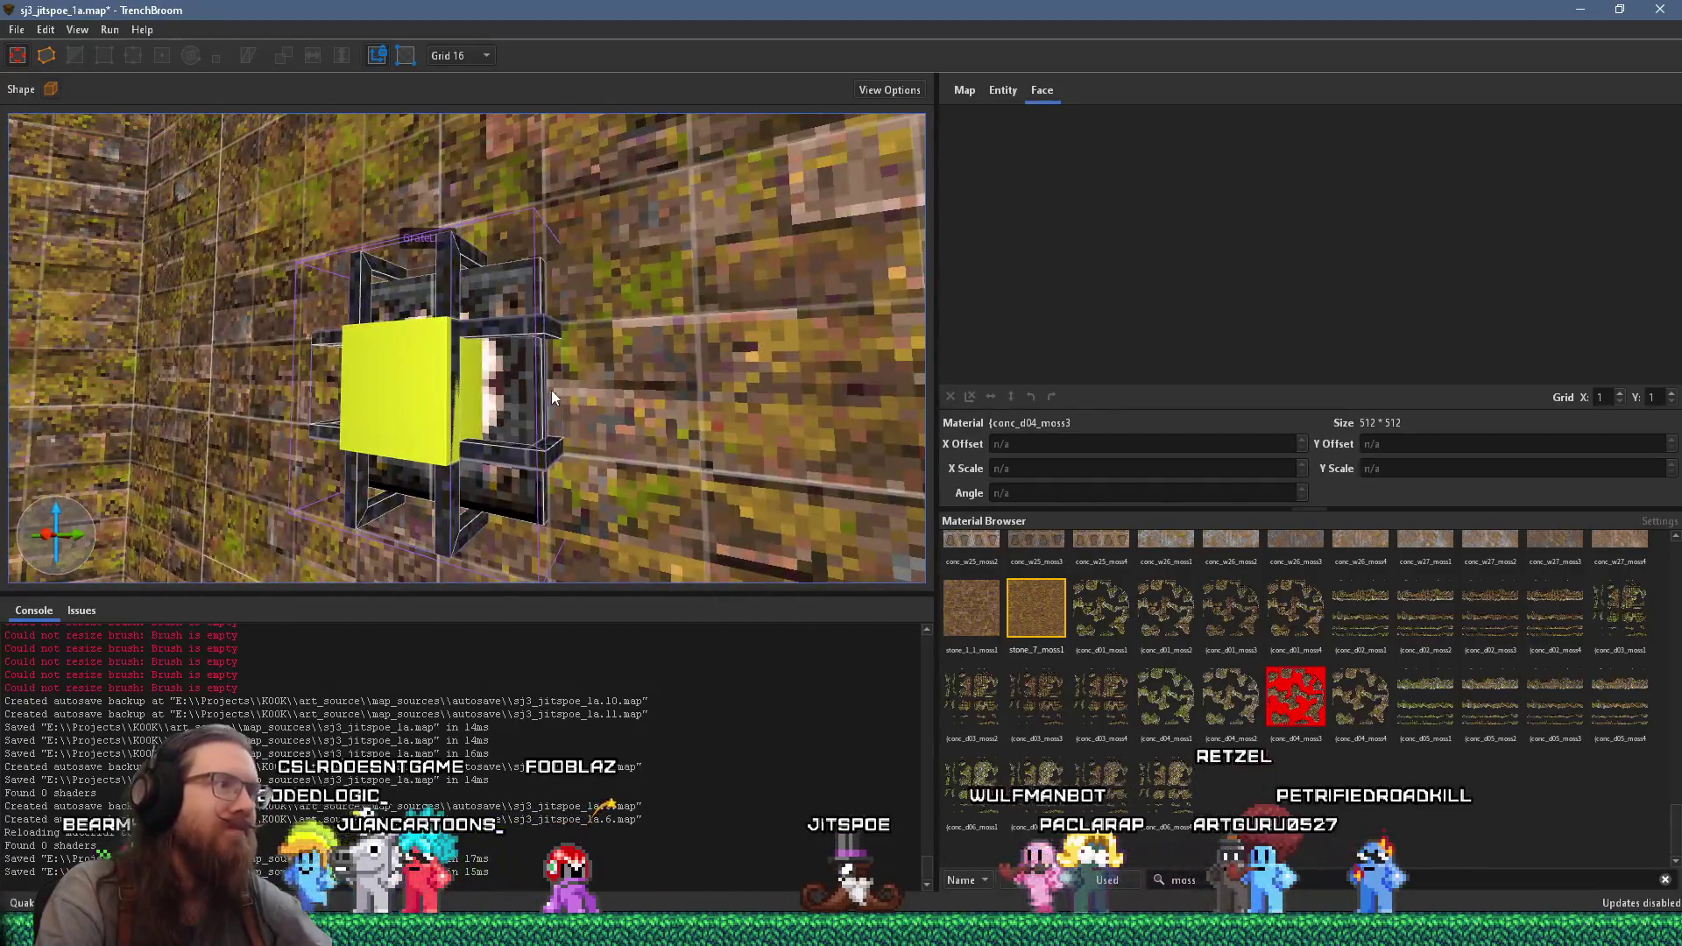
- Select the grate light face and reveal its light3_8 material in the Material Browser
left_click(521, 389, "shift")
mouse_move(683, 429)
left_mouse_down()
mouse_move(617, 406)
mouse_move(676, 403)
left_mouse_up()
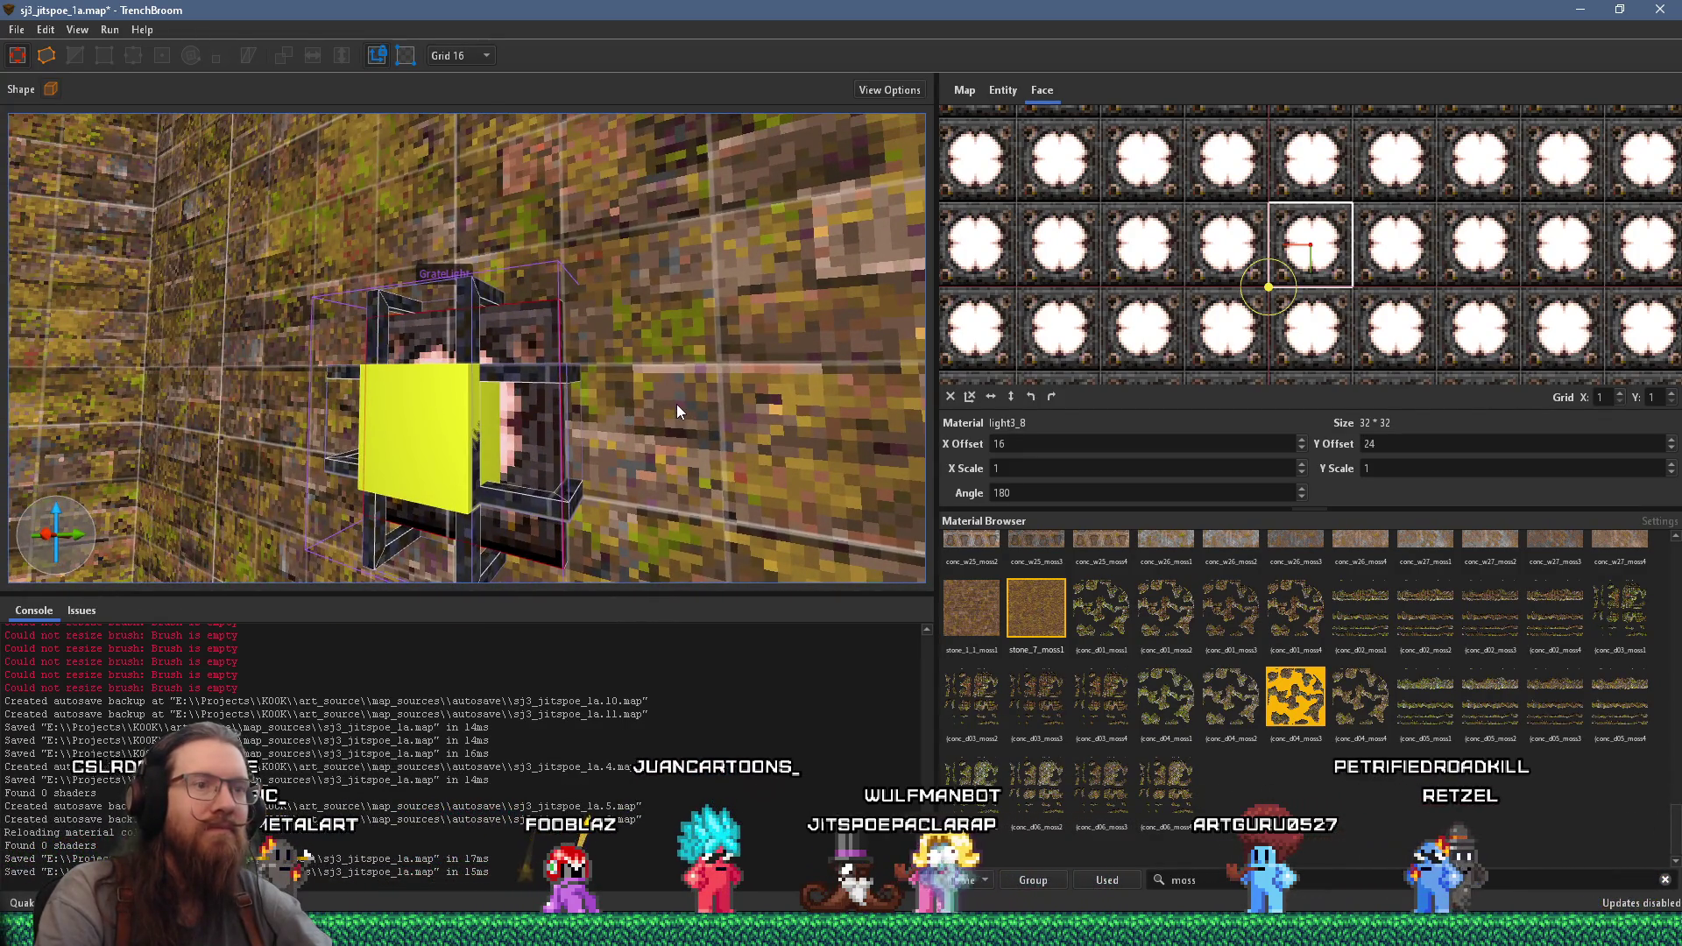
scroll(1368, 758, "up", 8)
scroll(1366, 755, "up", 10)
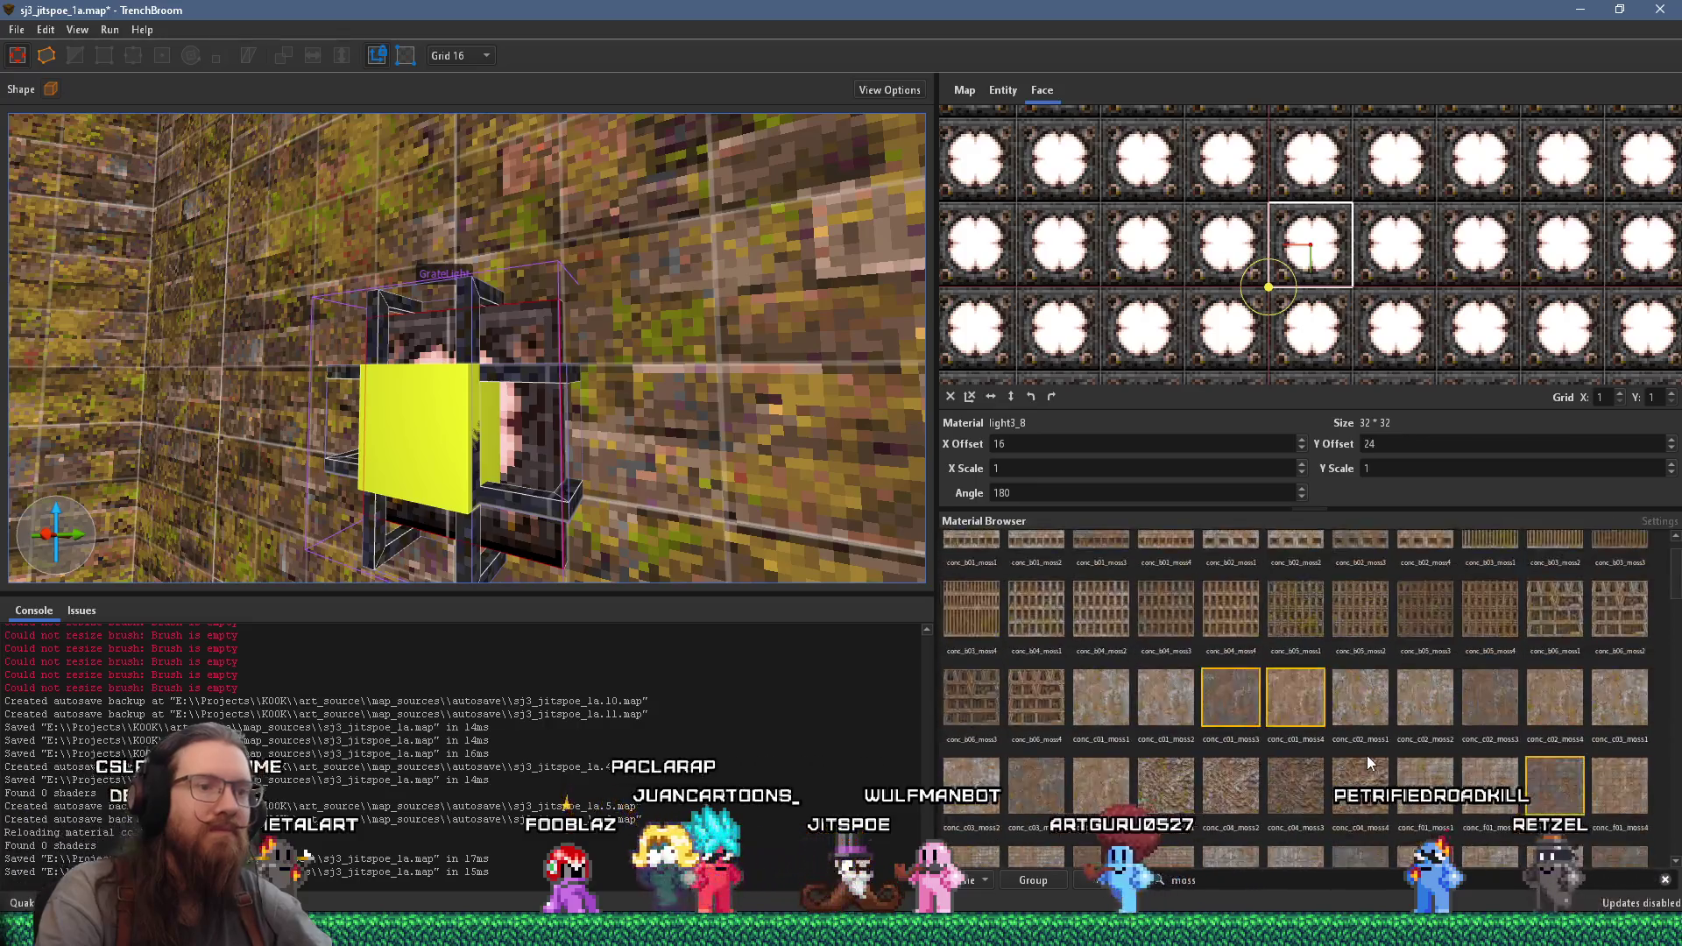
right_click(545, 422)
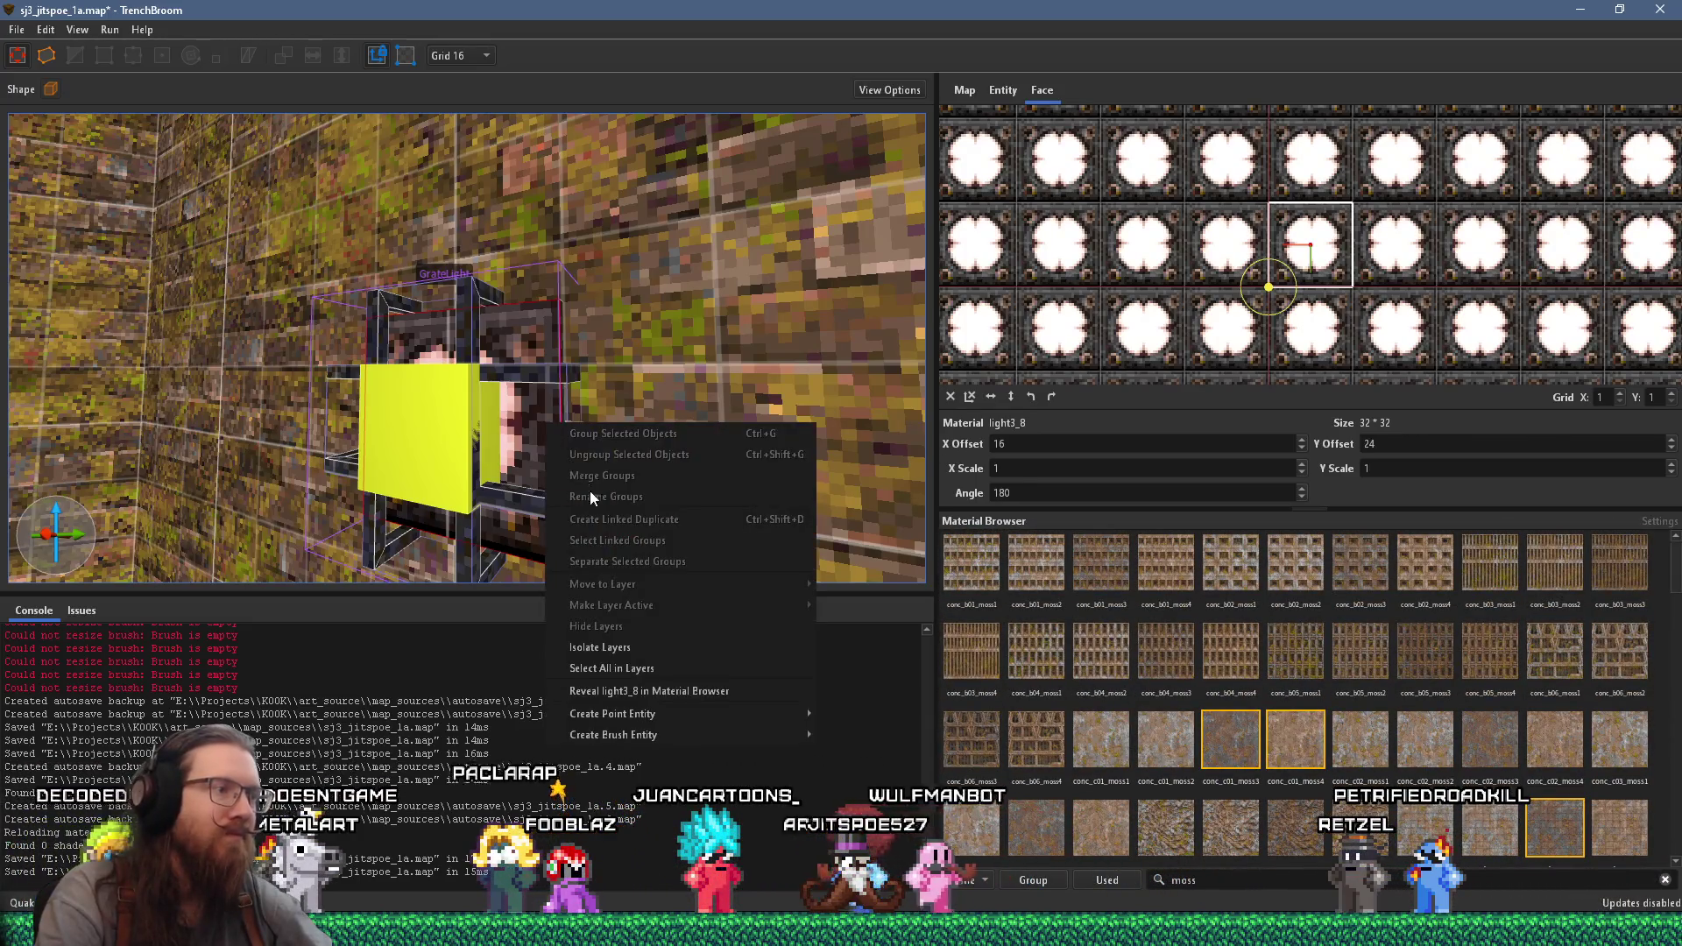
mouse_move(675, 713)
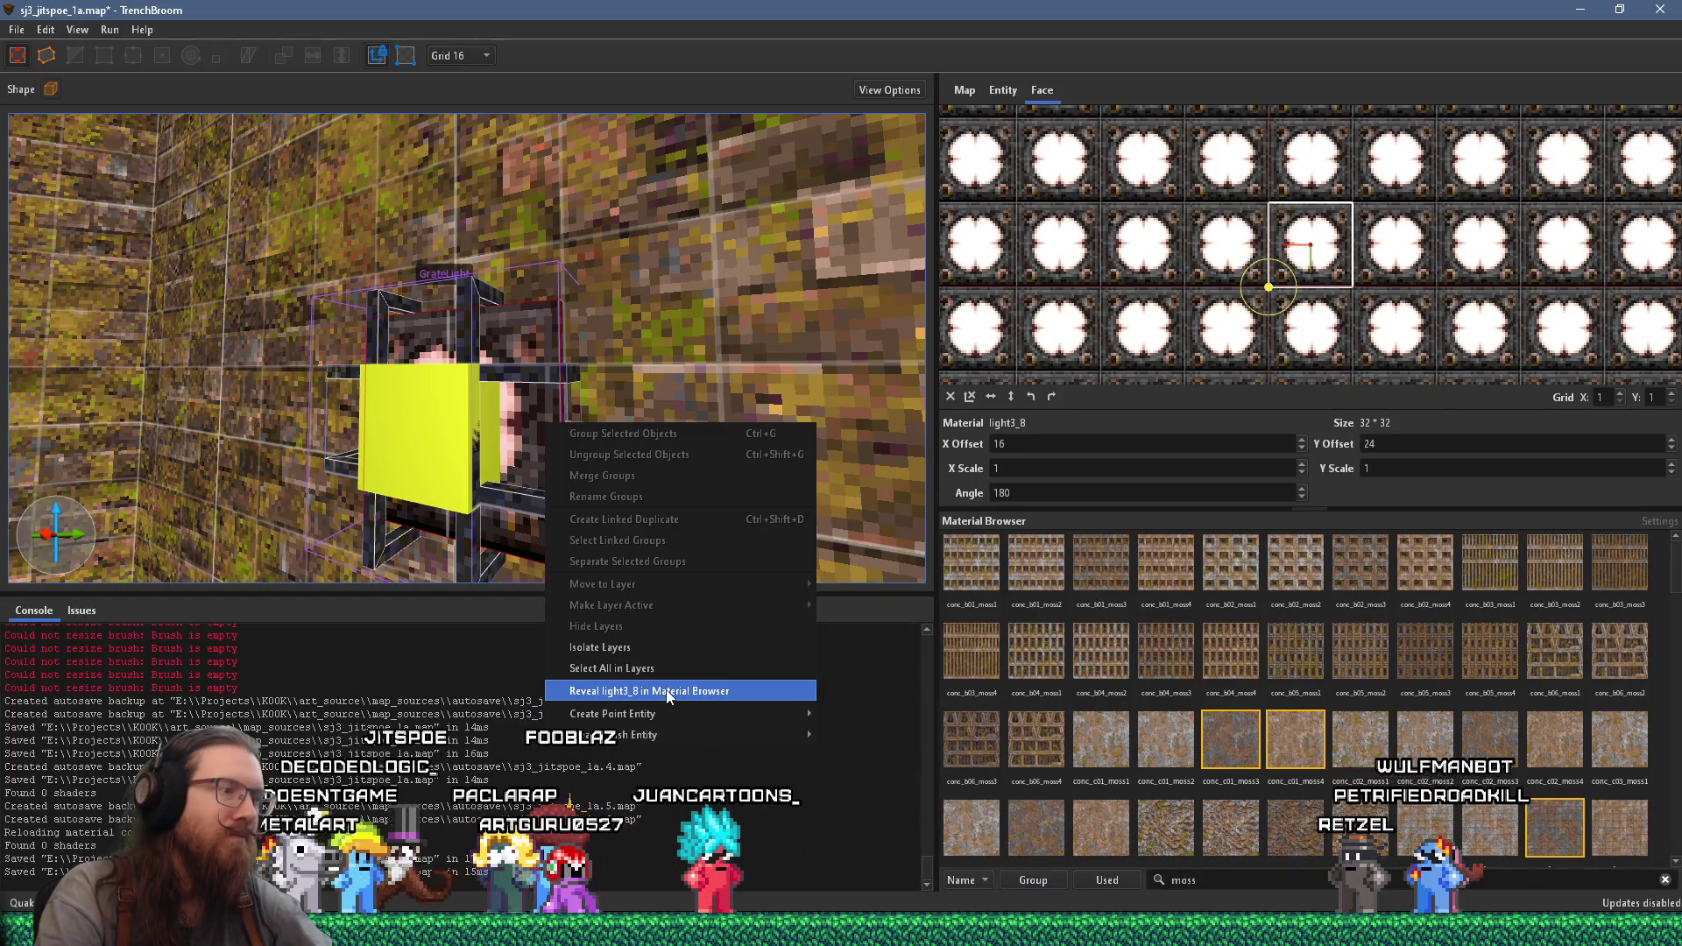
left_click(665, 691)
right_click(549, 455)
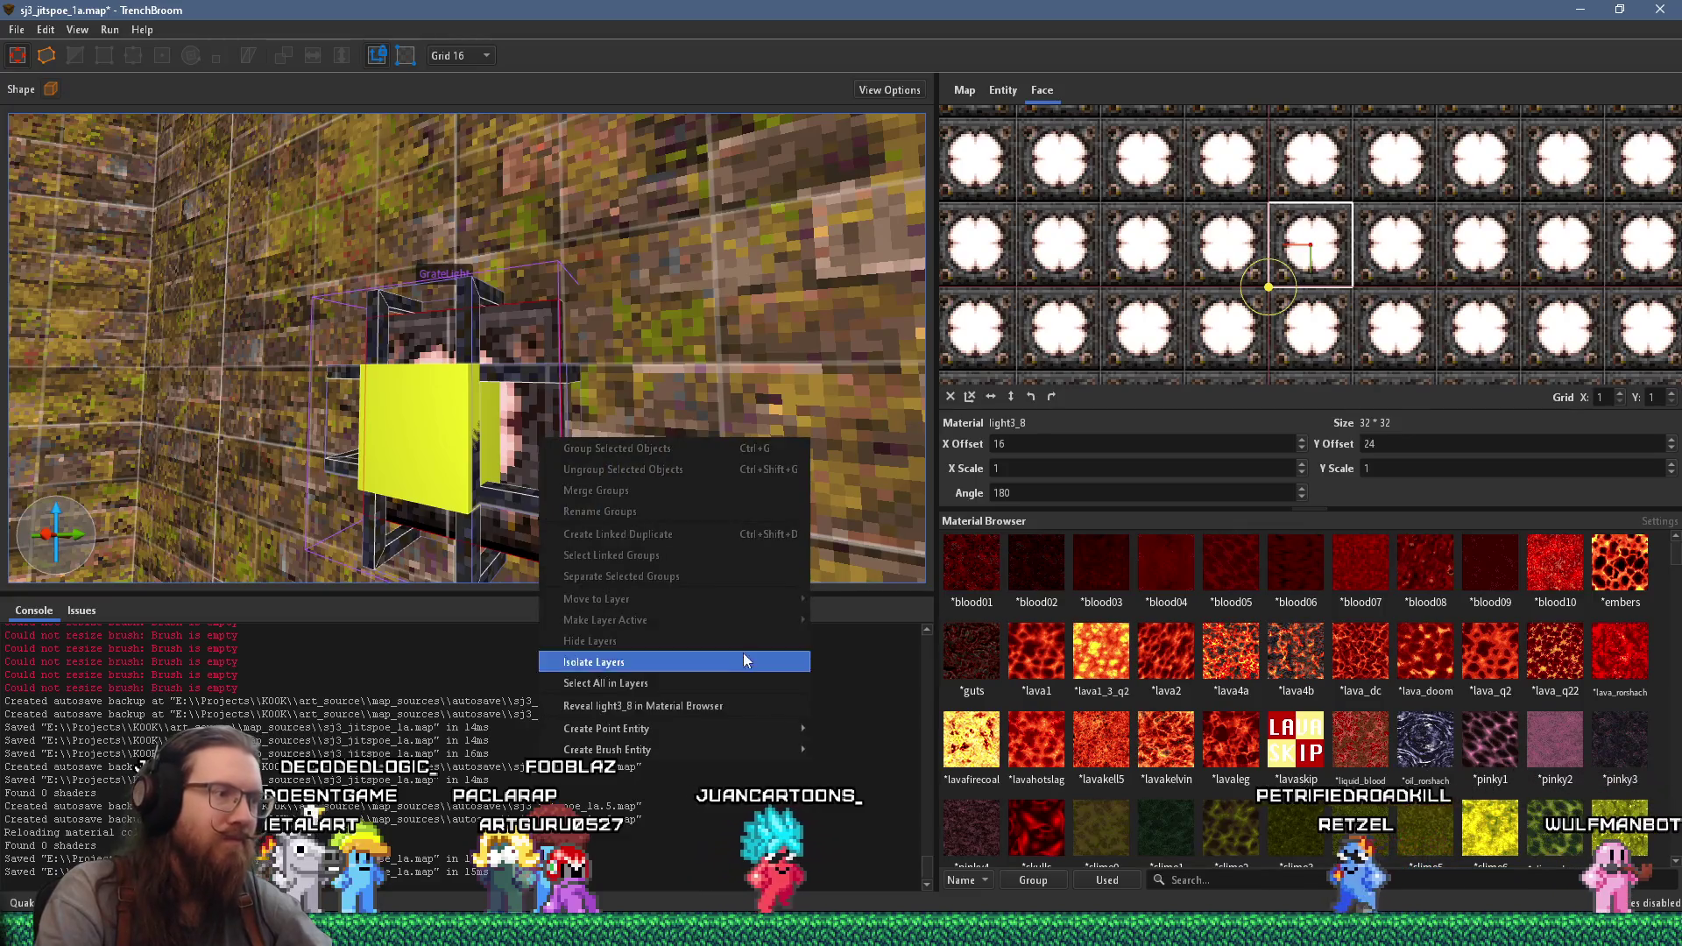
left_click(700, 720)
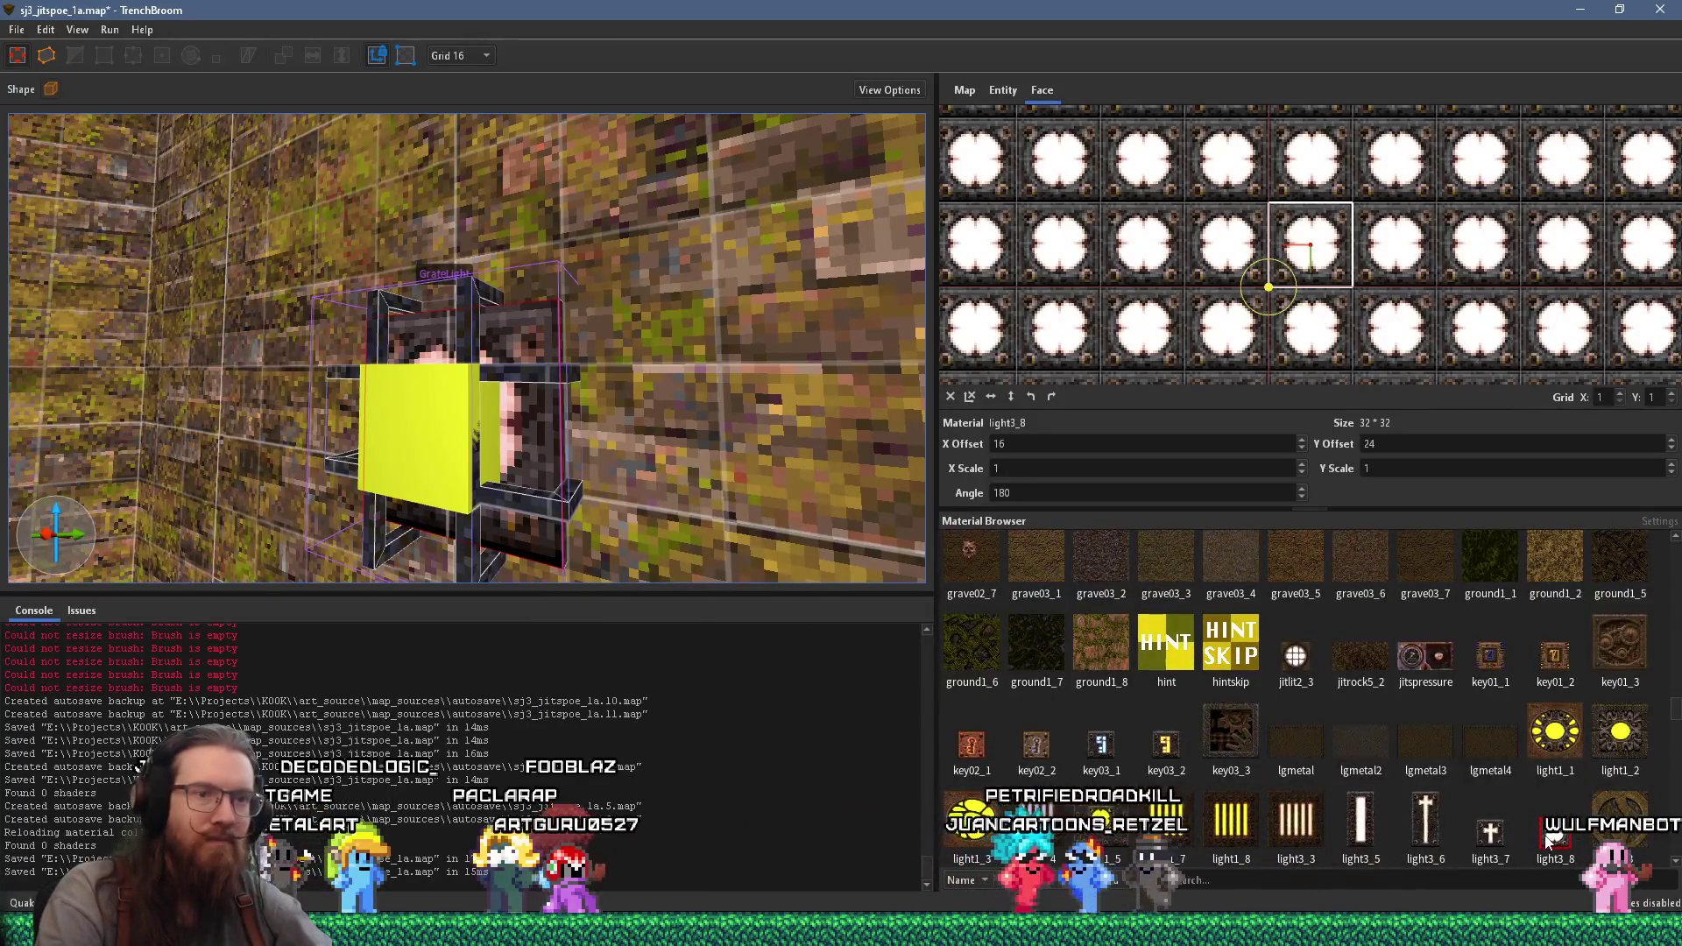
- Check light3_8's options and jitlit2_3 in the browser, then deselect the grate light face
right_click(1548, 834)
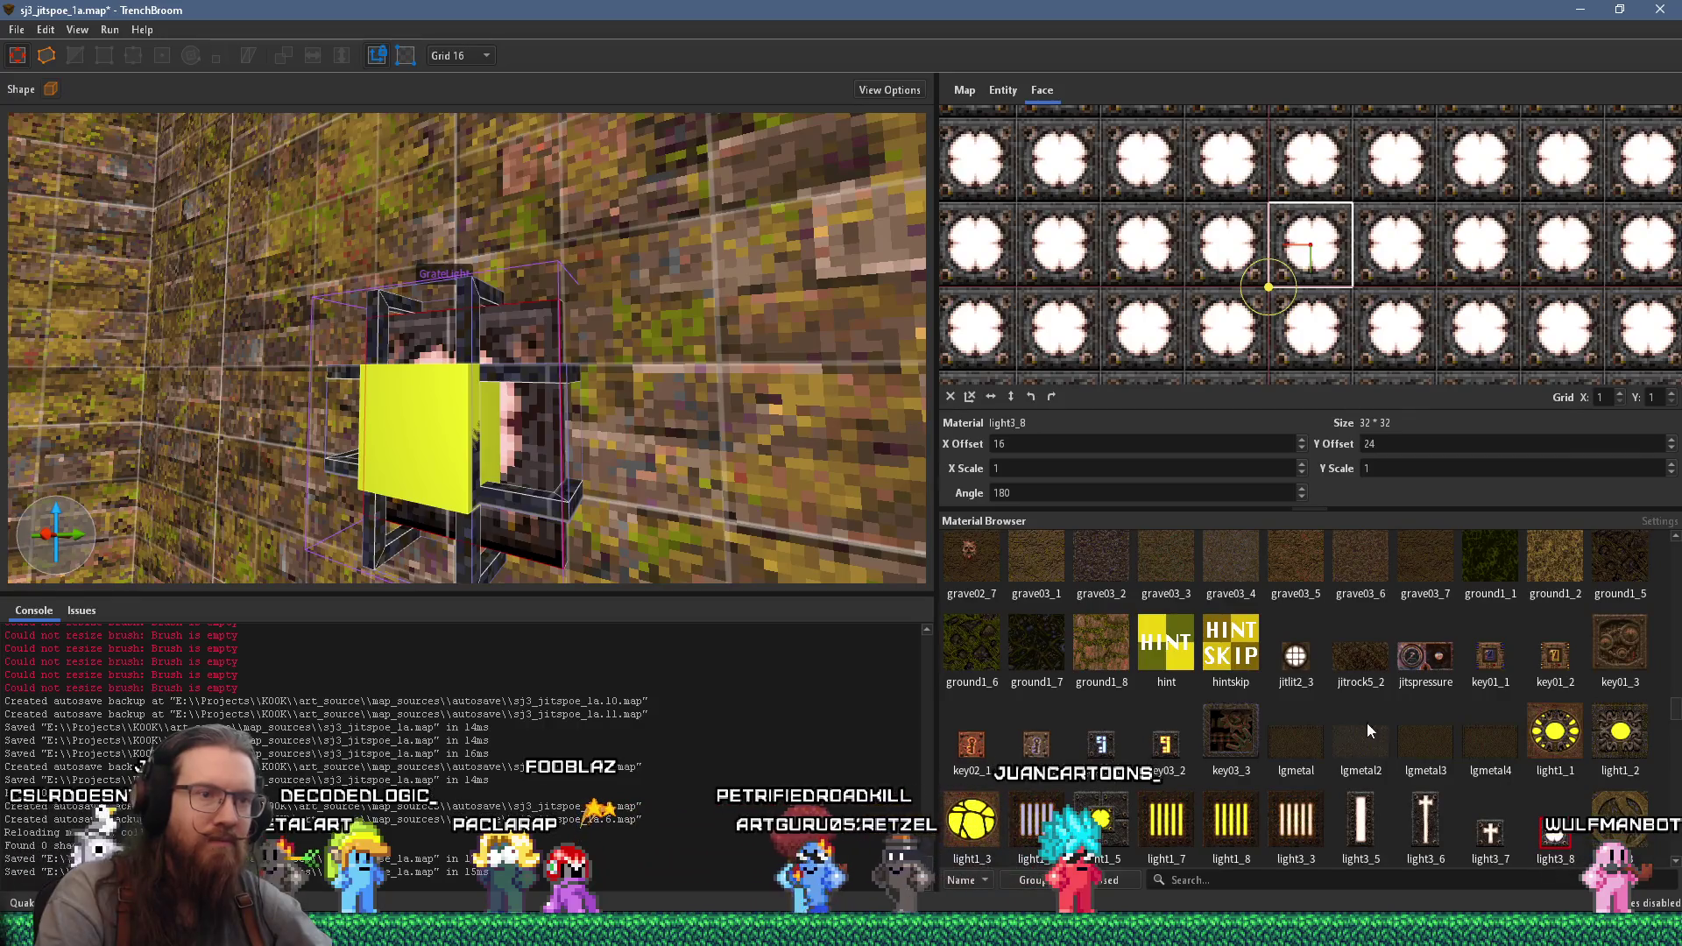
left_click(1295, 657)
scroll(664, 447, "up", 3)
mouse_move(628, 422)
left_mouse_down()
mouse_move(724, 444)
mouse_move(643, 418)
mouse_move(493, 435)
left_mouse_up()
scroll(616, 424, "up", 8)
key("Escape")
scroll(561, 424, "down", 8)
mouse_move(629, 413)
left_mouse_down()
mouse_move(795, 401)
mouse_move(659, 425)
mouse_move(538, 407)
left_mouse_up()
scroll(769, 411, "up", 4)
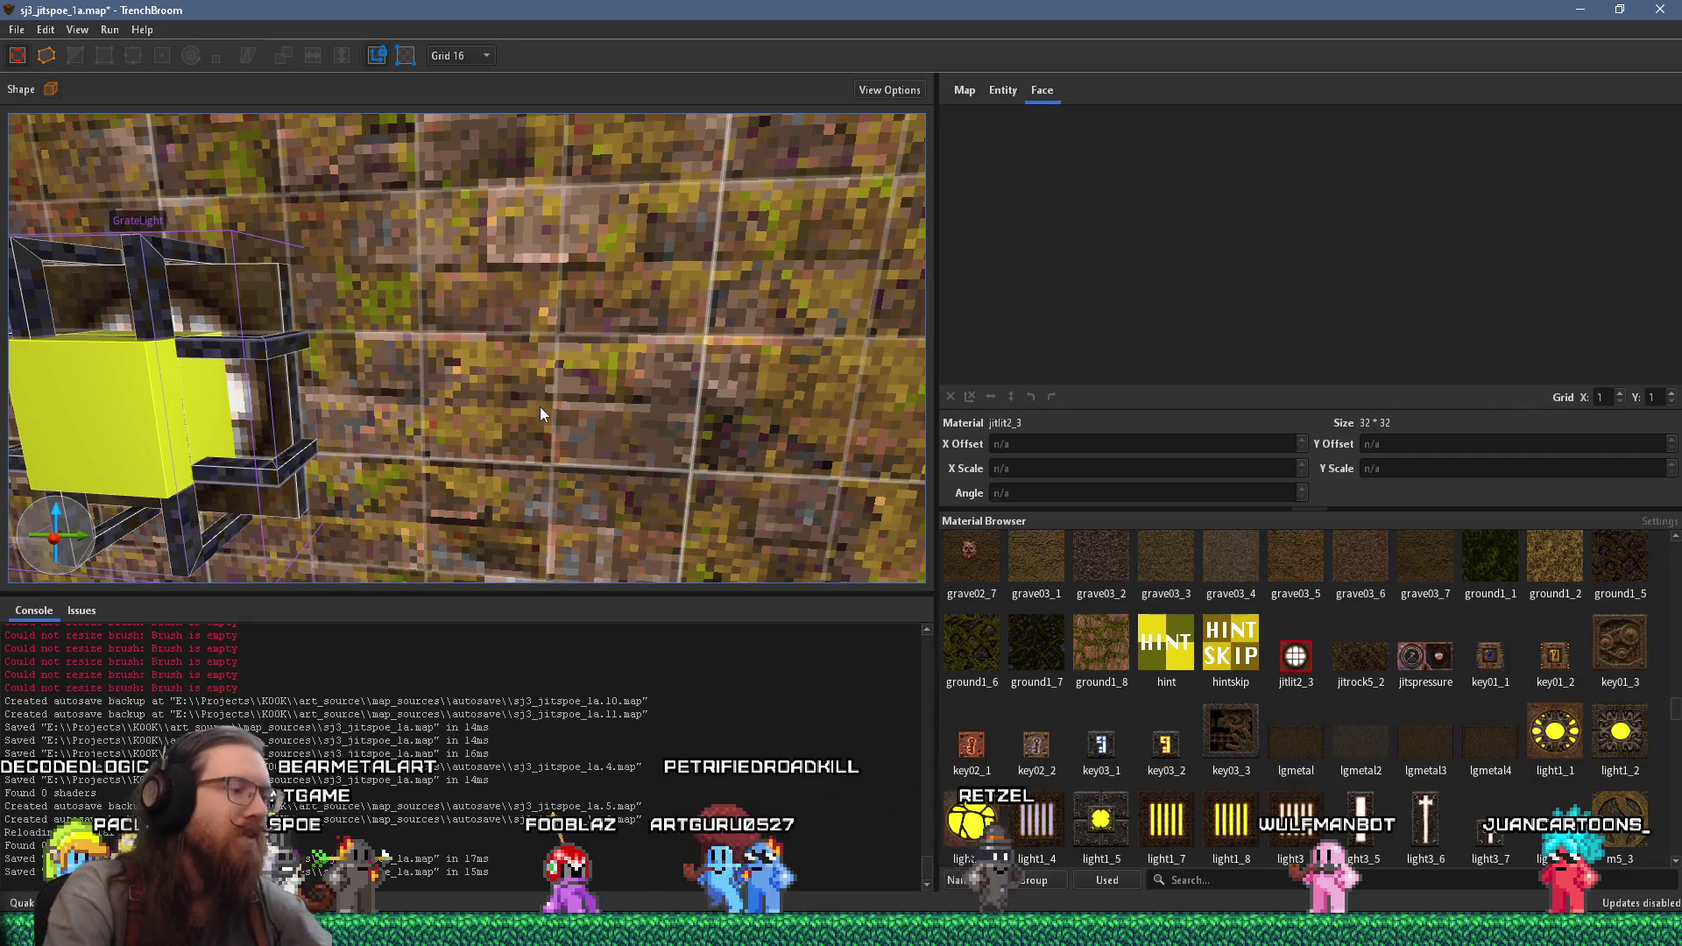
key("ctrl+z")
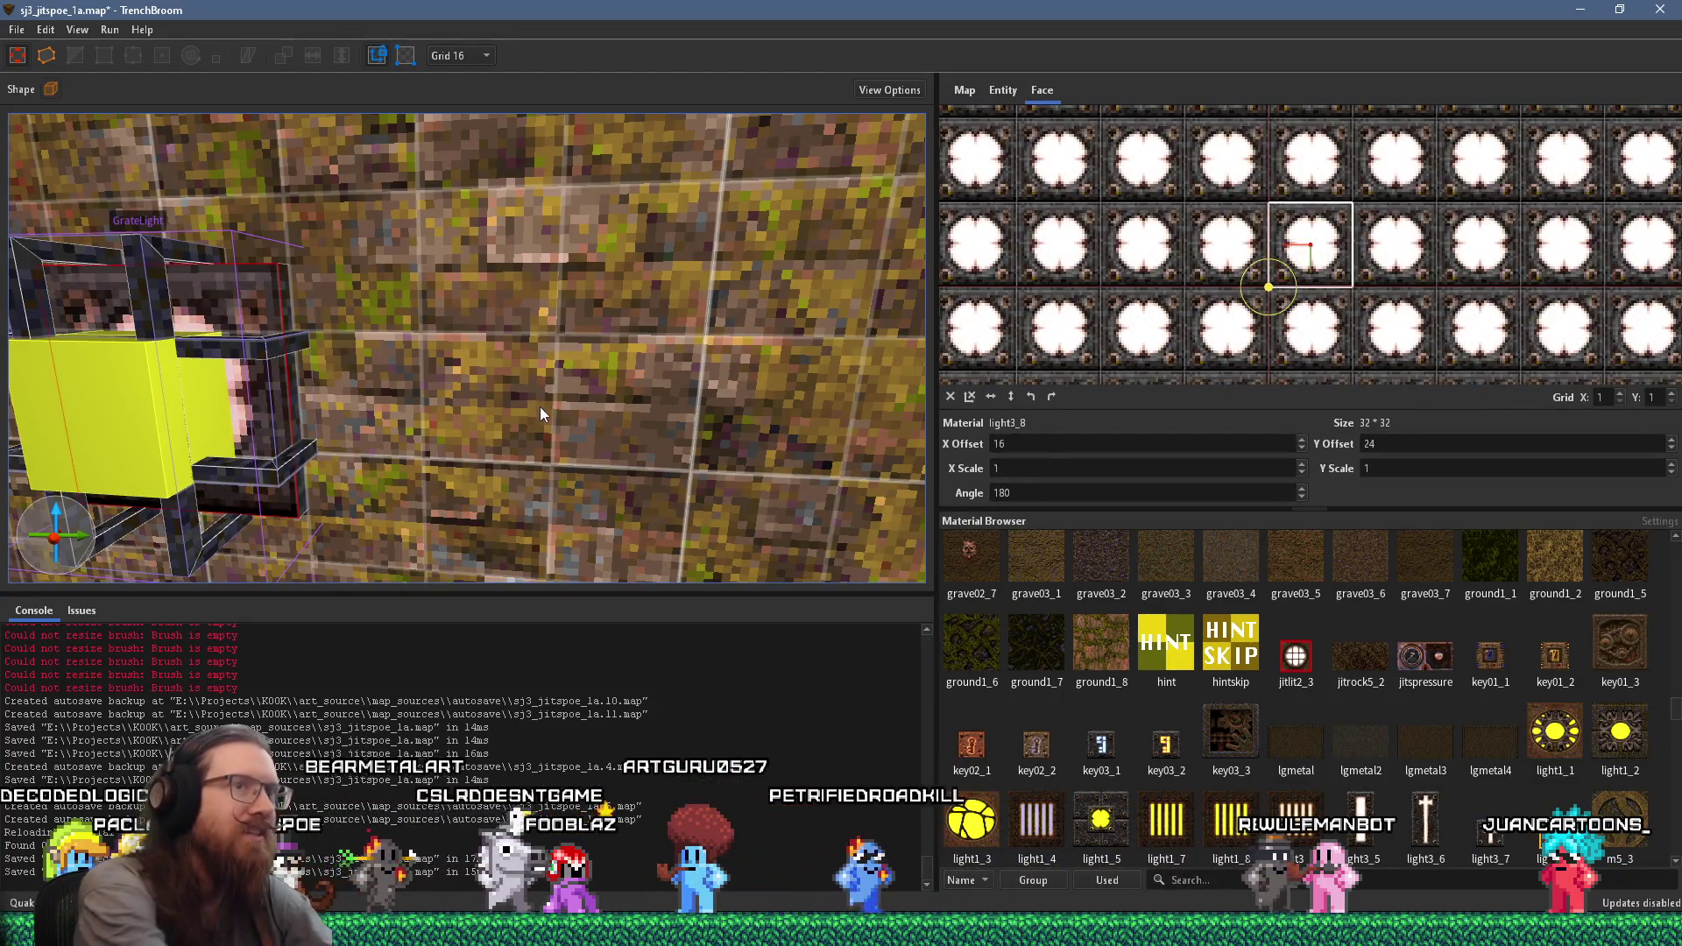
mouse_move(540, 406)
left_mouse_down()
mouse_move(425, 373)
mouse_move(531, 384)
mouse_move(673, 339)
mouse_move(633, 360)
mouse_move(445, 313)
mouse_move(456, 386)
mouse_move(422, 349)
mouse_move(359, 366)
mouse_move(368, 313)
left_mouse_up()
key("Escape")
- Shift the stone_7_moss1 wall face's texture horizontally to an X offset of about 424
left_click(359, 366, "shift")
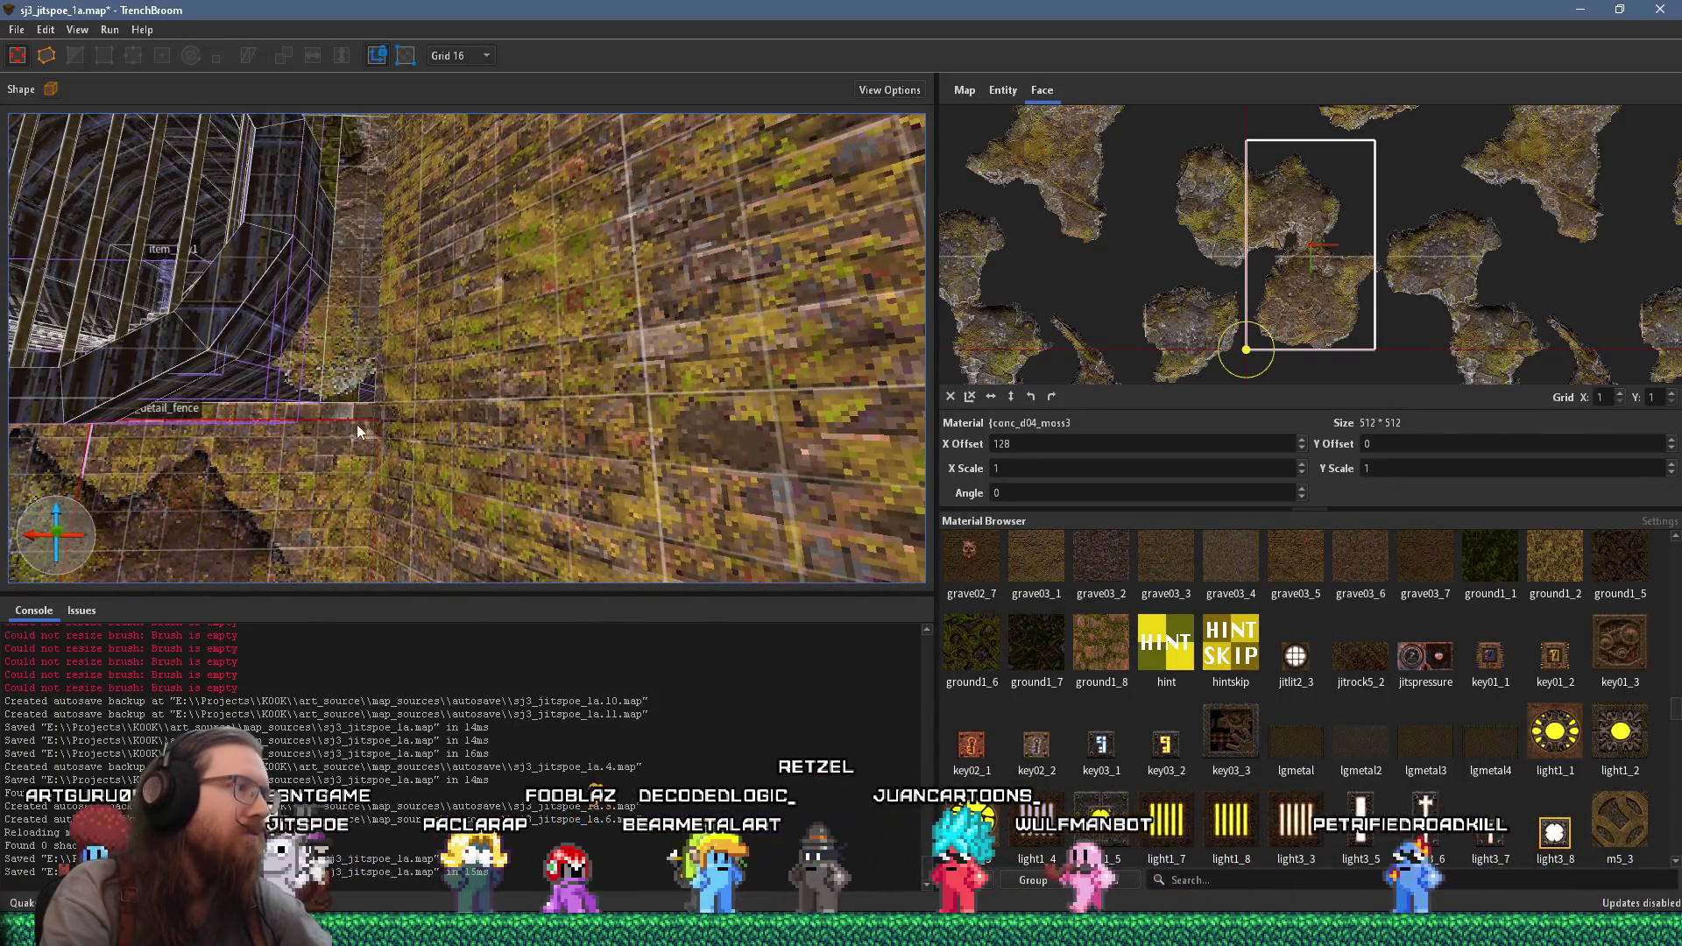
left_click(364, 382, "shift")
left_click_drag(365, 429, 353, 263)
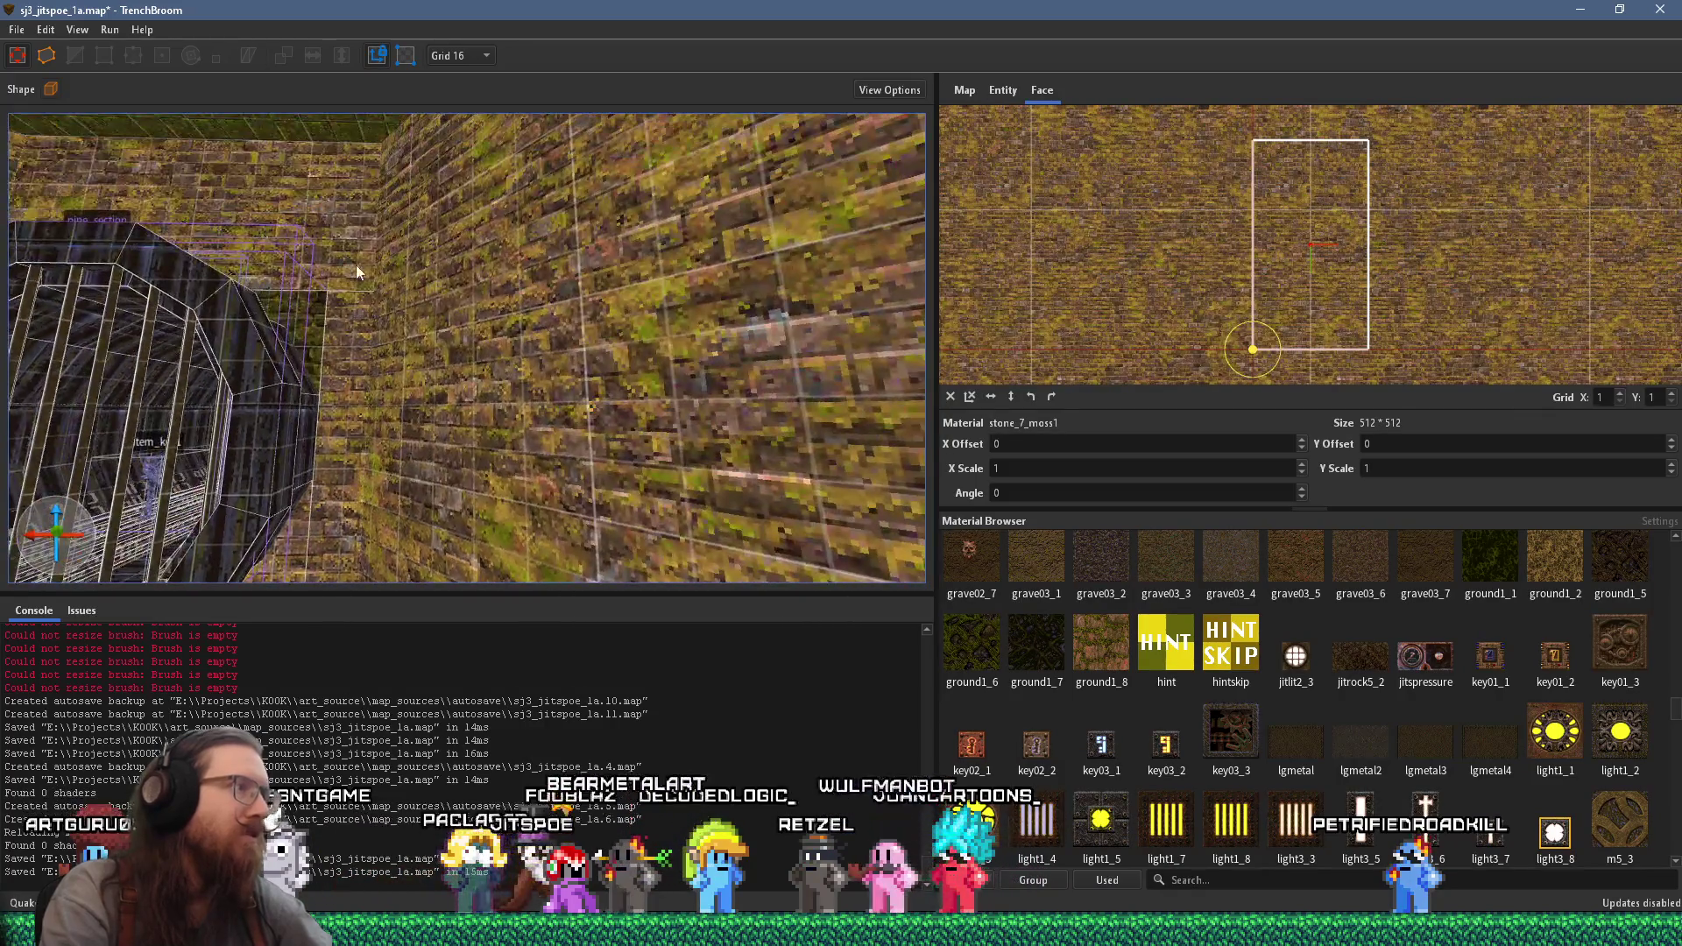
left_click(326, 330, "shift")
mouse_move(317, 333)
left_mouse_down()
mouse_move(767, 377)
mouse_move(529, 327)
mouse_move(640, 315)
left_mouse_up()
key("Escape")
- Turn away from the cage and bring up the Run menu for compiling
mouse_move(510, 312)
left_mouse_down()
mouse_move(753, 358)
mouse_move(597, 342)
mouse_move(494, 196)
mouse_move(262, 131)
left_mouse_up()
scroll(744, 341, "up", 8)
left_click(75, 29)
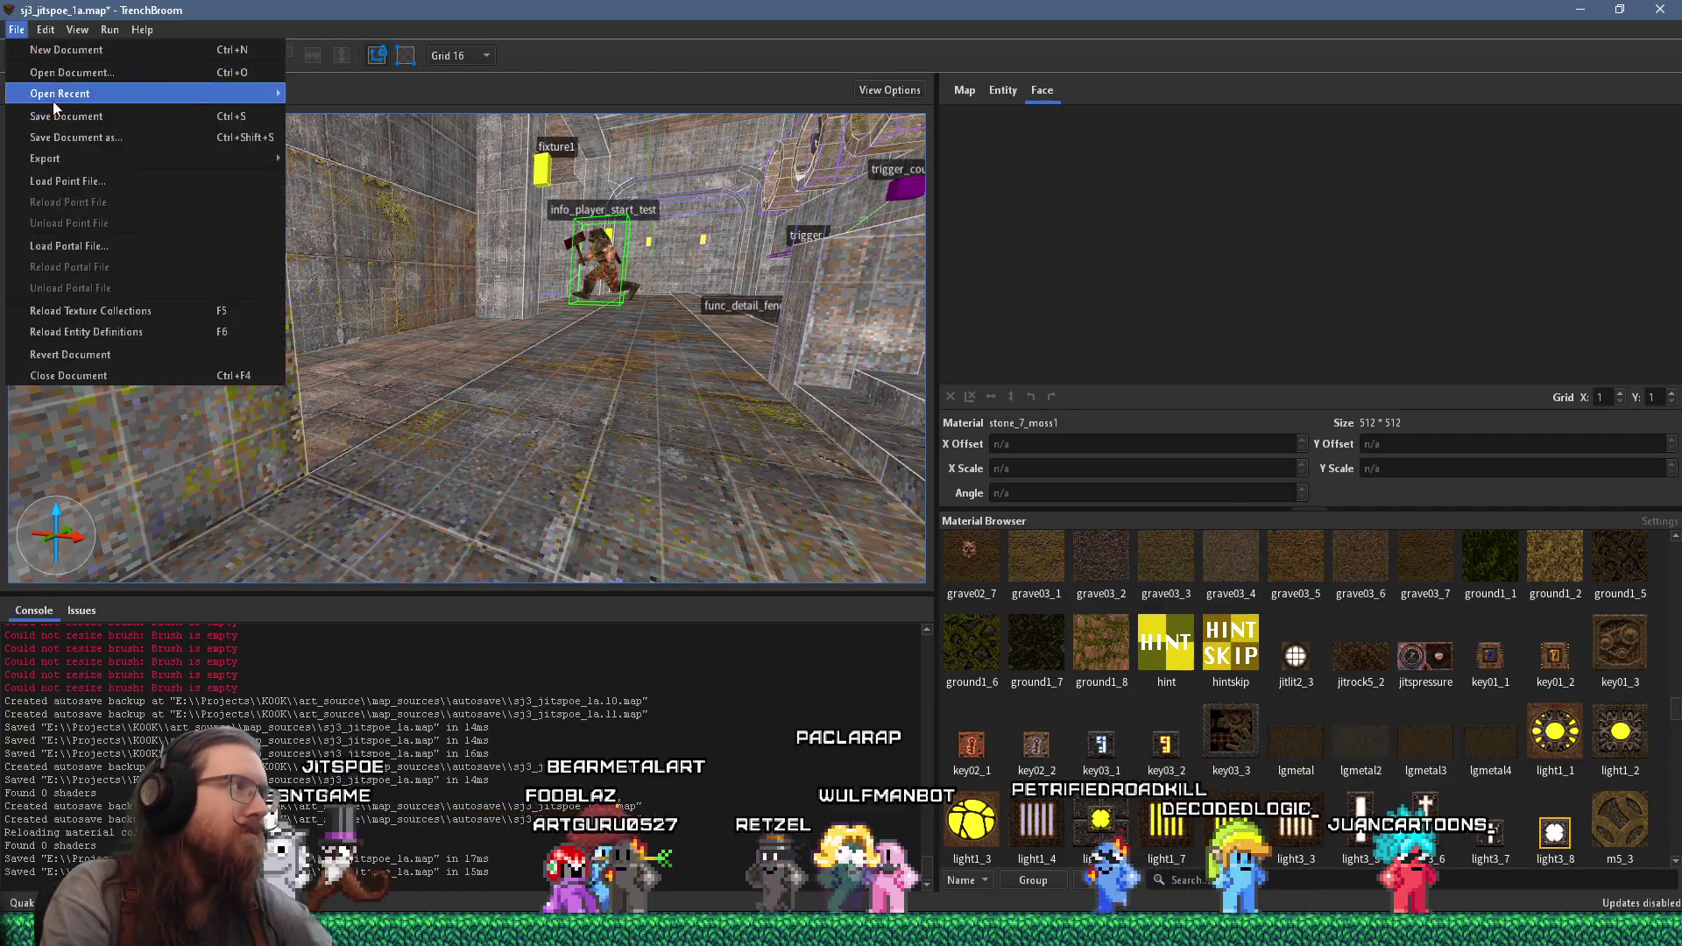
left_click(109, 28)
- Compile with alkaline dev, enabling vis and the -extra -bounce 3 light task, and launch Quake
left_click(145, 49)
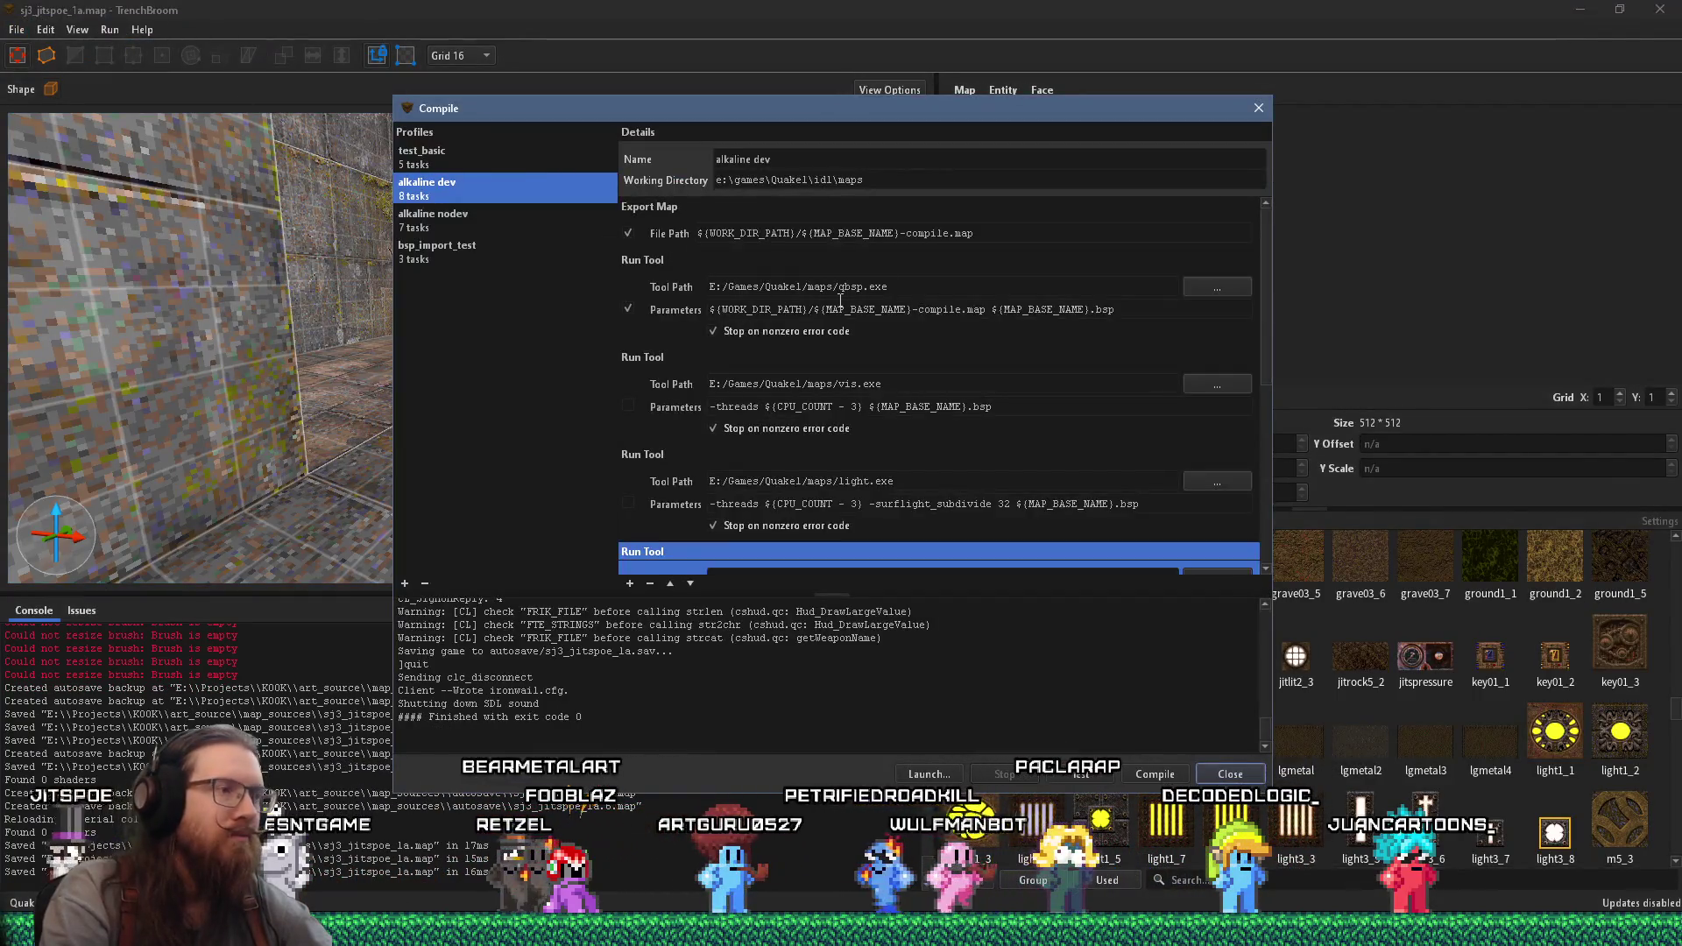
scroll(970, 397, "down", 5)
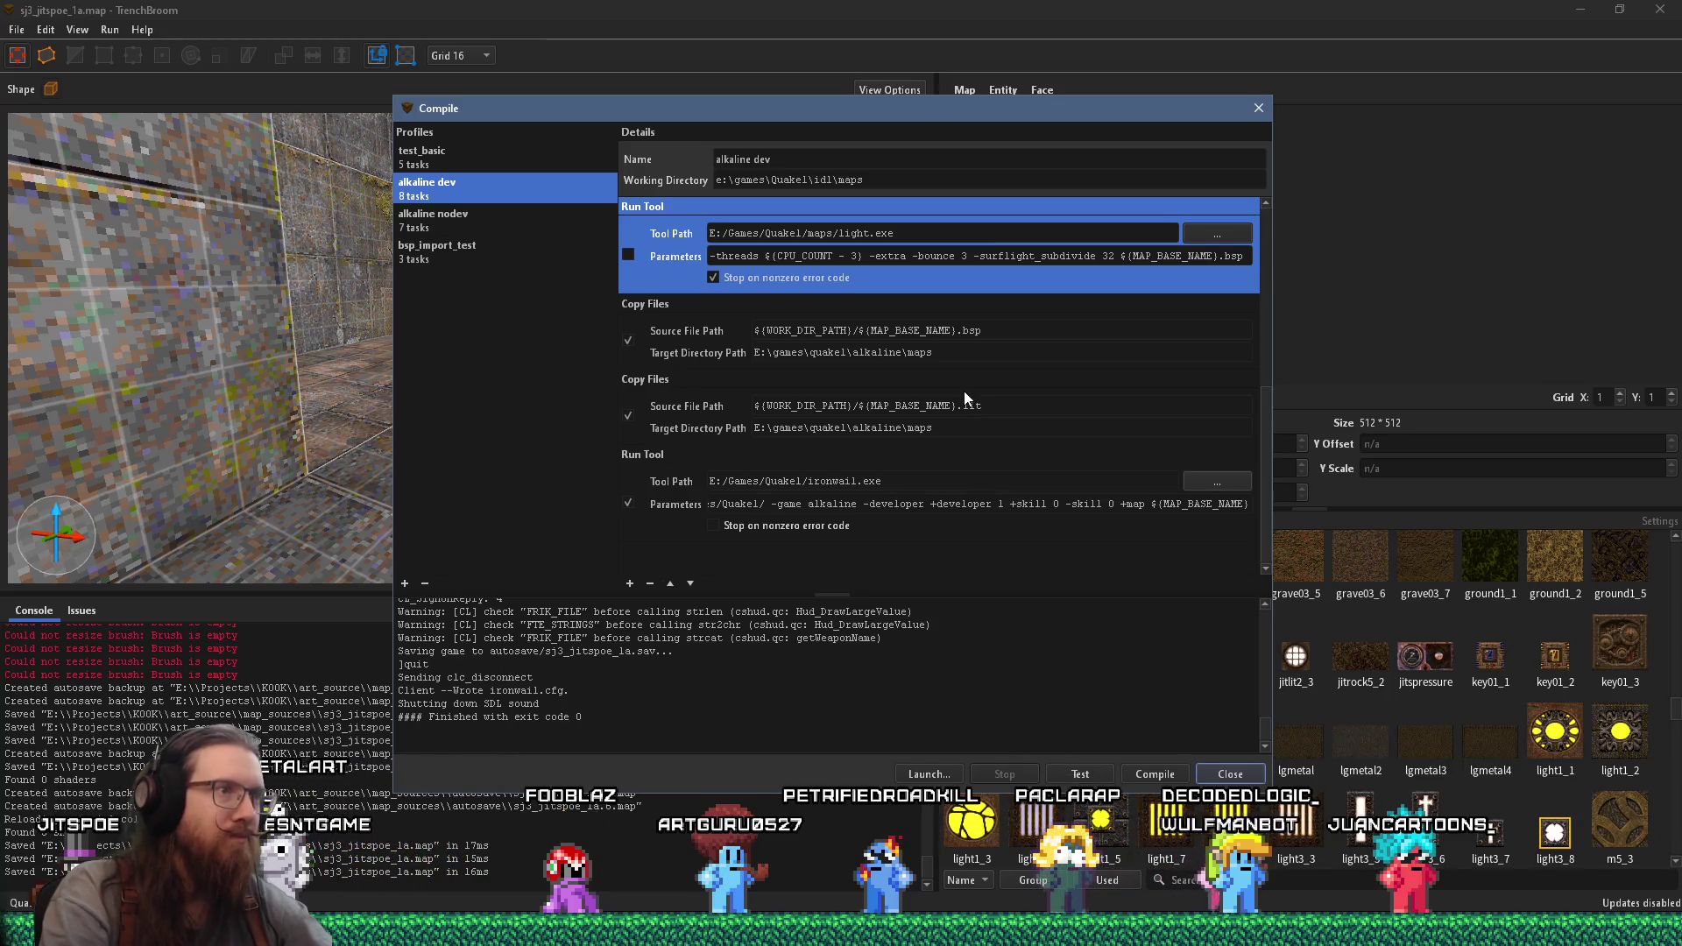
left_click(628, 254)
scroll(701, 315, "up", 3)
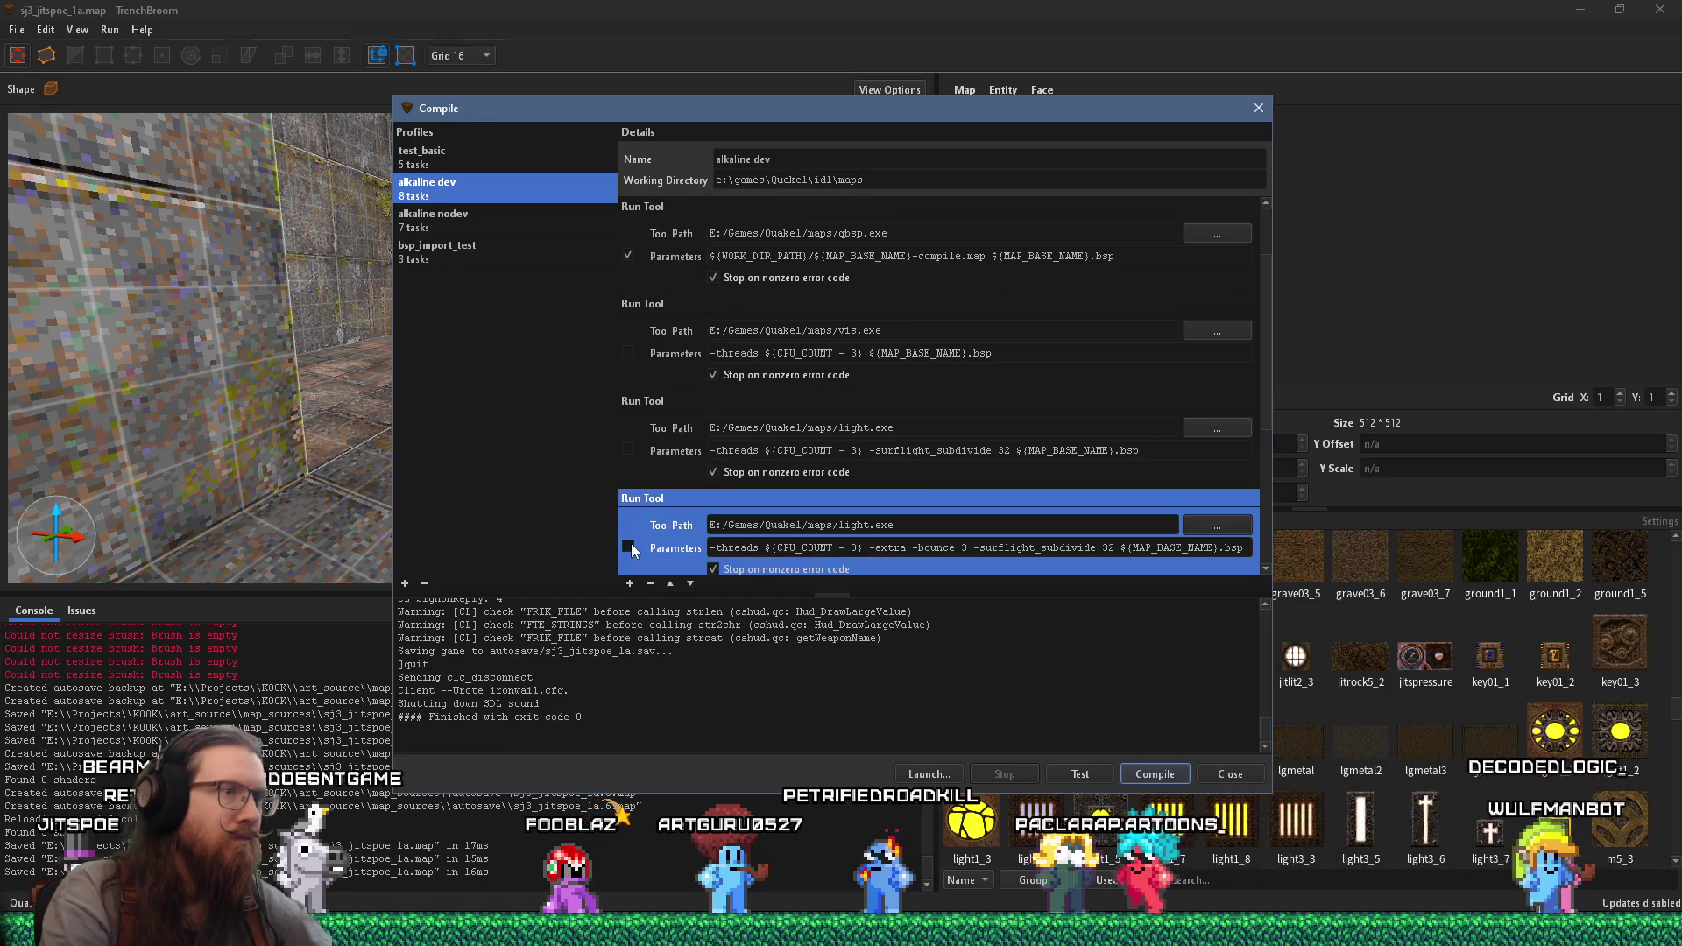
left_click(632, 352)
left_click(1154, 773)
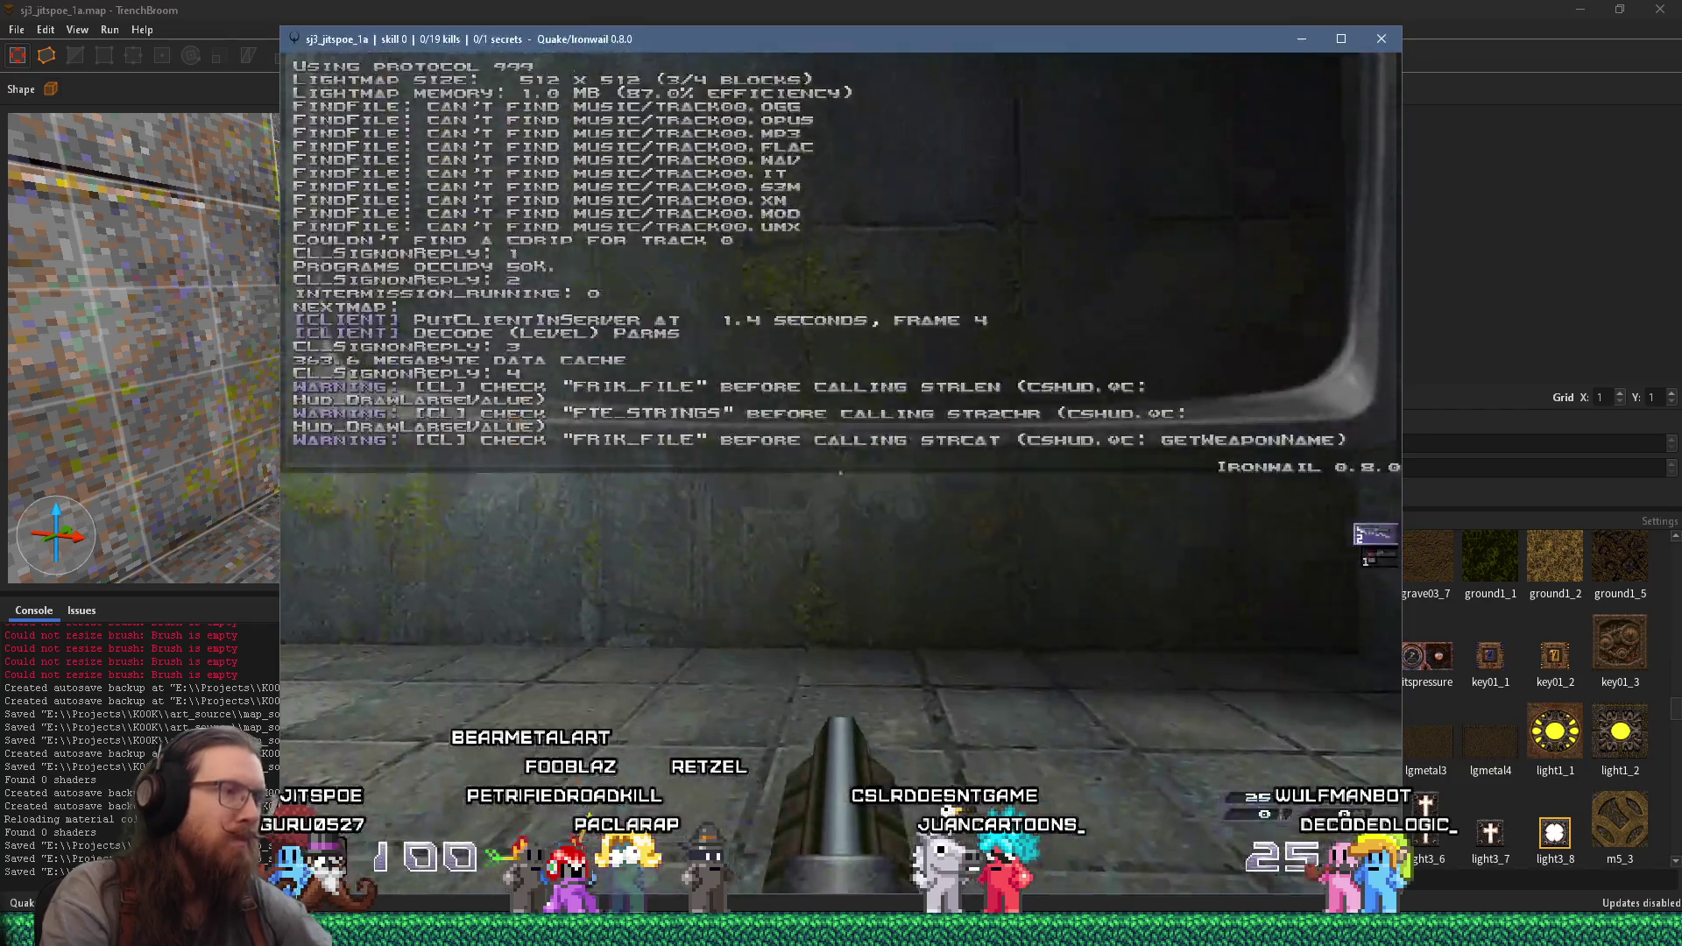
- Walk through the brick room and corridor, shooting the ledge enemy and the creature on the floor
key("w")
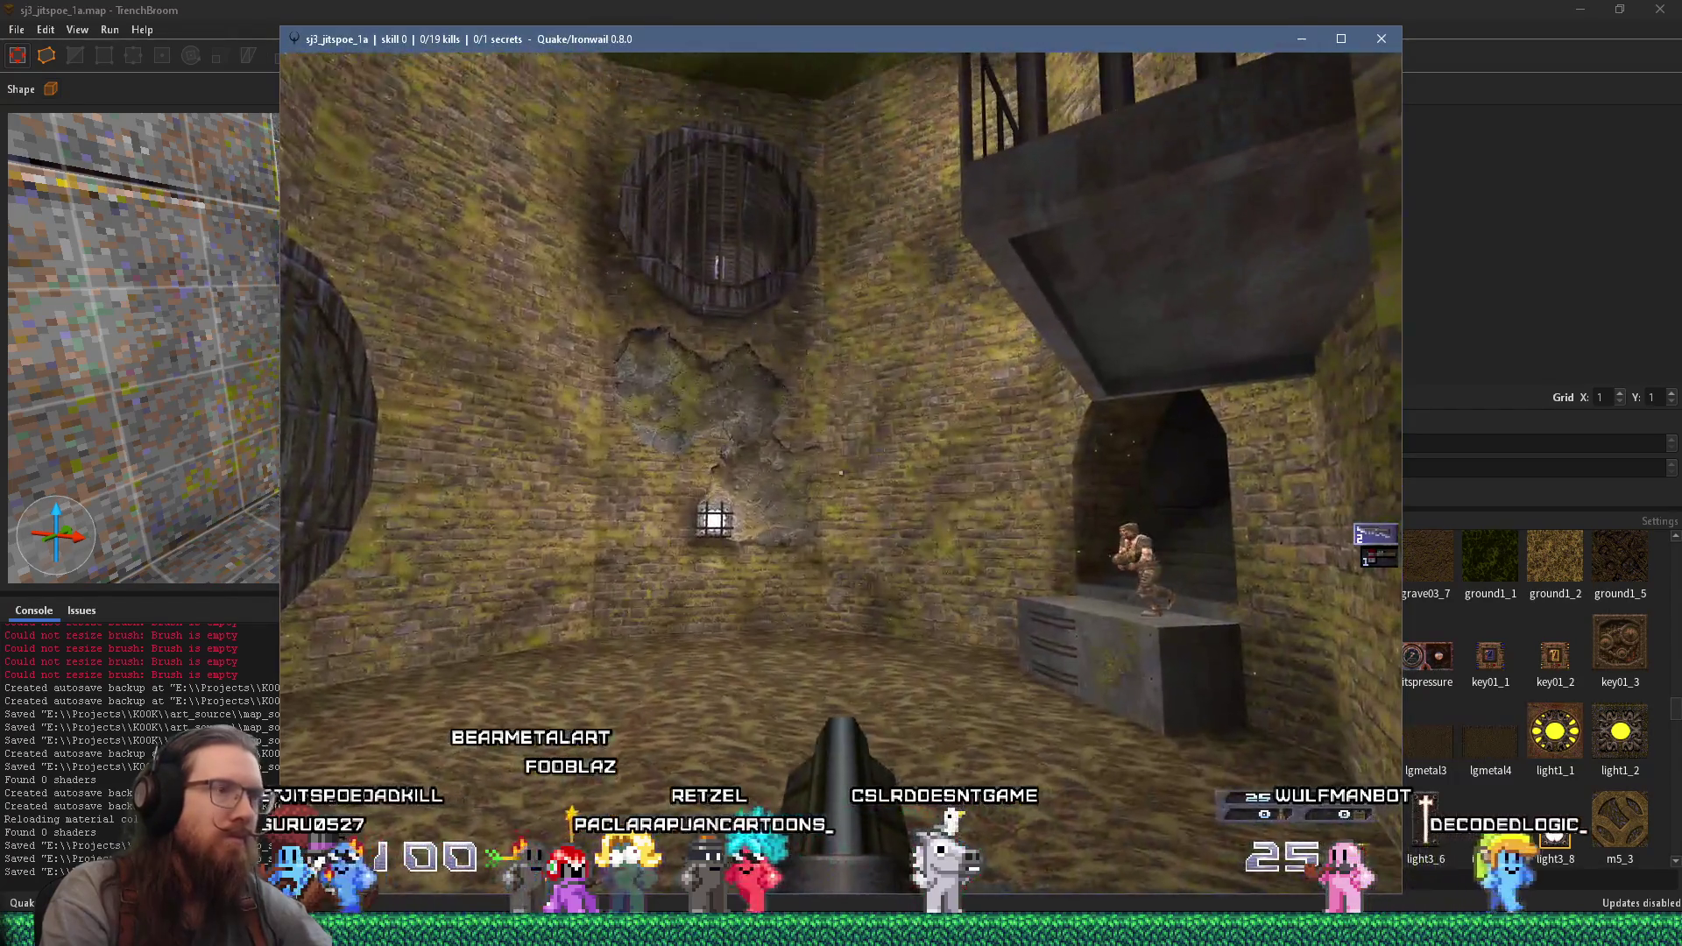
left_click(841, 473)
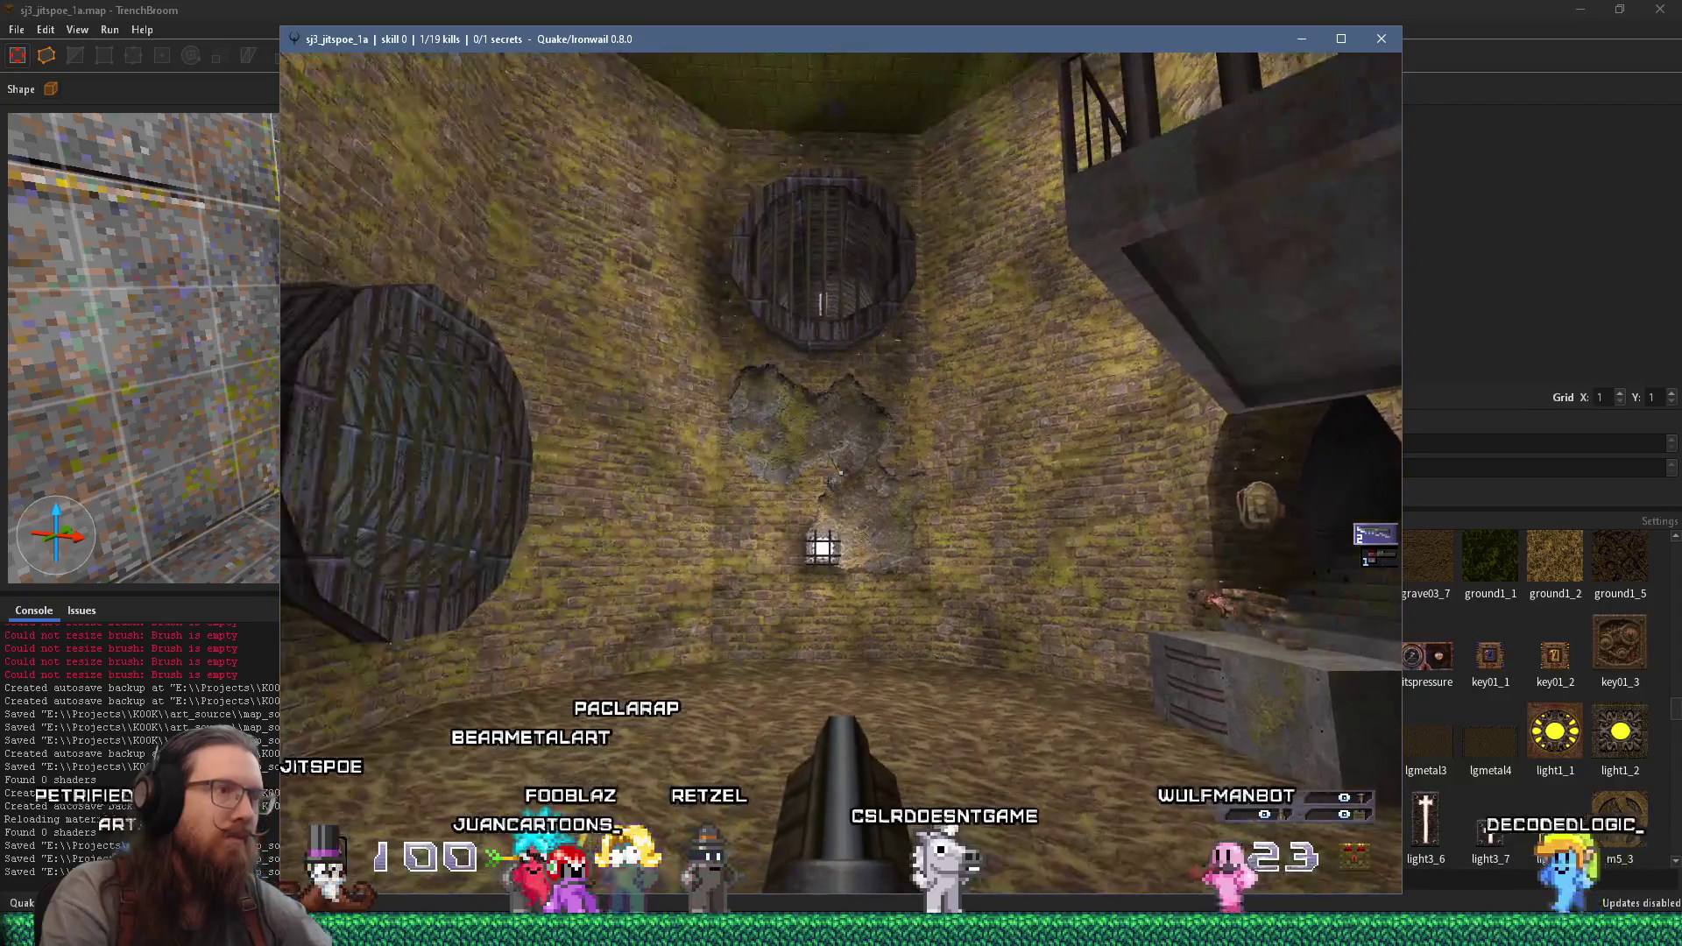
mouse_move(840, 473)
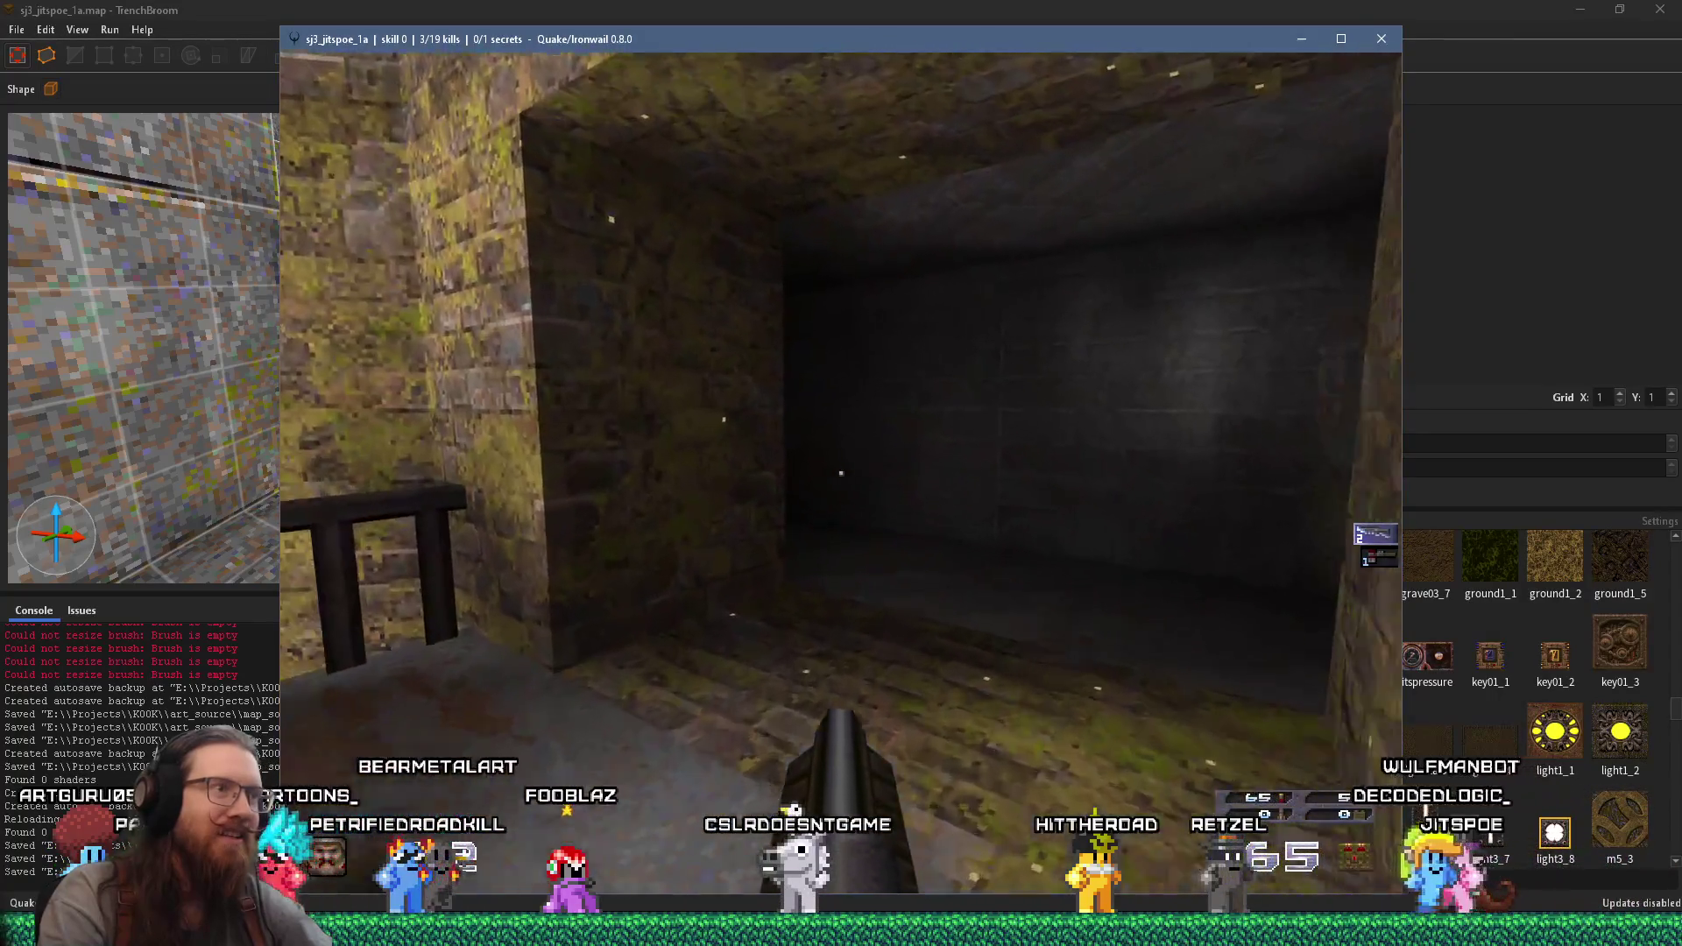
key("w")
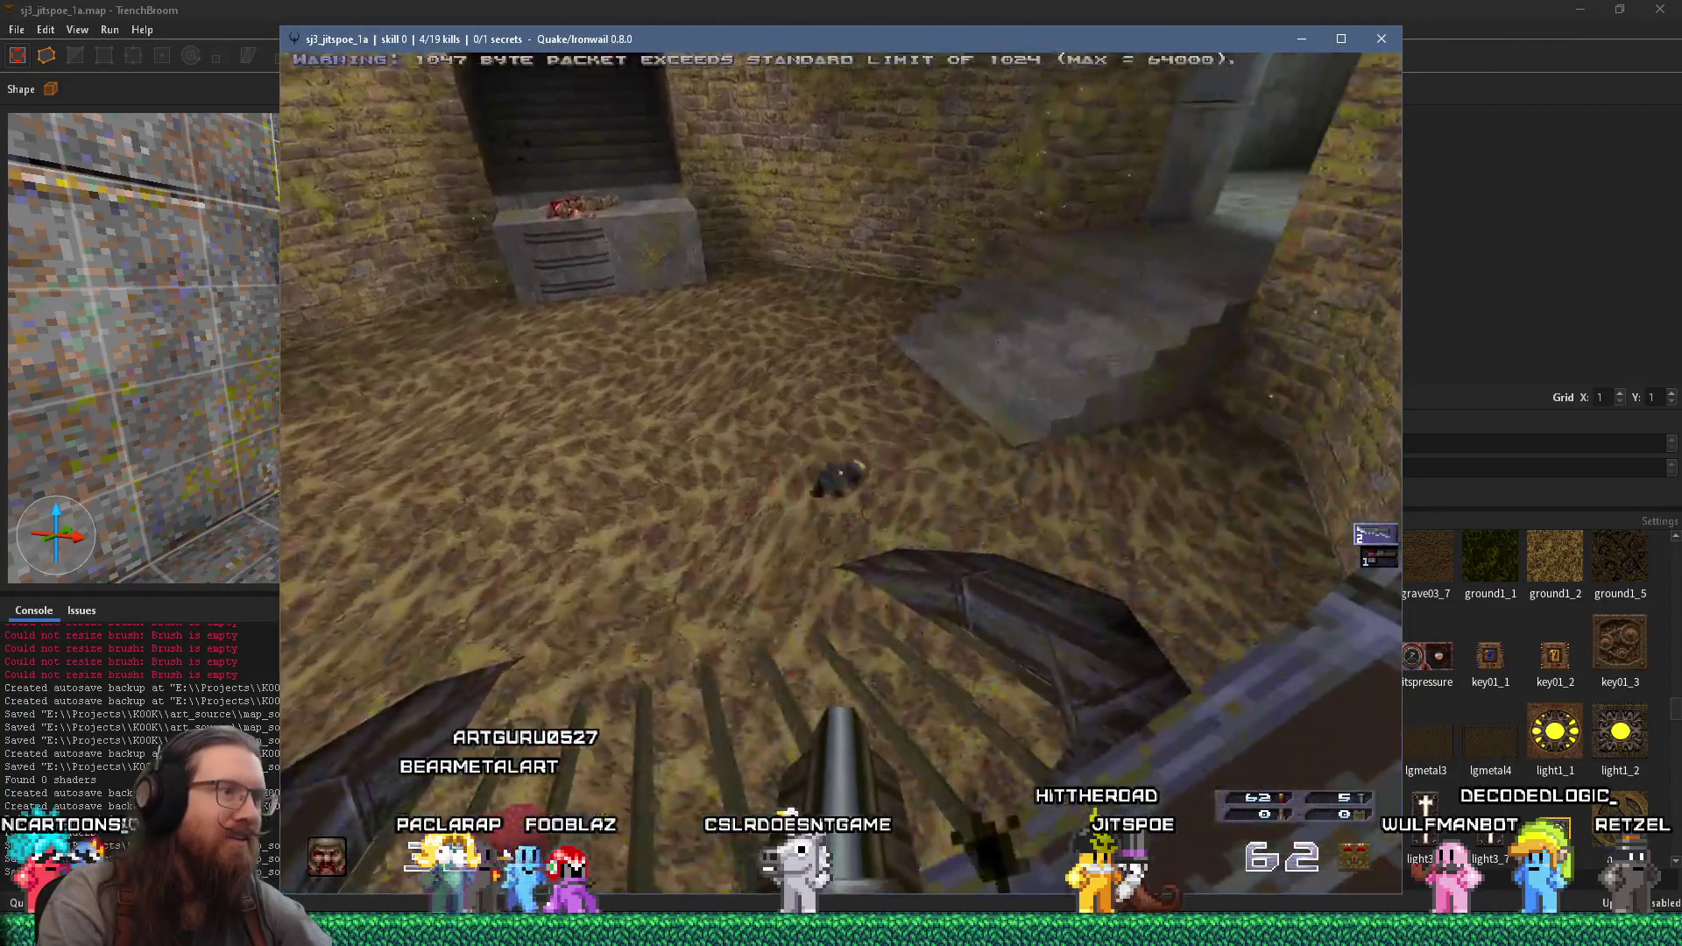
left_click(841, 473)
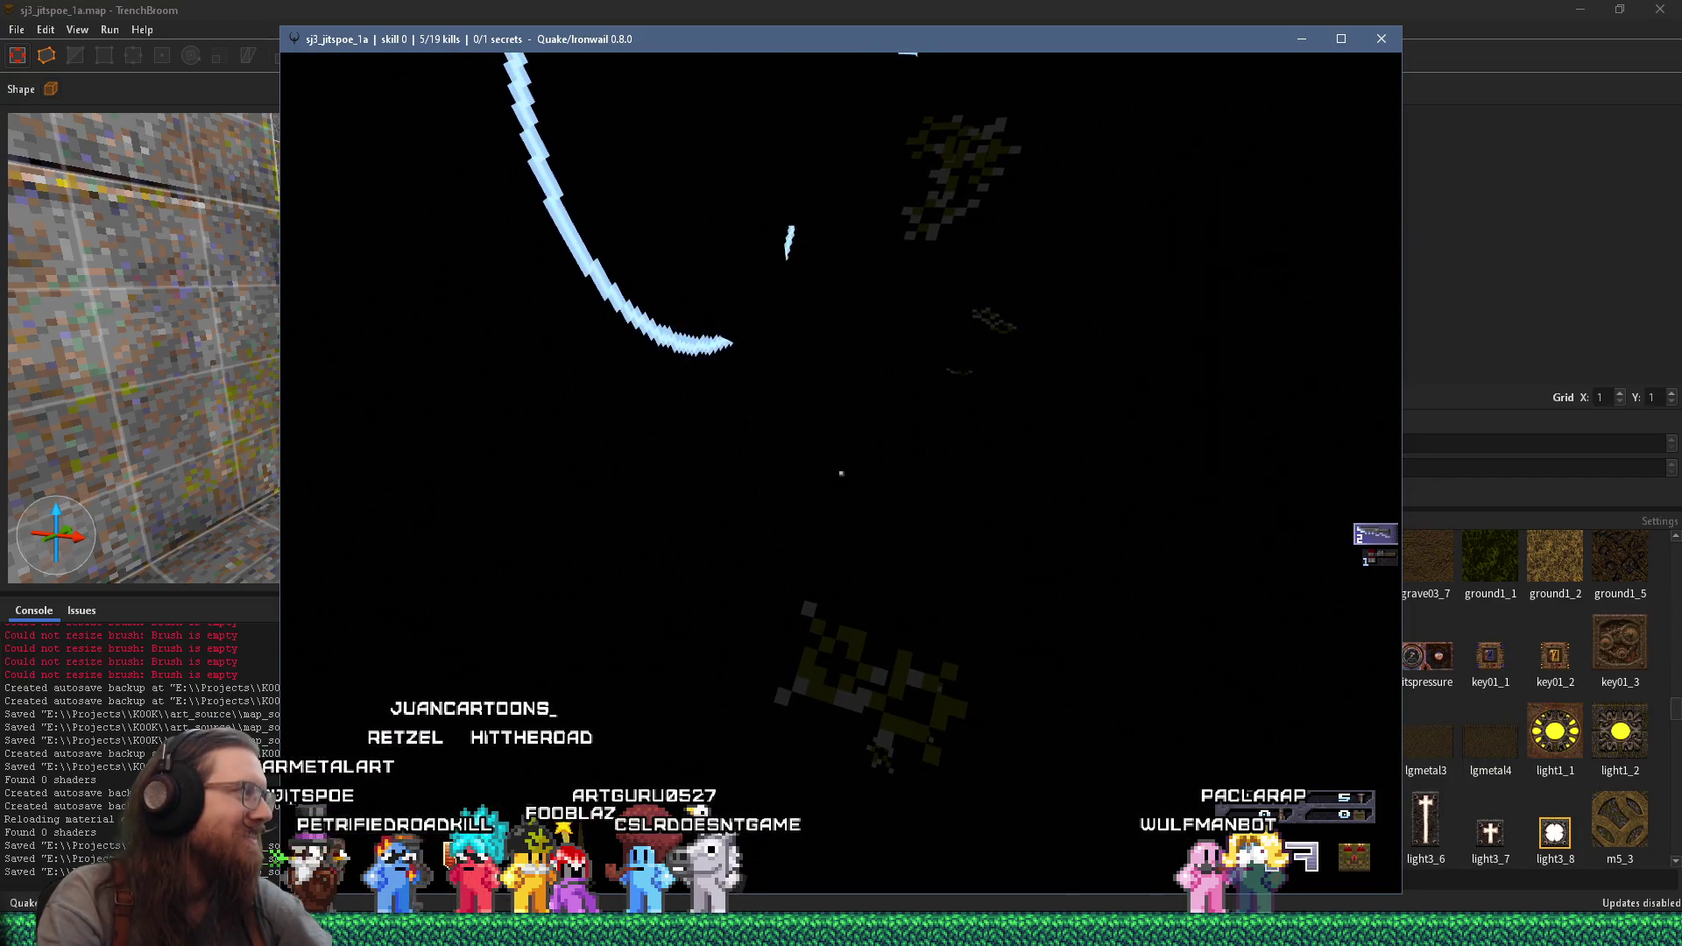
- Bring up the Ironwail console over the sewer map
key("grave")
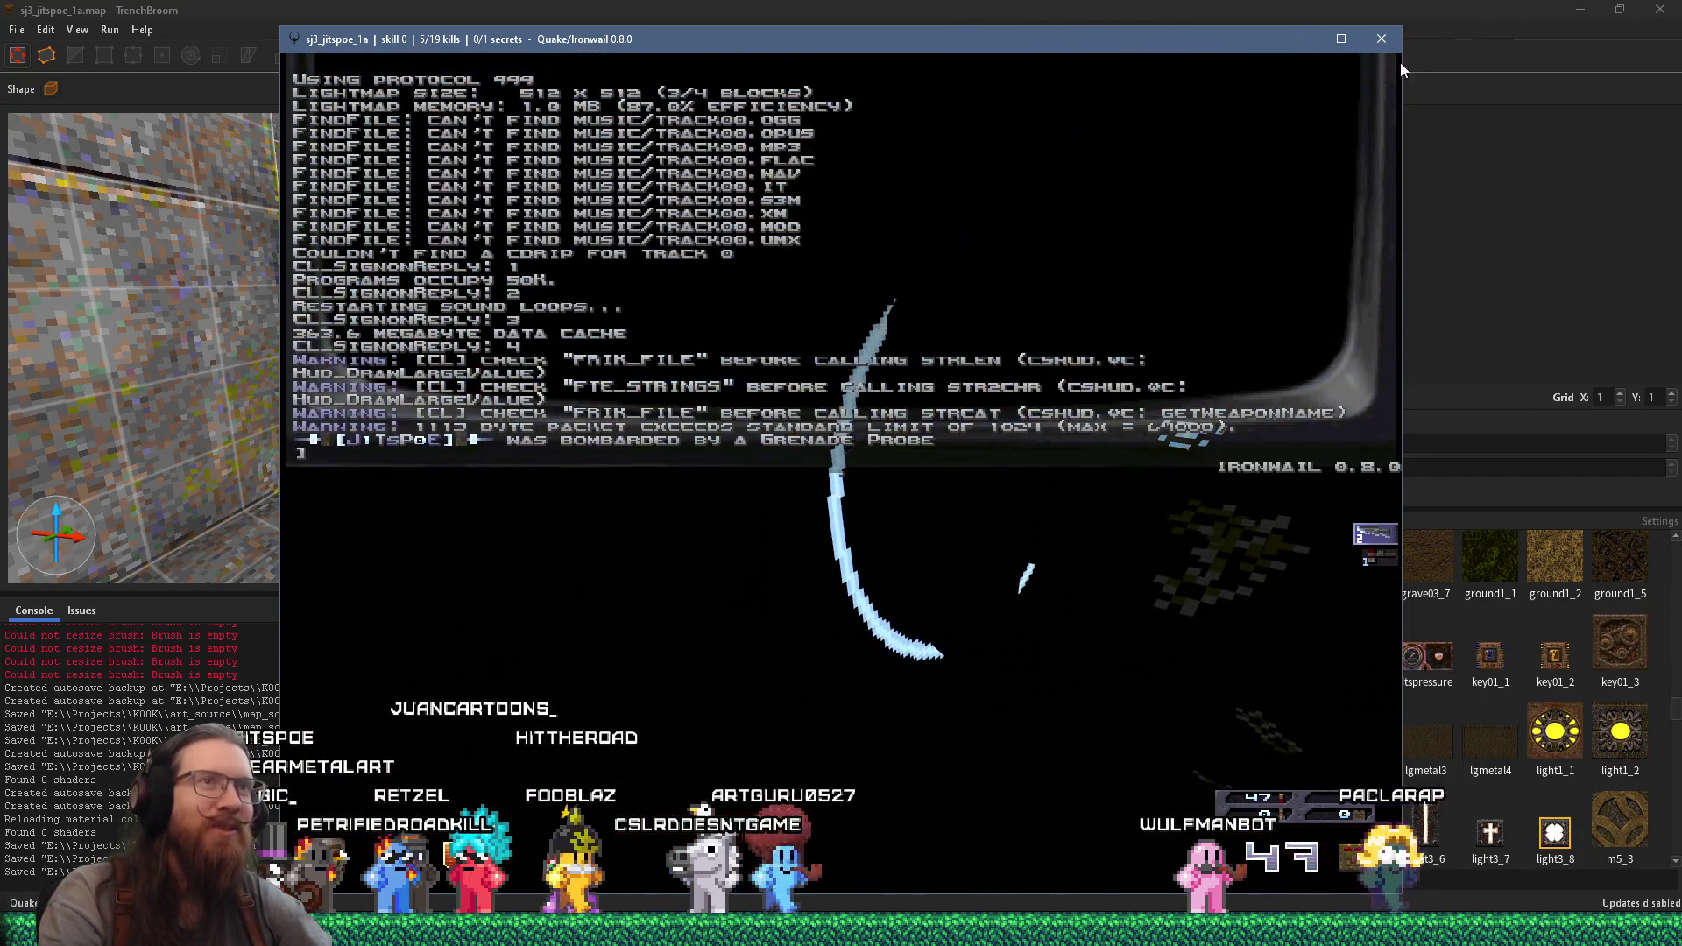
left_click(1381, 39)
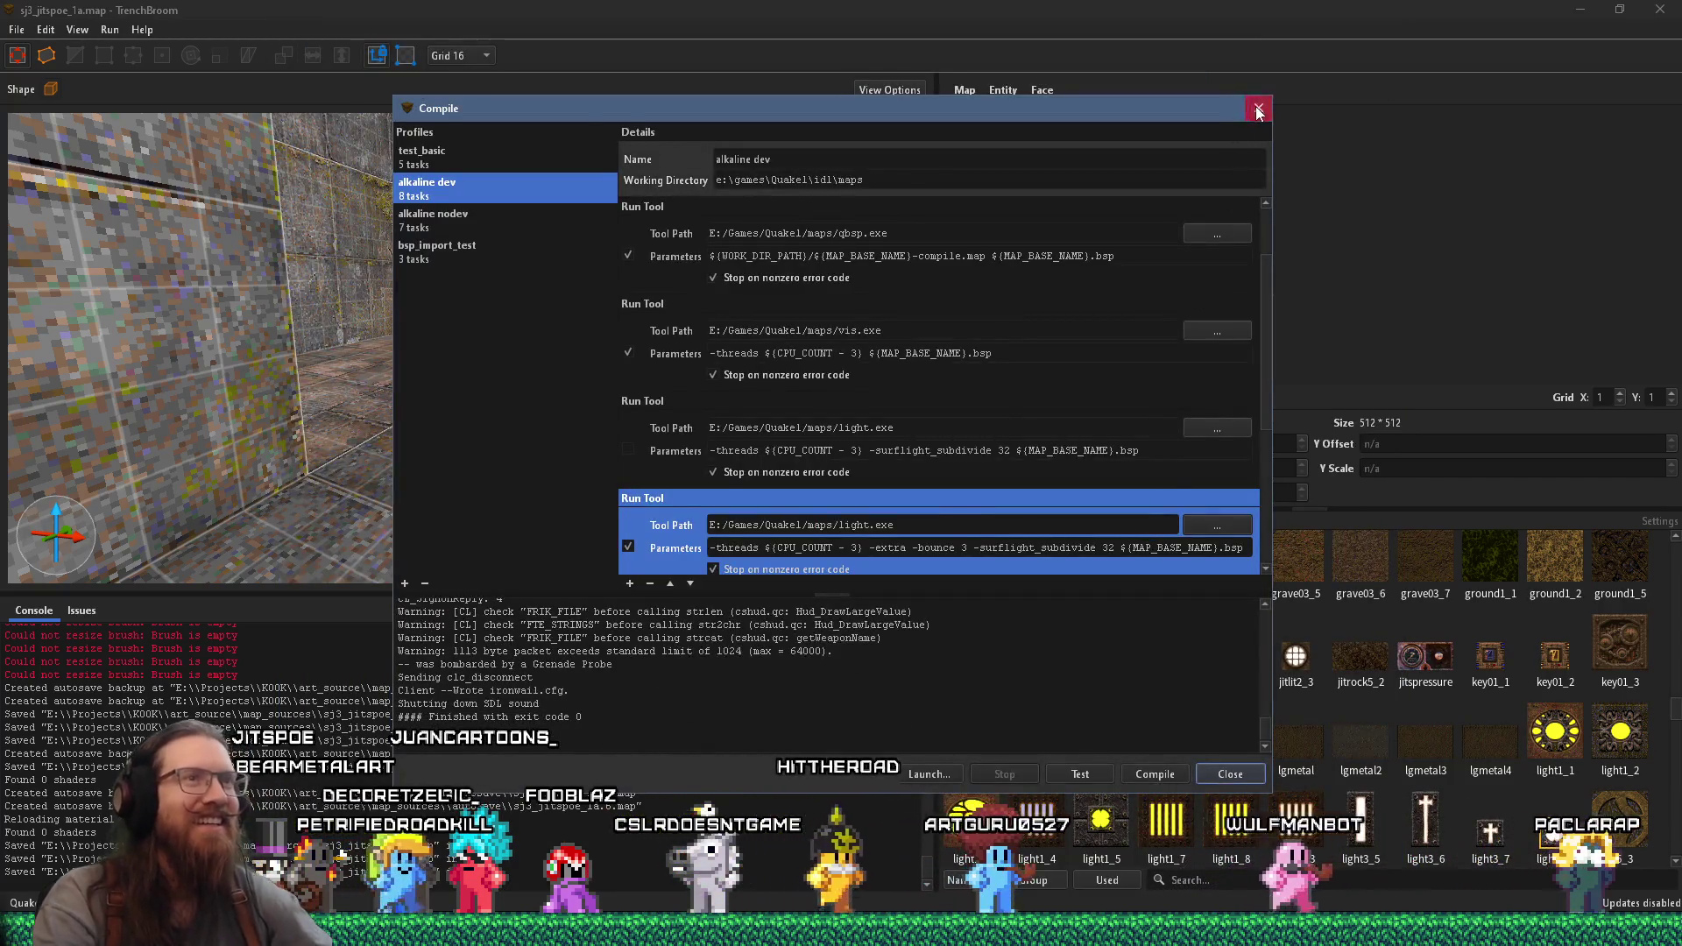
left_click(1258, 109)
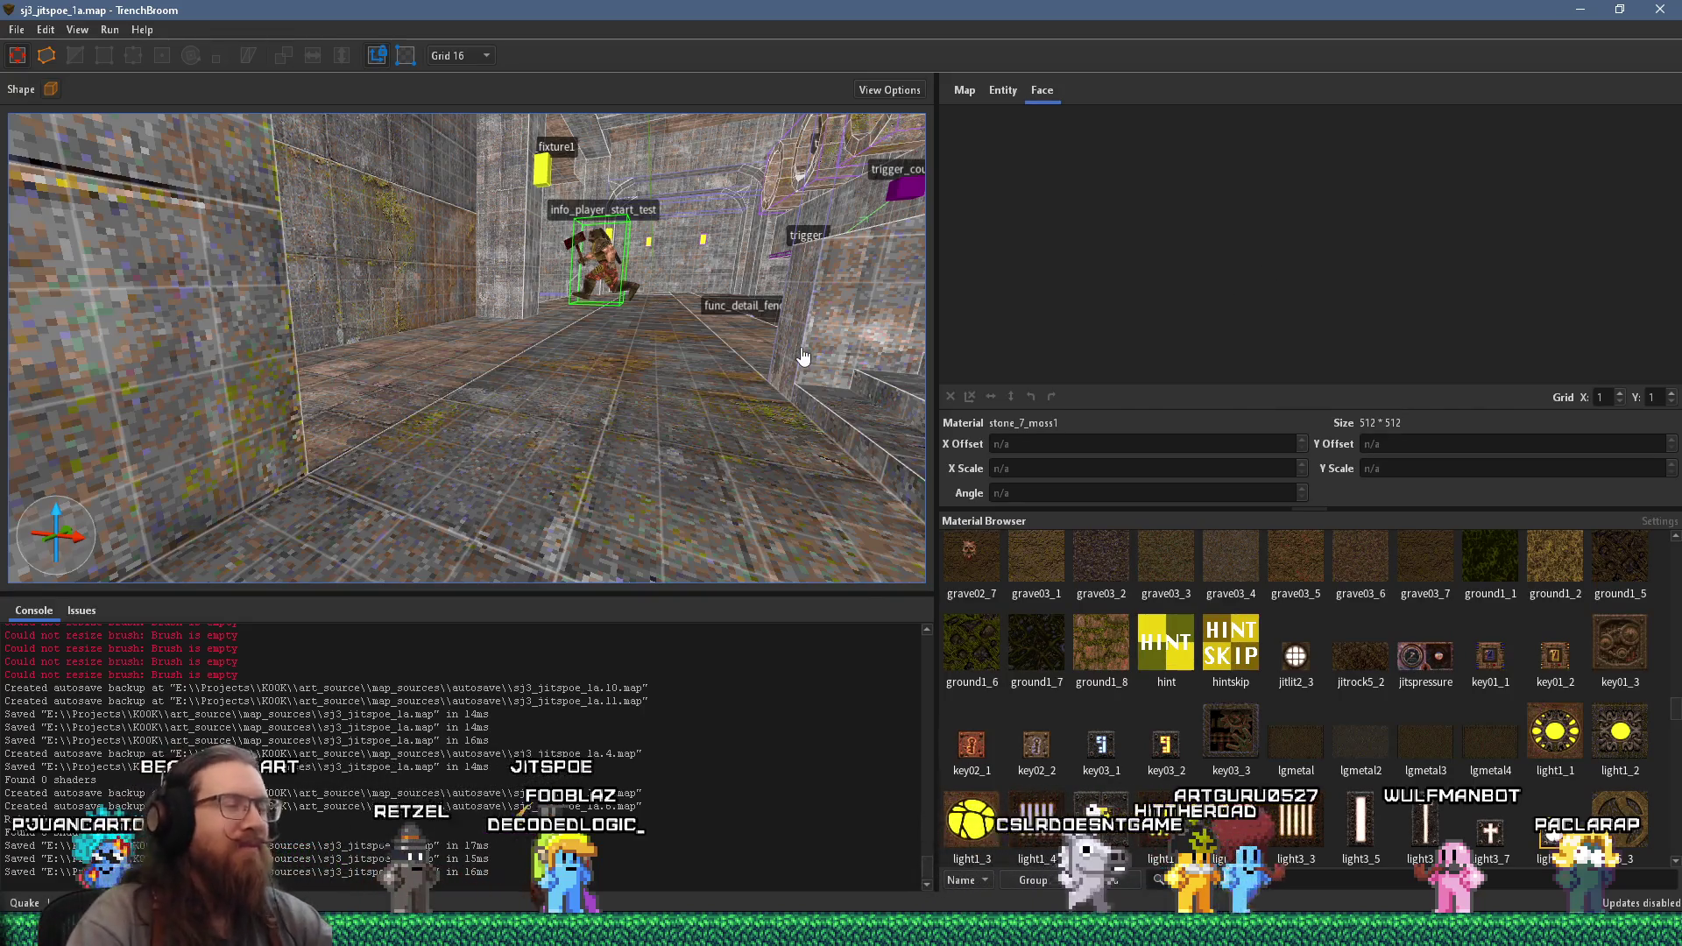
scroll(629, 355, "up", 15)
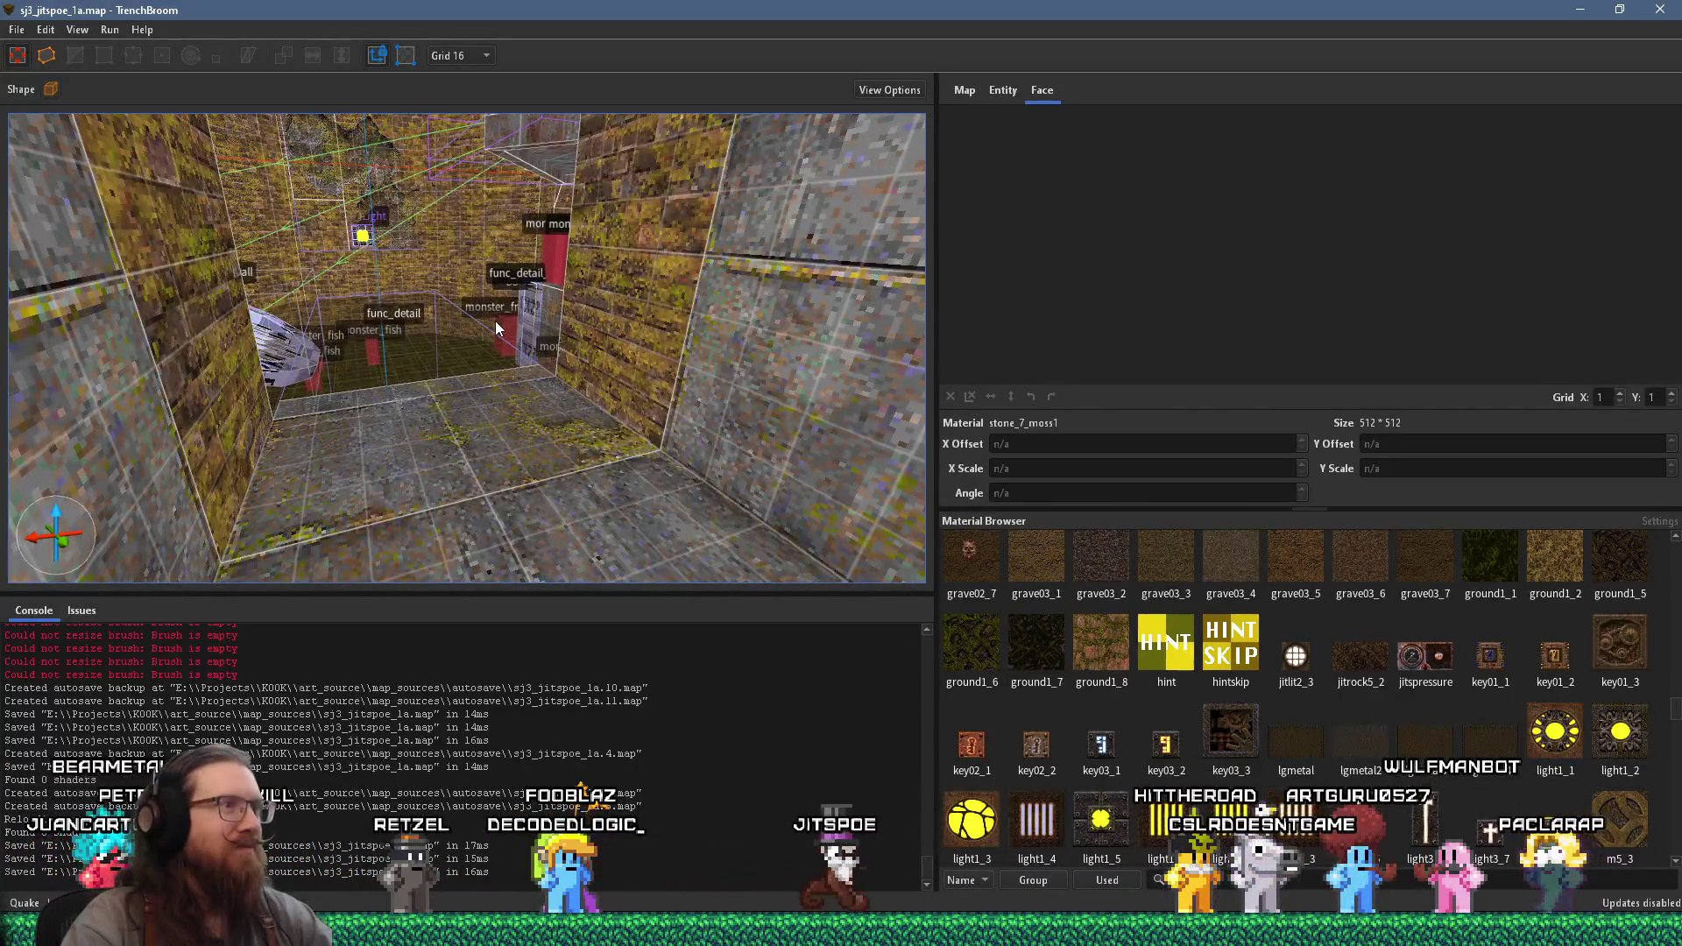
scroll(496, 320, "up", 10)
scroll(629, 289, "down", 10)
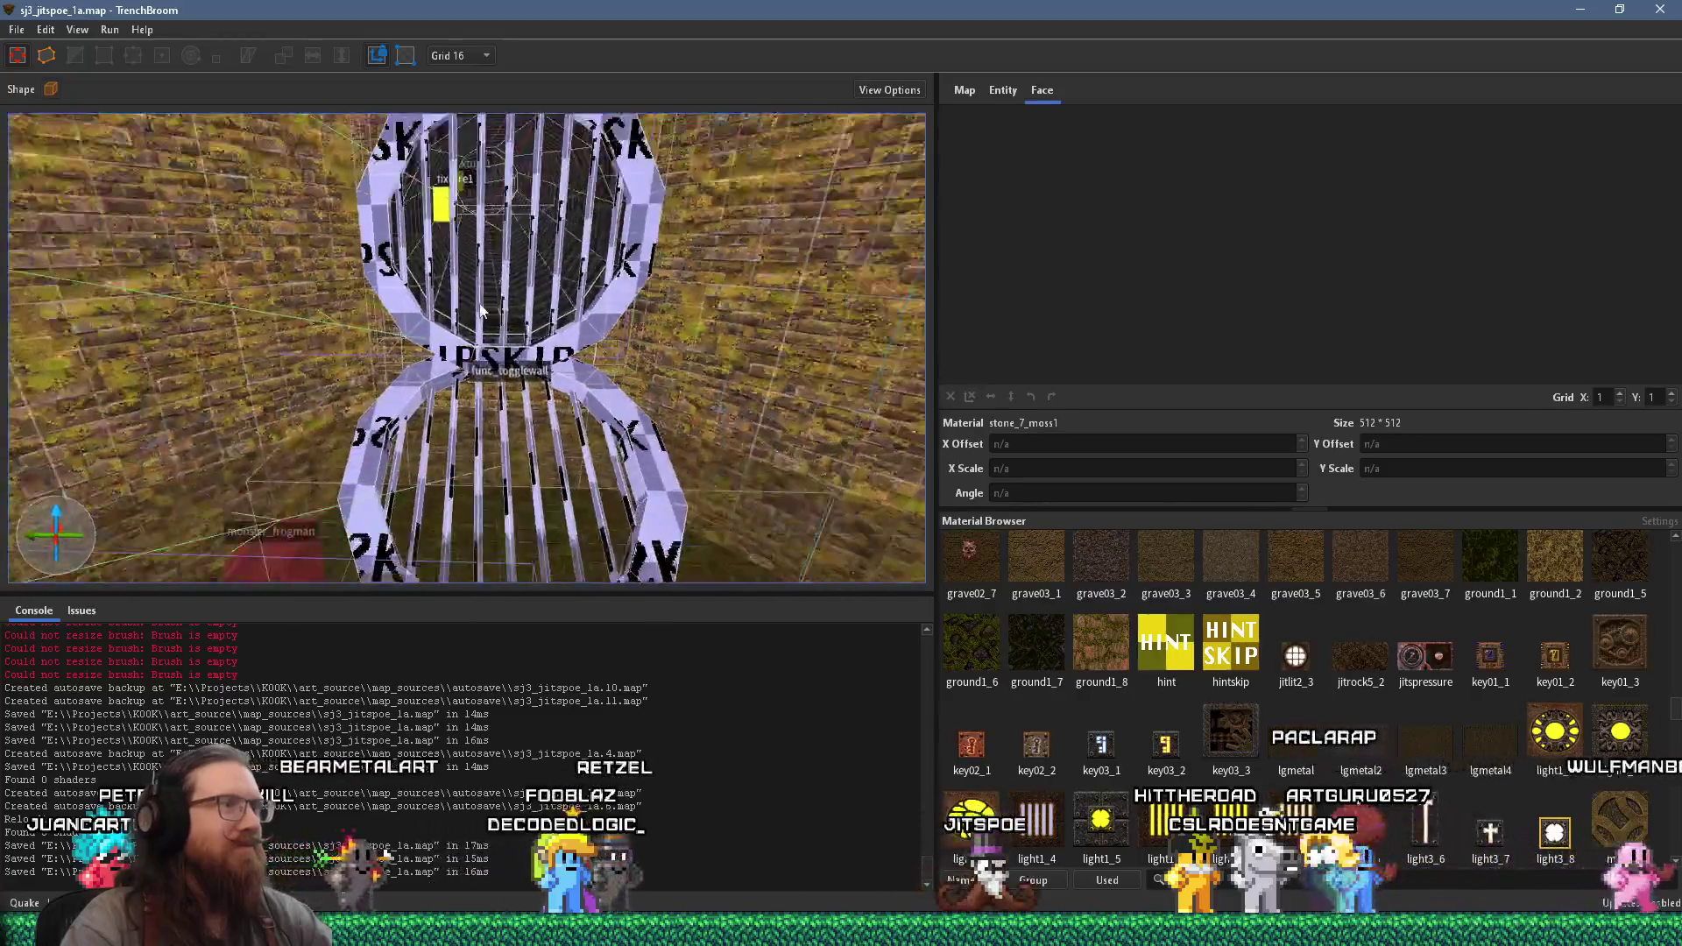
scroll(412, 289, "up", 10)
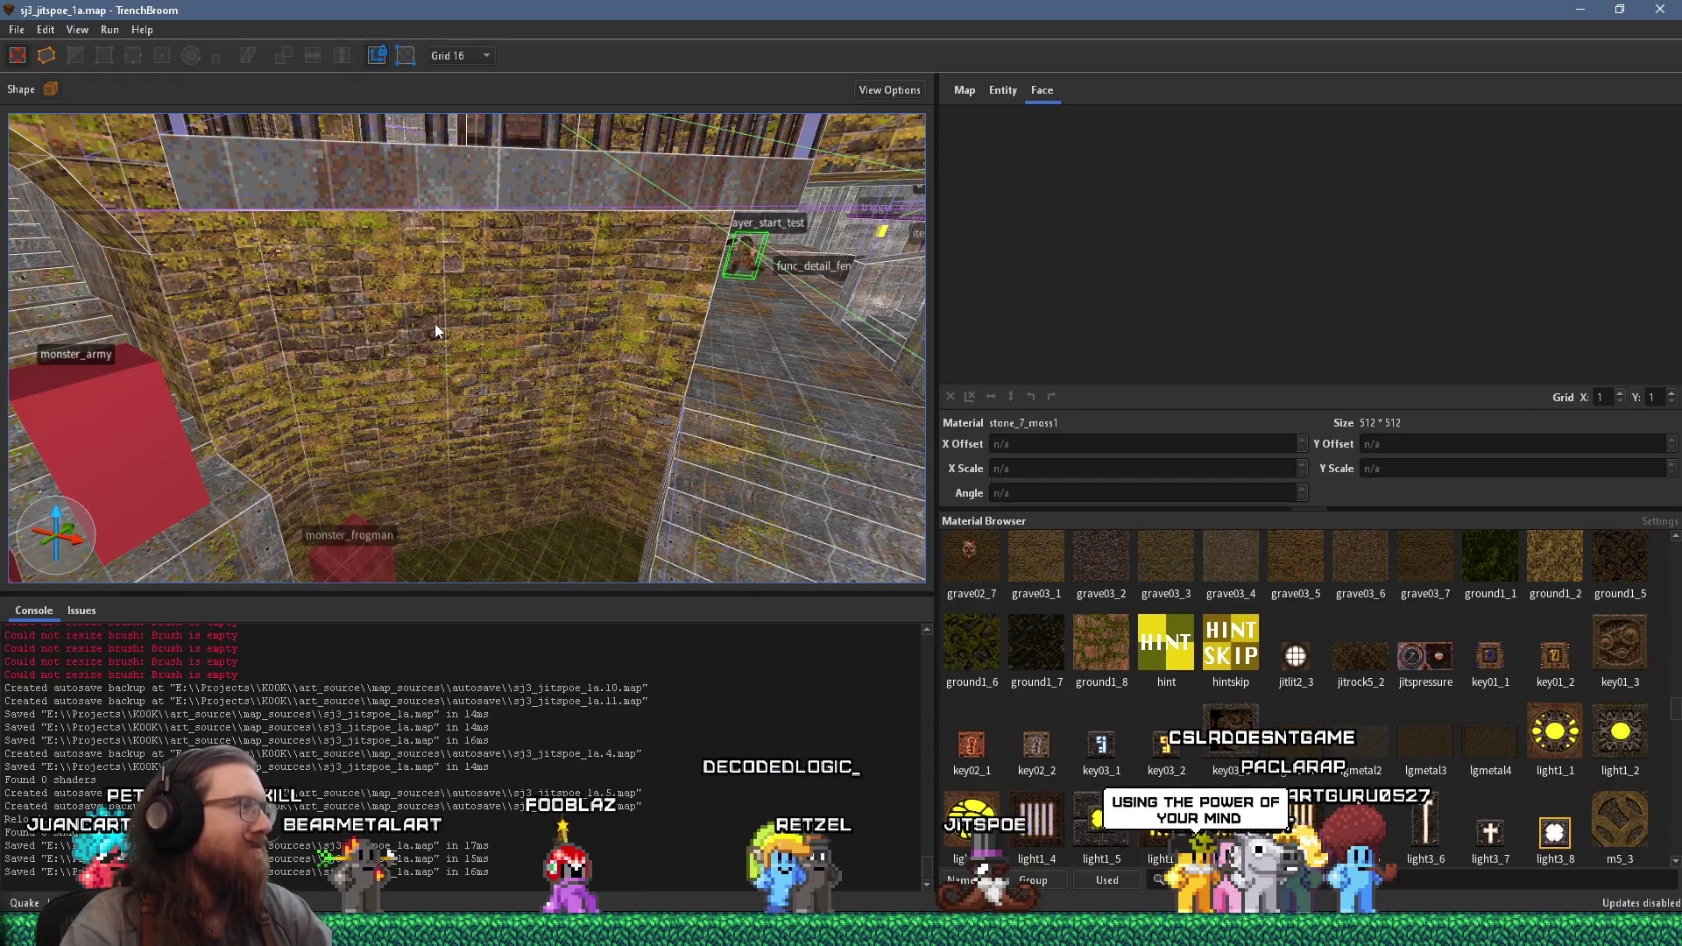
scroll(457, 203, "up", 2)
scroll(467, 375, "down", 10)
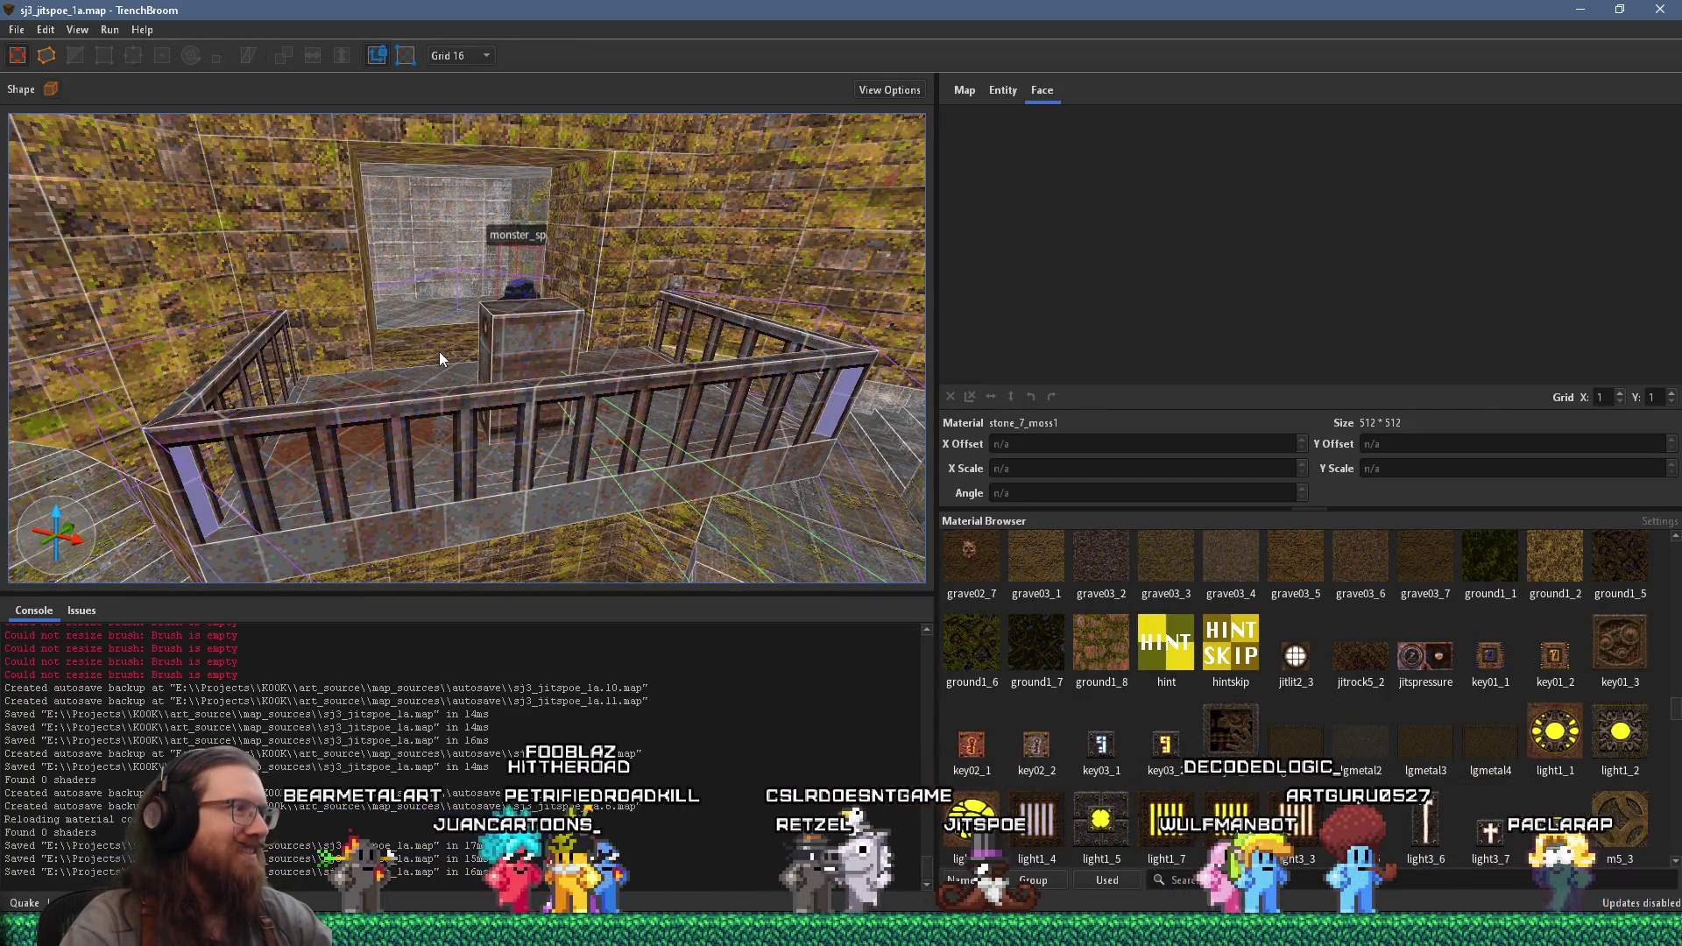
scroll(438, 352, "up", 2)
scroll(433, 354, "up", 5)
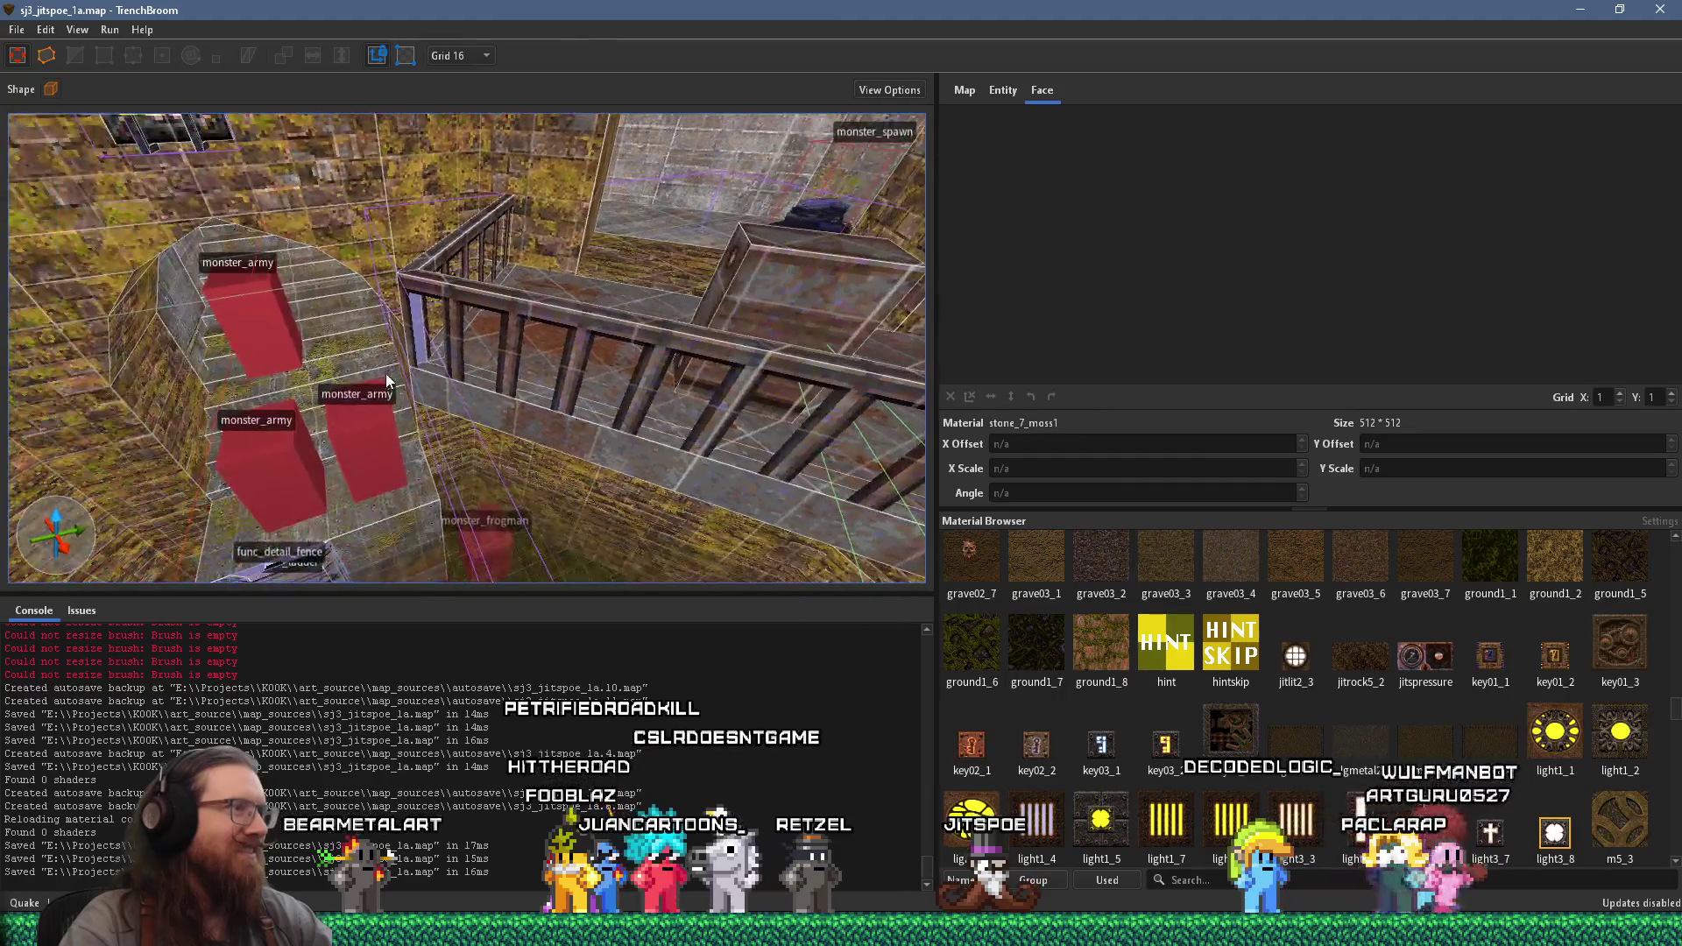
scroll(160, 422, "down", 6)
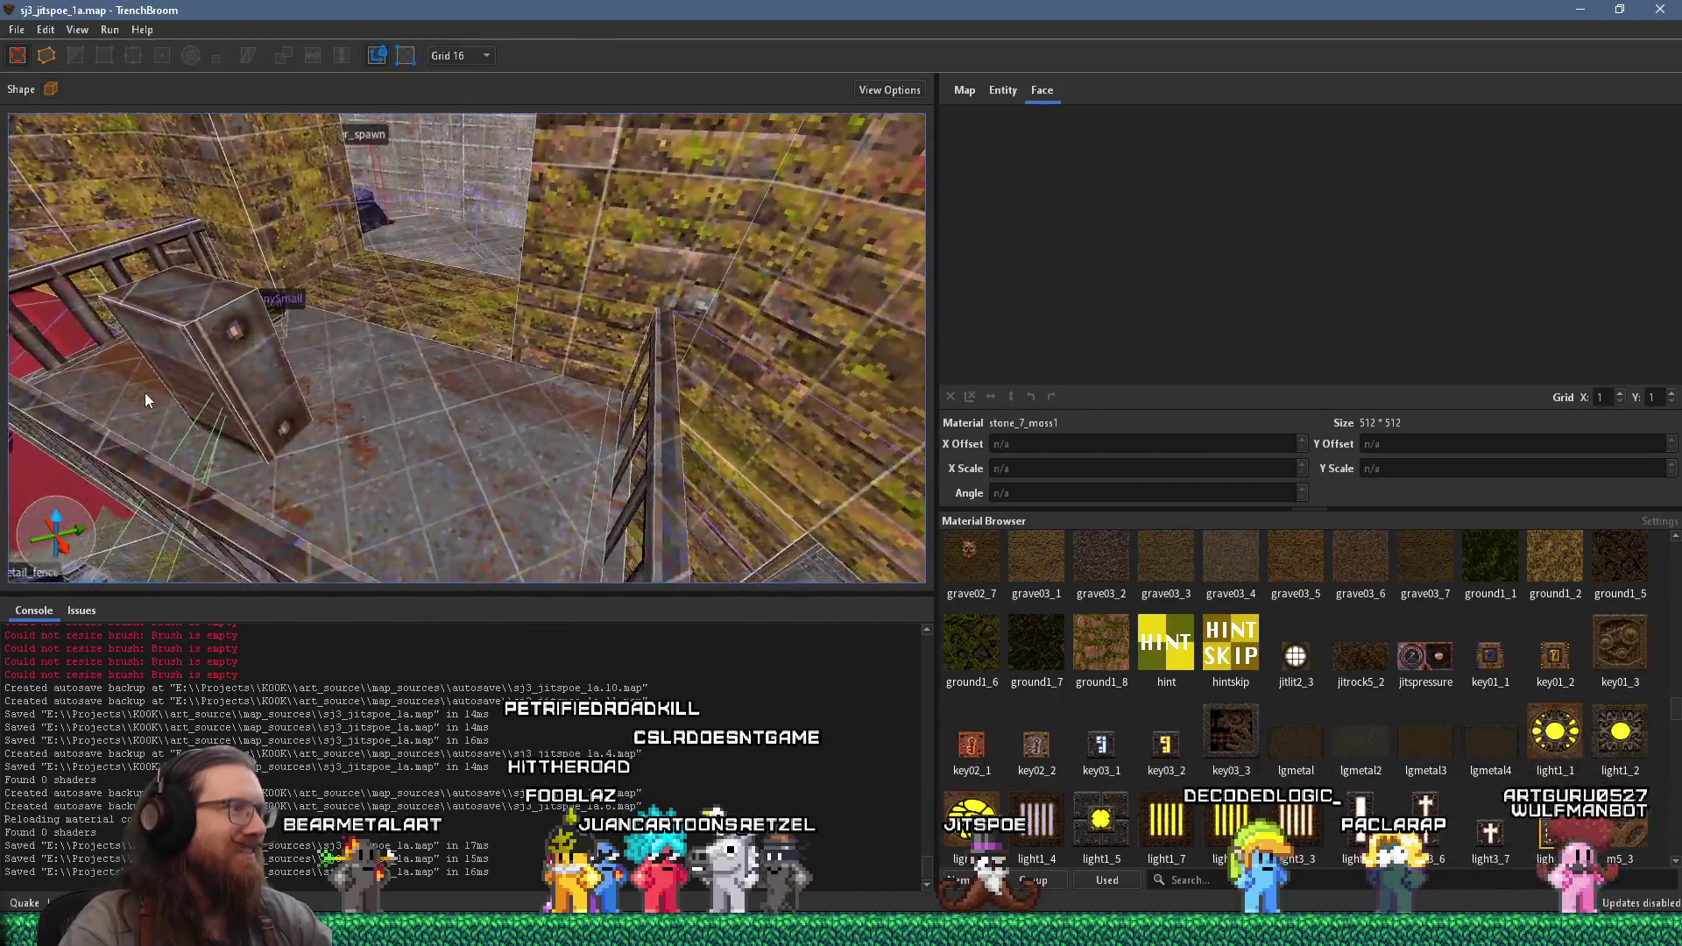
scroll(569, 261, "up", 5)
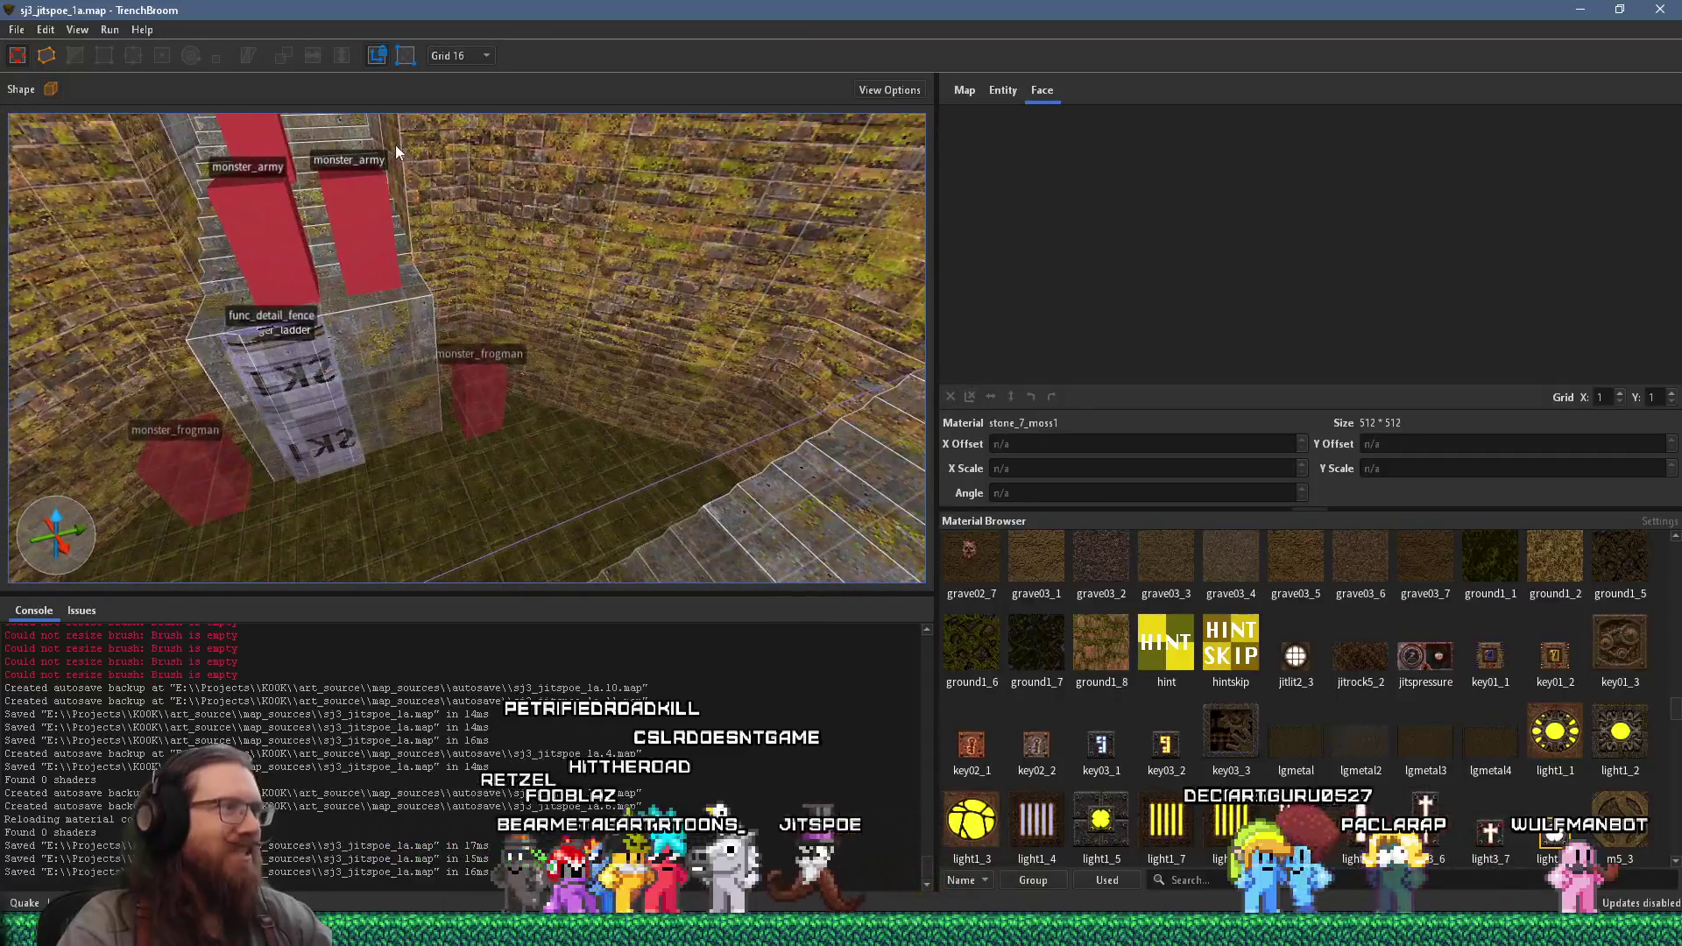
scroll(666, 261, "up", 5)
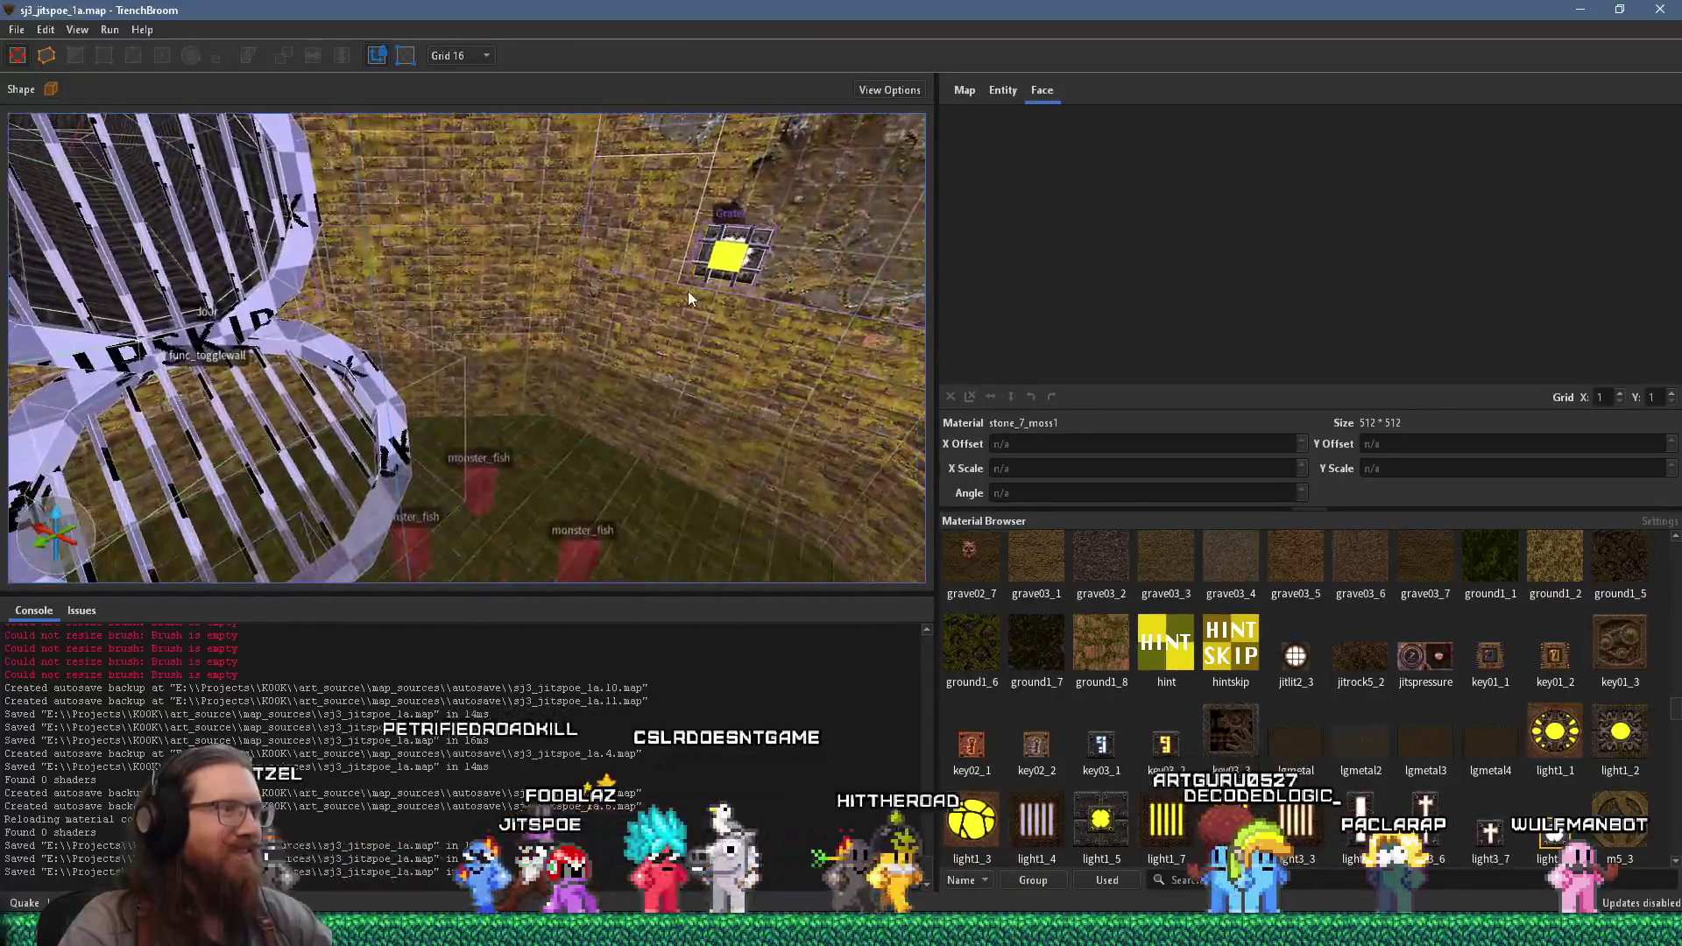
scroll(748, 244, "up", 5)
scroll(691, 190, "up", 10)
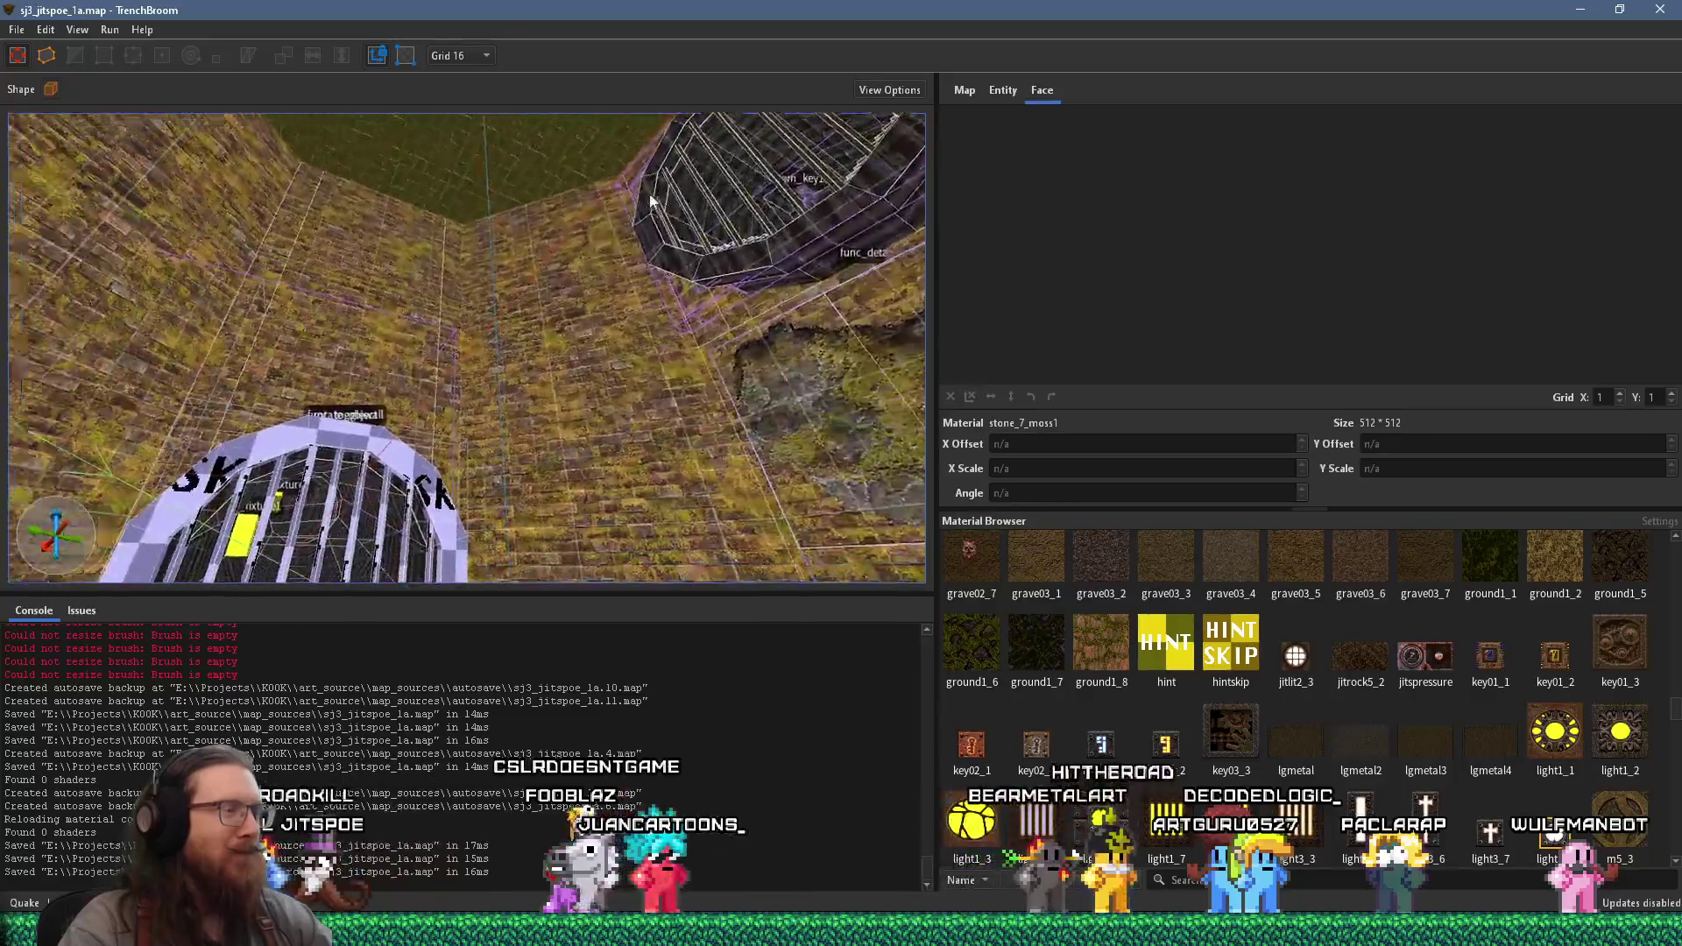
scroll(597, 144, "down", 10)
scroll(675, 219, "up", 10)
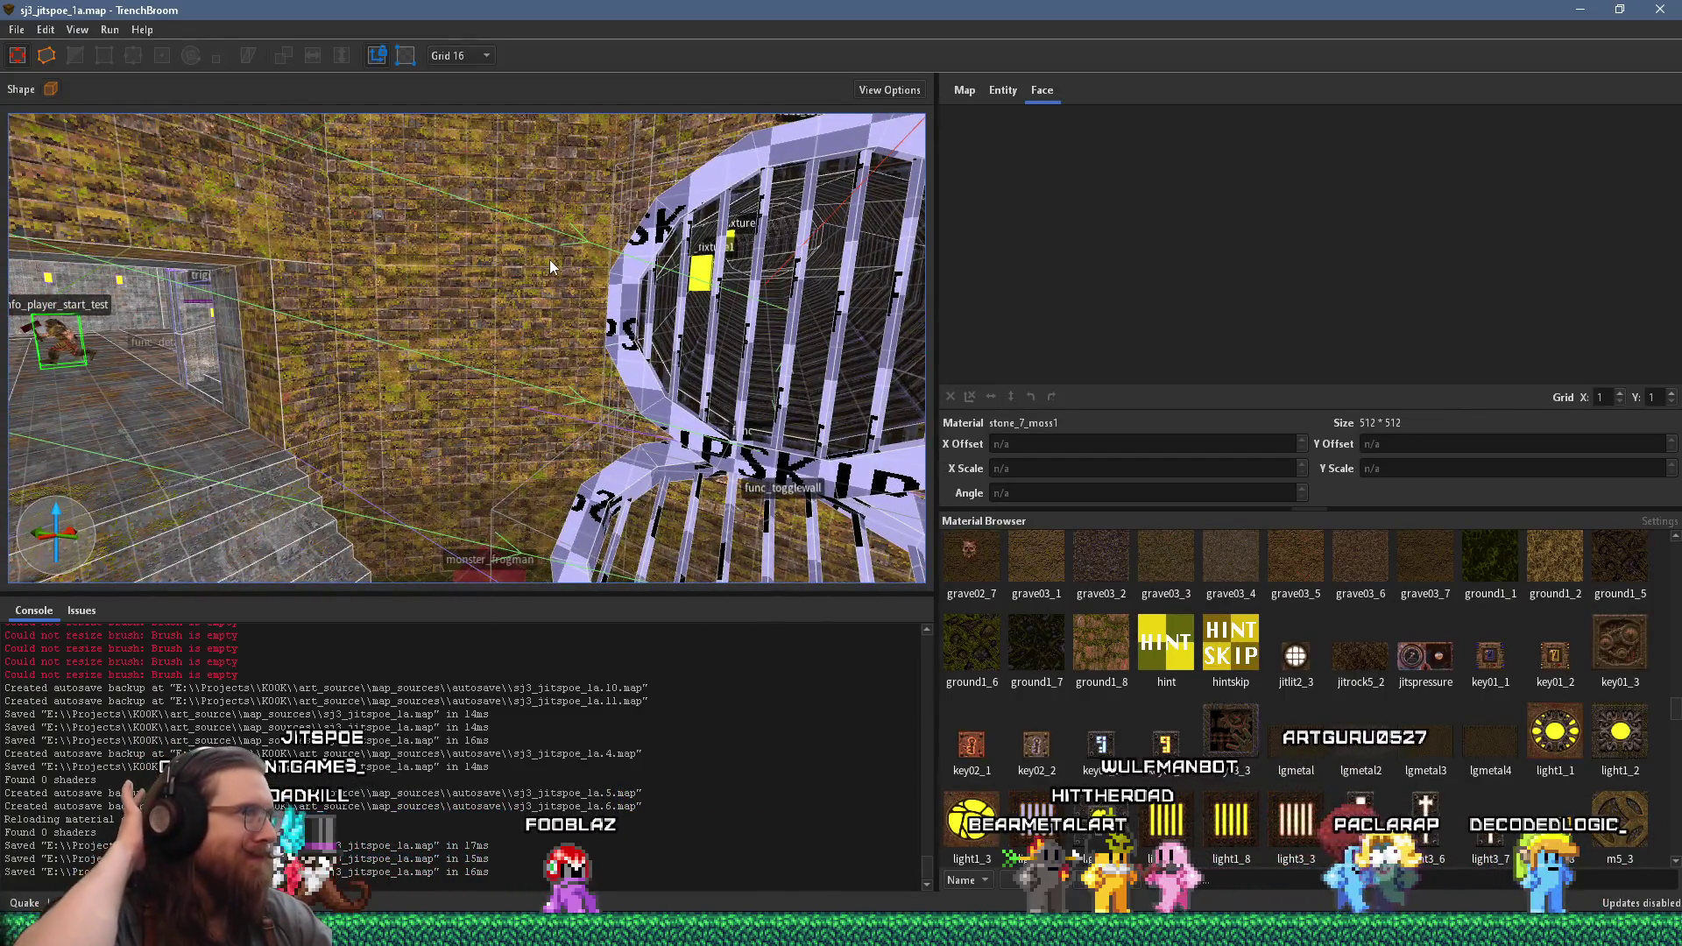
scroll(571, 313, "up", 3)
scroll(570, 313, "up", 10)
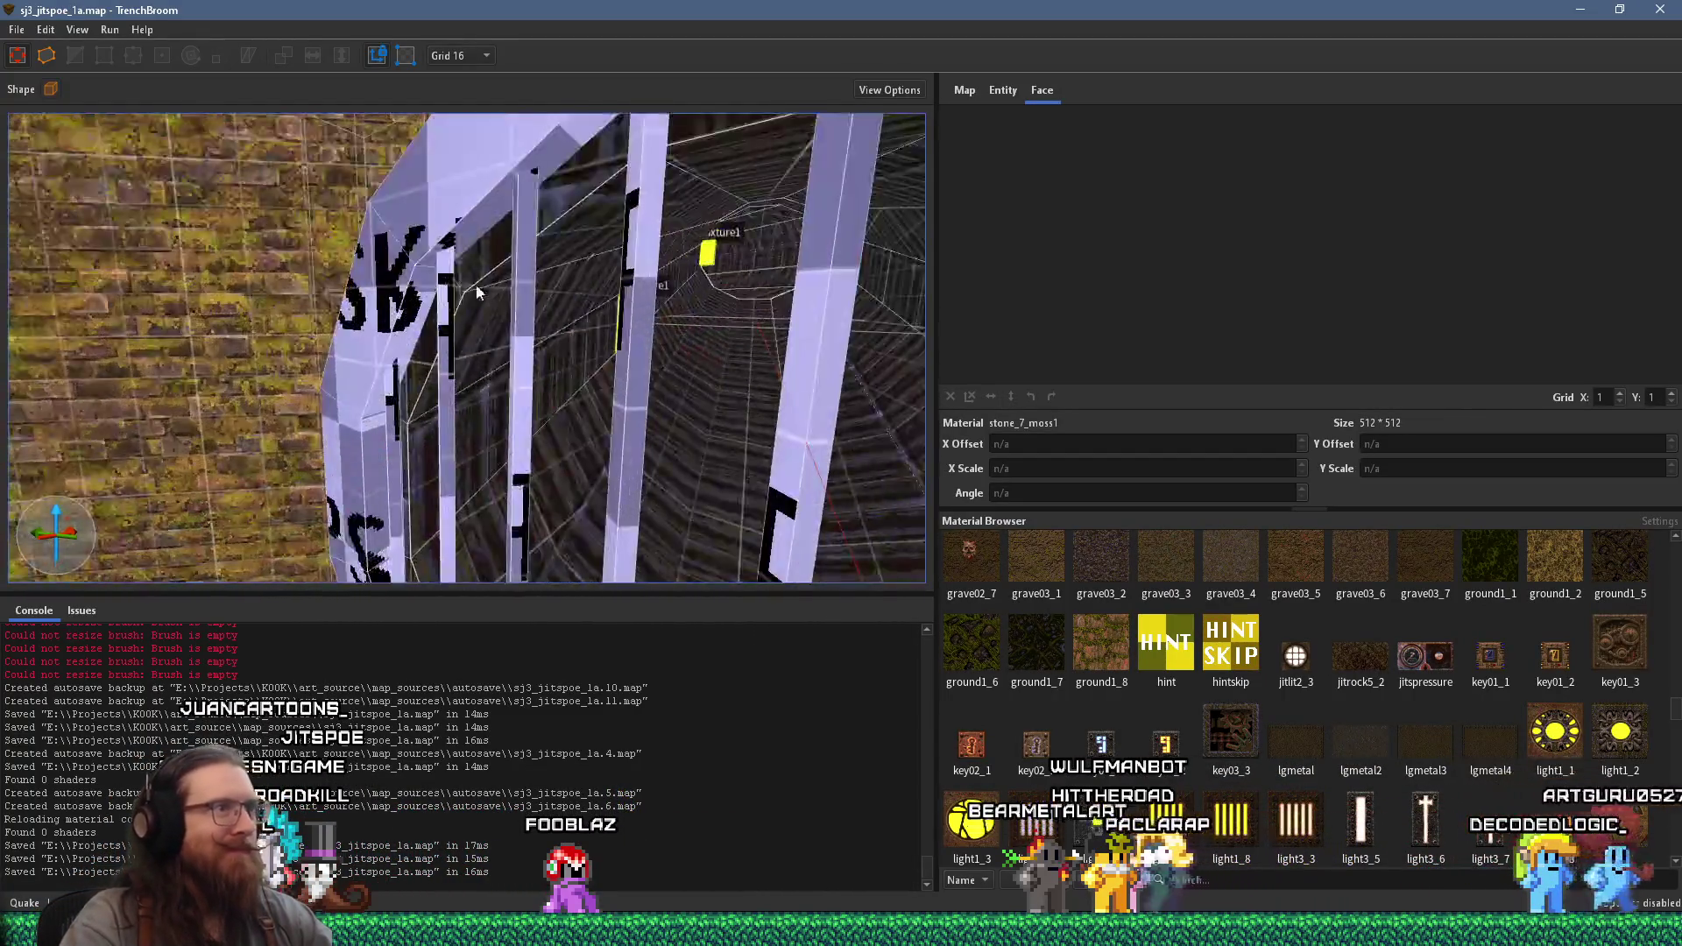
scroll(479, 203, "up", 5)
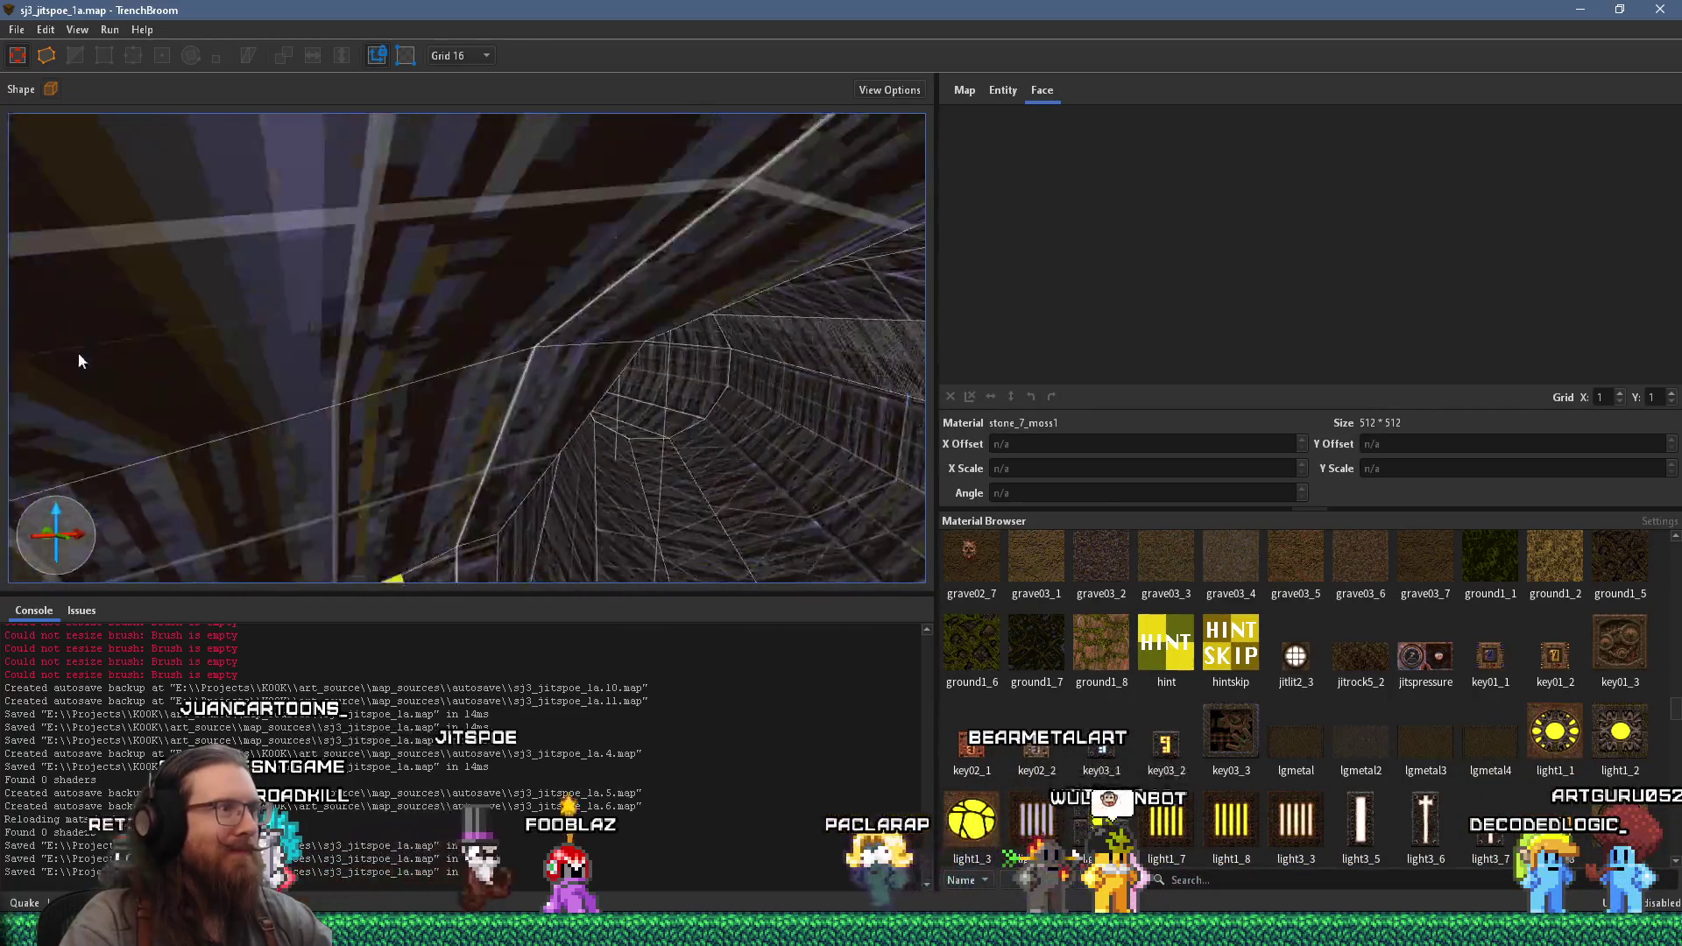
scroll(502, 247, "up", 5)
scroll(370, 278, "up", 10)
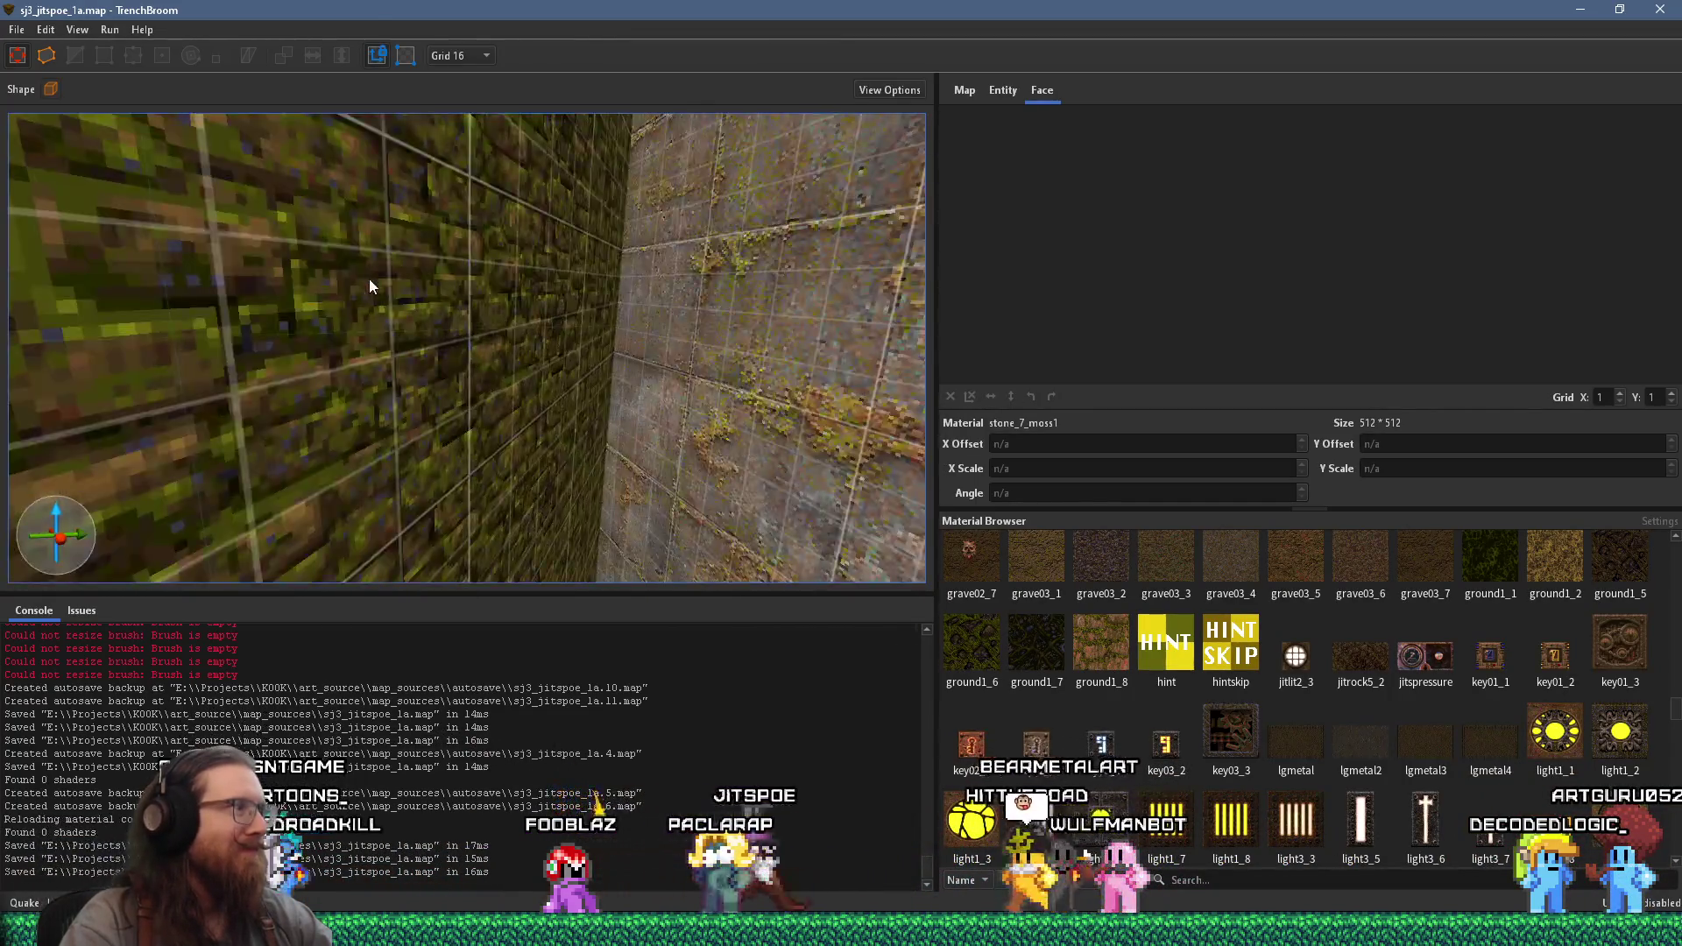
scroll(402, 280, "down", 10)
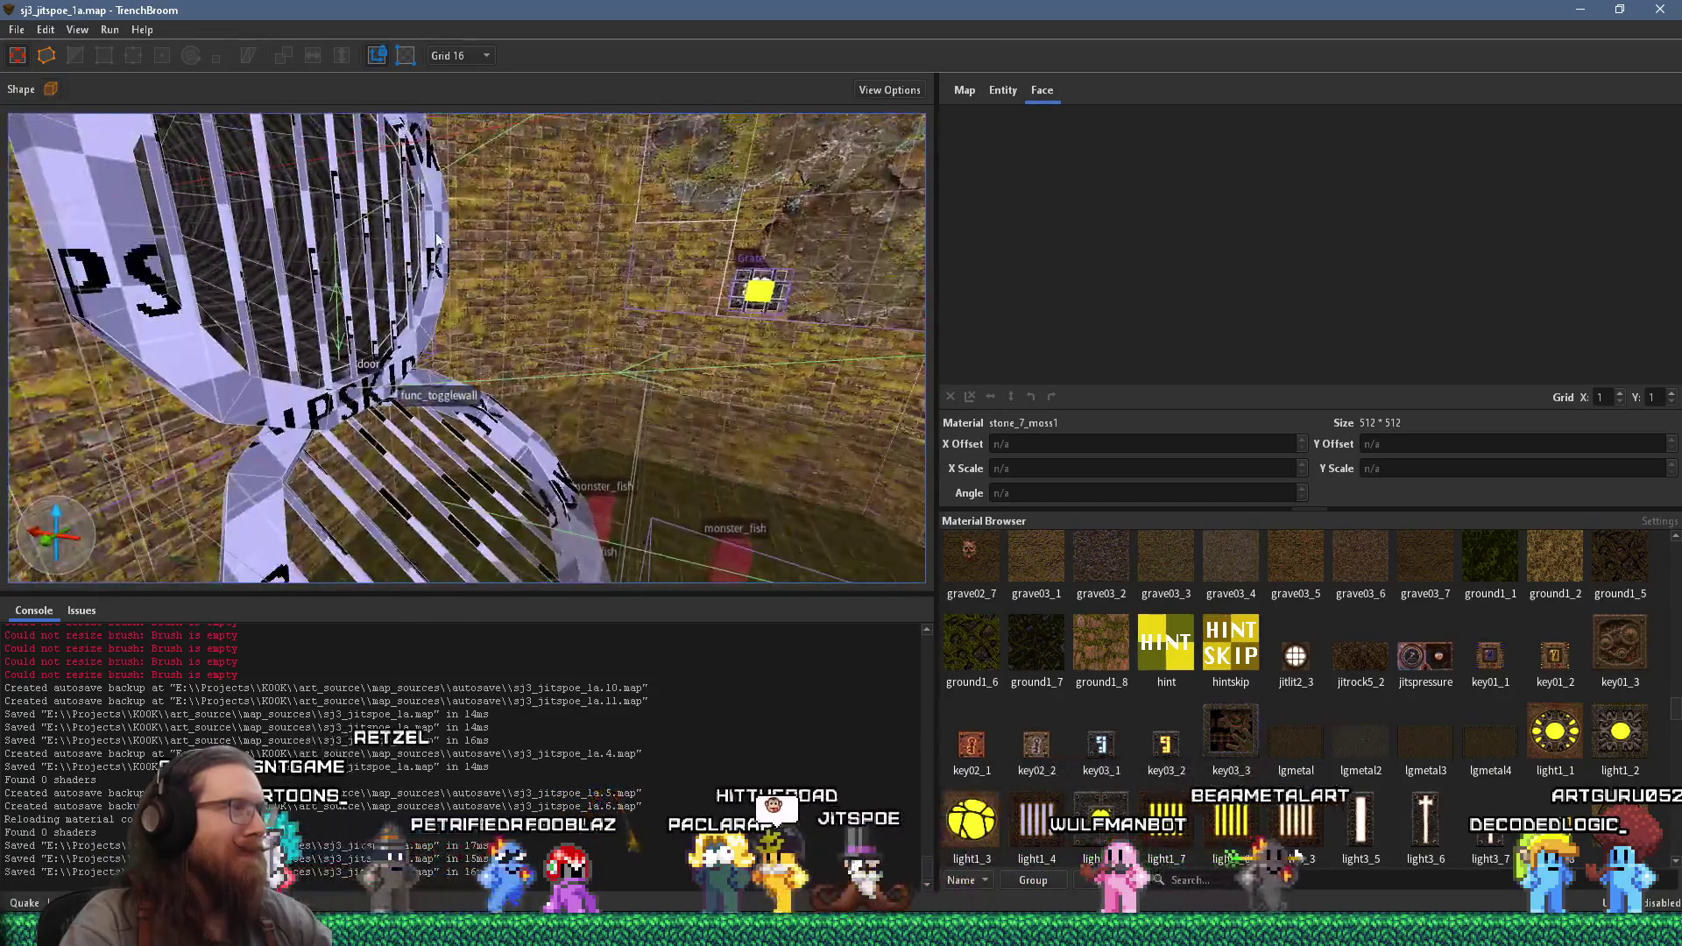
scroll(417, 294, "down", 1)
scroll(417, 294, "up", 5)
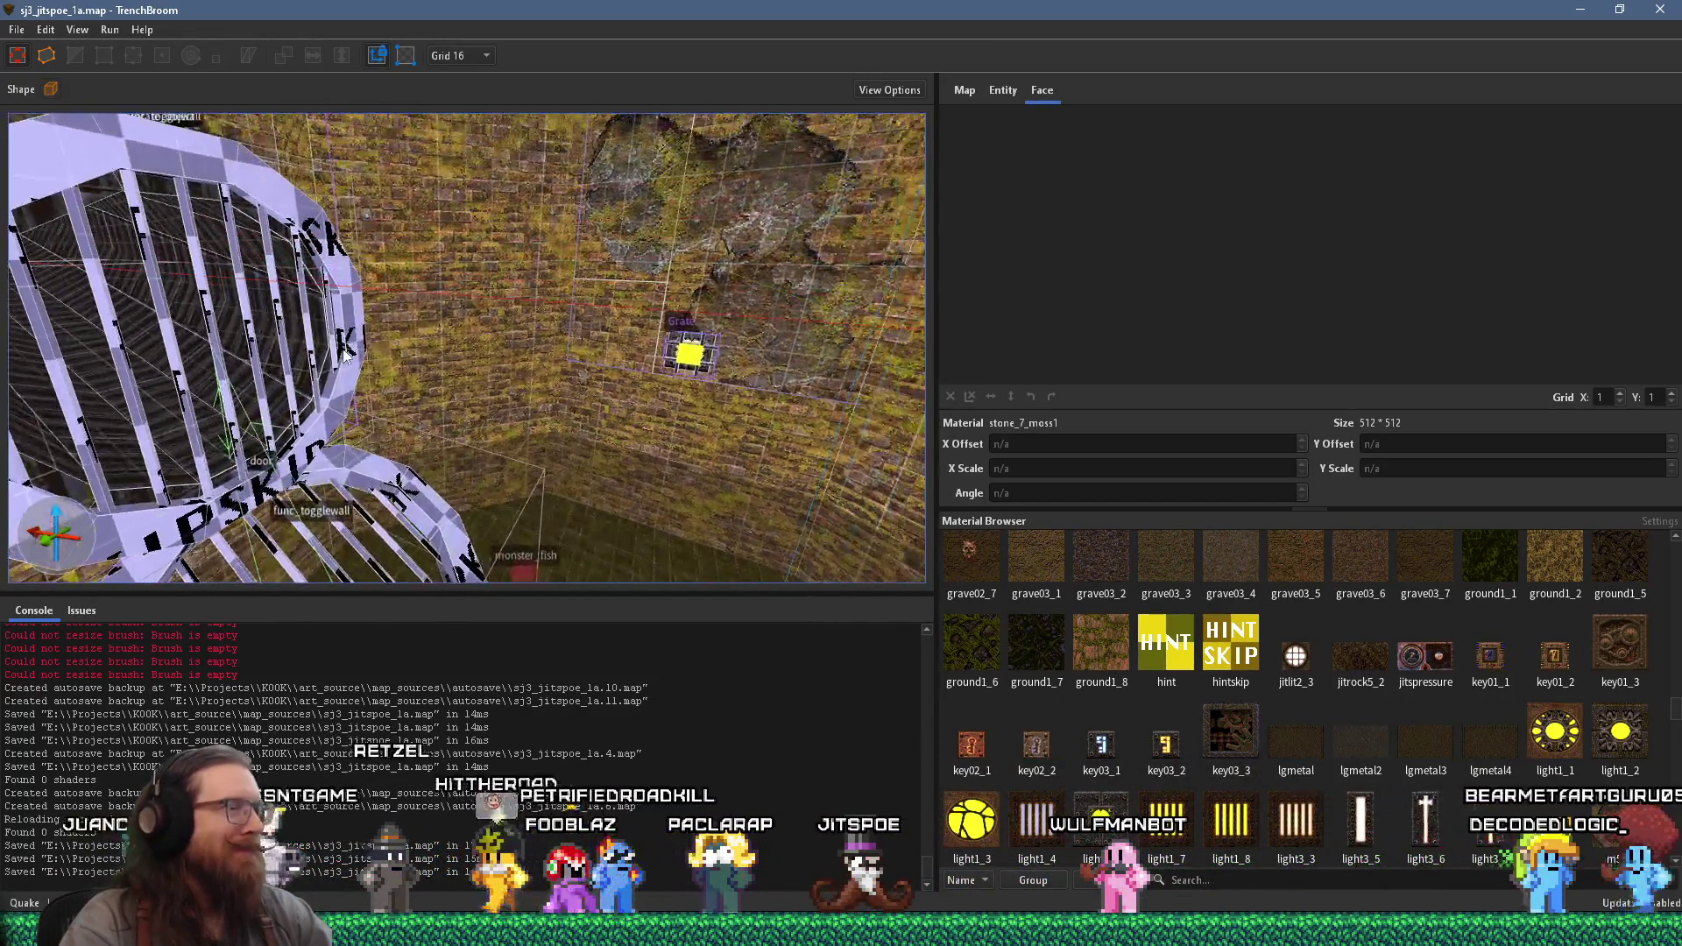
scroll(475, 336, "up", 5)
scroll(491, 366, "up", 5)
scroll(534, 382, "up", 5)
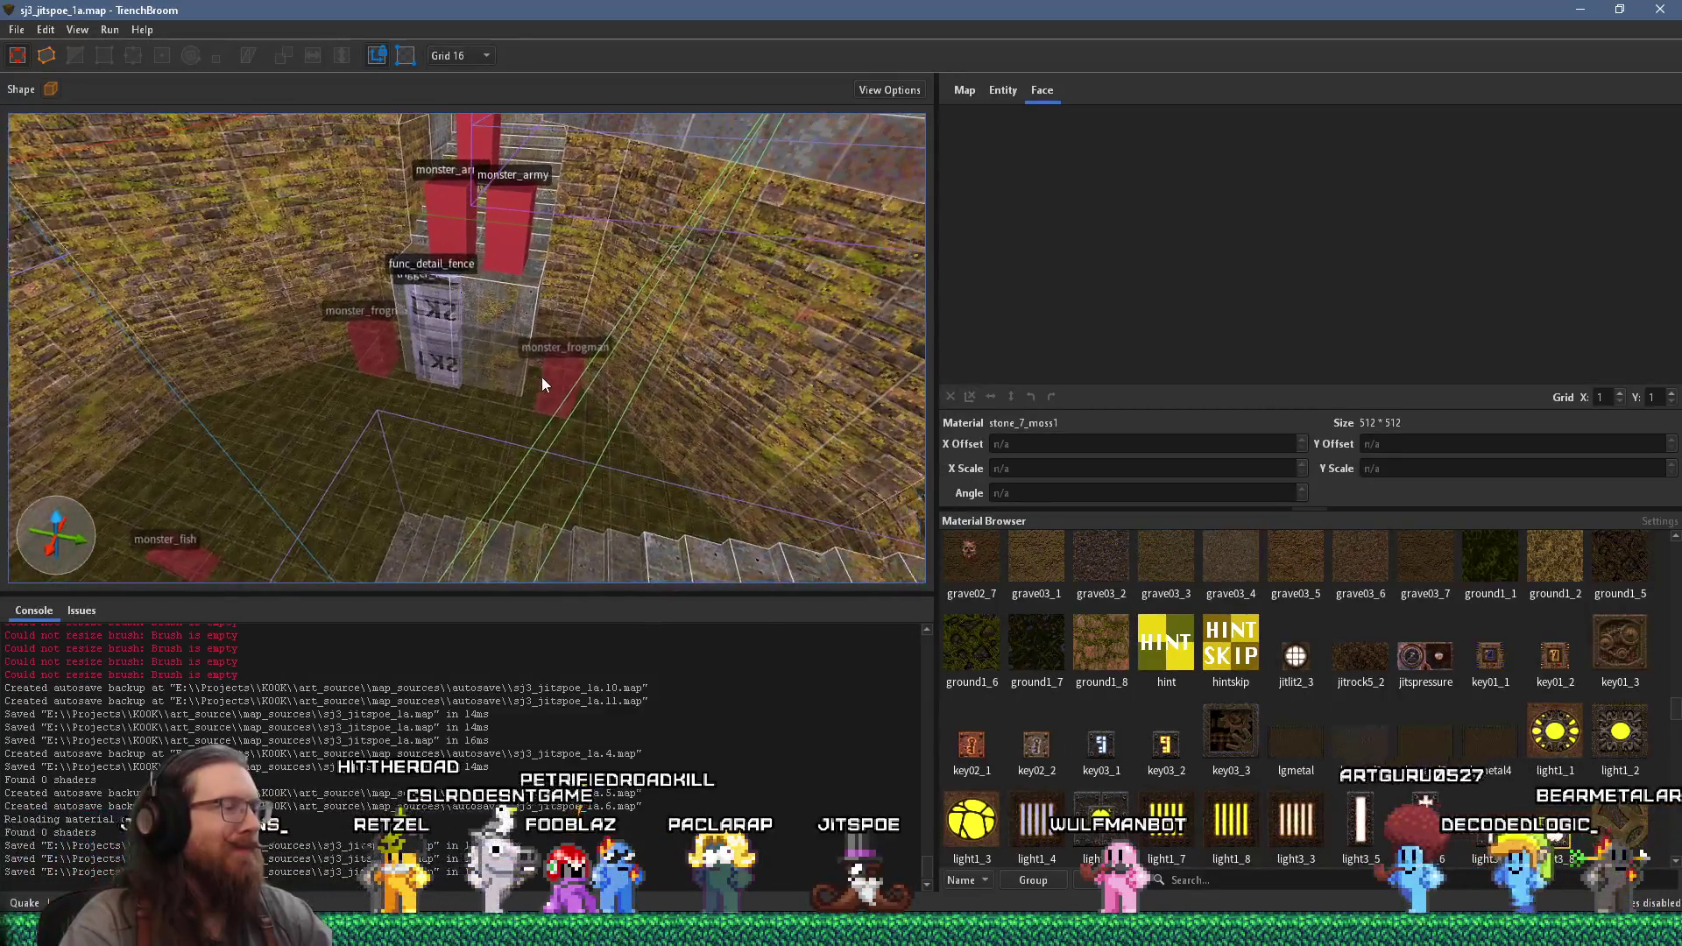
scroll(804, 293, "up", 3)
scroll(804, 293, "up", 10)
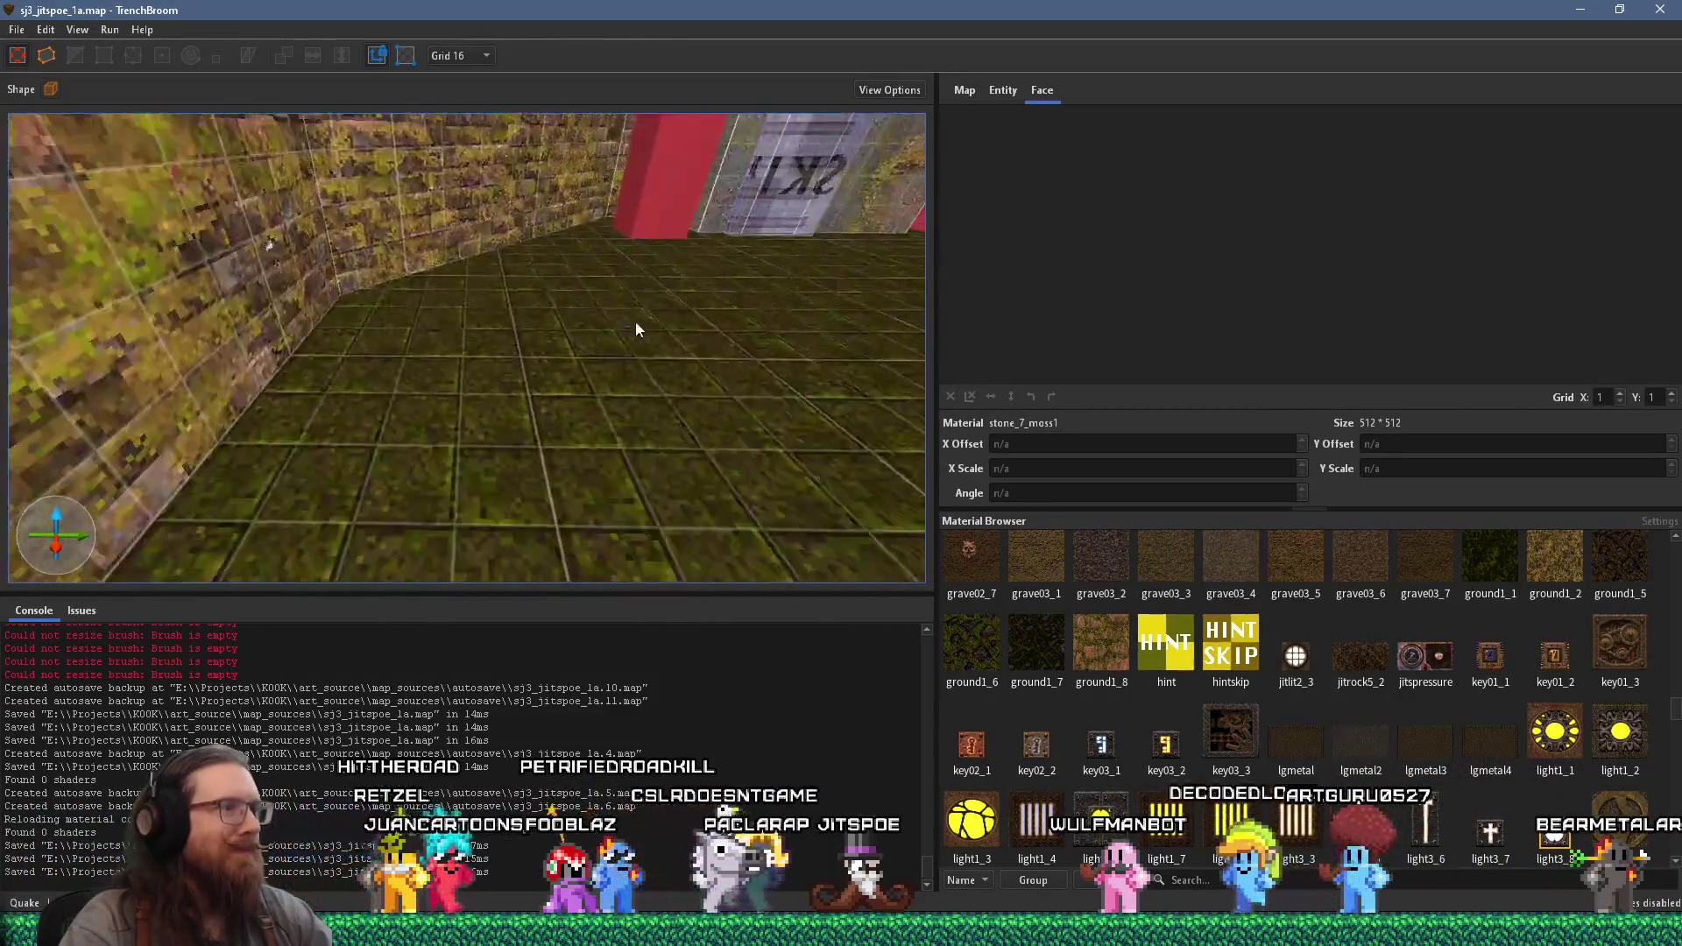
scroll(407, 376, "up", 5)
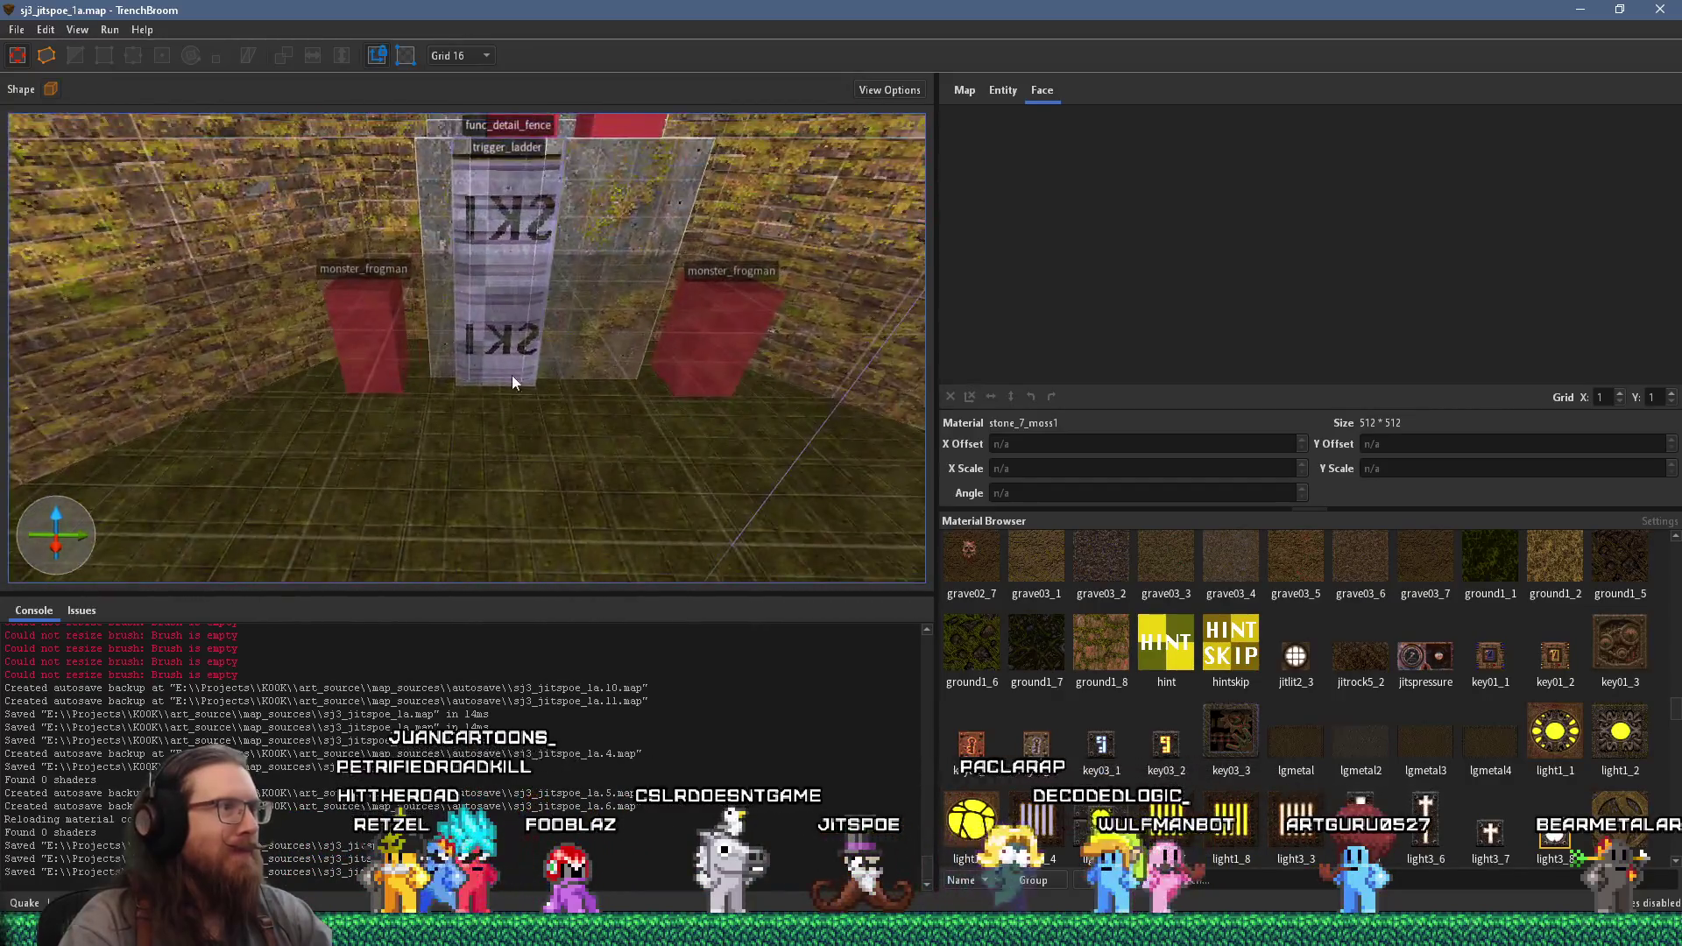
scroll(492, 384, "up", 10)
scroll(307, 257, "up", 10)
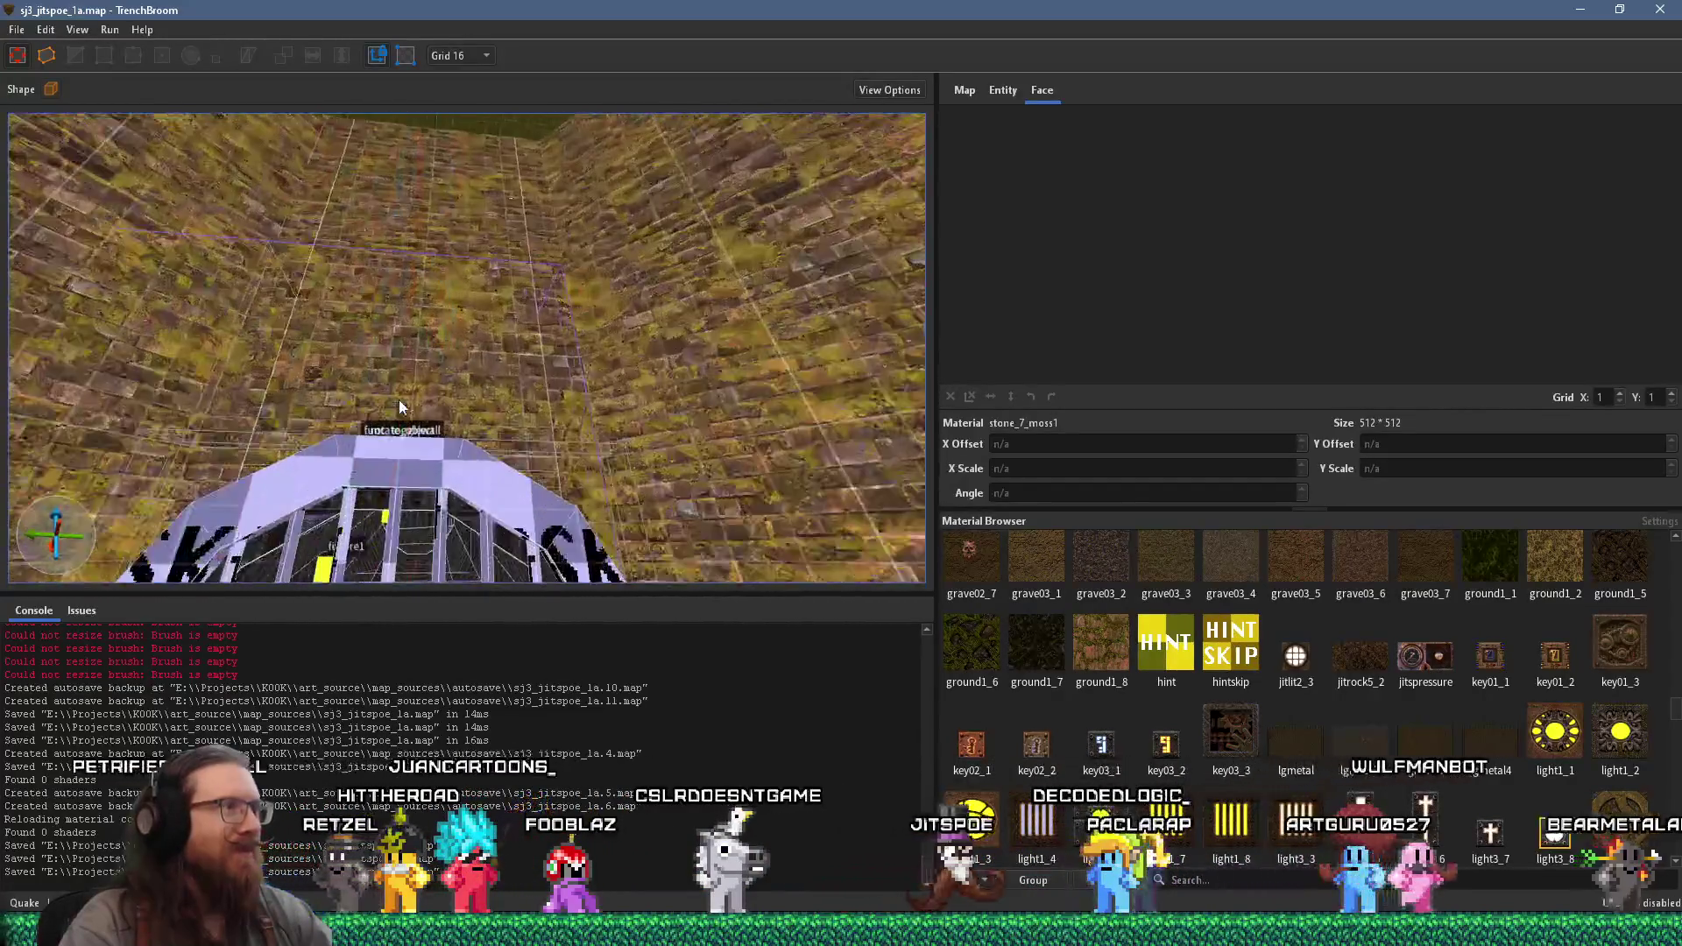
scroll(462, 386, "up", 10)
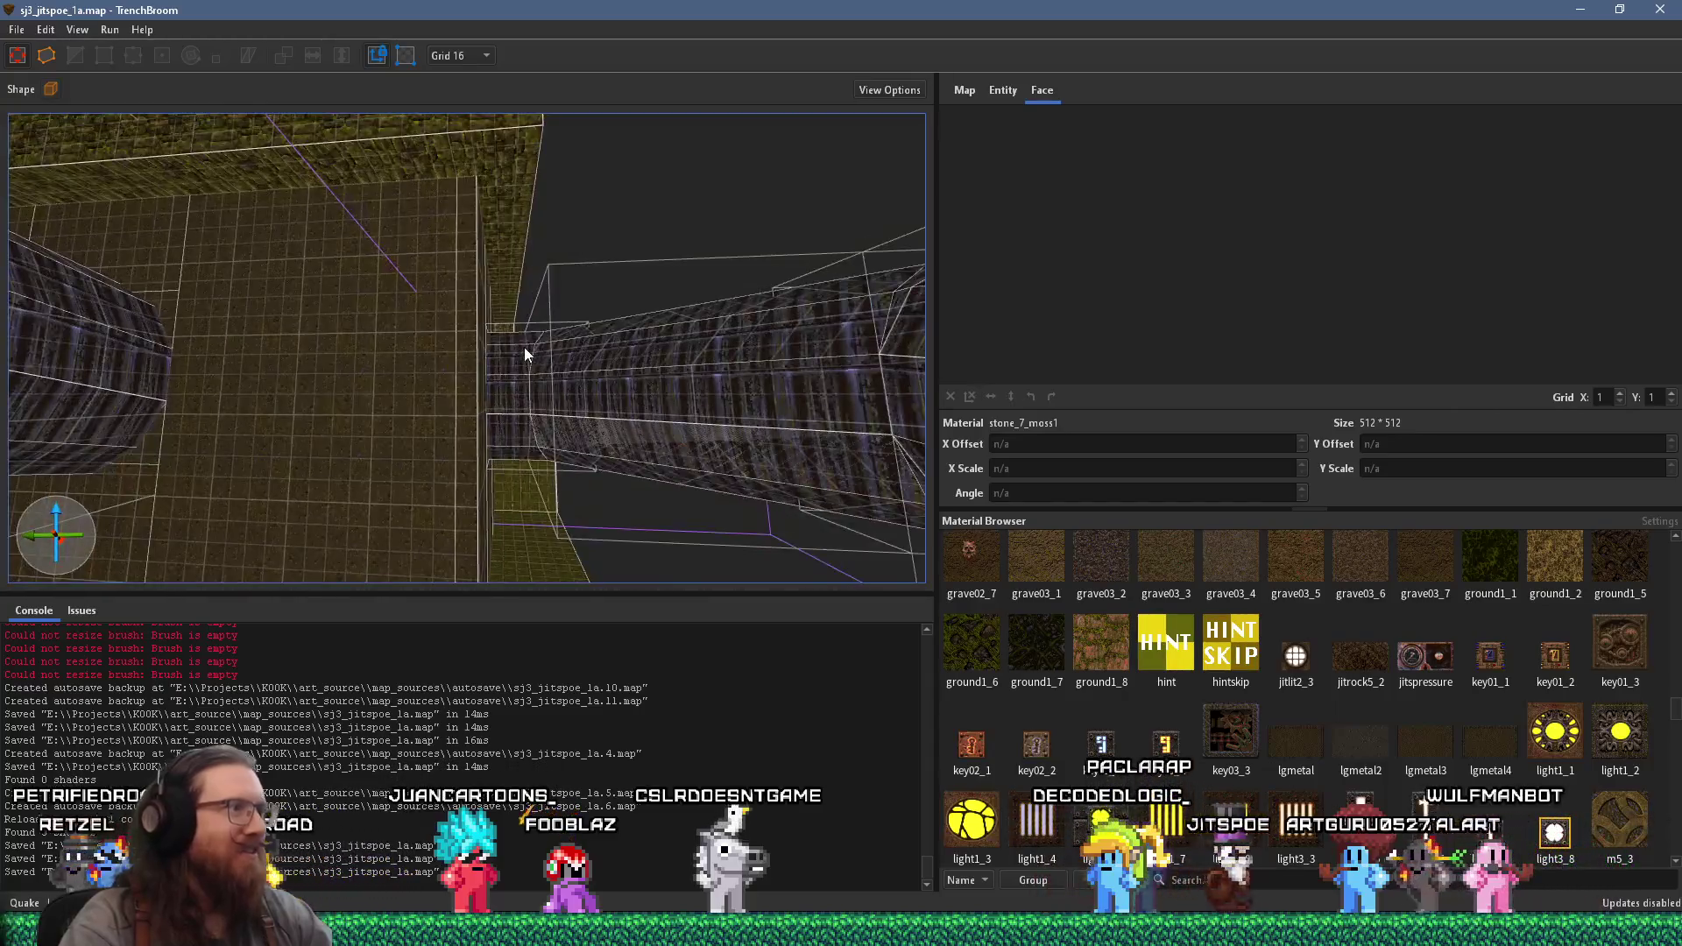
scroll(446, 348, "up", 10)
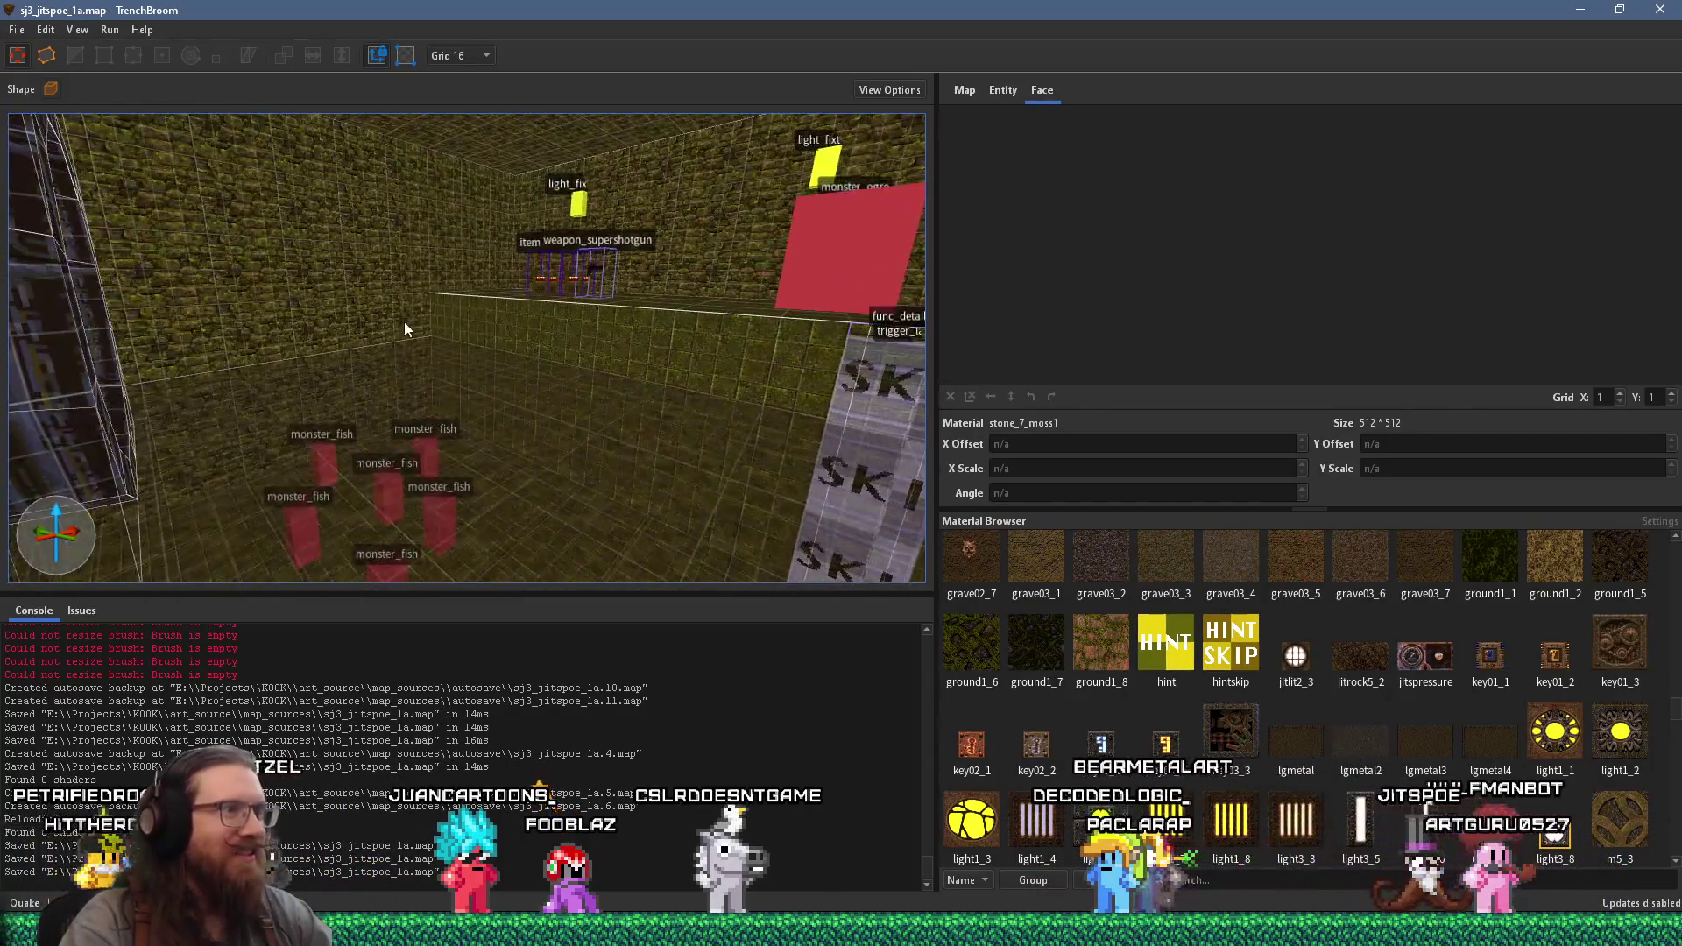
scroll(658, 461, "up", 5)
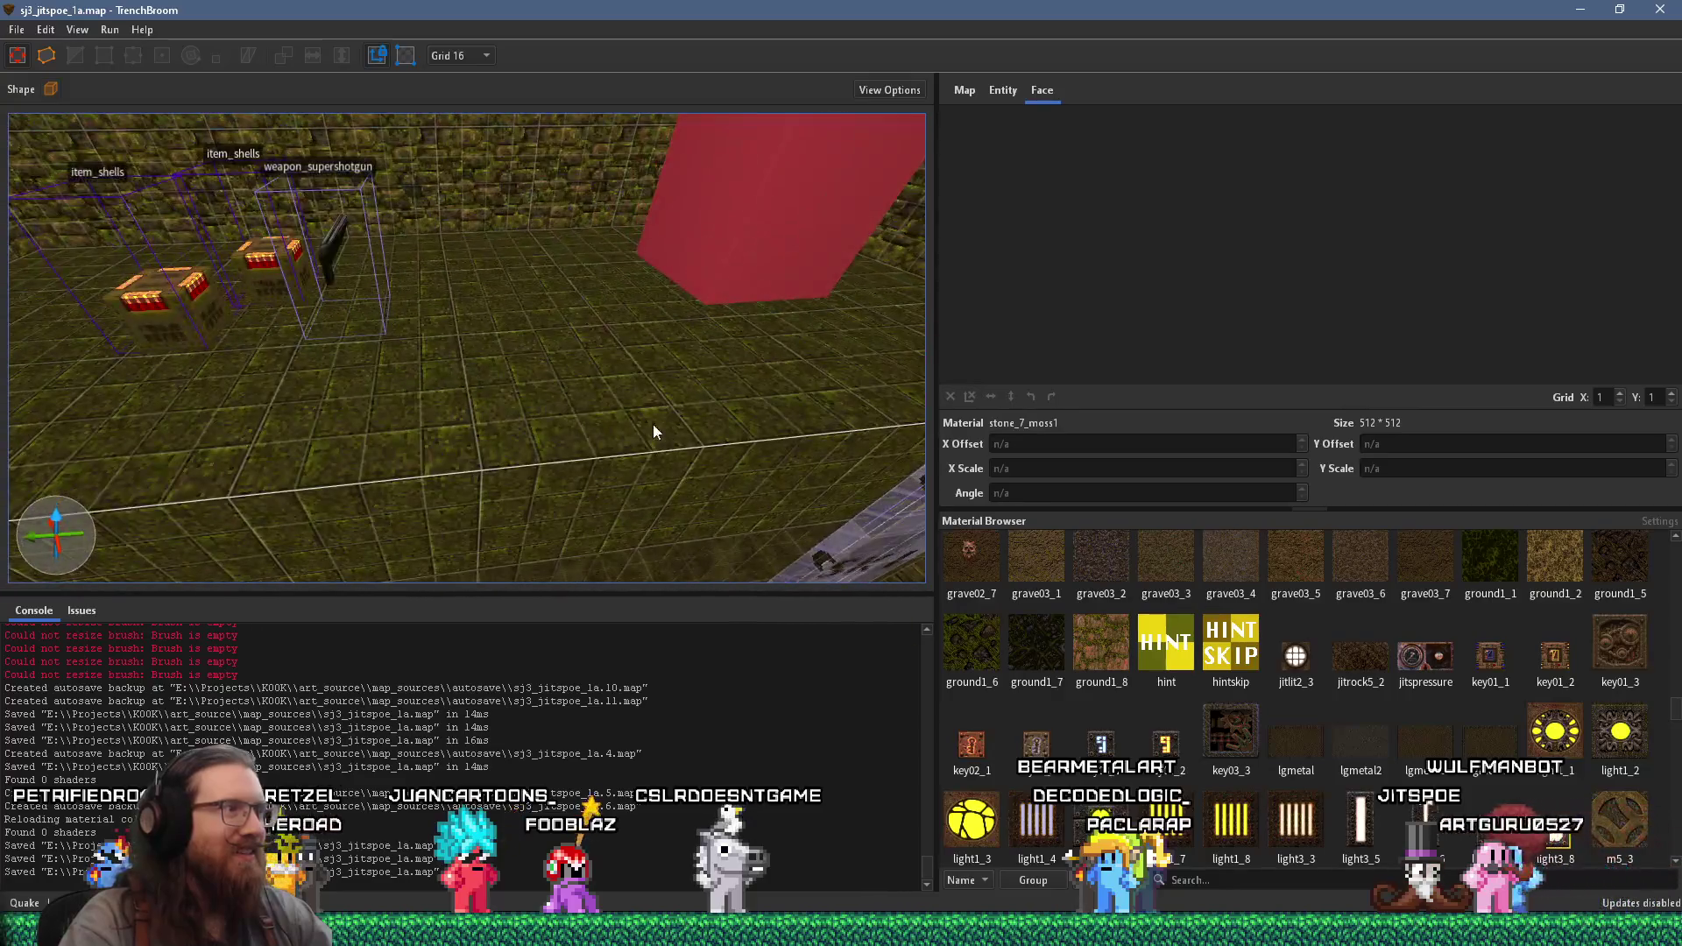
mouse_move(543, 408)
left_mouse_down()
mouse_move(746, 460)
mouse_move(776, 494)
mouse_move(720, 471)
mouse_move(758, 443)
mouse_move(566, 375)
left_mouse_up()
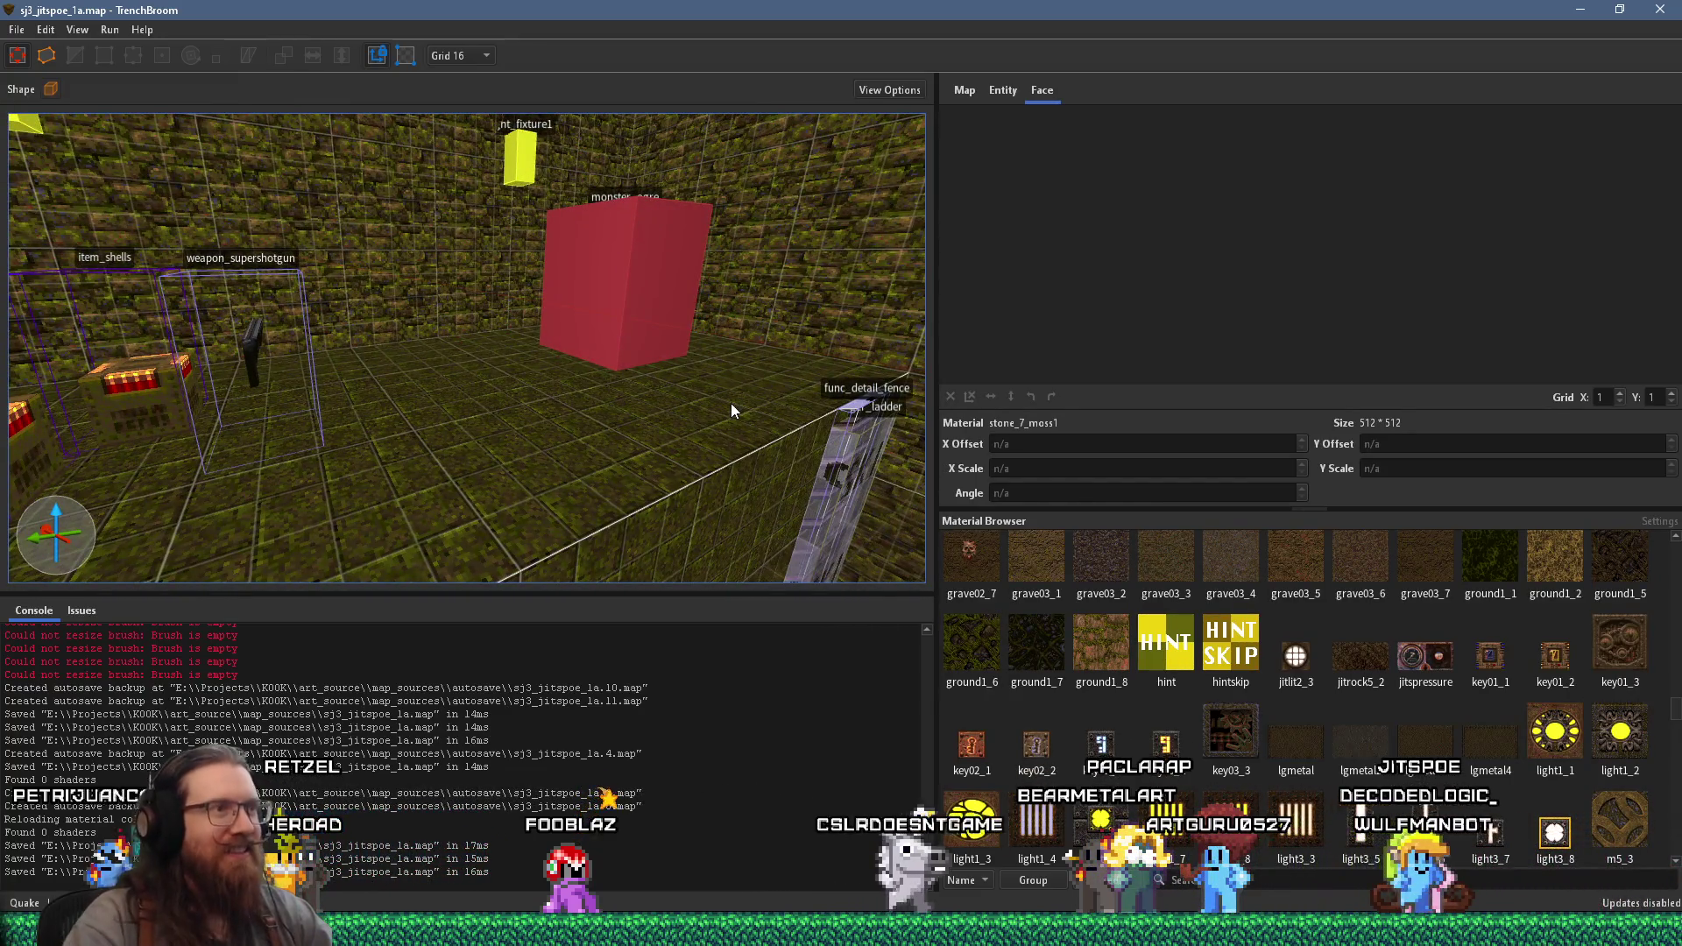
left_click_drag(731, 403, 739, 302)
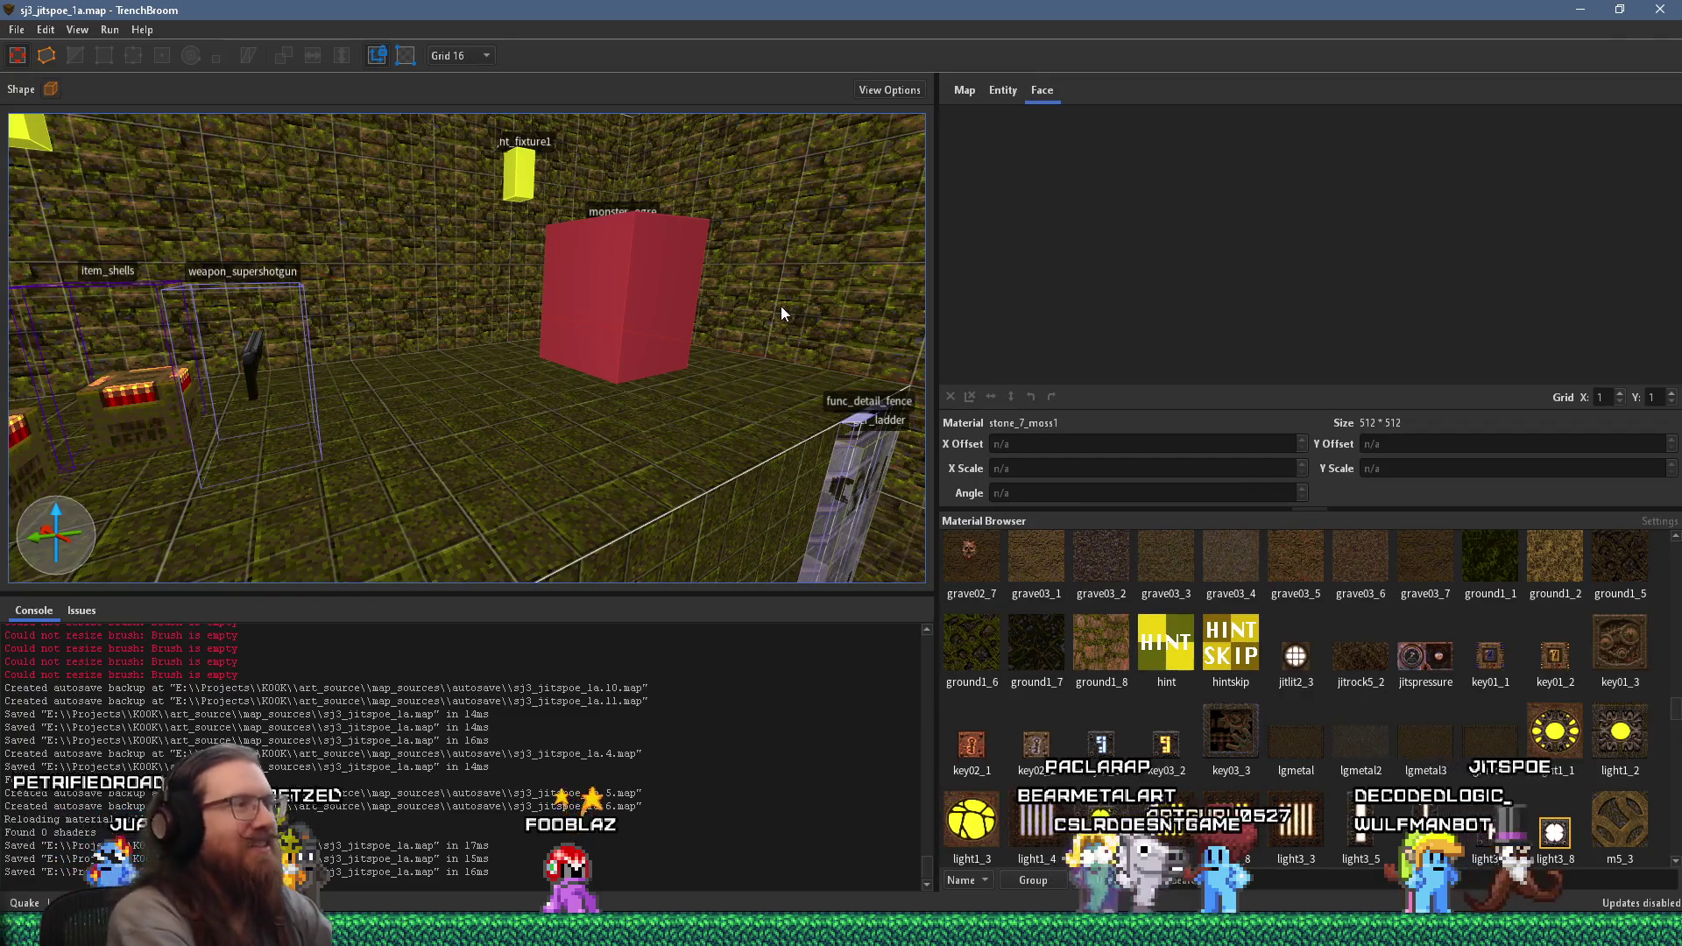
- Launch e:\games\quake1\ironwail.exe from the Windows Run dialog
key("super+r")
type("e:\\projects")
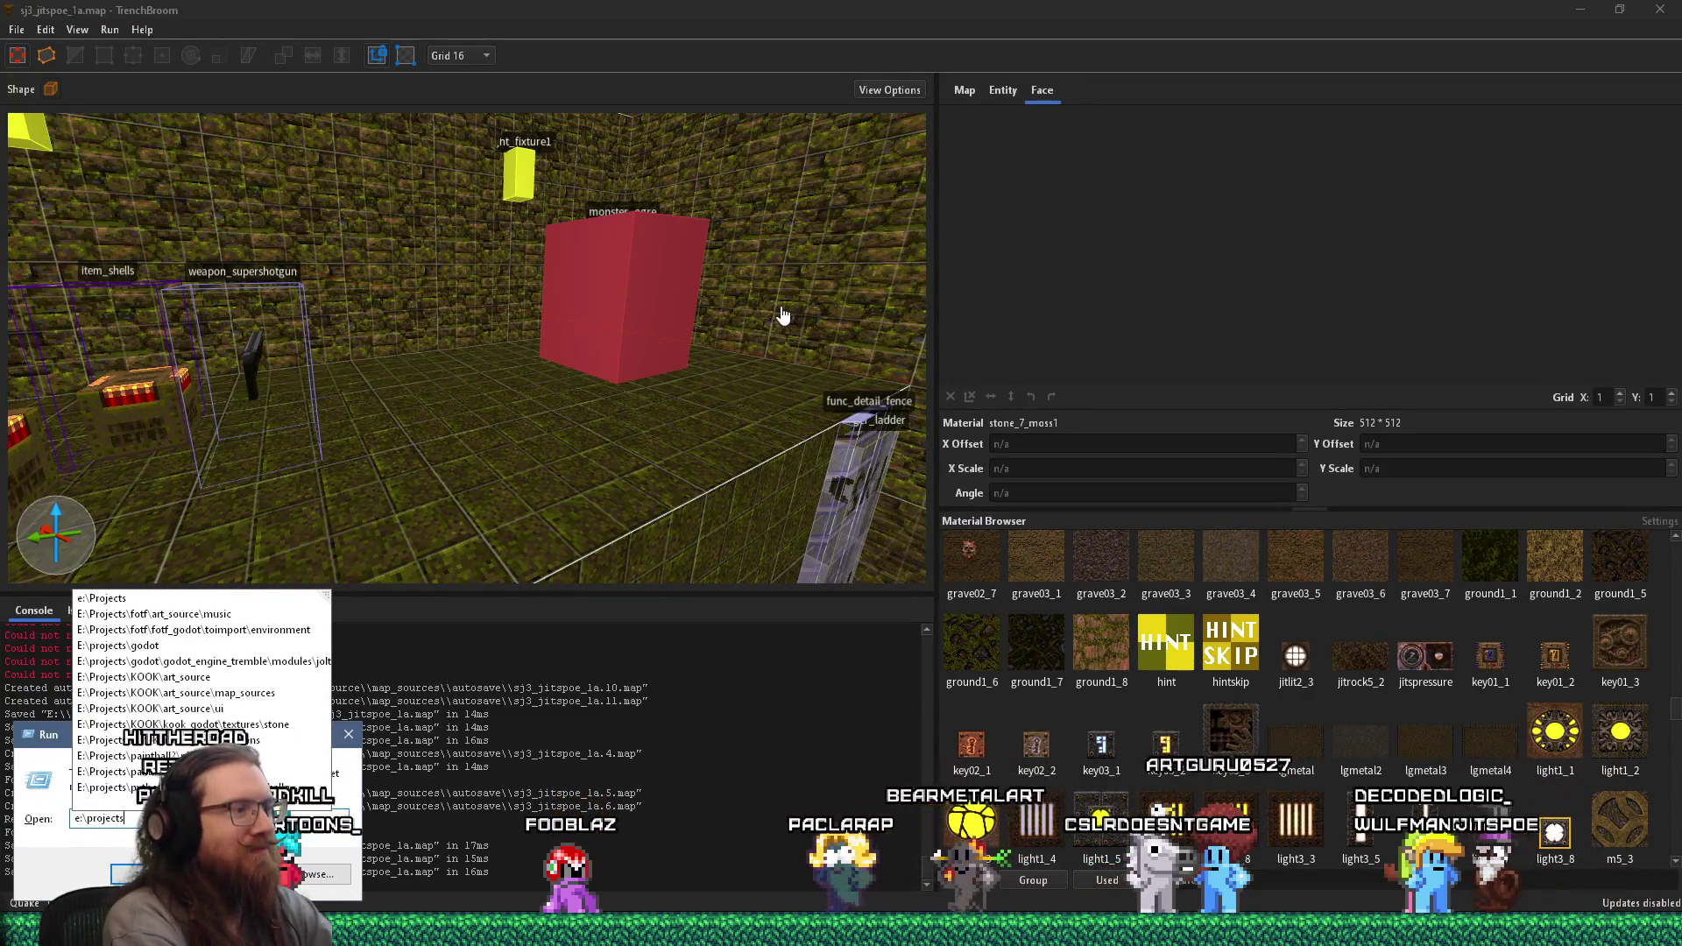
key("BackSpace")
key("BackSpace")
key("BackSpace")
key("BackSpace")
key("BackSpace")
key("BackSpace")
key("BackSpace")
key("BackSpace")
type("g")
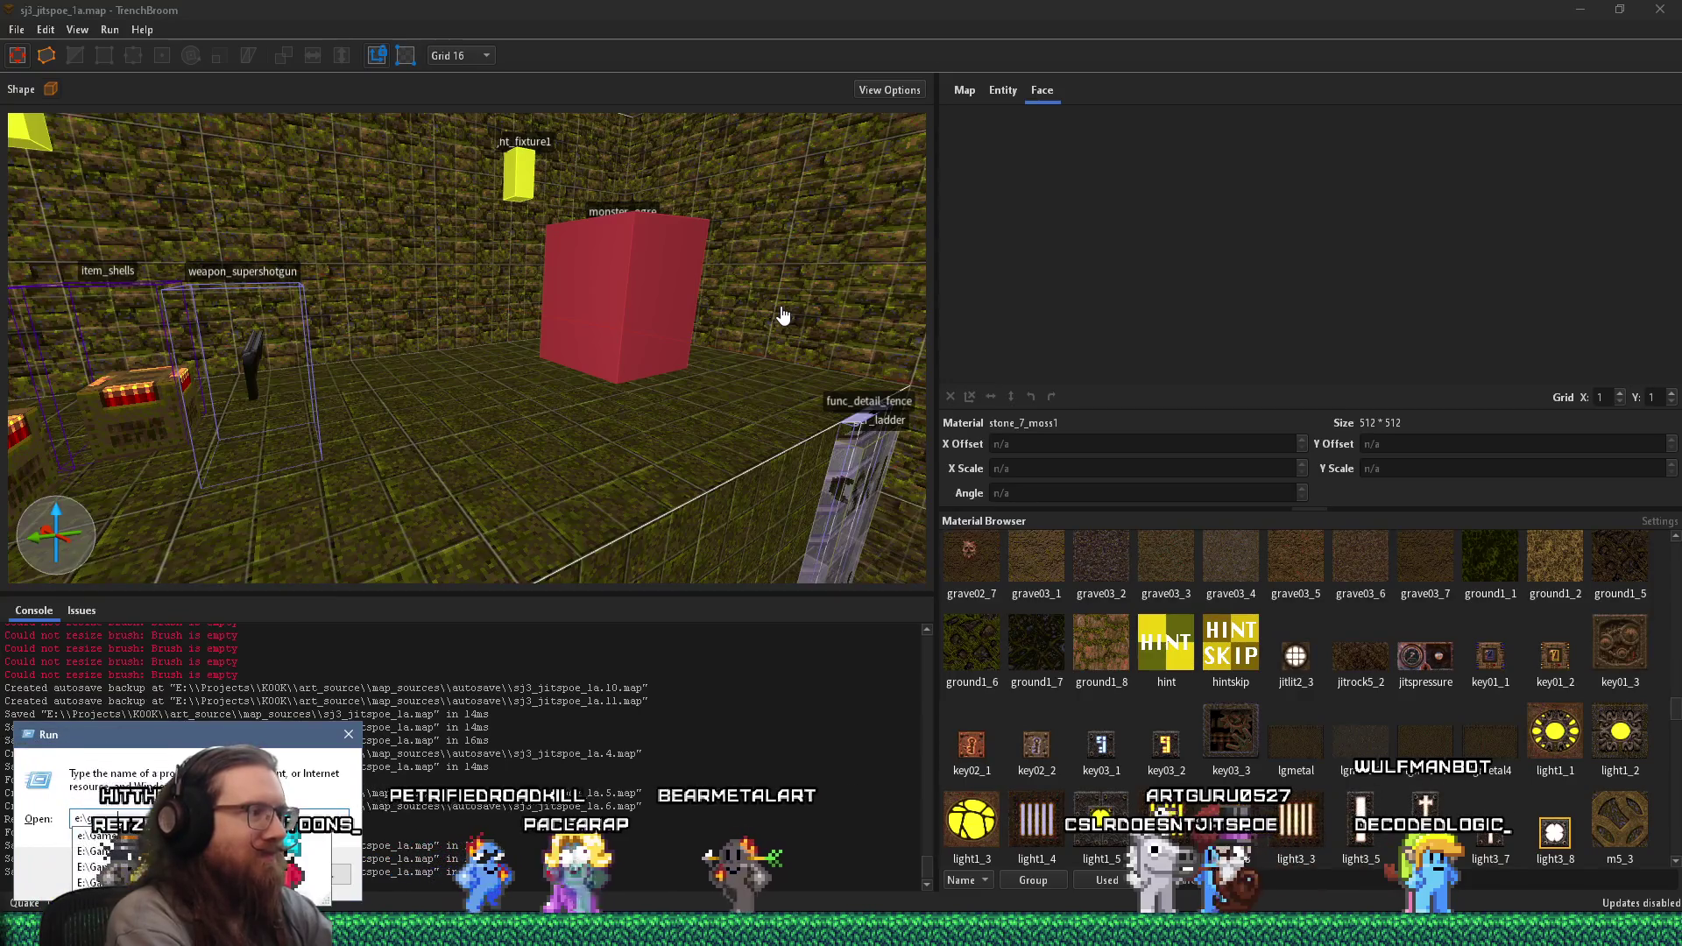
type("ames\\quake1\\")
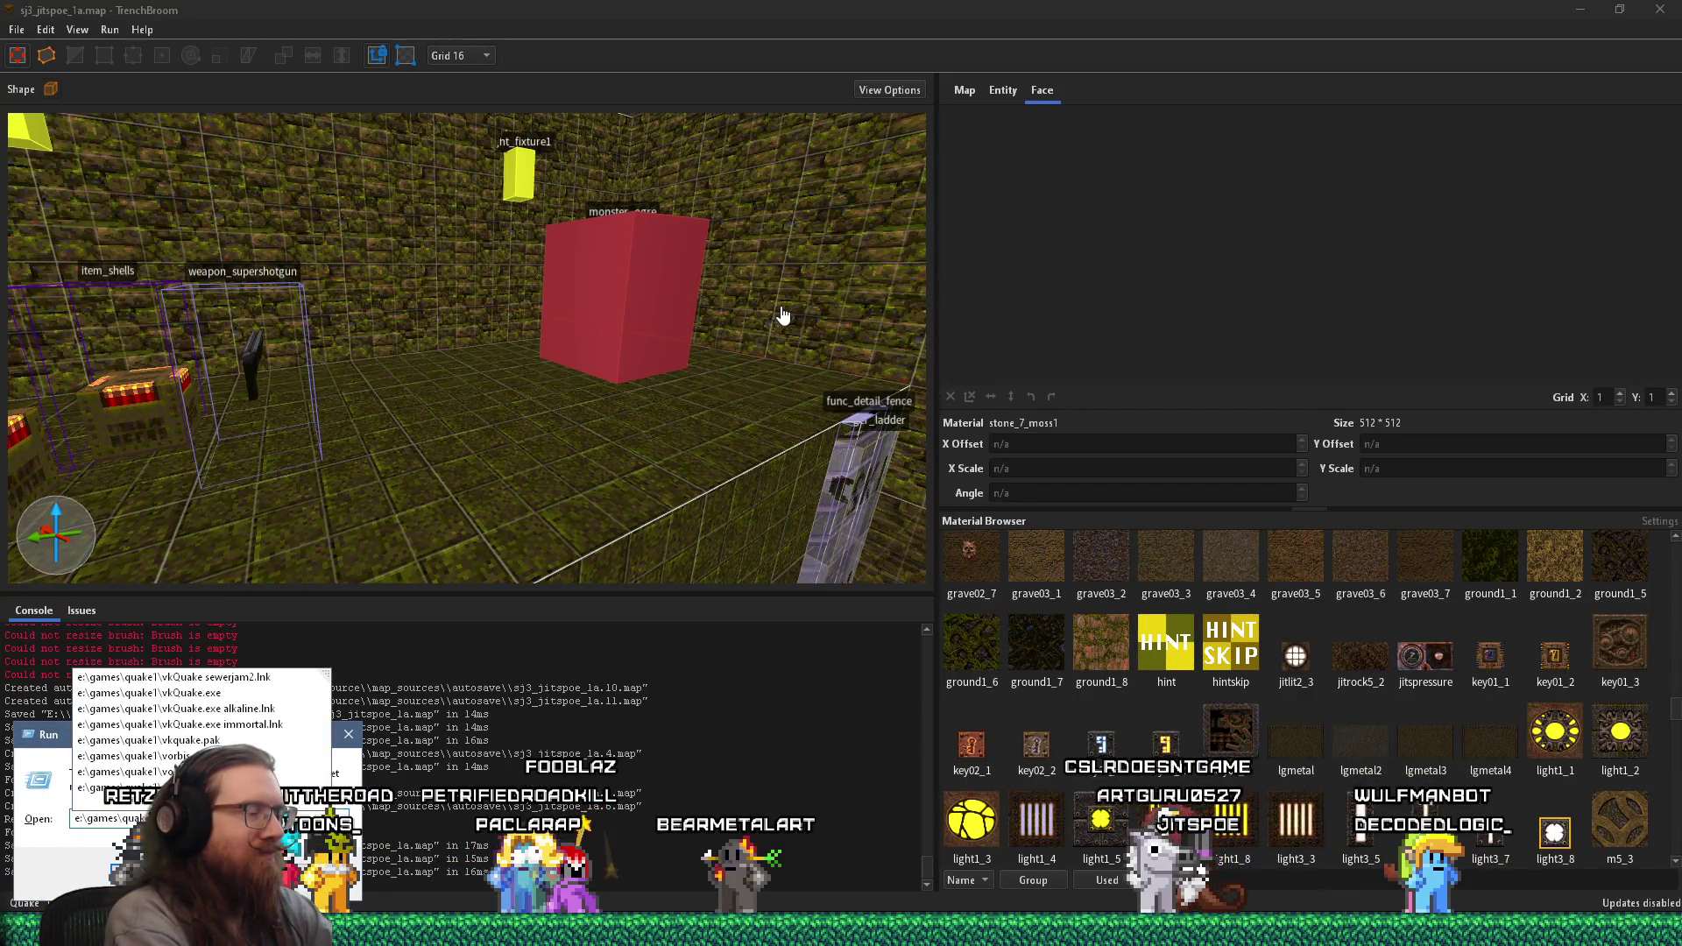
key("BackSpace")
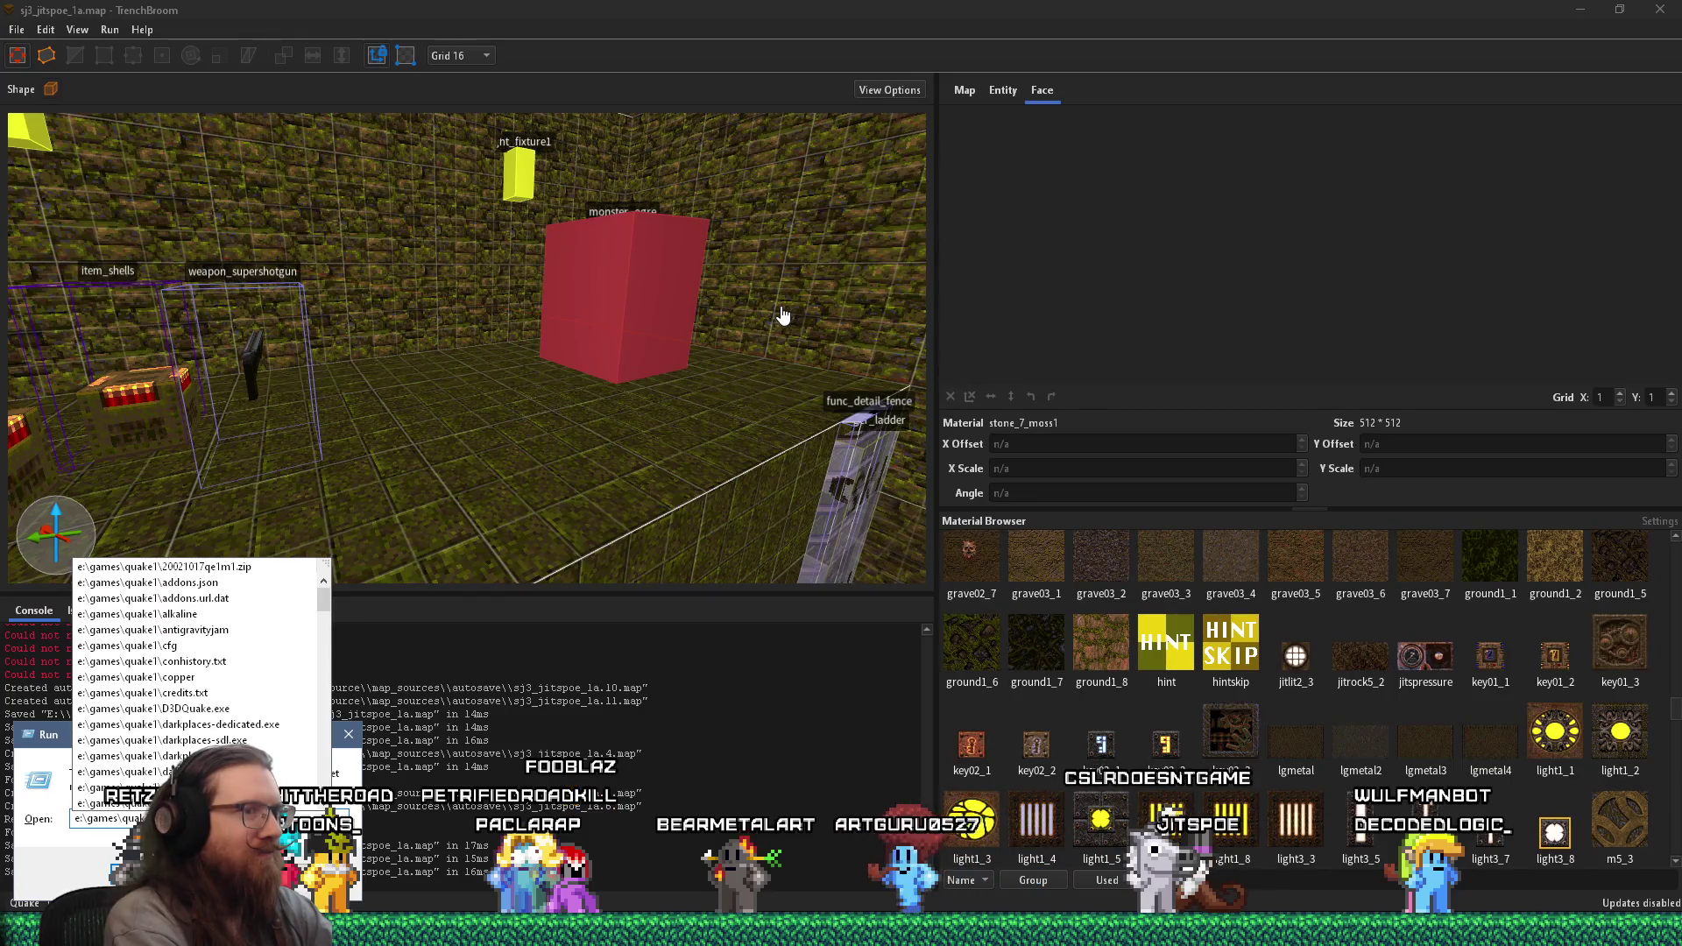
type("iron")
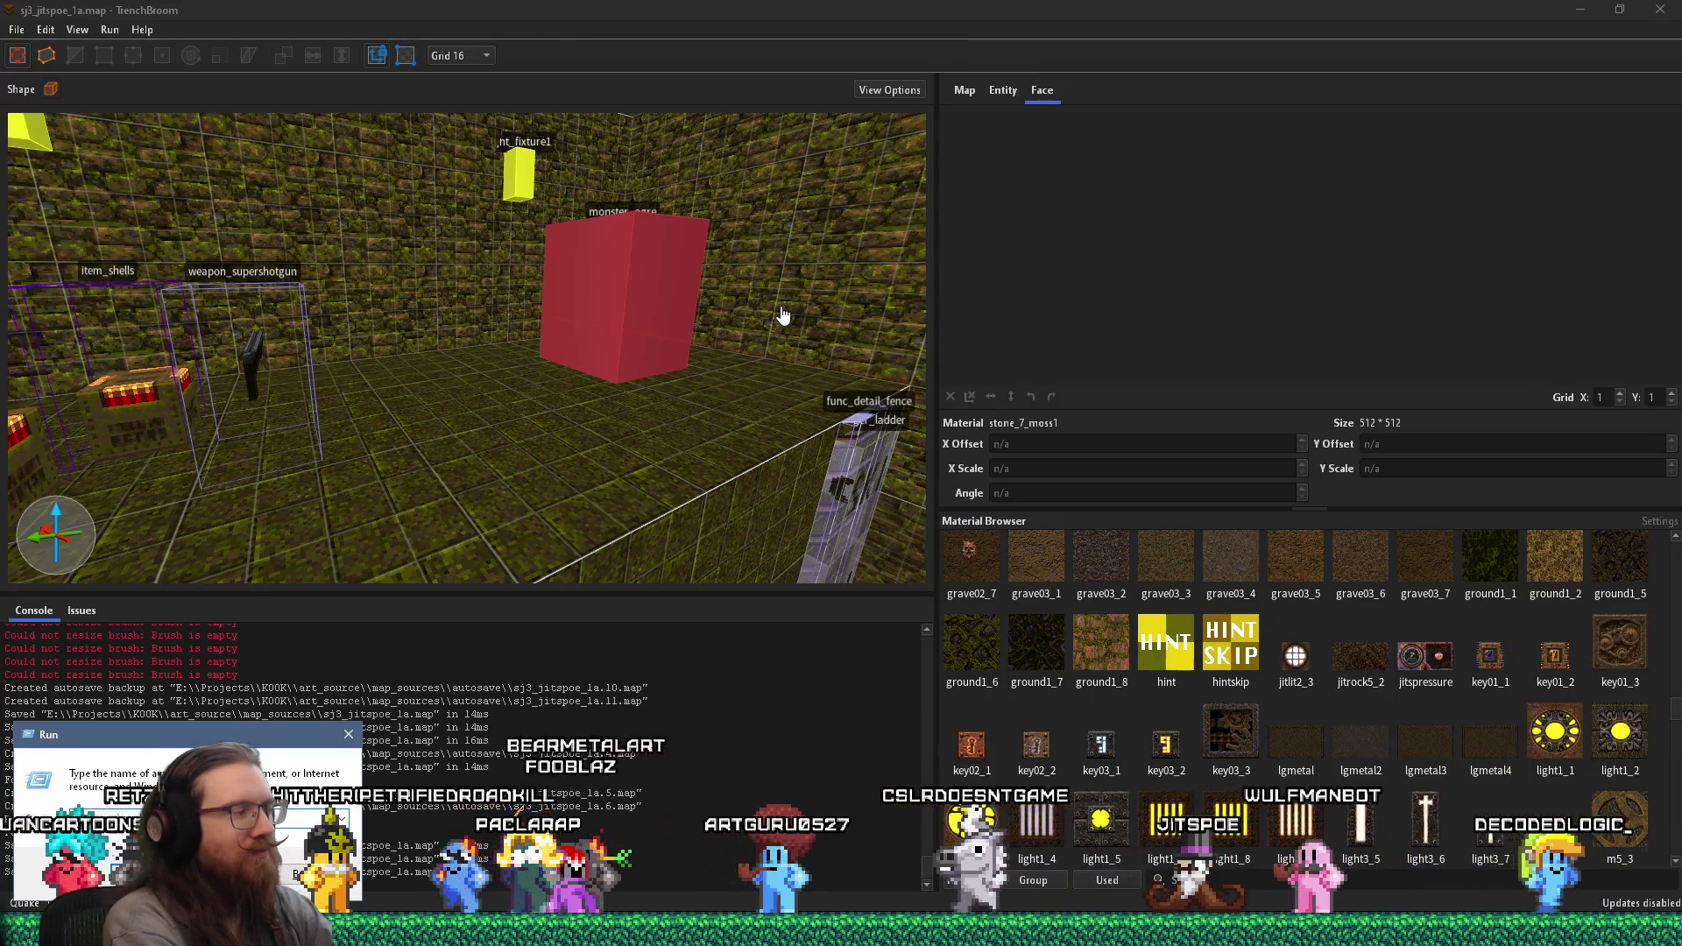
key("Return")
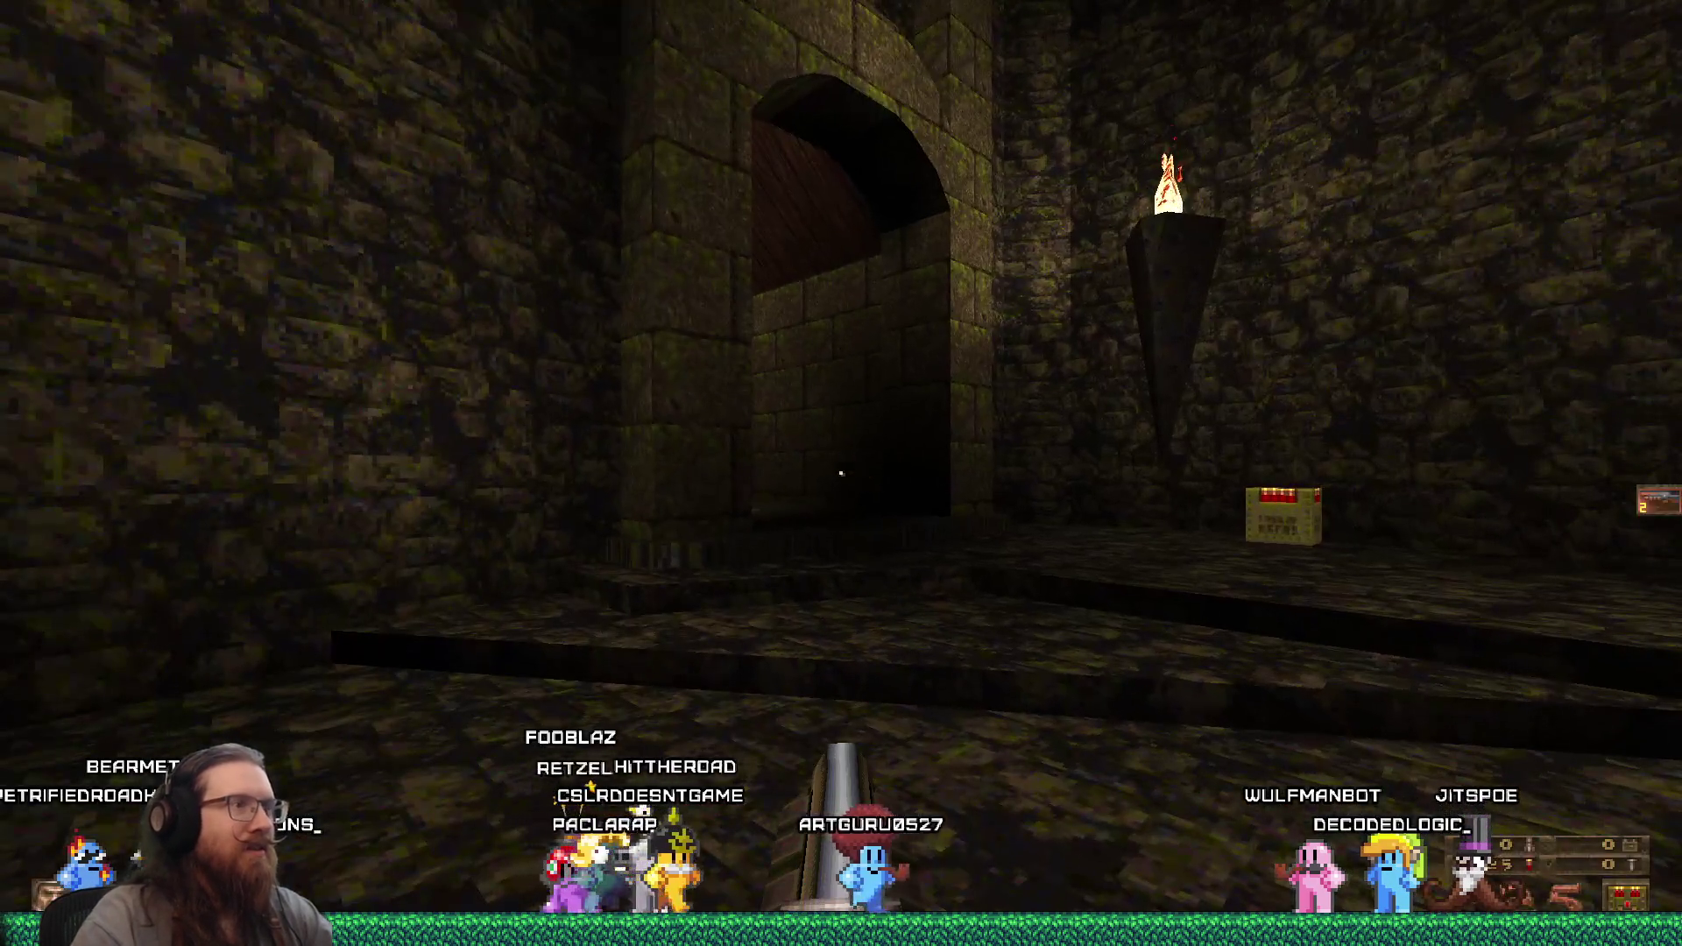
- Enable notarget and noclip from the Quake console, then return to the game
key("grave")
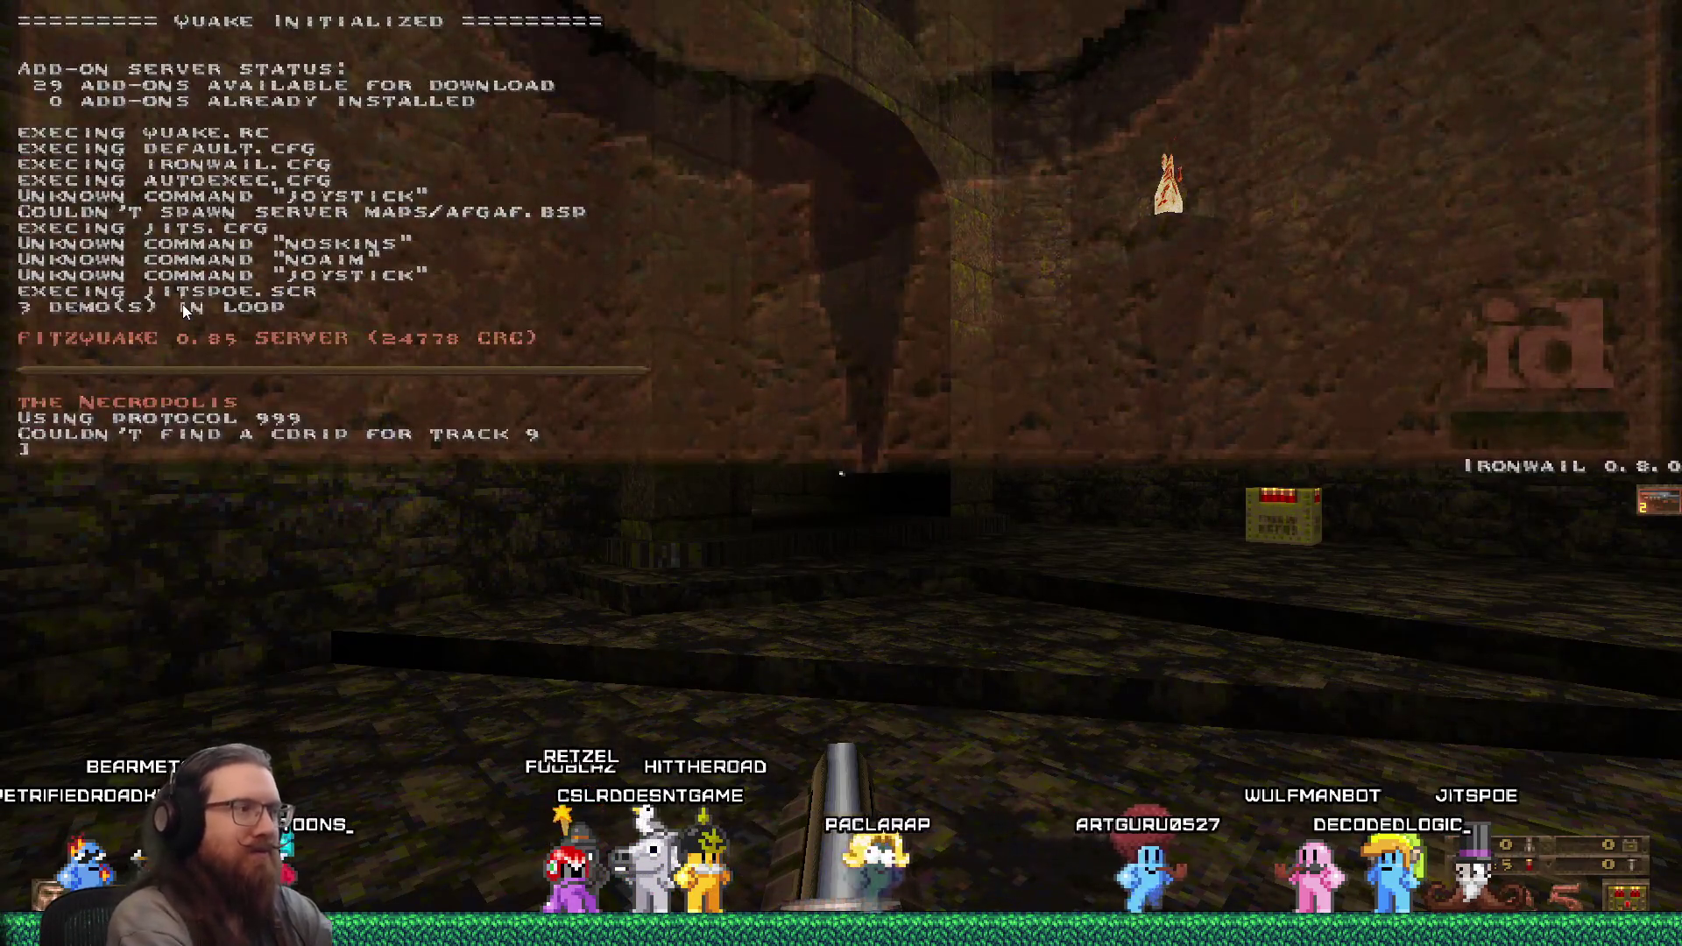
type("notarget")
key("Return")
type("noclip")
key("Return")
key("grave")
- Fly through the barred cells and zombie rooms to the carved dragon door and beyond
key("w")
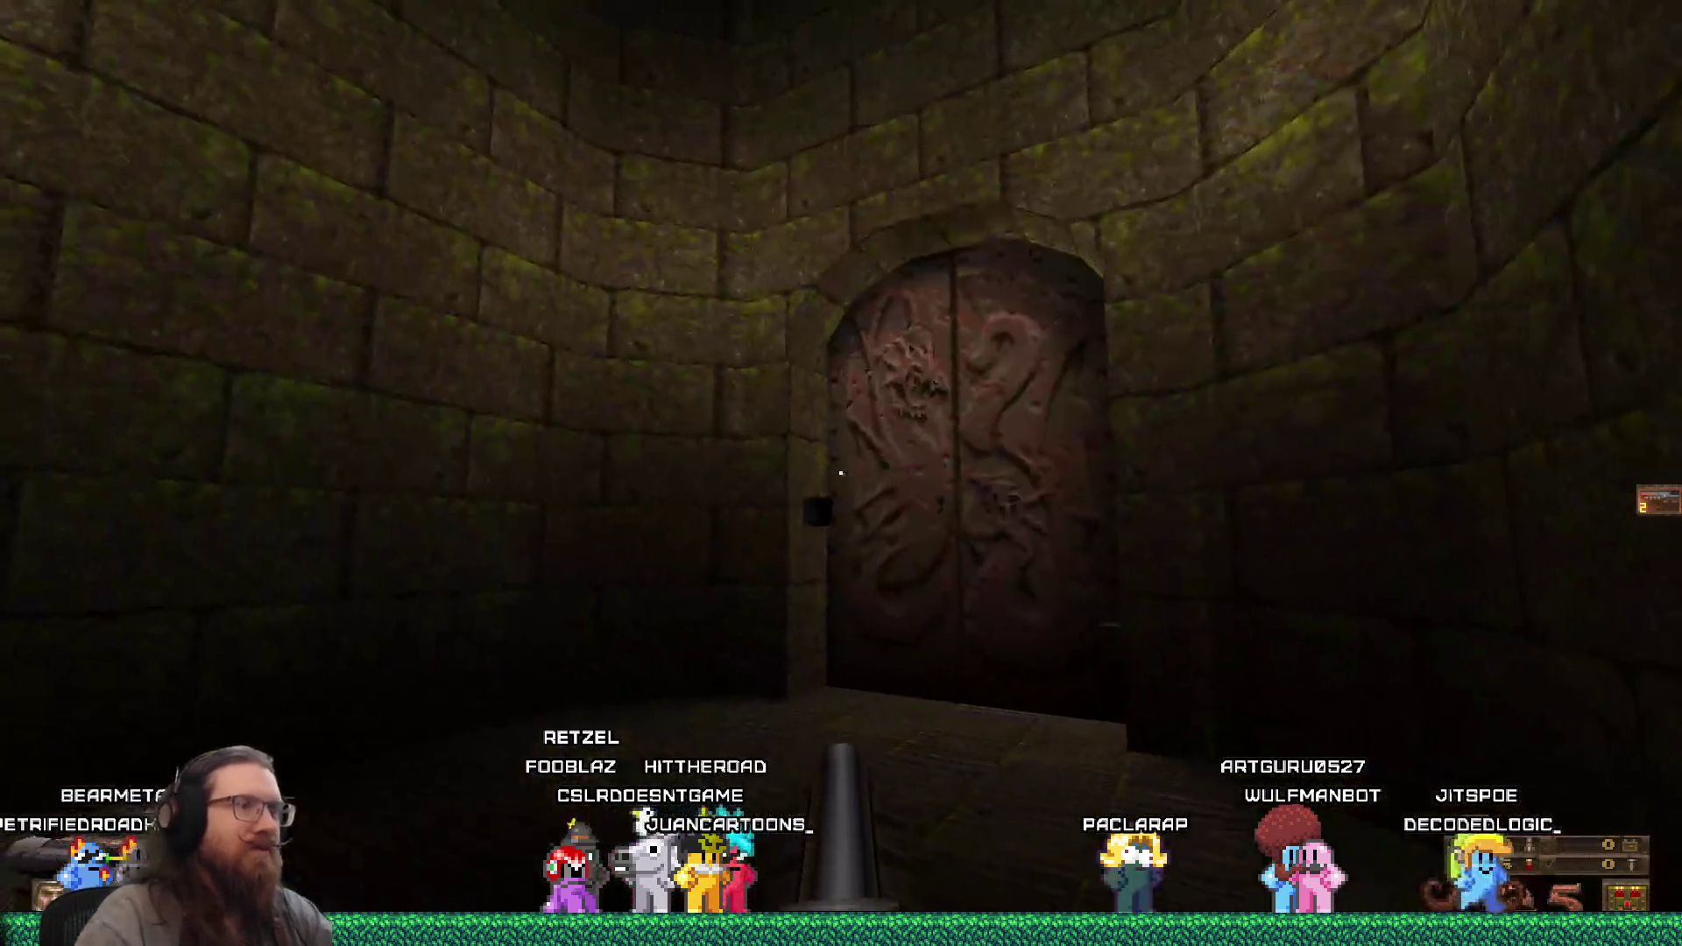
key("w")
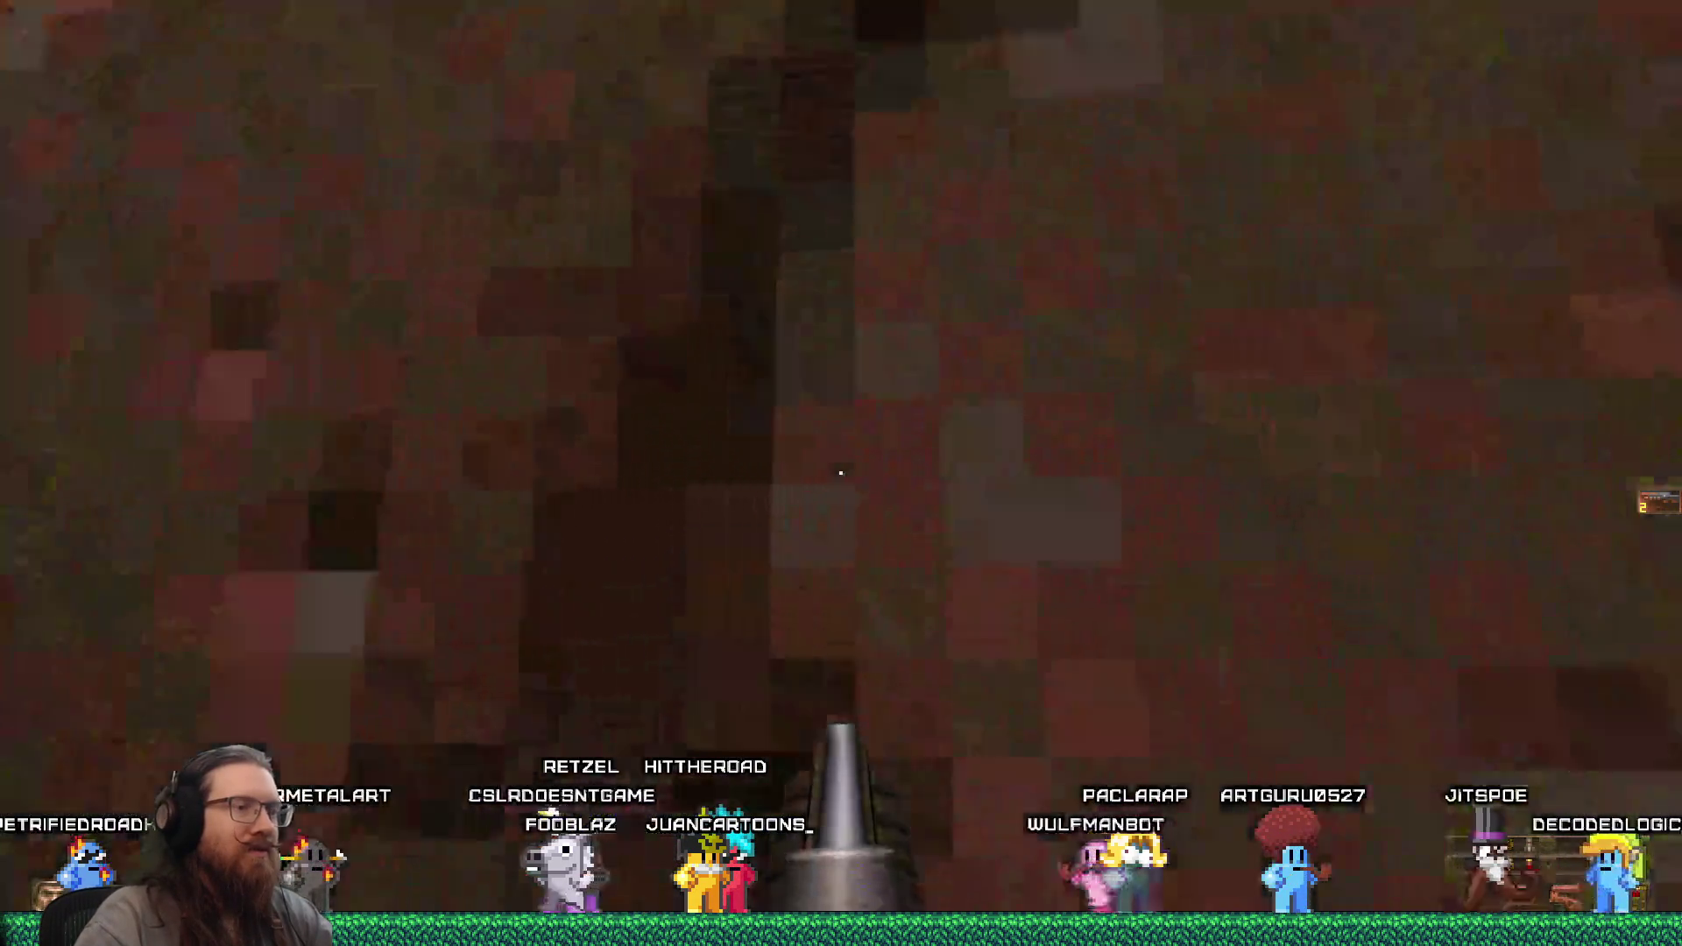
key("w")
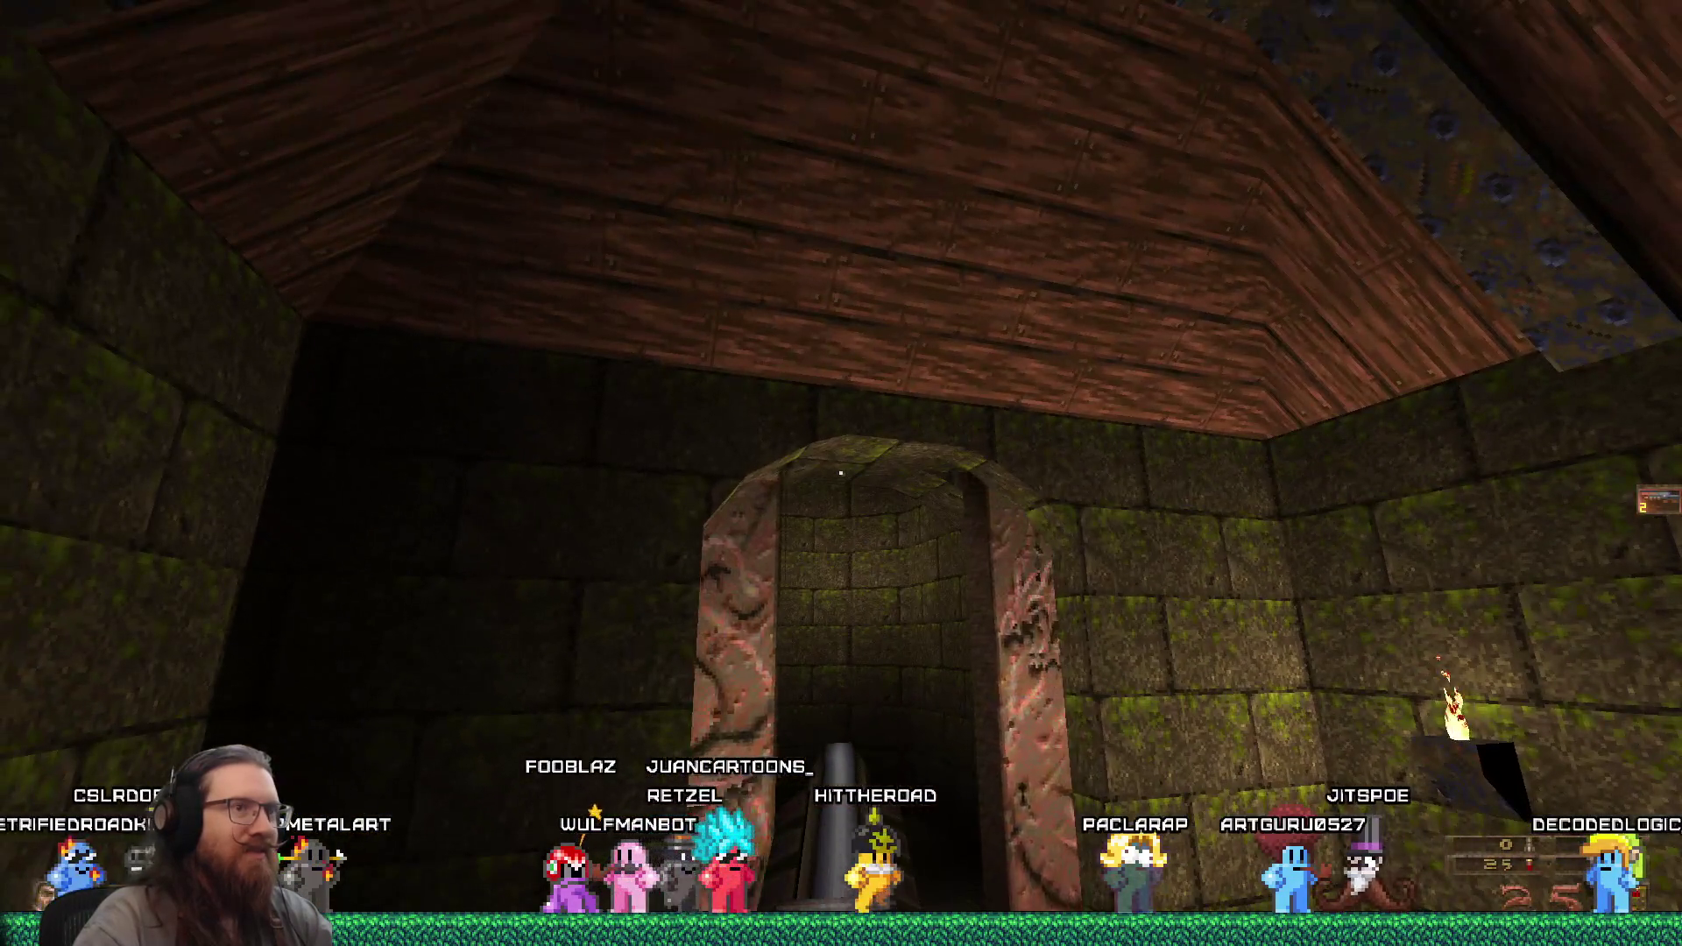
key("w")
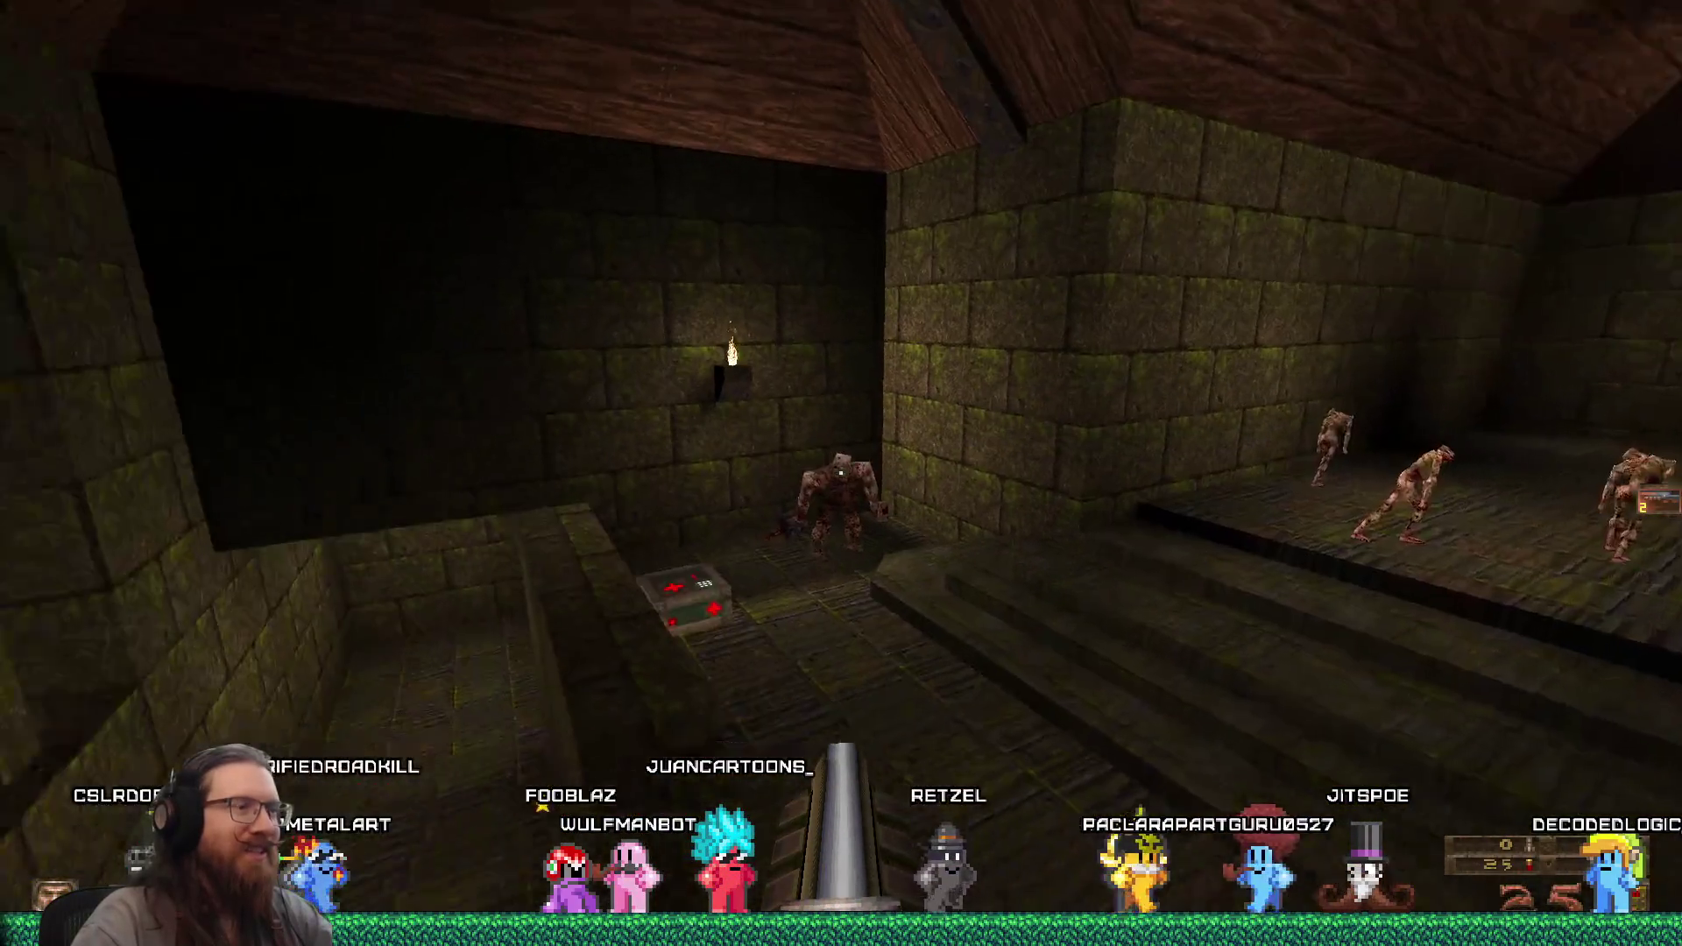
key("w")
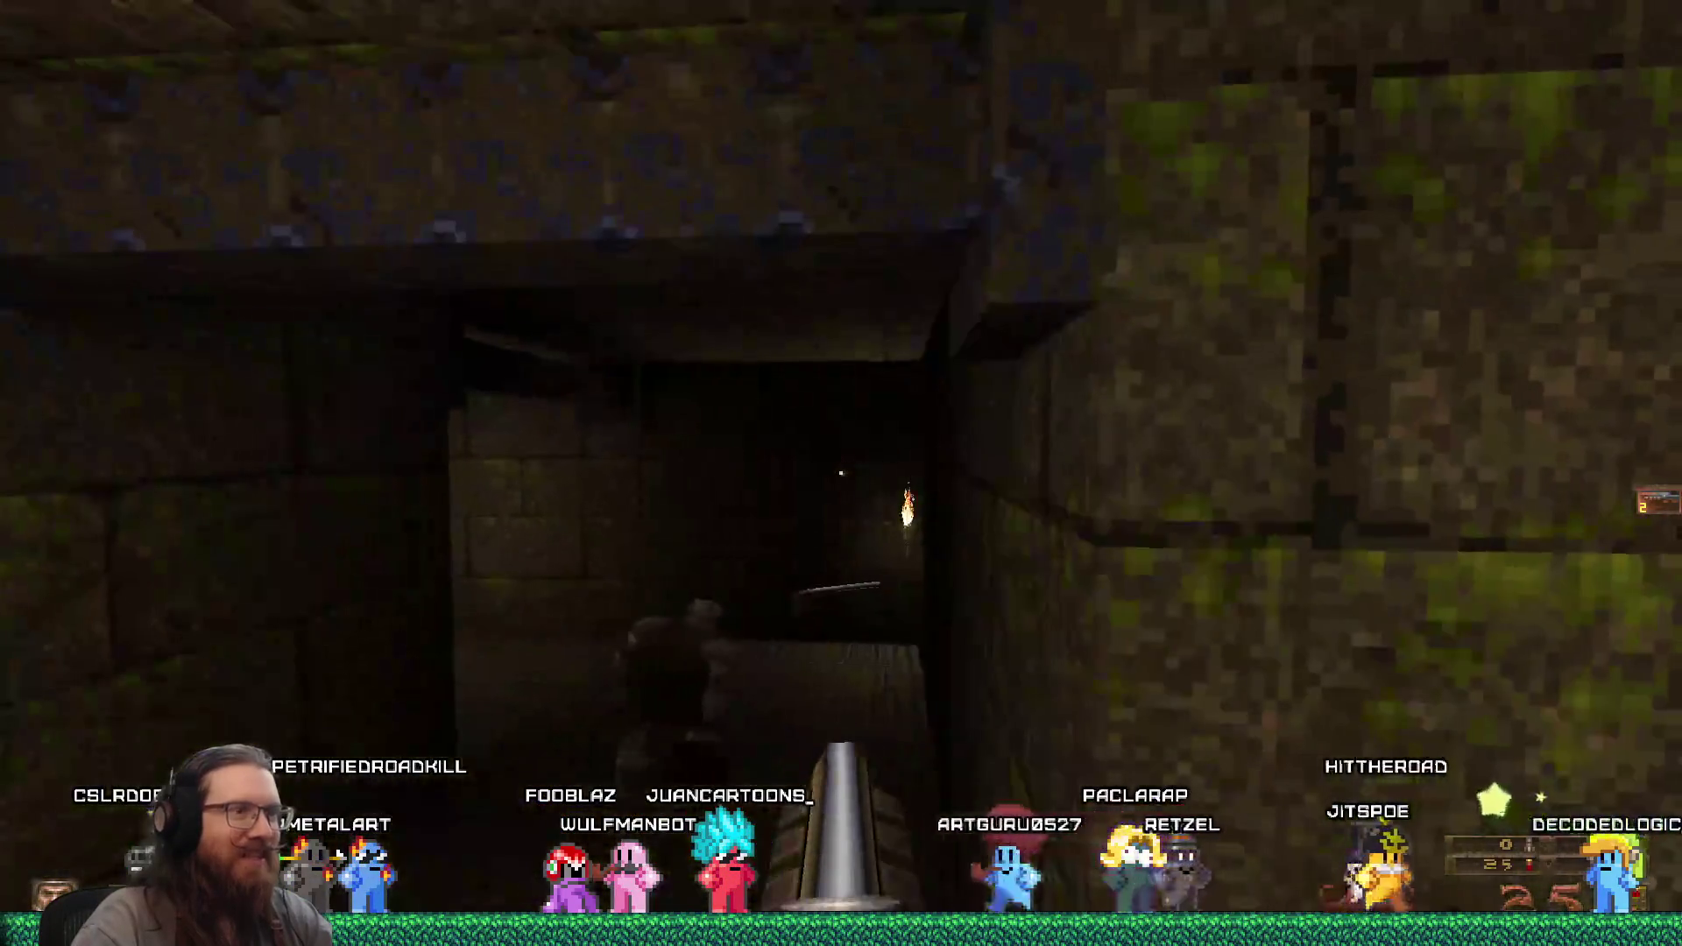
key("w")
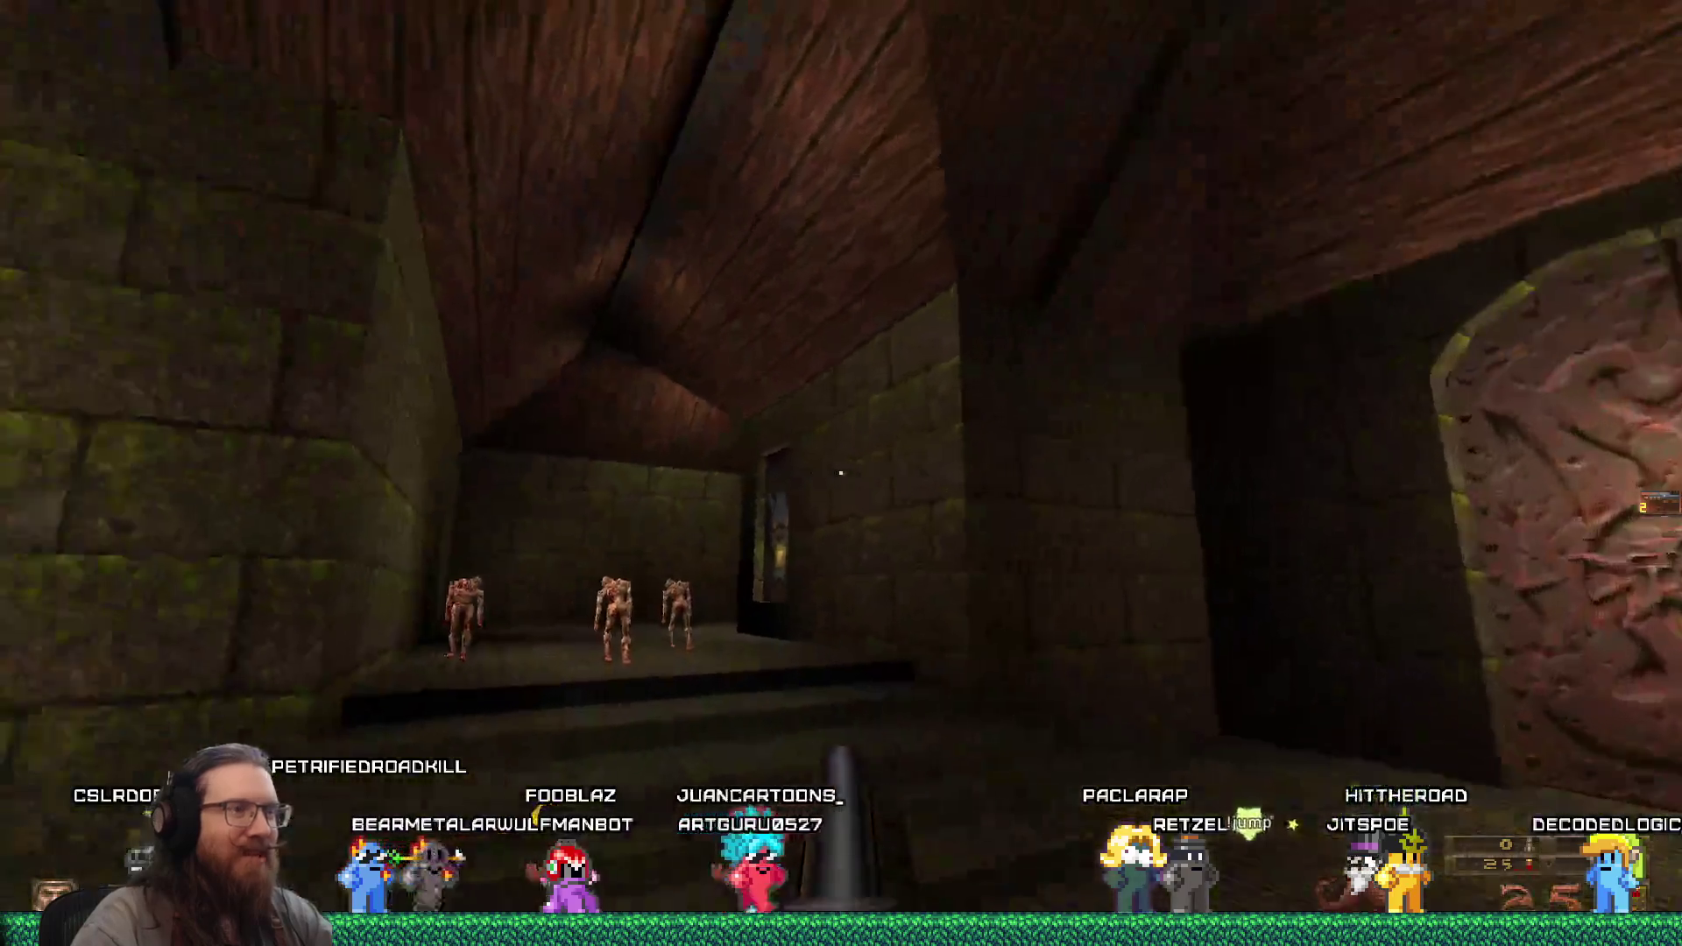
key("w")
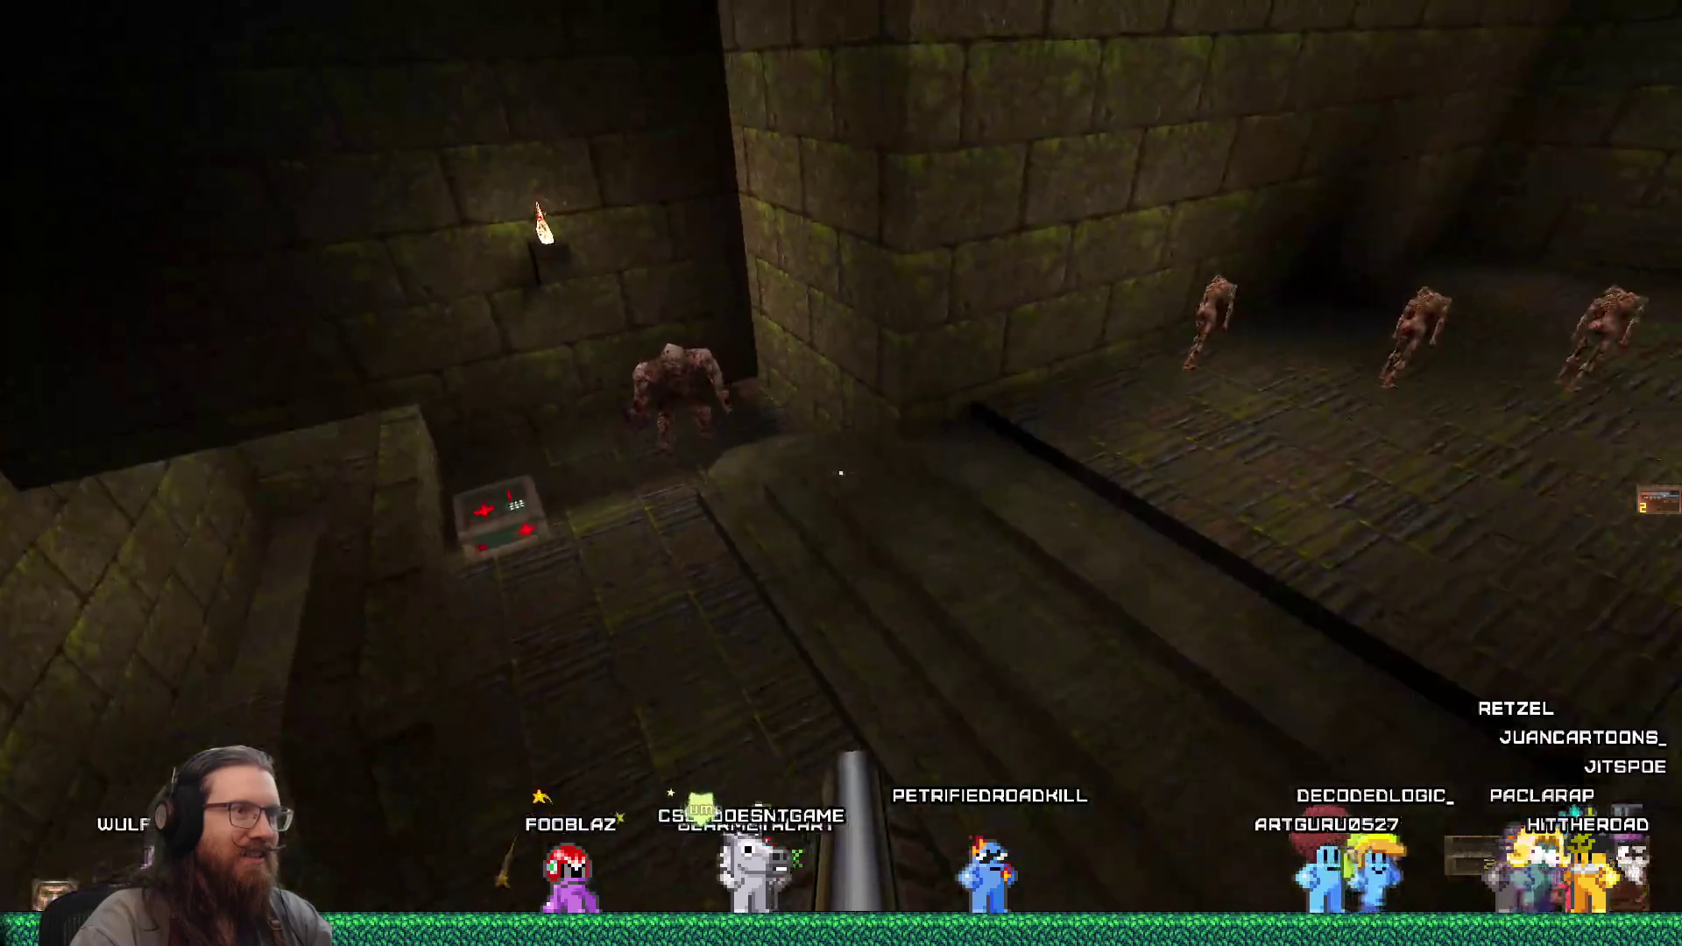
mouse_move(840, 473)
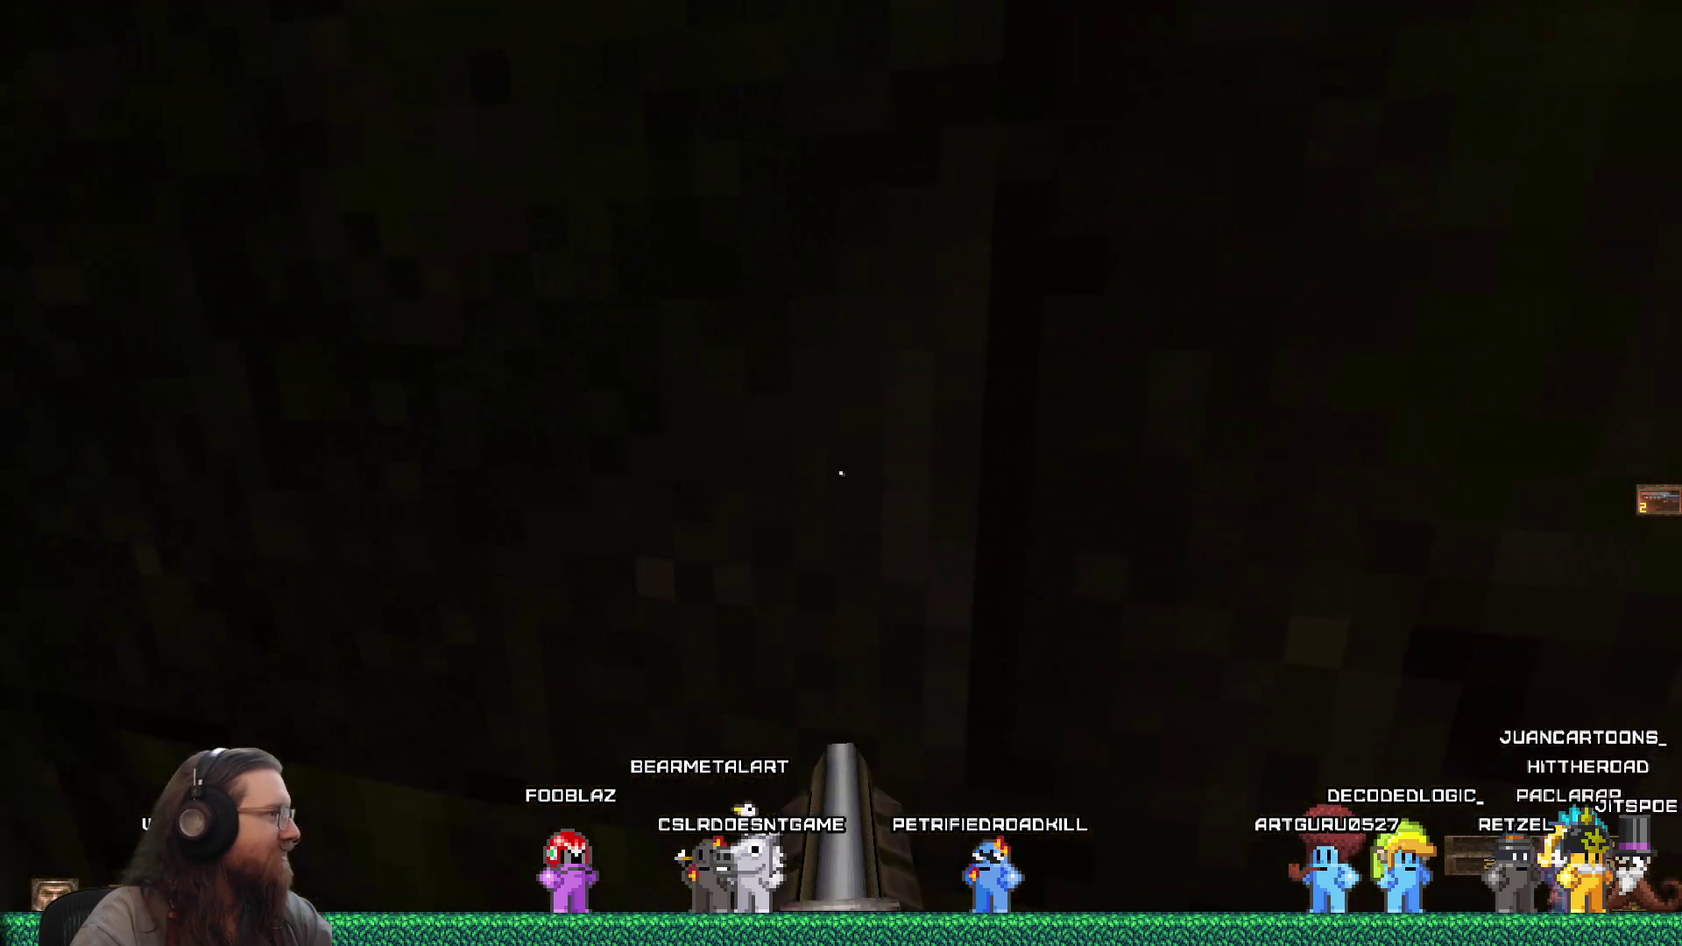
key("w")
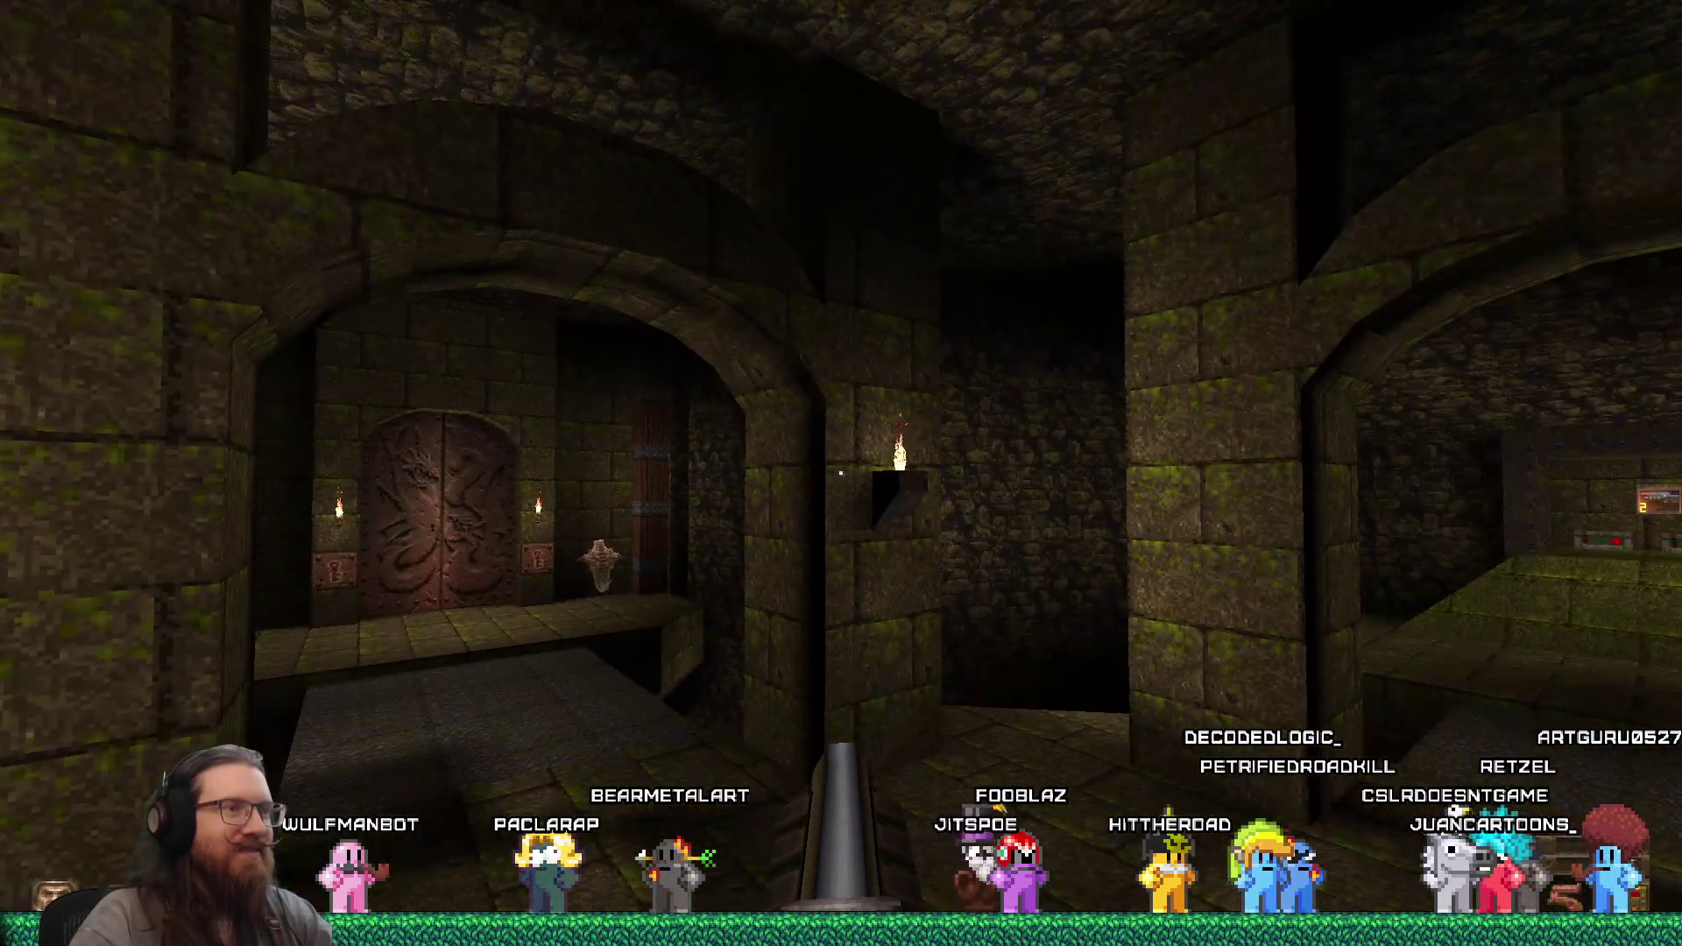
- Quit Quake from its console to return to editing
key("grave")
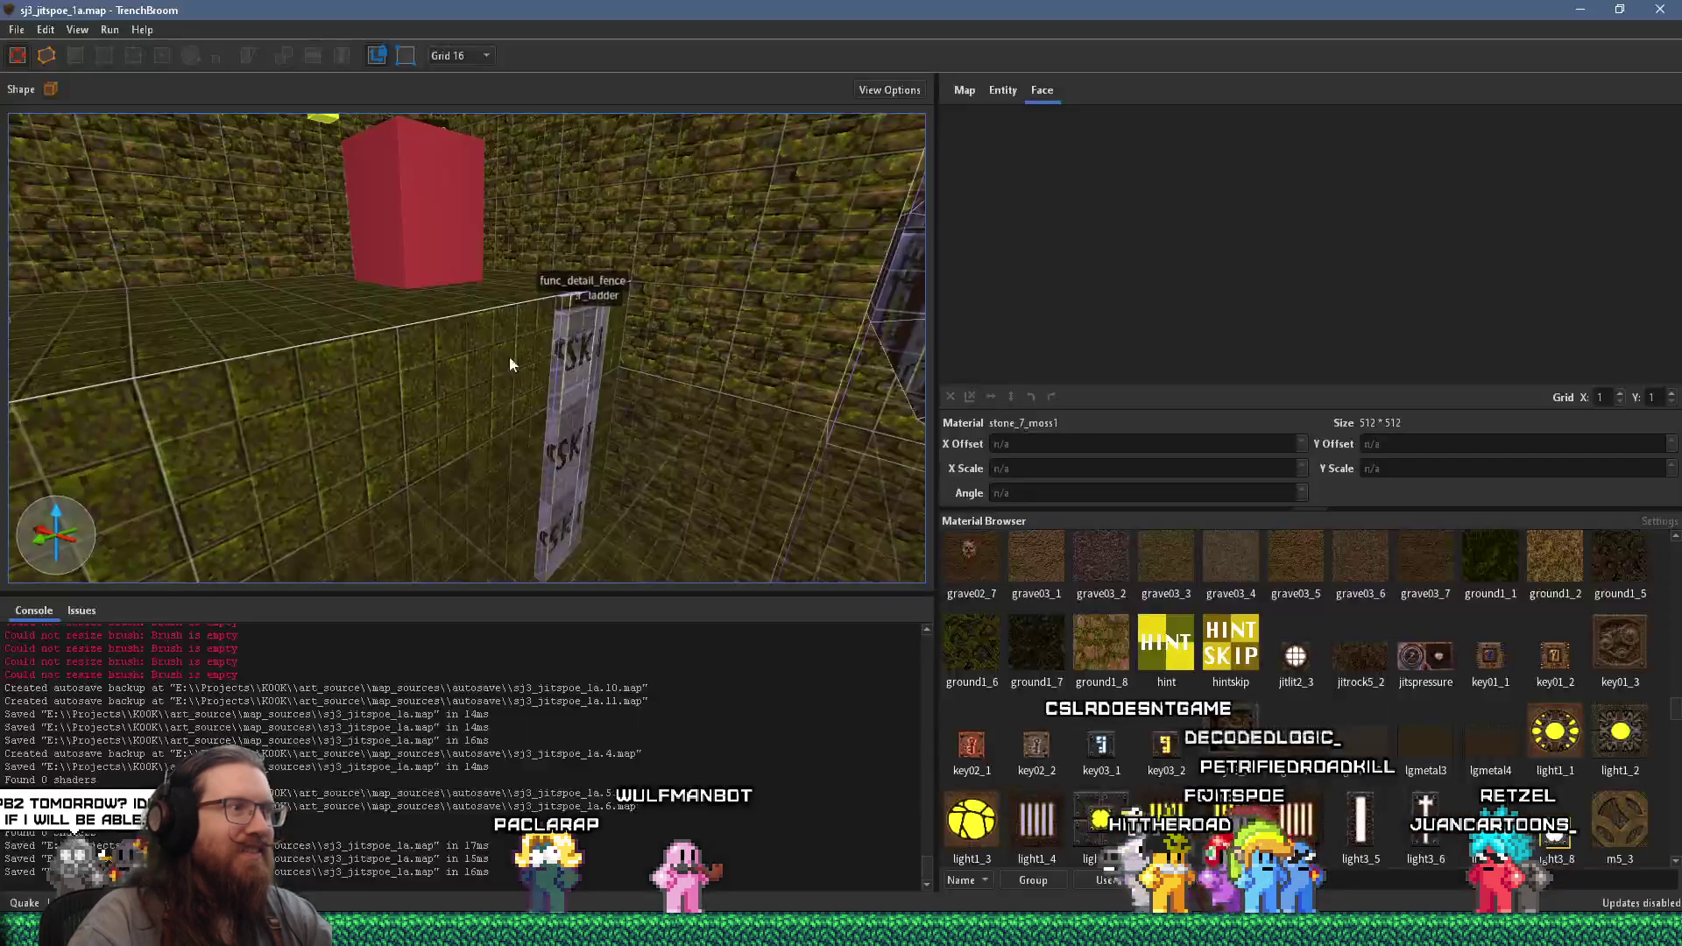
- Filter the Material Browser by 'stone' and apply stone1_5 to the selected wall face
left_click(440, 364, "shift")
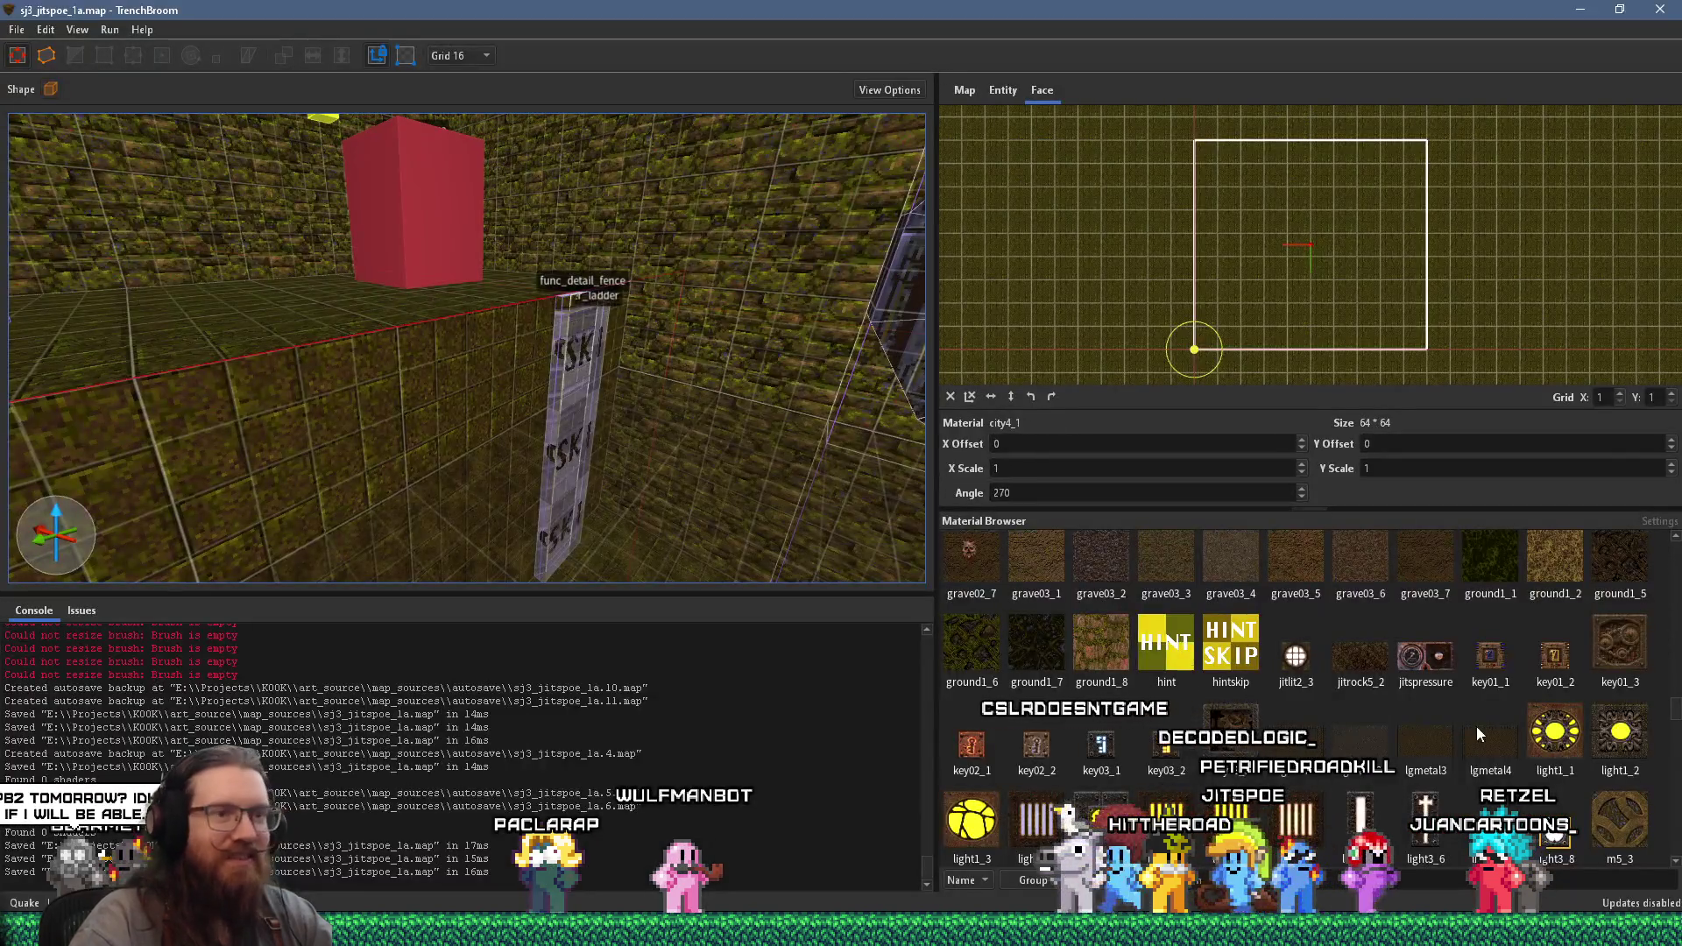
scroll(1438, 734, "up", 3)
scroll(1436, 733, "up", 5)
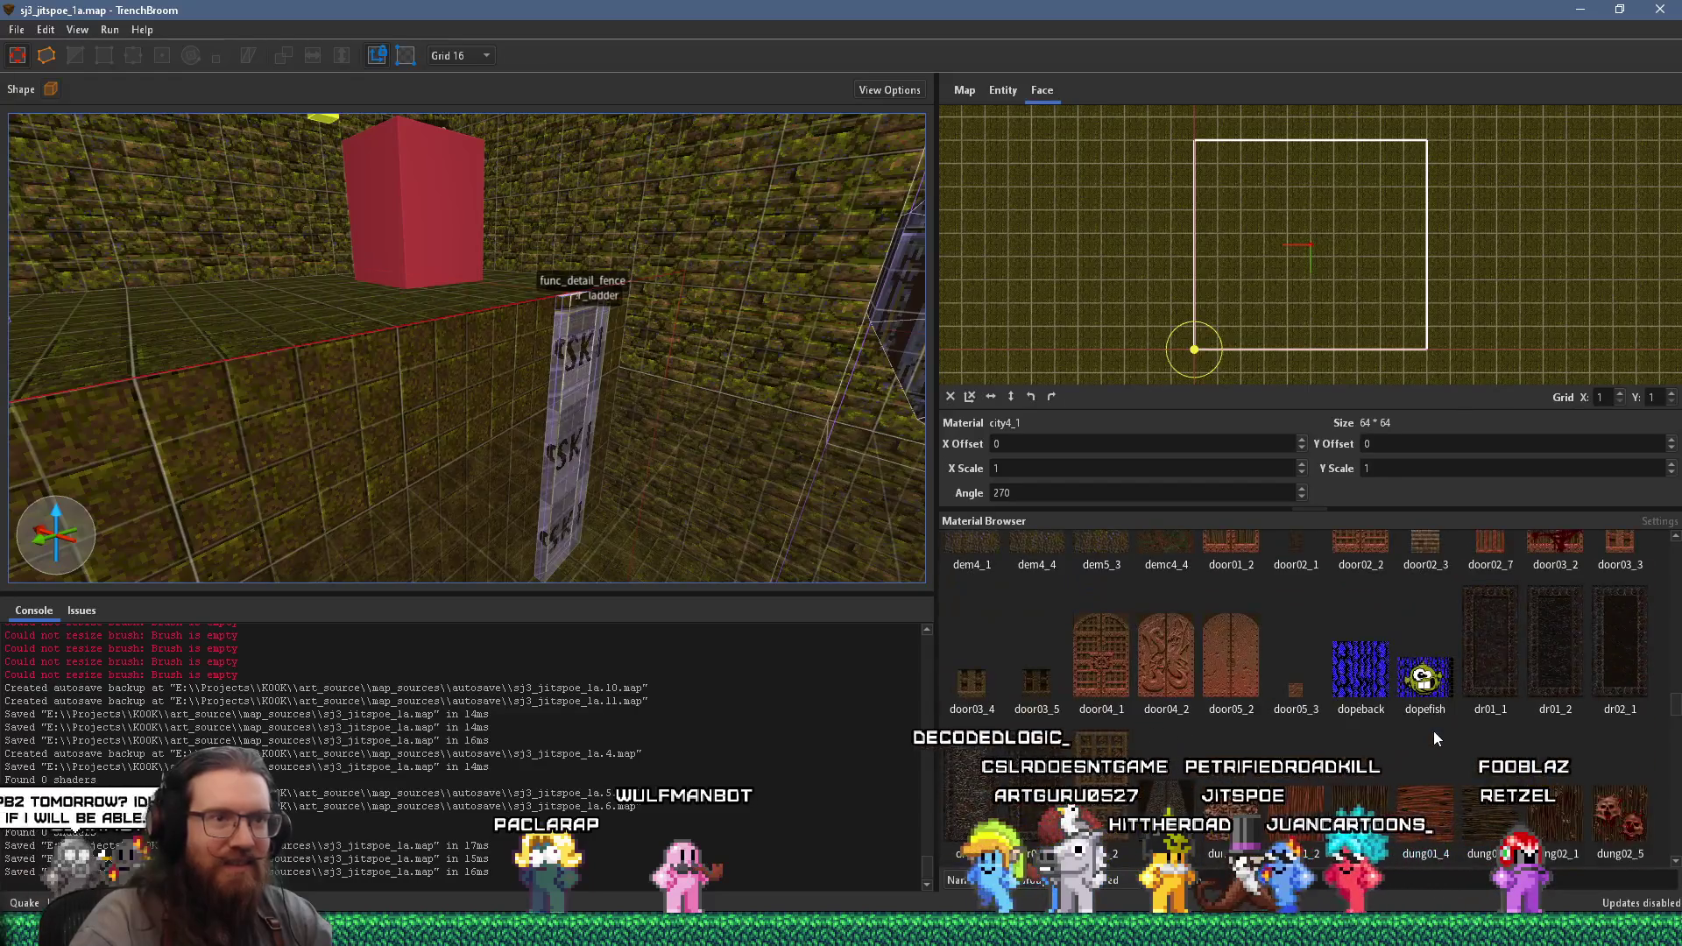
scroll(1429, 728, "down", 3)
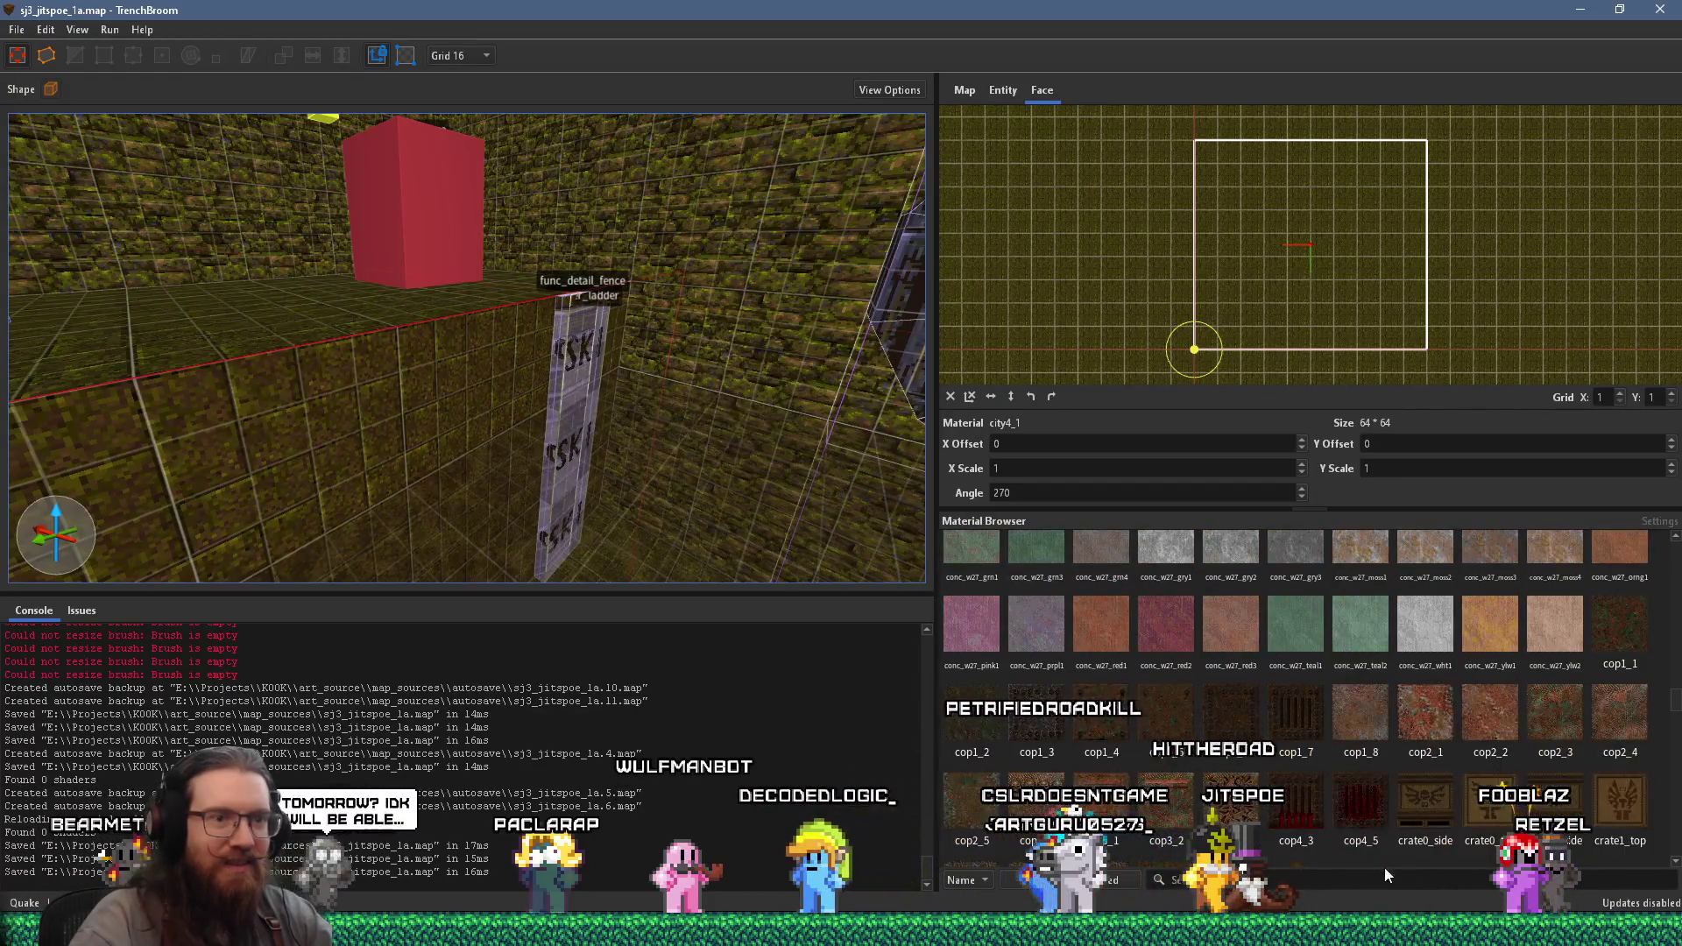
type("stone")
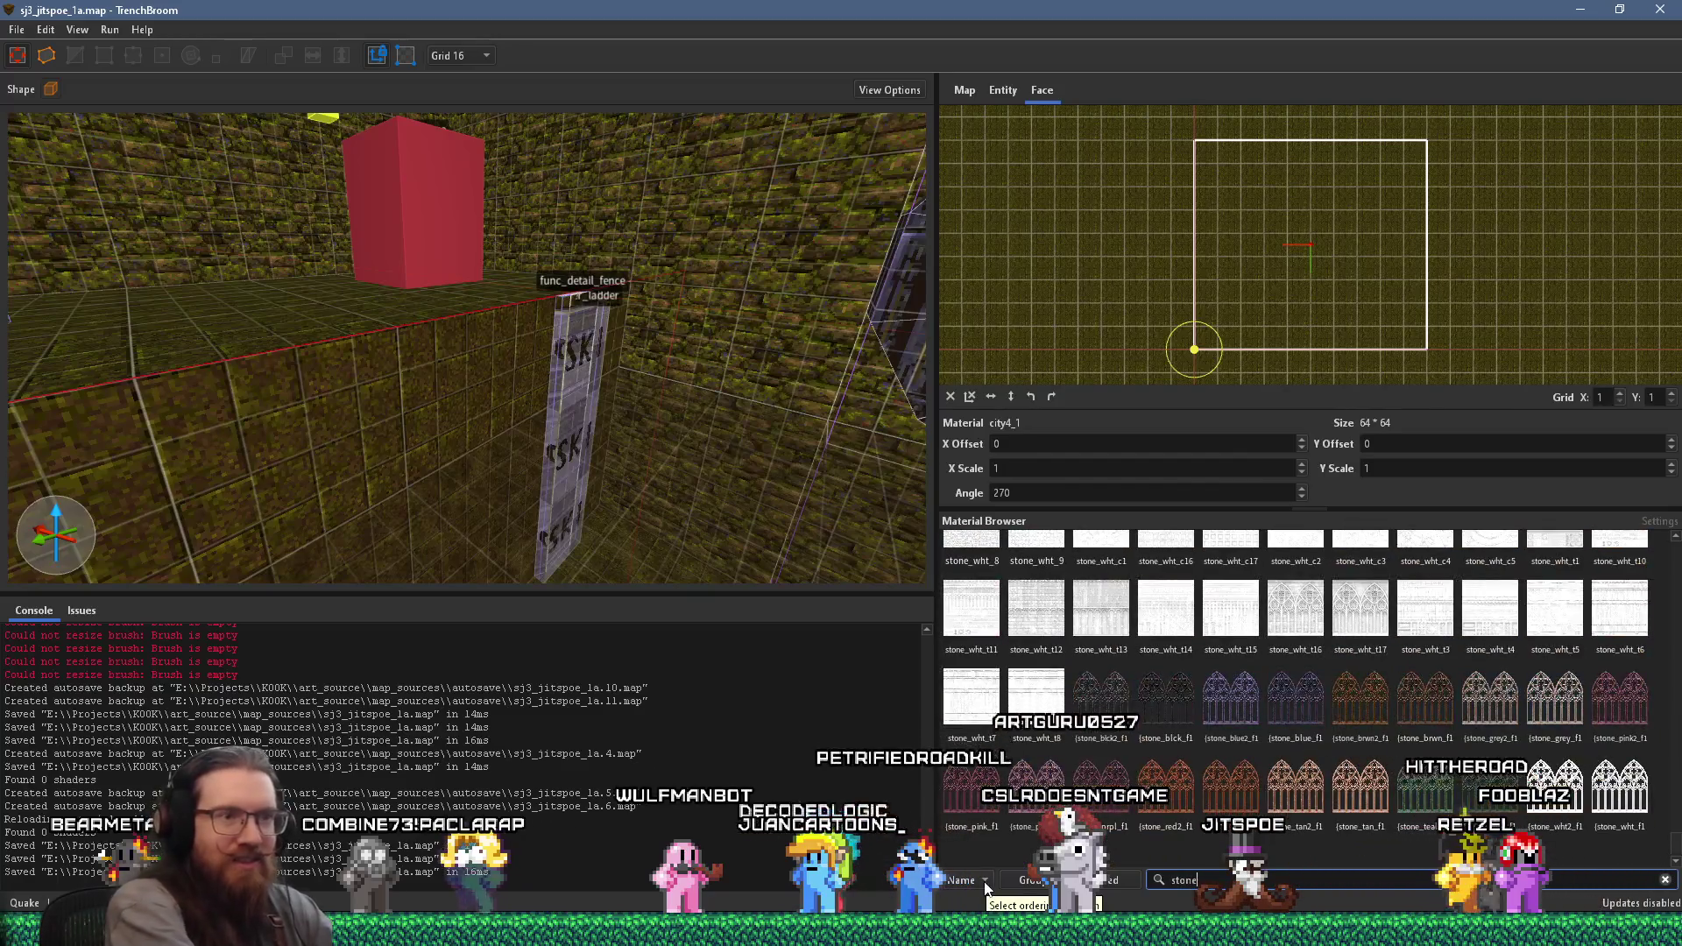
scroll(1671, 632, "up", 10)
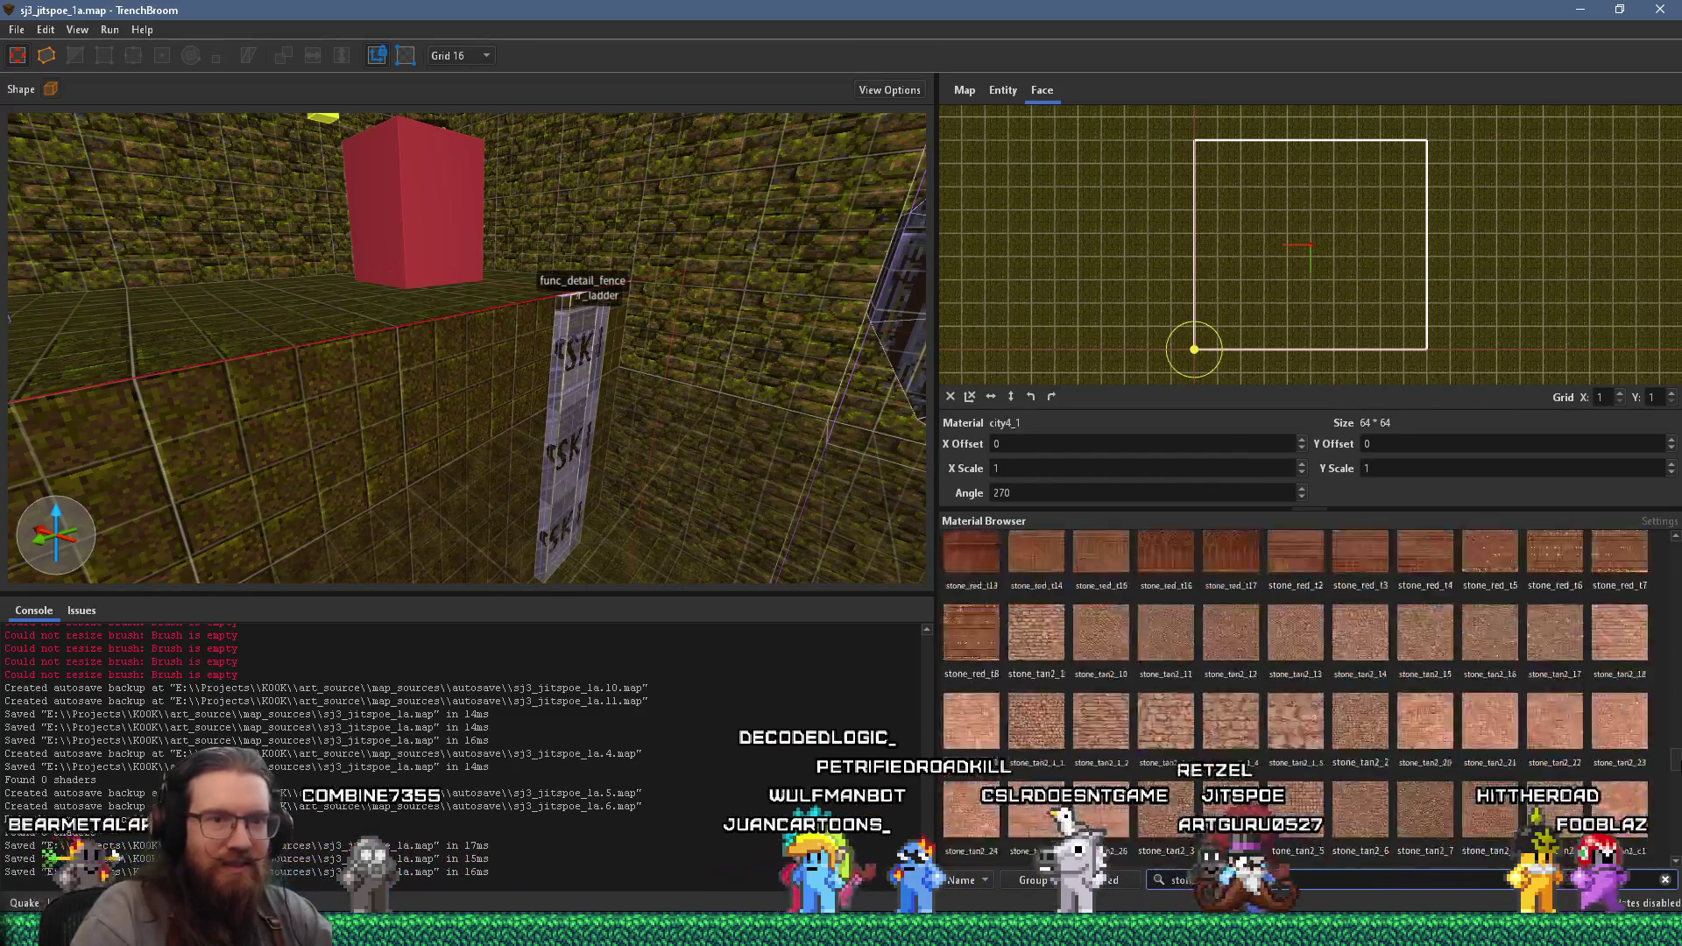
scroll(1659, 582, "up", 5)
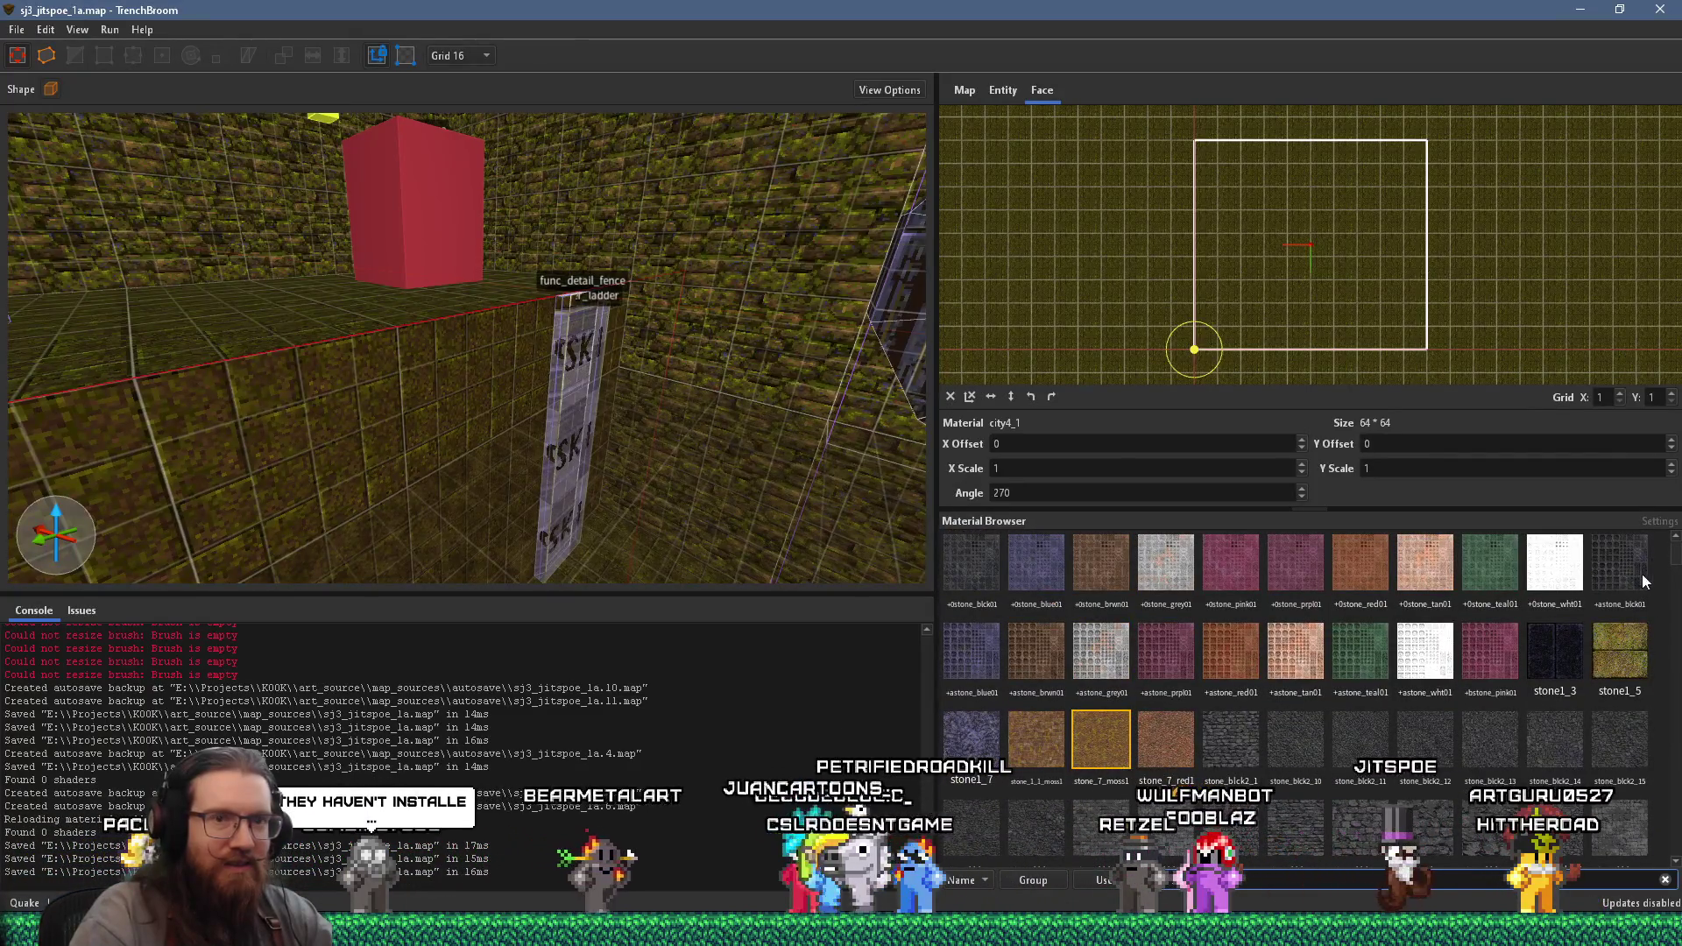
left_click(1617, 646)
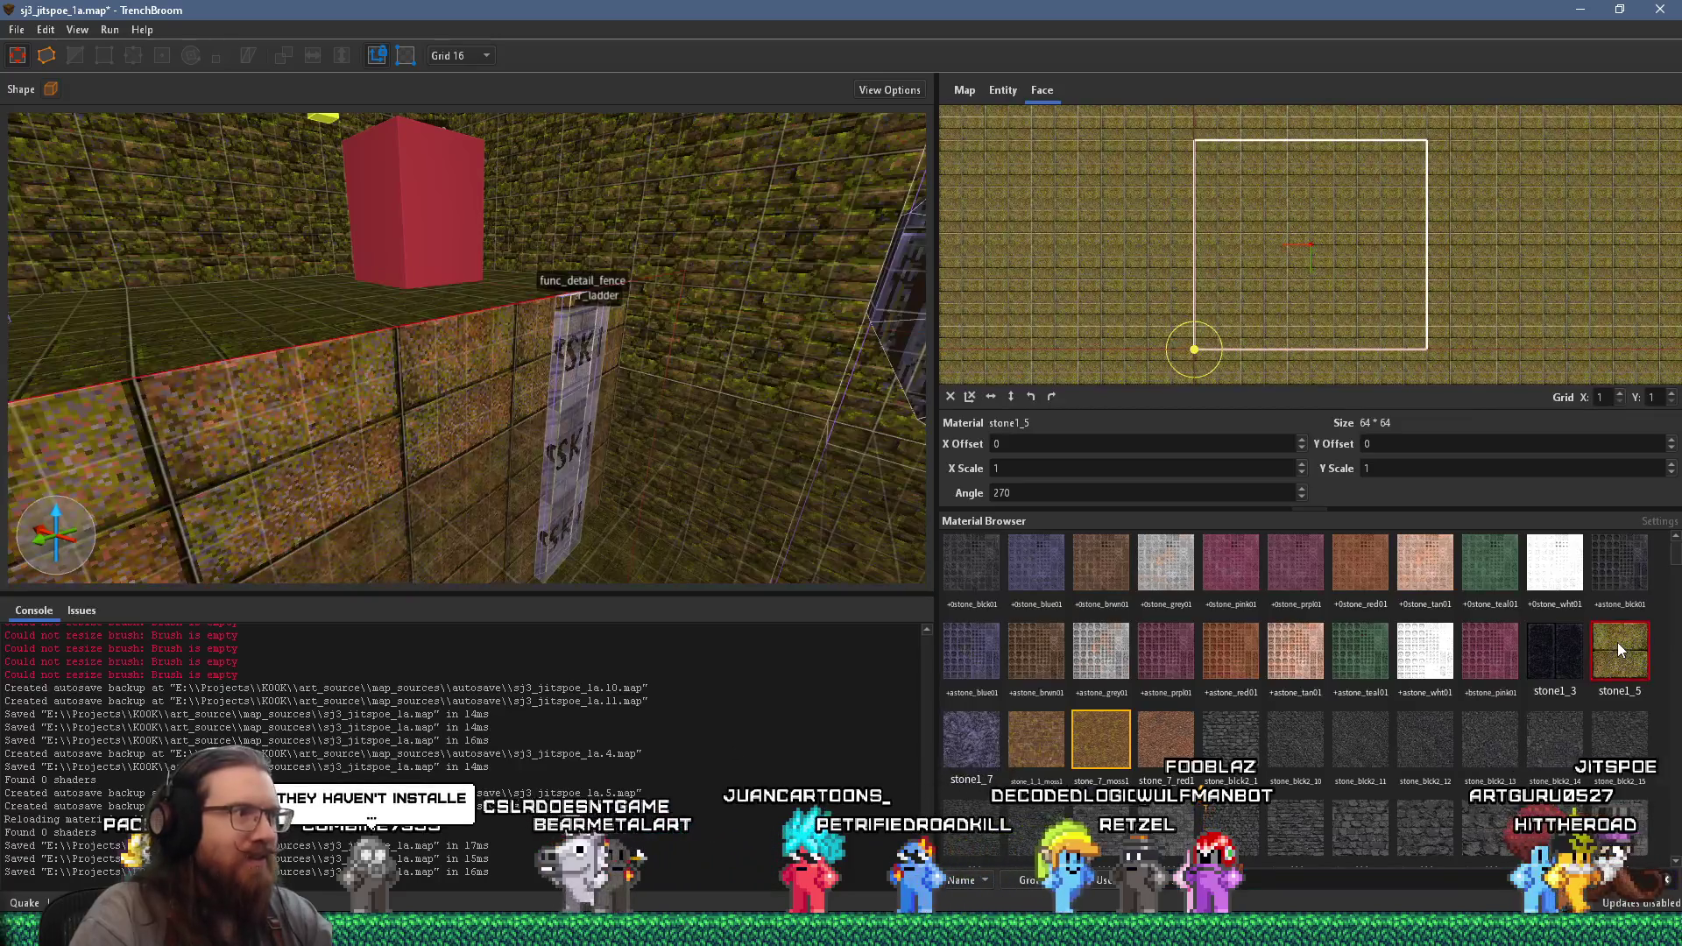
- Group the Material Browser by WAD file and clear the 'stone' filter
scroll(1107, 740, "down", 5)
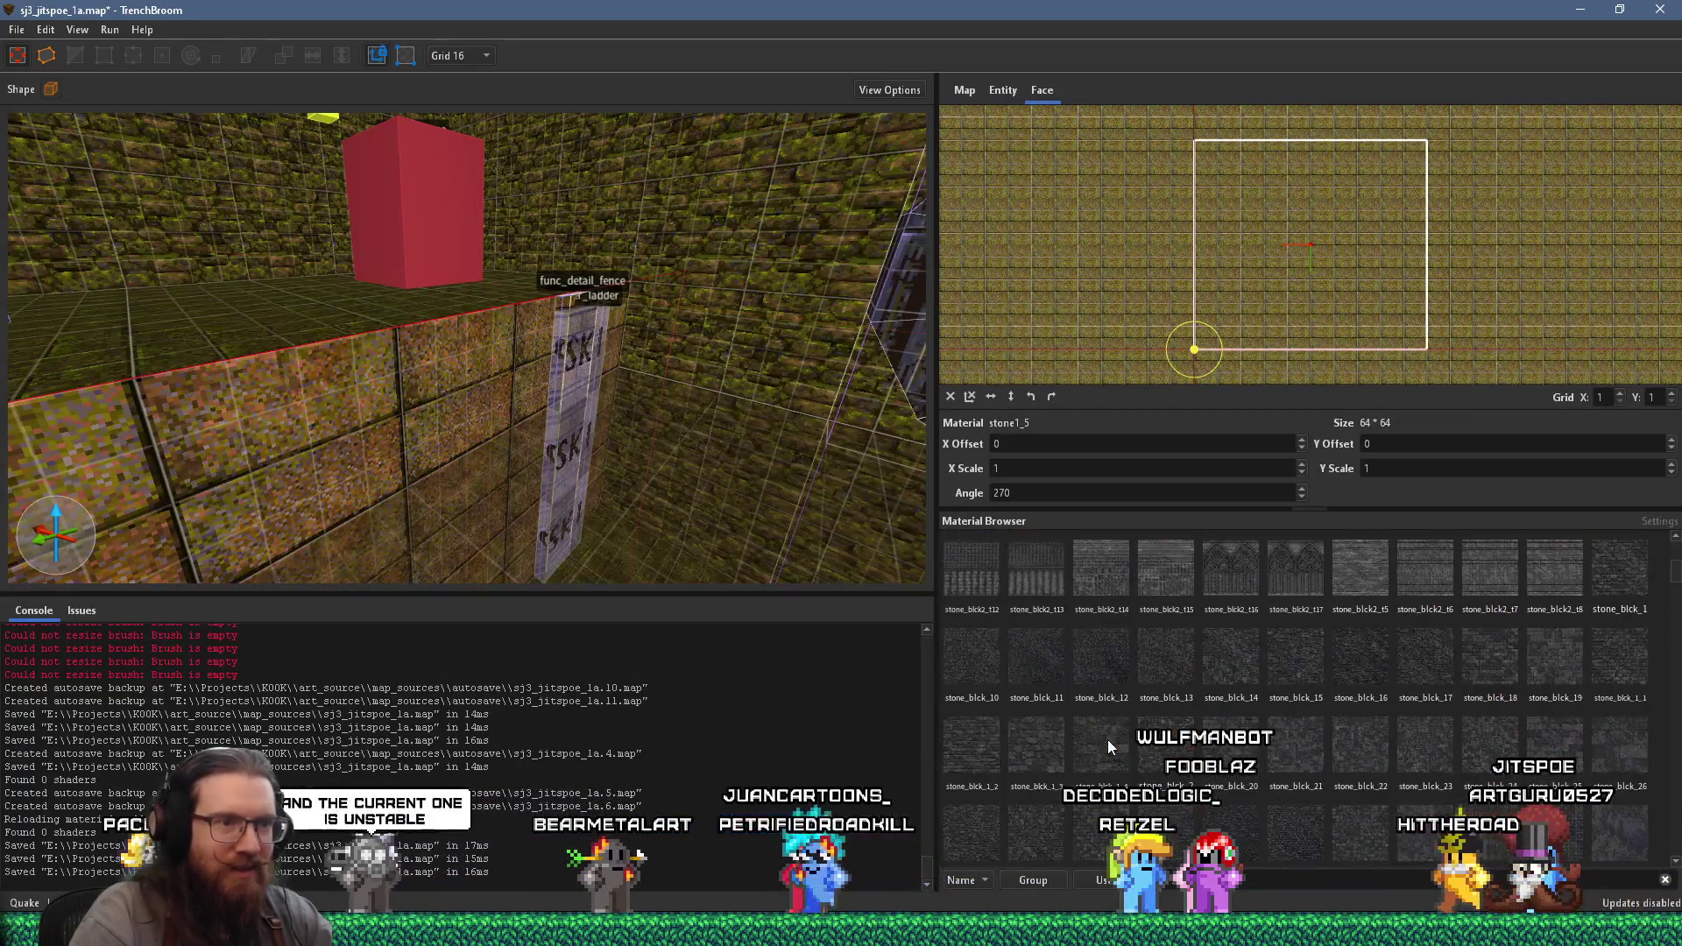
scroll(1107, 738, "up", 5)
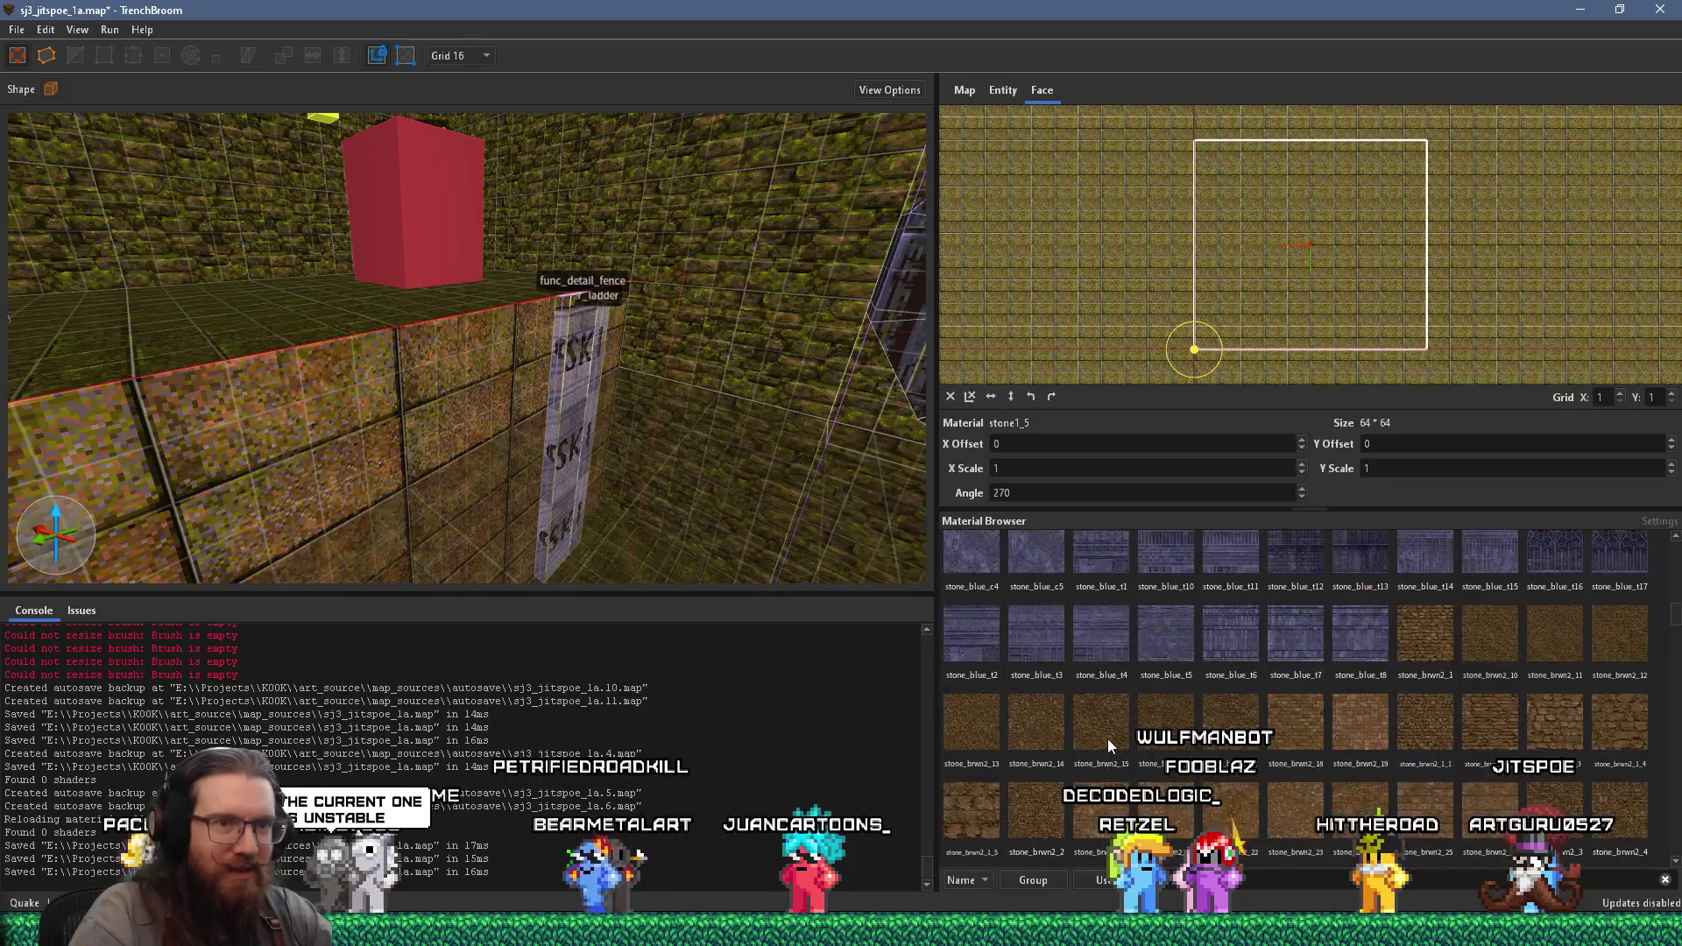
scroll(1107, 738, "up", 2)
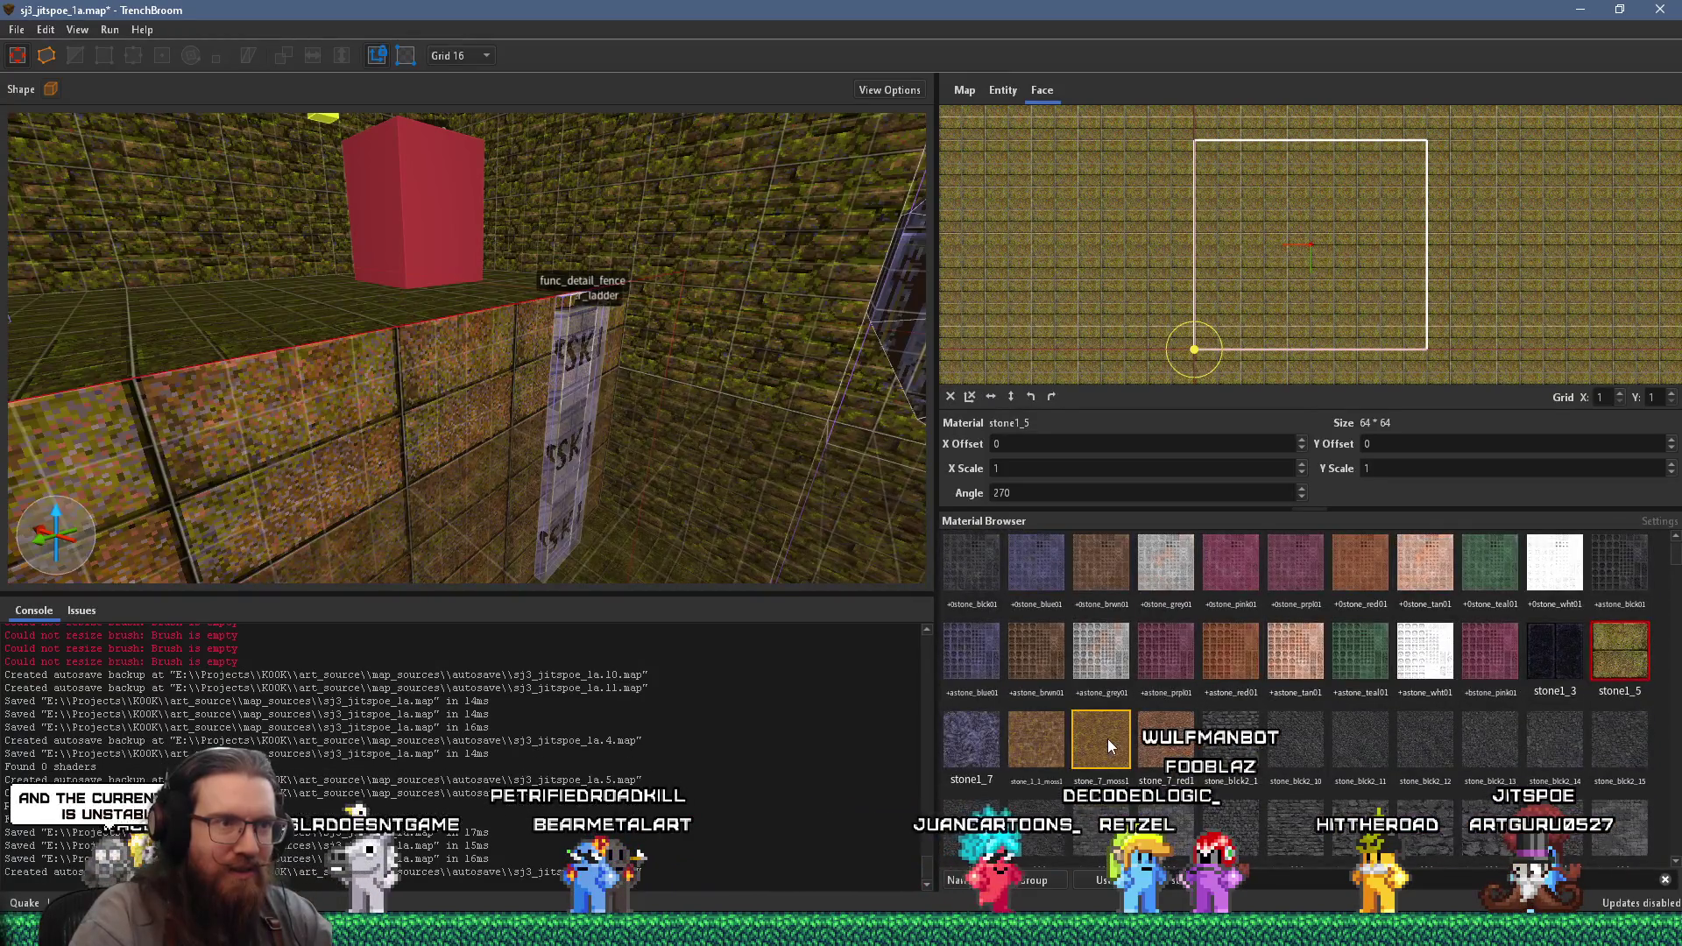
left_click(1017, 879)
scroll(1168, 695, "down", 2)
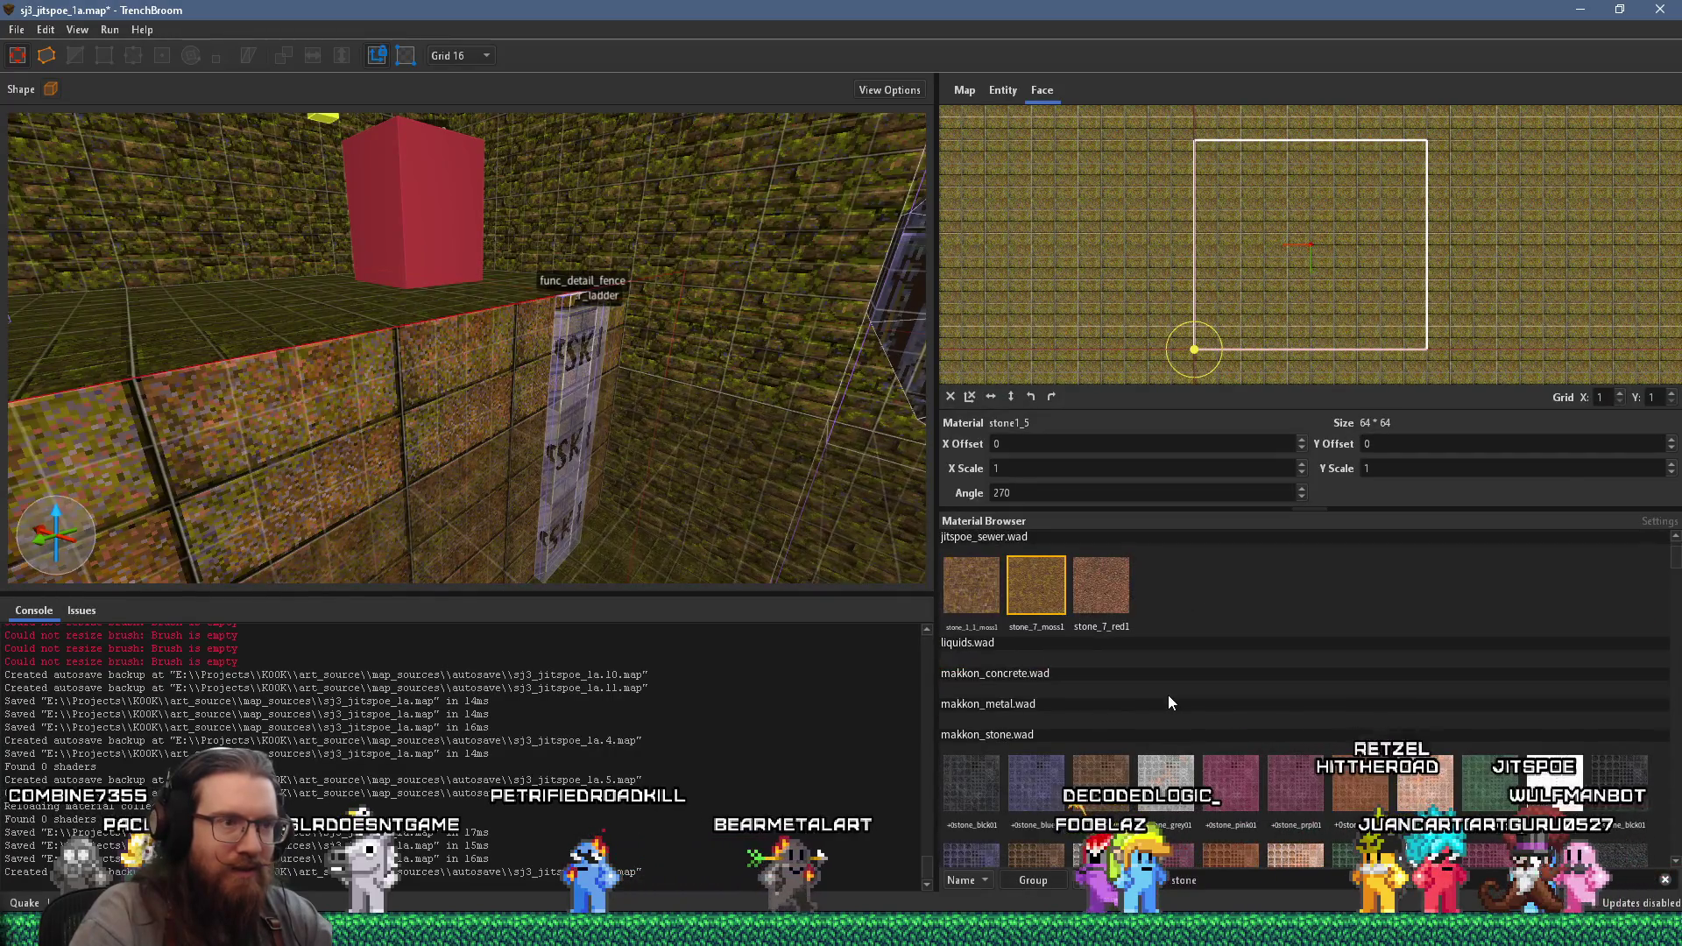
scroll(1168, 695, "down", 1)
scroll(1168, 695, "up", 3)
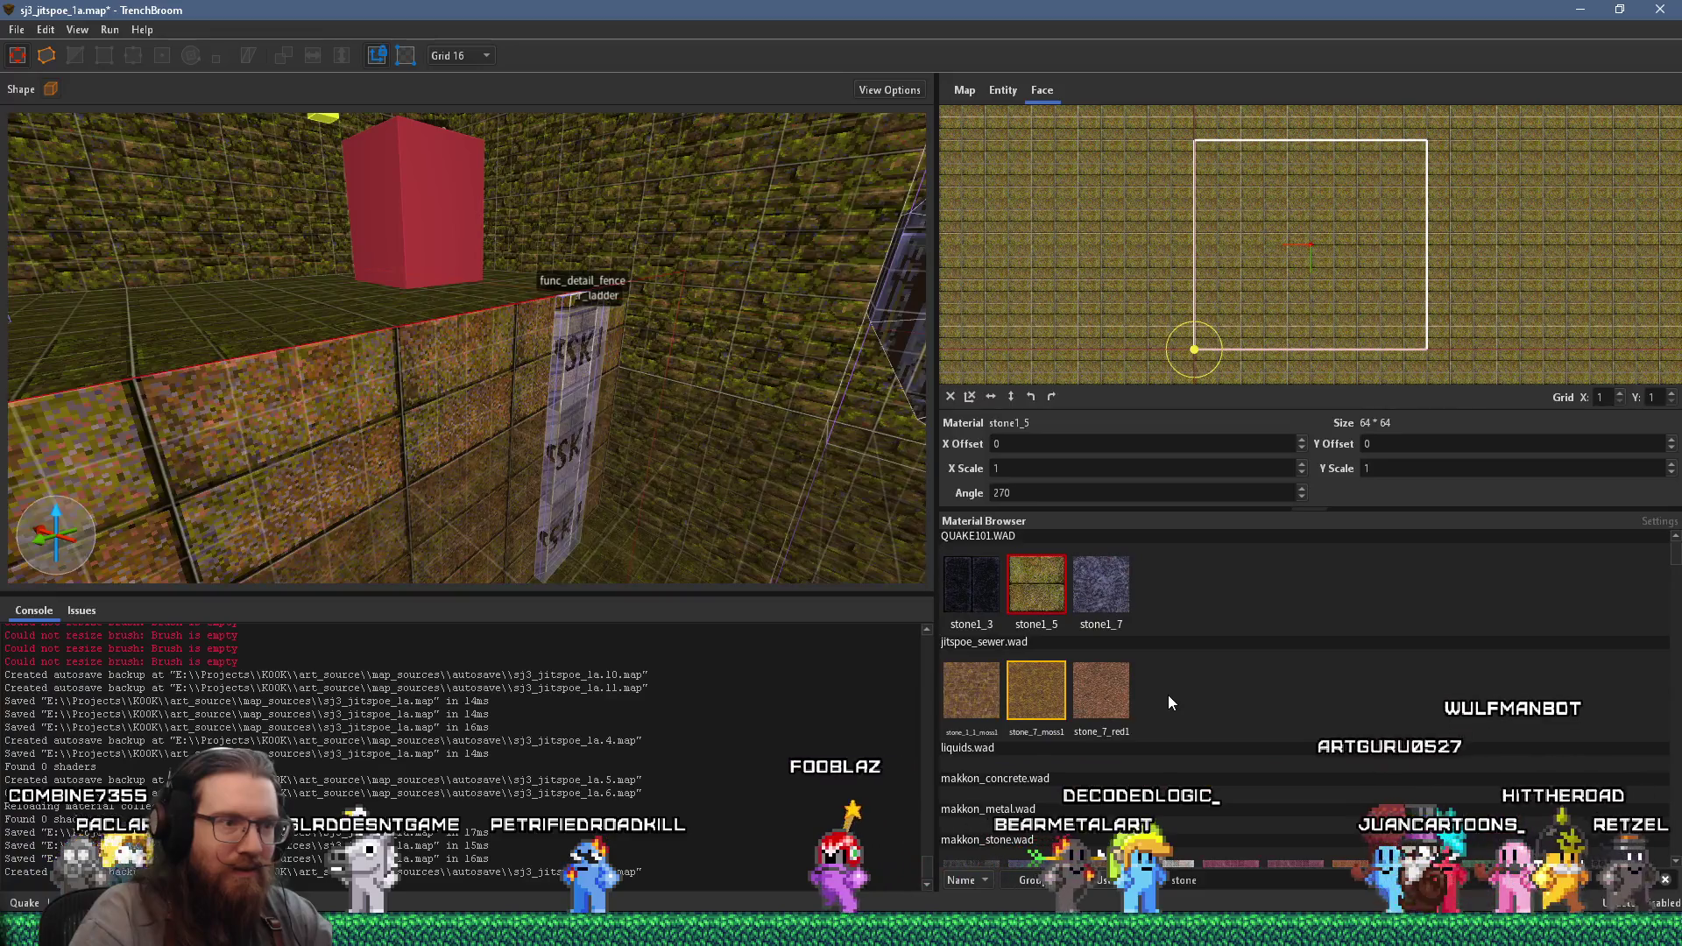
scroll(1168, 696, "down", 5)
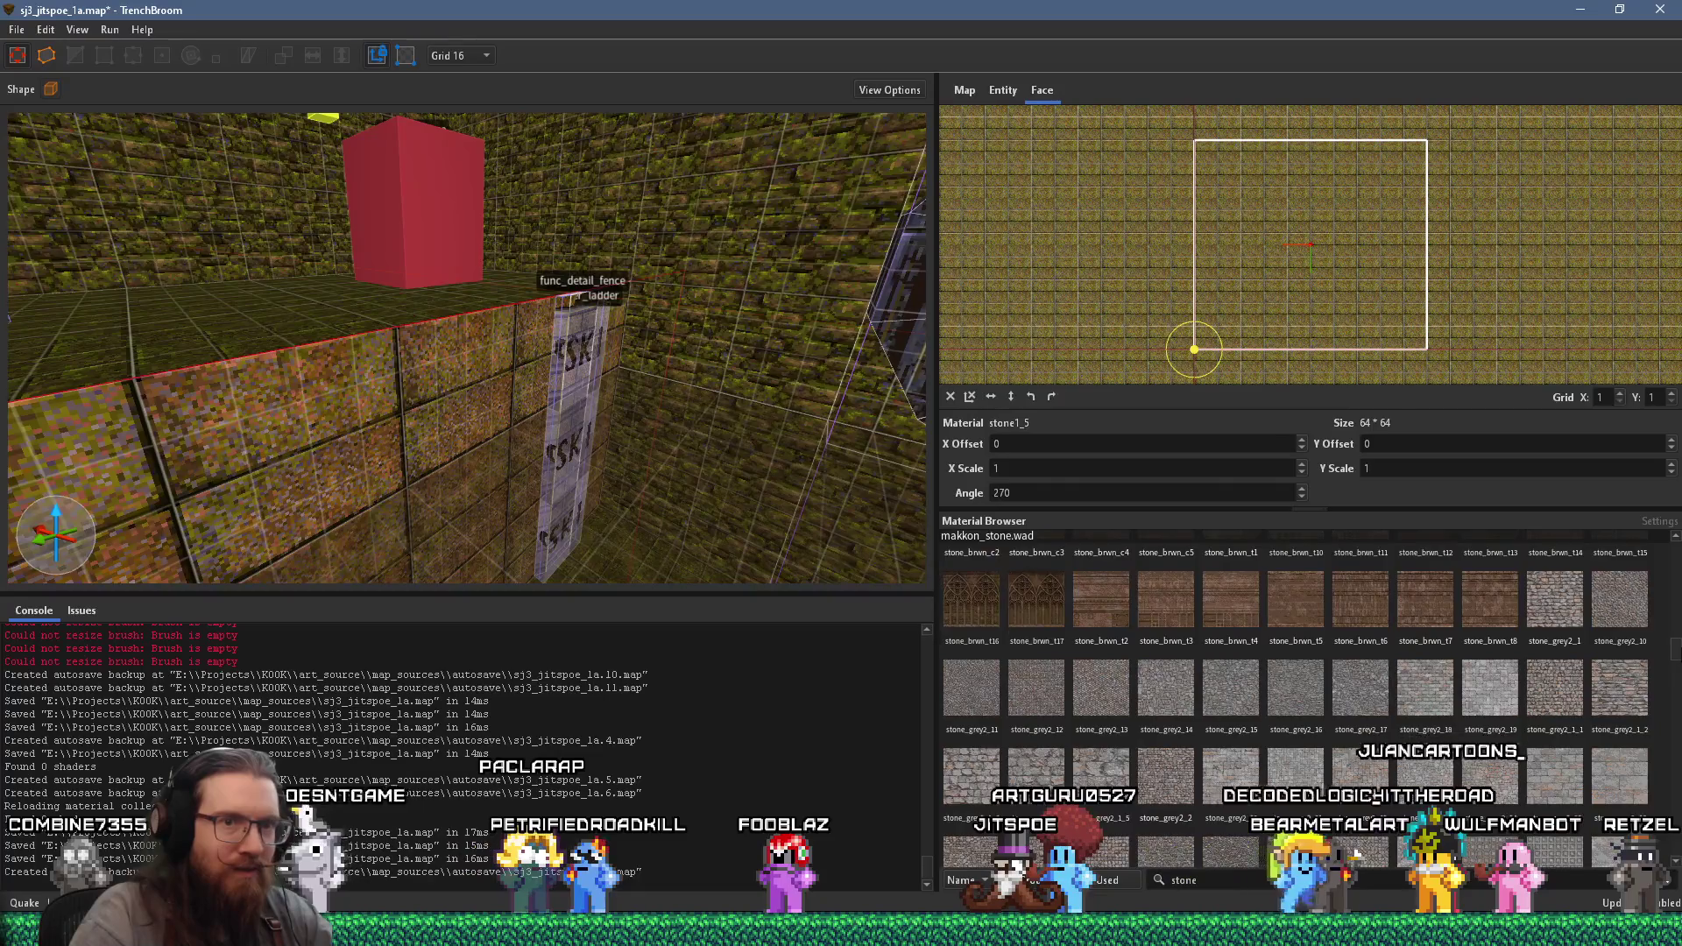
scroll(1174, 692, "down", 3)
scroll(1674, 865, "up", 10)
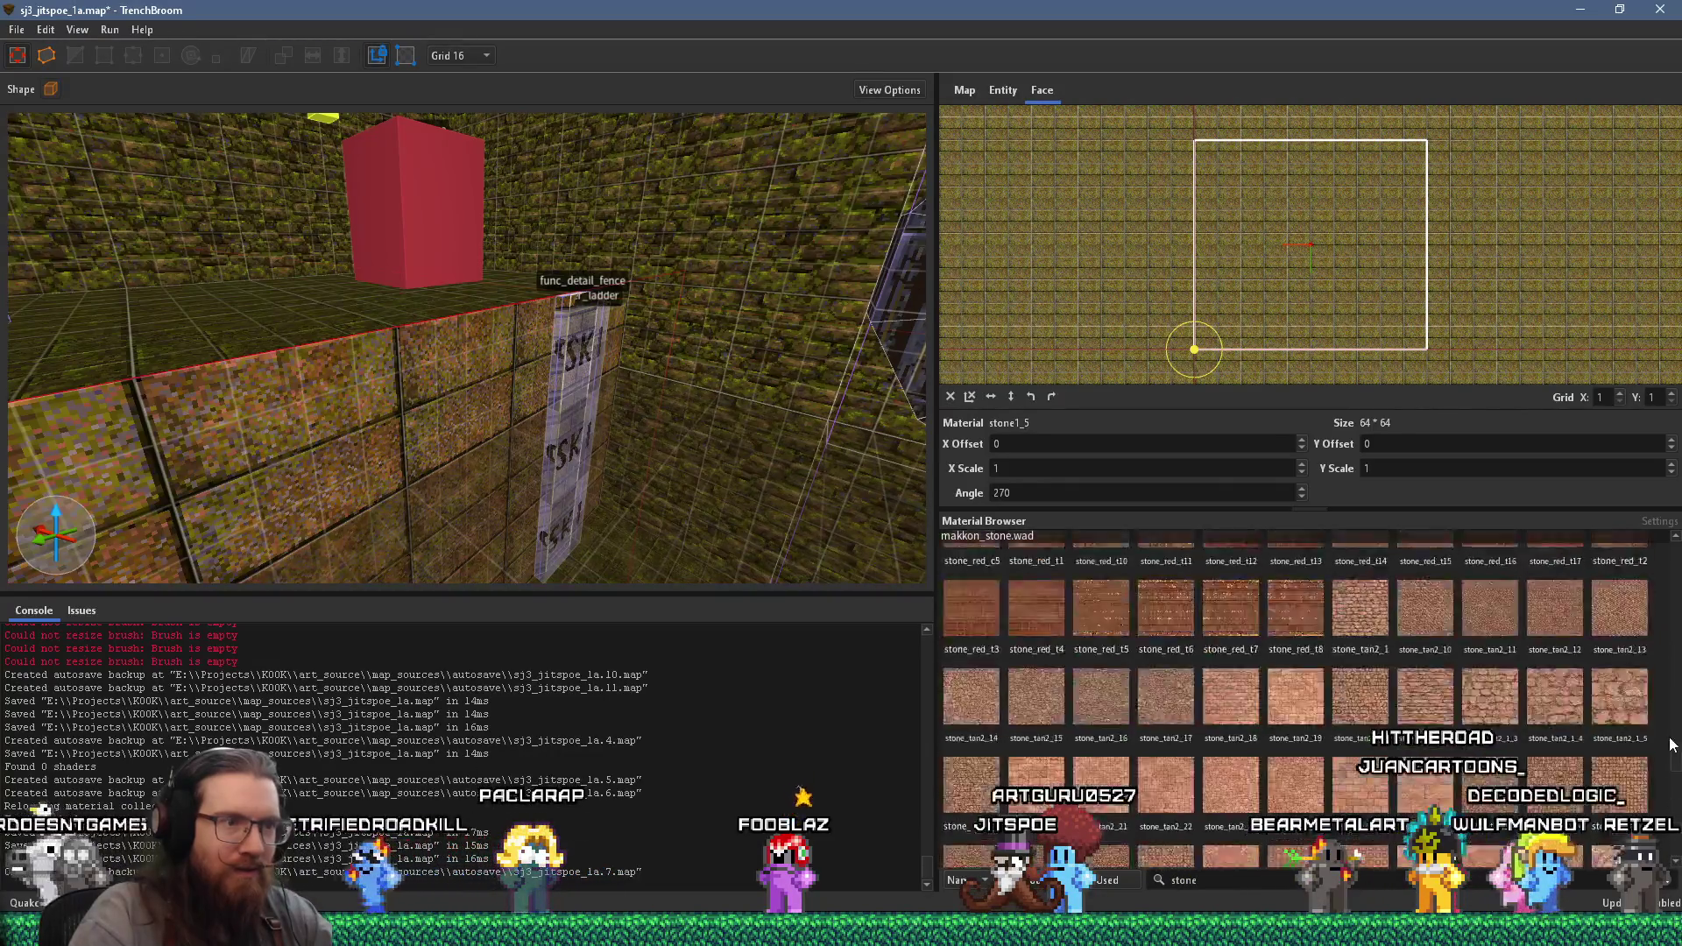
scroll(1305, 691, "up", 5)
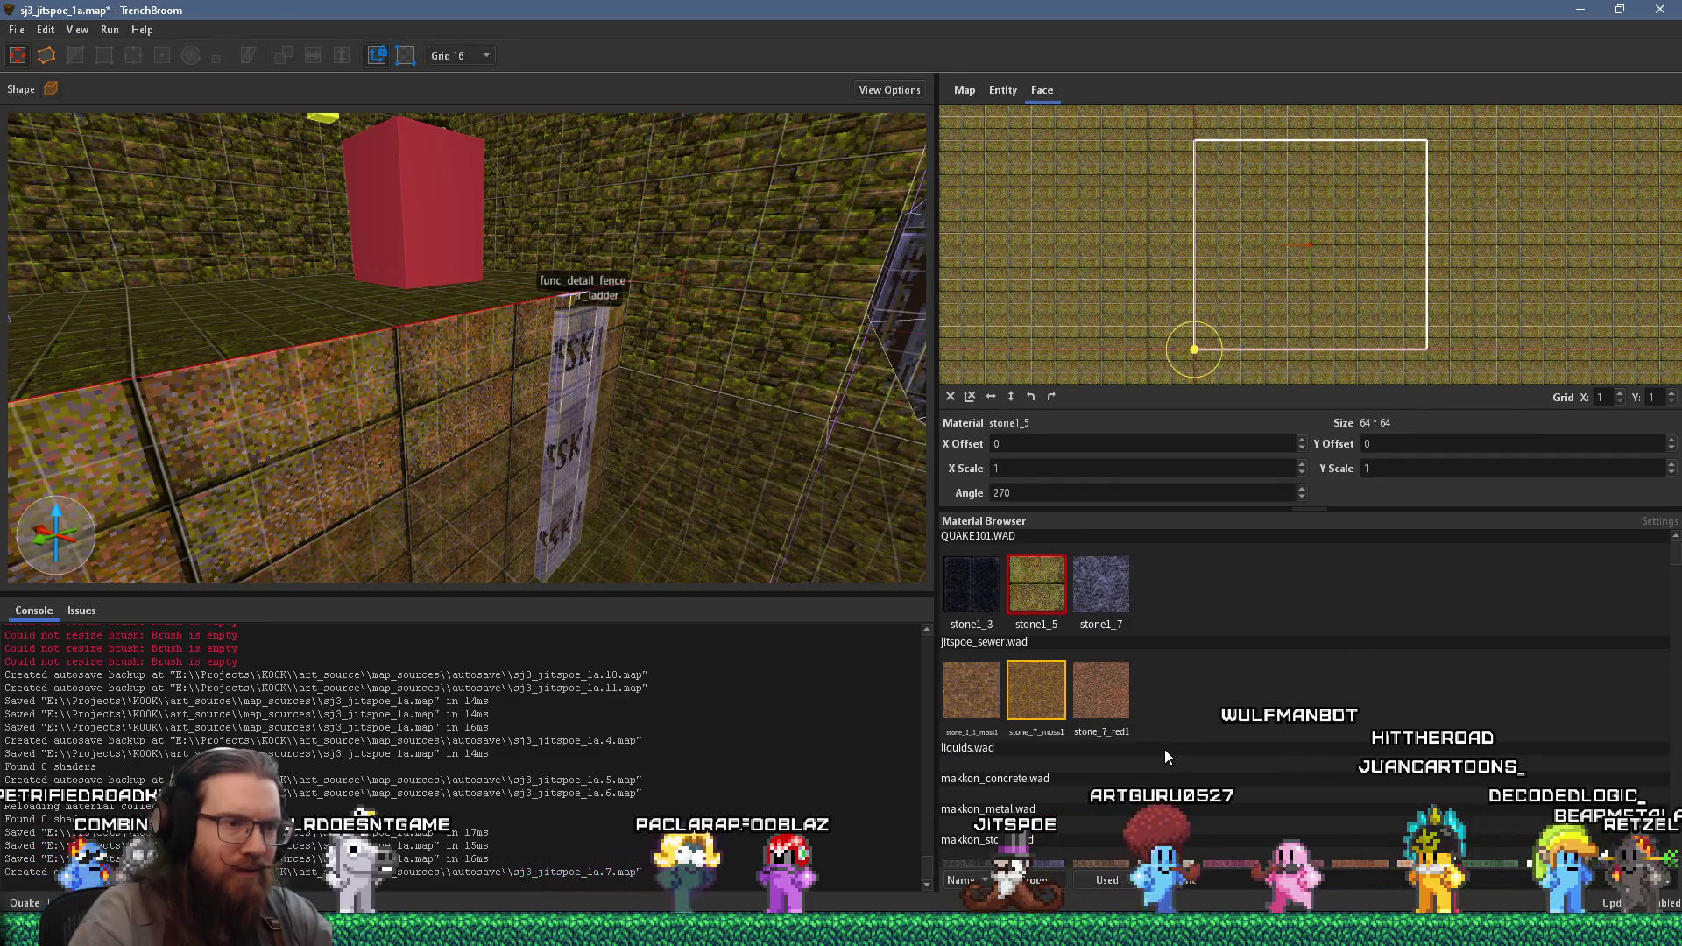
left_click(1356, 877)
key("BackSpace")
key("BackSpace")
key("BackSpace")
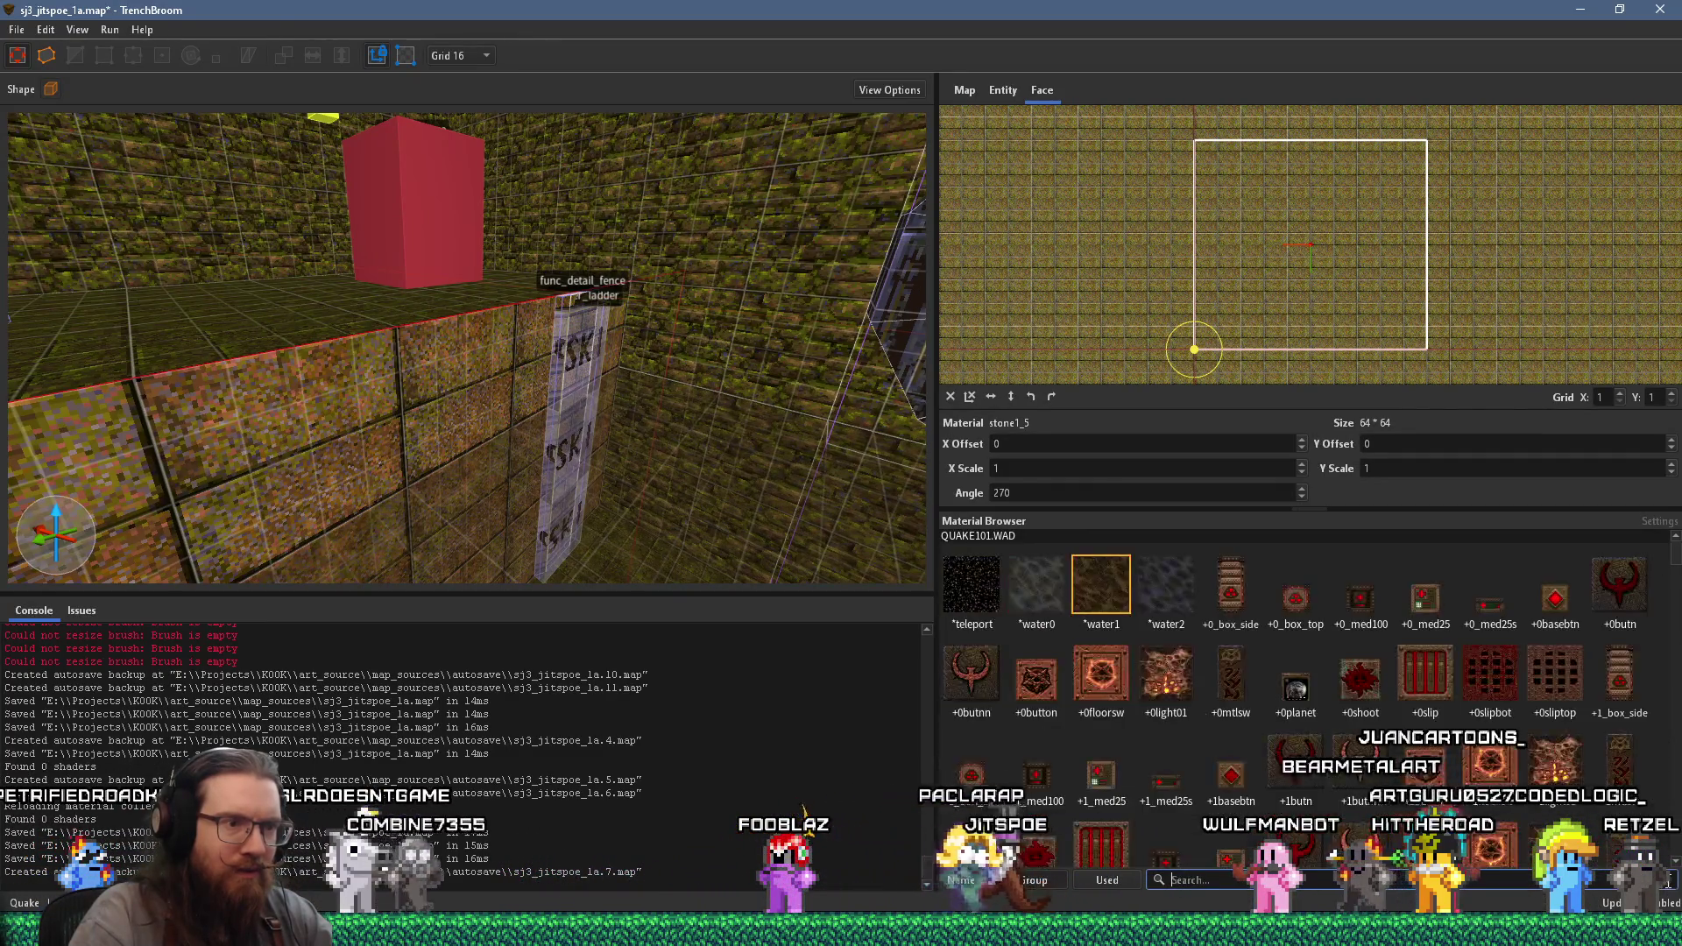
- Find the wswamp materials and apply wswamp2_2 to the face
scroll(1469, 657, "down", 5)
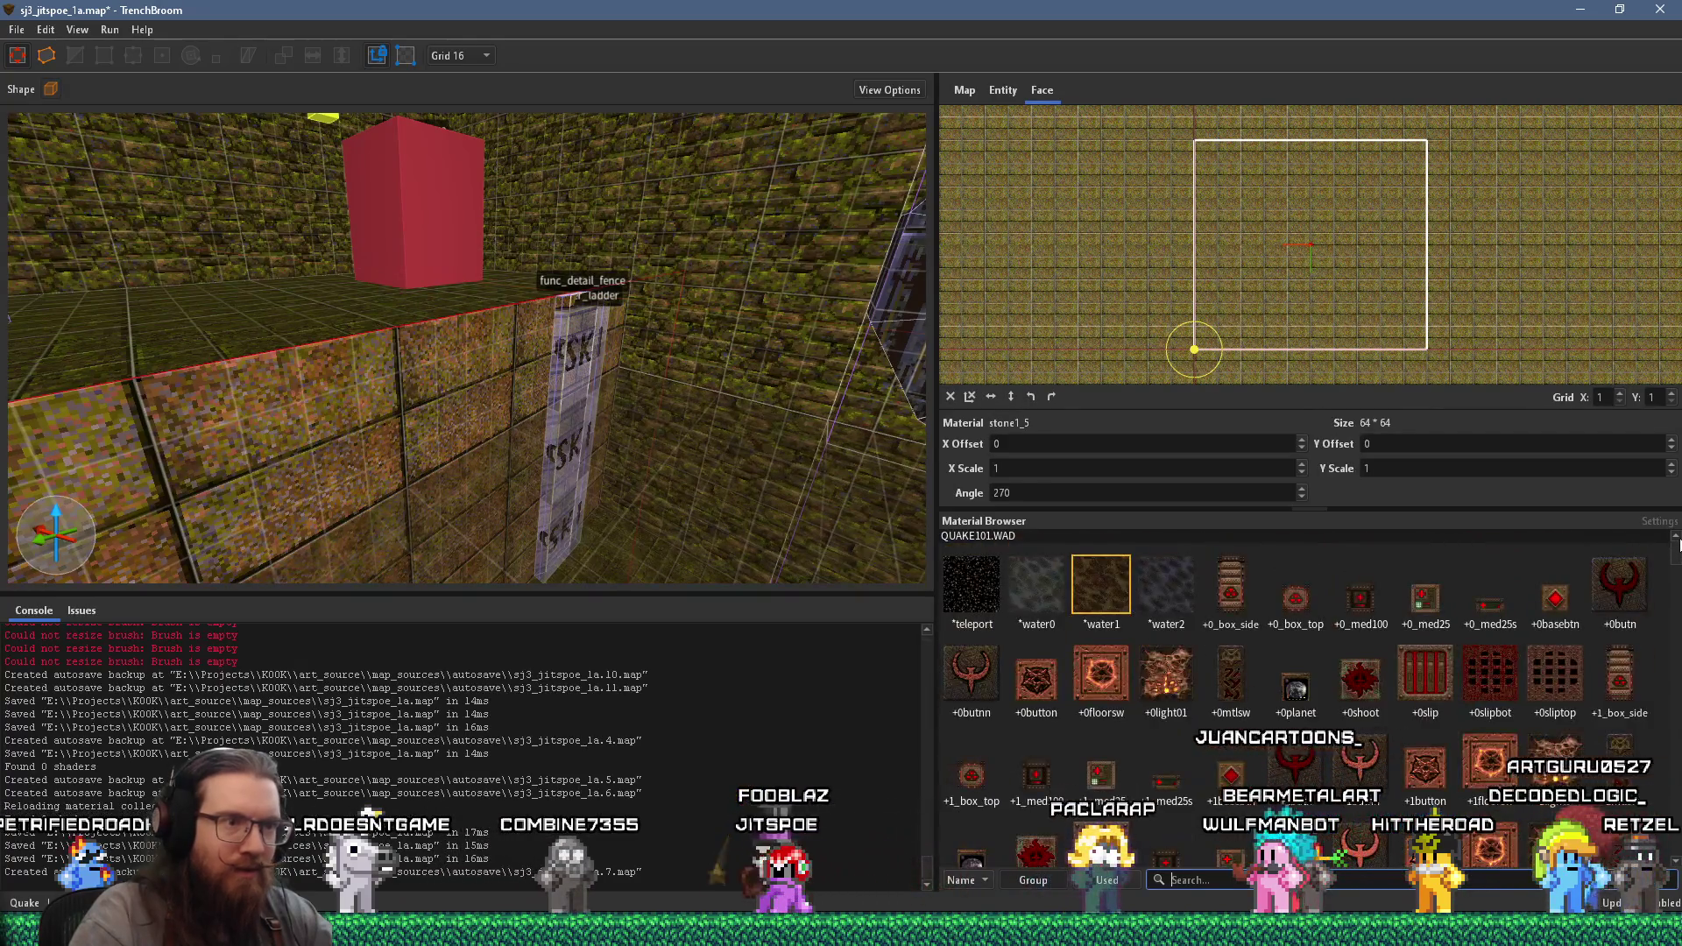
scroll(1467, 664, "down", 10)
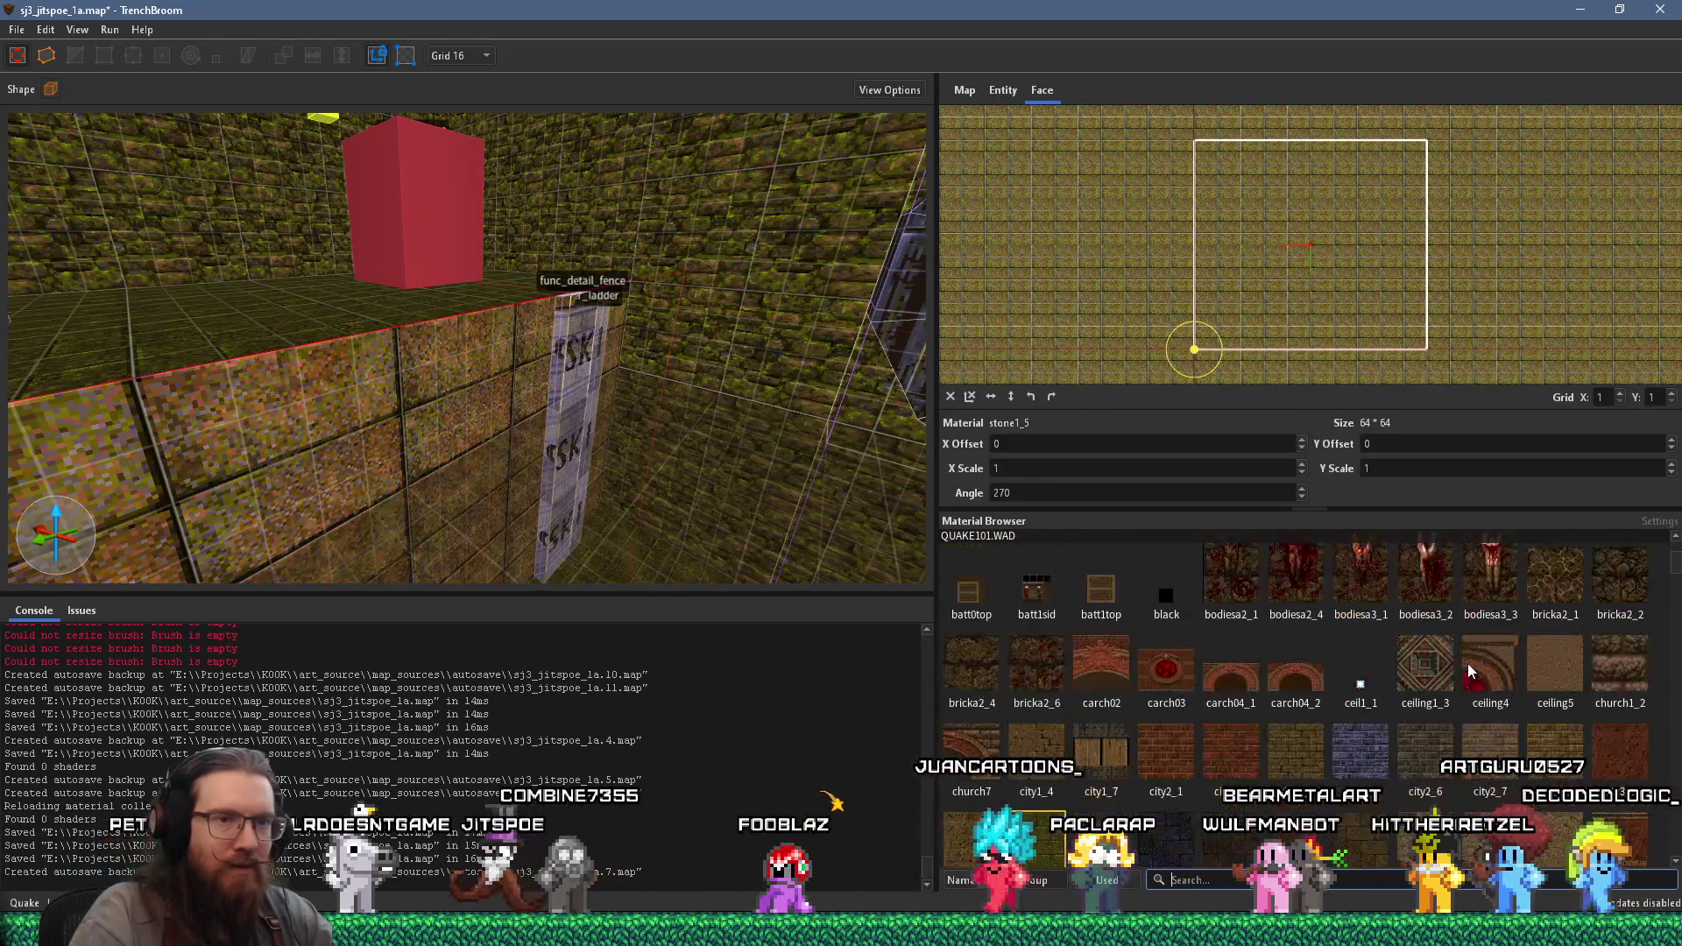
scroll(1464, 662, "down", 3)
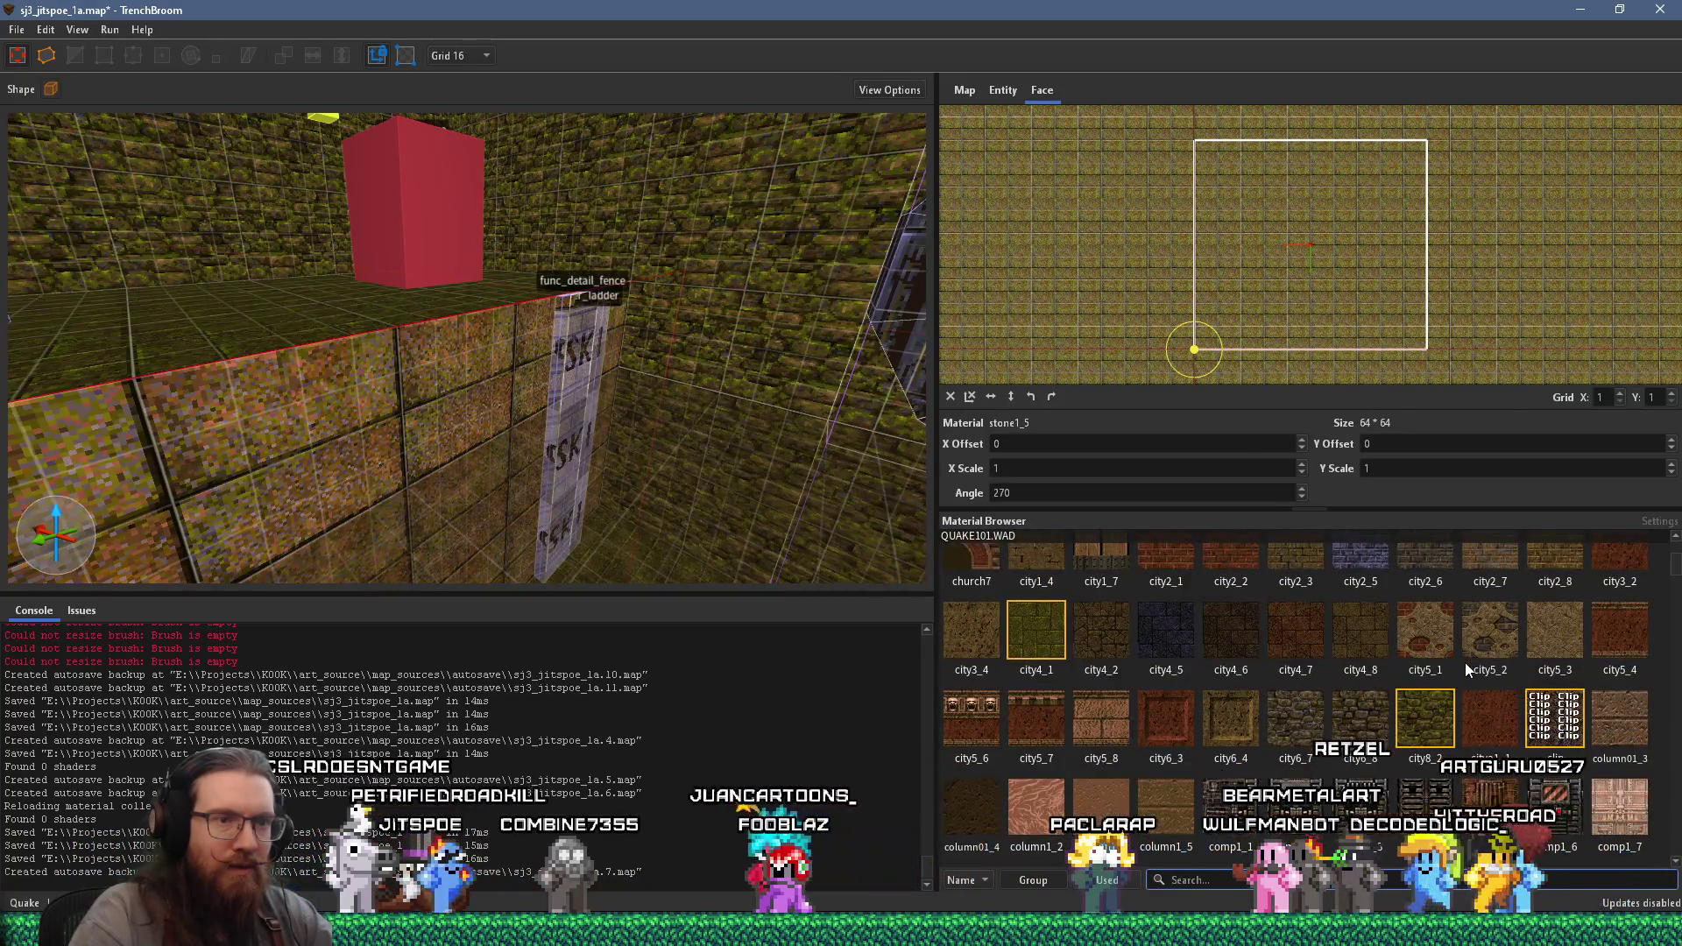
scroll(1464, 662, "down", 3)
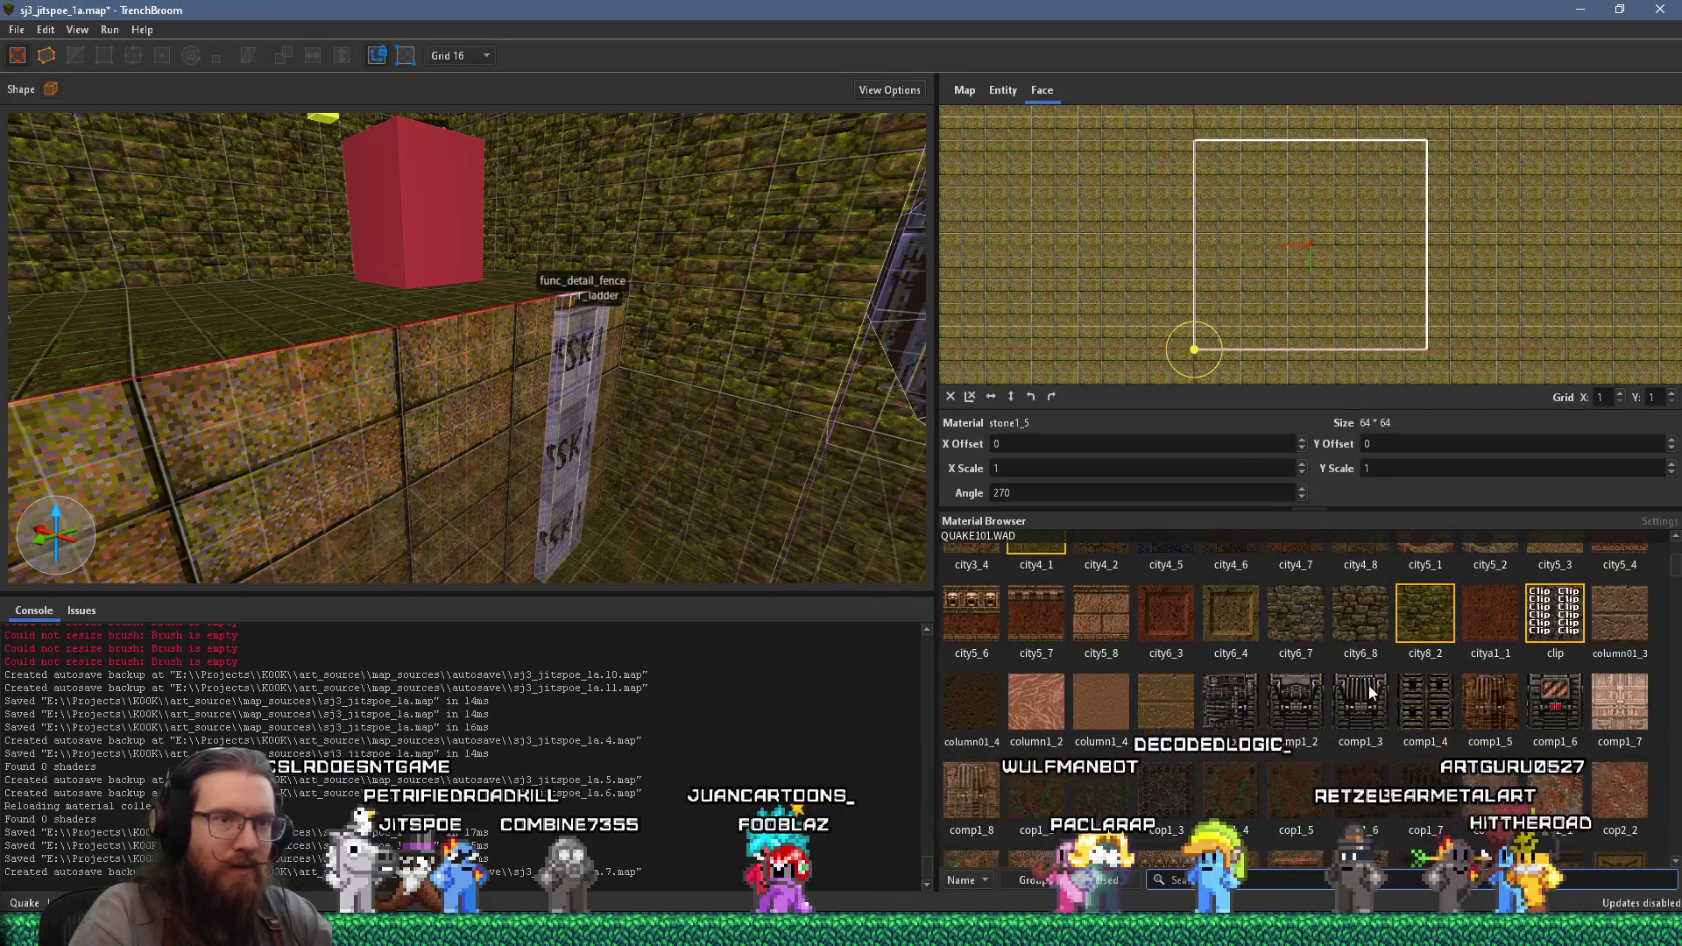
scroll(1368, 685, "up", 3)
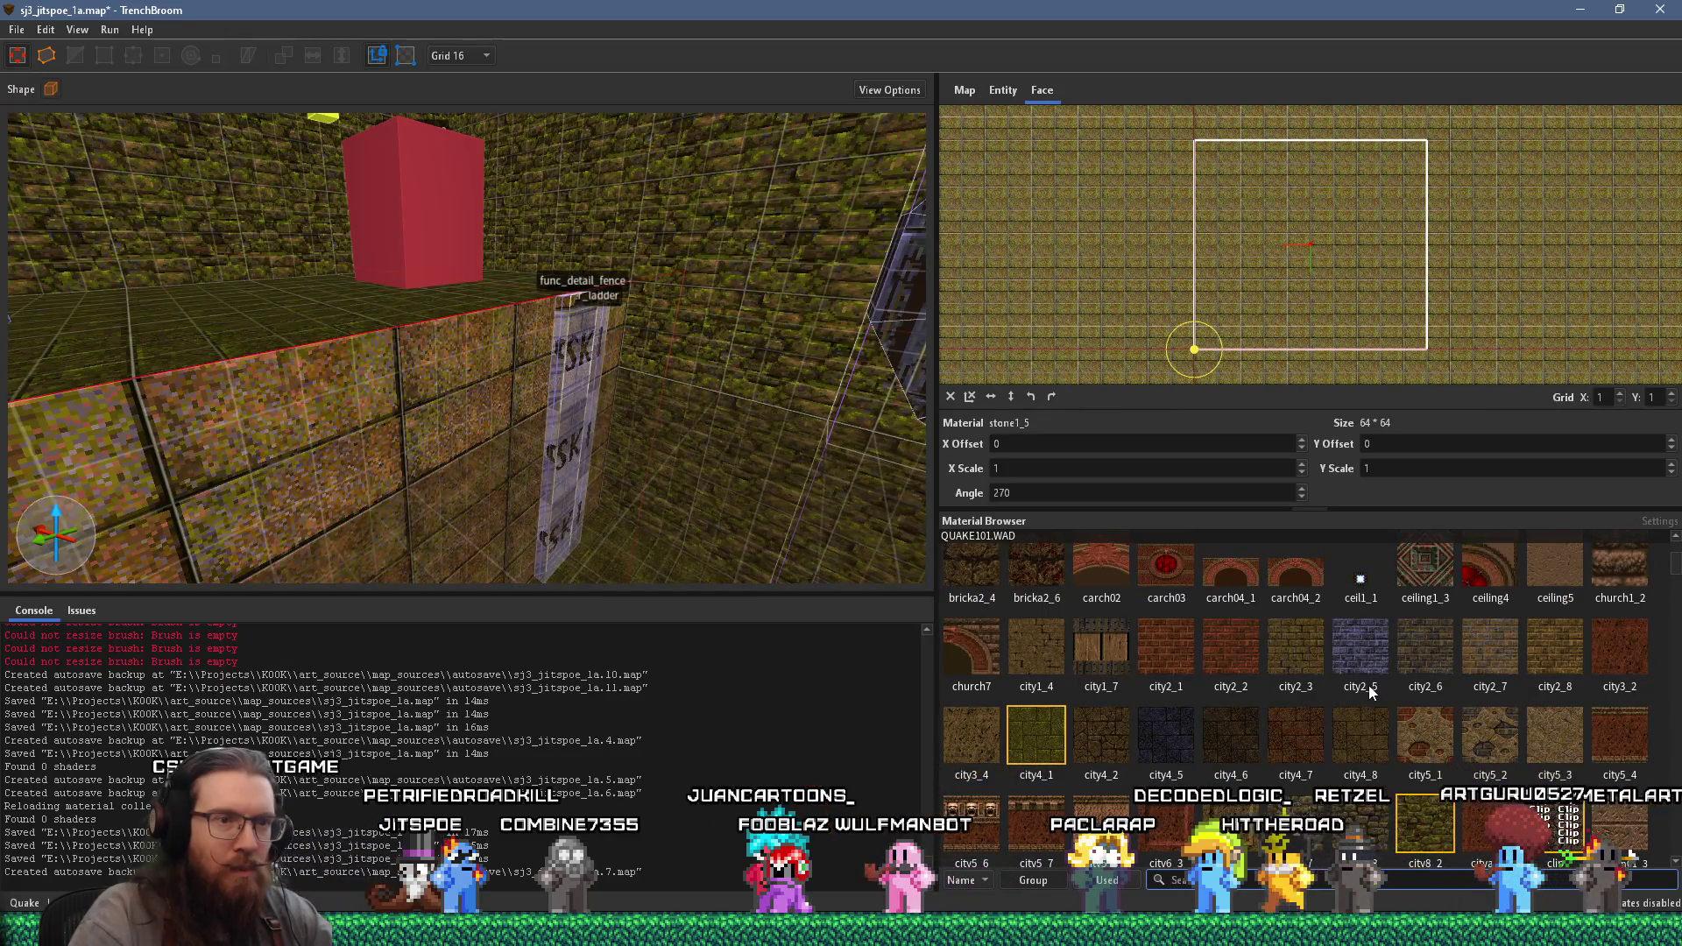
scroll(1370, 688, "down", 10)
scroll(1370, 692, "down", 15)
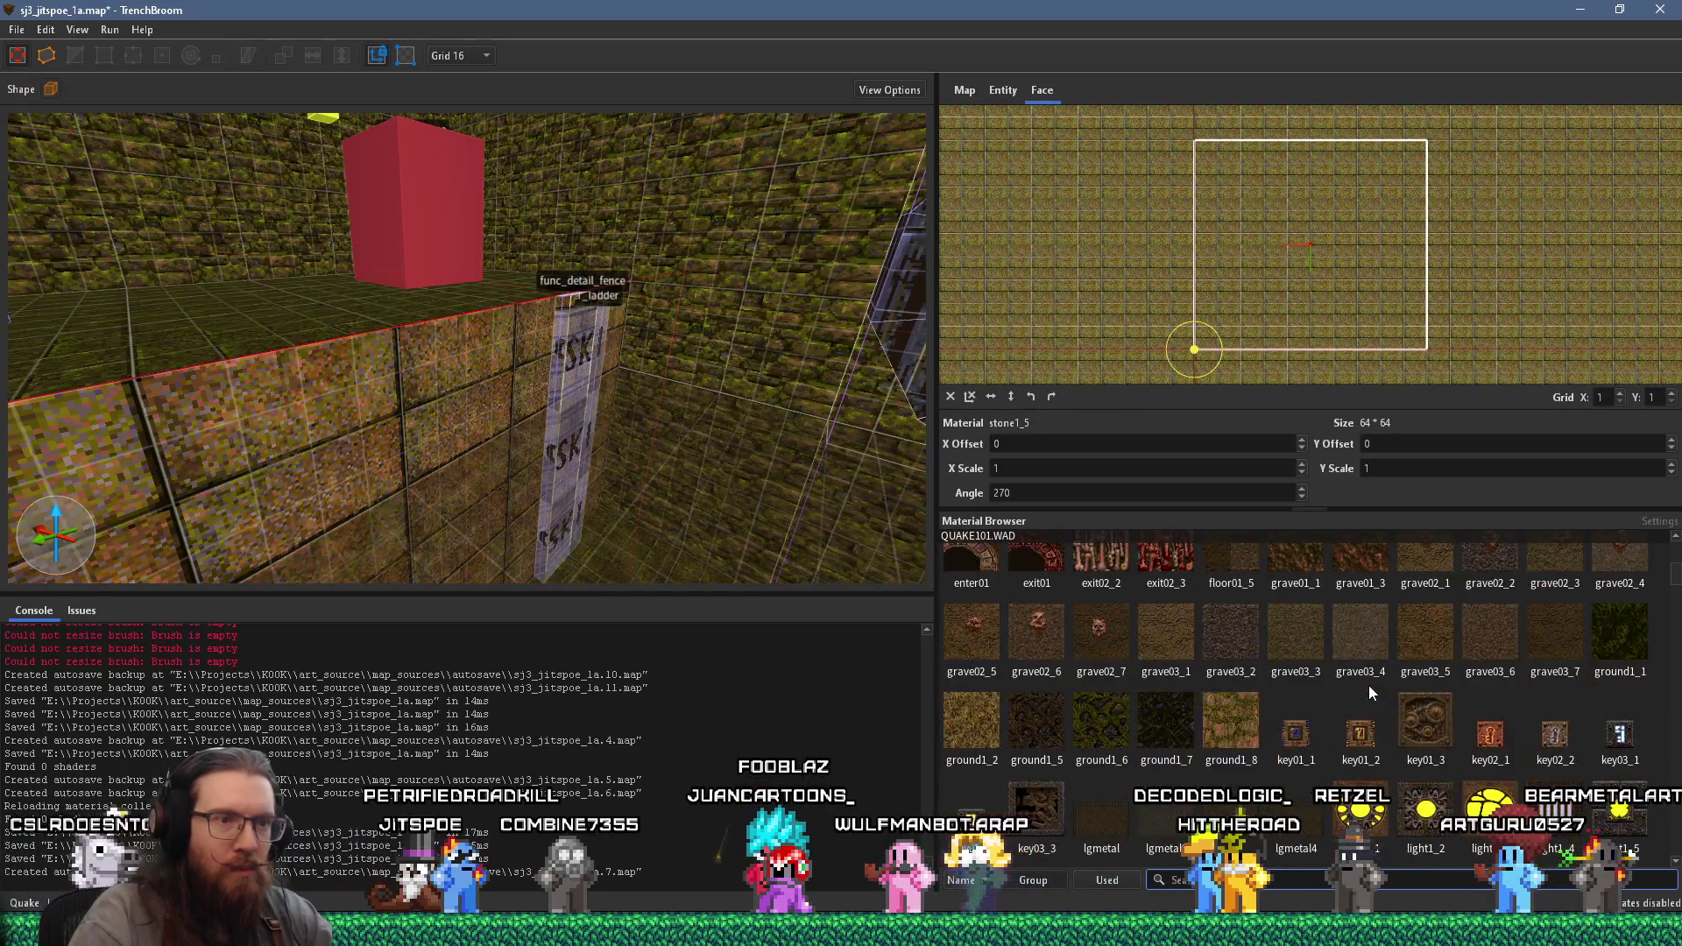
scroll(1369, 692, "down", 12)
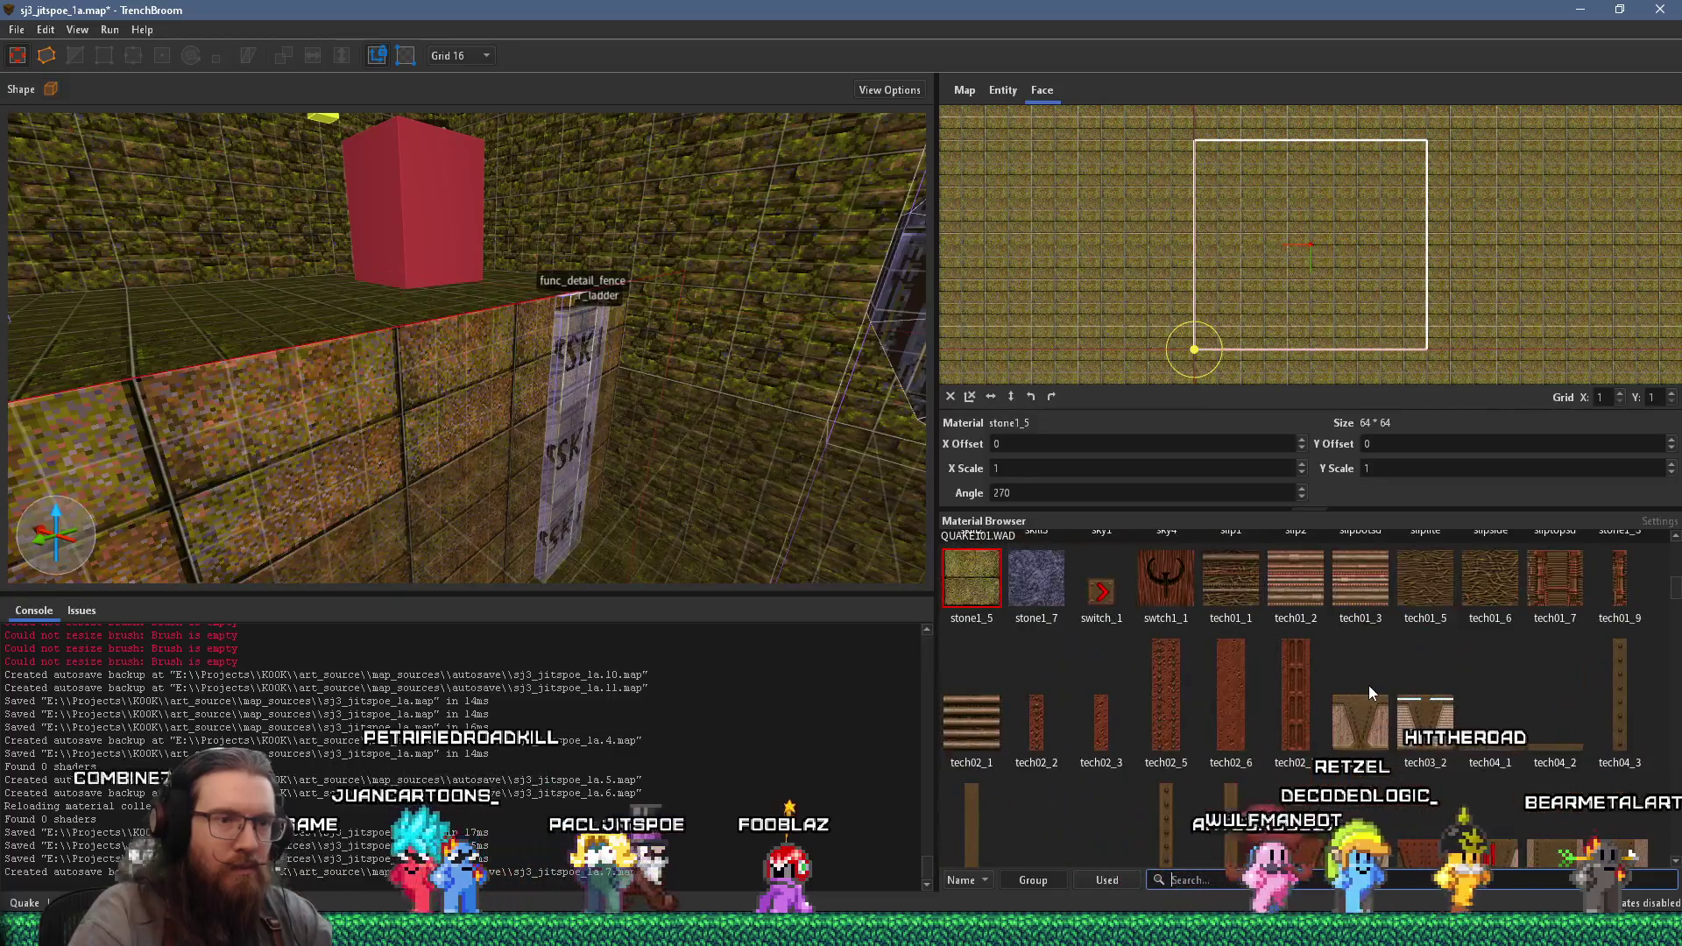
scroll(1369, 691, "down", 10)
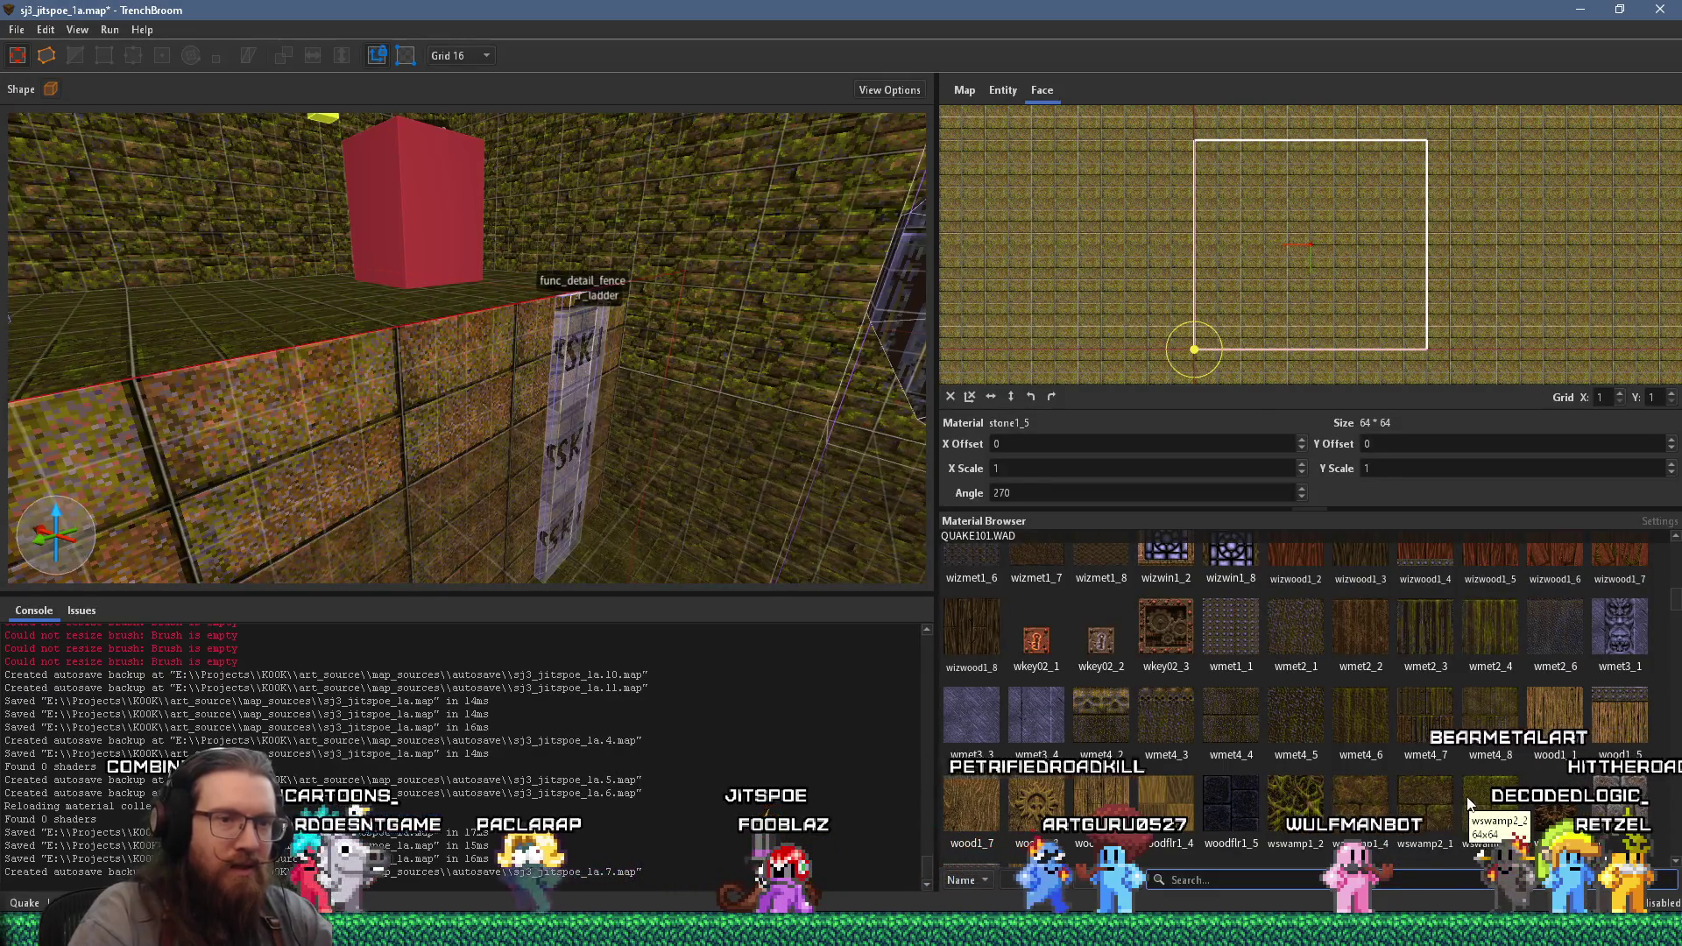
left_click(1489, 801)
- Select the lower wall brush and two of its faces in the 3D view
scroll(446, 466, "down", 3)
scroll(446, 466, "down", 5)
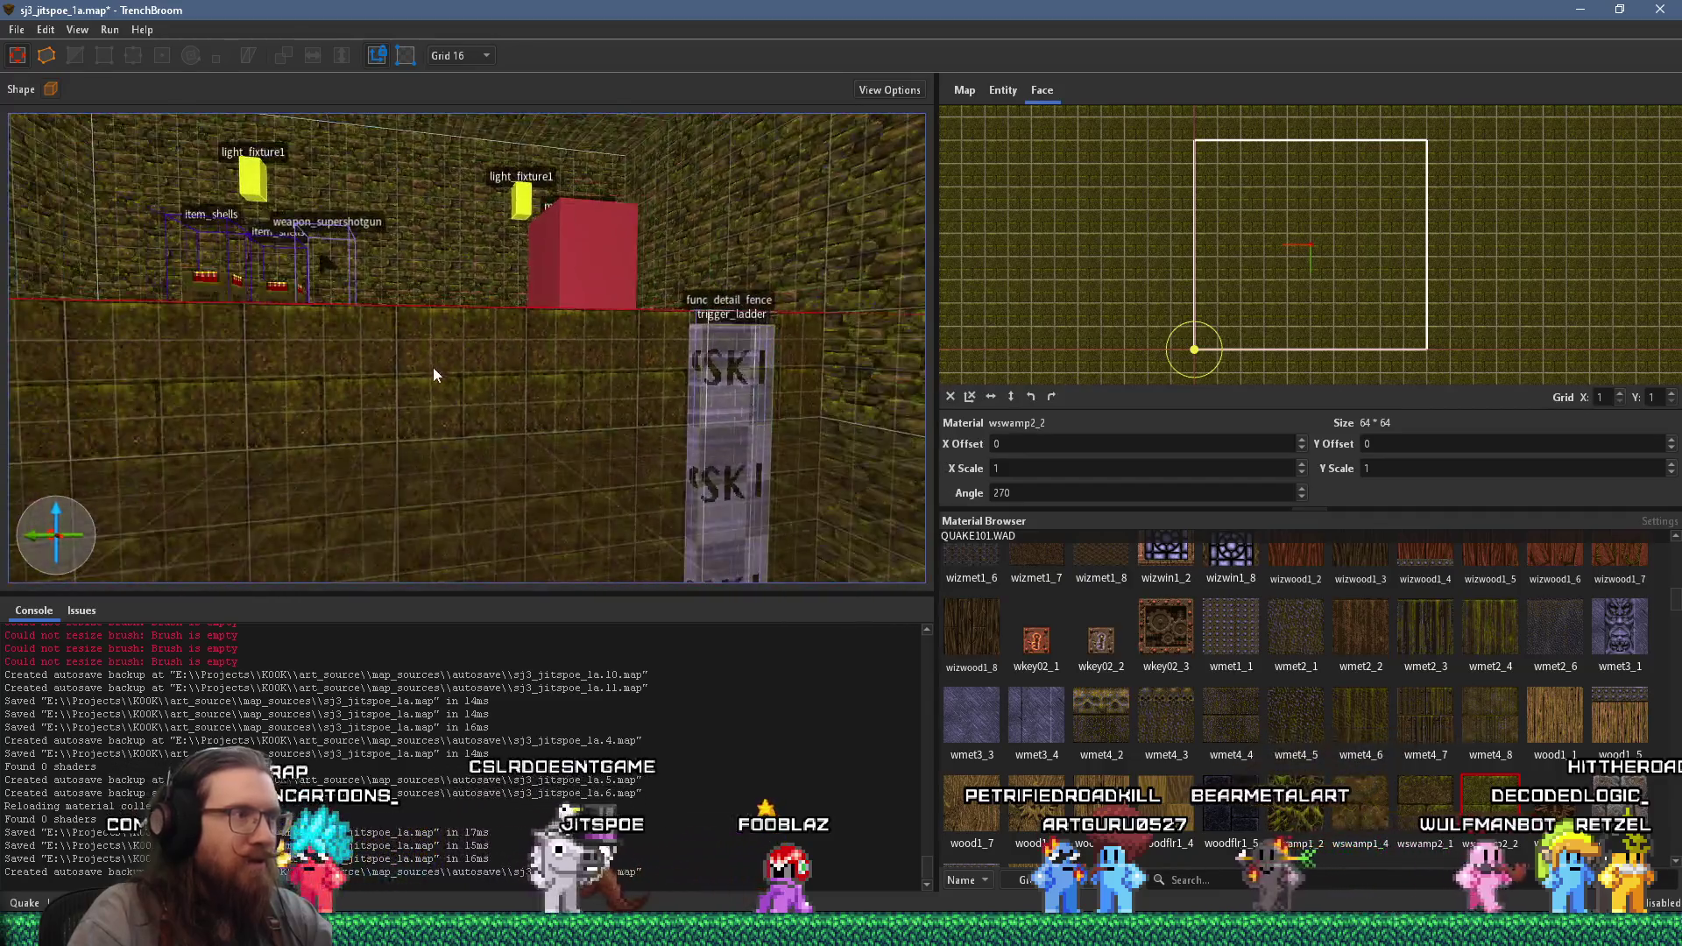
scroll(657, 430, "down", 5)
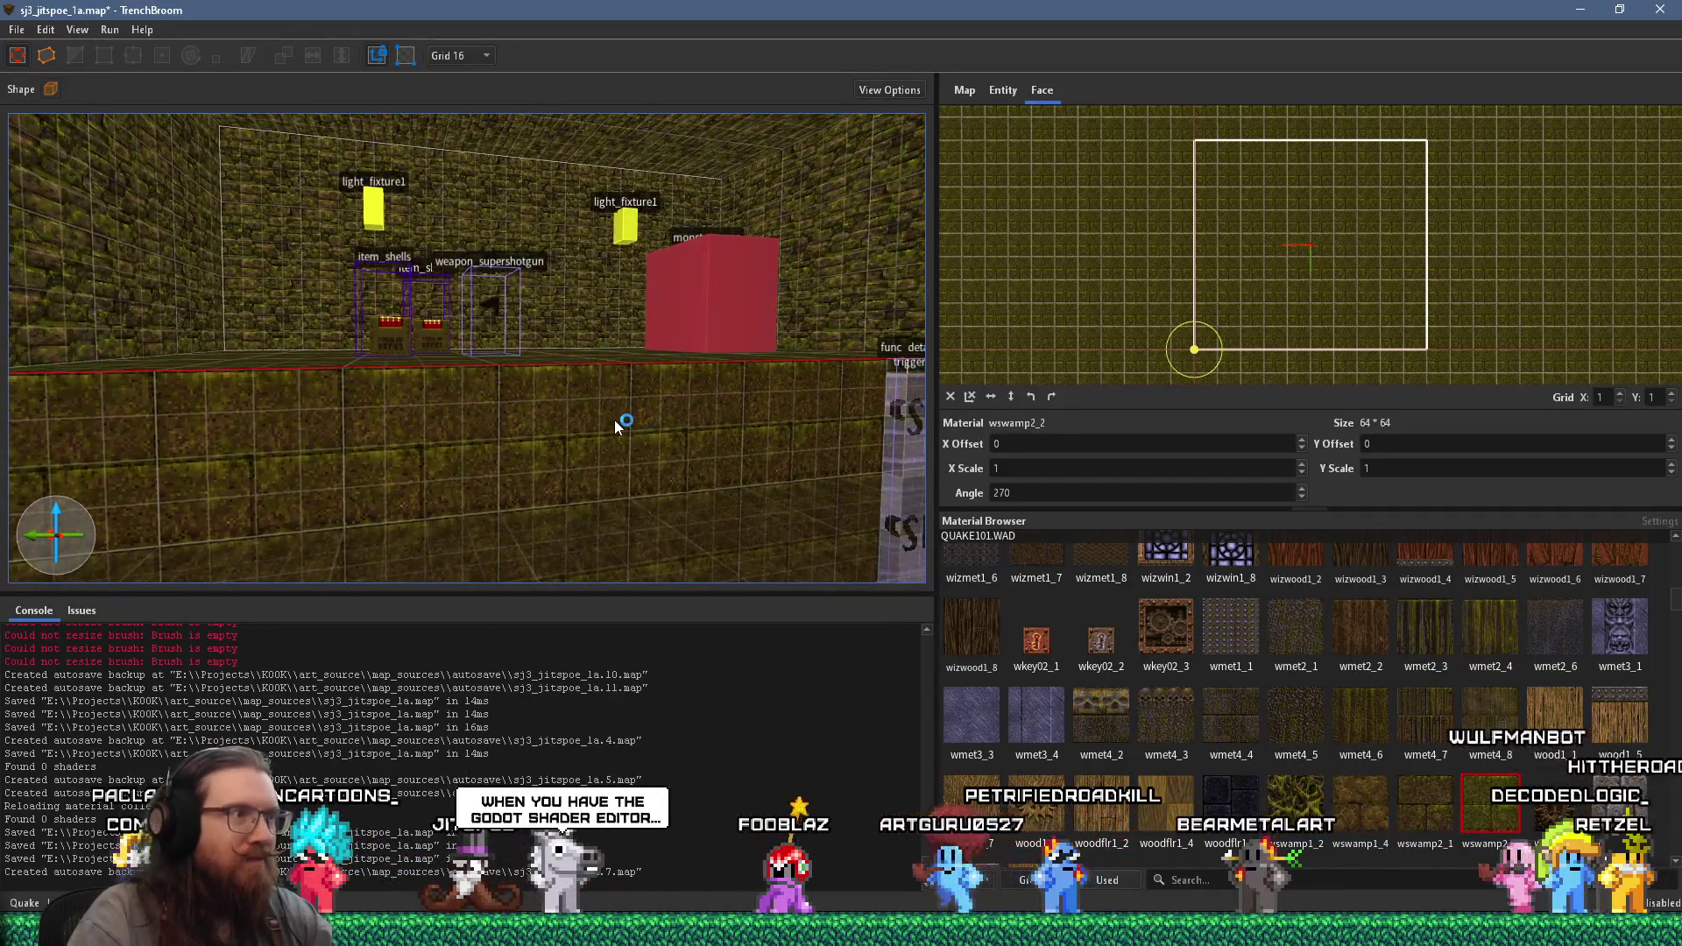
left_click(620, 429)
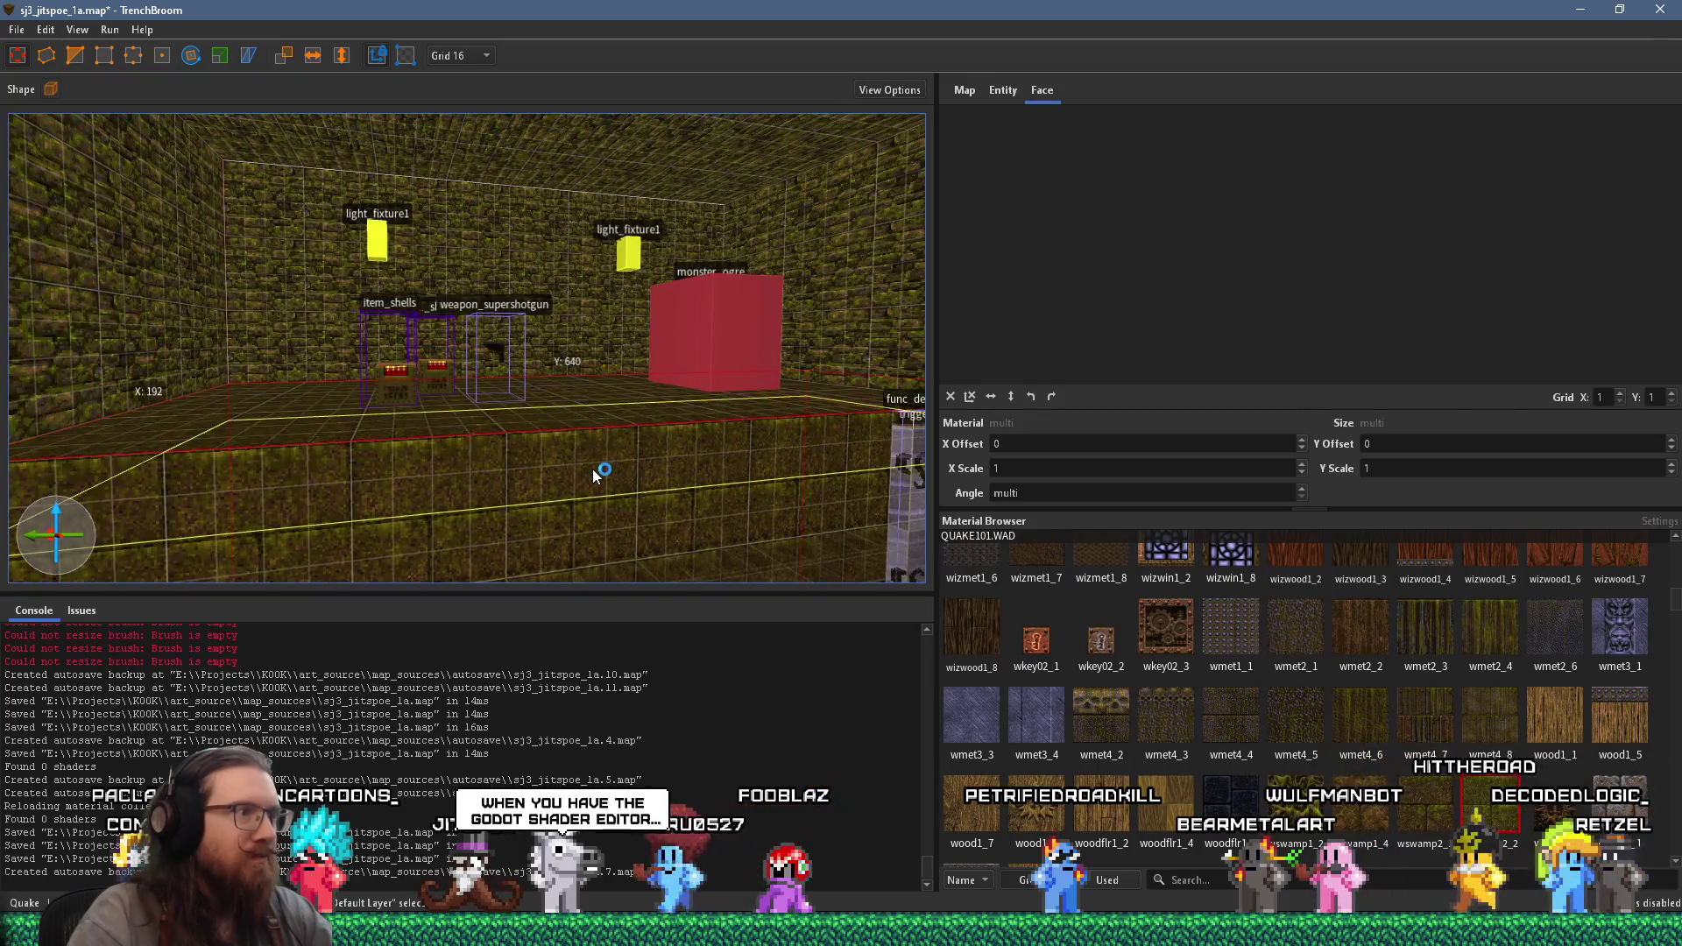
left_click(601, 473, "shift")
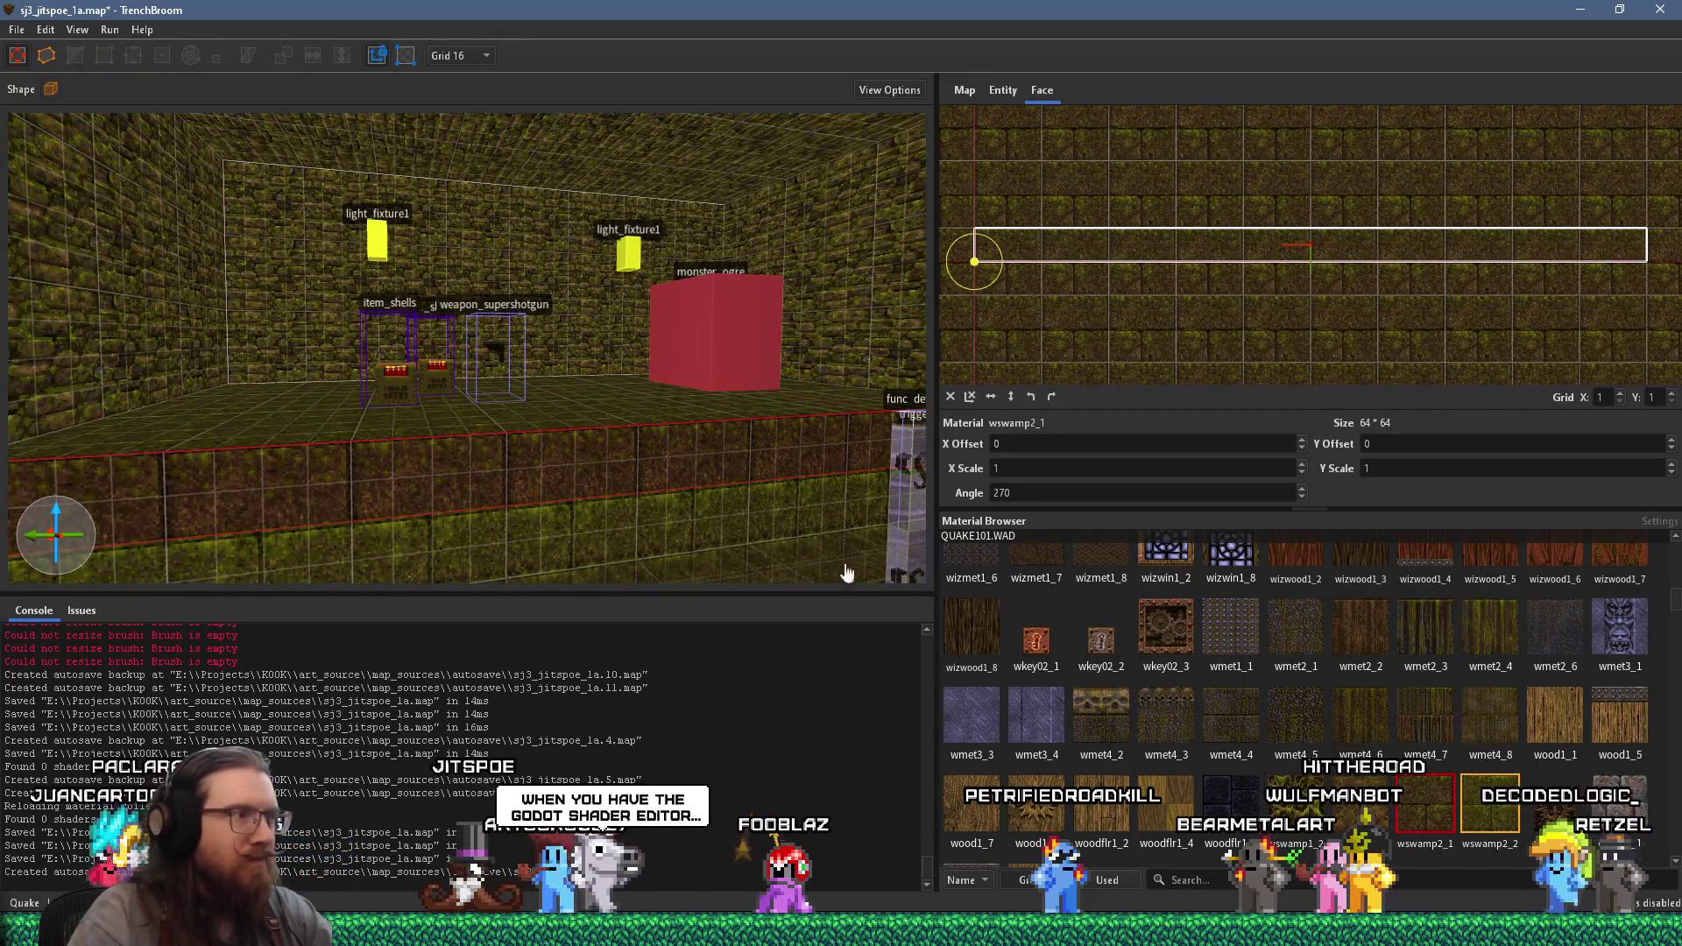
scroll(691, 522, "up", 3)
left_click(691, 522)
scroll(591, 528, "up", 3)
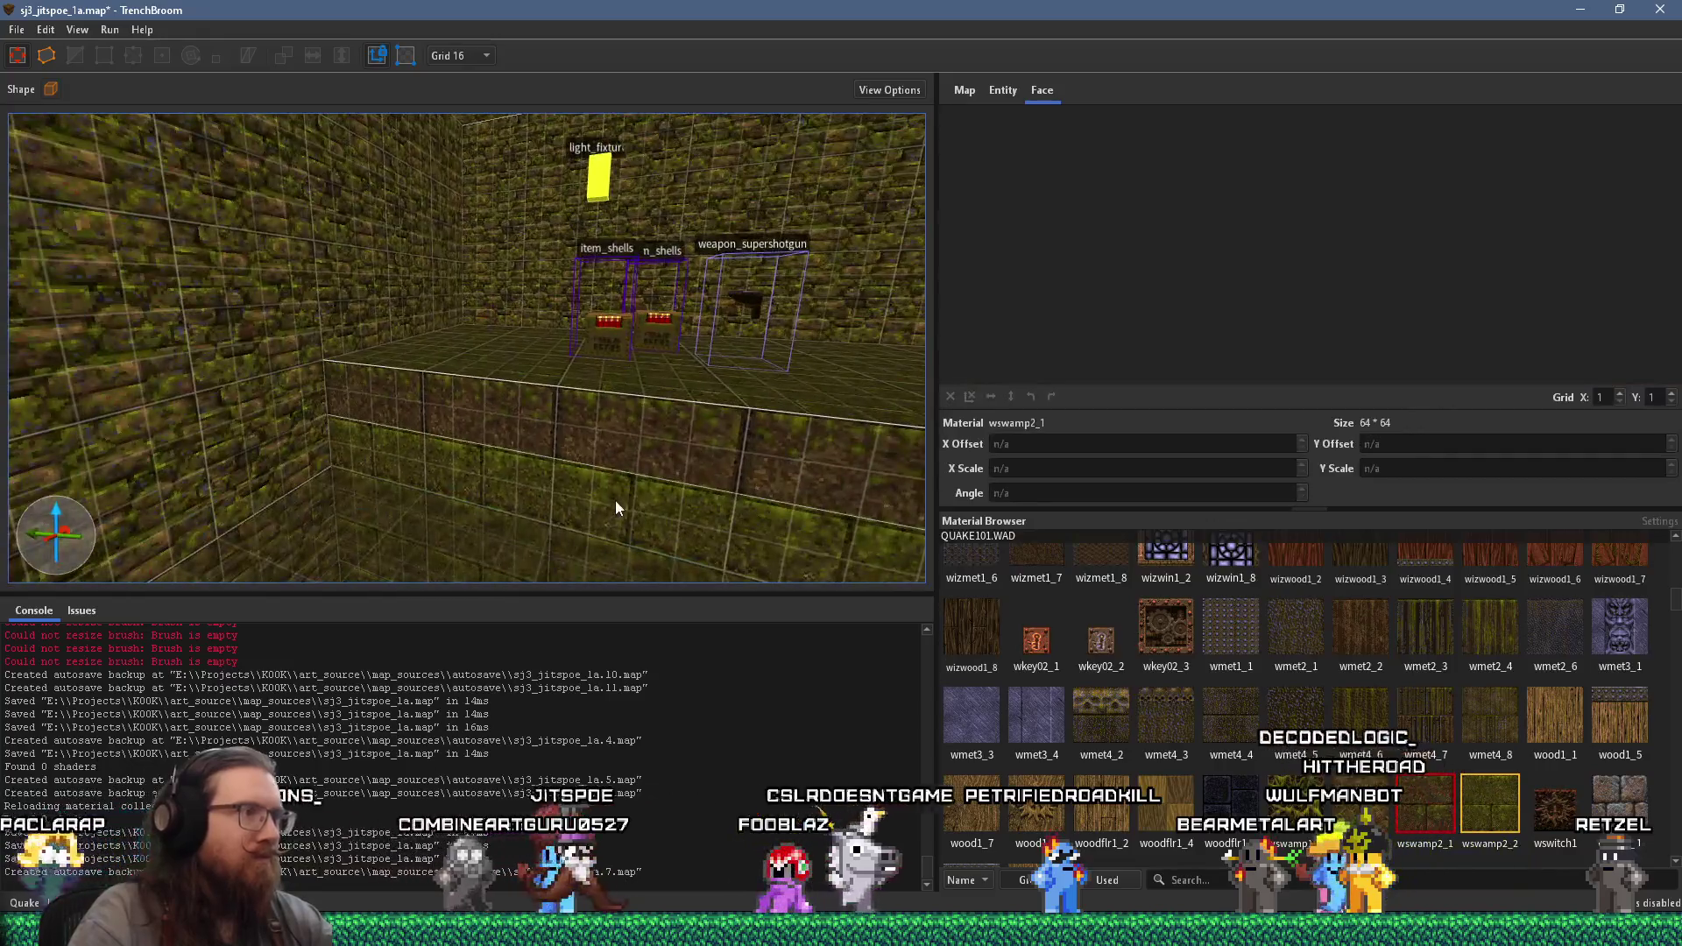
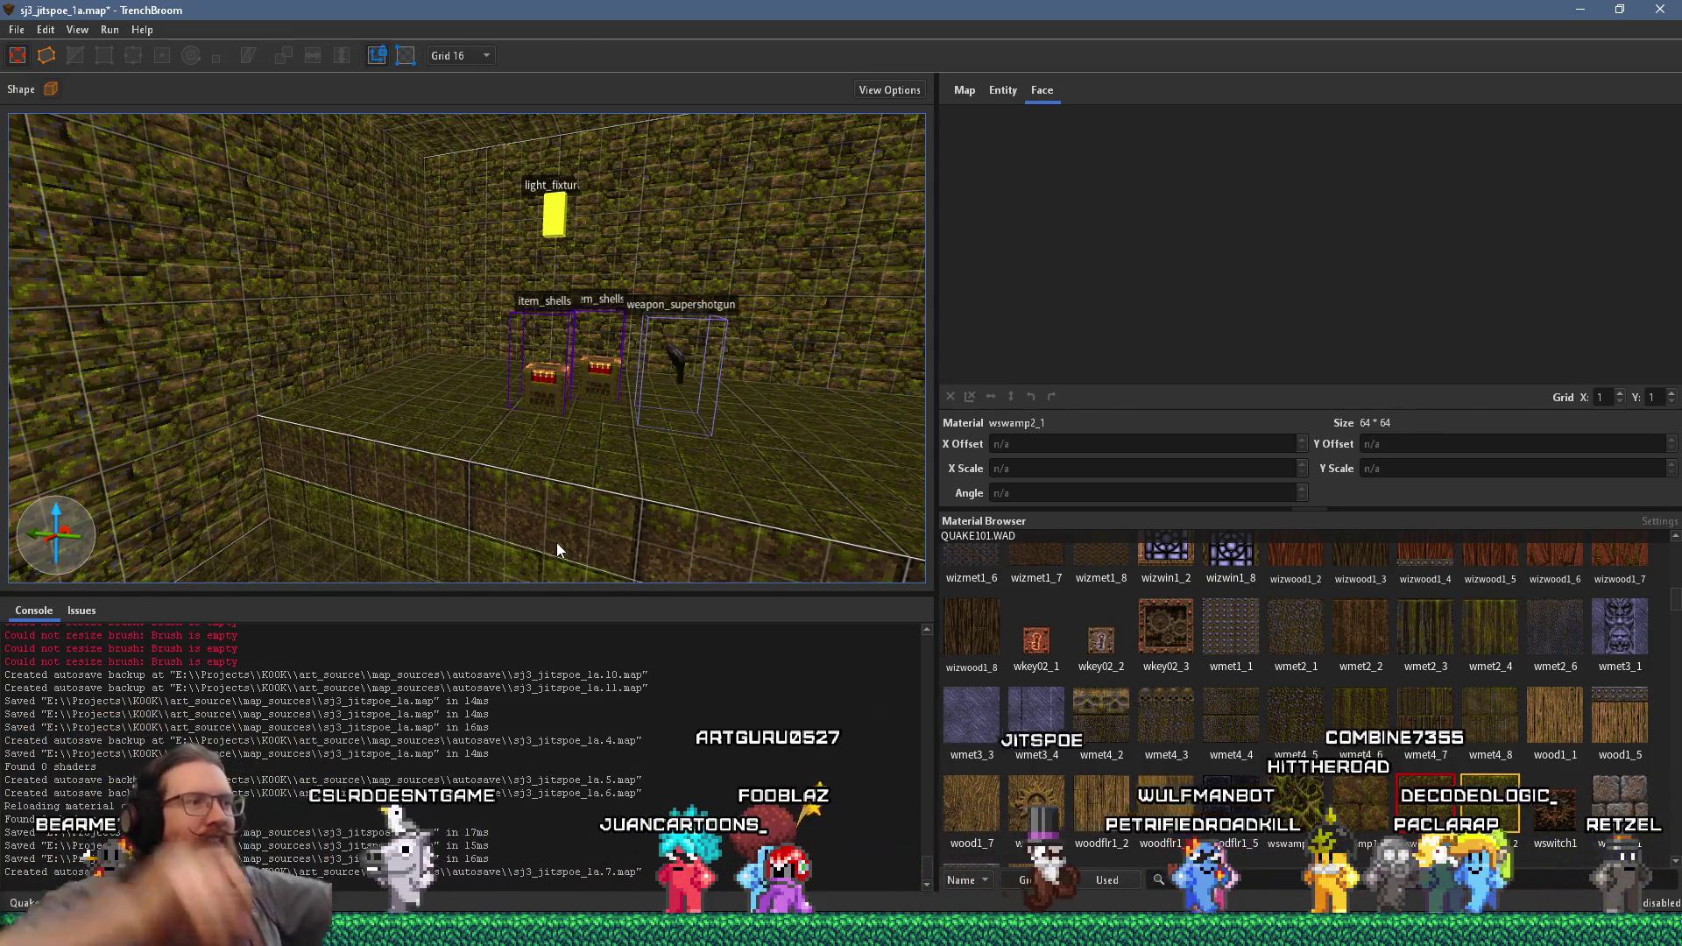
- Apply the wmet2_3 metal-trim material to the thin pillar beside the ogre
mouse_move(552, 440)
left_mouse_down()
mouse_move(581, 385)
mouse_move(544, 259)
mouse_move(552, 297)
mouse_move(570, 281)
mouse_move(638, 365)
mouse_move(567, 294)
mouse_move(586, 372)
mouse_move(626, 419)
left_mouse_up()
mouse_move(624, 414)
left_mouse_down()
mouse_move(456, 466)
mouse_move(556, 459)
mouse_move(488, 513)
mouse_move(474, 415)
mouse_move(513, 446)
left_mouse_up()
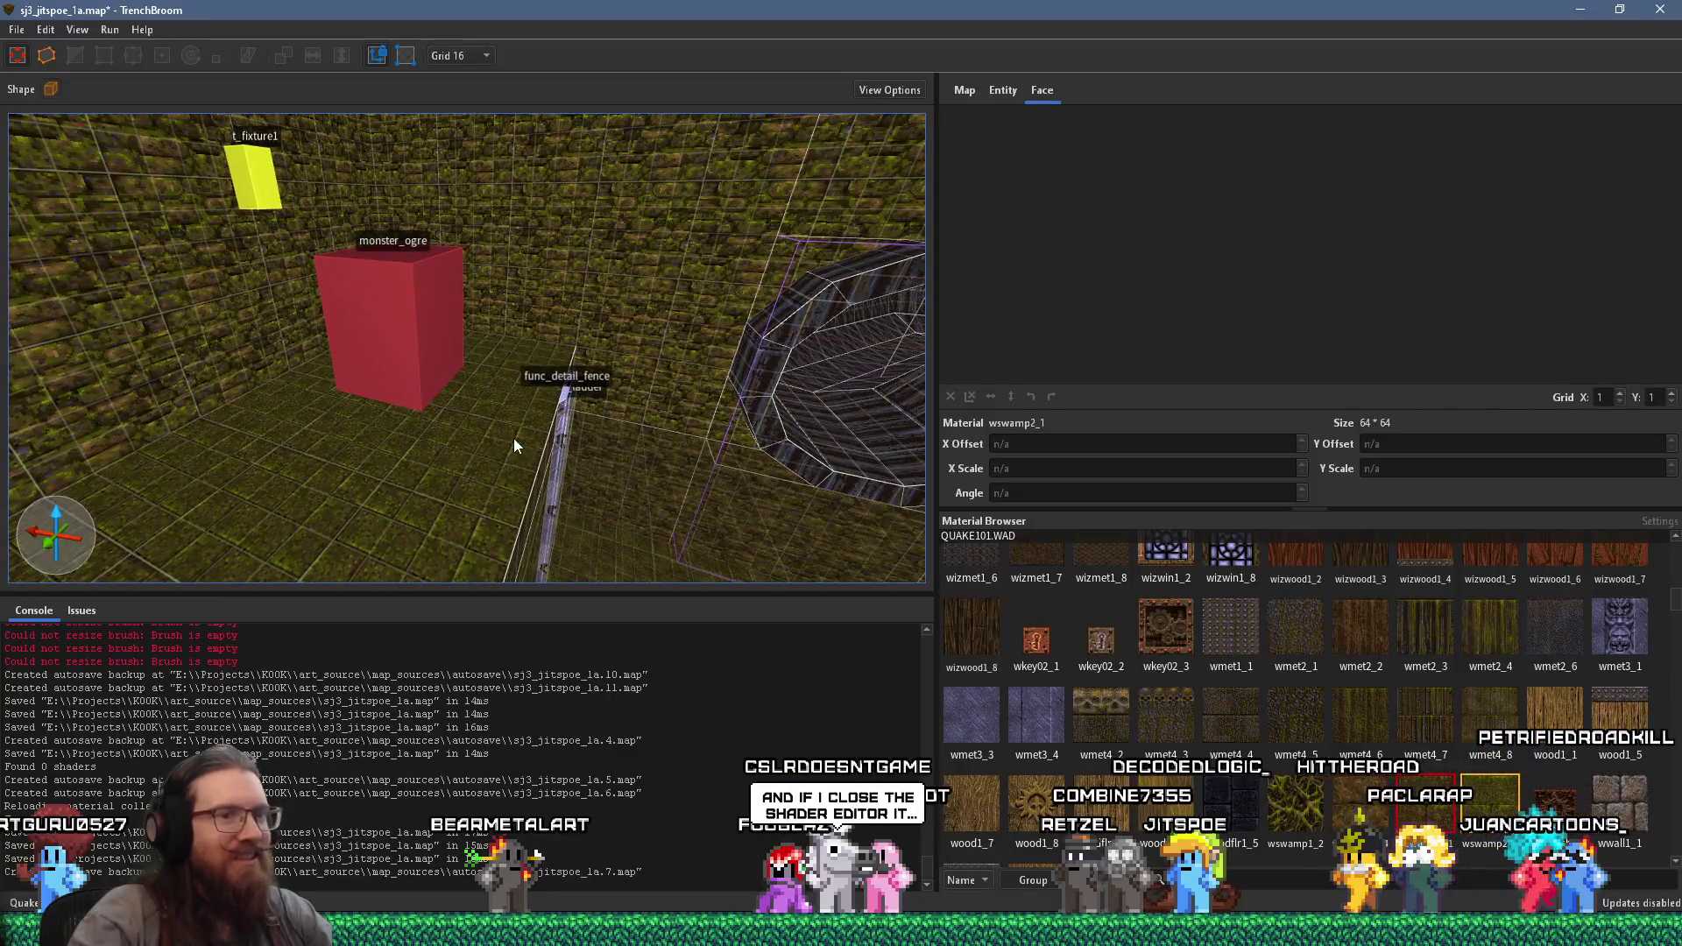
mouse_move(624, 469)
left_mouse_down()
mouse_move(491, 451)
mouse_move(537, 444)
left_mouse_up()
left_click(1406, 622)
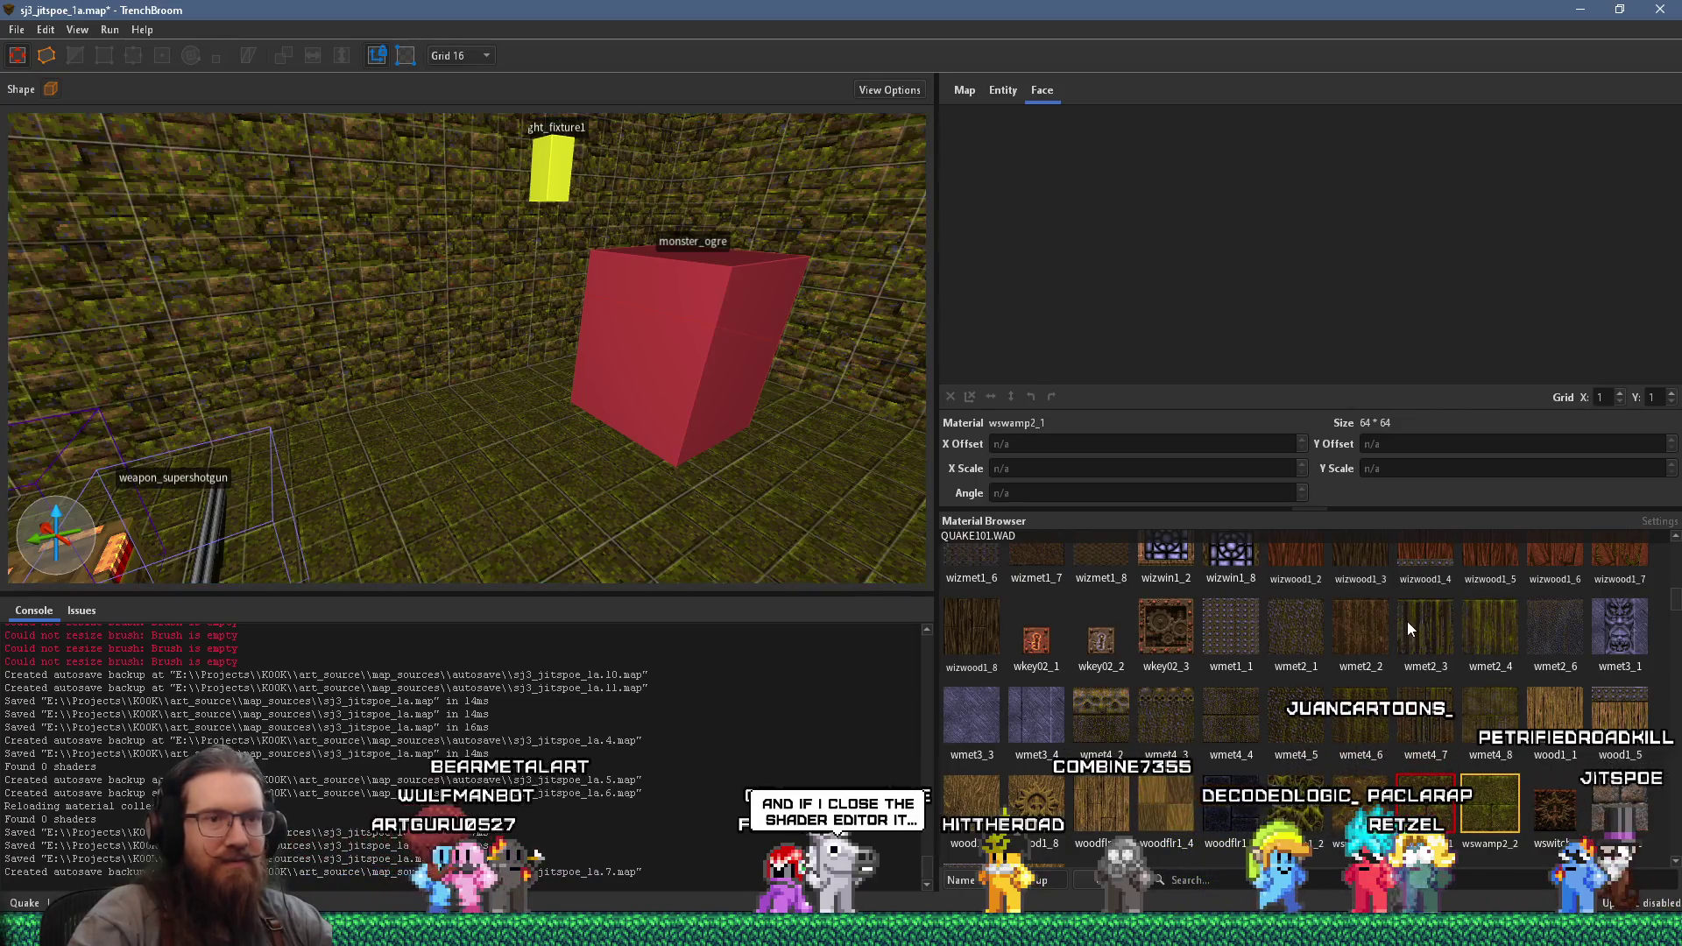
mouse_move(777, 477)
left_mouse_down()
mouse_move(650, 400)
mouse_move(710, 411)
mouse_move(419, 461)
mouse_move(485, 424)
mouse_move(493, 194)
mouse_move(543, 358)
left_mouse_up()
- Stretch a pillar face out into a wide wall, then undo the stretch
mouse_move(523, 237)
left_mouse_down()
mouse_move(502, 196)
mouse_move(469, 188)
mouse_move(717, 206)
left_mouse_up()
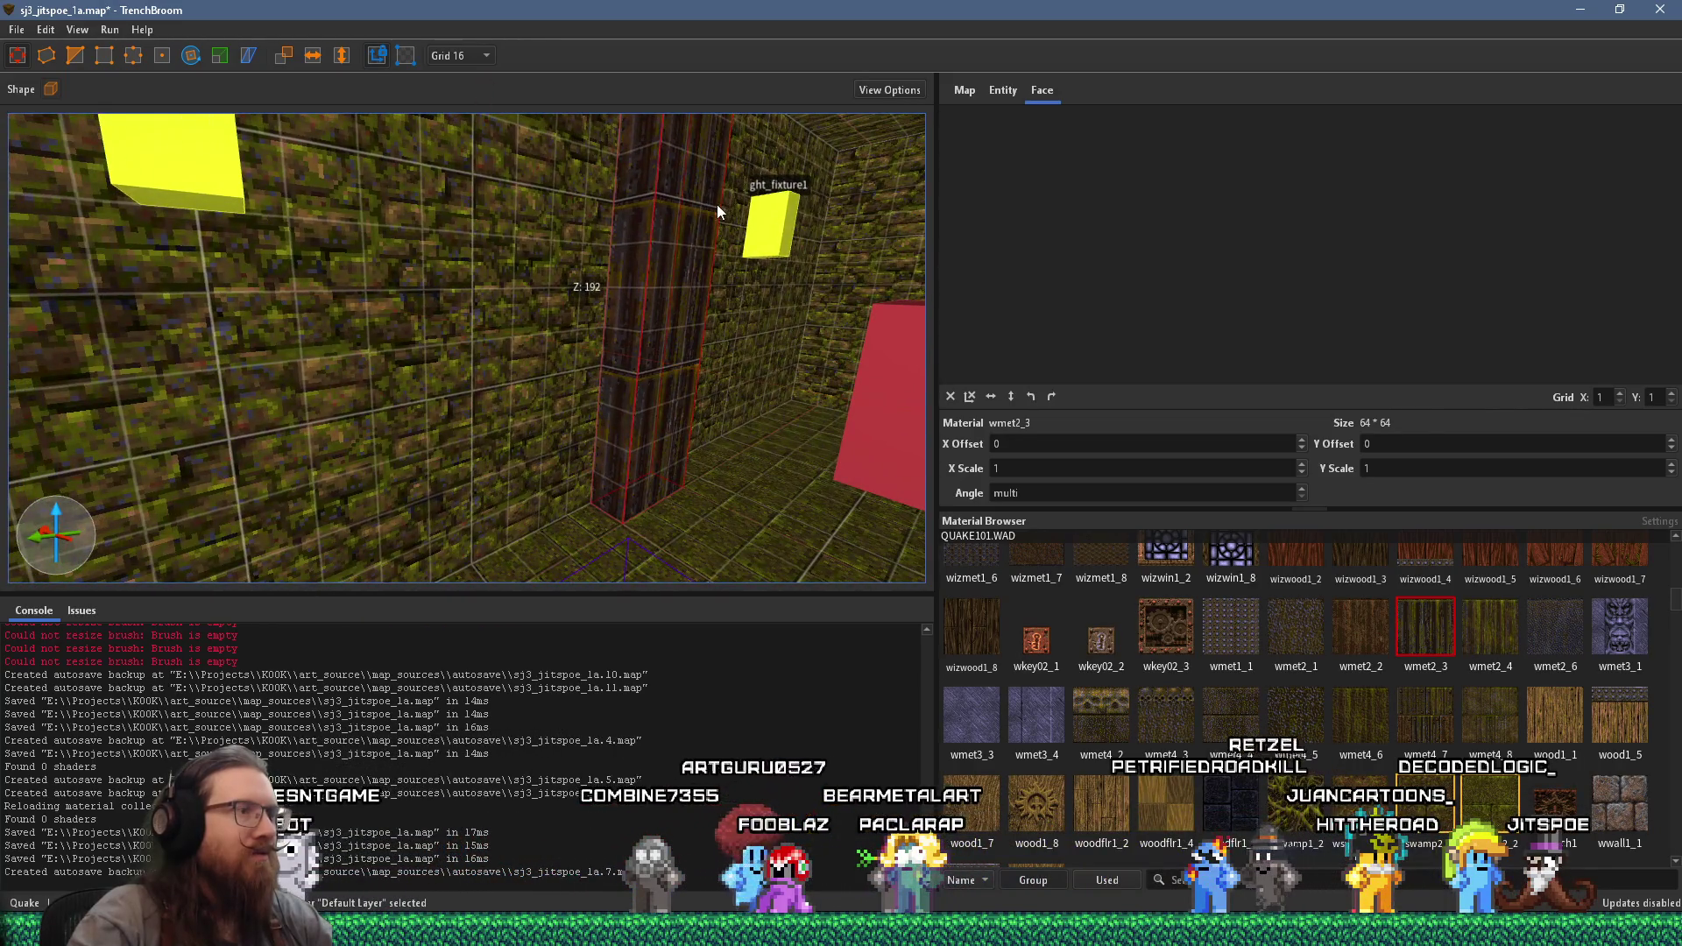
left_click(680, 256, "shift")
mouse_move(641, 272)
left_mouse_down()
mouse_move(460, 378)
mouse_move(342, 322)
mouse_move(523, 355)
left_mouse_up()
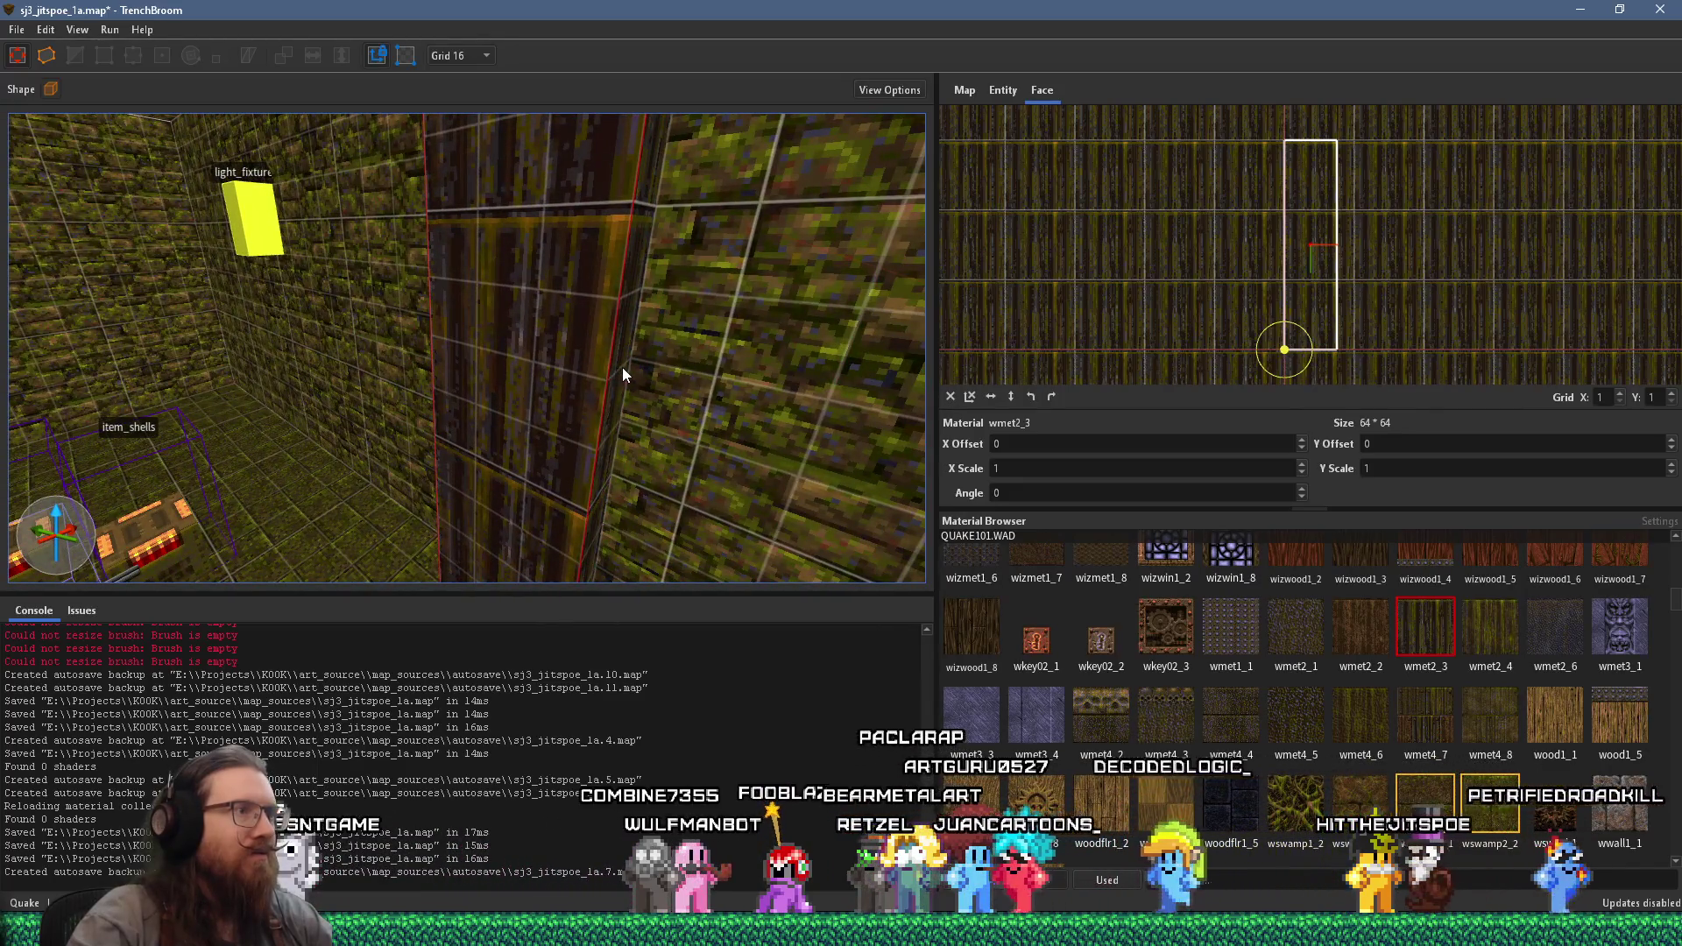
scroll(579, 343, "down", 8)
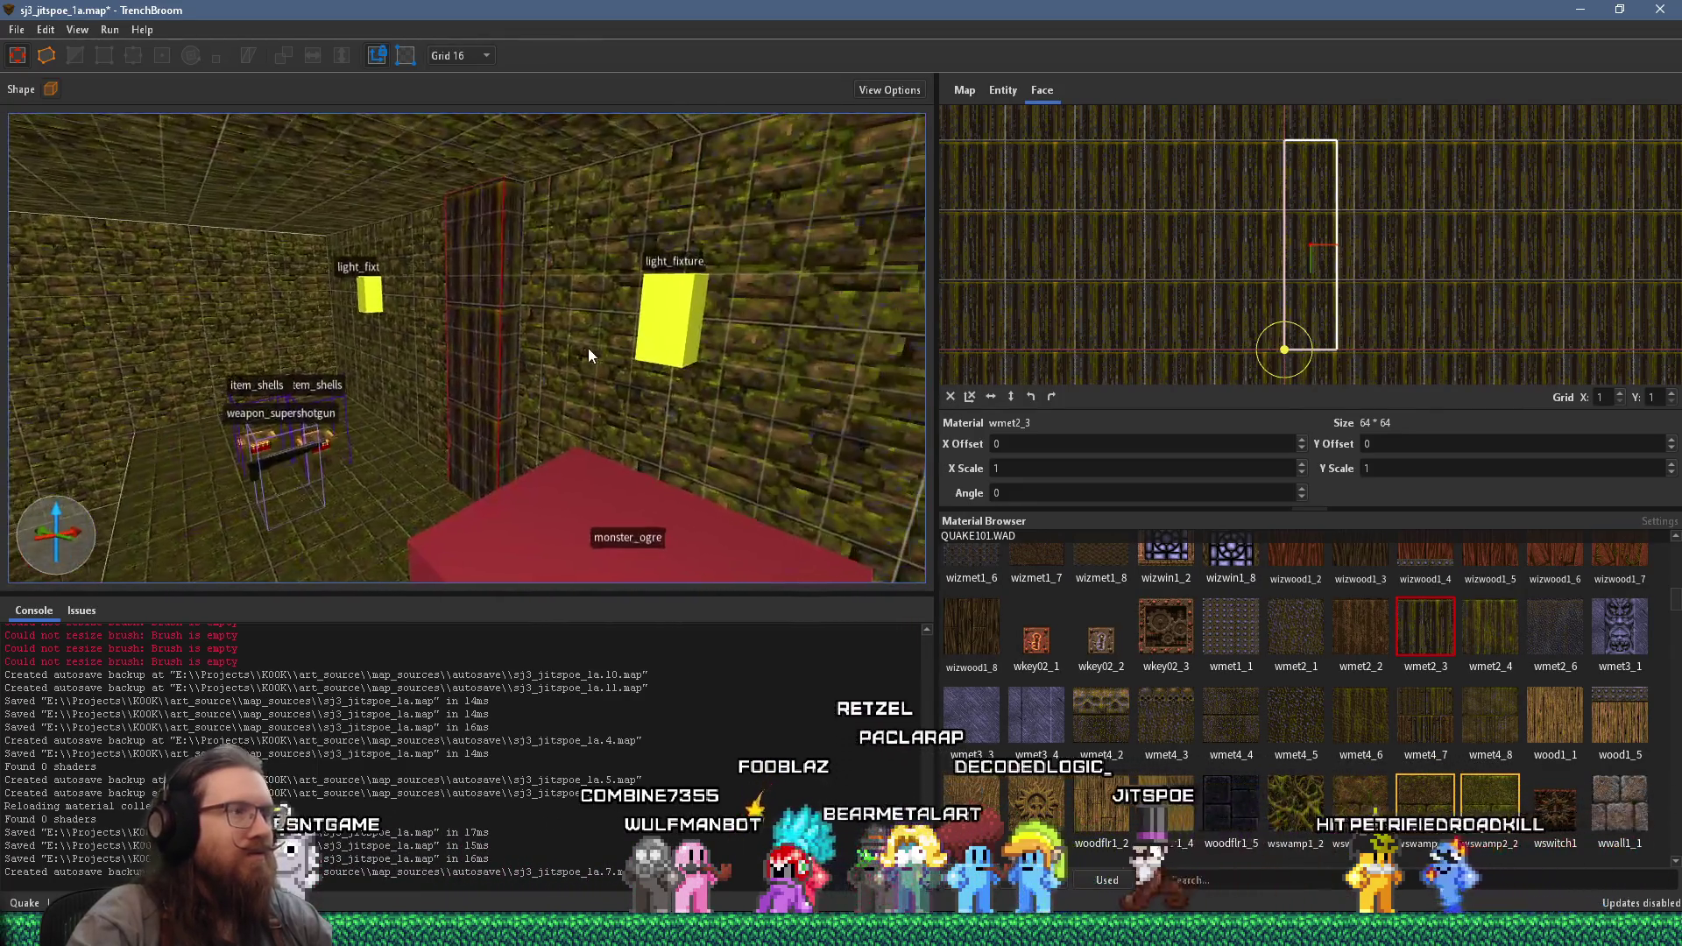
mouse_move(516, 359)
left_mouse_down()
mouse_move(690, 345)
mouse_move(611, 352)
mouse_move(790, 293)
mouse_move(687, 351)
mouse_move(504, 376)
mouse_move(479, 405)
mouse_move(414, 412)
mouse_move(388, 478)
left_mouse_up()
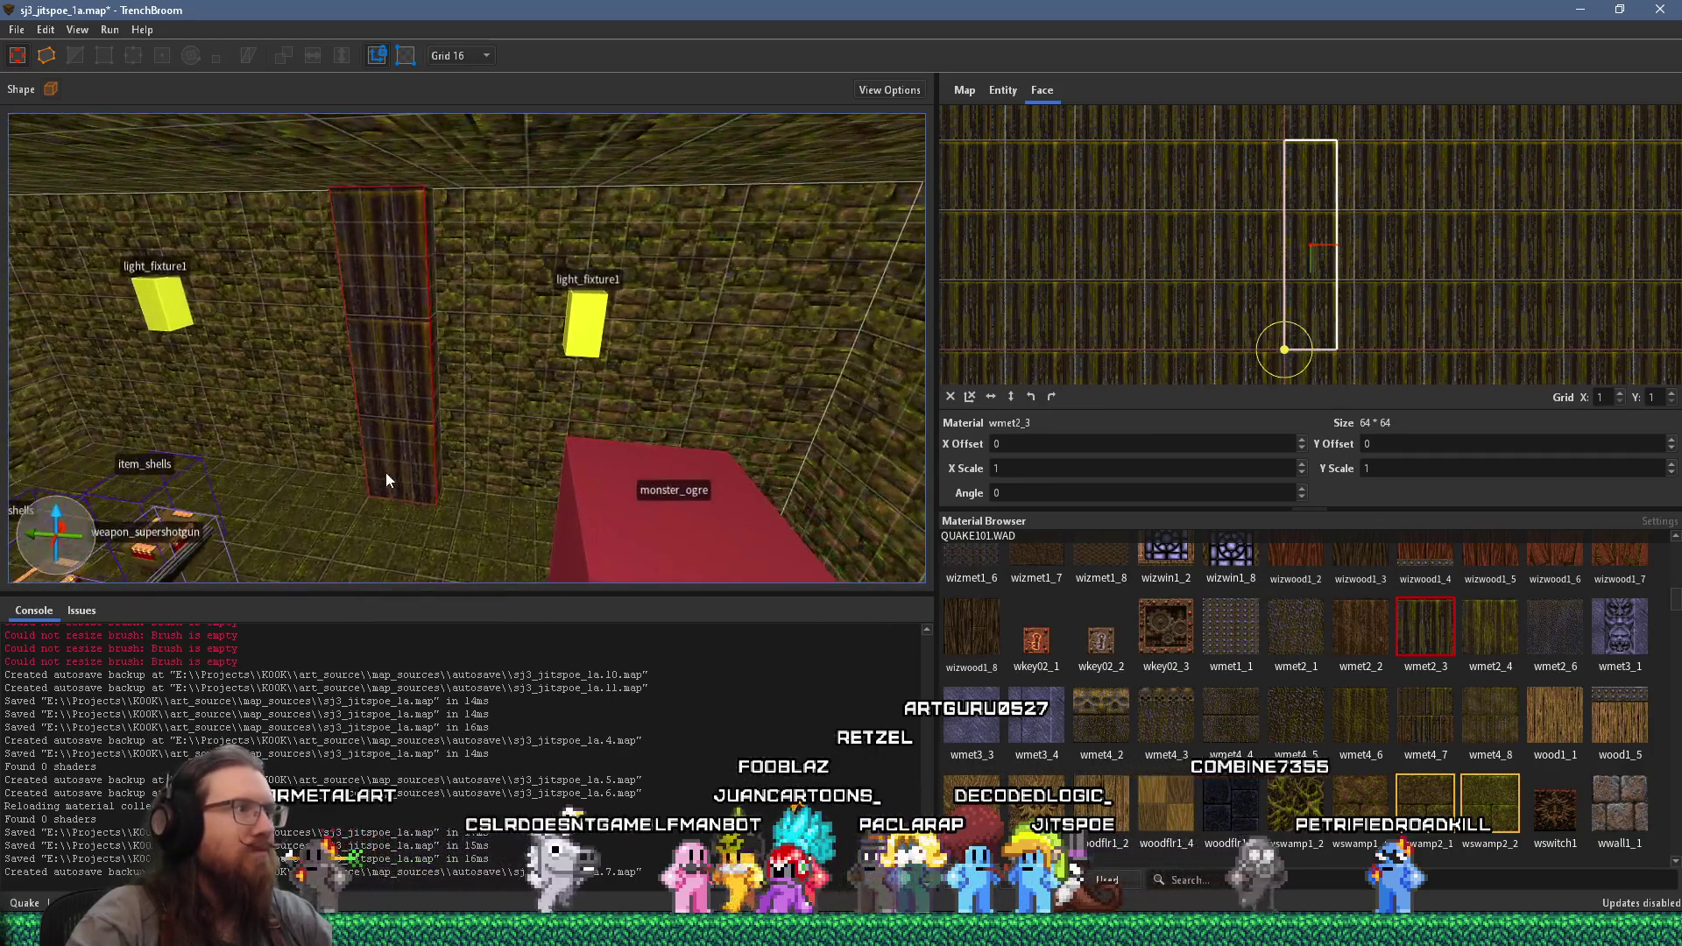
mouse_move(434, 414)
left_mouse_down()
mouse_move(836, 437)
mouse_move(608, 427)
mouse_move(629, 404)
left_mouse_up()
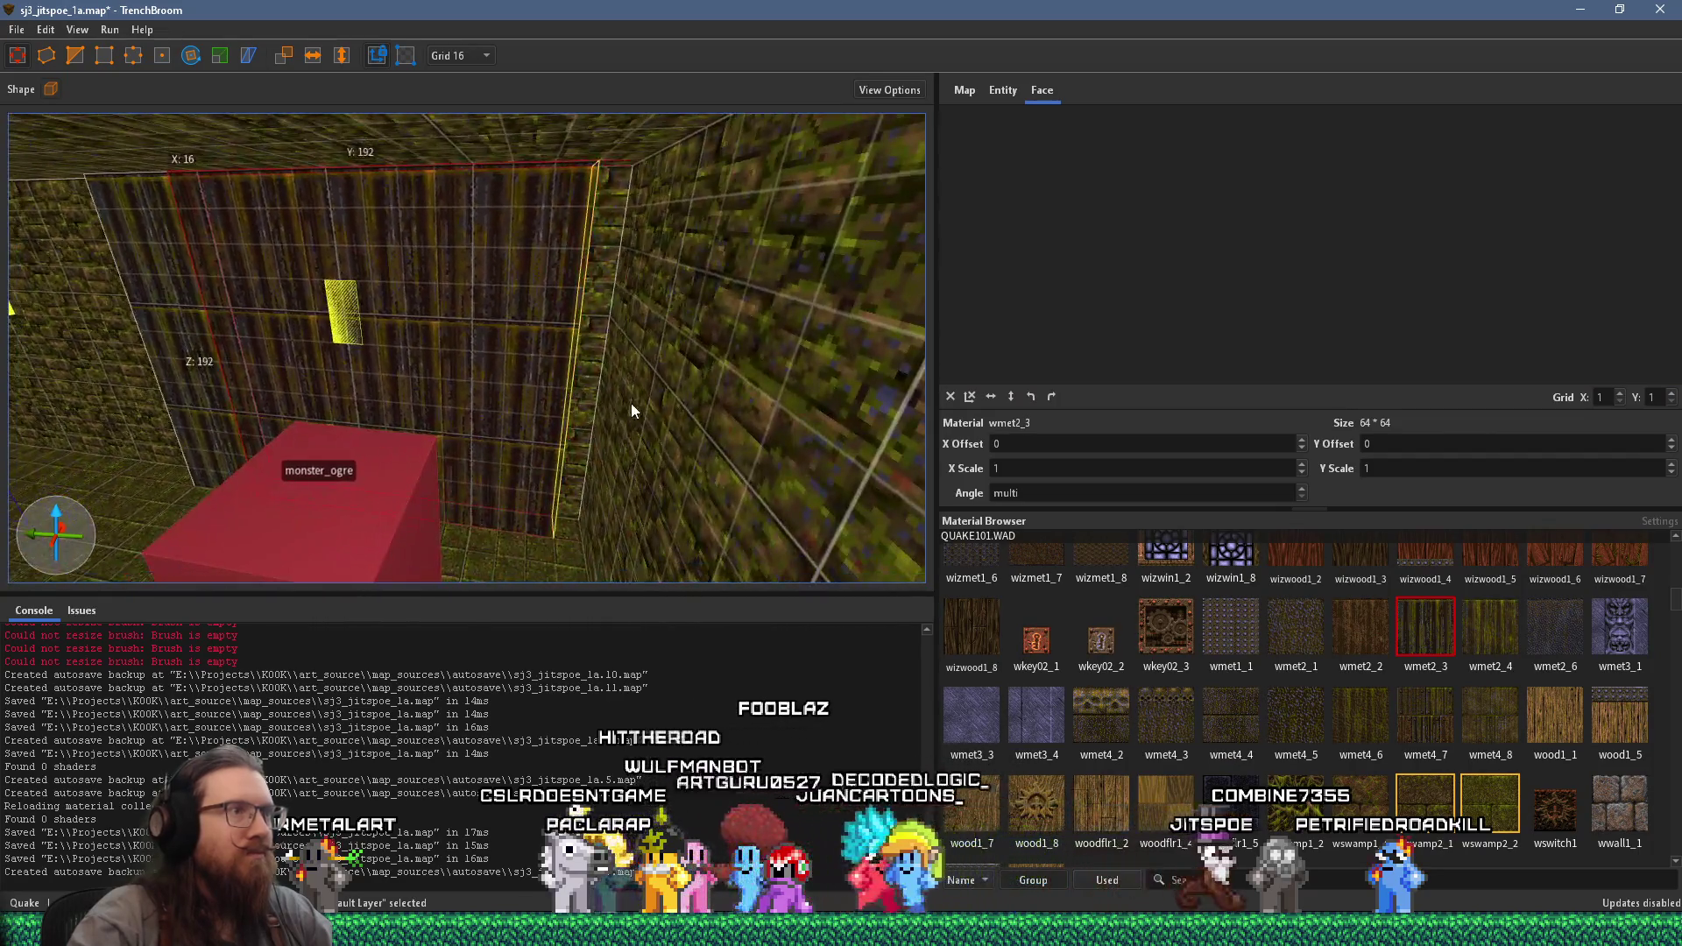
key("ctrl+z")
- Resize the wmet2_3 brush back into a thin pillar and select the centre pillar
mouse_move(527, 375)
left_mouse_down()
mouse_move(782, 367)
mouse_move(729, 388)
mouse_move(325, 378)
left_mouse_up()
left_click(789, 370, "shift")
left_click(718, 379)
left_click_drag(747, 362, 382, 367)
left_click(367, 351, "shift")
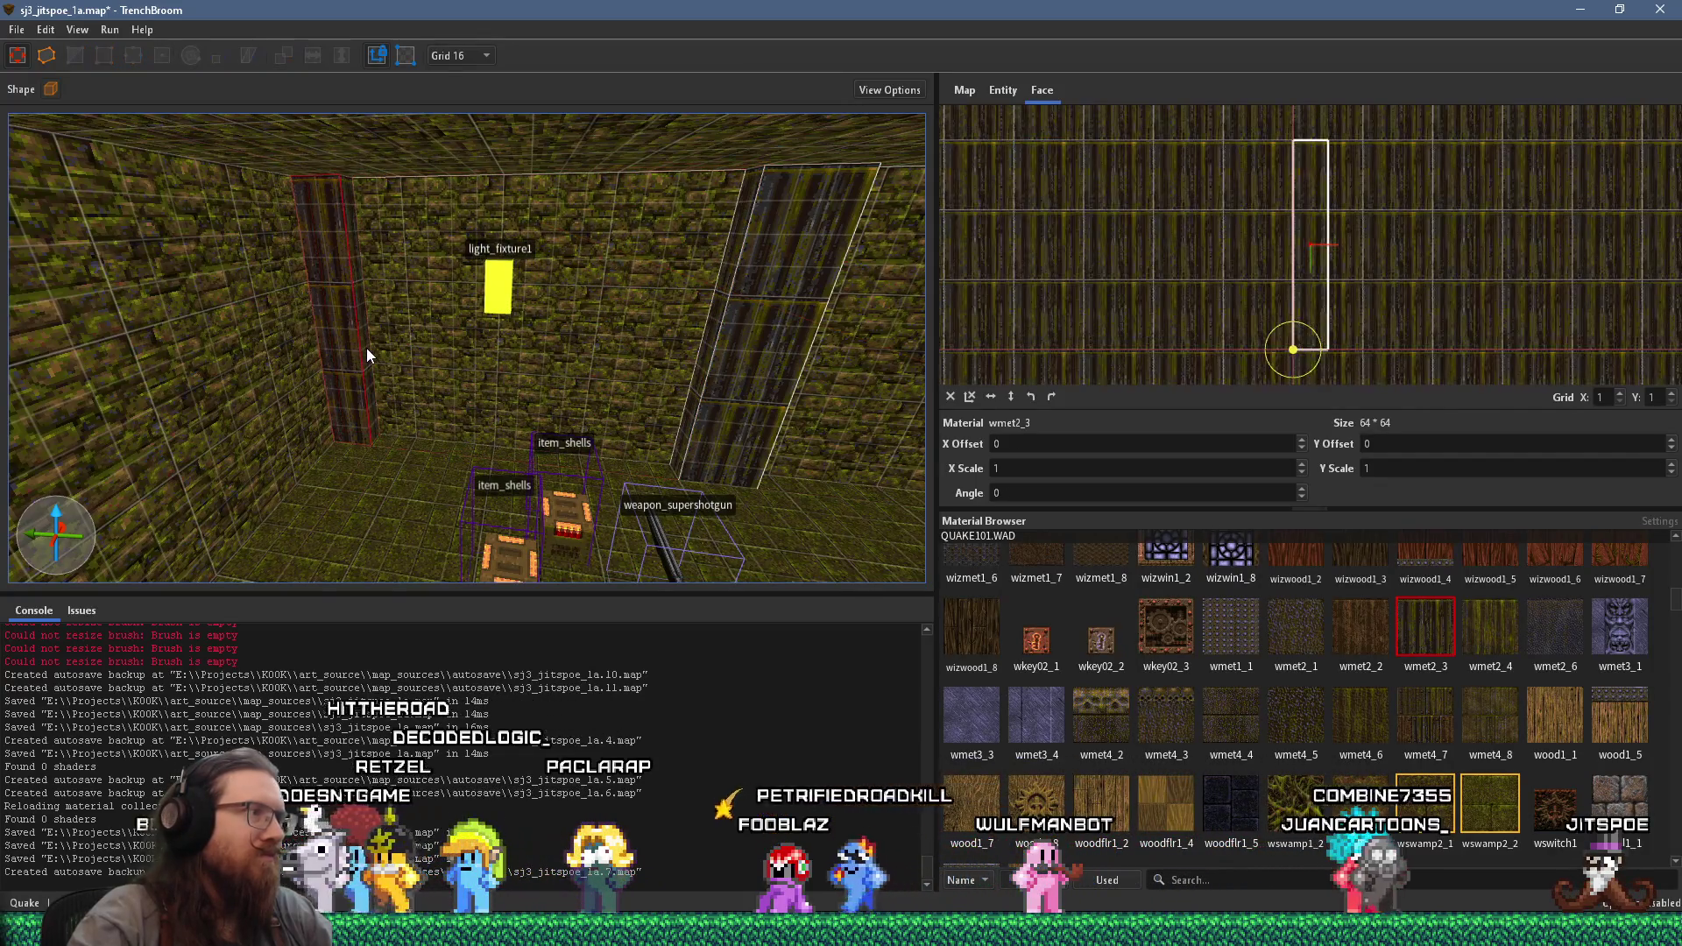
scroll(395, 354, "up", 4)
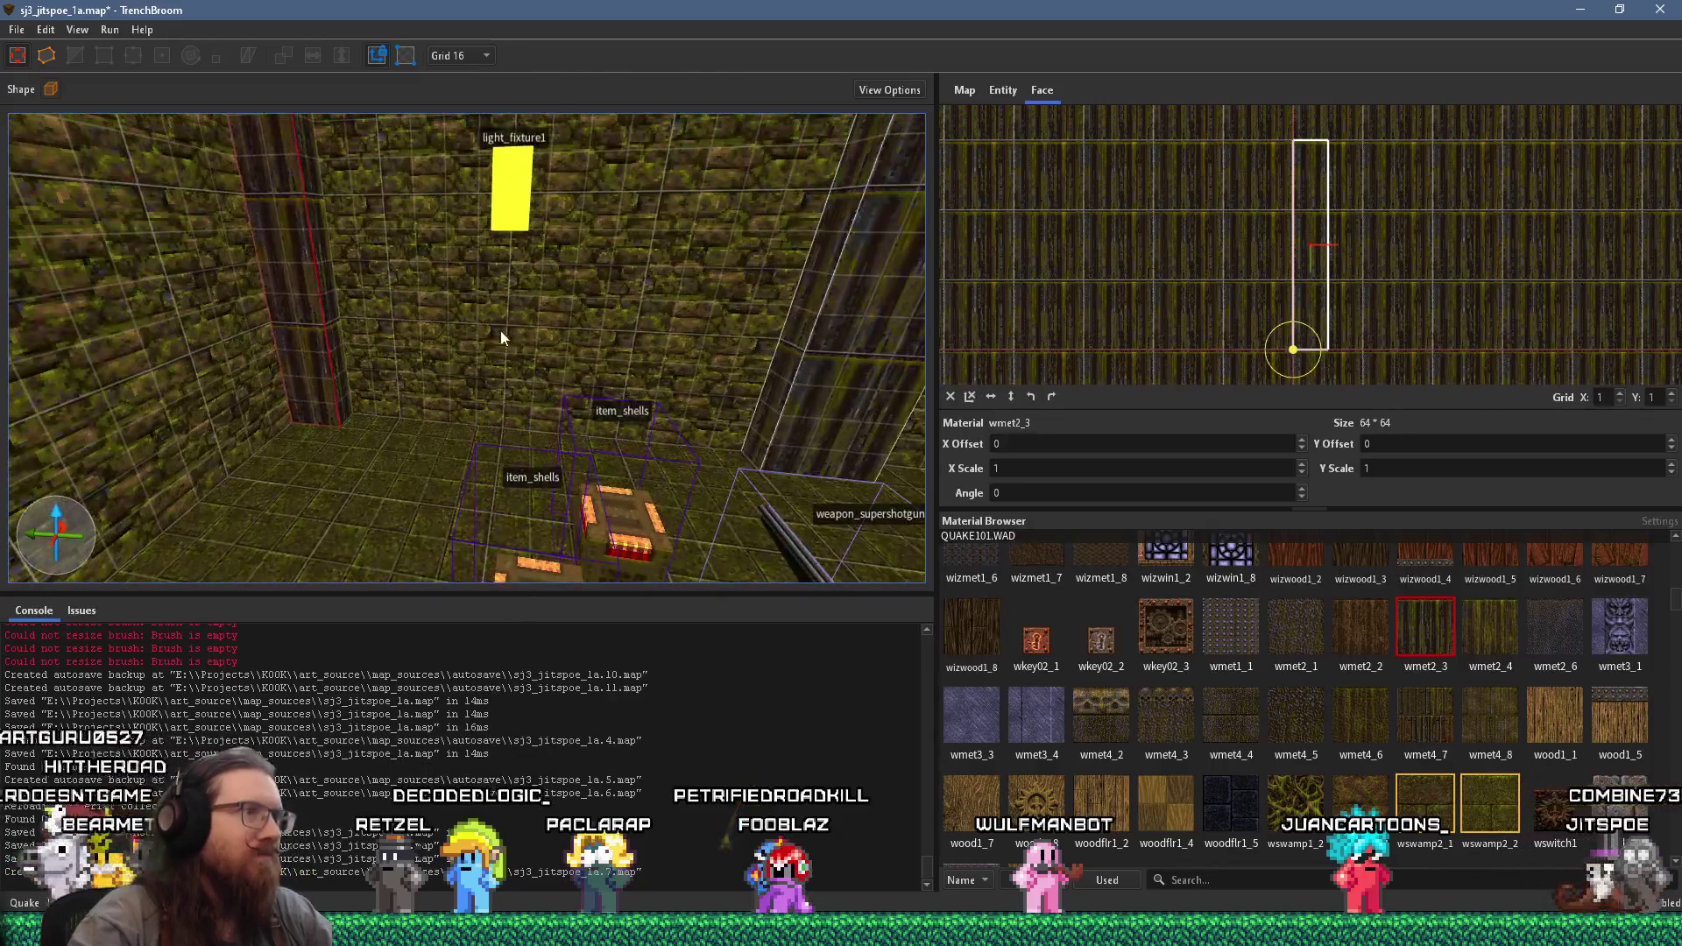
scroll(487, 333, "down", 8)
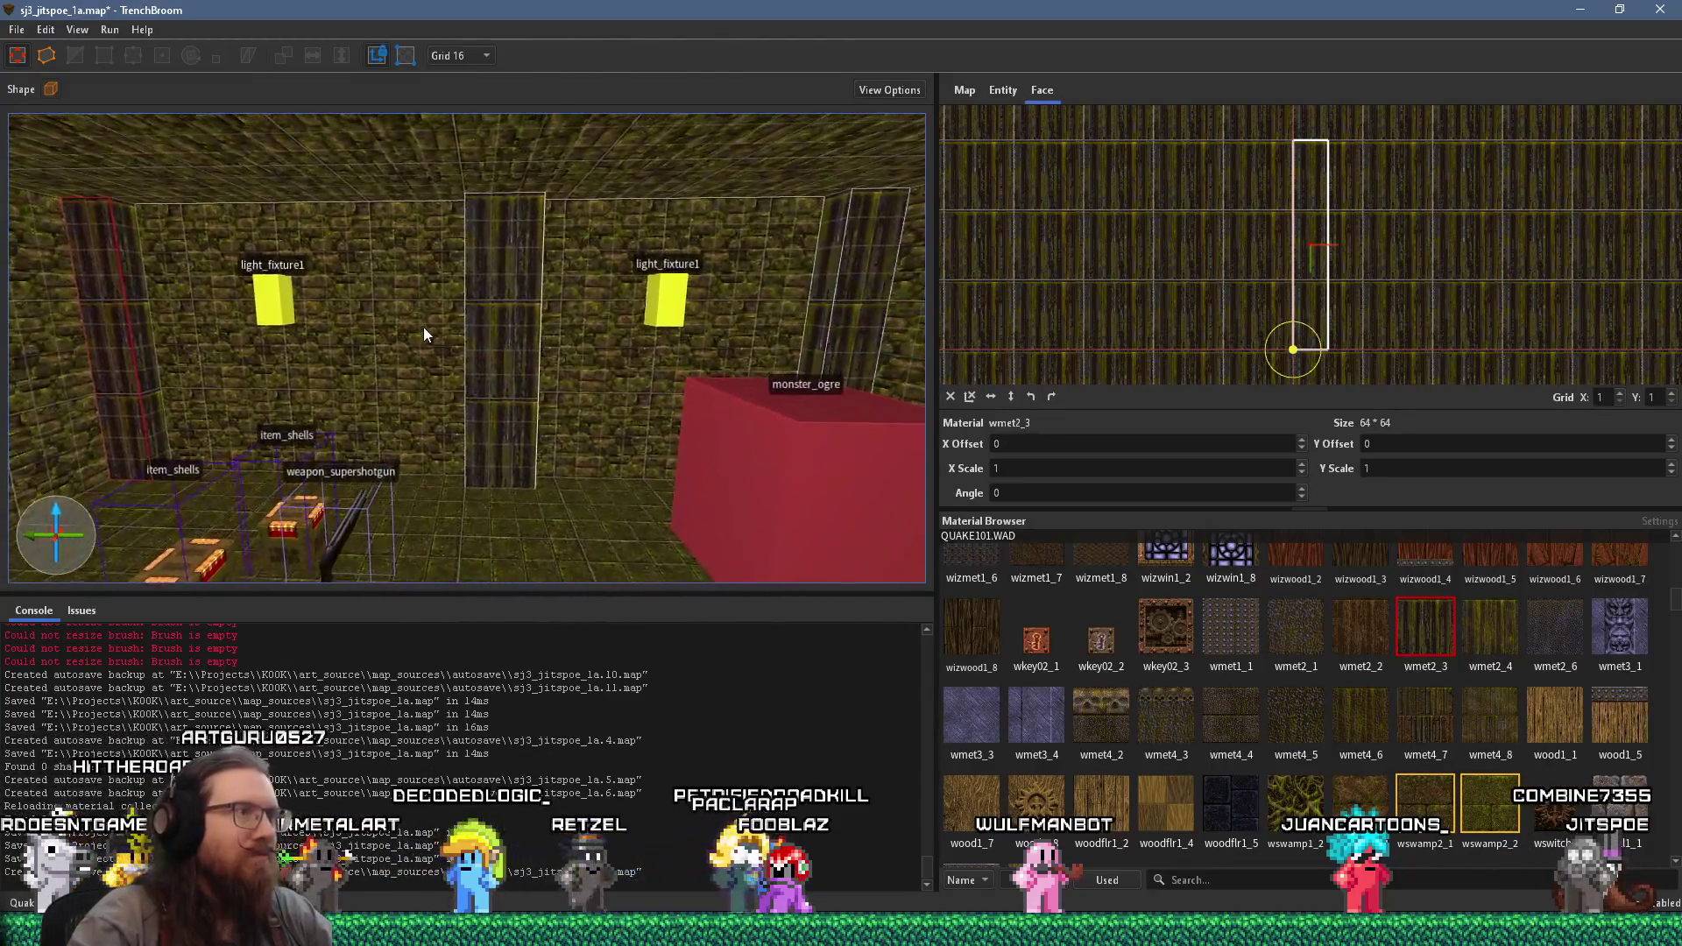
left_click(505, 341)
mouse_move(391, 375)
left_mouse_down()
mouse_move(544, 361)
mouse_move(411, 388)
mouse_move(519, 447)
left_mouse_up()
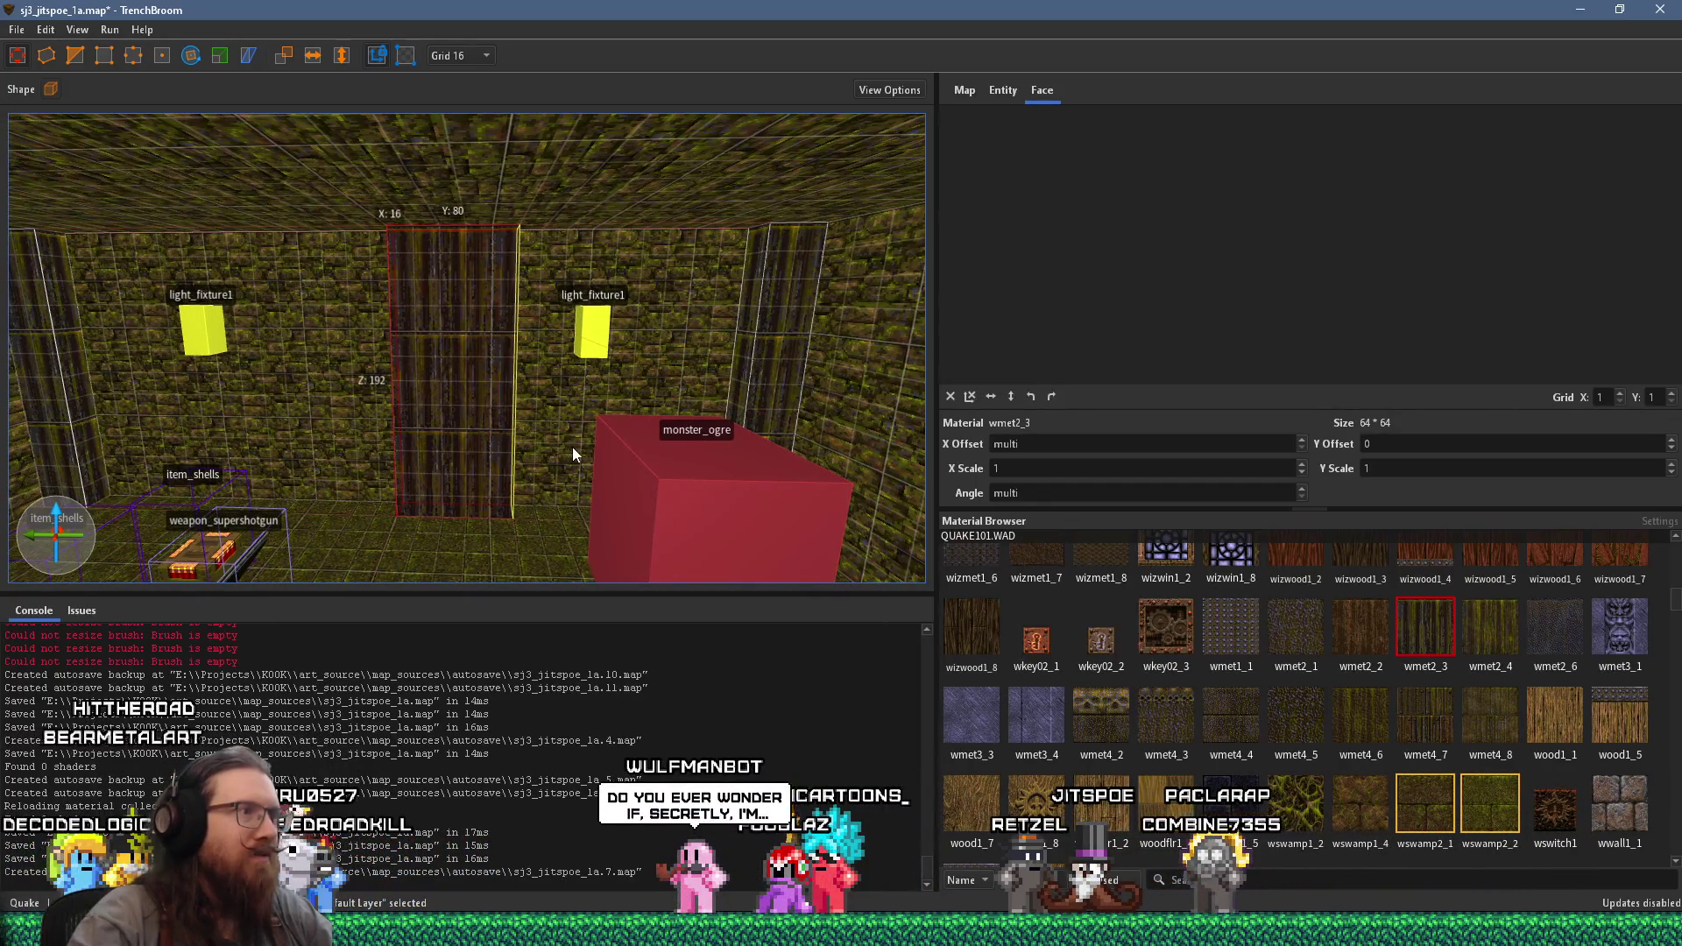
- Rotate the centre pillar 90° into a narrow 16 × 32 column and inspect it
key("alt+Left")
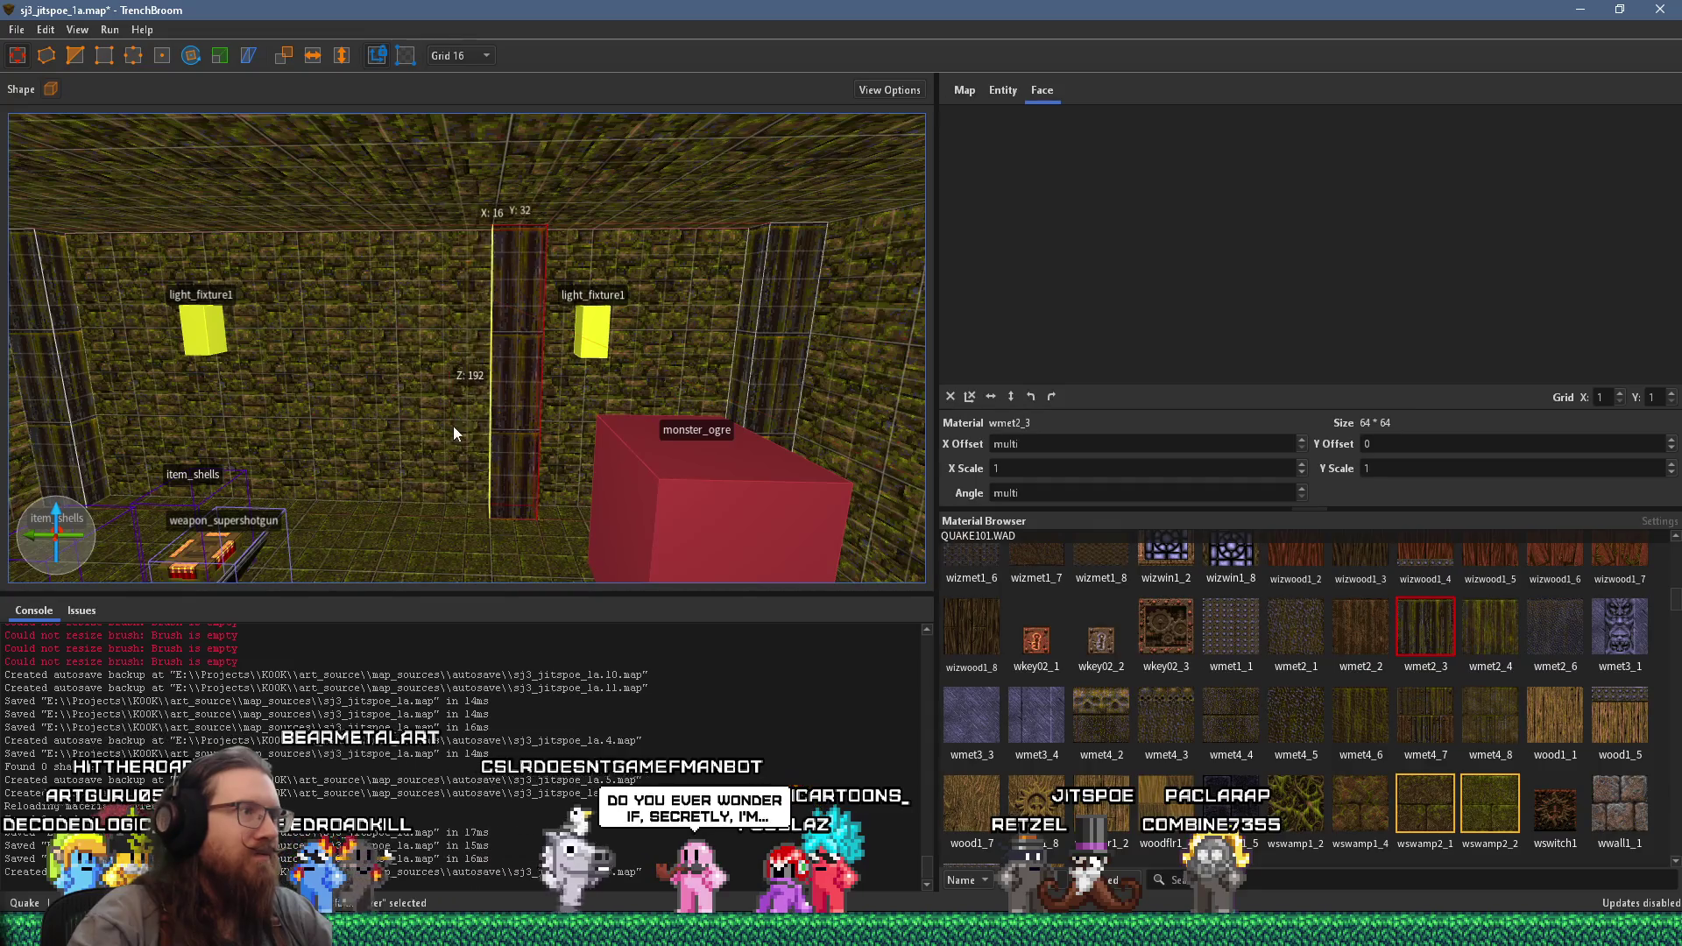
mouse_move(461, 425)
left_mouse_down()
mouse_move(354, 353)
mouse_move(514, 351)
mouse_move(405, 379)
mouse_move(592, 379)
mouse_move(730, 411)
left_mouse_up()
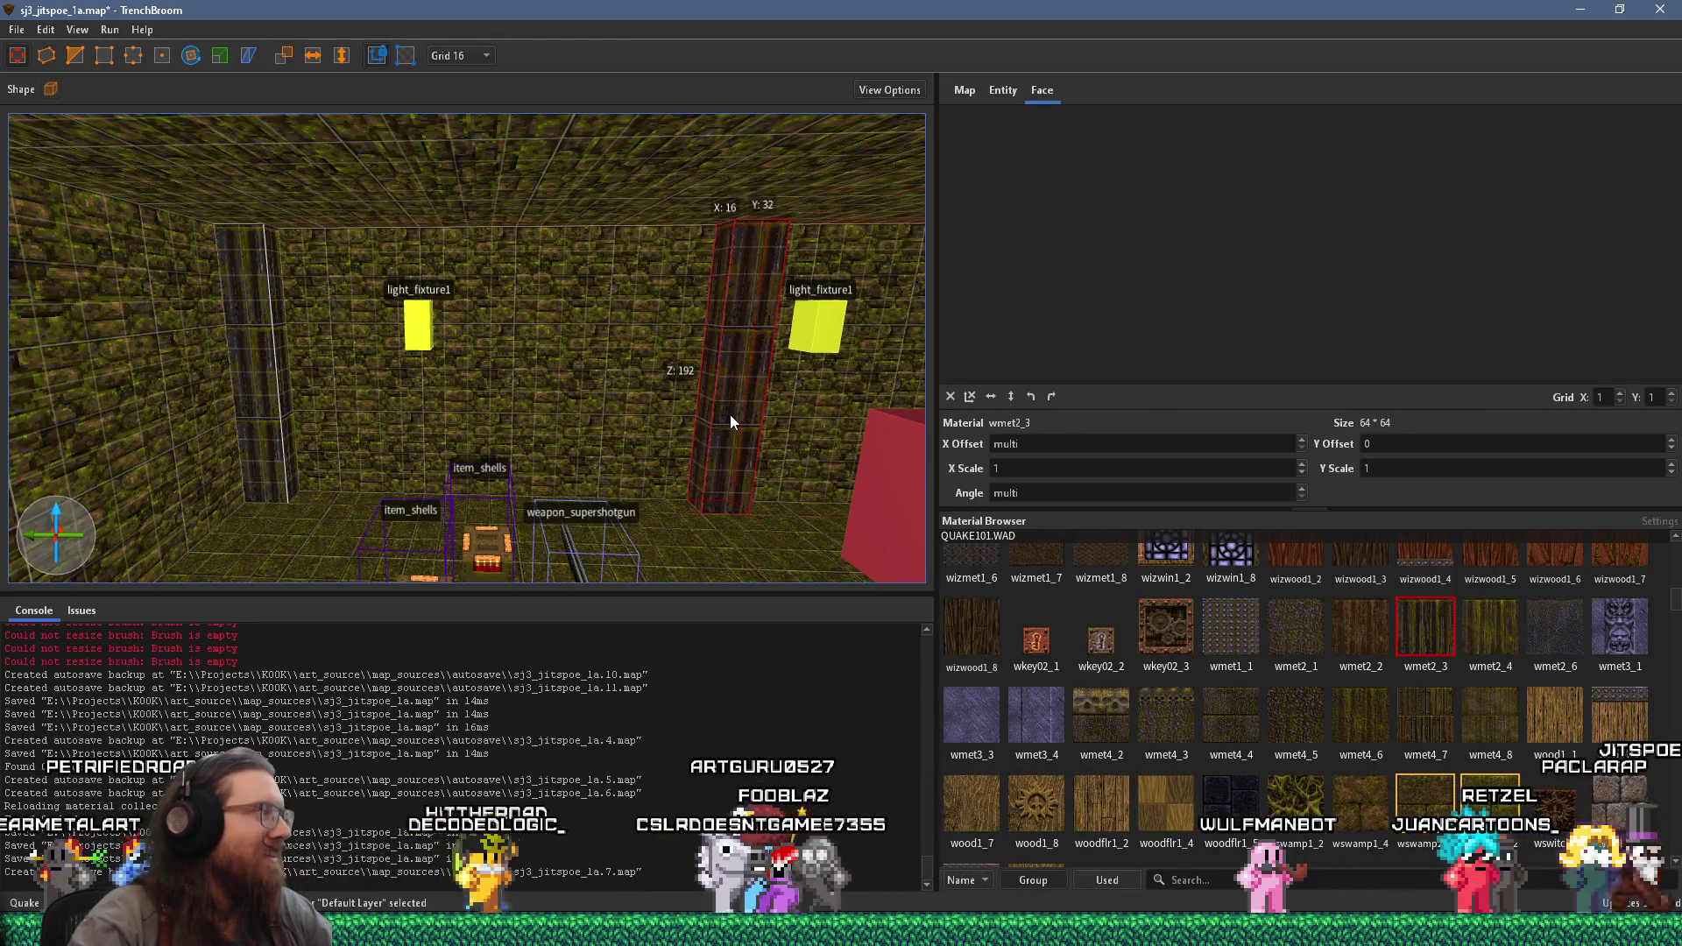
scroll(729, 419, "down", 5)
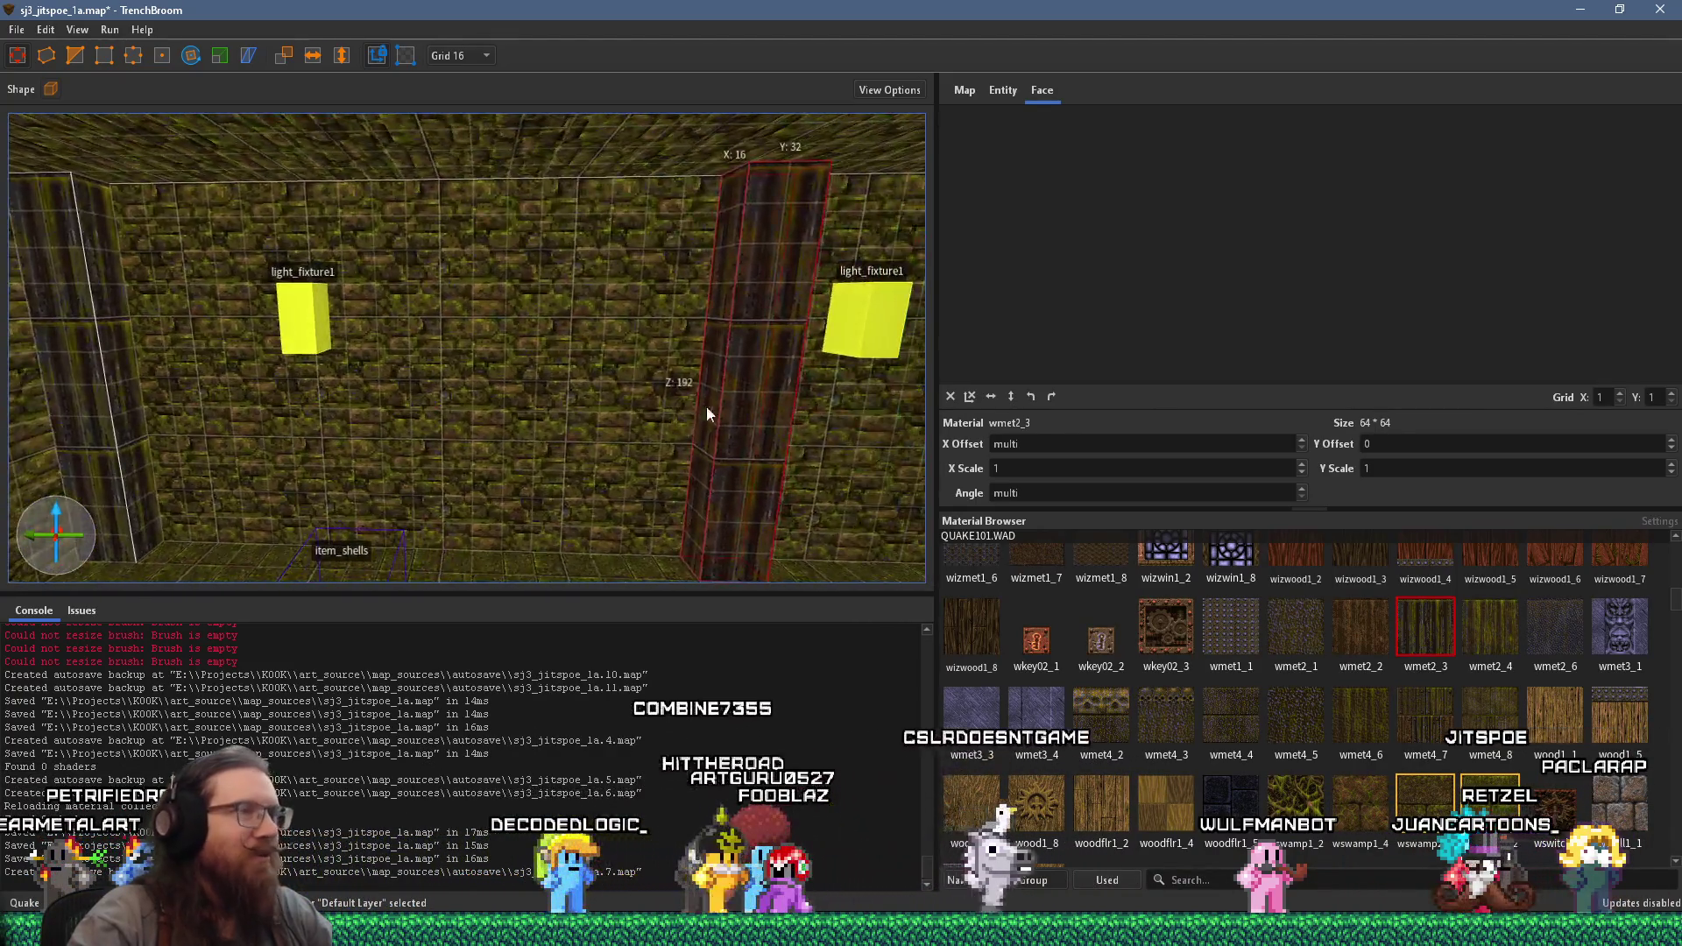
left_click(787, 388, "shift")
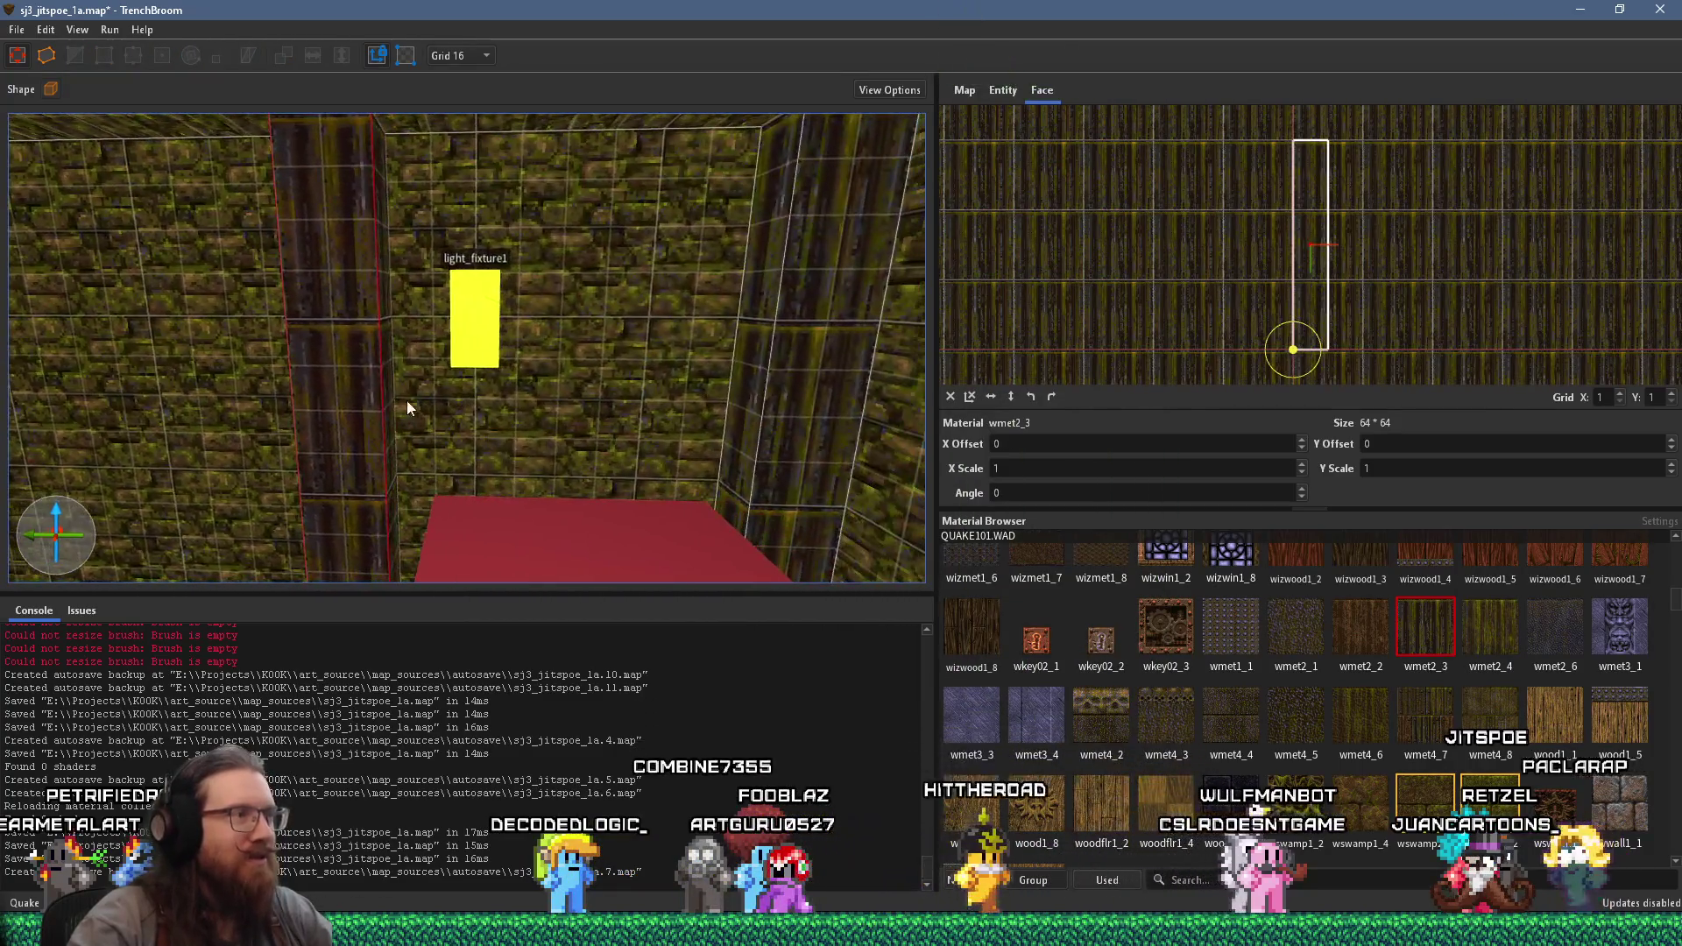
mouse_move(392, 403)
left_mouse_down()
mouse_move(504, 401)
mouse_move(289, 411)
mouse_move(731, 366)
mouse_move(439, 424)
mouse_move(834, 415)
mouse_move(696, 423)
left_mouse_up()
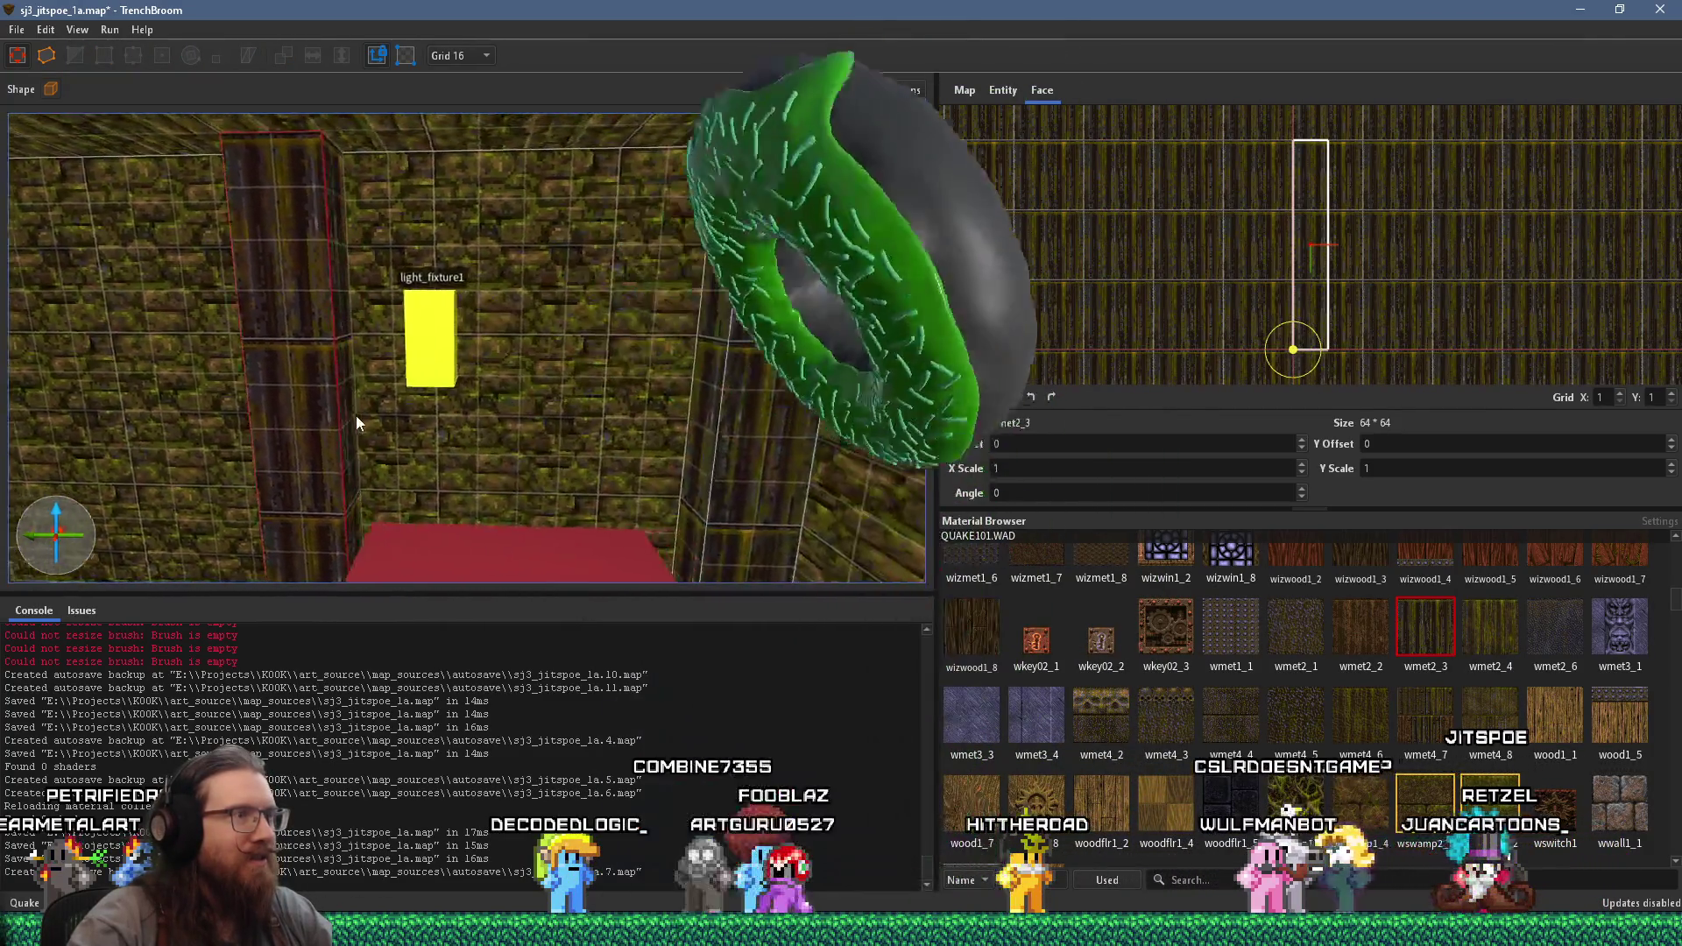
left_click(672, 422)
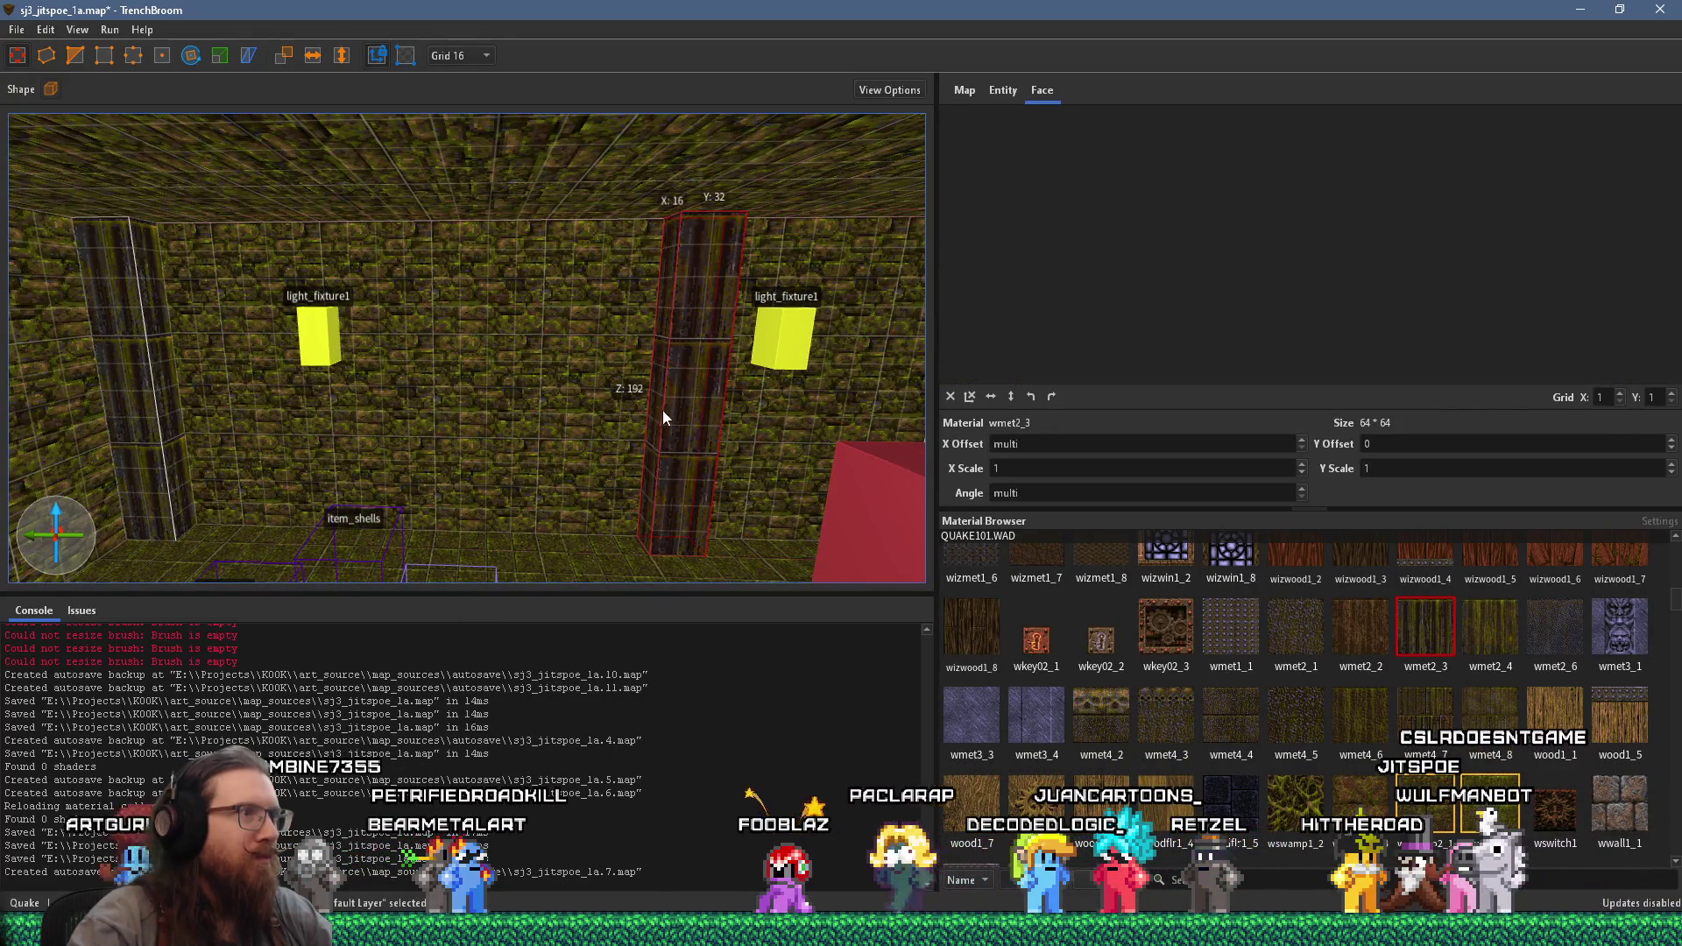
left_click_drag(659, 409, 758, 412)
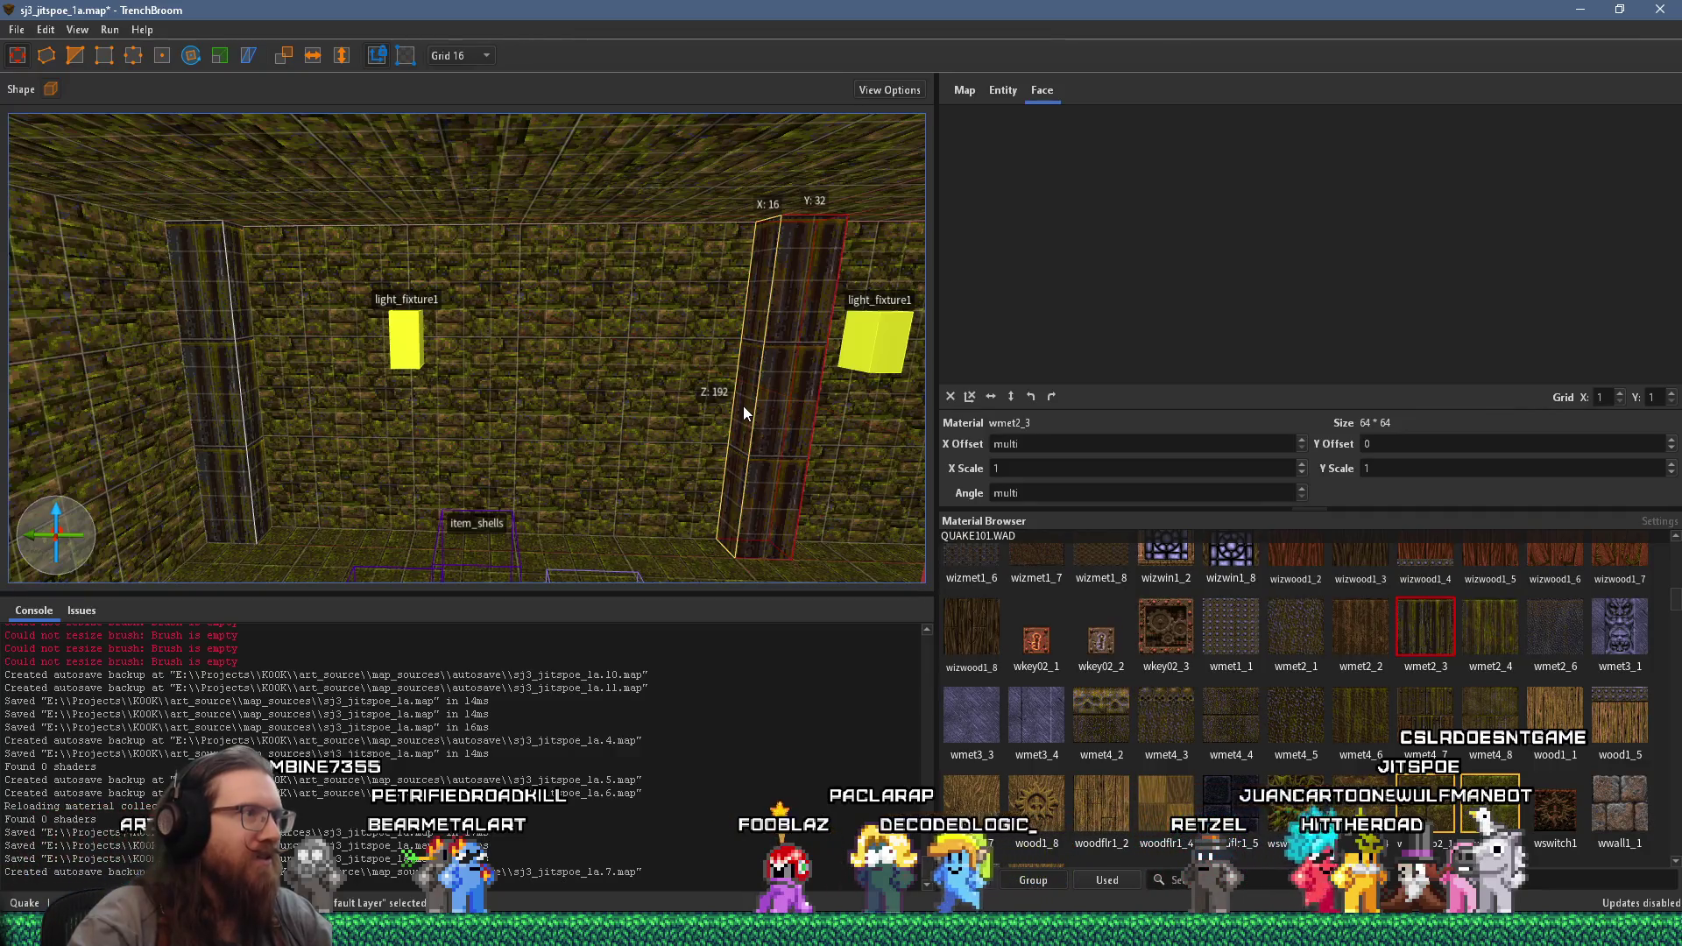
mouse_move(744, 408)
left_mouse_down()
mouse_move(405, 423)
mouse_move(753, 430)
mouse_move(396, 427)
mouse_move(726, 408)
mouse_move(563, 423)
mouse_move(757, 390)
mouse_move(479, 426)
left_mouse_up()
- Drag the widened brush's face left to make a narrow column beside light_fixture1
mouse_move(790, 415)
left_mouse_down()
mouse_move(533, 420)
mouse_move(710, 384)
mouse_move(396, 374)
mouse_move(591, 414)
mouse_move(281, 425)
mouse_move(641, 404)
left_mouse_up()
left_click(386, 416, "shift")
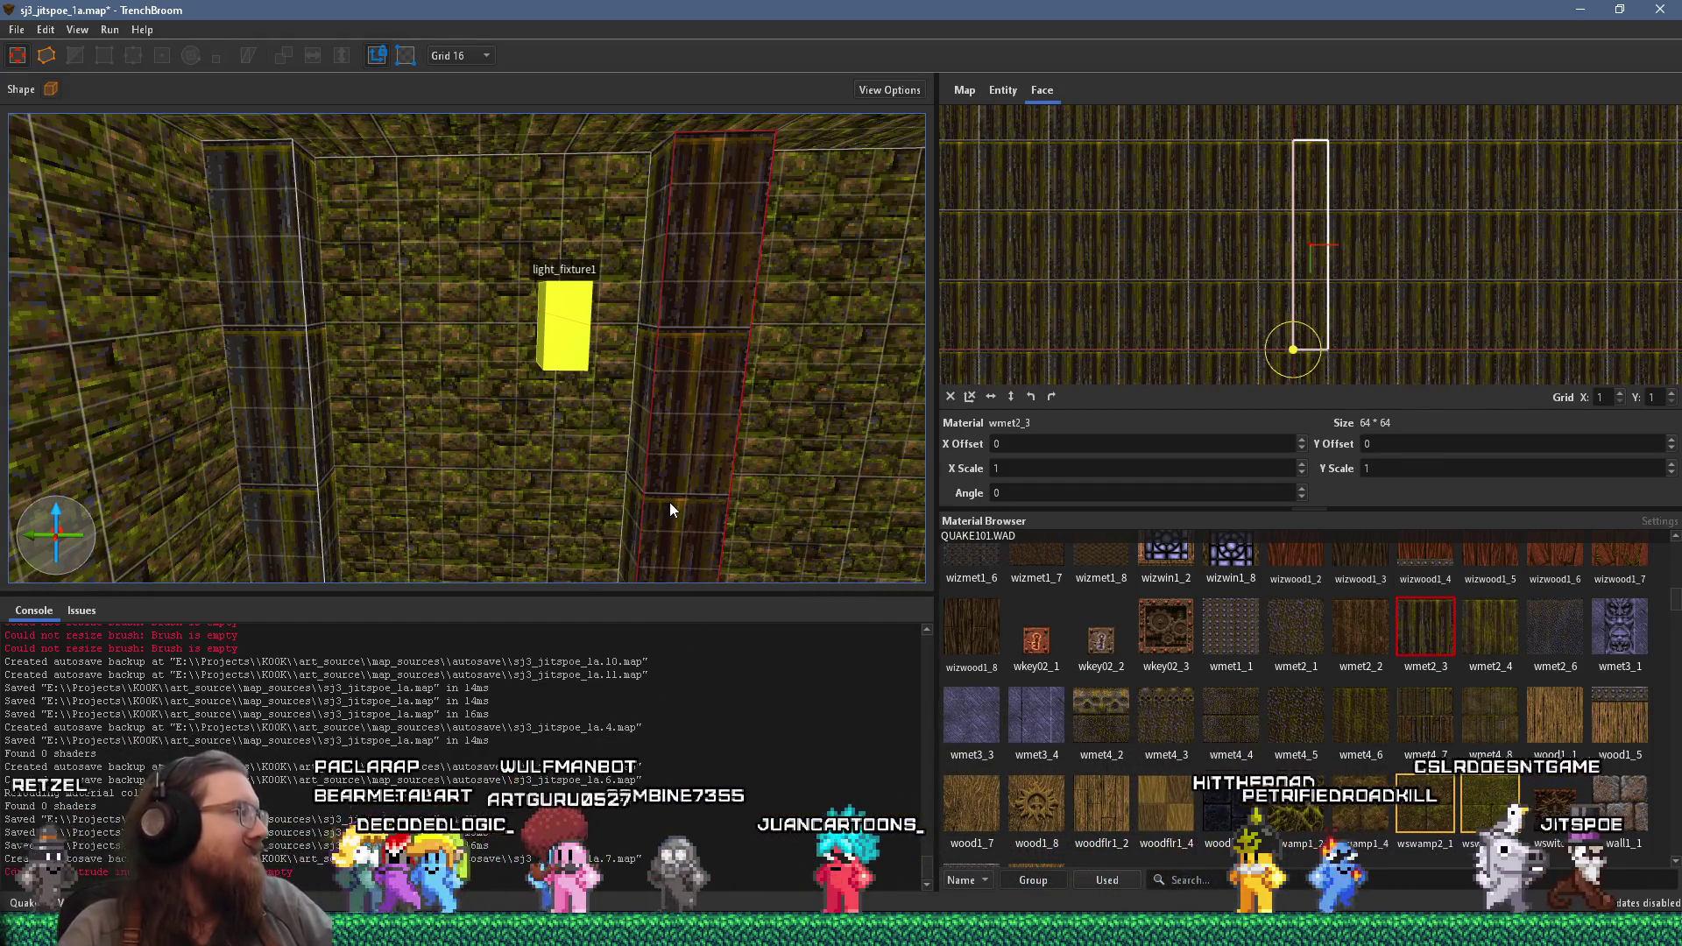
scroll(597, 434, "down", 5)
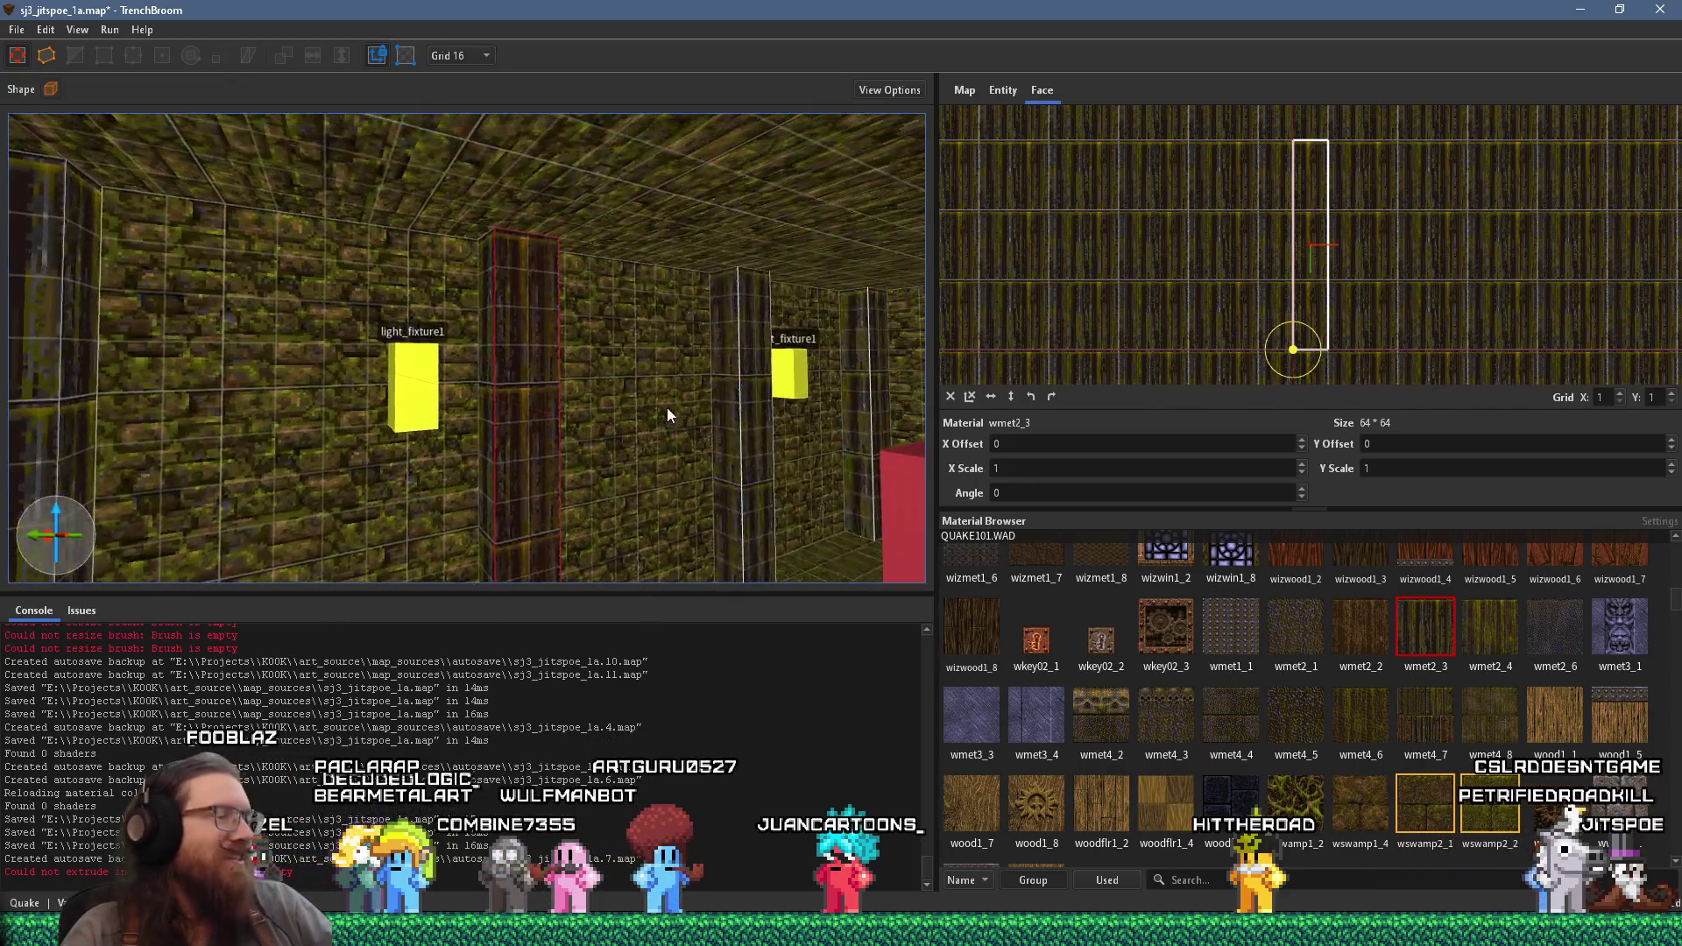
scroll(554, 406, "up", 8)
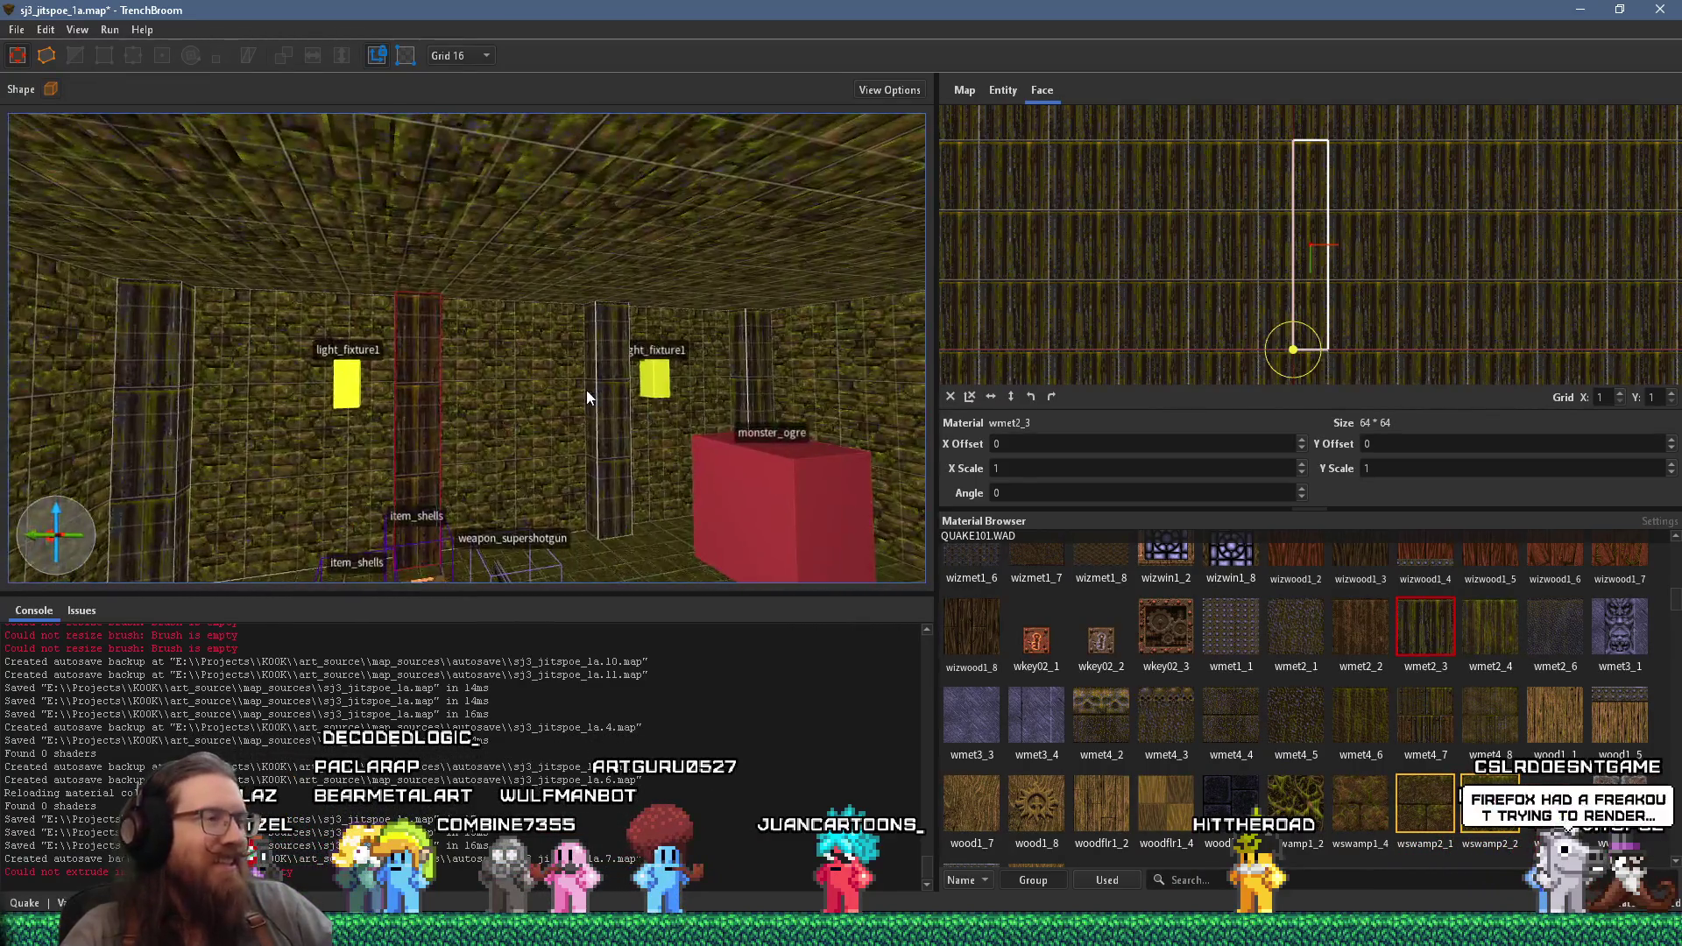
scroll(593, 443, "up", 3)
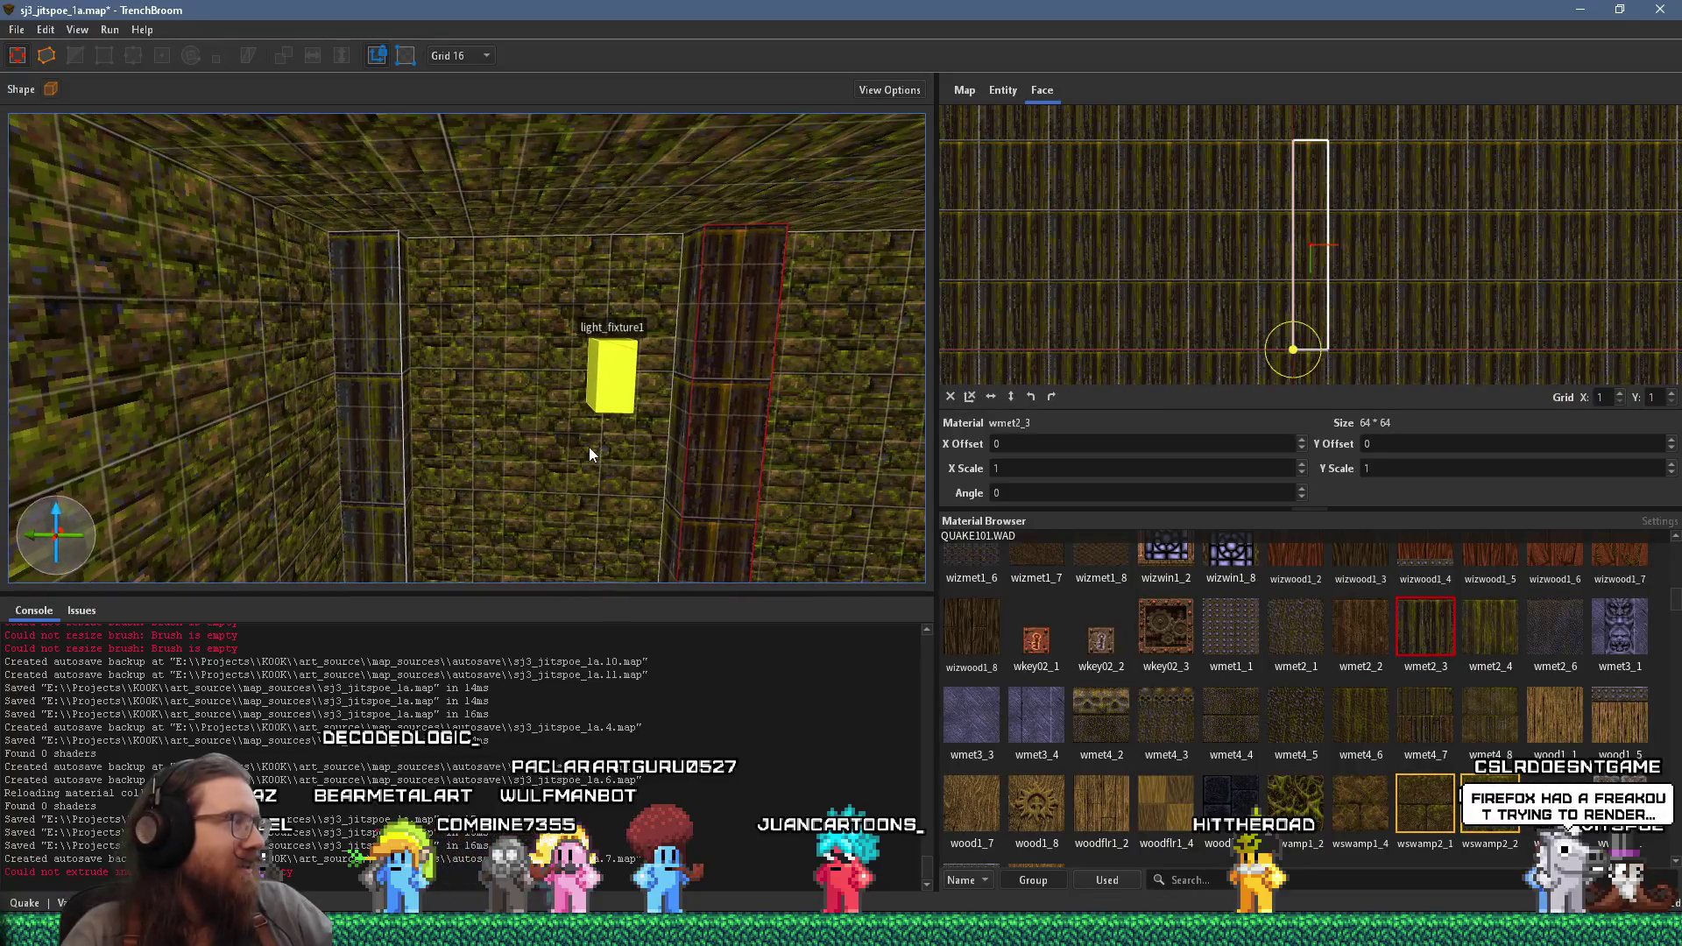
left_click(639, 424)
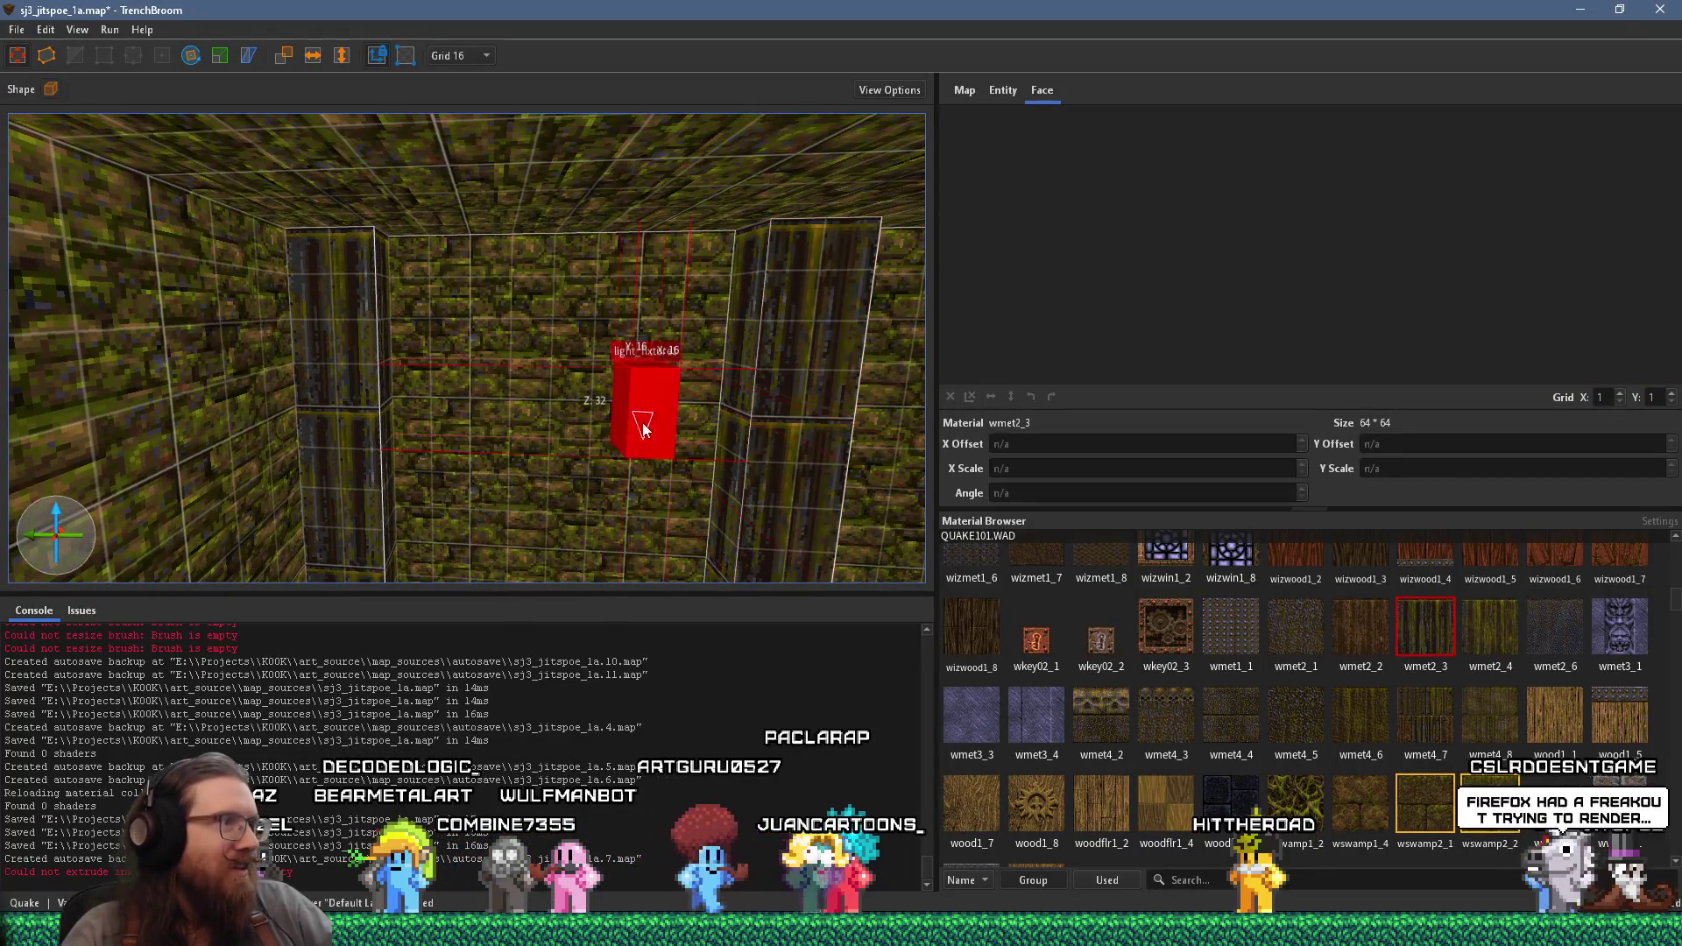
- Move light_fixture1 left along the wall, deselect it, and switch to another window
mouse_move(639, 411)
left_mouse_down()
mouse_move(267, 364)
mouse_move(424, 386)
mouse_move(344, 404)
mouse_move(462, 394)
left_mouse_up()
scroll(614, 357, "down", 4)
key("Escape")
mouse_move(722, 353)
left_mouse_down()
mouse_move(578, 381)
mouse_move(737, 358)
mouse_move(628, 393)
mouse_move(834, 400)
mouse_move(581, 380)
mouse_move(680, 400)
mouse_move(367, 403)
mouse_move(565, 381)
mouse_move(575, 344)
mouse_move(438, 234)
mouse_move(411, 260)
left_mouse_up()
scroll(656, 396, "down", 3)
key("alt+Tab")
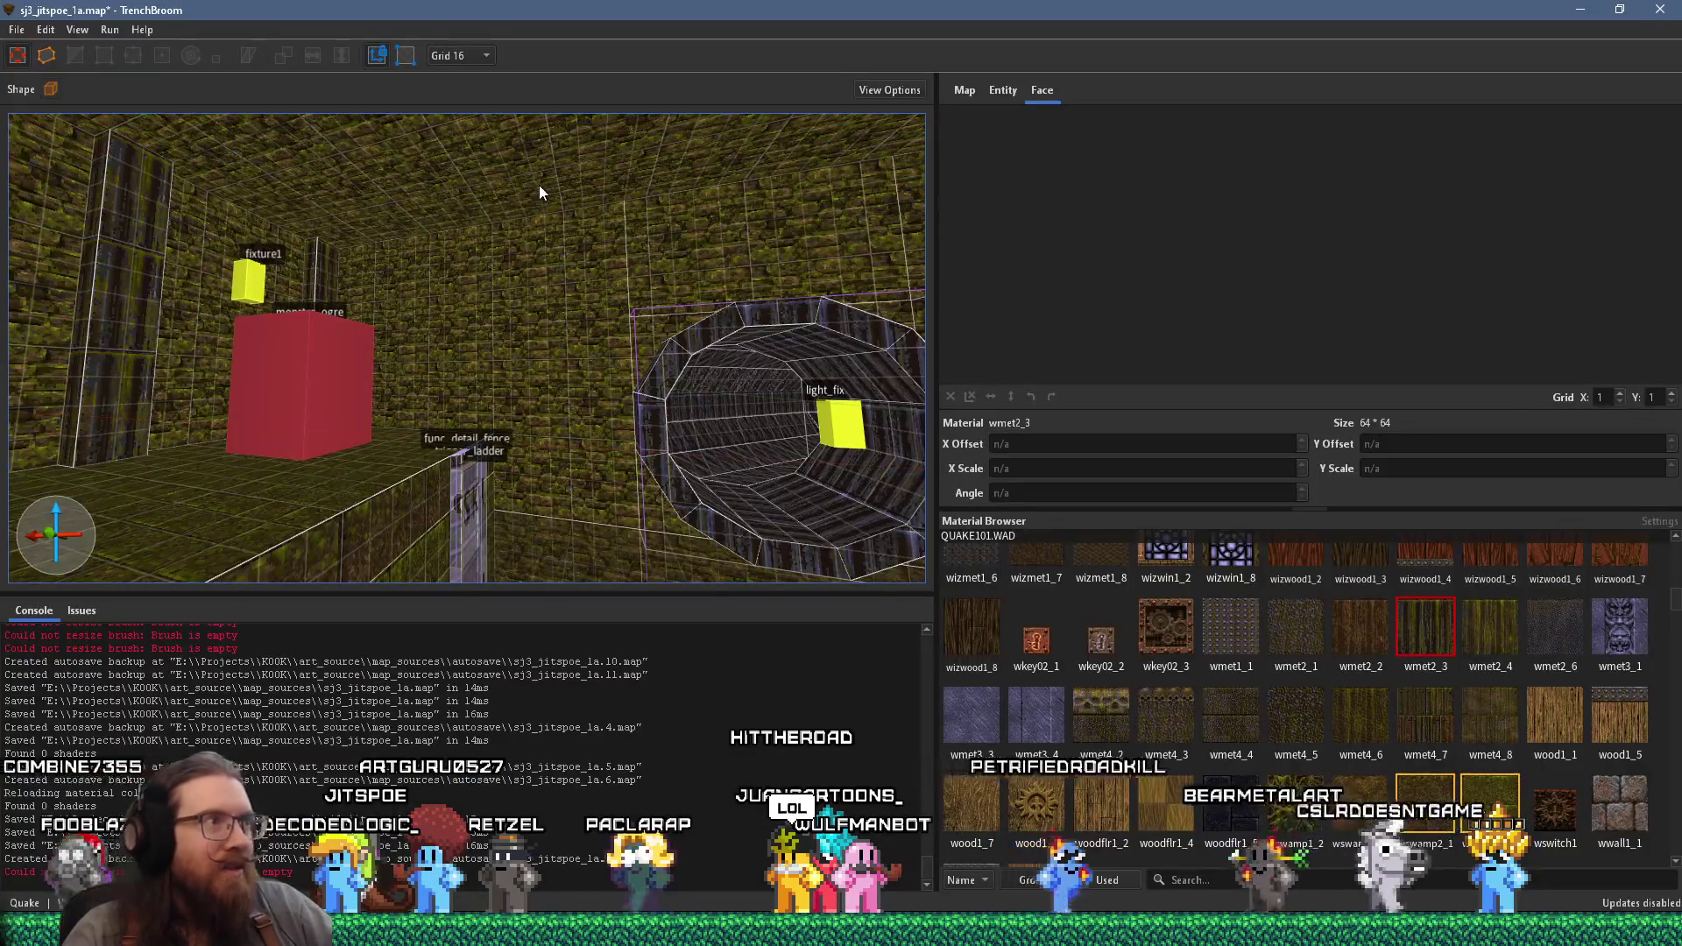
left_click(540, 187, "shift")
- Apply the rock4_1 rock material to the selected ceiling face
scroll(1451, 784, "down", 2)
scroll(1449, 783, "down", 3)
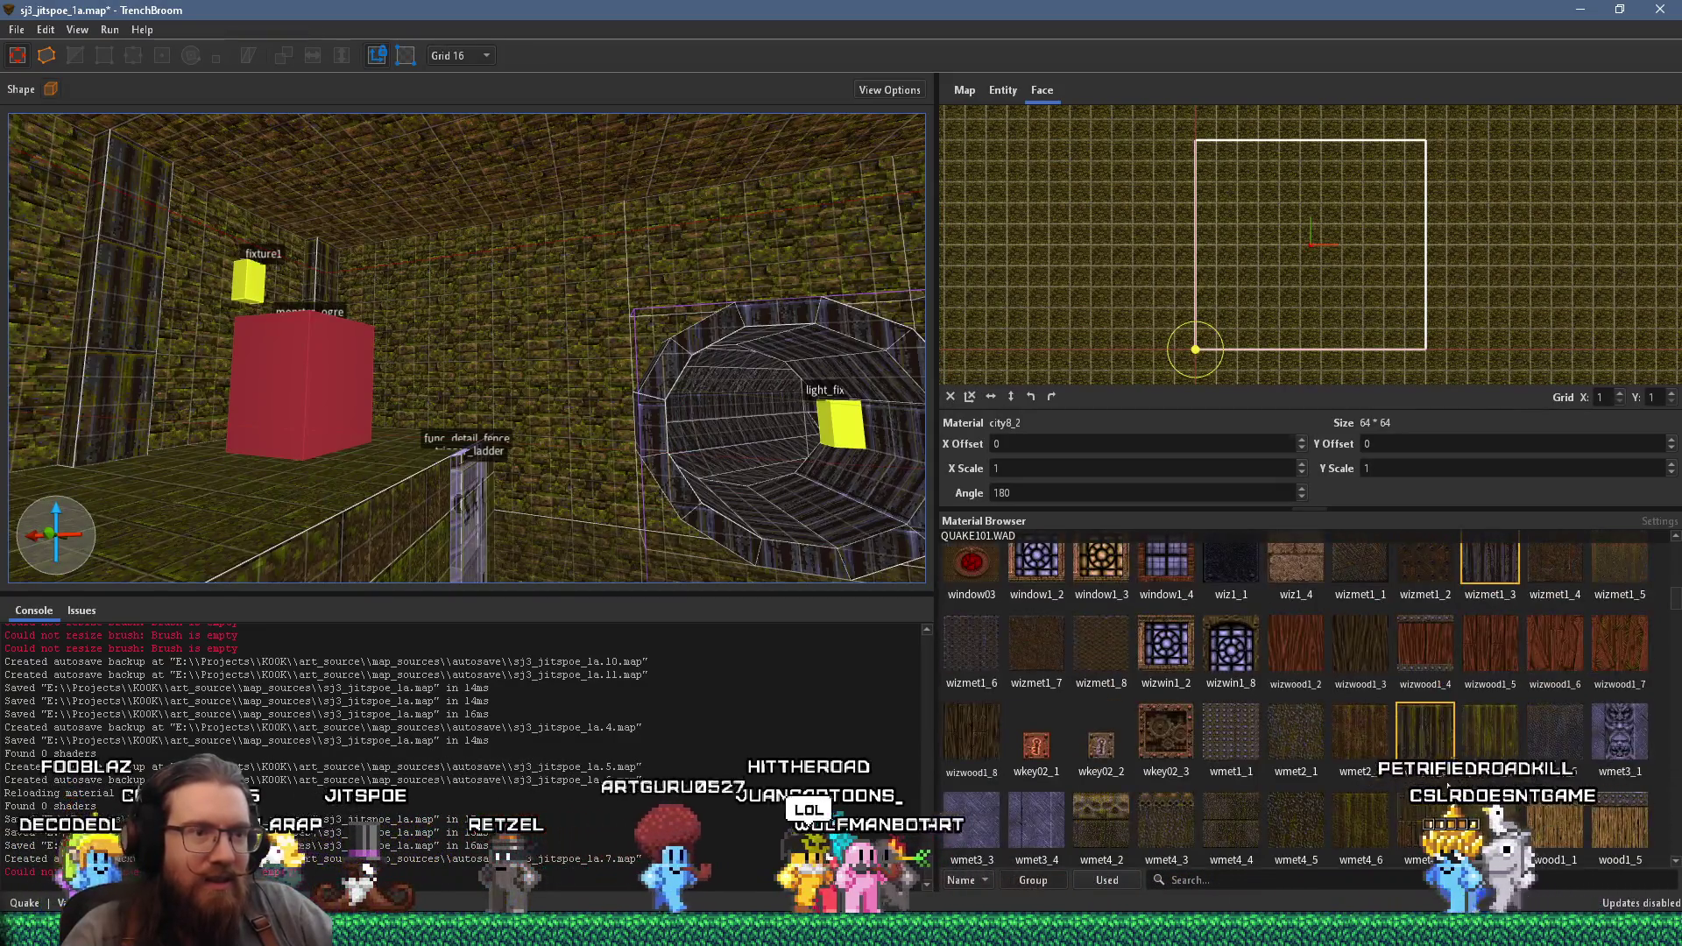
scroll(1447, 786, "up", 5)
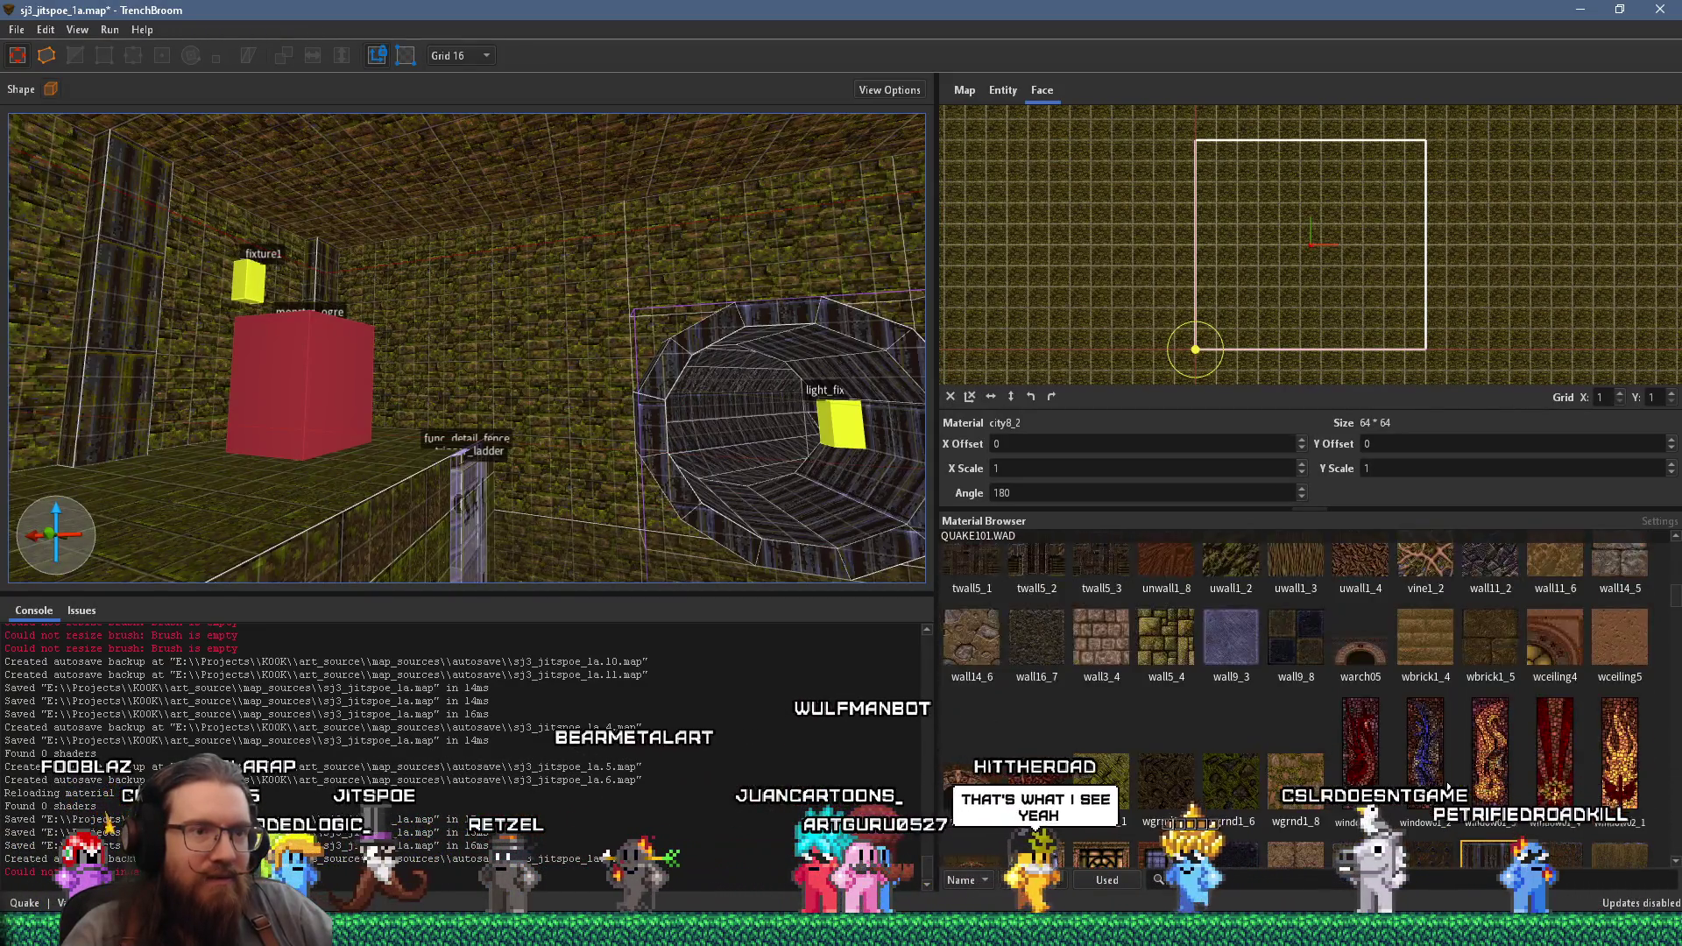
scroll(1447, 786, "up", 3)
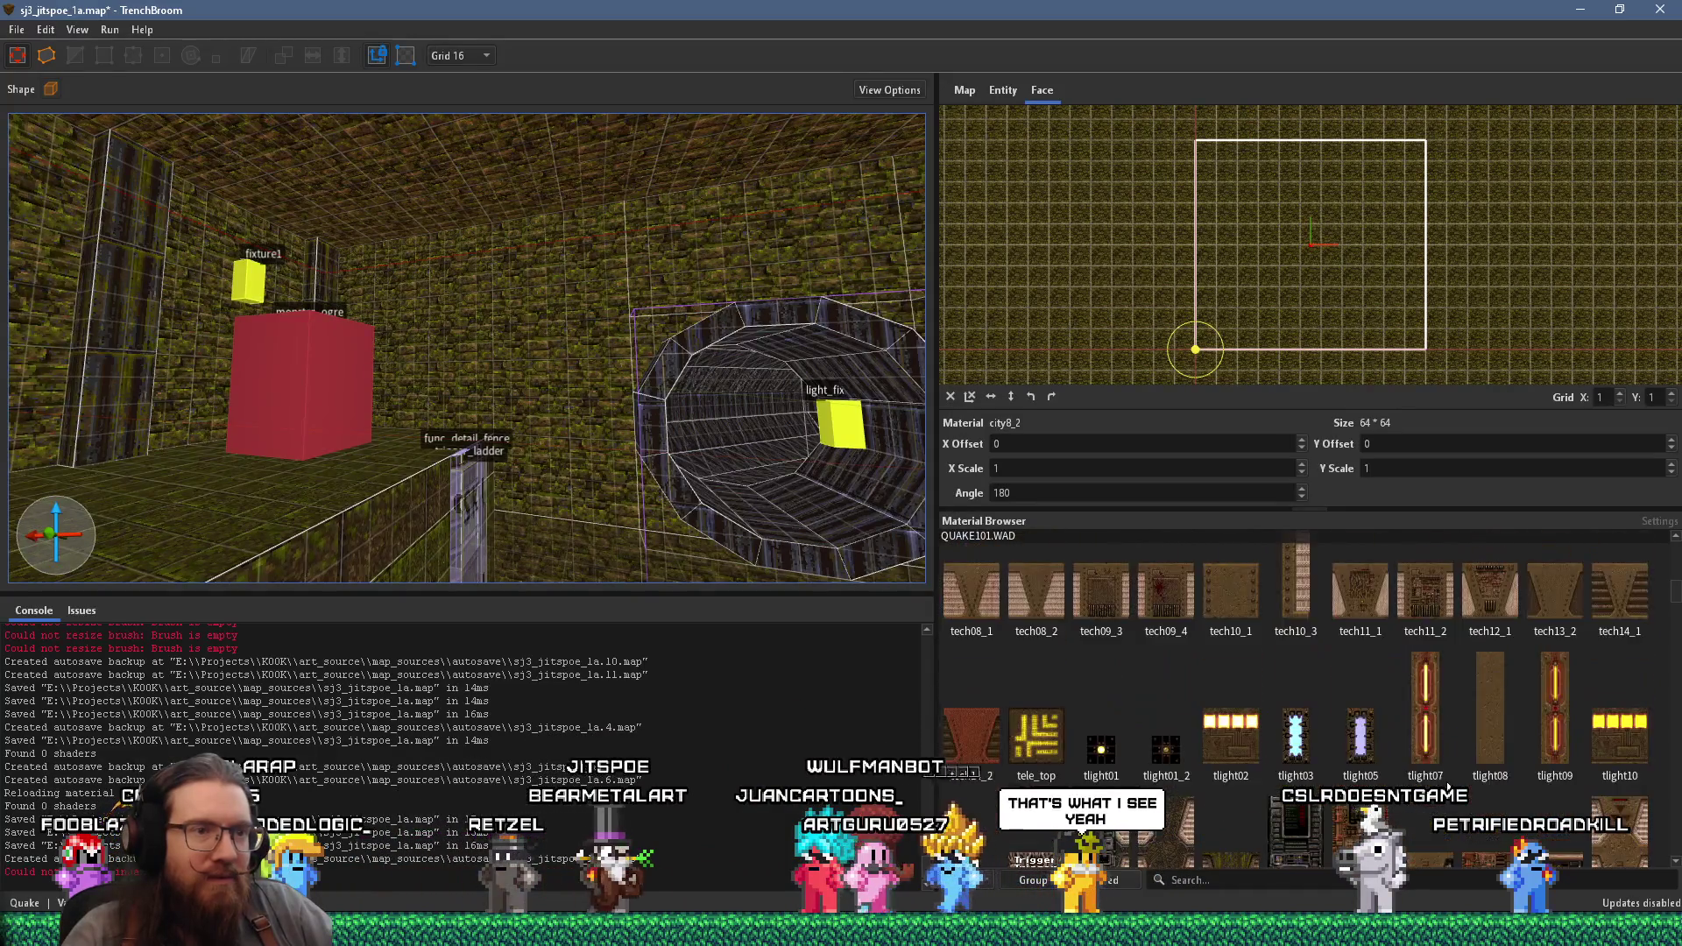
scroll(1446, 786, "up", 3)
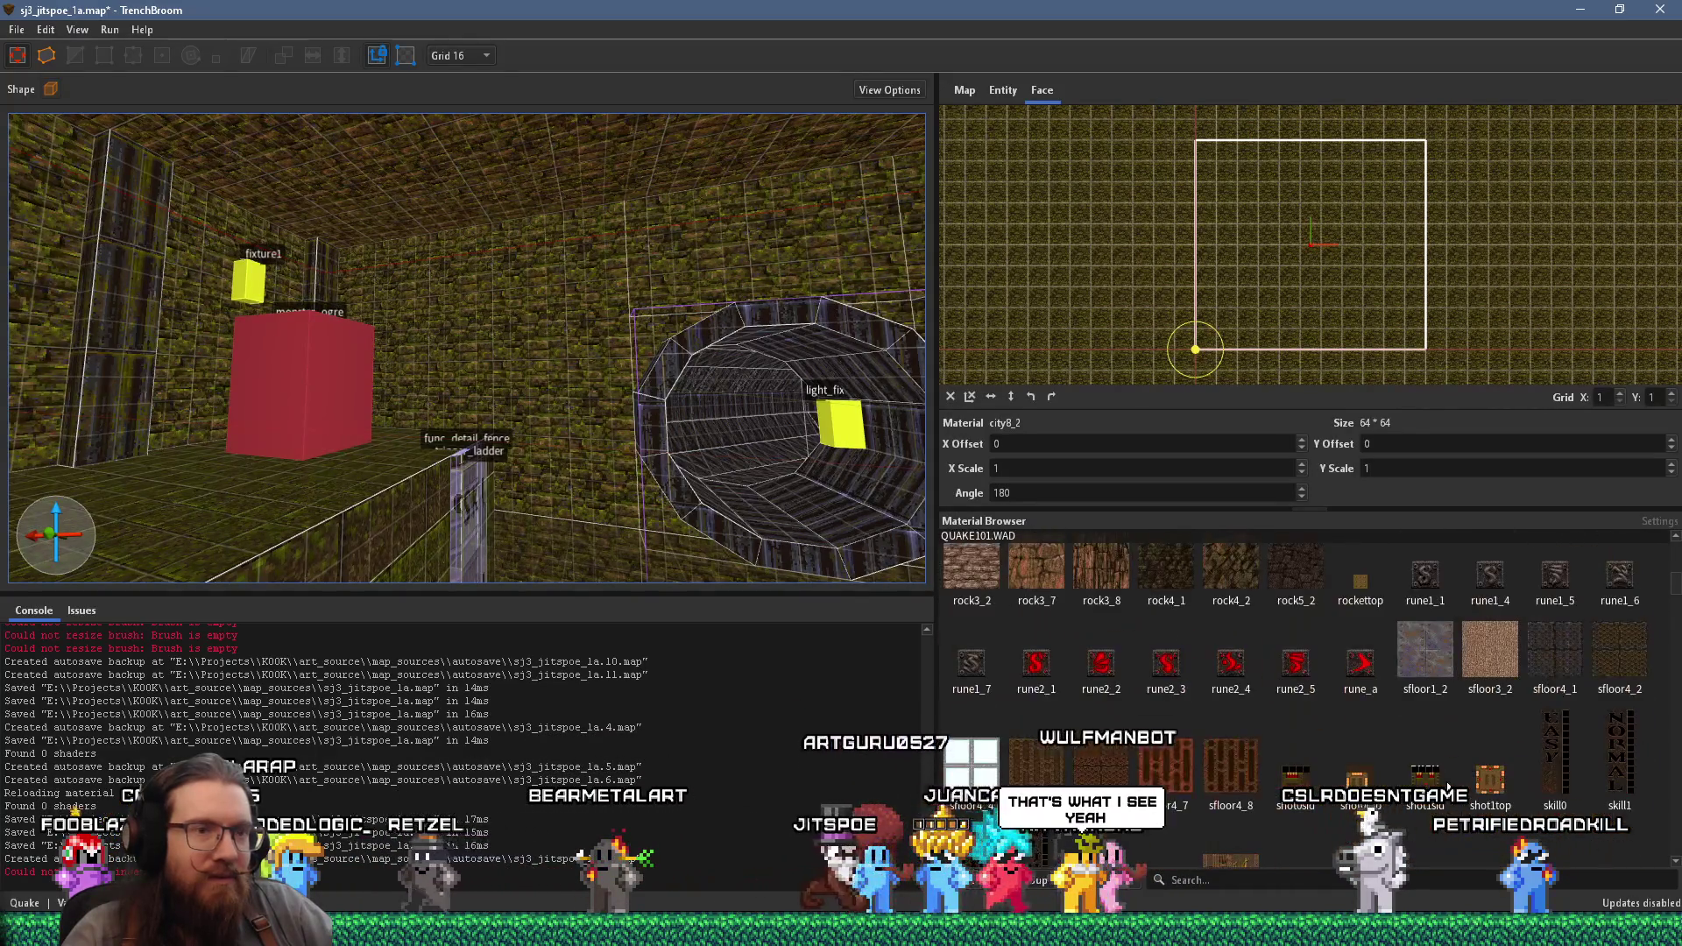
scroll(1447, 786, "up", 1)
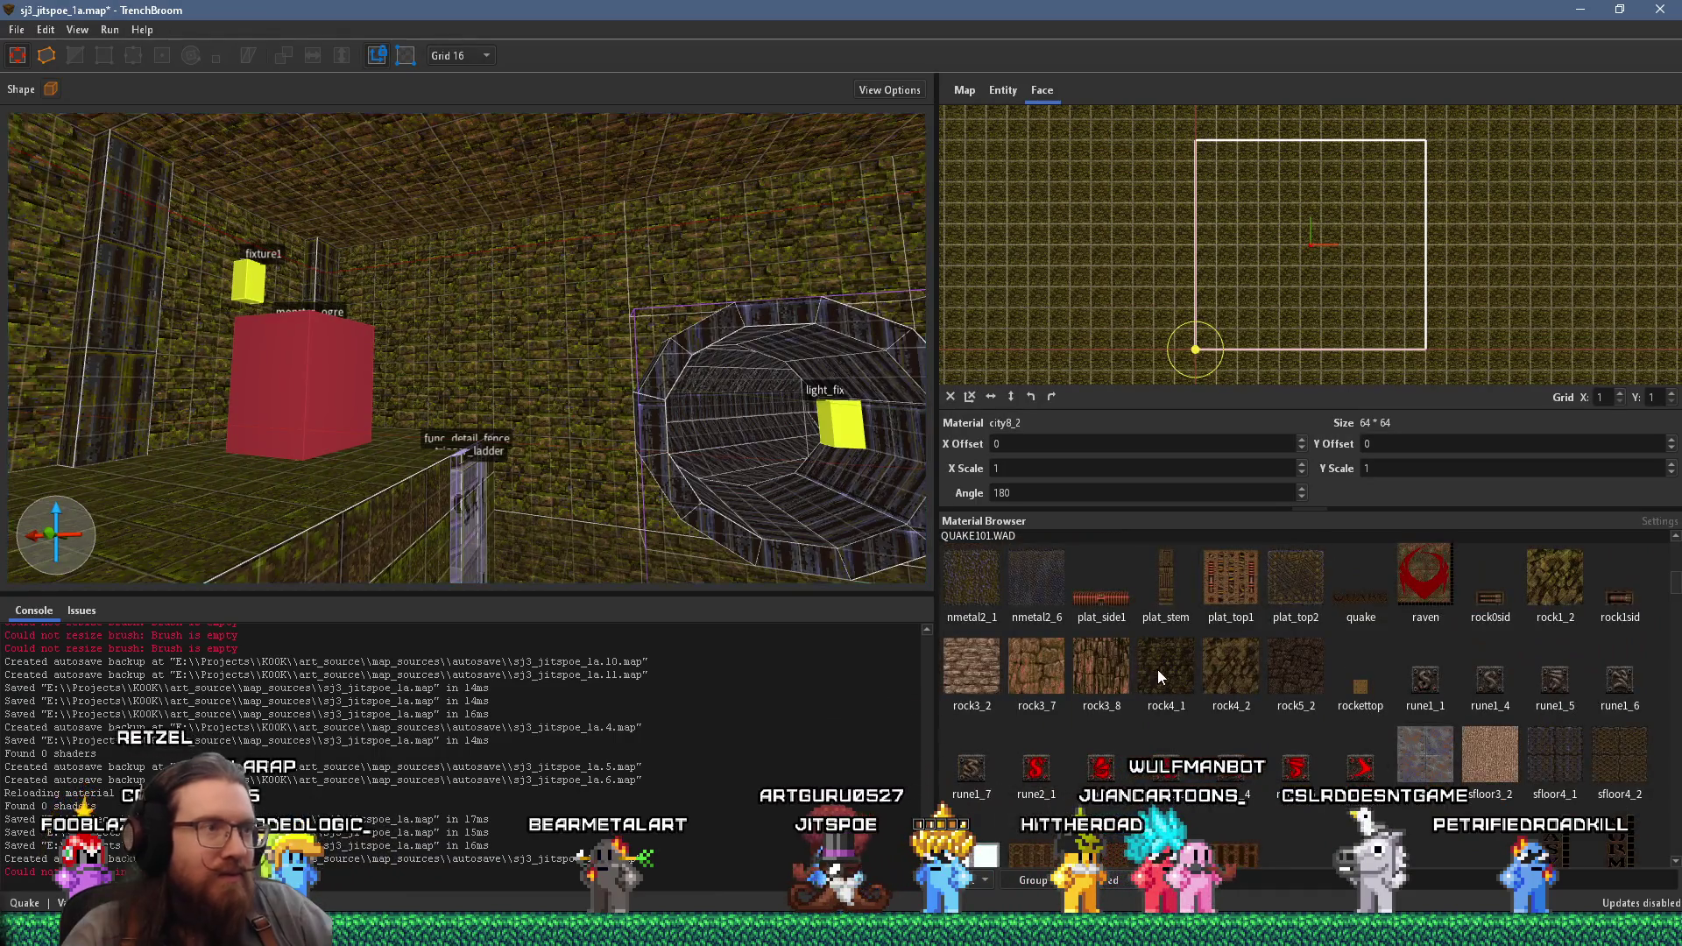
left_click(1157, 669)
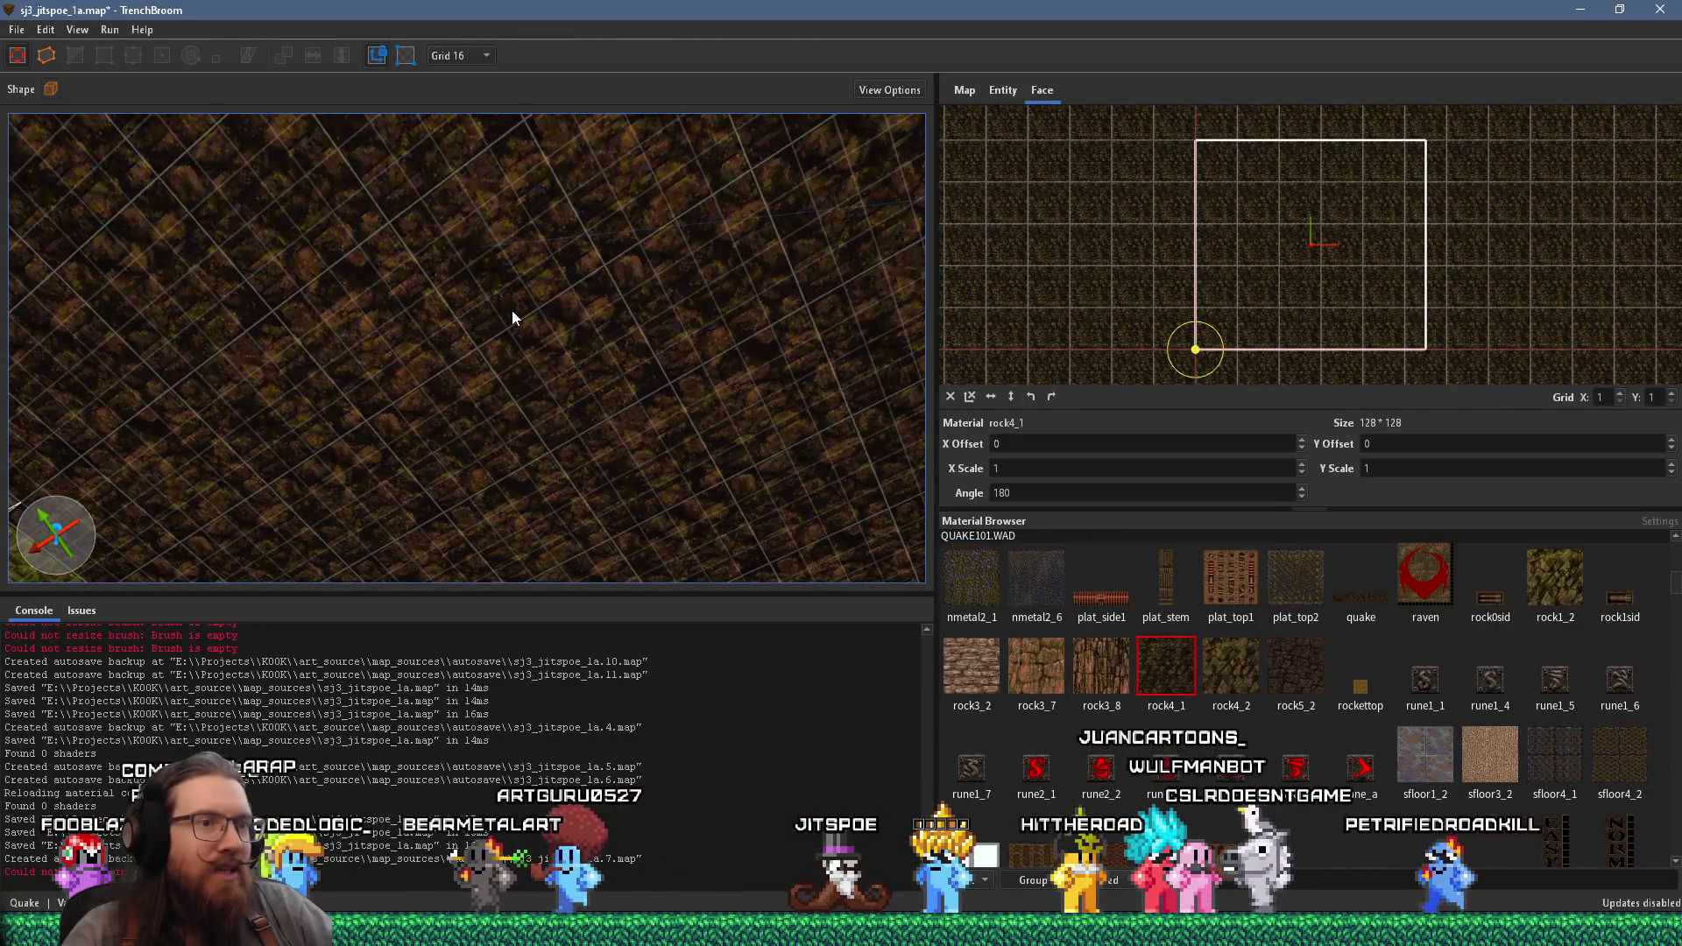
- Clear the face selection and look down toward the pipe opening
scroll(512, 310, "down", 5)
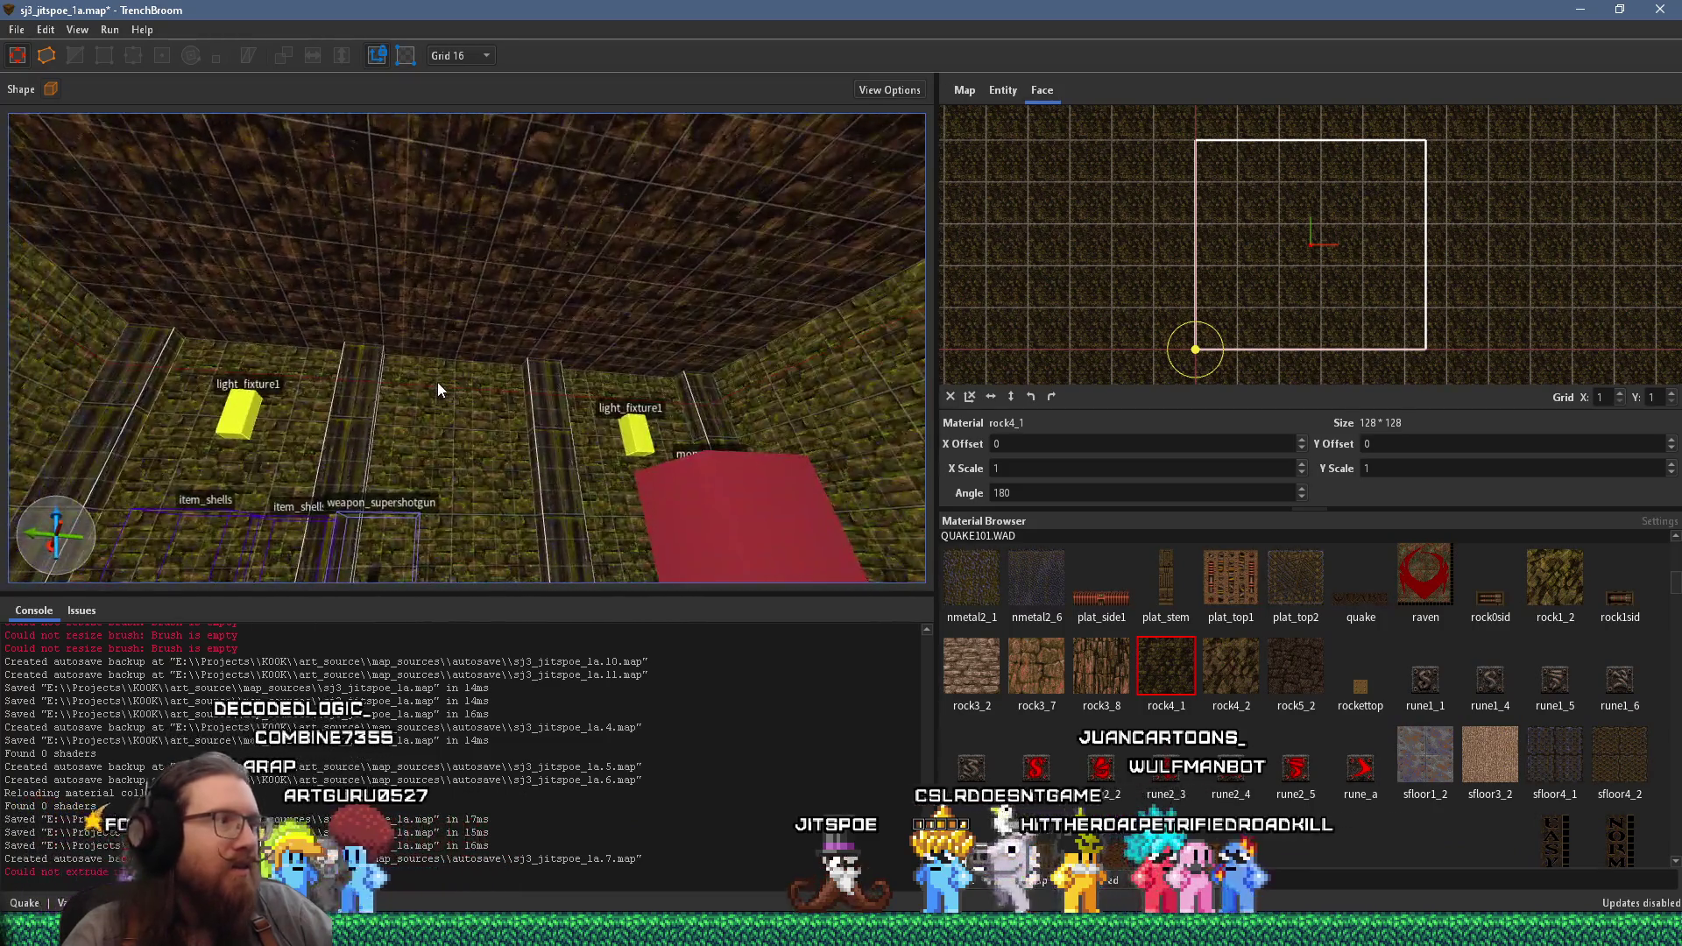
key("Escape")
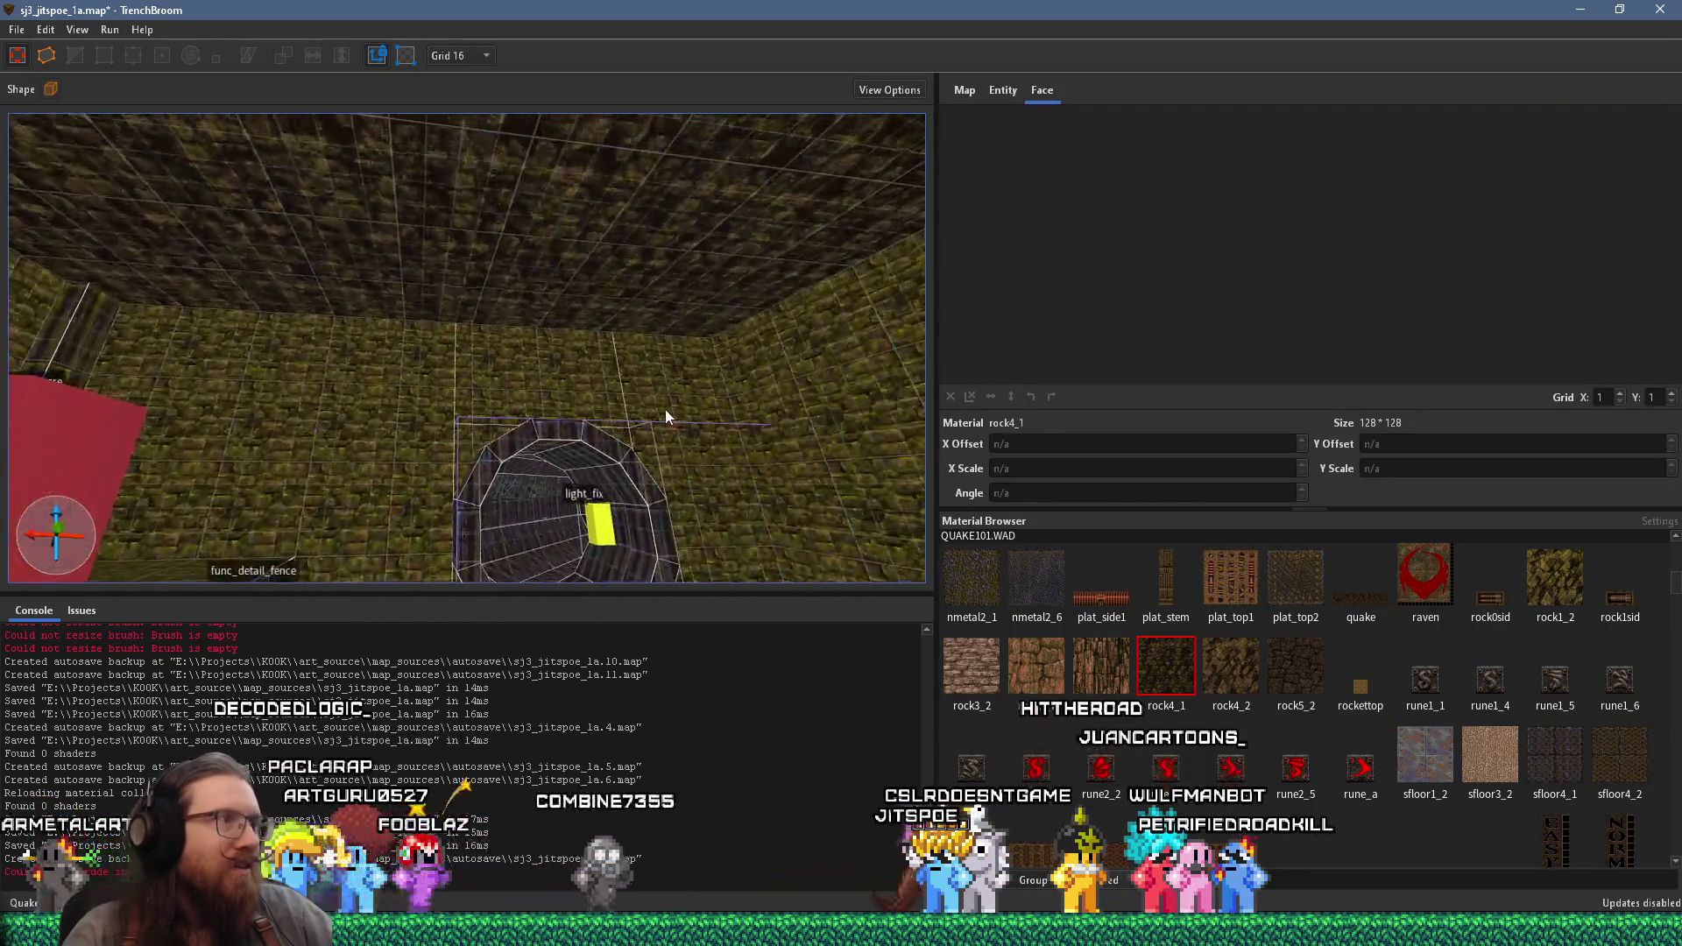
scroll(677, 373, "down", 5)
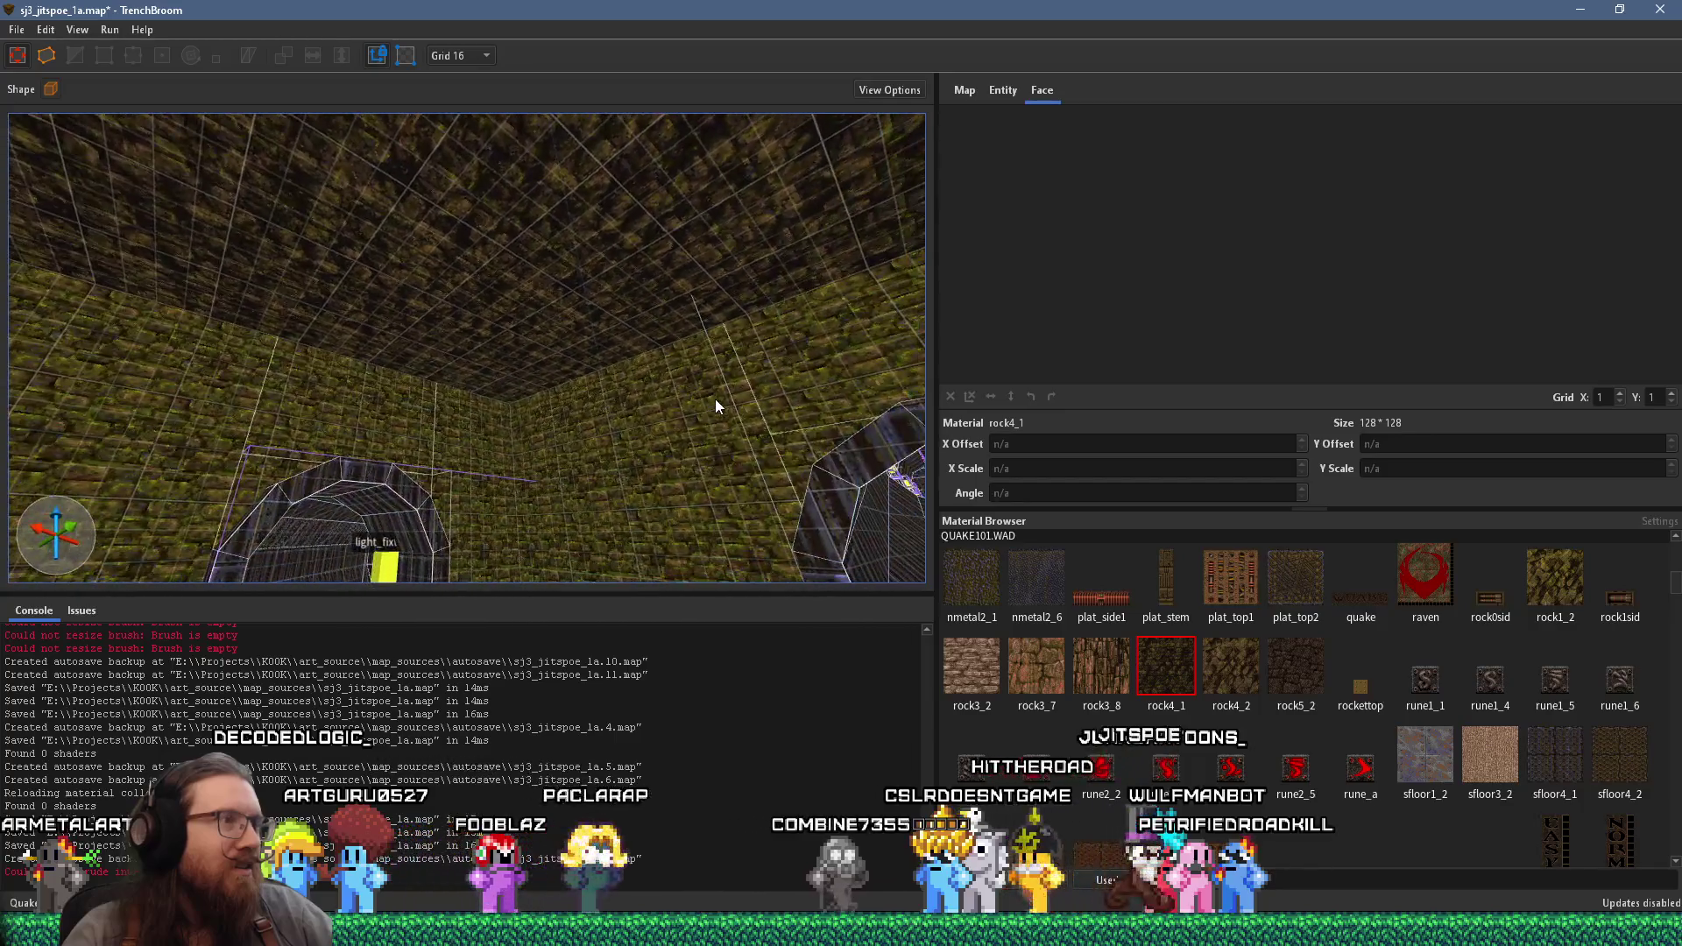
mouse_move(714, 398)
left_mouse_down()
mouse_move(657, 450)
mouse_move(737, 563)
left_mouse_up()
scroll(736, 563, "up", 3)
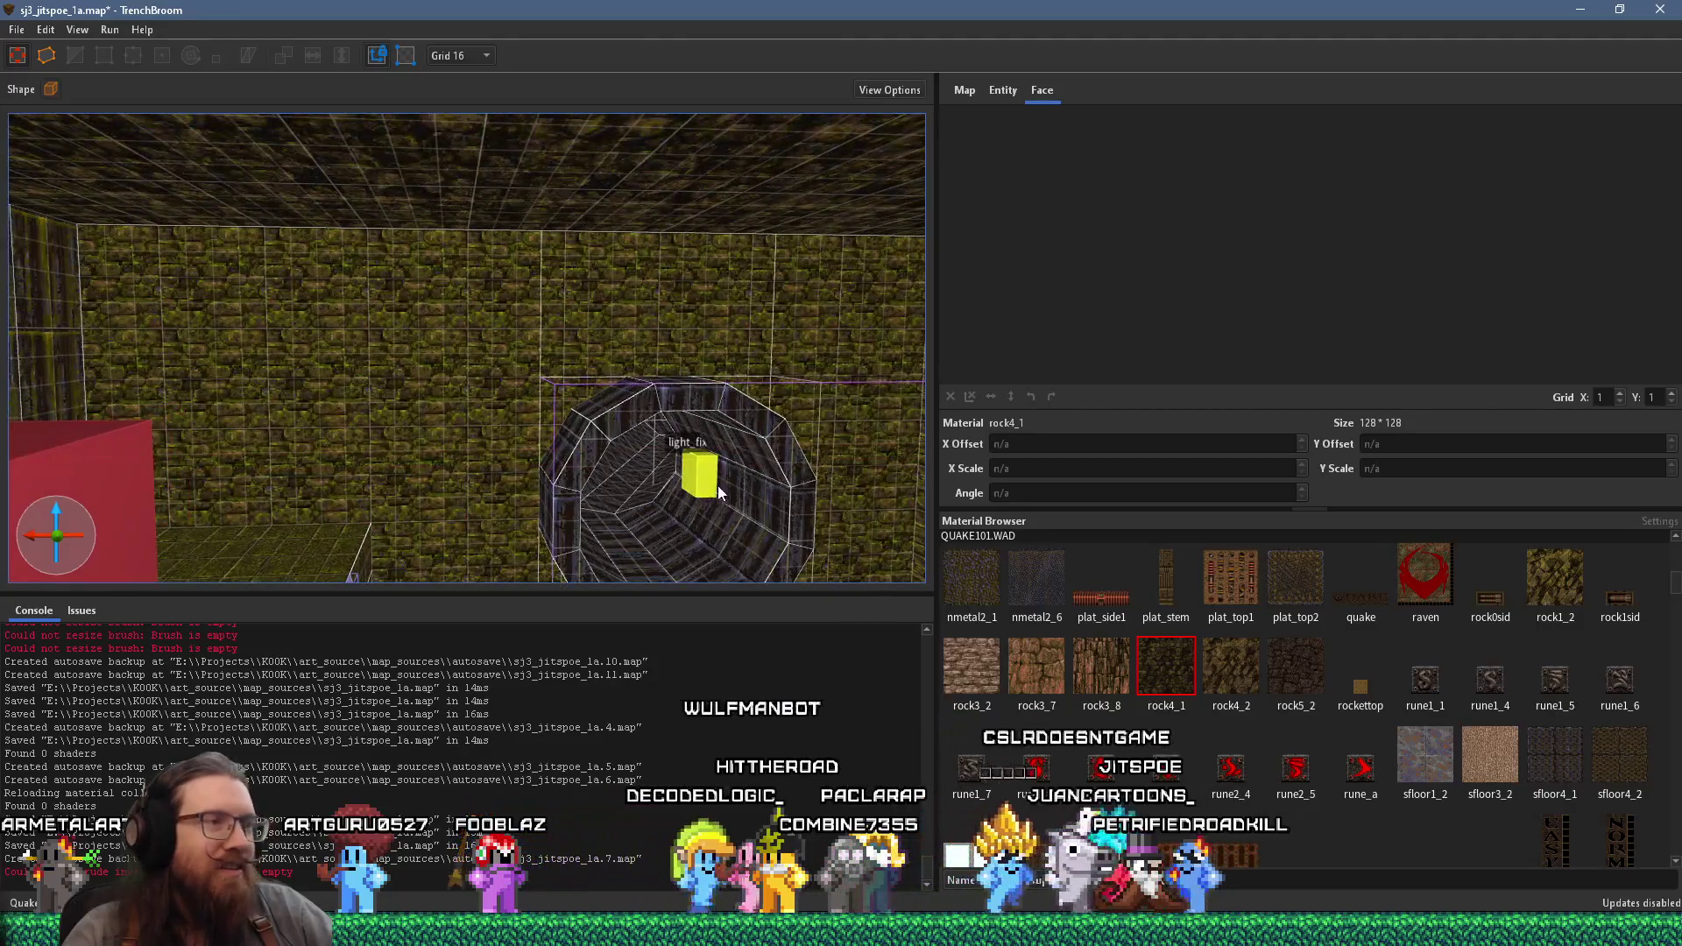
scroll(530, 464, "down", 10)
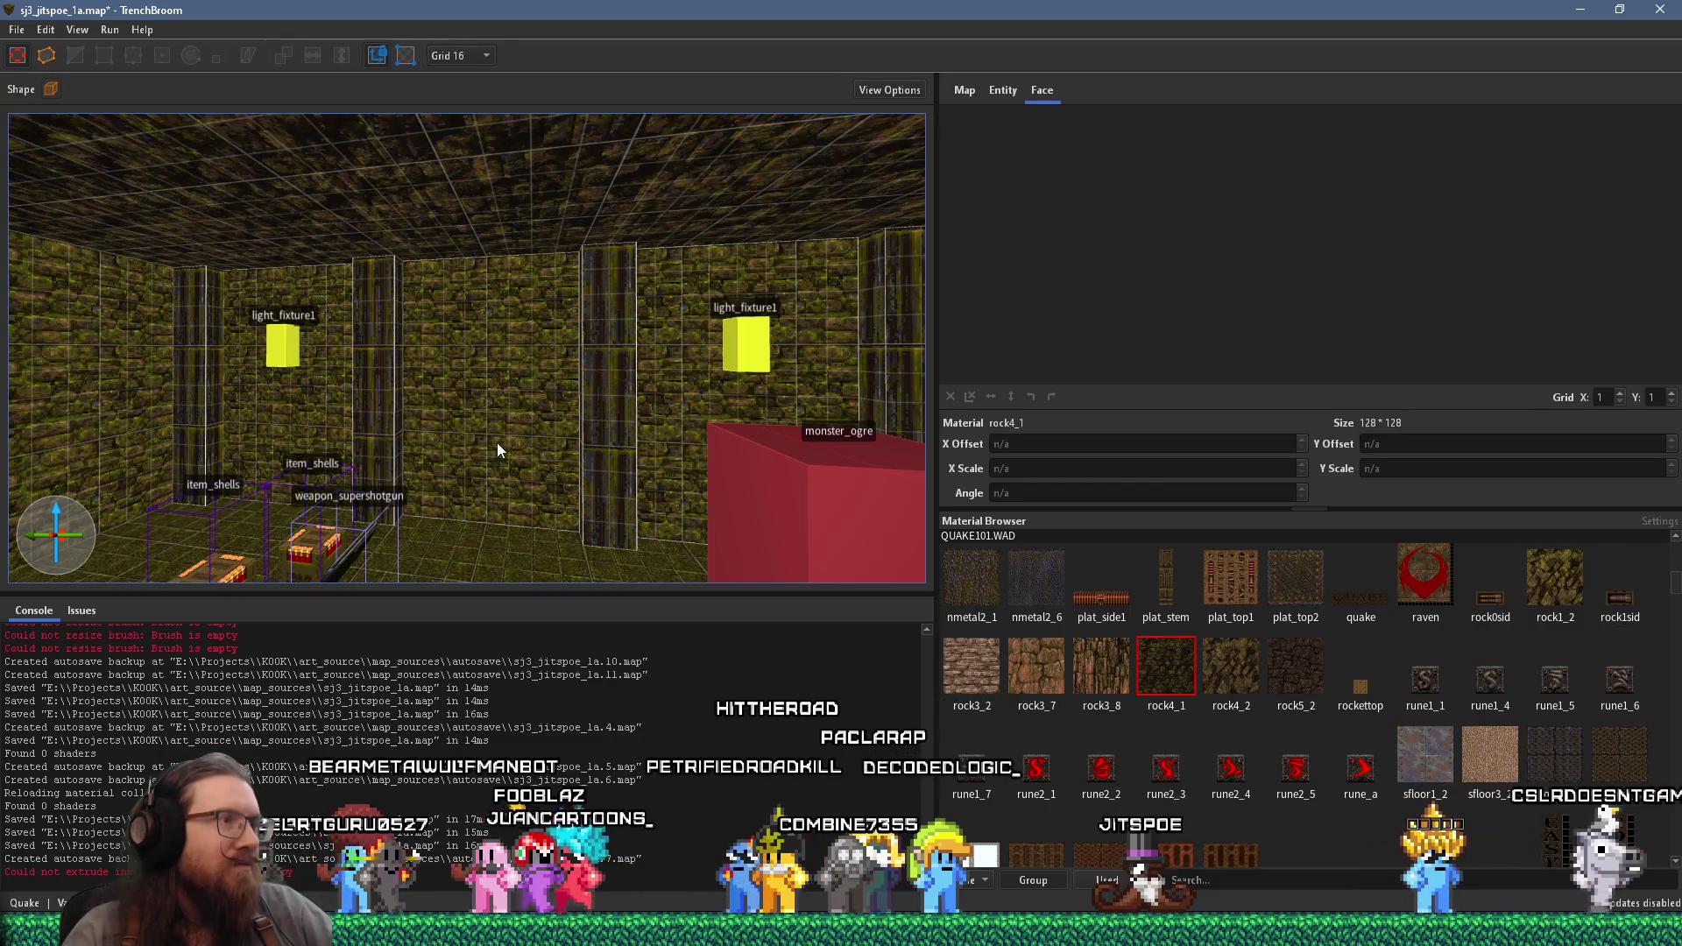
scroll(529, 464, "down", 3)
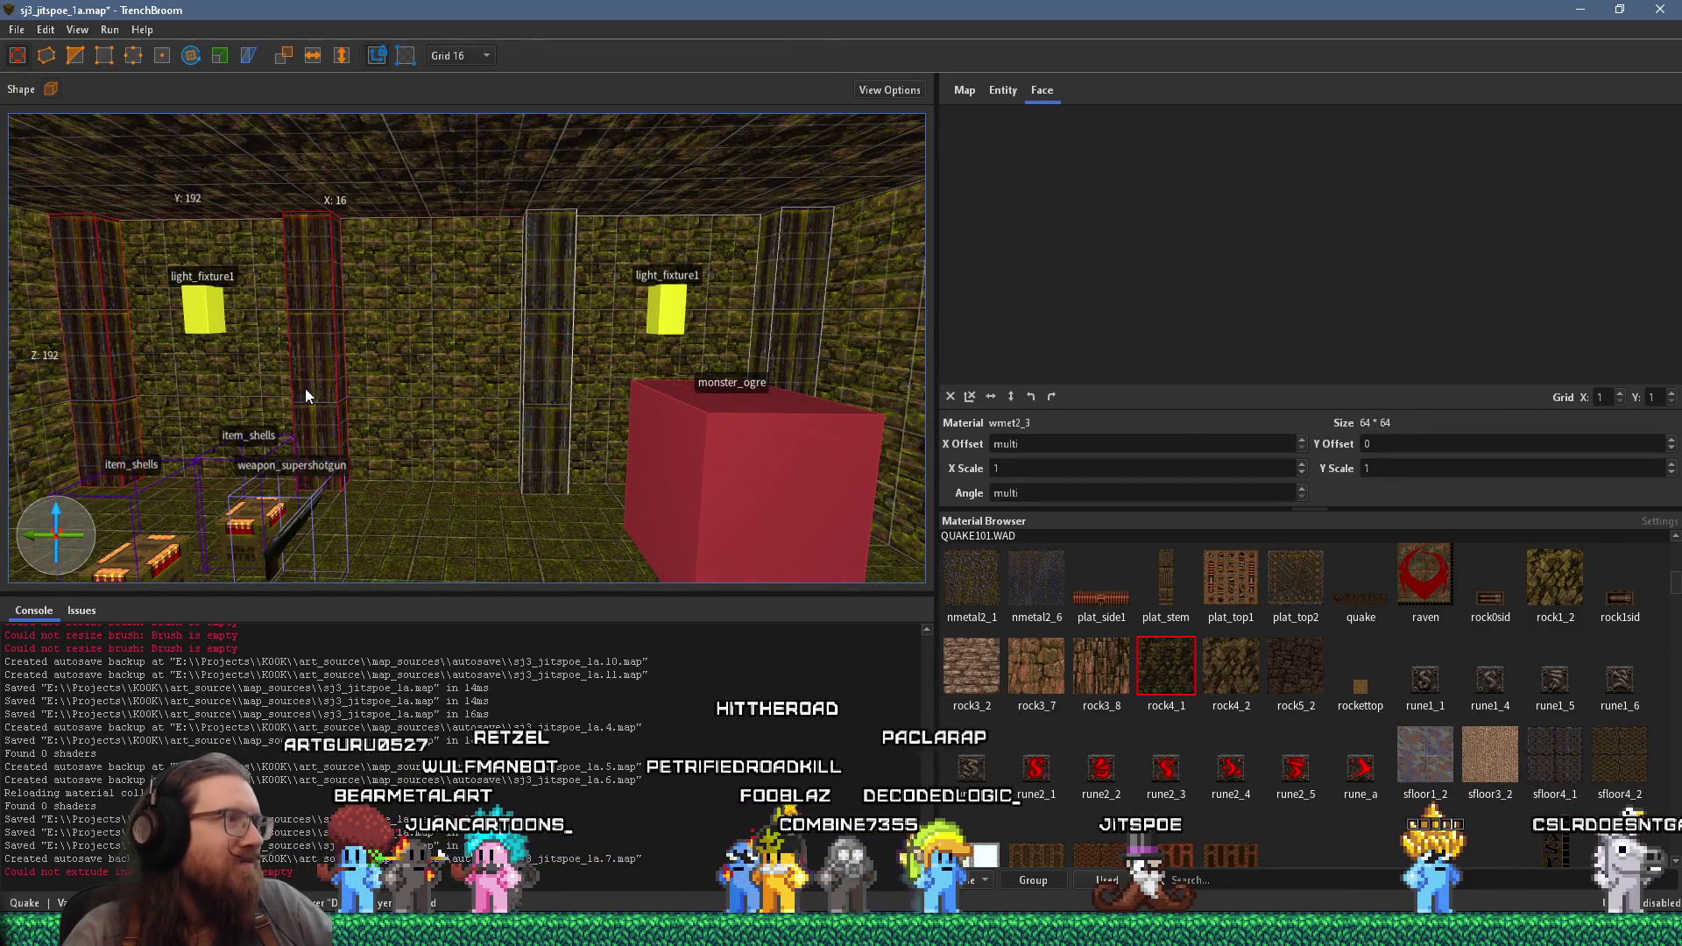
left_click(554, 381, "ctrl")
left_click(794, 323, "ctrl")
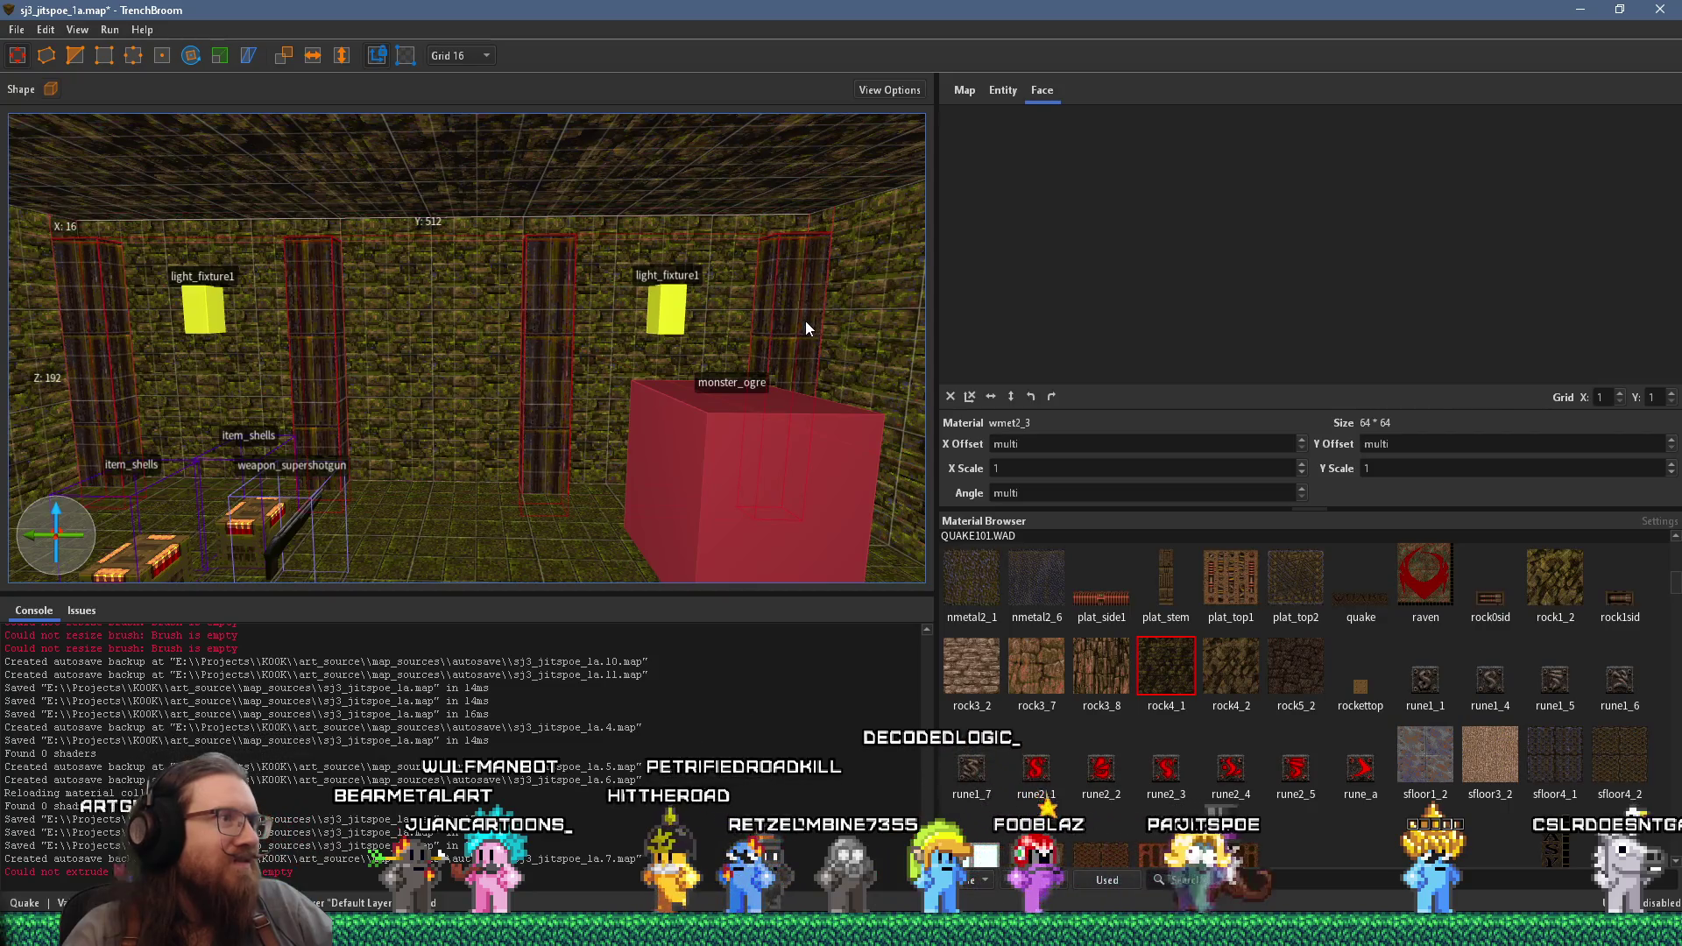
mouse_move(573, 413)
left_mouse_down()
mouse_move(634, 418)
mouse_move(545, 429)
mouse_move(617, 438)
mouse_move(462, 497)
left_mouse_up()
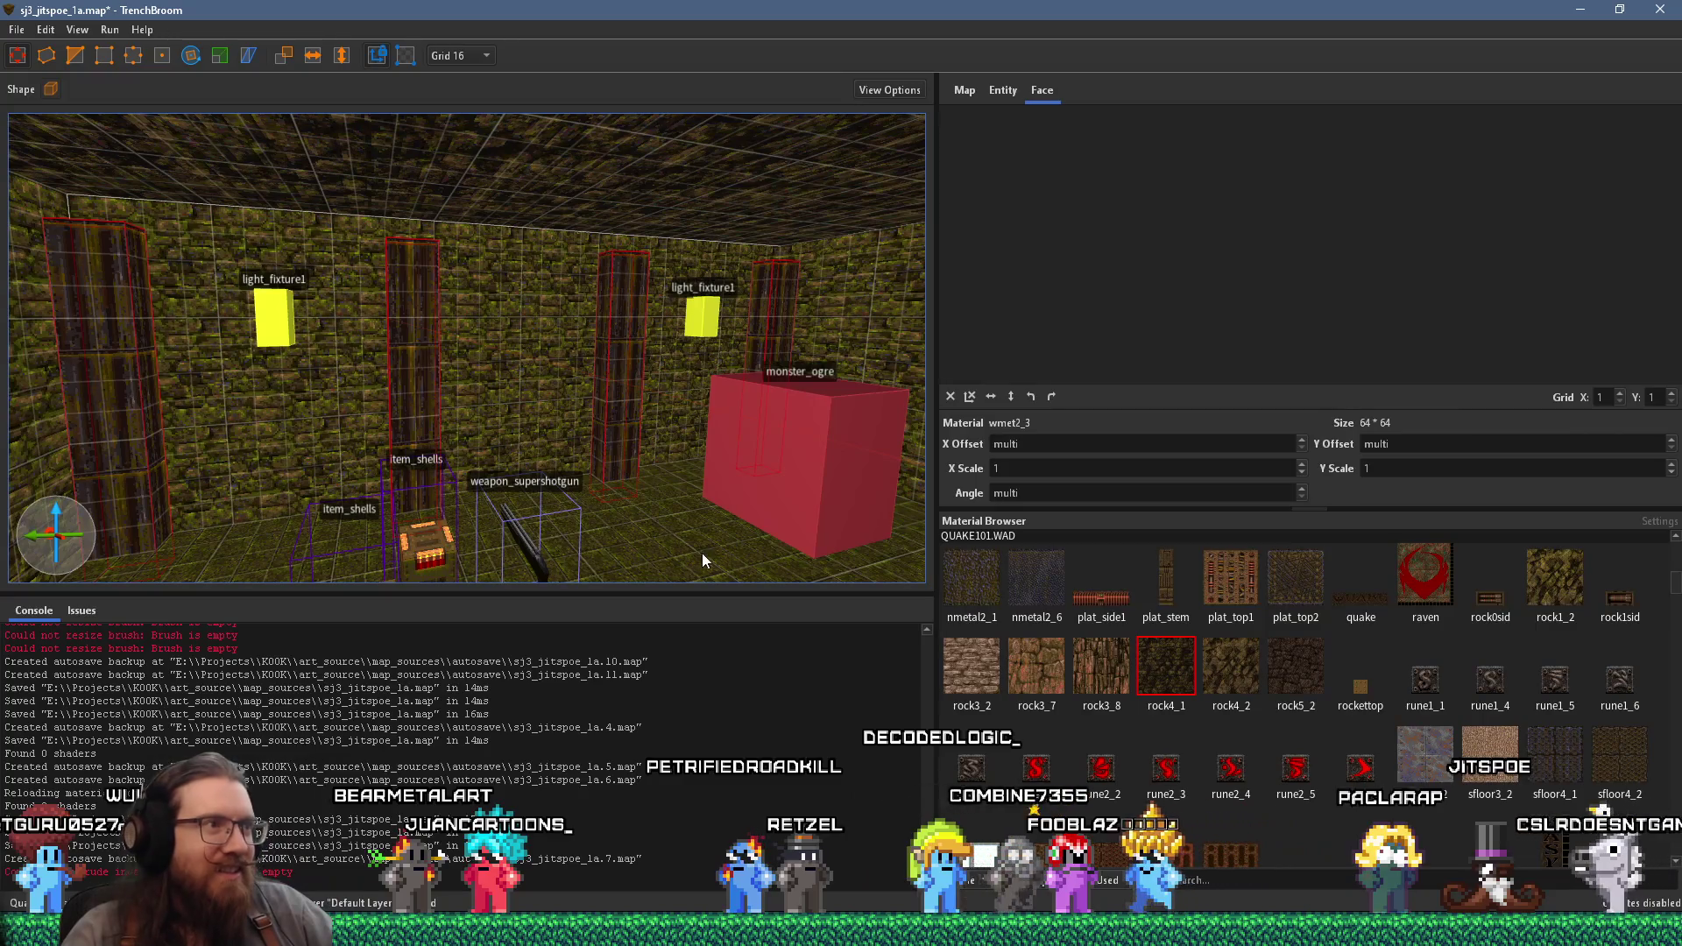
key("Escape")
scroll(1173, 710, "up", 3)
scroll(1265, 737, "down", 5)
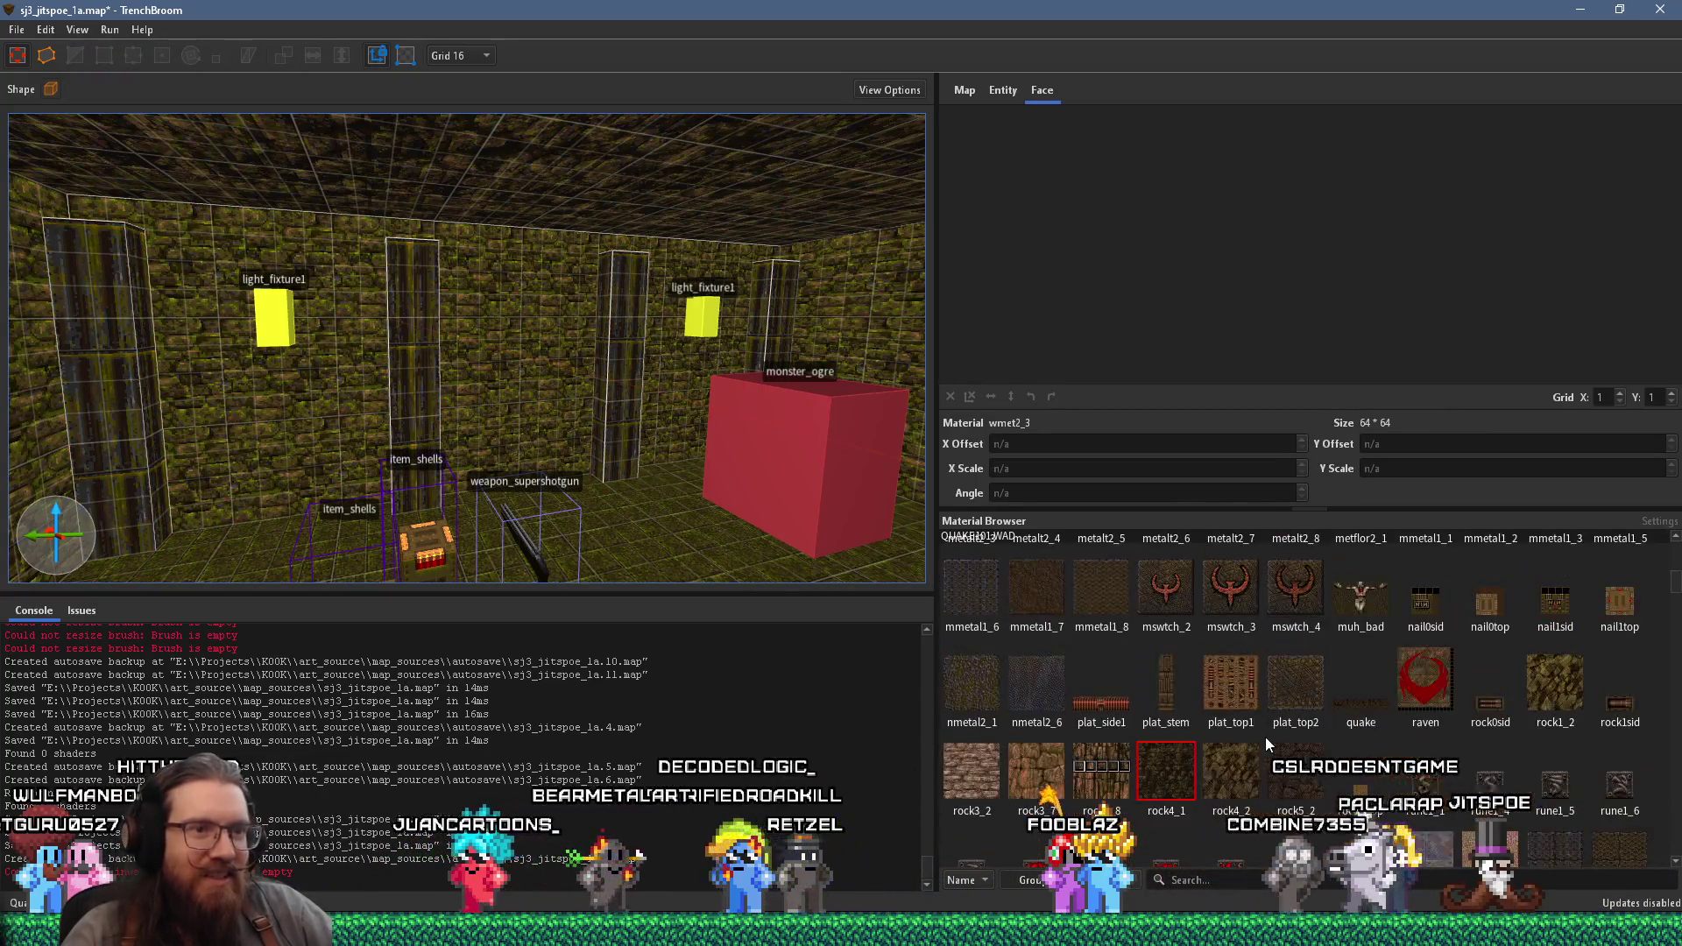
- Select the monster_ogre and show its properties in the Entity inspector
scroll(1275, 731, "down", 3)
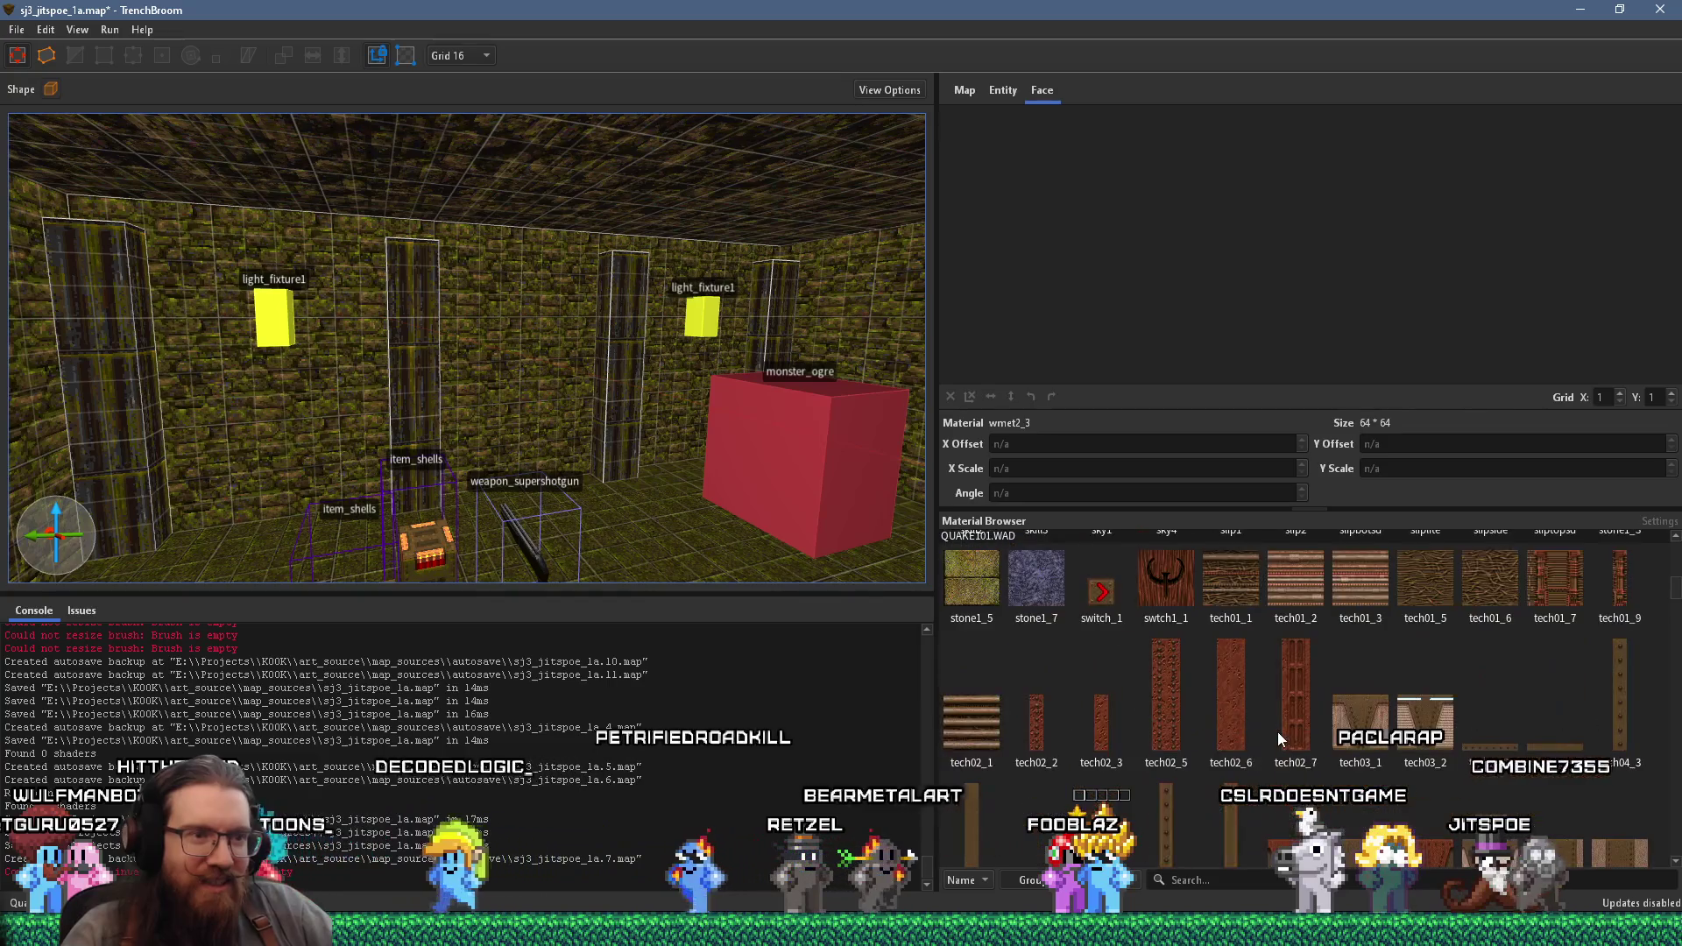
mouse_move(683, 535)
left_mouse_down()
mouse_move(912, 554)
mouse_move(734, 546)
left_mouse_up()
left_click(652, 426)
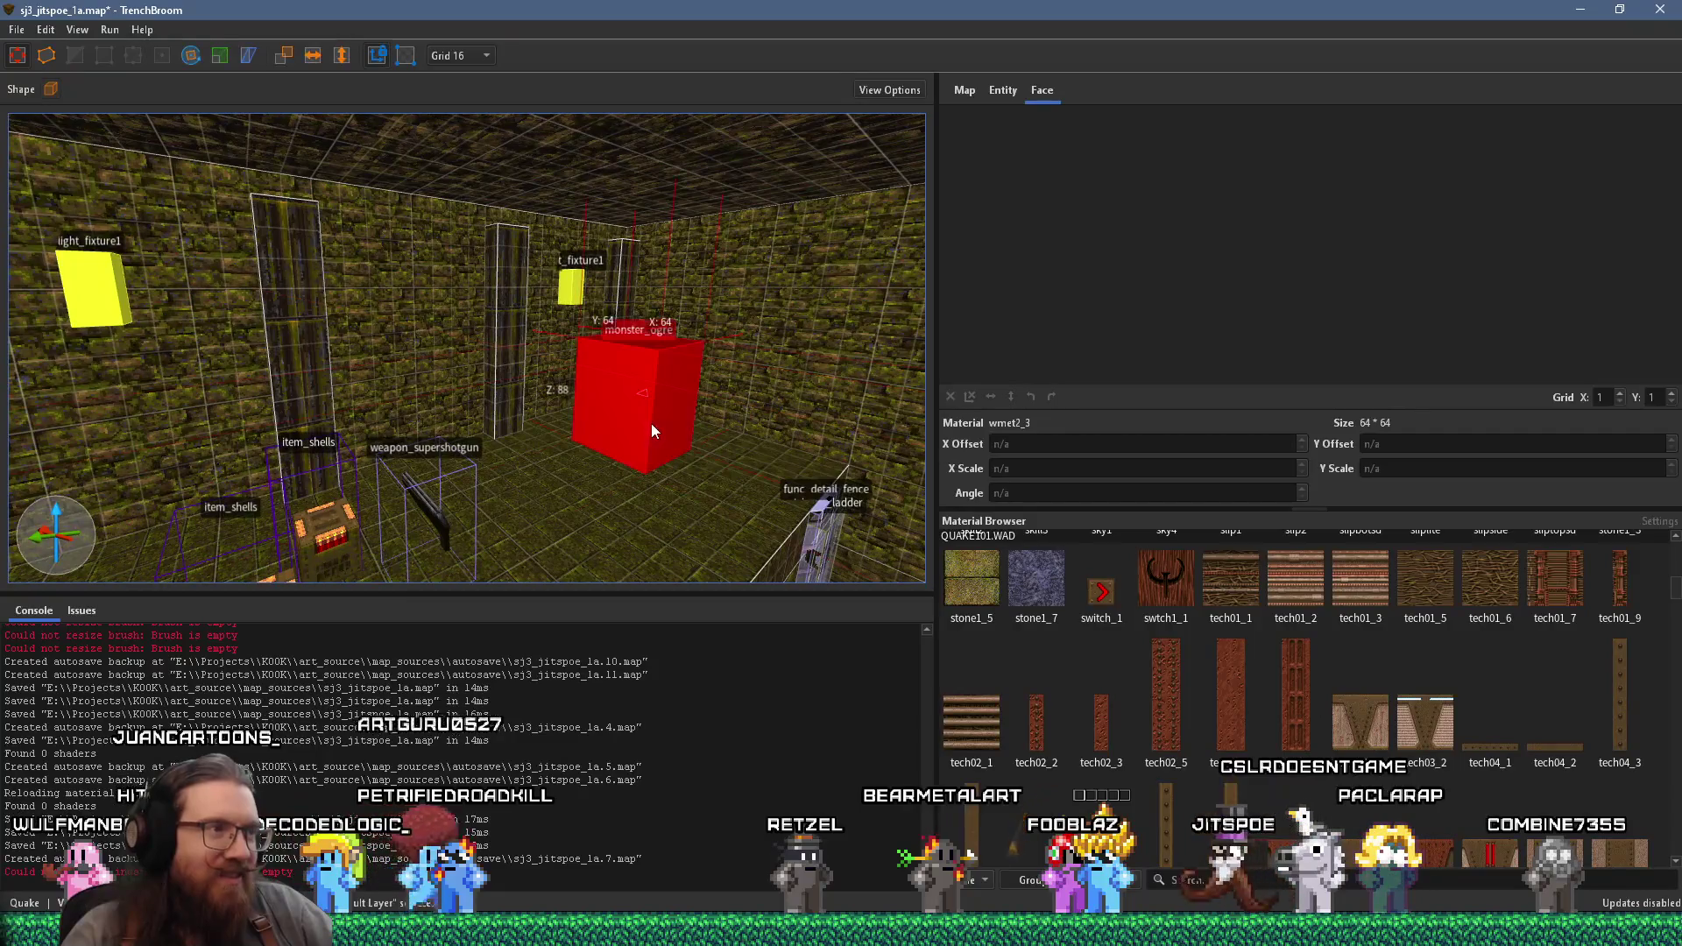
left_click(1000, 90)
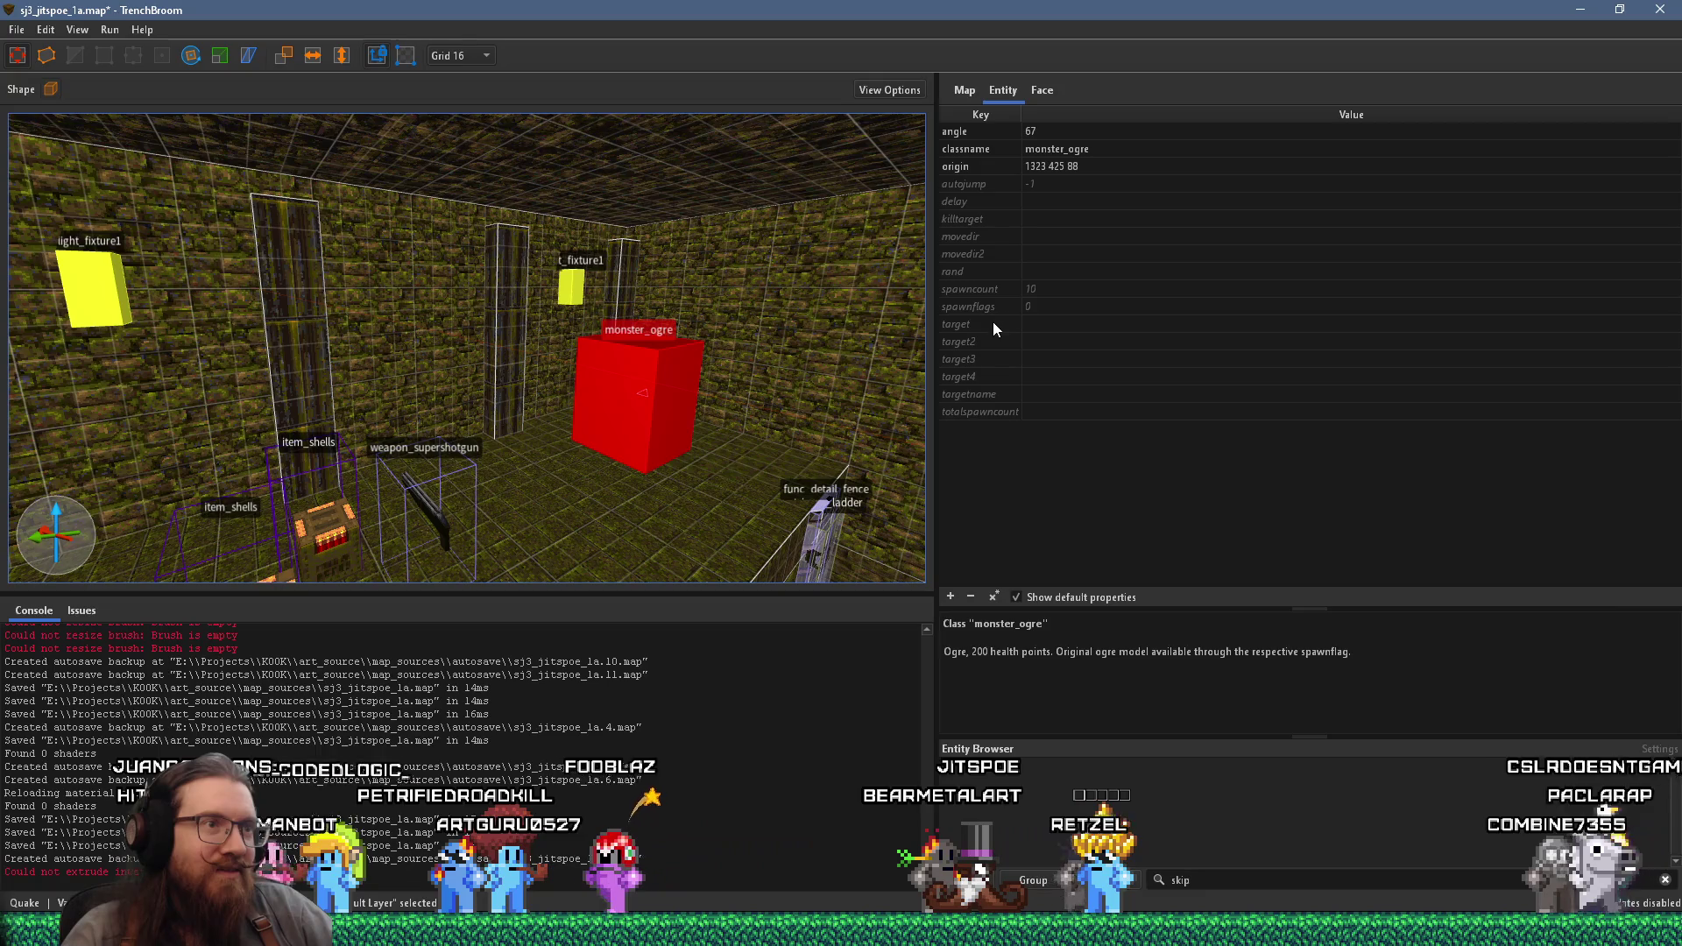
mouse_move(619, 388)
left_mouse_down()
mouse_move(640, 438)
mouse_move(524, 424)
mouse_move(551, 344)
left_mouse_up()
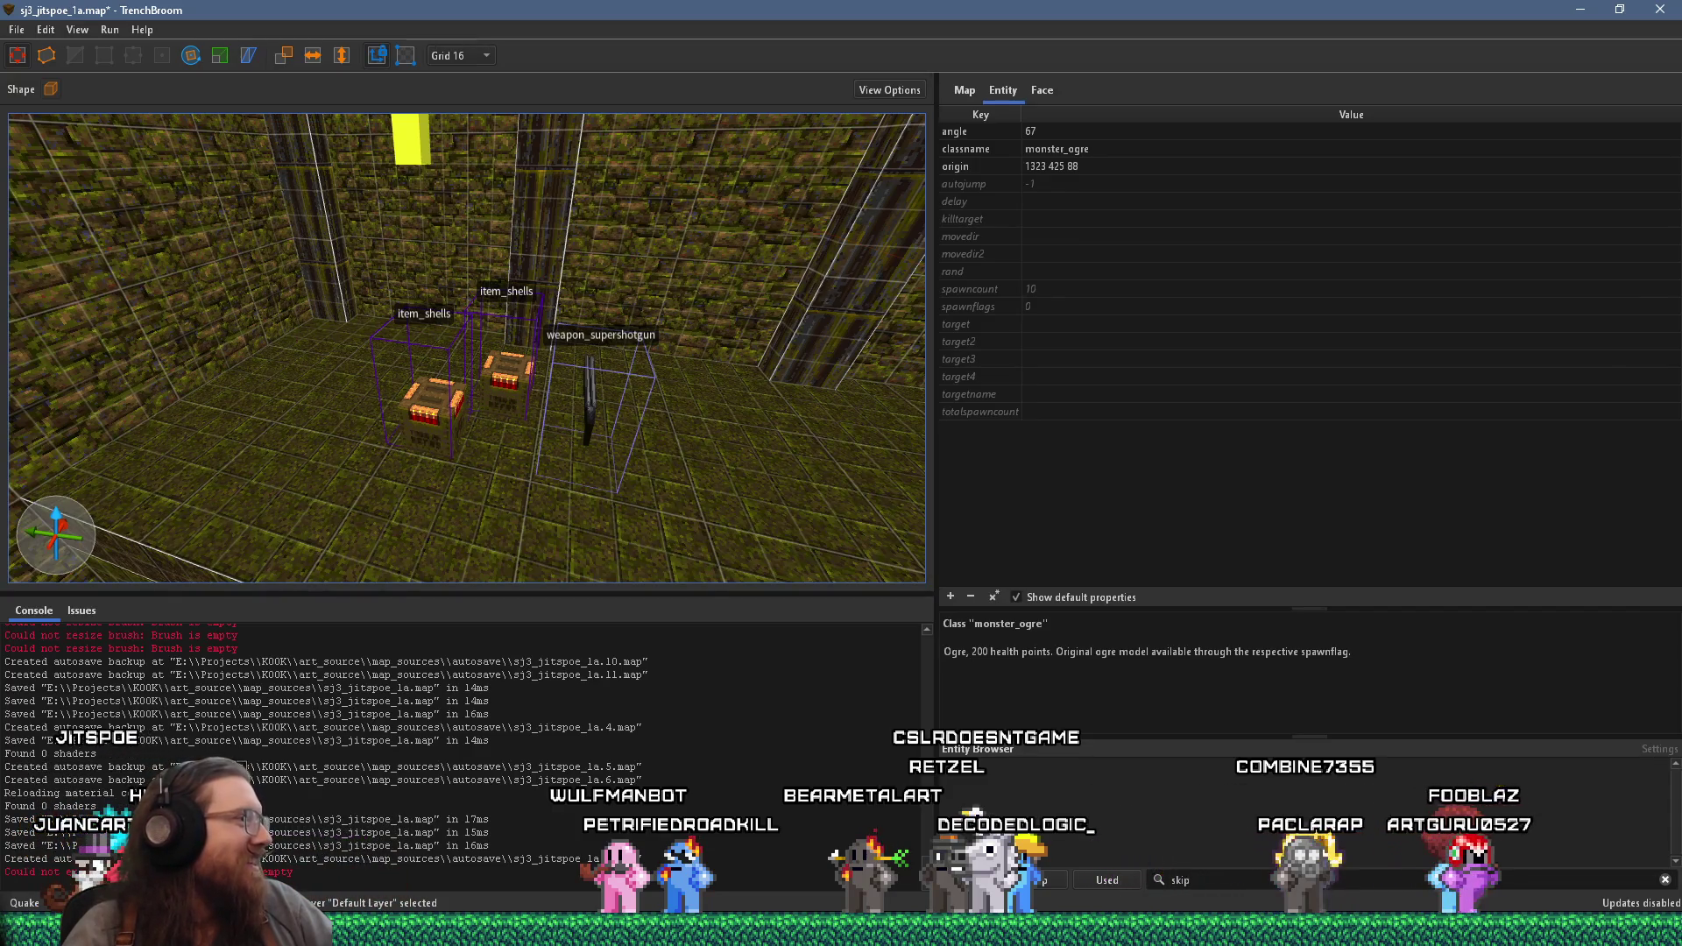
key("alt+Tab")
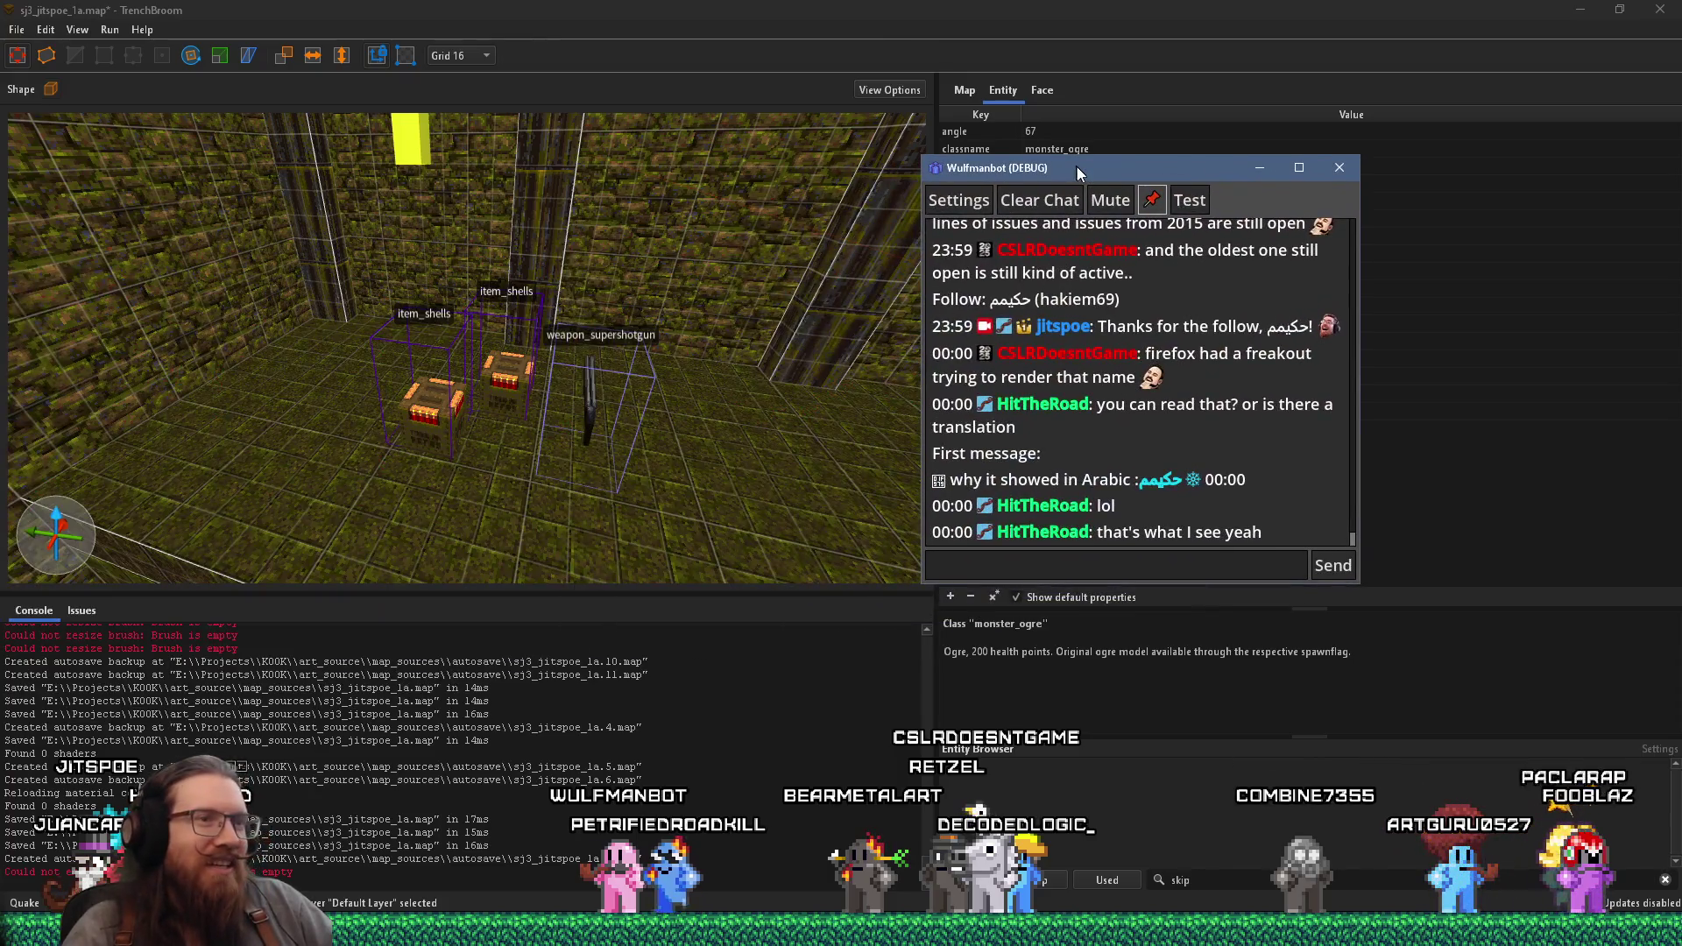
- Read the viewer chat in Wulfmanbot, glance at the stream dashboard, then return to TrenchBroom
double_click(1143, 483)
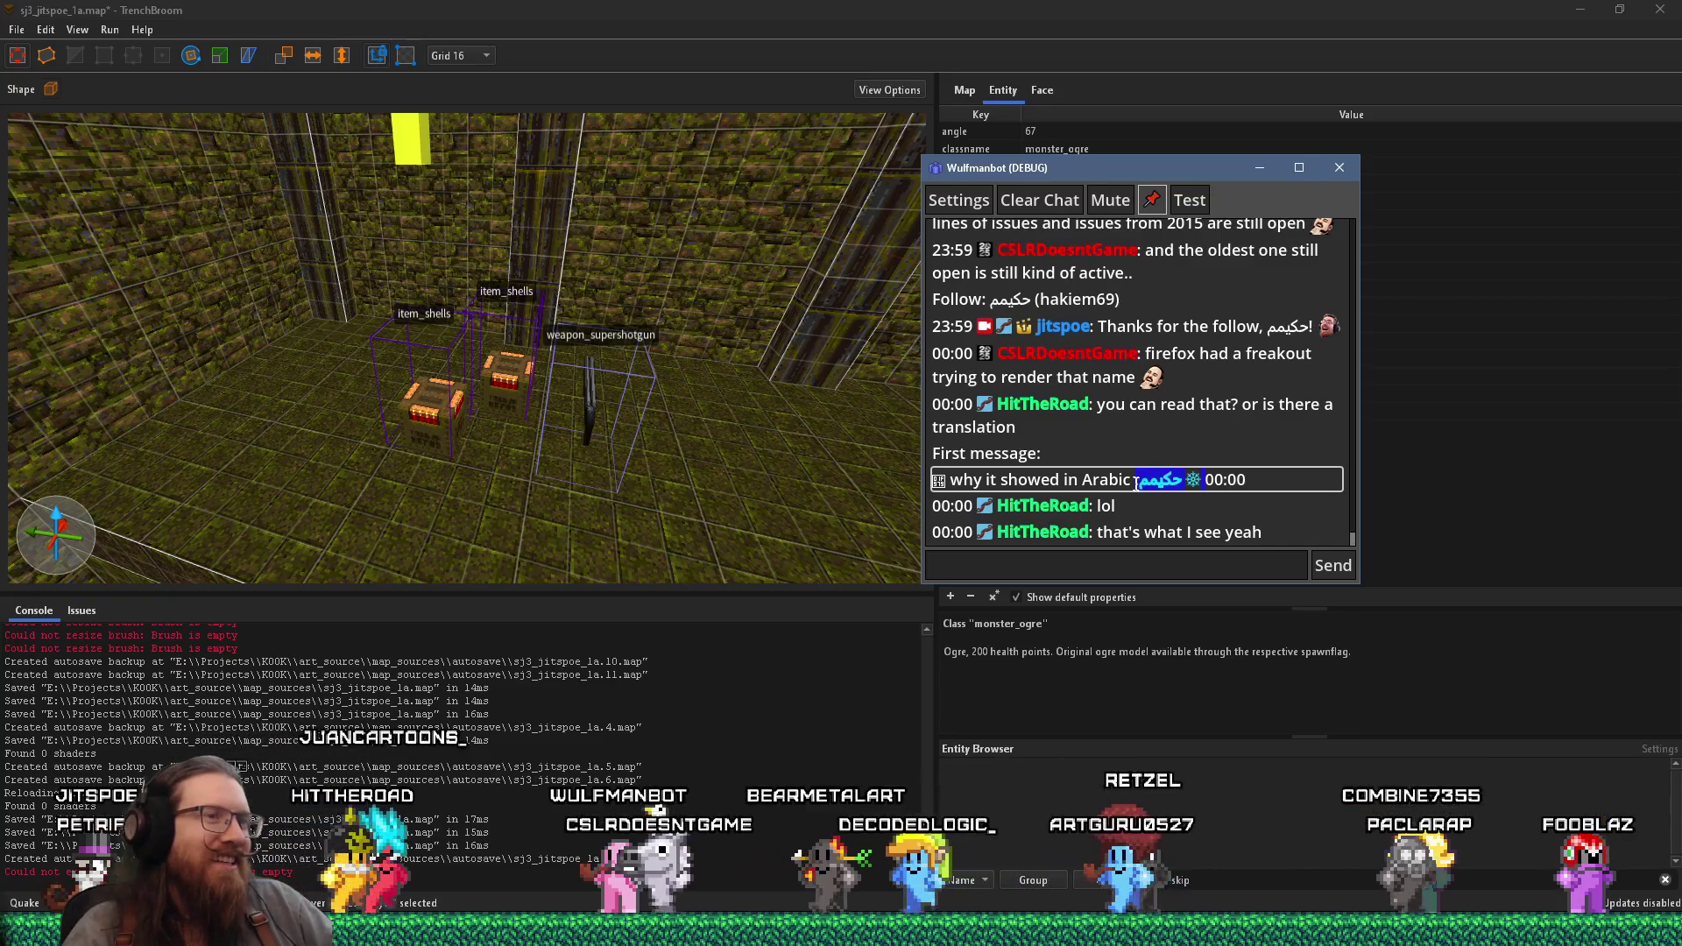
left_click(1103, 485)
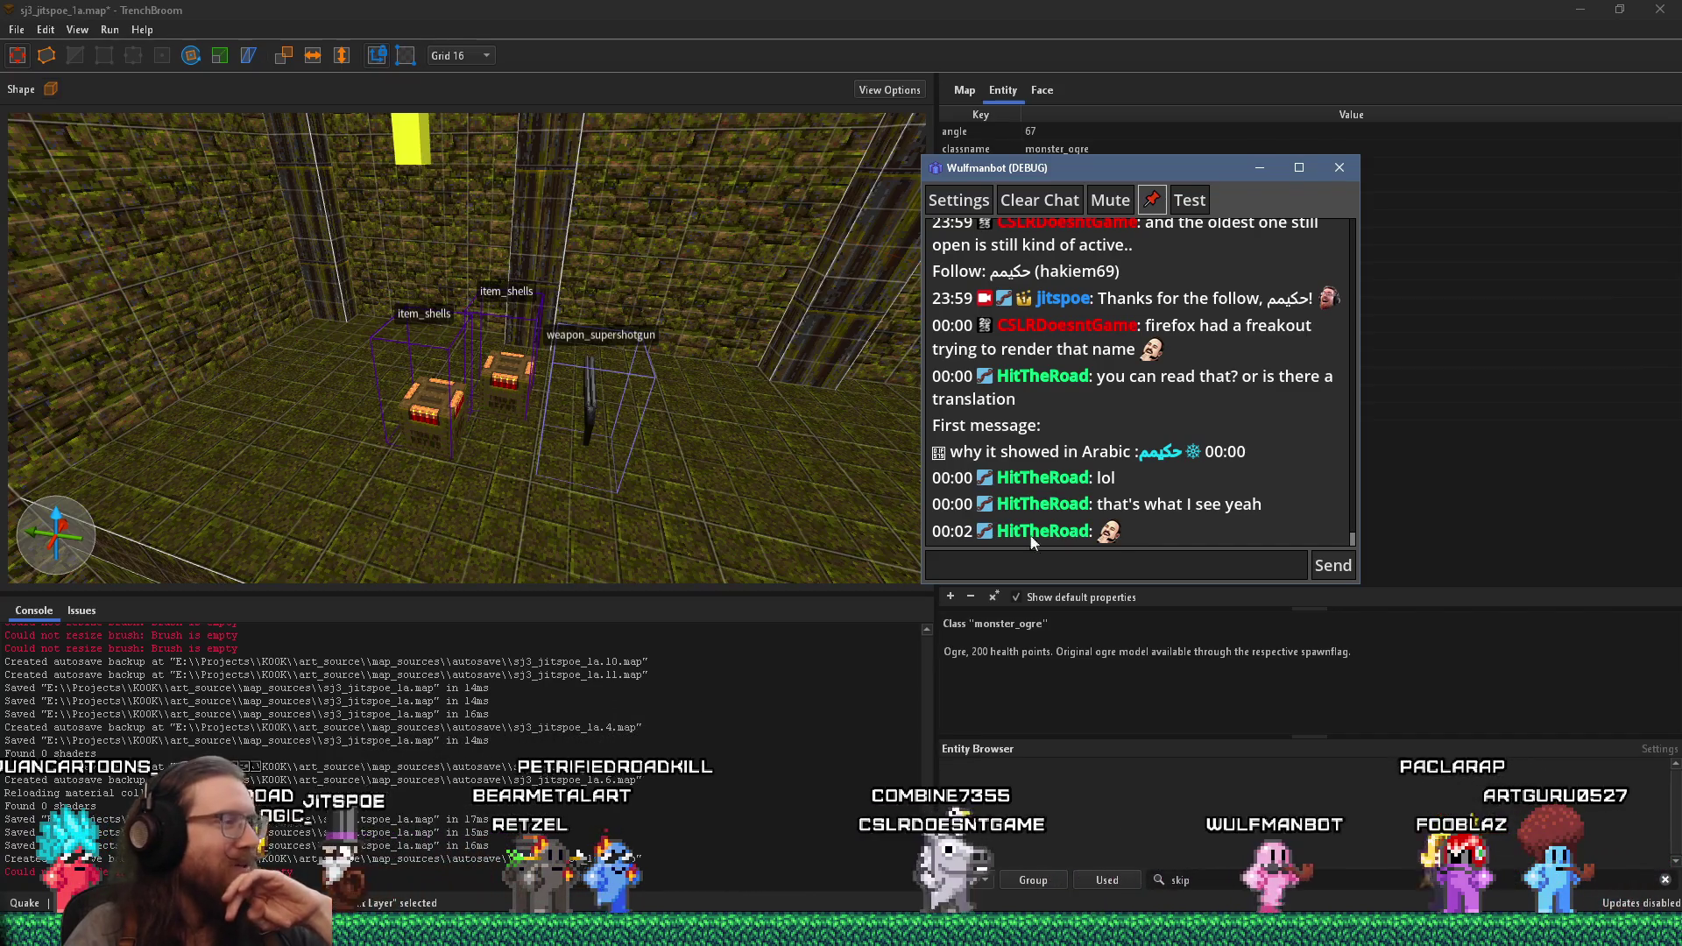
key("alt+Tab")
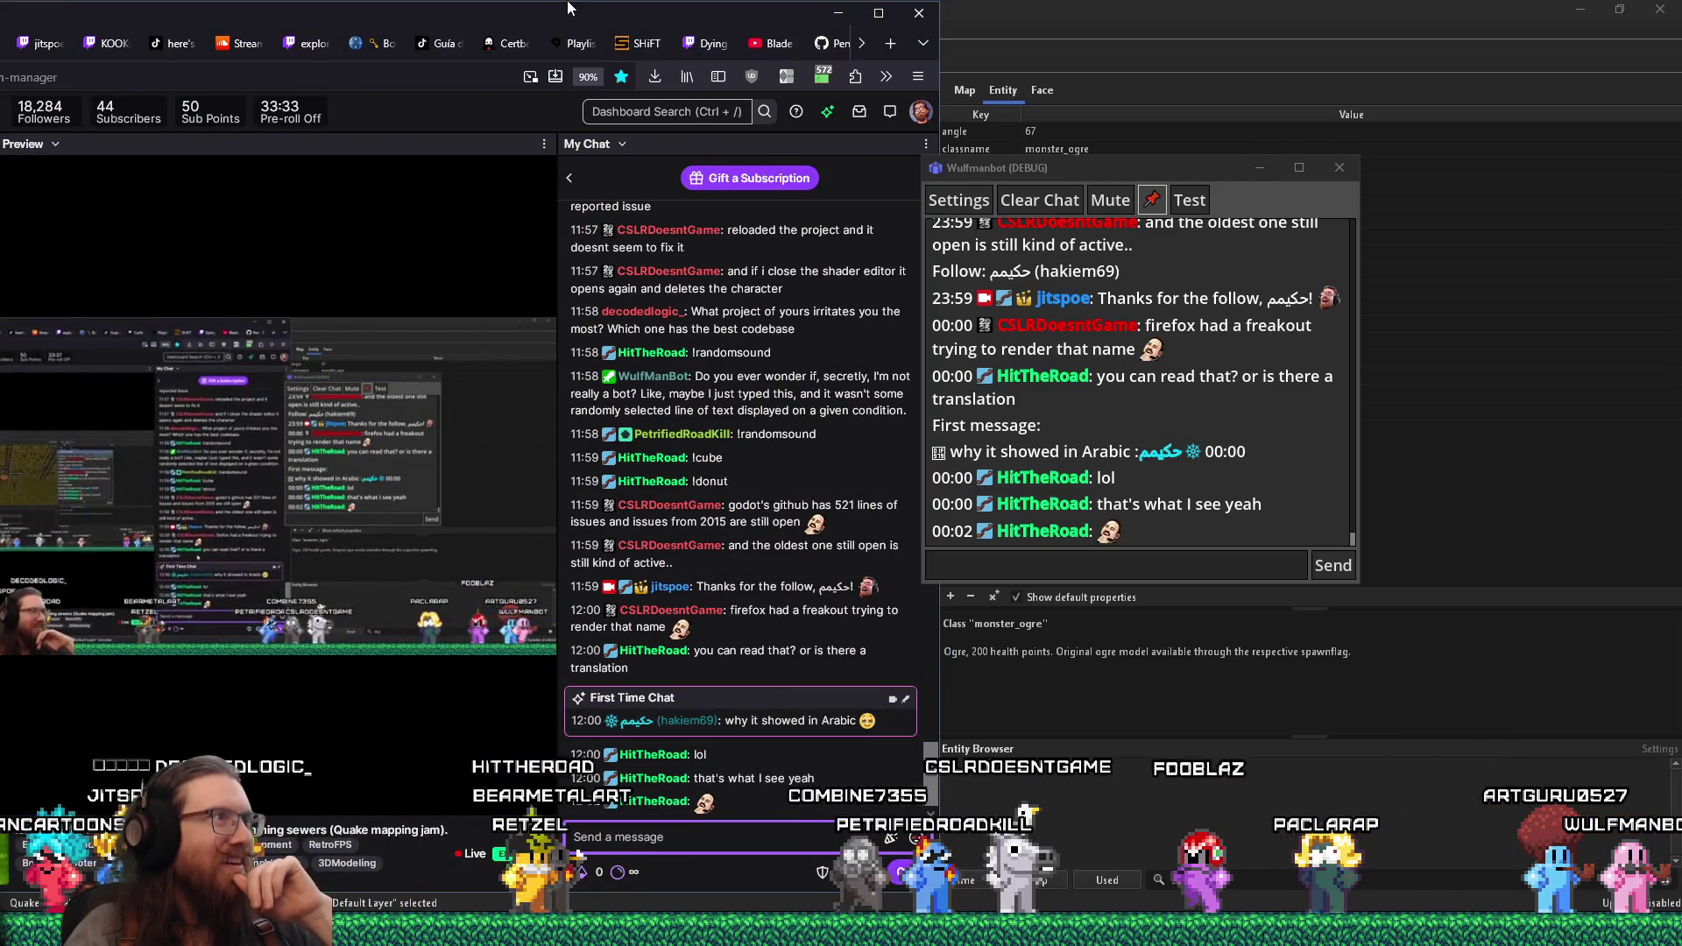
key("alt+Tab")
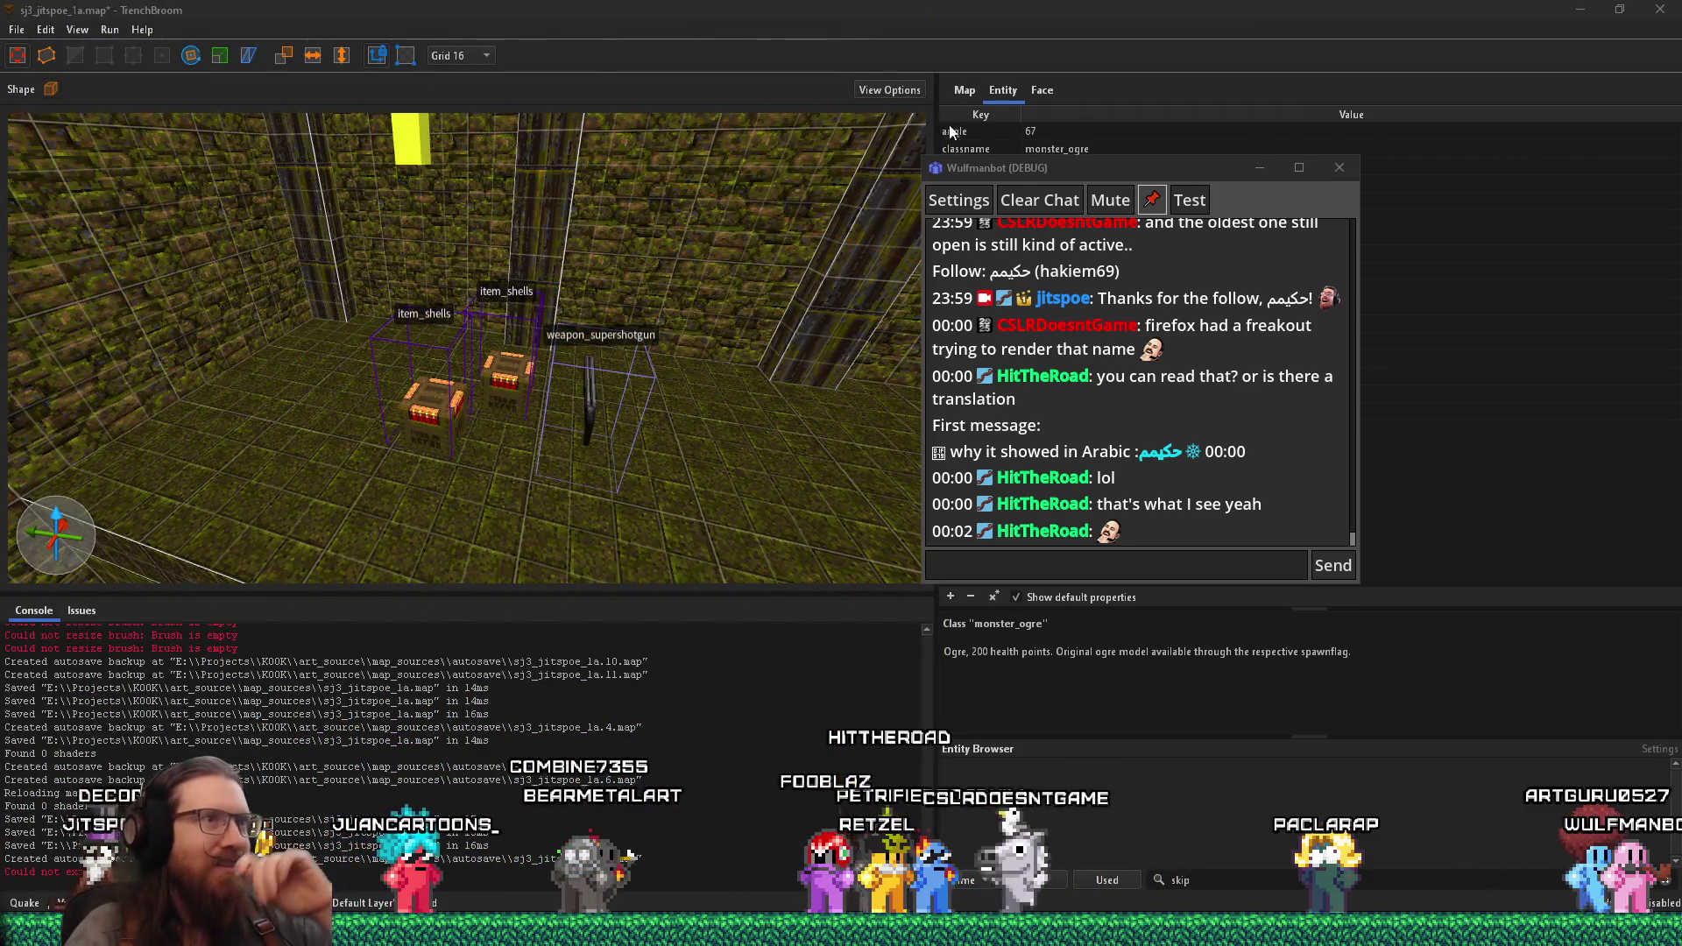
- Drag the Wulfmanbot window off the editor and select the beam brush above the left pillar
left_click(1081, 171)
left_click_drag(1082, 172, 1680, 173)
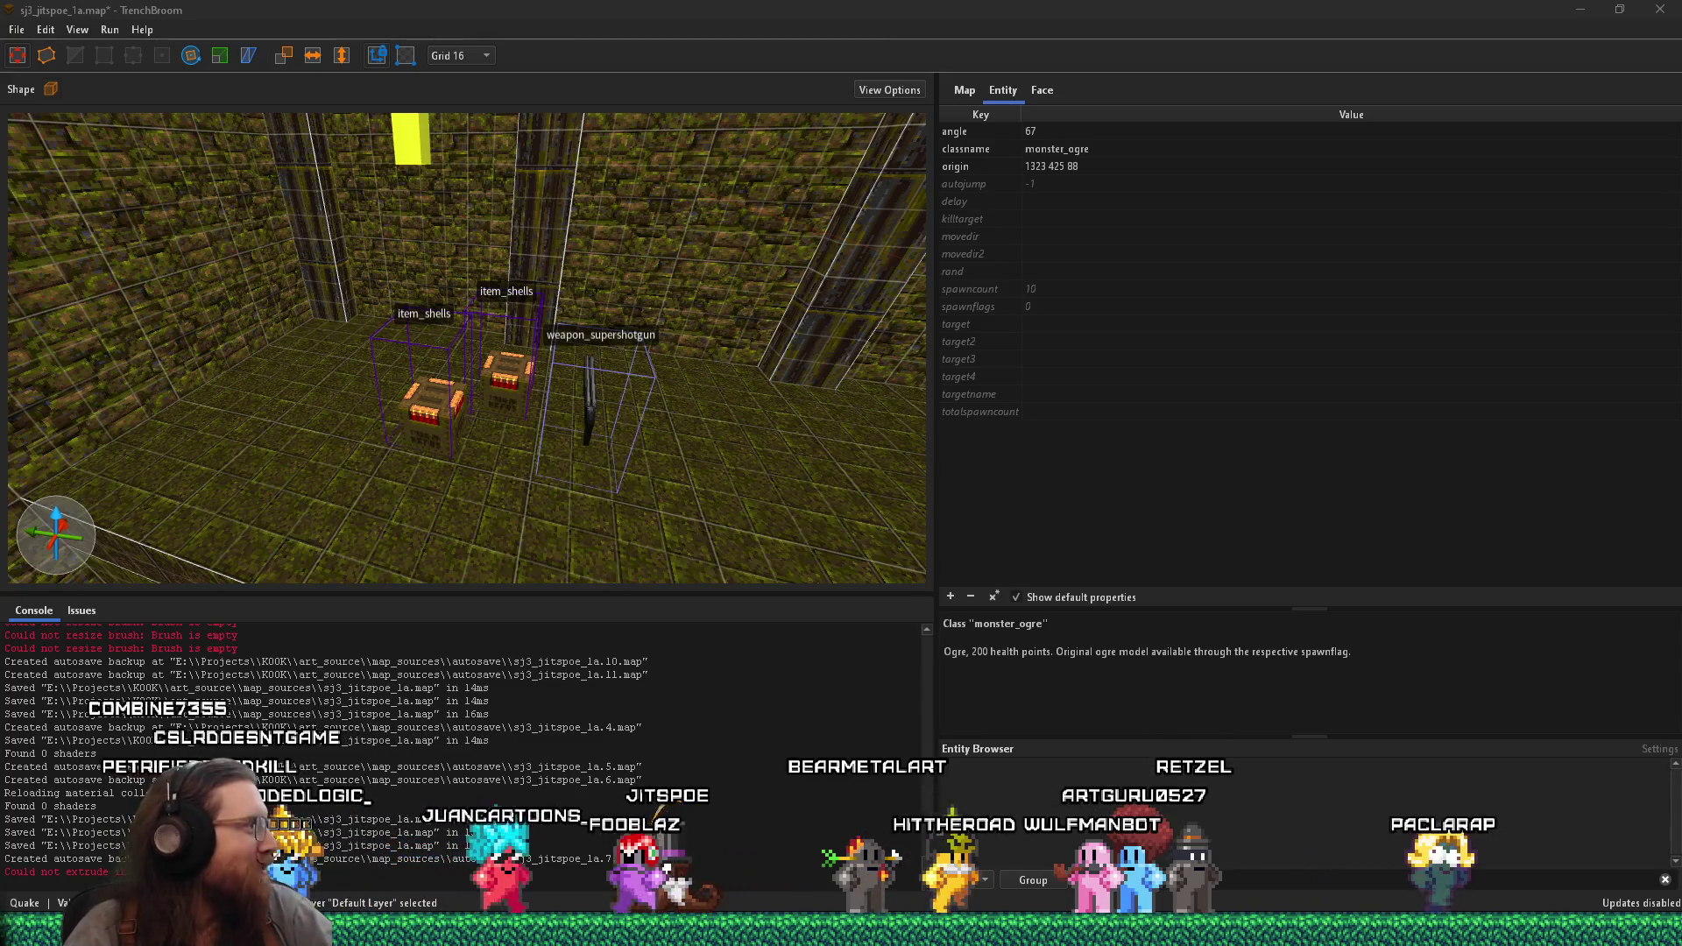
mouse_move(488, 282)
left_mouse_down()
mouse_move(548, 251)
mouse_move(605, 279)
mouse_move(498, 258)
mouse_move(516, 281)
mouse_move(425, 291)
mouse_move(386, 271)
mouse_move(552, 284)
mouse_move(336, 352)
mouse_move(337, 262)
mouse_move(143, 243)
left_mouse_up()
left_click(354, 343)
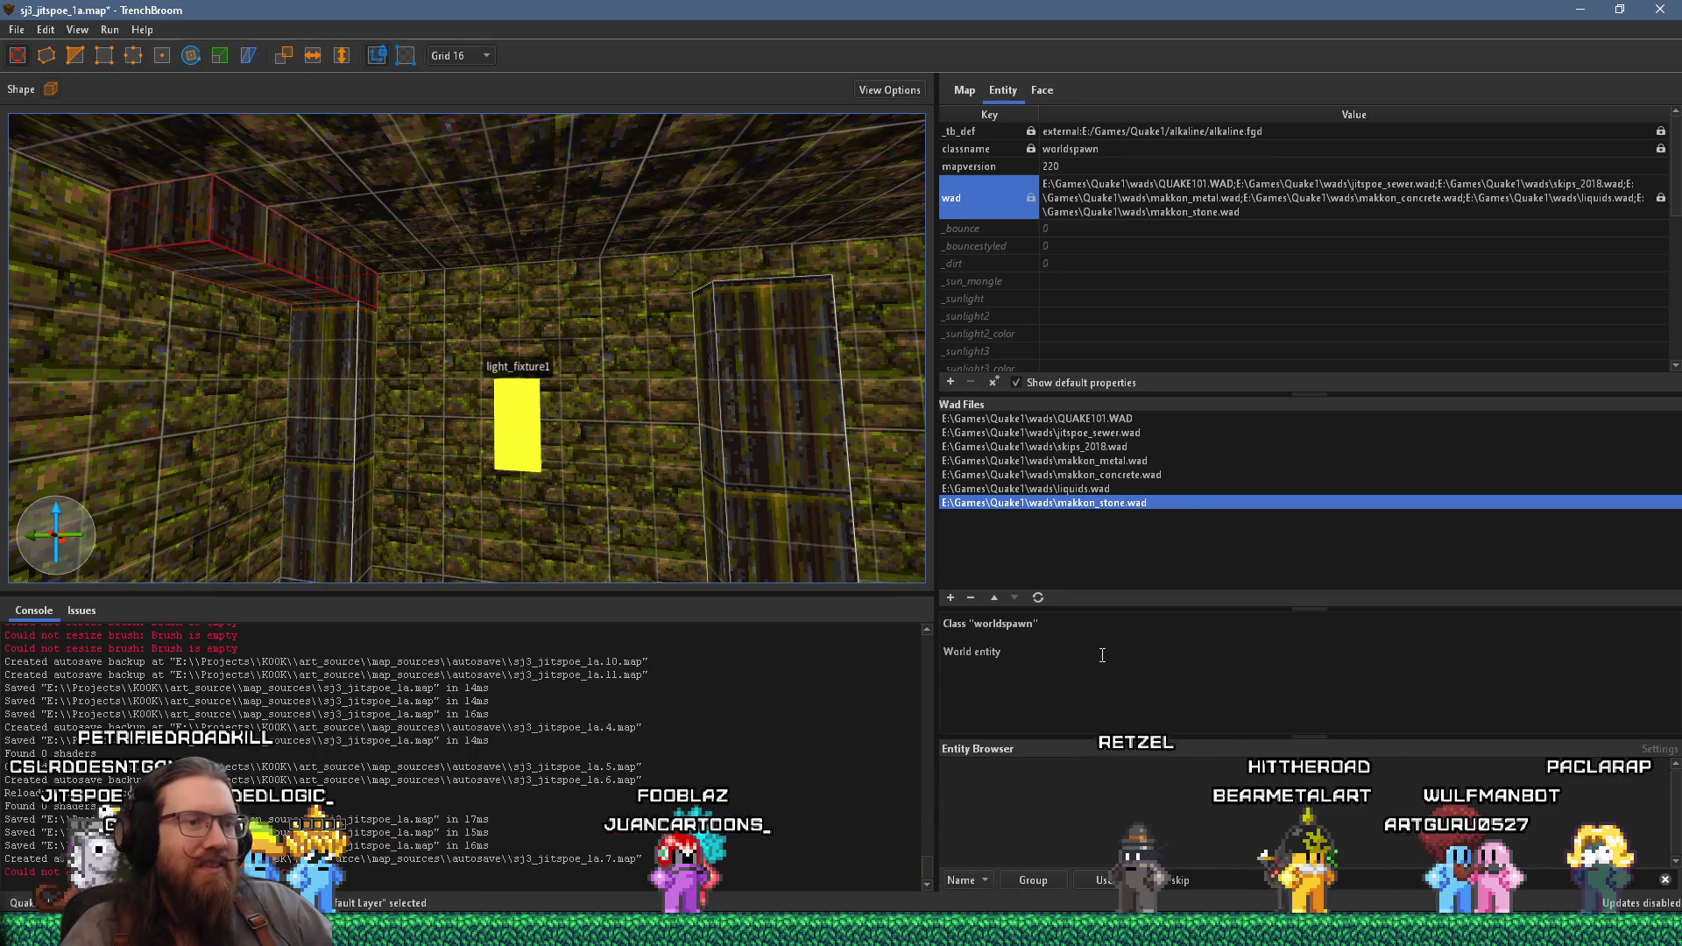
- Apply the metal4_6 metal texture to the selected beam brush
left_click(1045, 91)
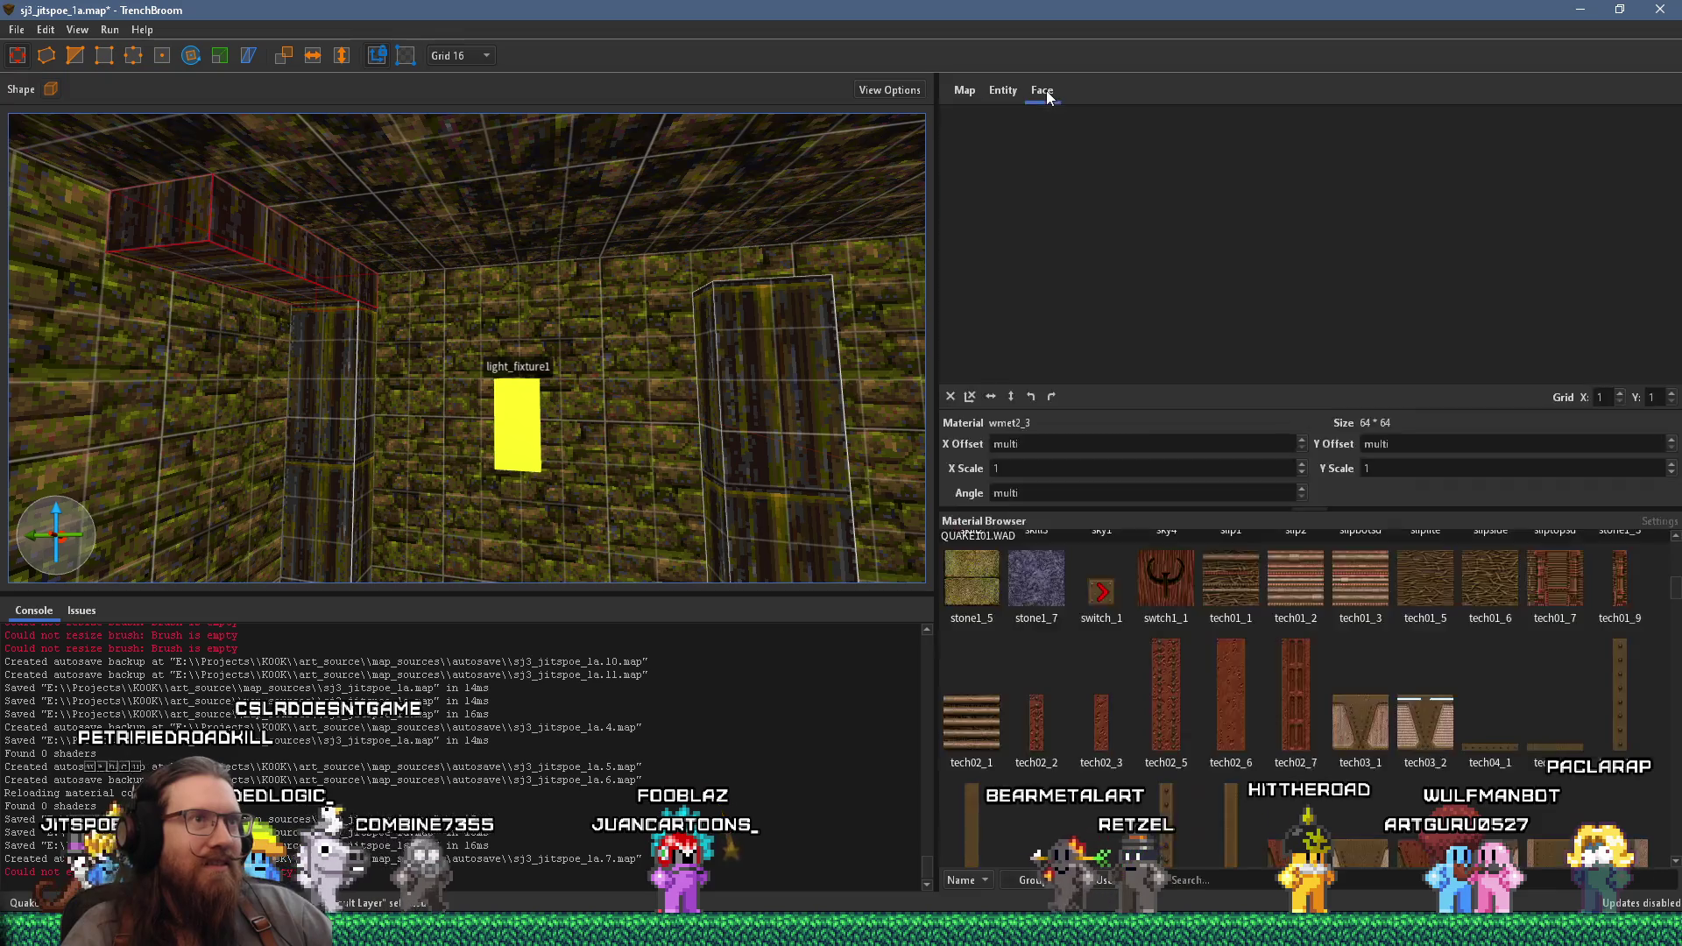
scroll(1343, 680, "down", 10)
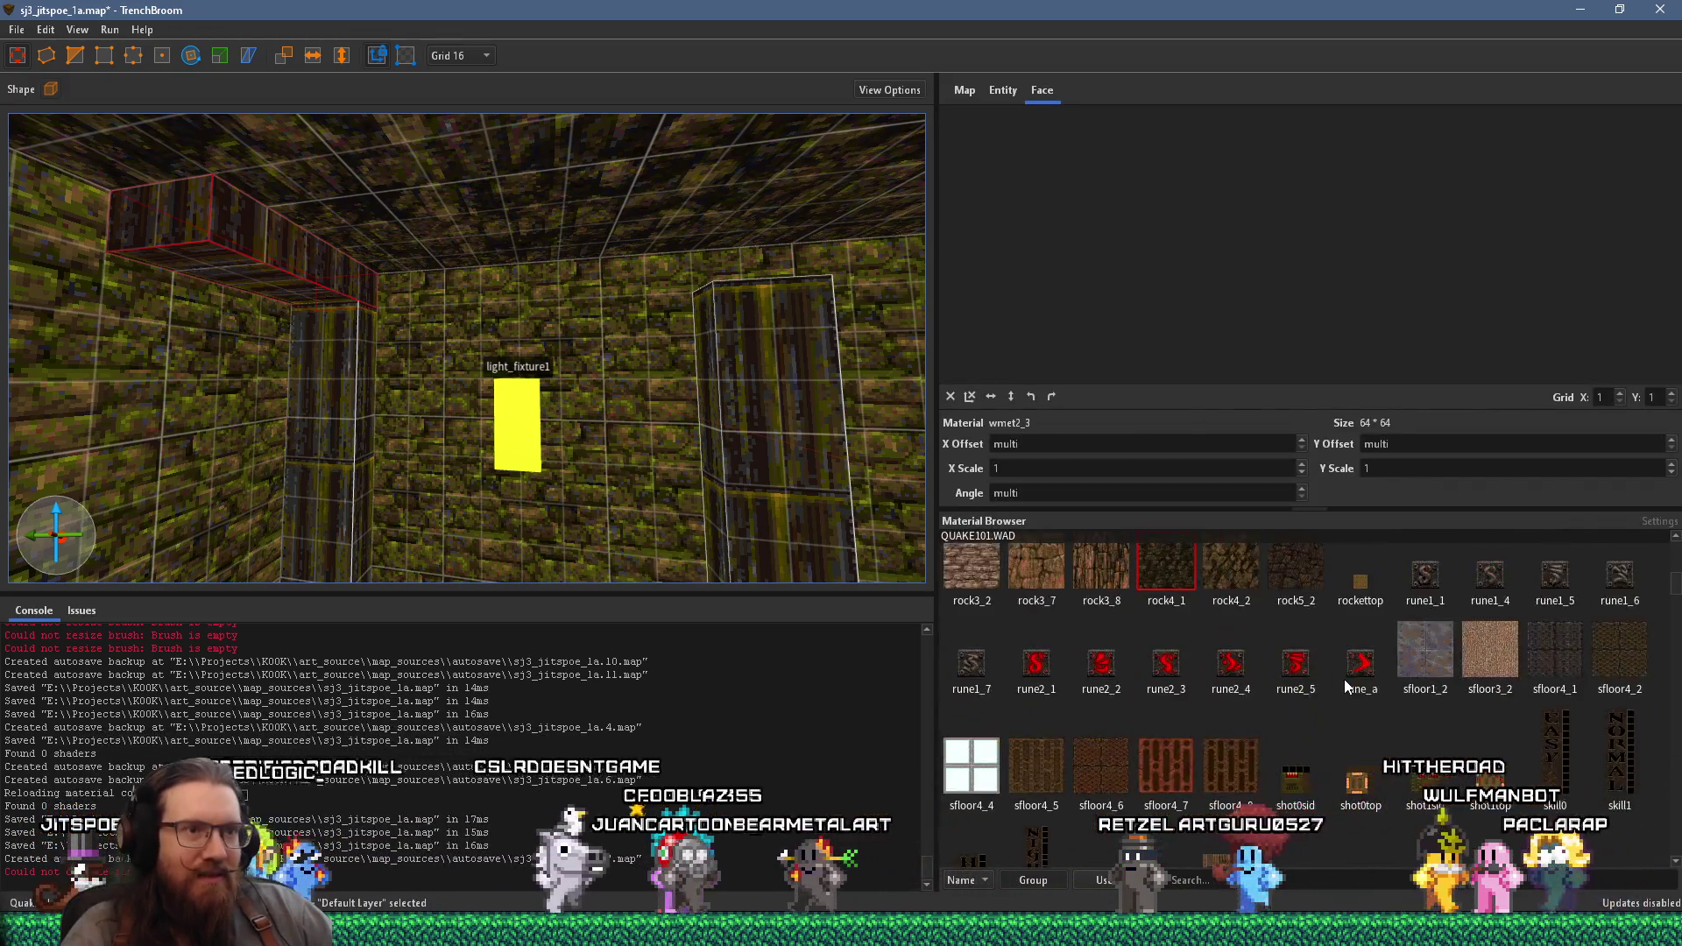
scroll(1345, 679, "up", 10)
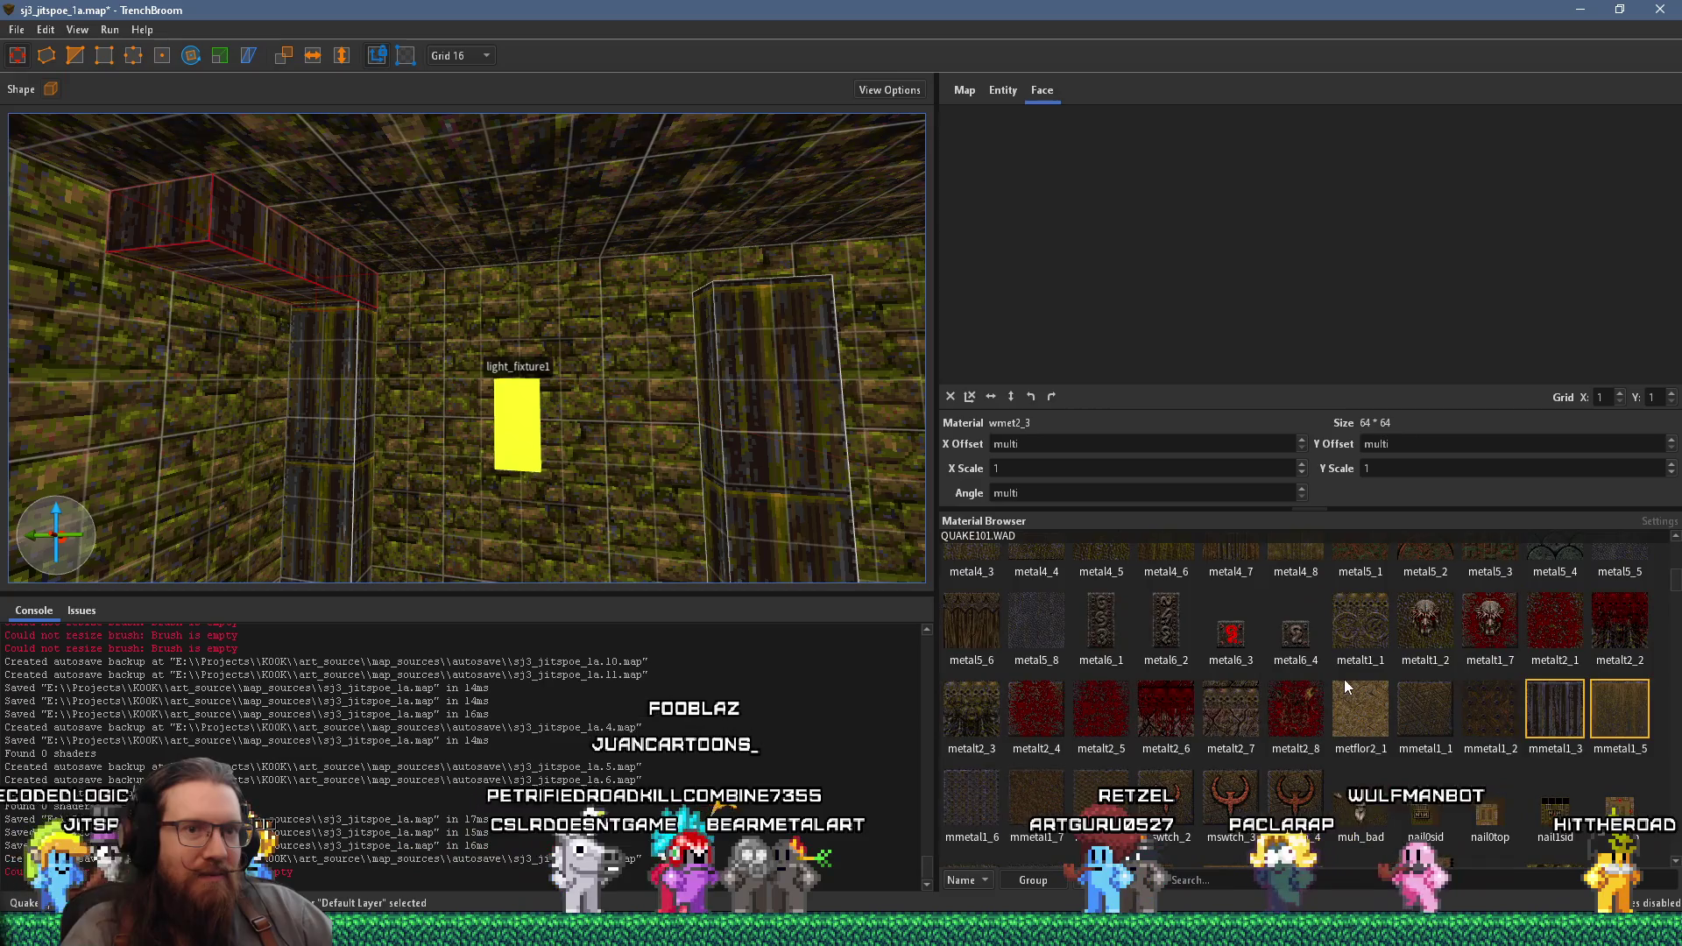
scroll(1345, 686, "up", 3)
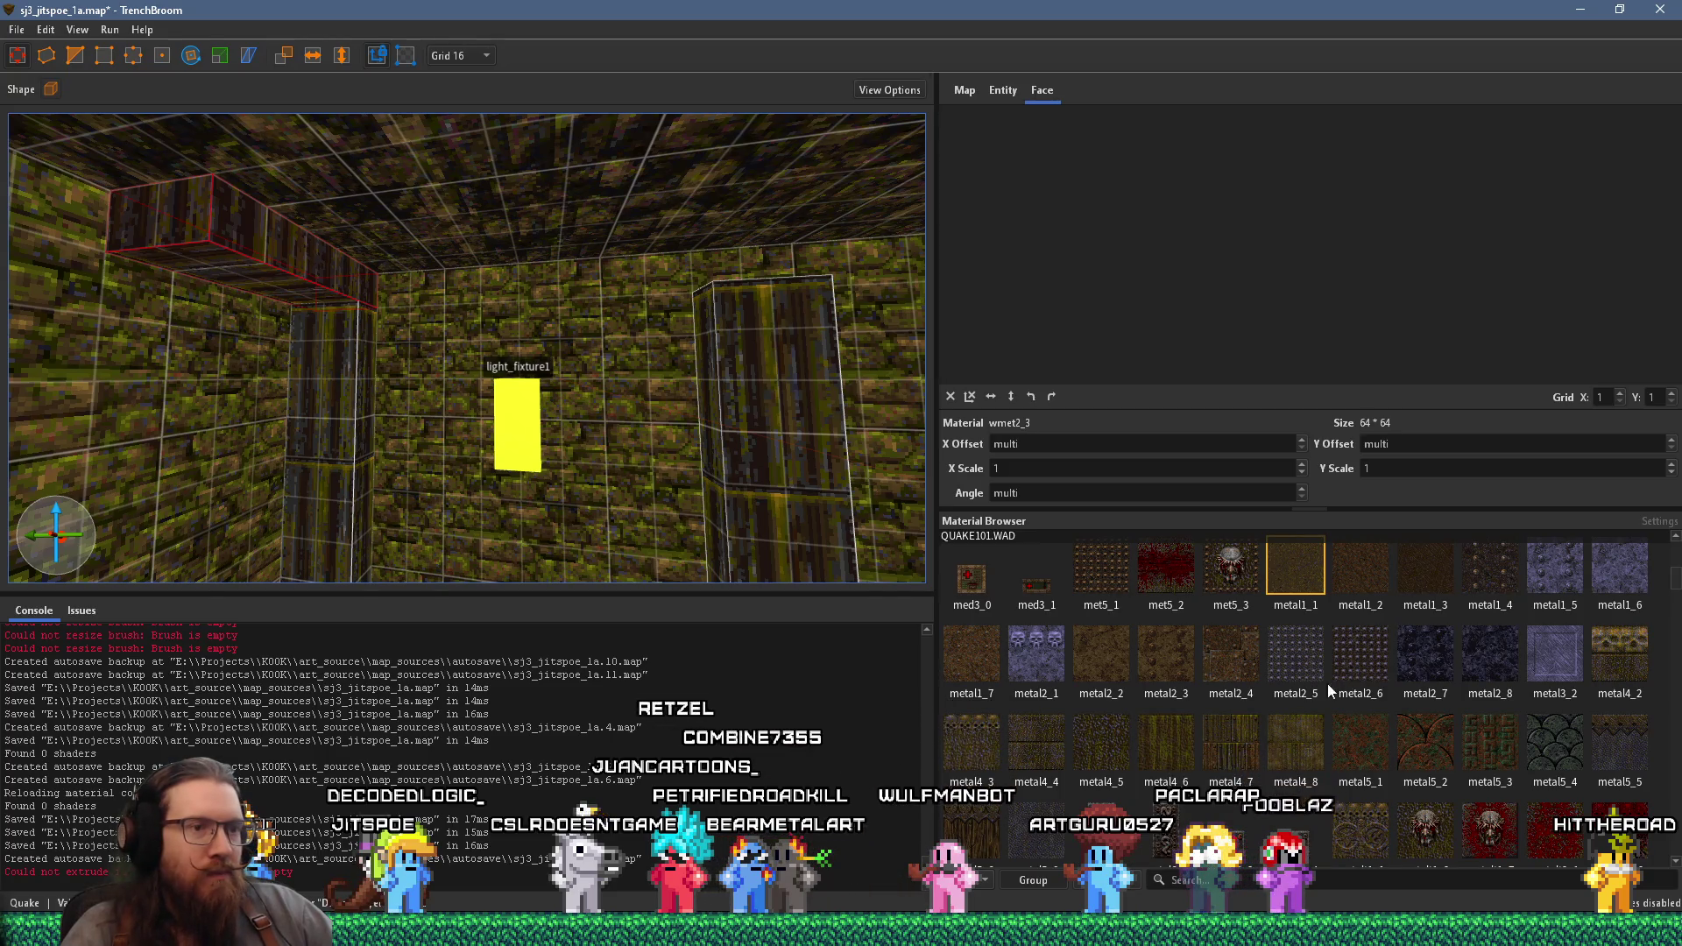
left_click(1165, 743)
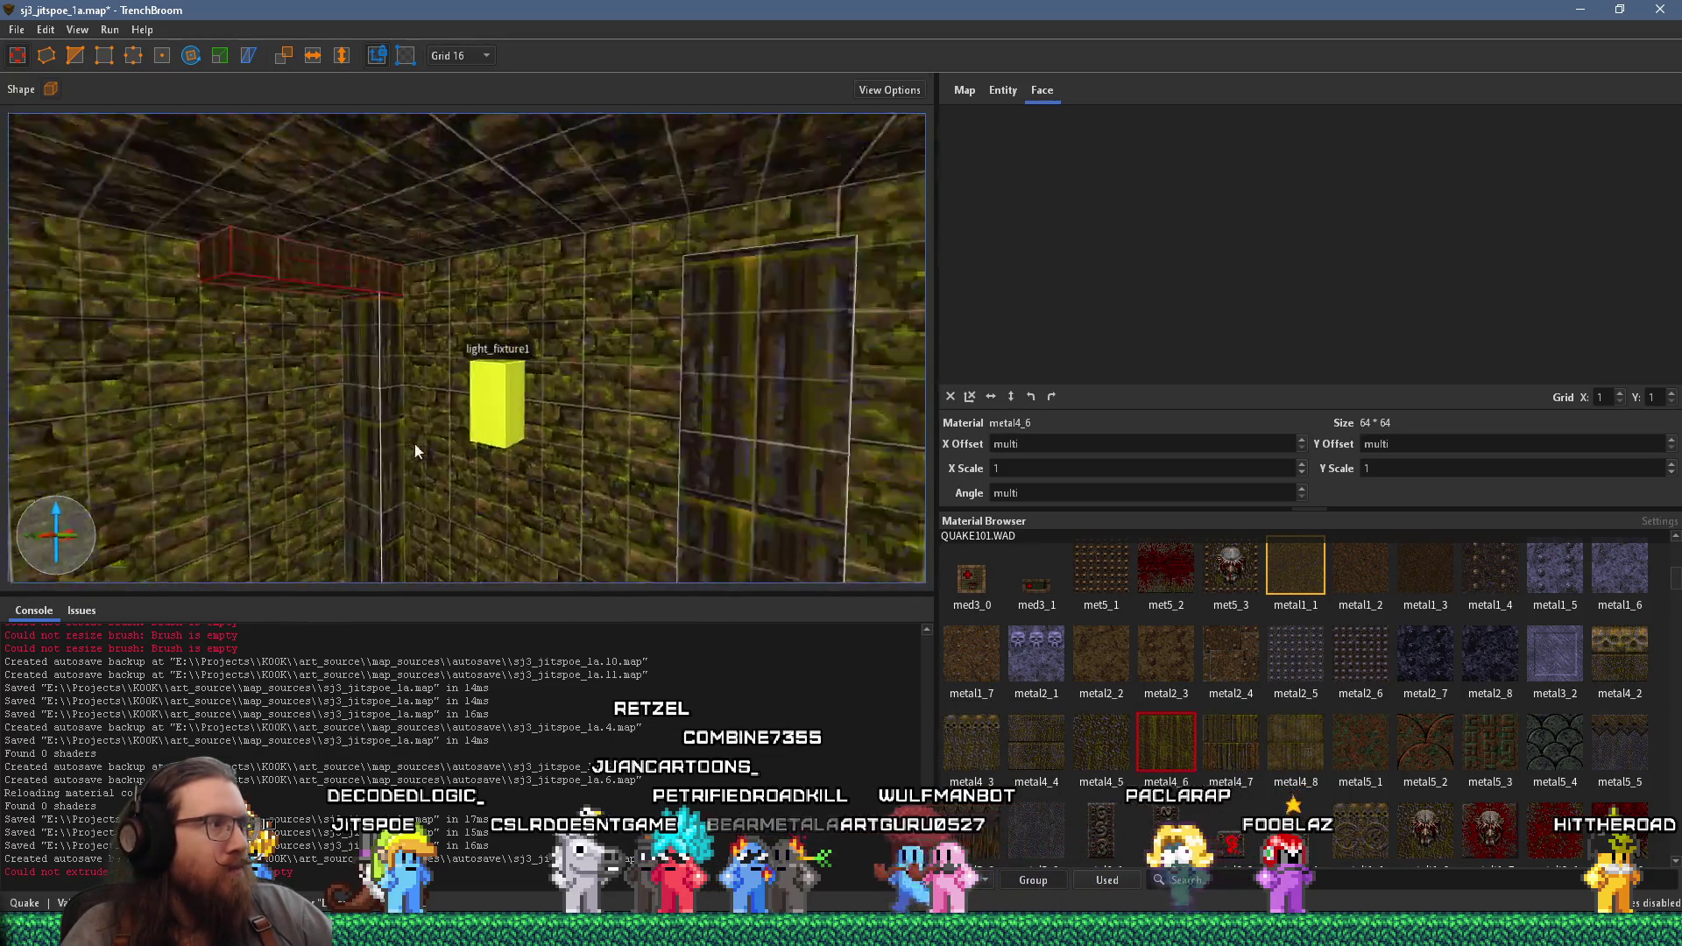
scroll(635, 338, "up", 5)
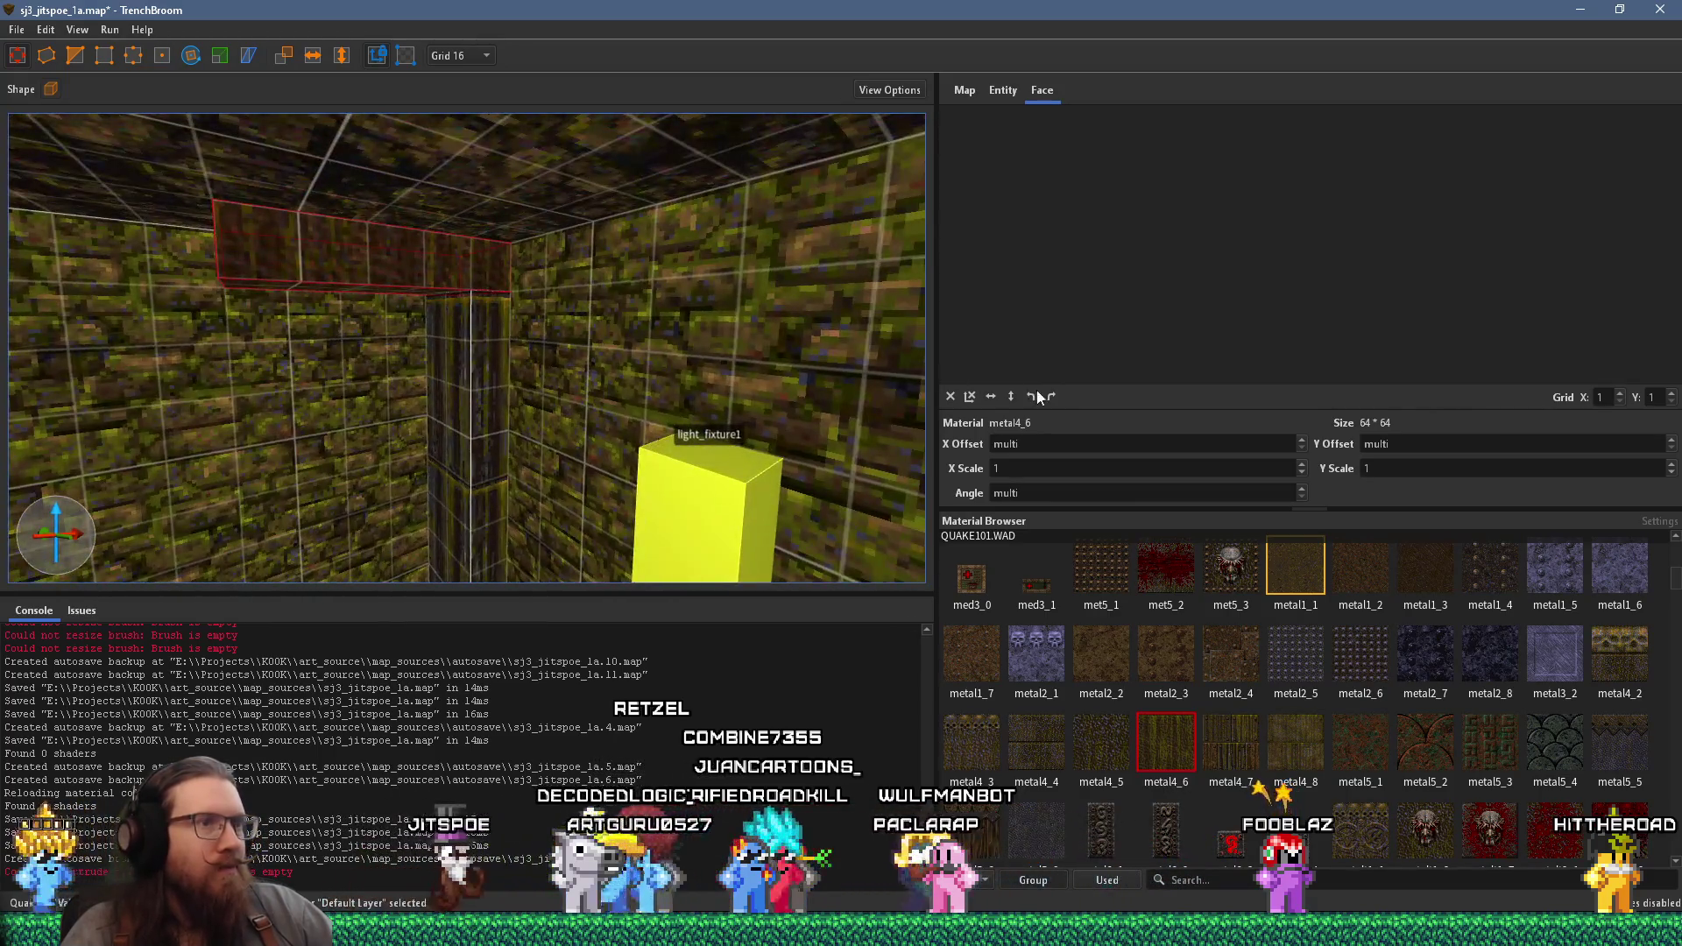
scroll(537, 320, "down", 3)
- Extend the ceiling trim brush along the ceiling edge to X 560
mouse_move(464, 279)
left_mouse_down()
mouse_move(588, 158)
mouse_move(606, 191)
mouse_move(455, 197)
left_mouse_up()
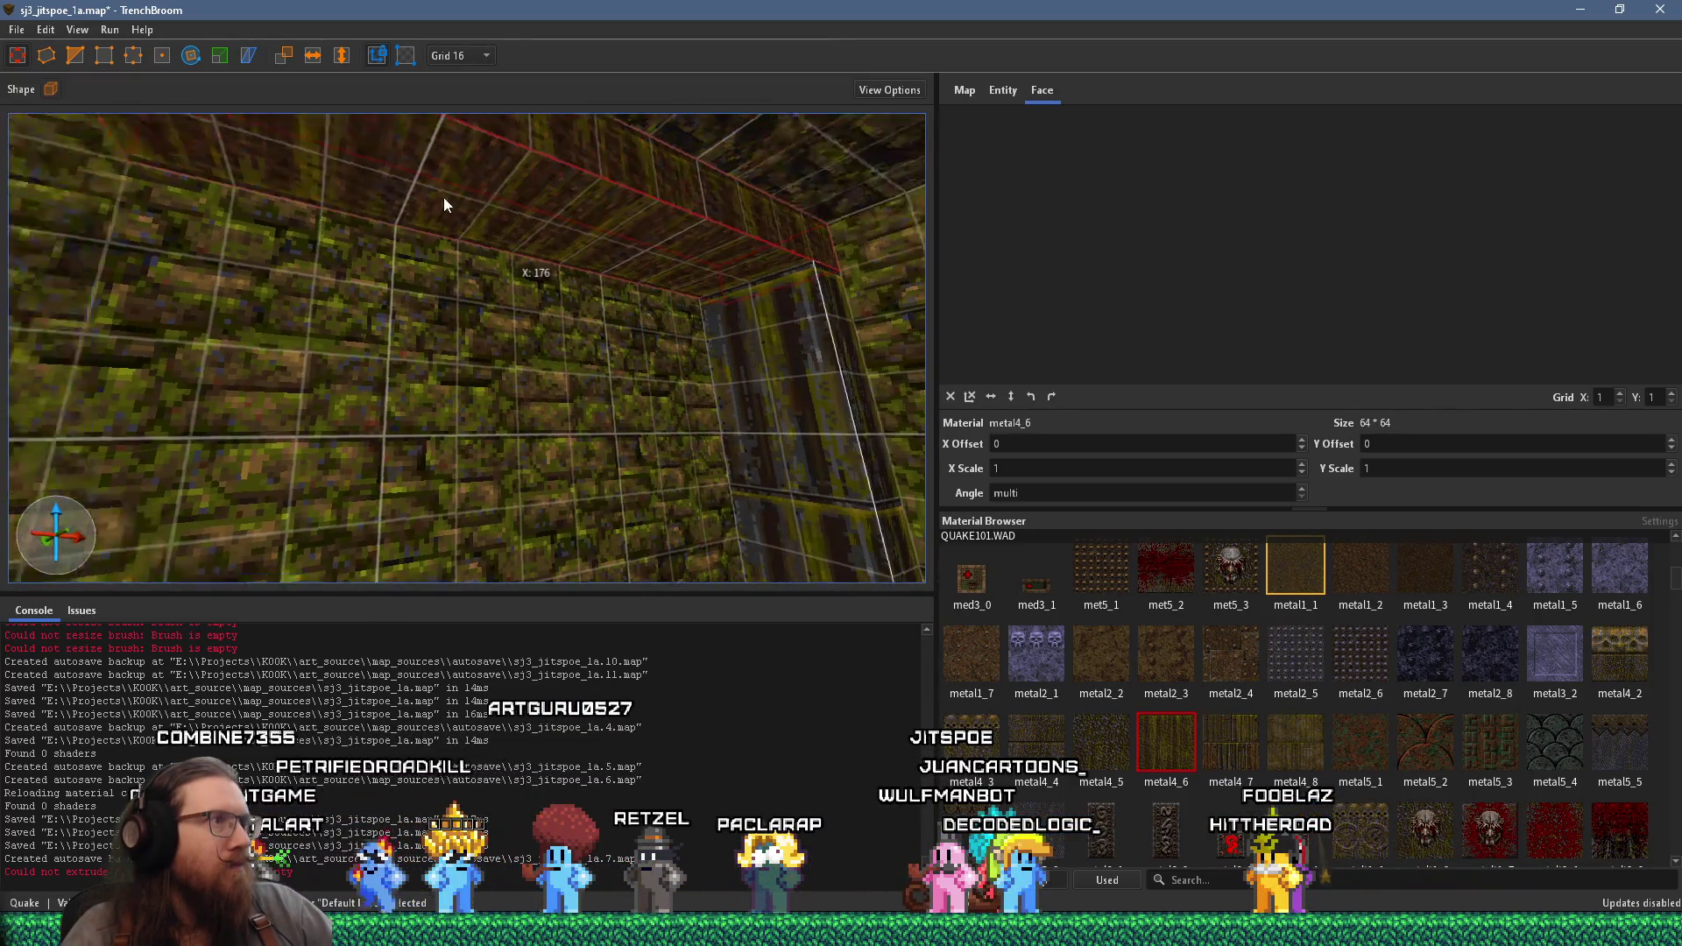
left_click(606, 187, "shift")
mouse_move(593, 196)
left_mouse_down()
mouse_move(492, 233)
mouse_move(780, 224)
mouse_move(886, 263)
mouse_move(130, 304)
mouse_move(325, 319)
mouse_move(314, 292)
mouse_move(149, 251)
left_mouse_up()
left_click(887, 264)
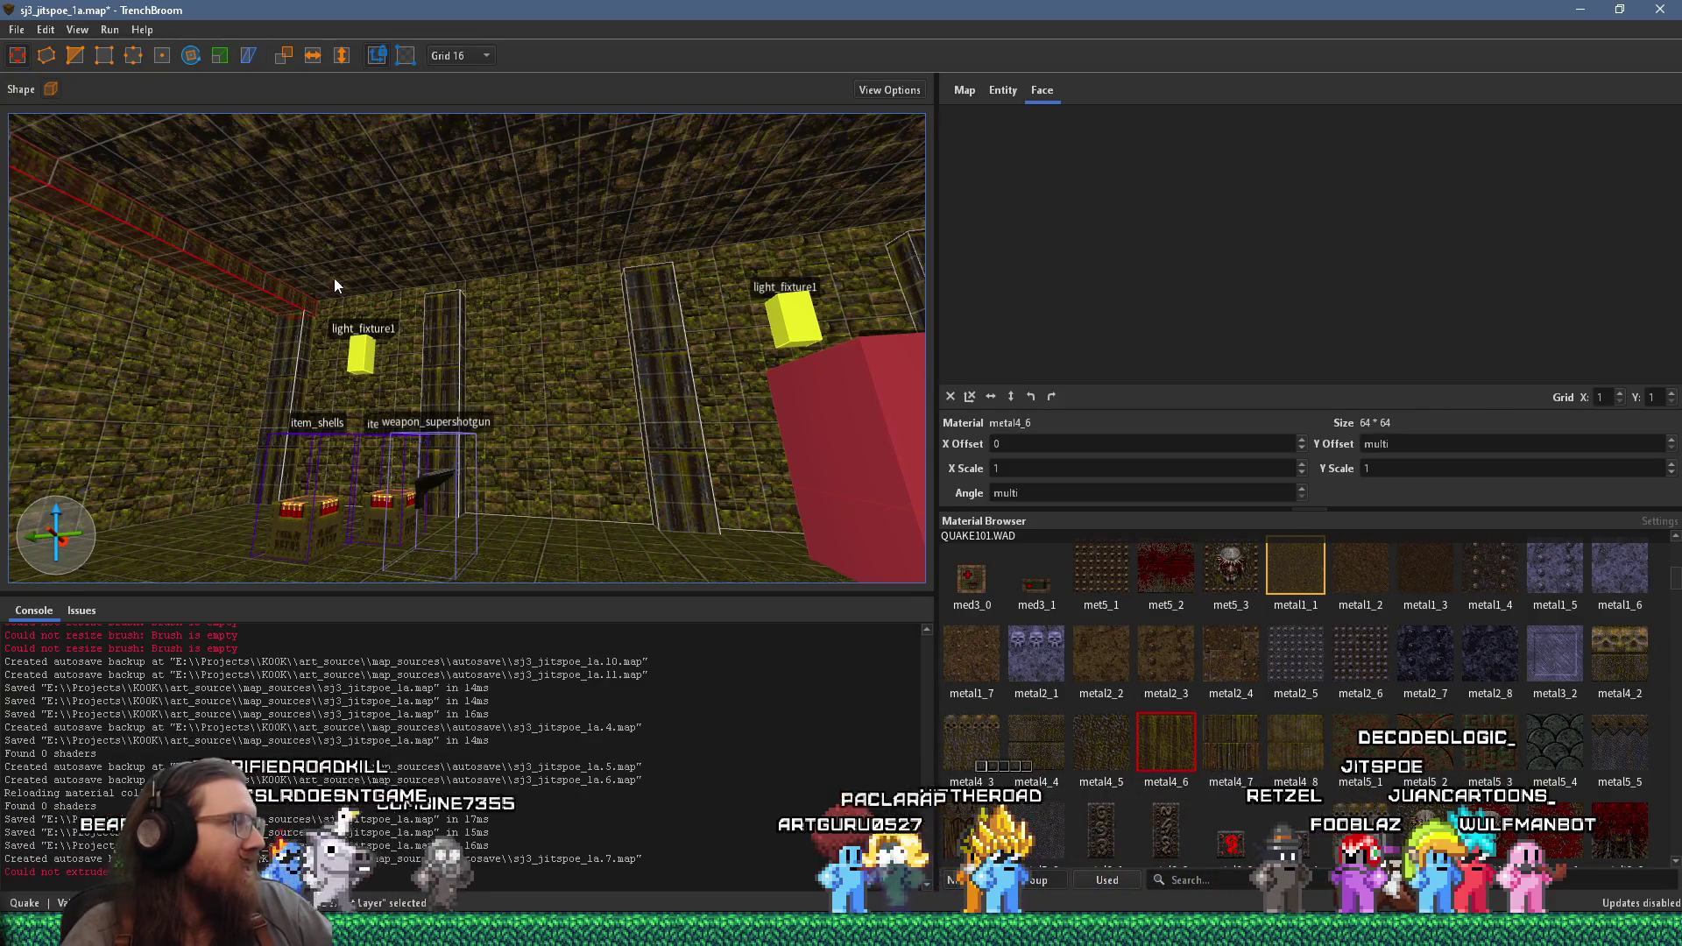
mouse_move(386, 278)
left_mouse_down()
mouse_move(662, 321)
mouse_move(647, 321)
left_mouse_up()
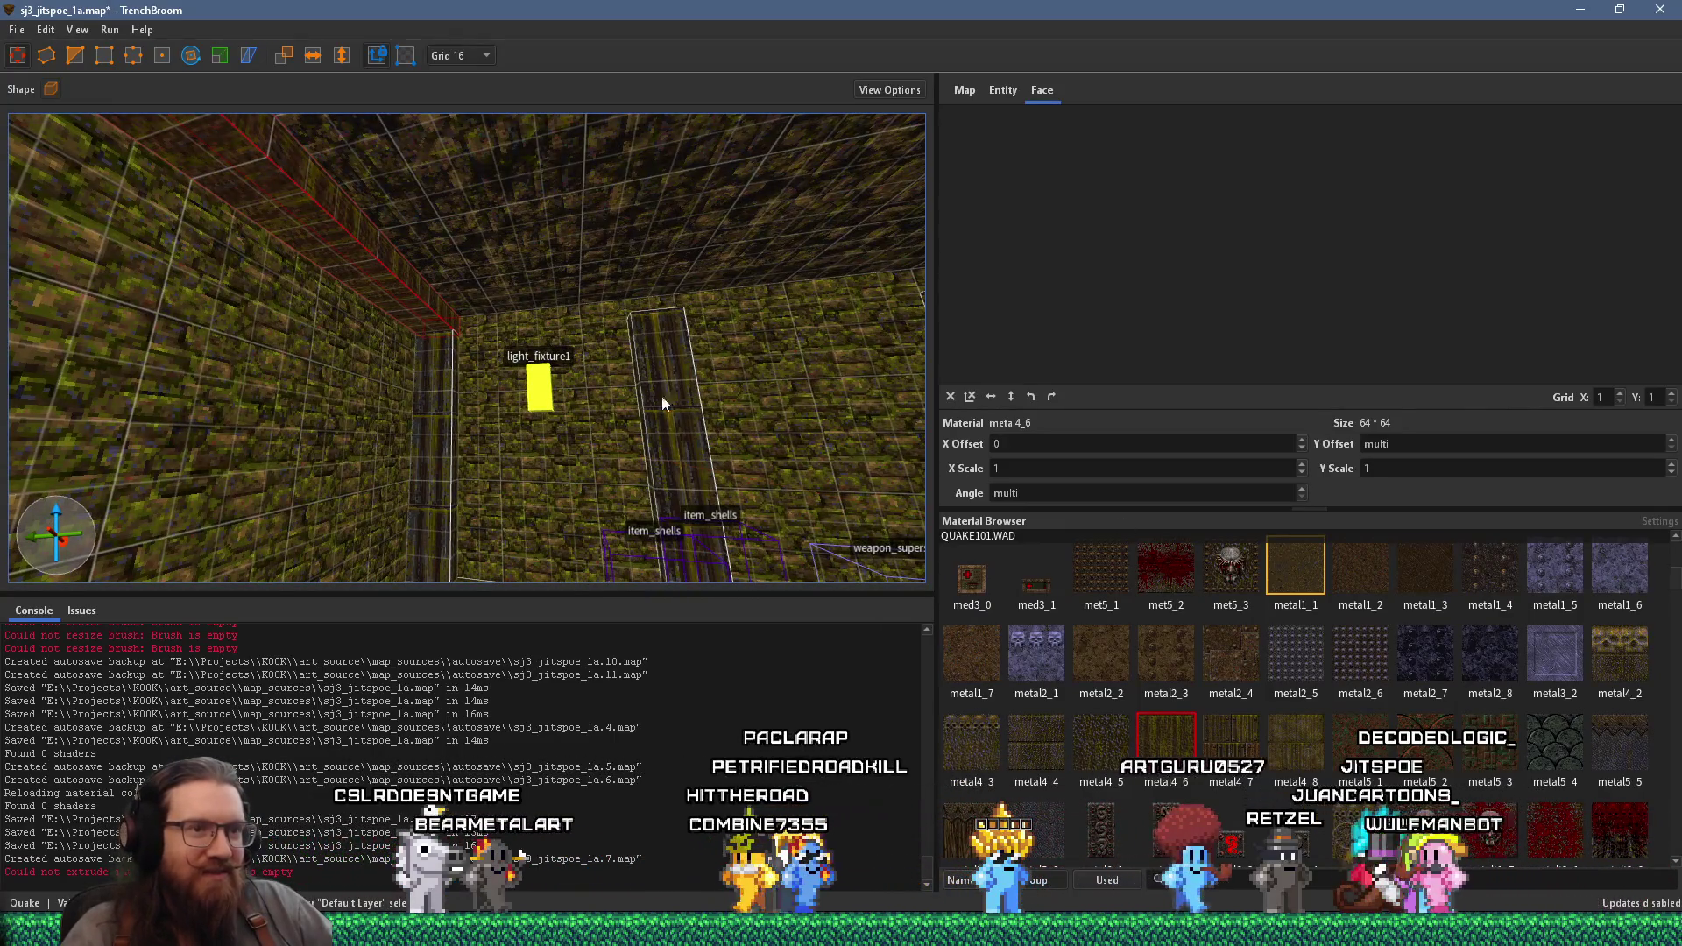
- Drag the ceiling beam brush along the ceiling to Y -160, then look up to check it
scroll(1331, 618, "up", 3)
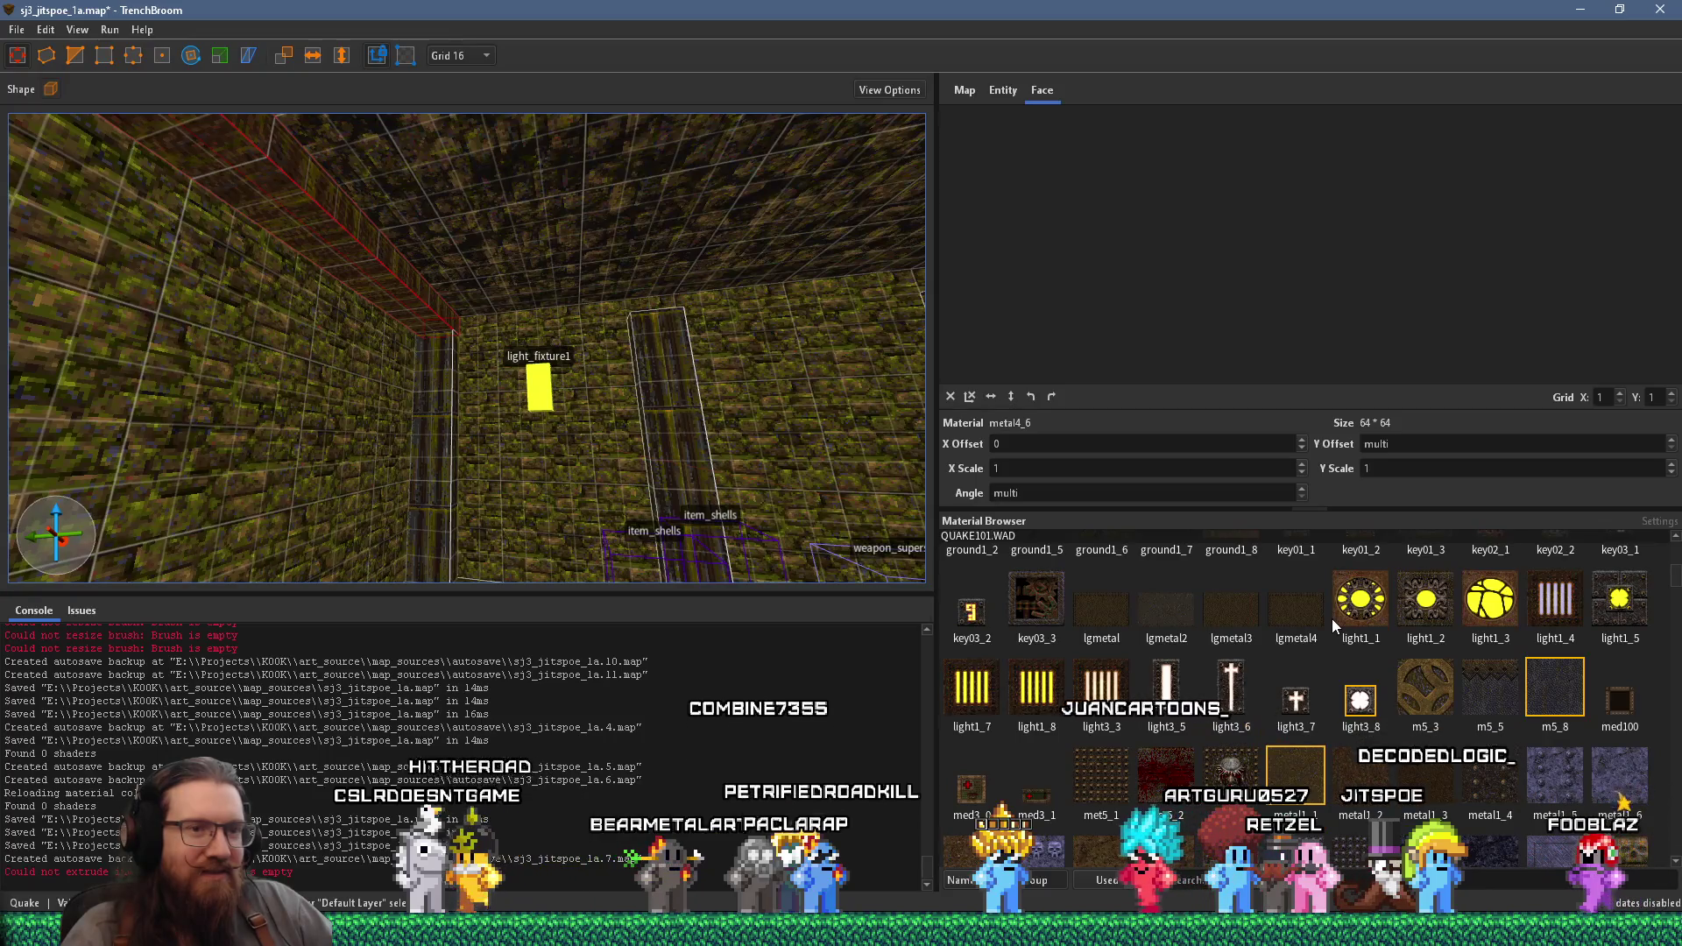
mouse_move(638, 387)
left_mouse_down()
mouse_move(666, 395)
mouse_move(183, 415)
mouse_move(554, 375)
mouse_move(602, 363)
mouse_move(592, 352)
left_mouse_up()
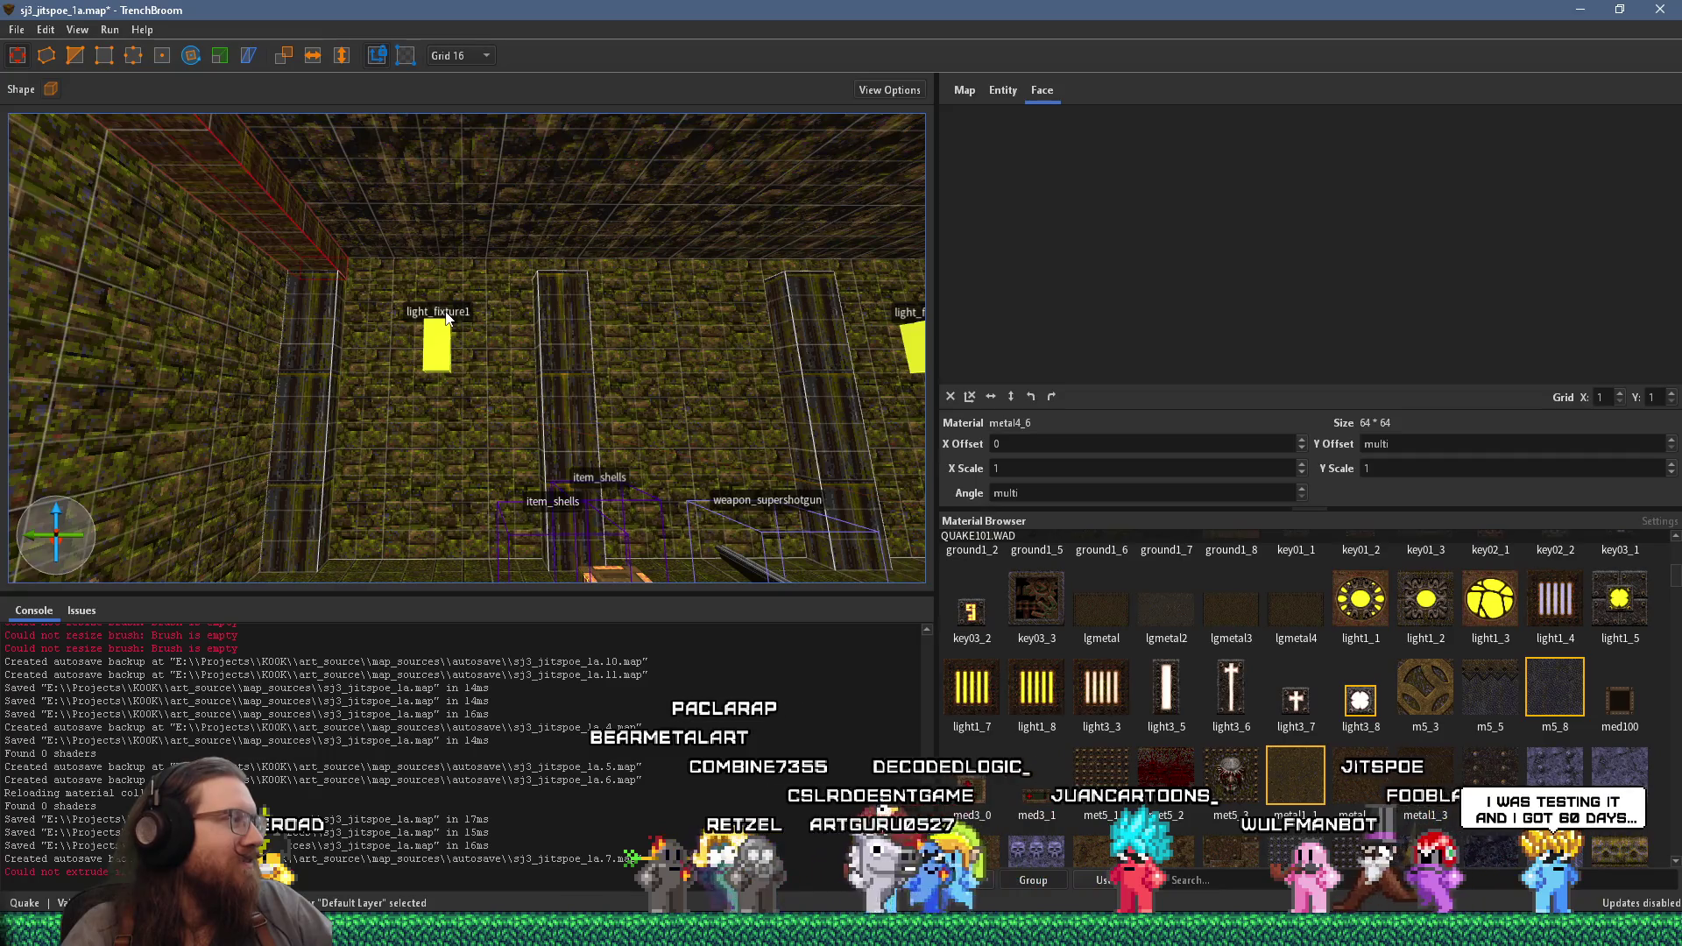
mouse_move(445, 316)
left_mouse_down()
mouse_move(359, 384)
mouse_move(397, 324)
mouse_move(488, 324)
mouse_move(237, 351)
left_mouse_up()
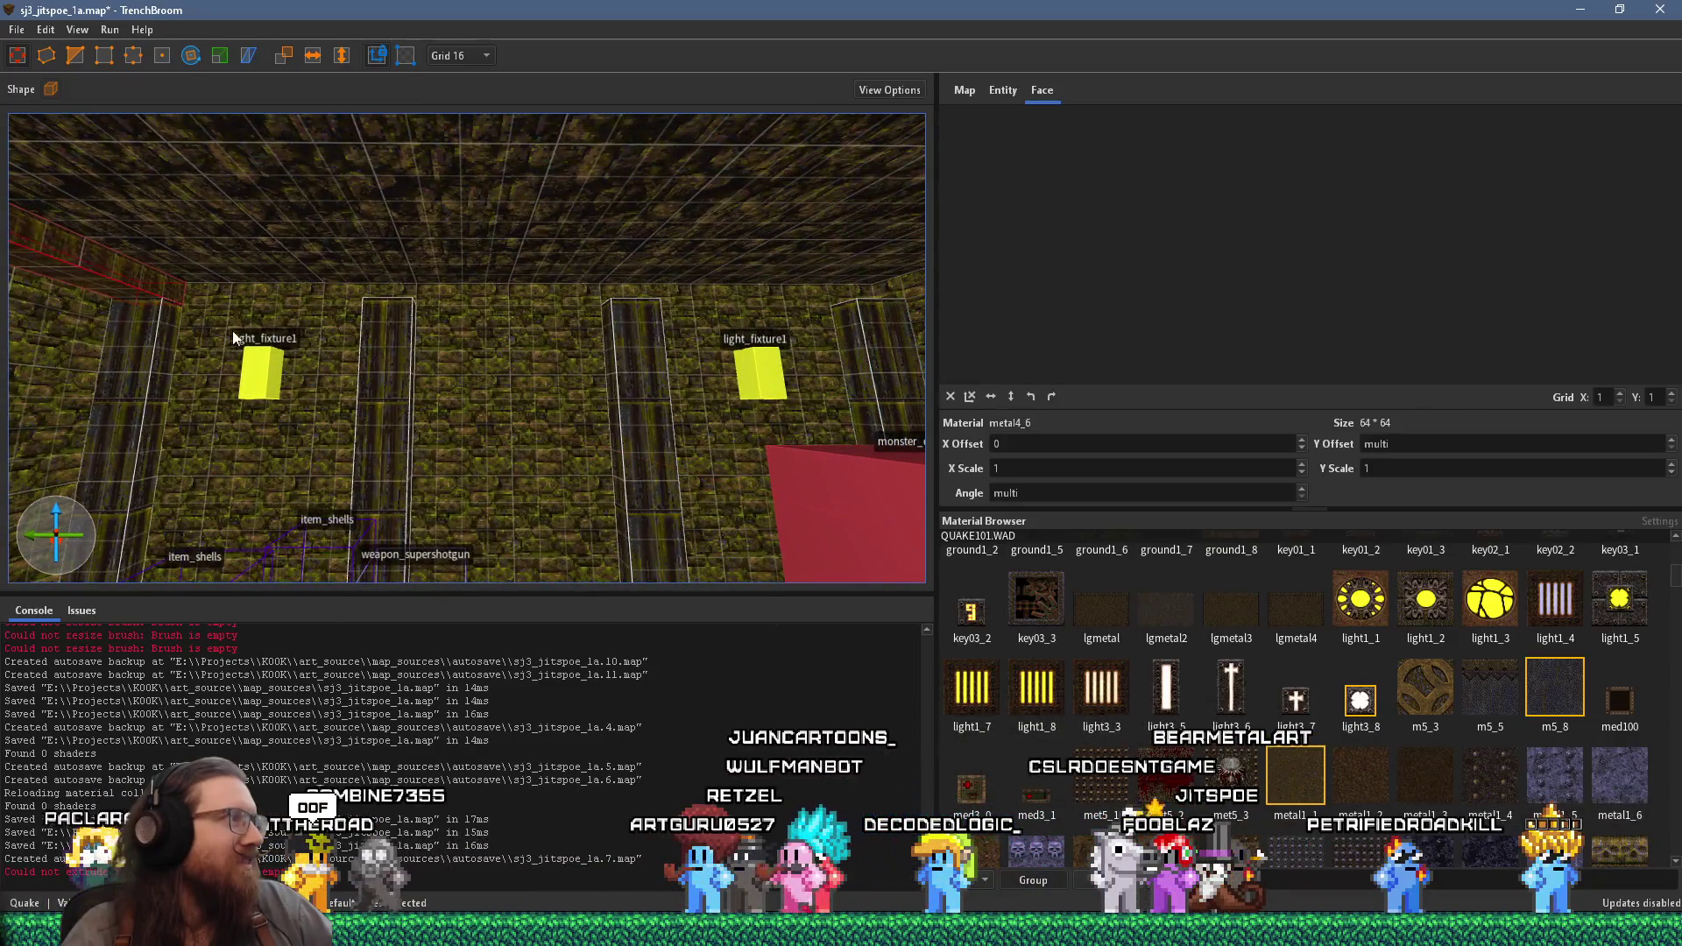
mouse_move(126, 283)
left_mouse_down()
mouse_move(394, 283)
mouse_move(278, 326)
mouse_move(526, 261)
mouse_move(694, 331)
mouse_move(319, 301)
mouse_move(253, 328)
mouse_move(128, 301)
mouse_move(448, 278)
mouse_move(435, 282)
mouse_move(748, 286)
mouse_move(640, 174)
mouse_move(610, 244)
mouse_move(527, 299)
mouse_move(801, 263)
mouse_move(605, 291)
left_mouse_up()
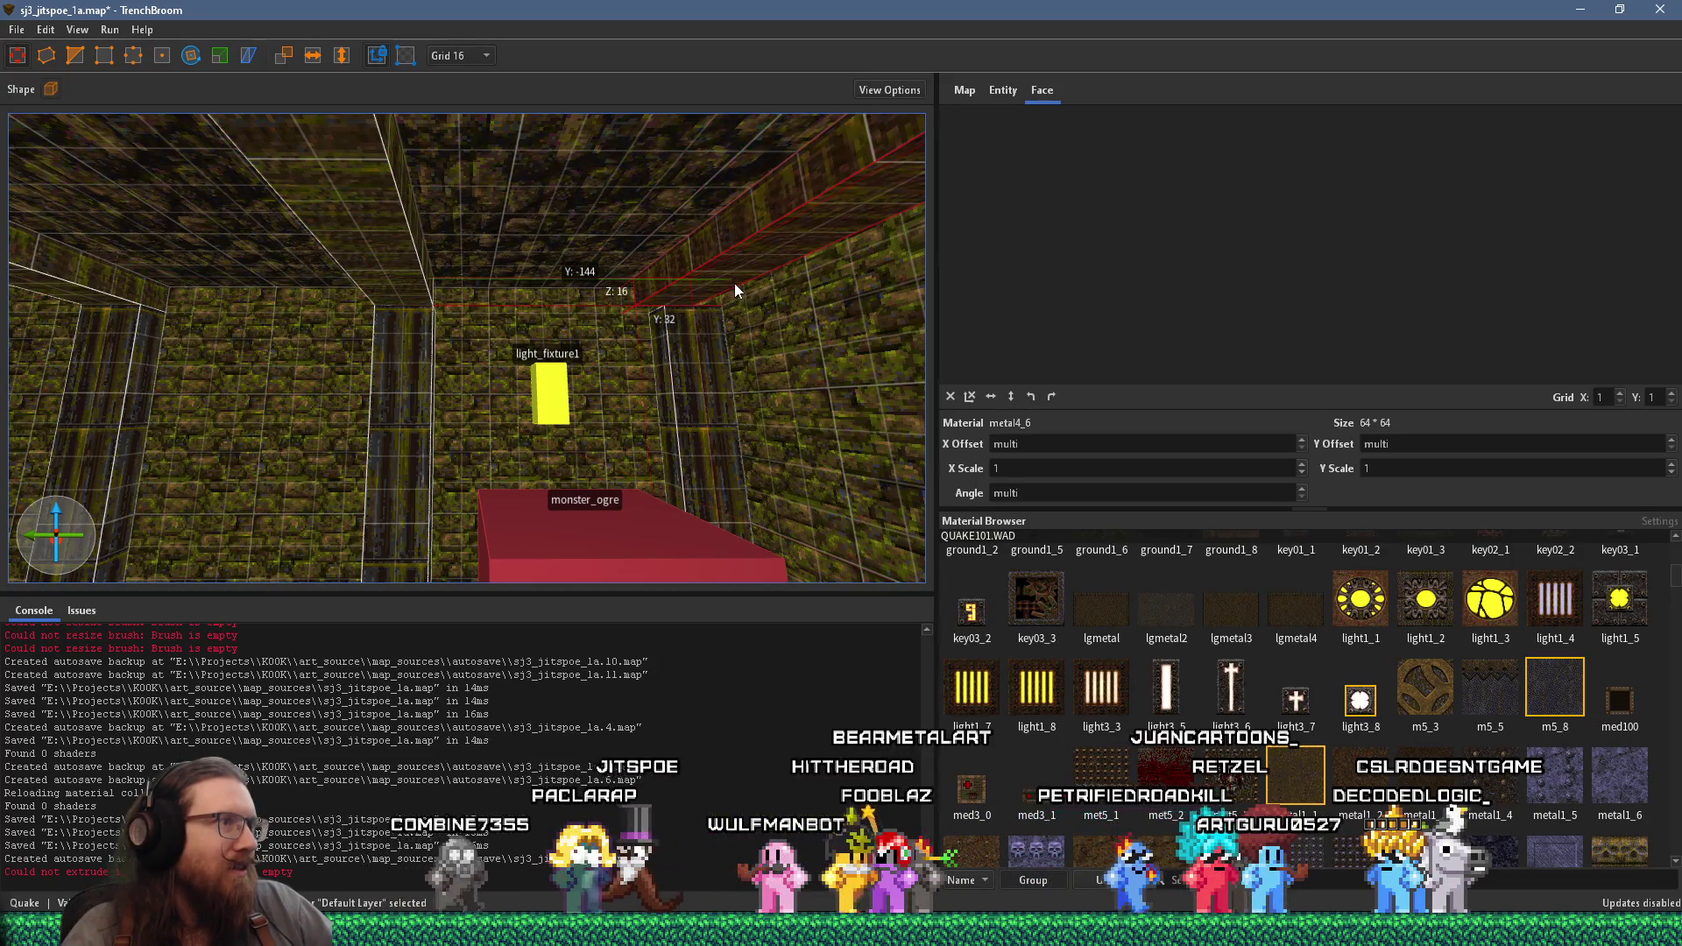
right_click(734, 283)
- Reveal the metal pillar face's wmet2_3 material in the Material Browser, then select the pillar brush
key("Escape")
mouse_move(492, 269)
left_mouse_down()
mouse_move(747, 298)
mouse_move(735, 373)
mouse_move(807, 375)
left_mouse_up()
left_click(745, 341)
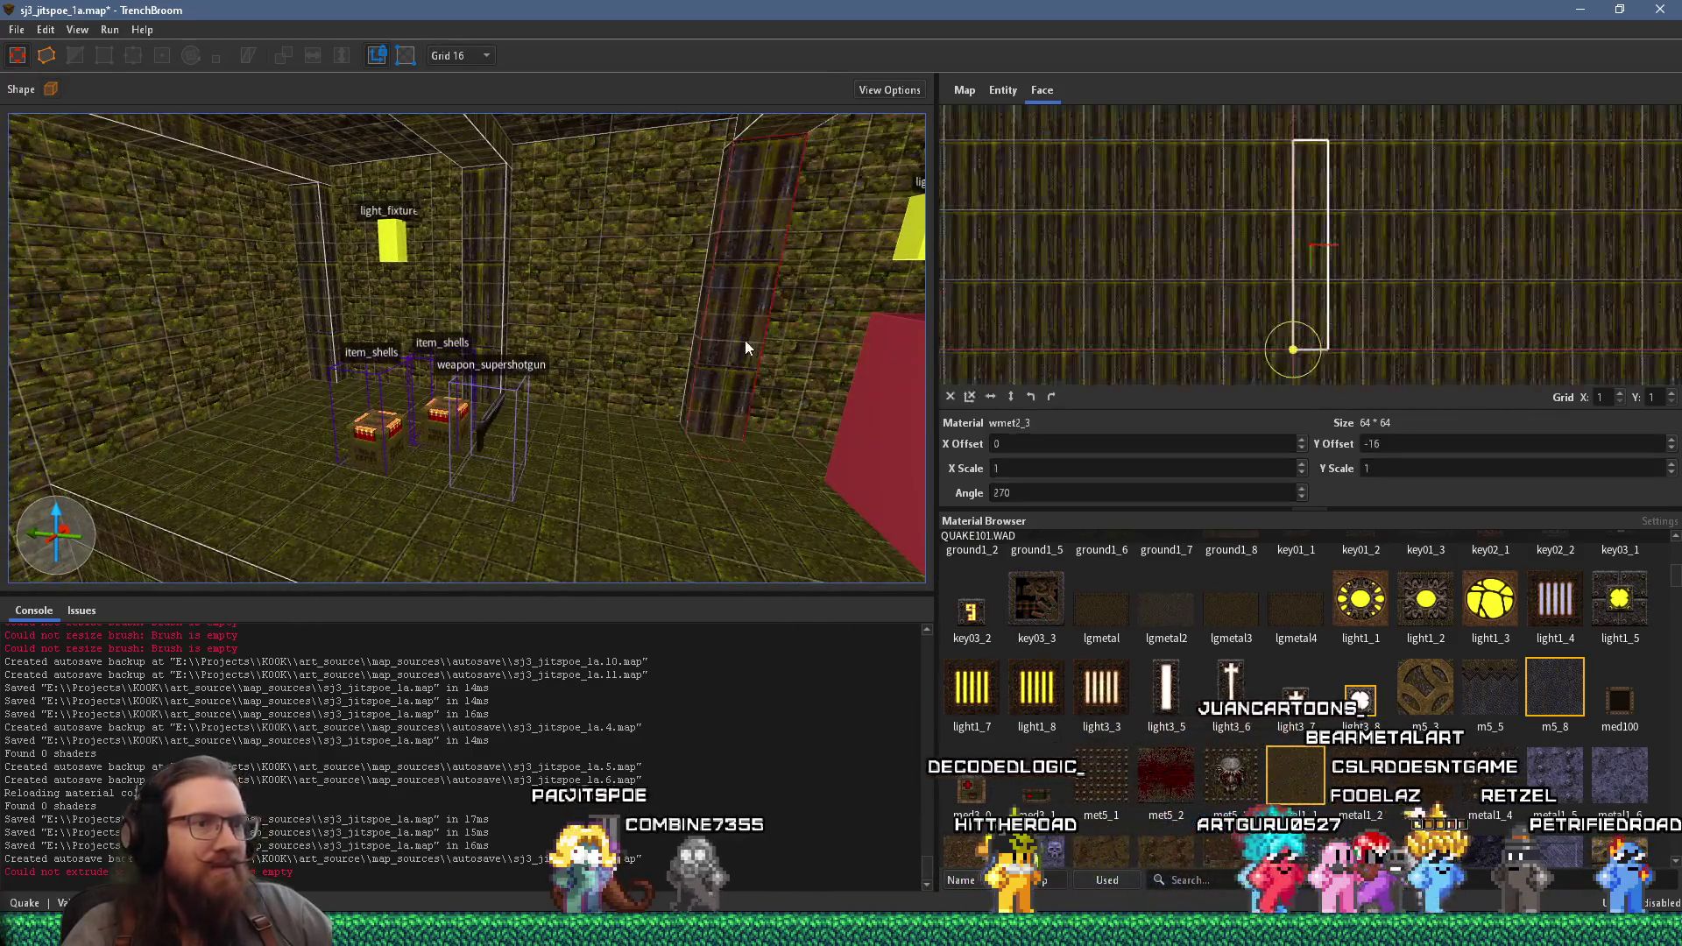
right_click(740, 328)
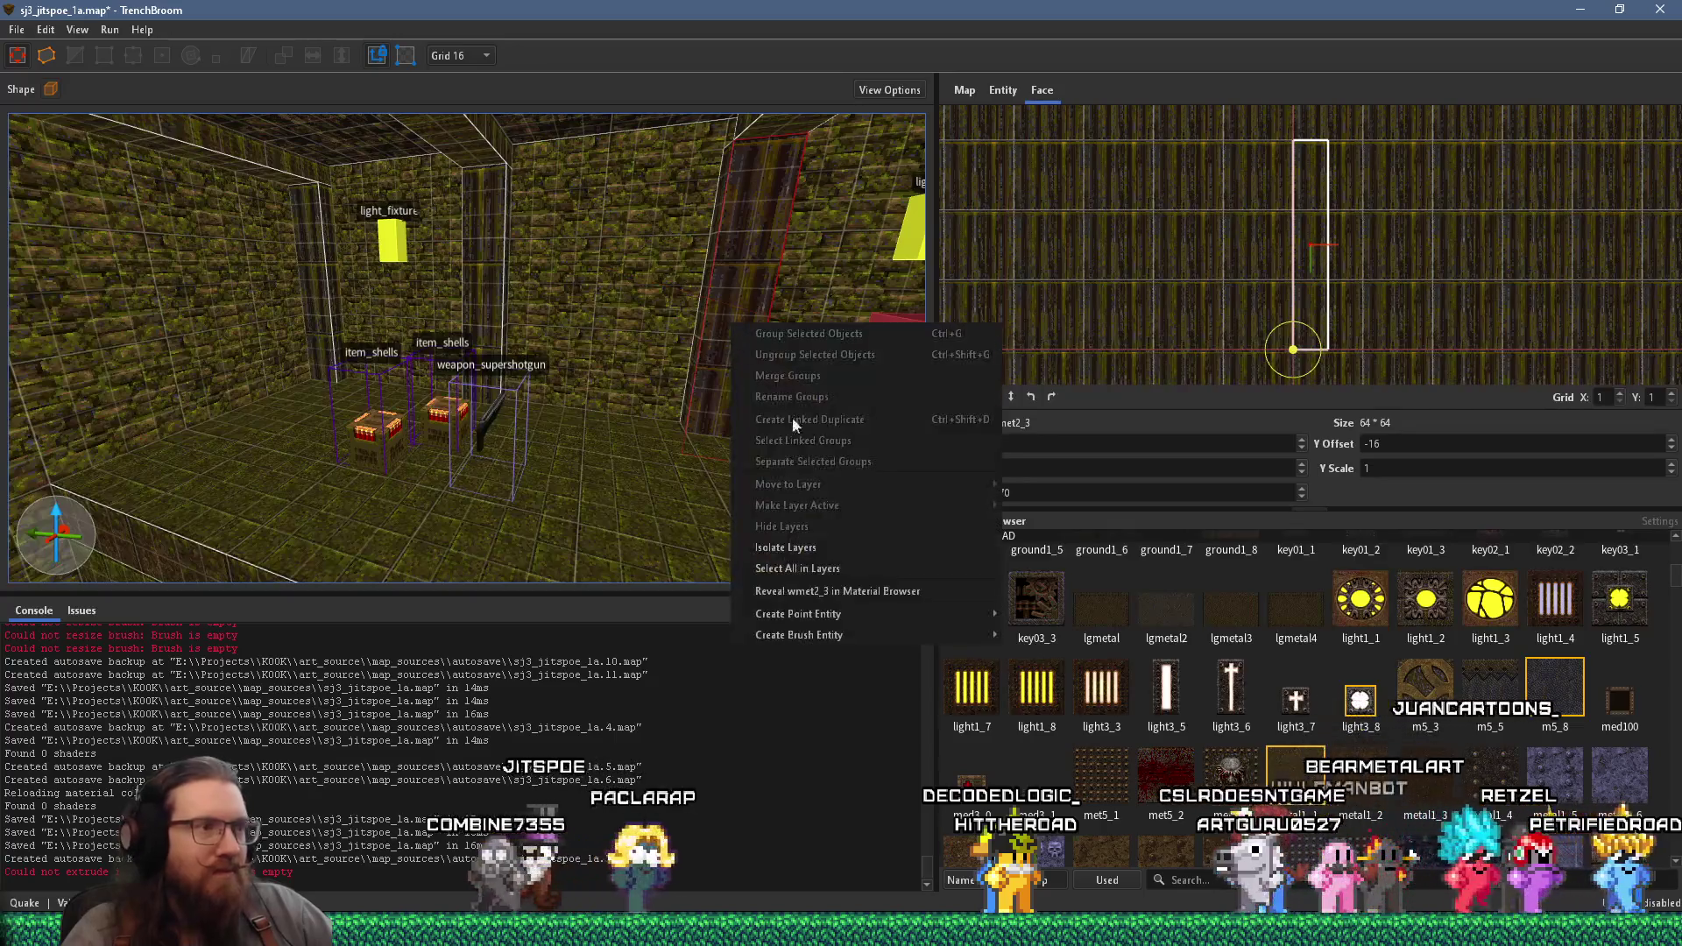
left_click(909, 589)
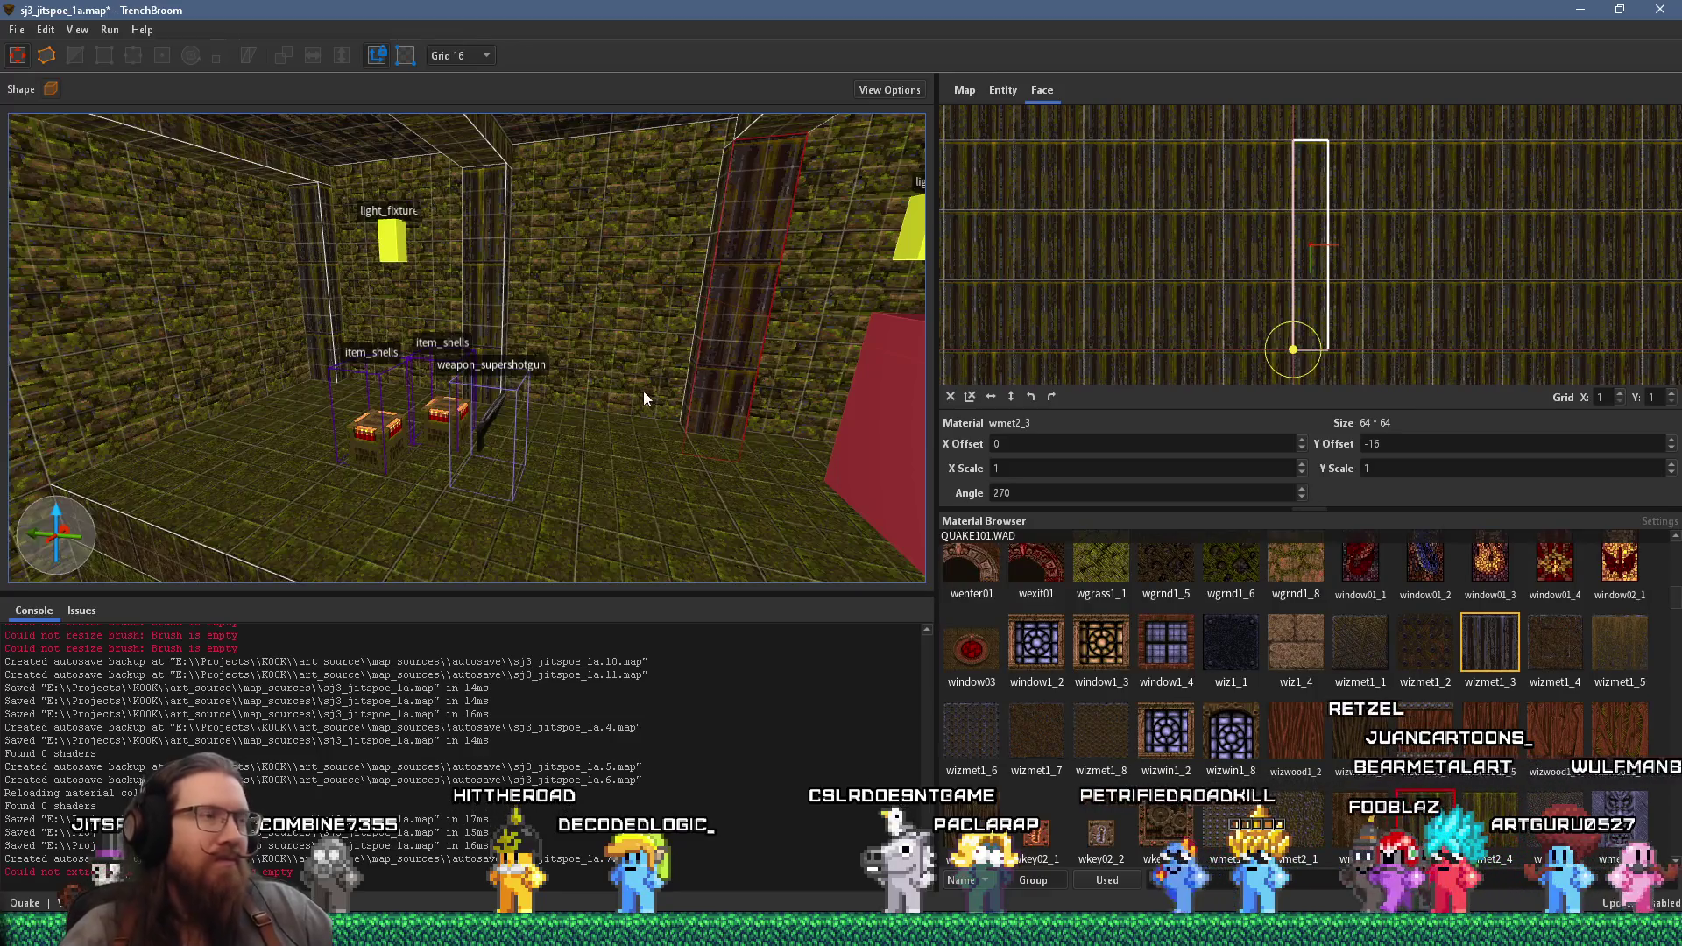
key("Escape")
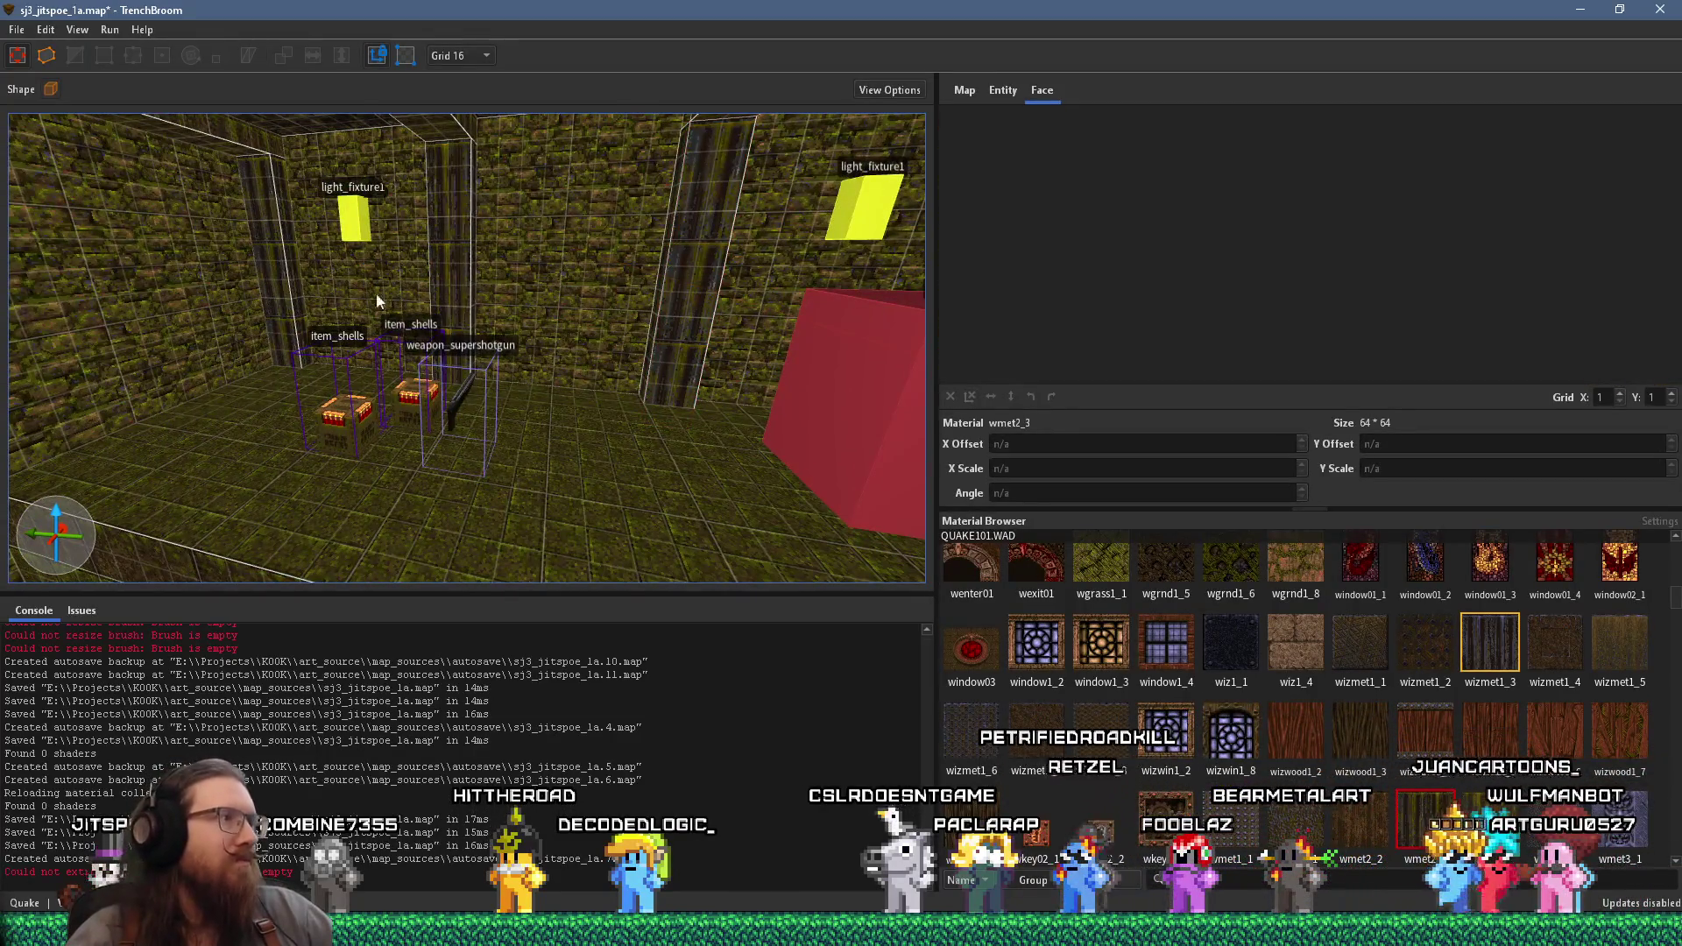
left_click(715, 291)
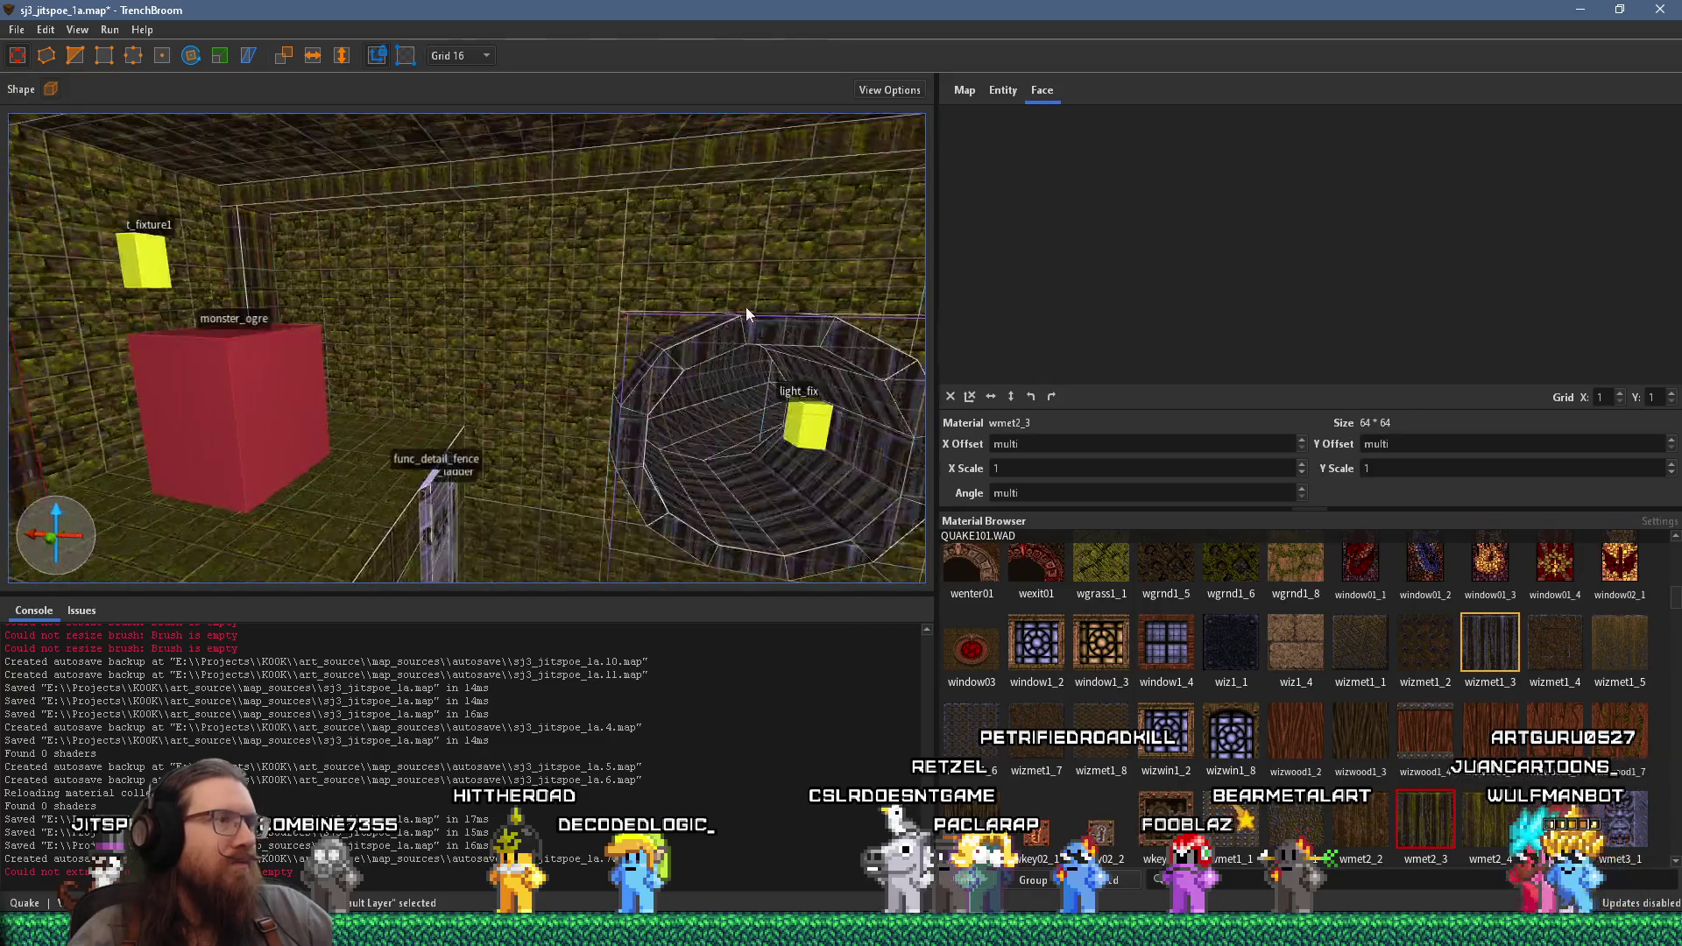
- Shift the selected wmet2_3 pillars to new spots near the pipe tunnels, undoing one misplaced drag
scroll(277, 280, "down", 5)
left_click_drag(280, 275, 505, 262)
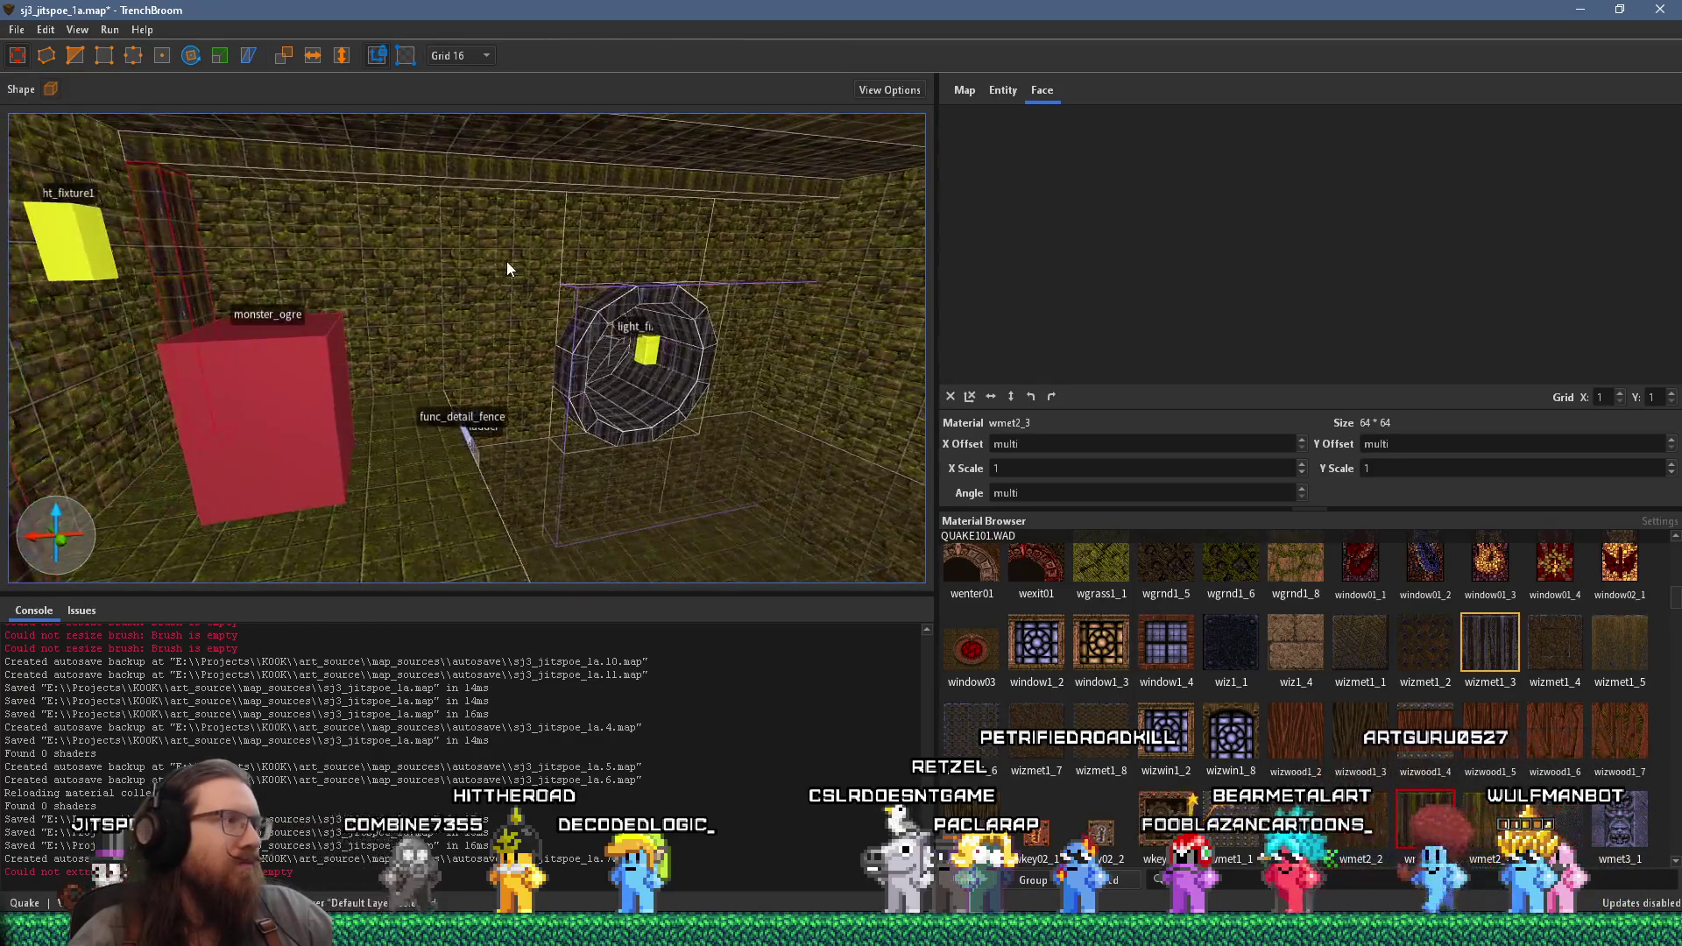
mouse_move(200, 253)
left_mouse_down()
mouse_move(656, 214)
mouse_move(724, 243)
left_mouse_up()
key("ctrl+z")
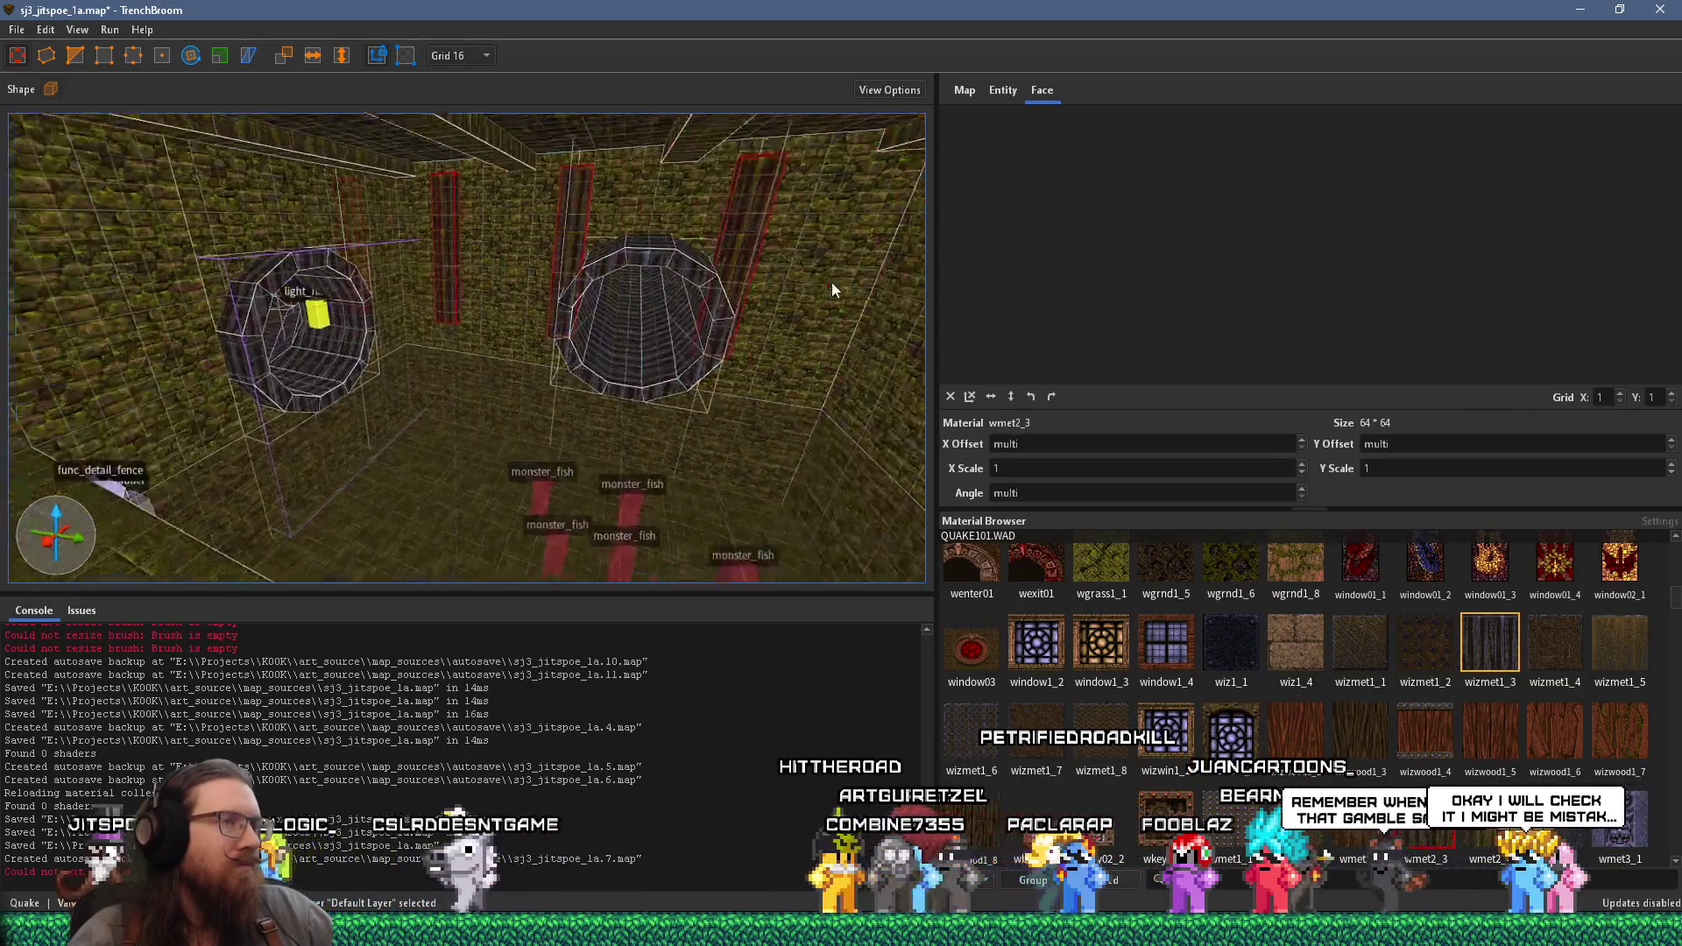
mouse_move(789, 298)
left_mouse_down()
mouse_move(659, 263)
mouse_move(748, 267)
left_mouse_up()
scroll(469, 240, "up", 4)
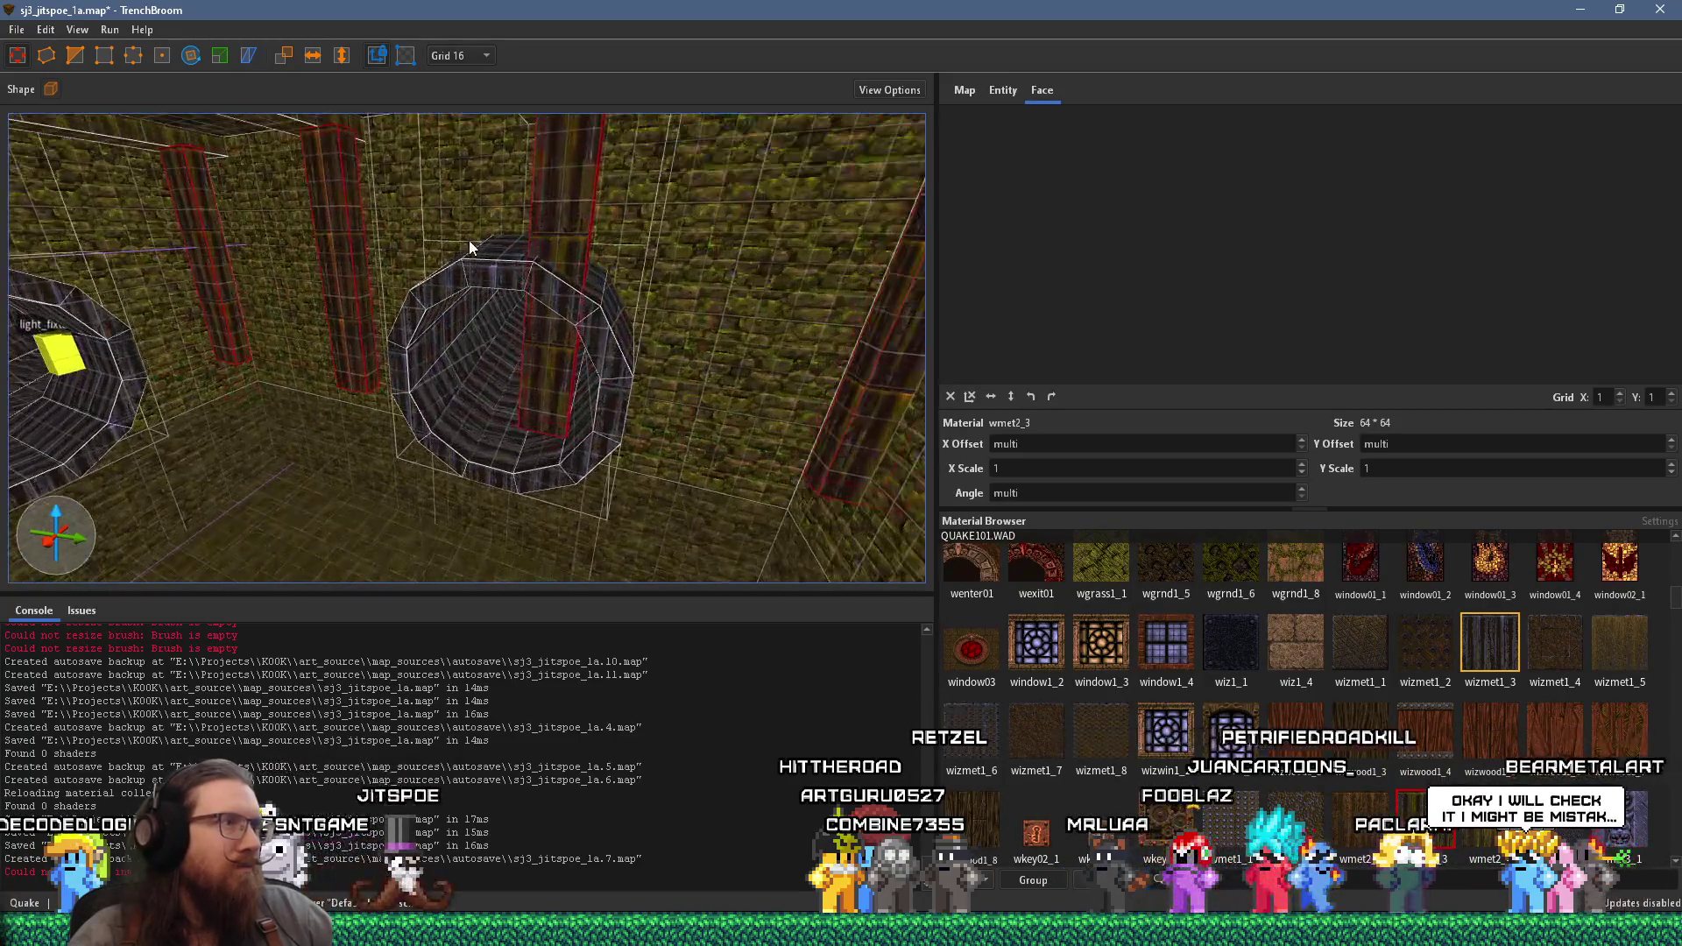
mouse_move(538, 264)
left_mouse_down()
mouse_move(534, 311)
mouse_move(362, 353)
mouse_move(640, 268)
mouse_move(622, 188)
mouse_move(579, 220)
mouse_move(715, 171)
mouse_move(789, 198)
mouse_move(550, 279)
left_mouse_up()
left_click(551, 279)
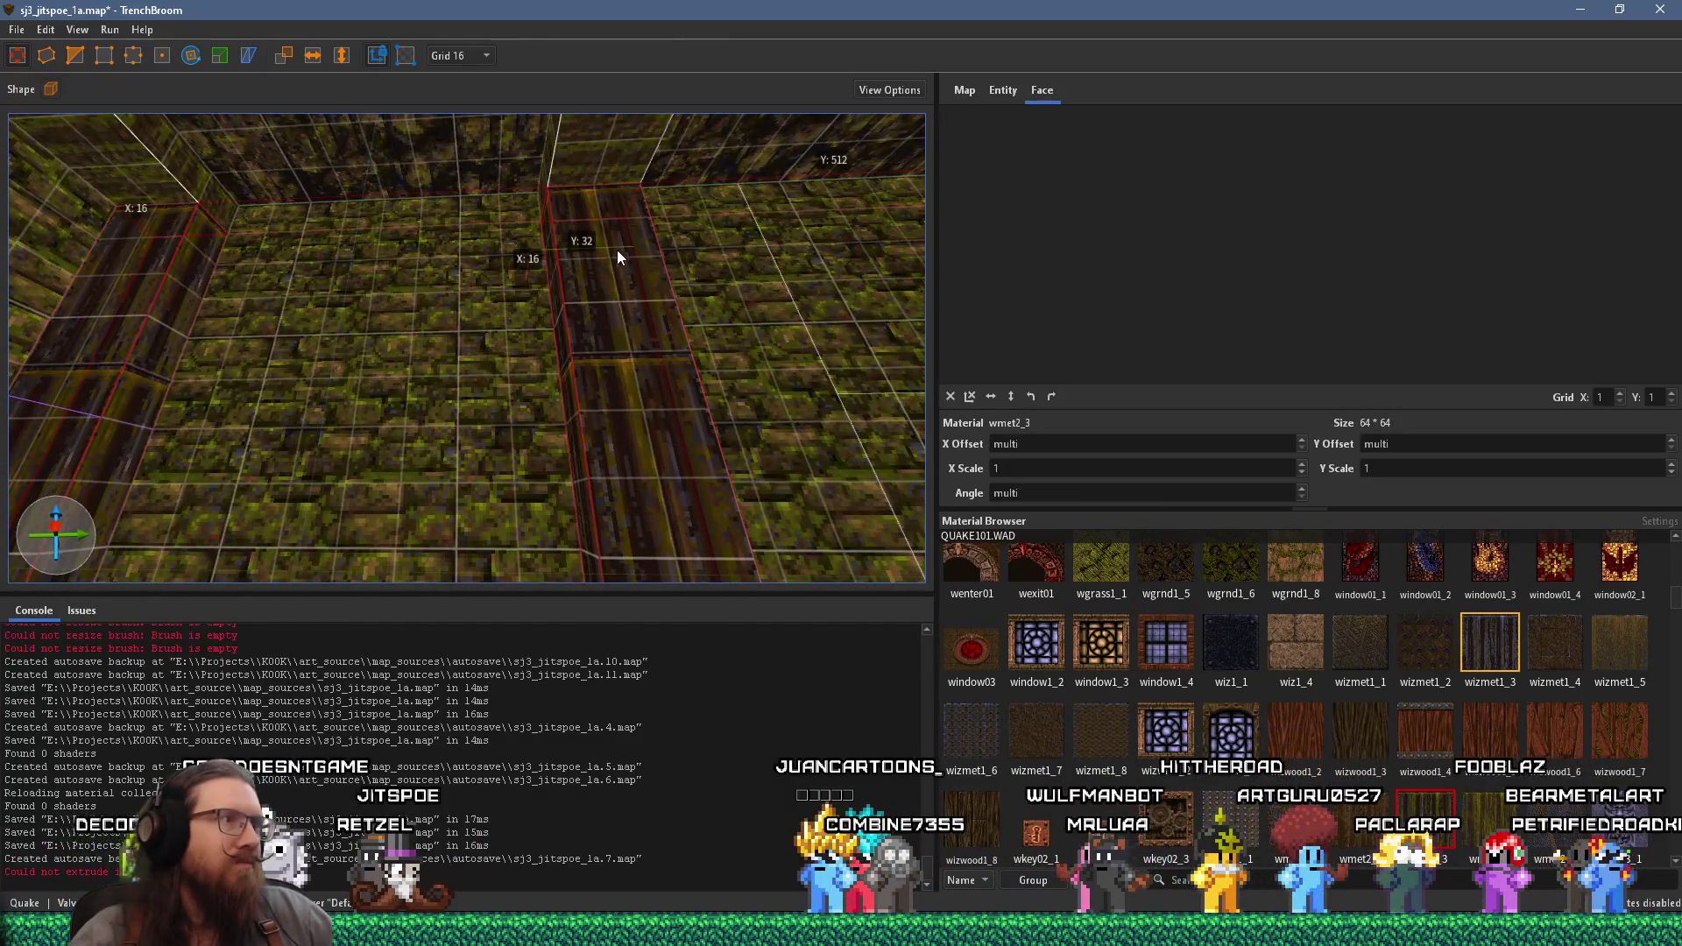
scroll(630, 270, "up", 1)
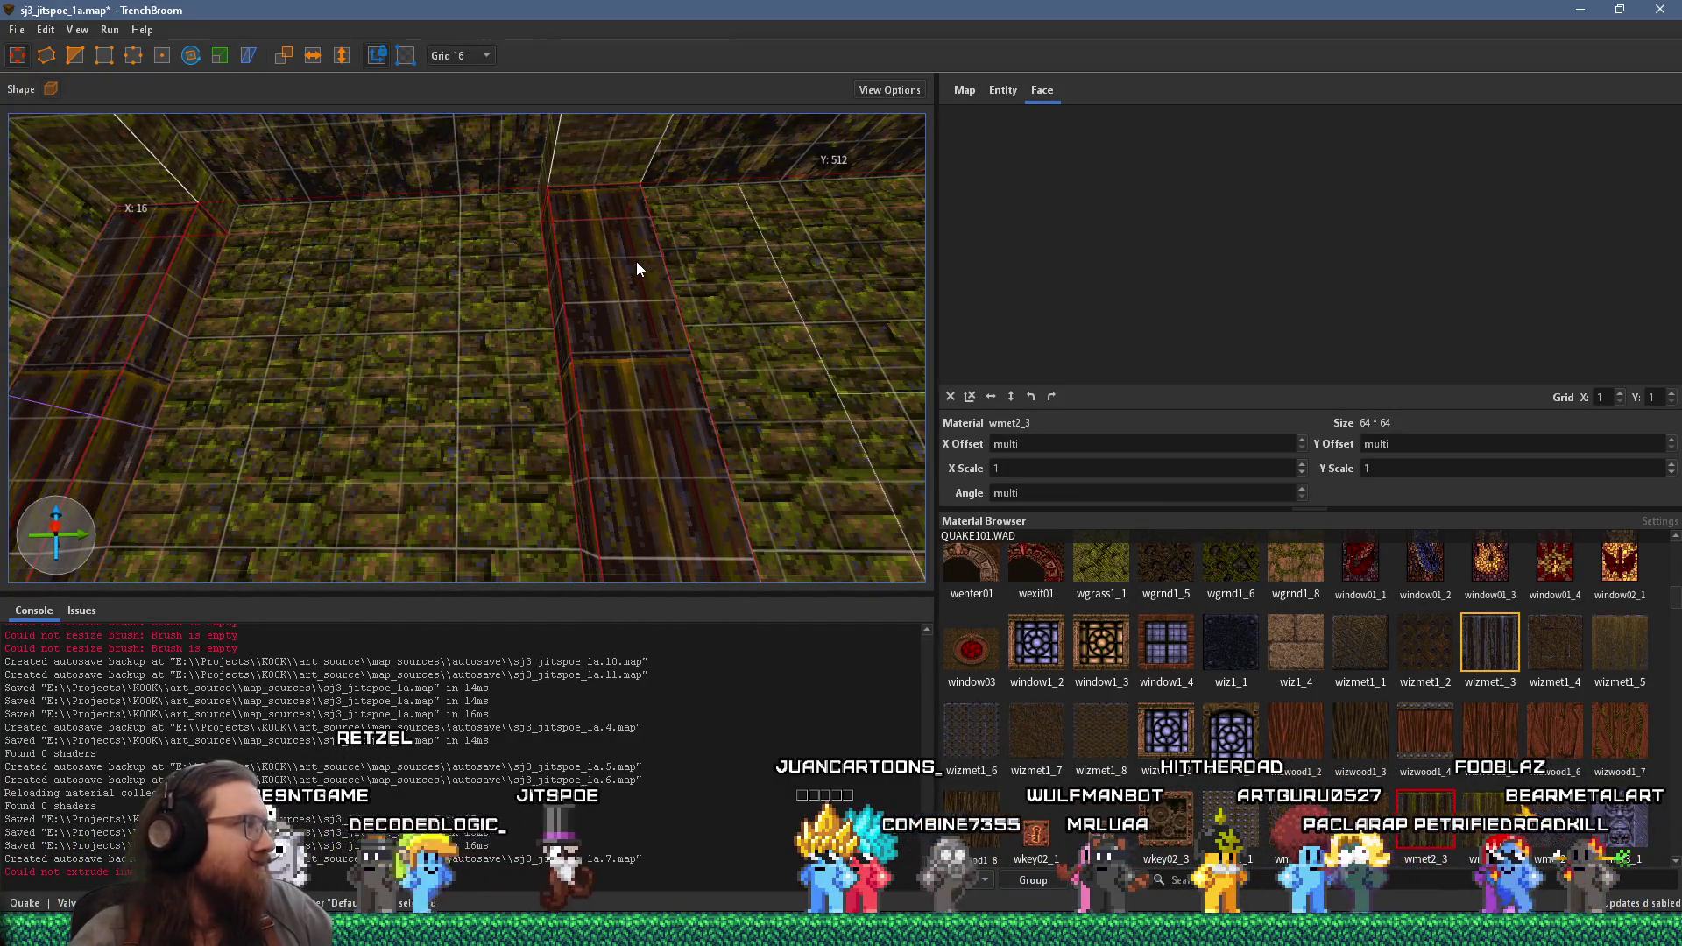
mouse_move(635, 261)
left_mouse_down()
mouse_move(597, 317)
mouse_move(693, 284)
mouse_move(491, 317)
mouse_move(536, 308)
left_mouse_up()
left_click_drag(637, 314, 557, 333)
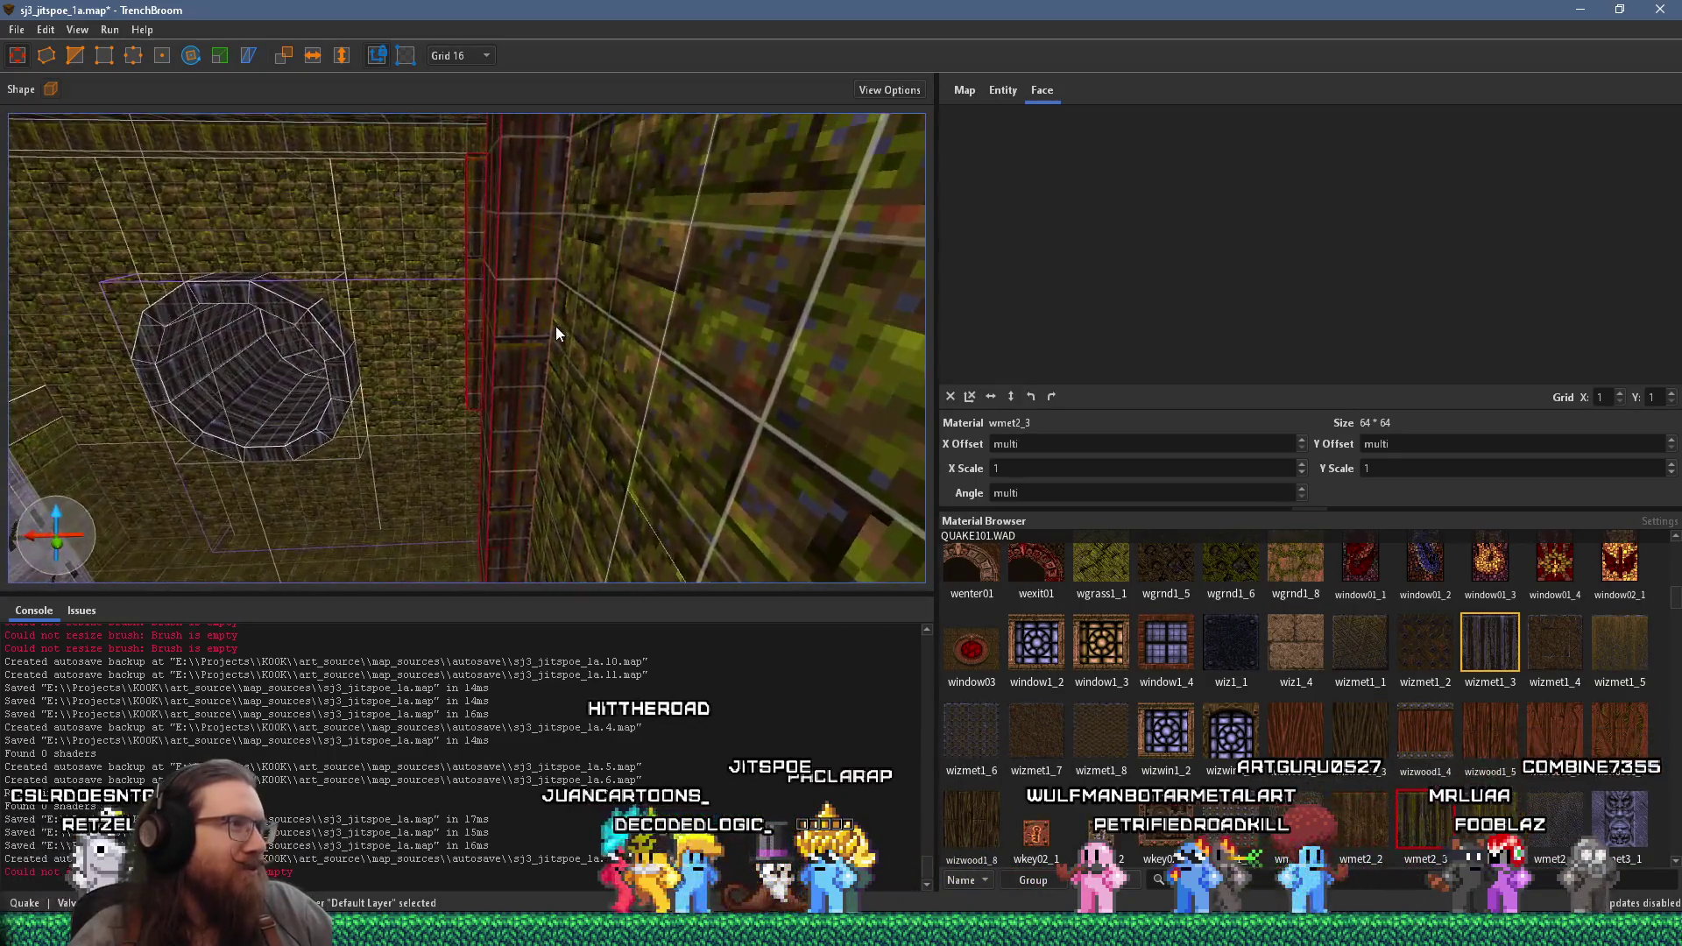
key("a")
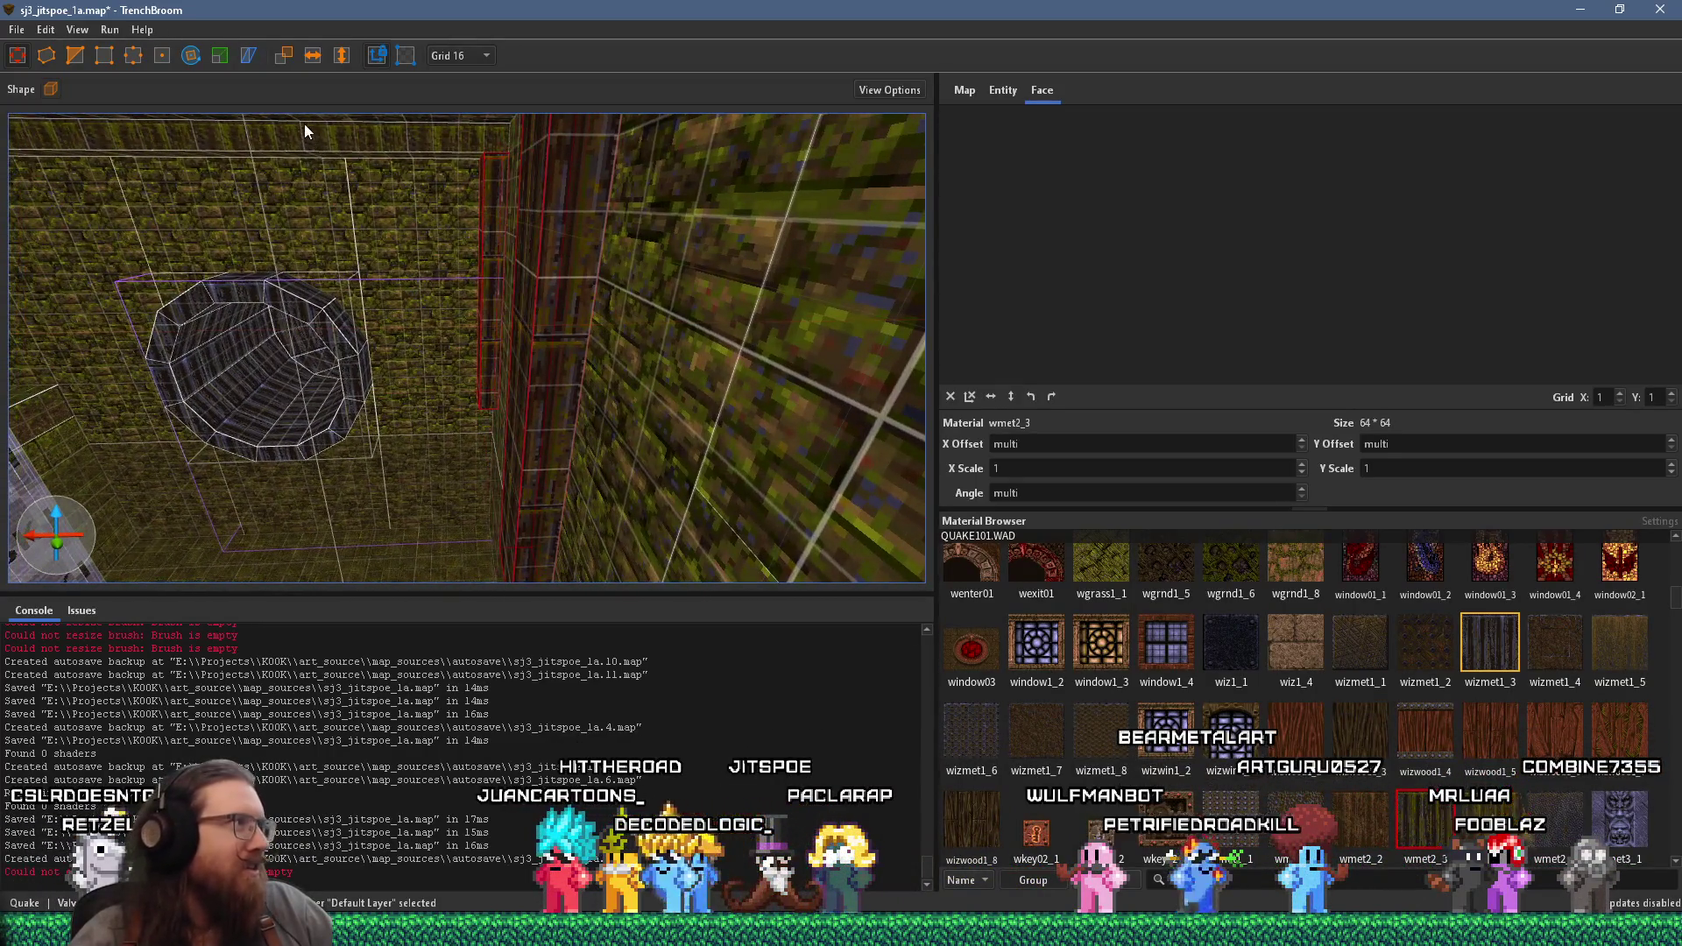
mouse_move(490, 201)
left_mouse_down()
mouse_move(566, 264)
mouse_move(705, 245)
mouse_move(635, 225)
mouse_move(665, 245)
mouse_move(679, 290)
mouse_move(461, 265)
left_mouse_up()
mouse_move(769, 445)
left_mouse_down()
mouse_move(651, 401)
mouse_move(492, 390)
mouse_move(301, 301)
mouse_move(431, 385)
left_mouse_up()
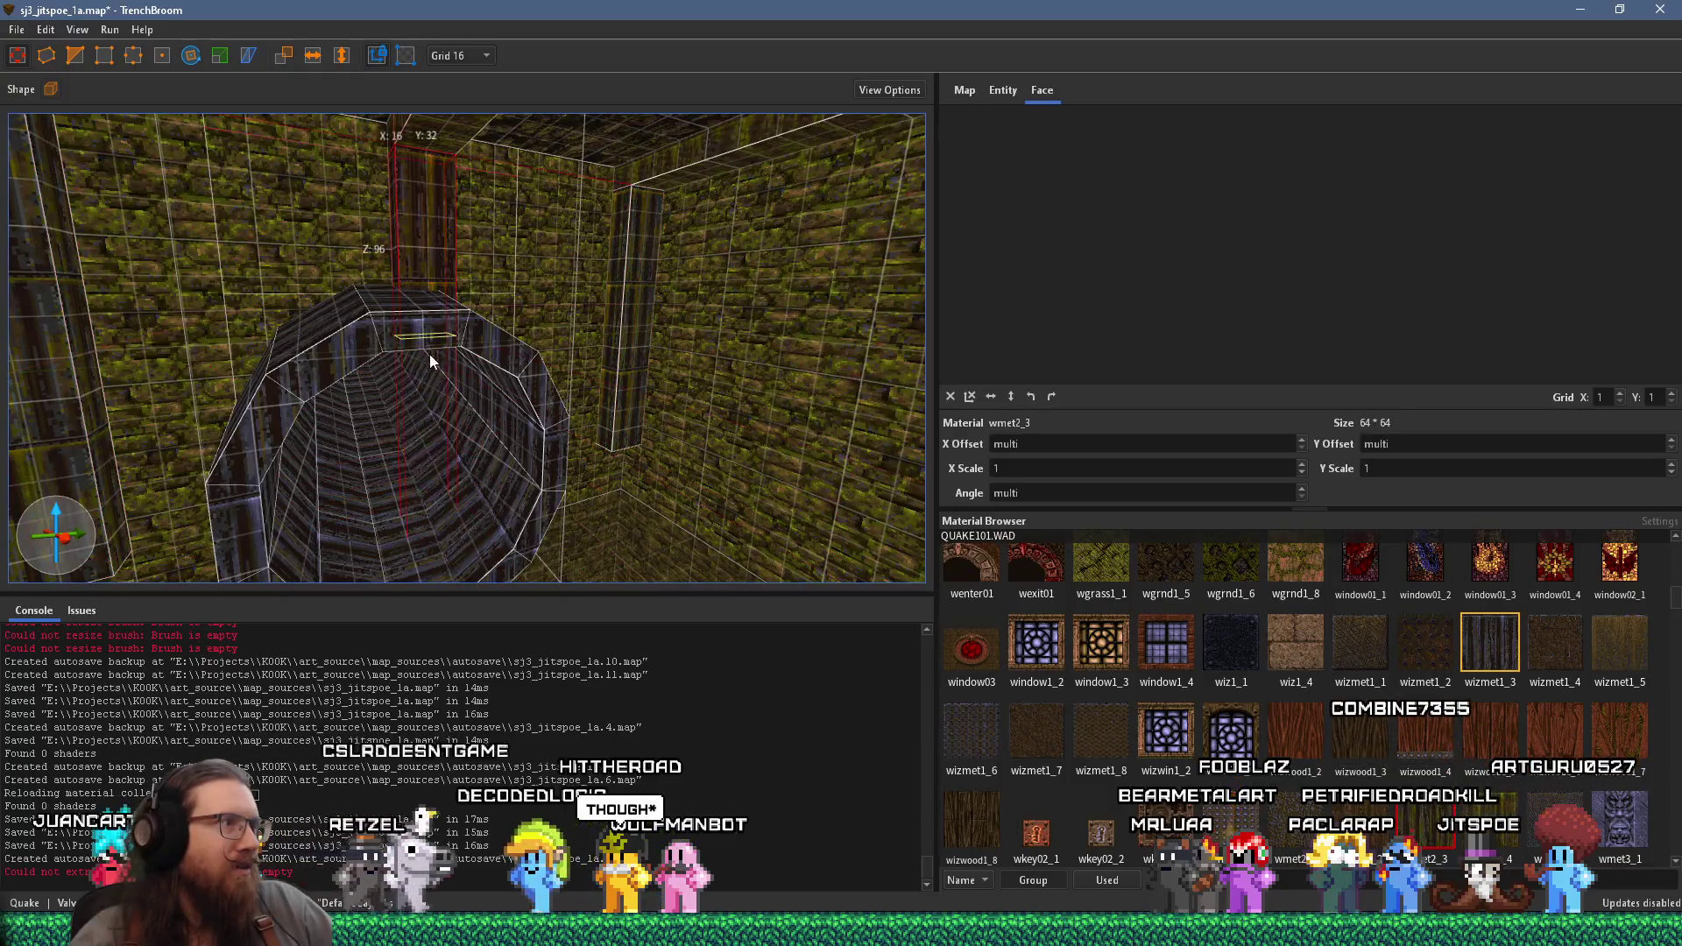
mouse_move(433, 306)
left_mouse_down()
mouse_move(393, 312)
mouse_move(675, 364)
mouse_move(379, 349)
mouse_move(298, 212)
mouse_move(314, 256)
left_mouse_up()
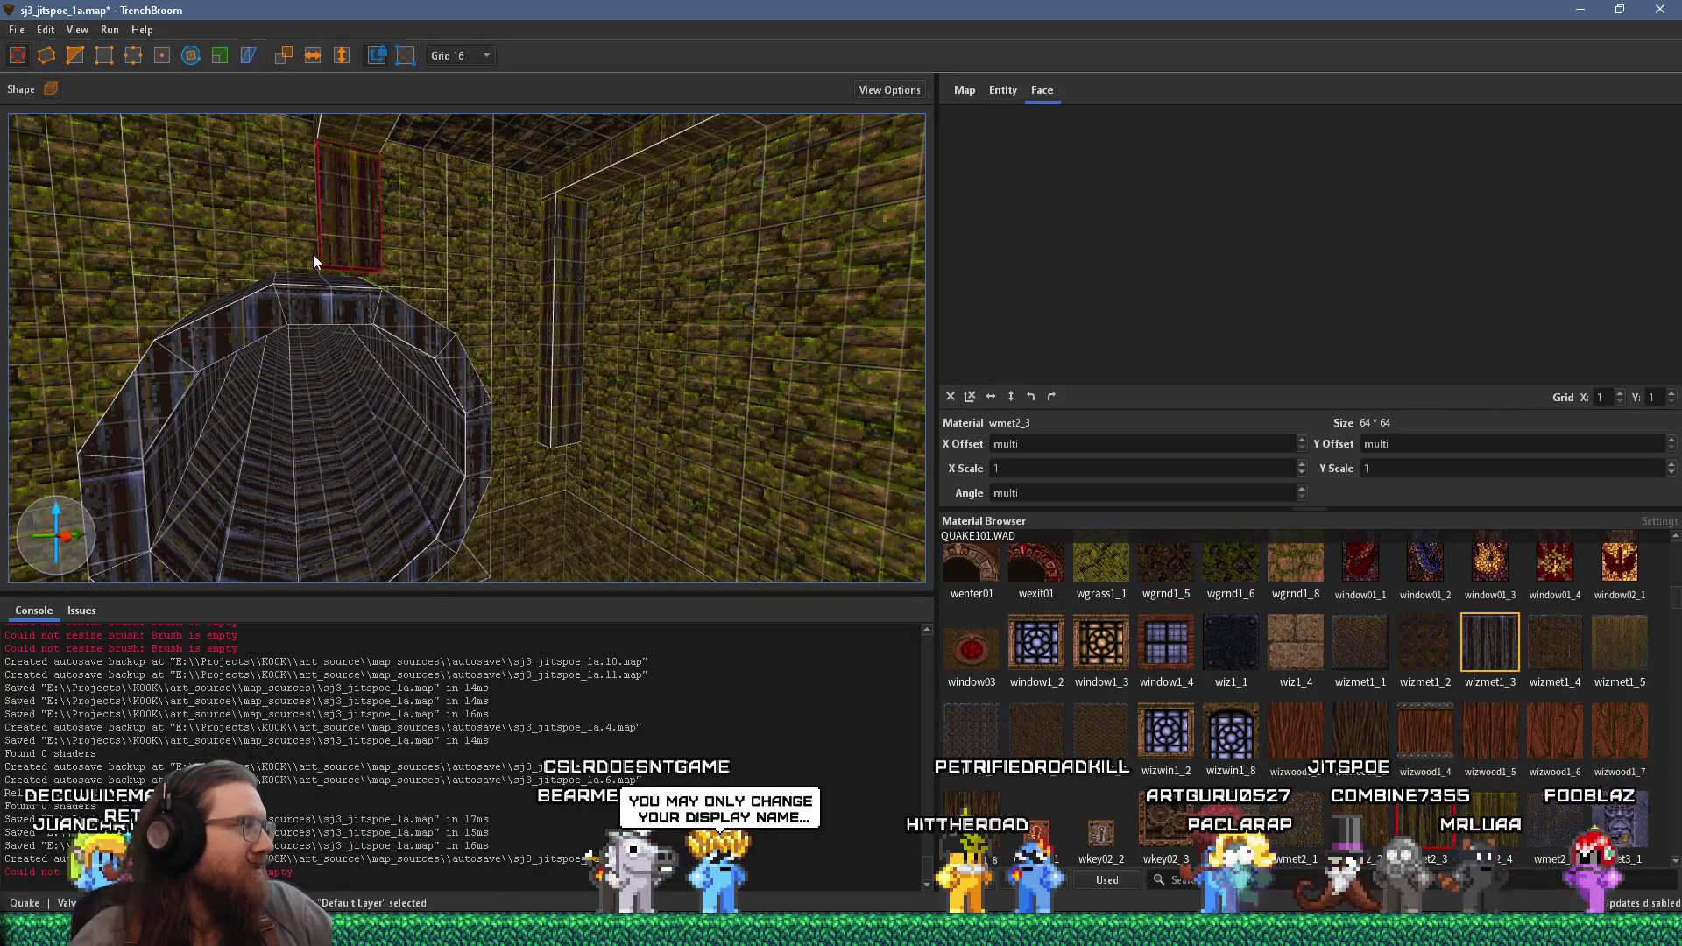
left_click_drag(313, 253, 459, 424)
mouse_move(493, 482)
left_mouse_down()
mouse_move(361, 426)
mouse_move(253, 411)
mouse_move(337, 272)
mouse_move(350, 335)
mouse_move(474, 379)
mouse_move(469, 400)
mouse_move(580, 383)
left_mouse_up()
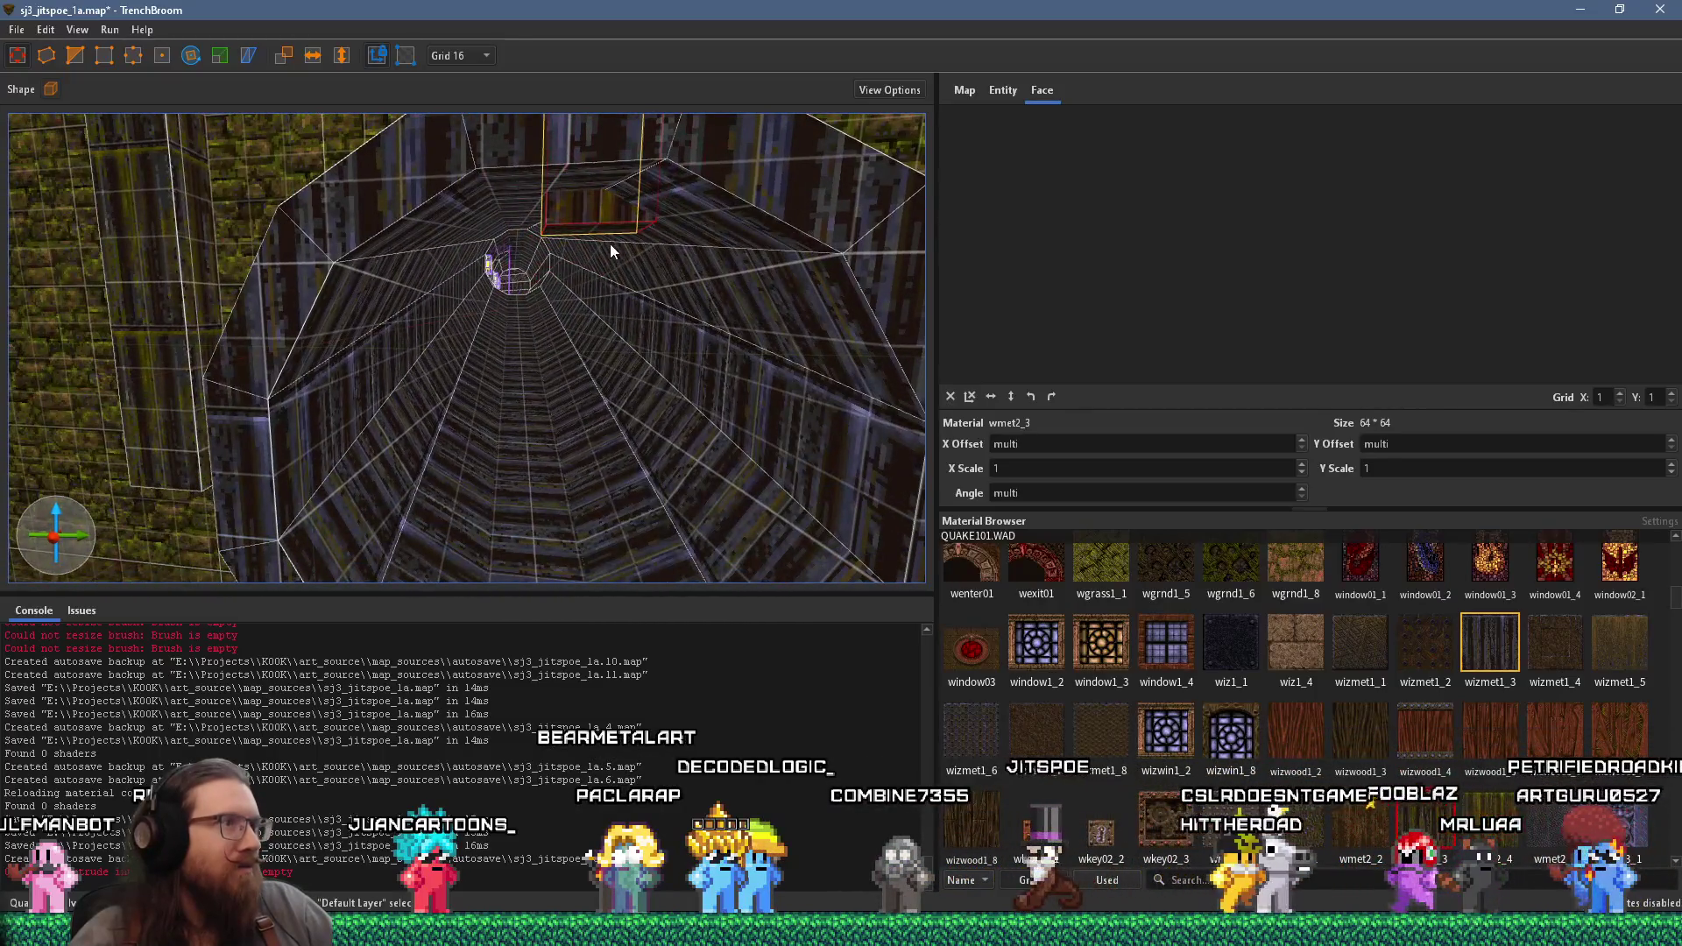
mouse_move(610, 198)
left_mouse_down()
mouse_move(494, 284)
mouse_move(504, 296)
mouse_move(622, 282)
mouse_move(674, 141)
left_mouse_up()
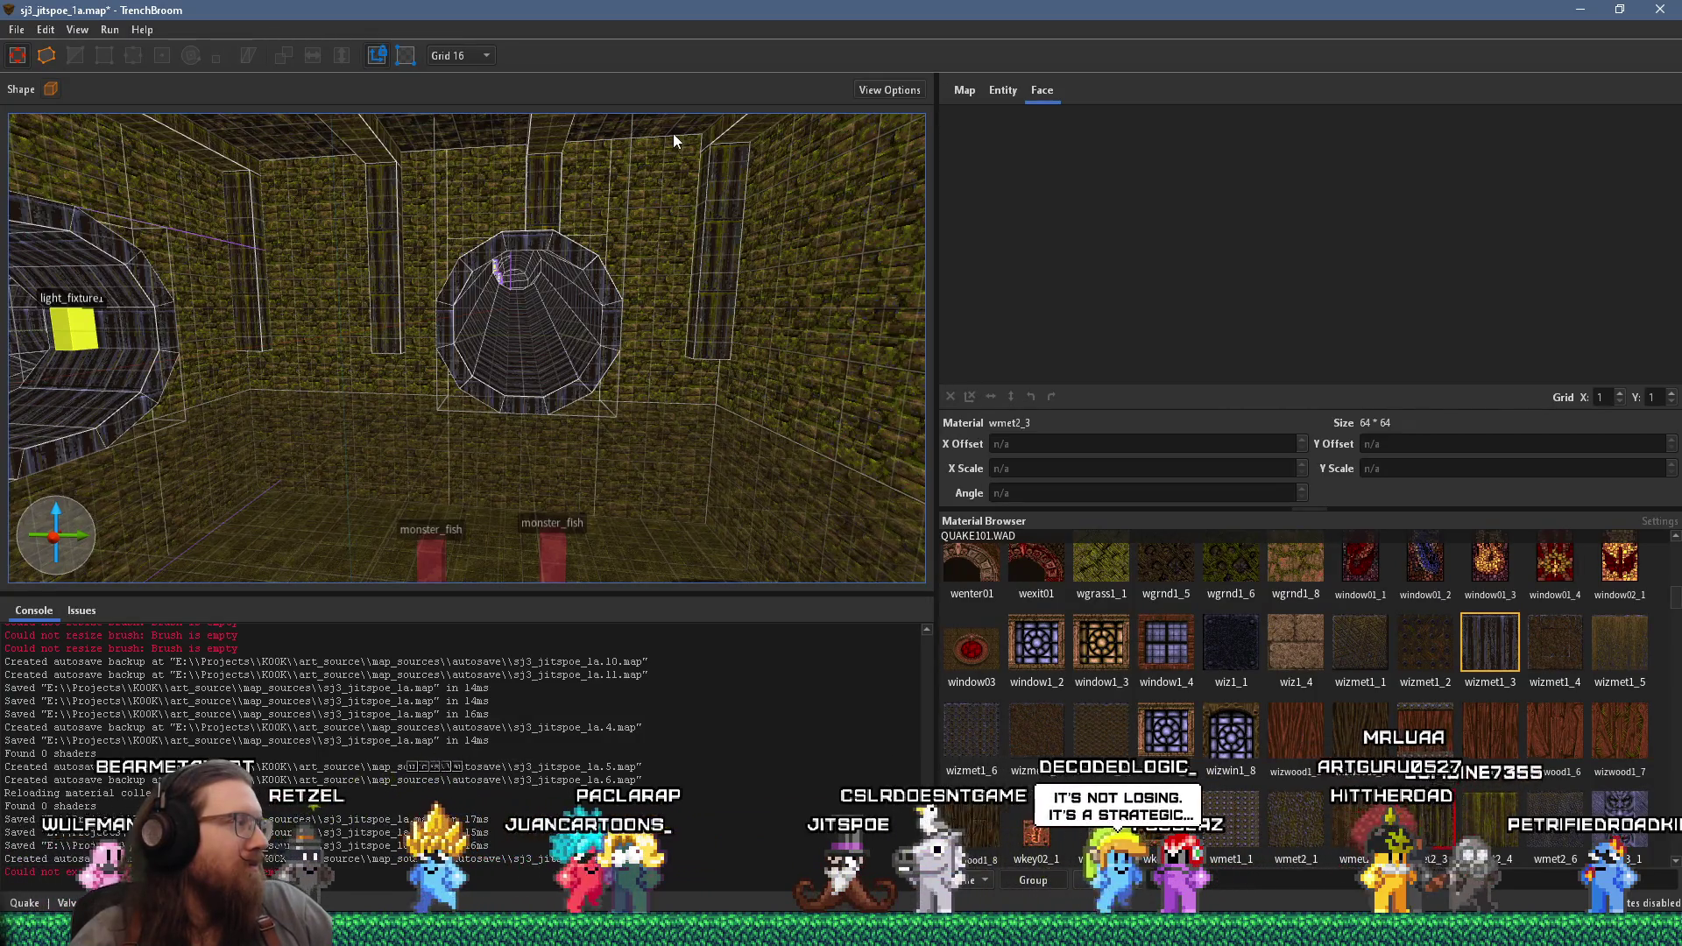
mouse_move(671, 145)
left_mouse_down()
mouse_move(677, 282)
mouse_move(659, 324)
left_mouse_up()
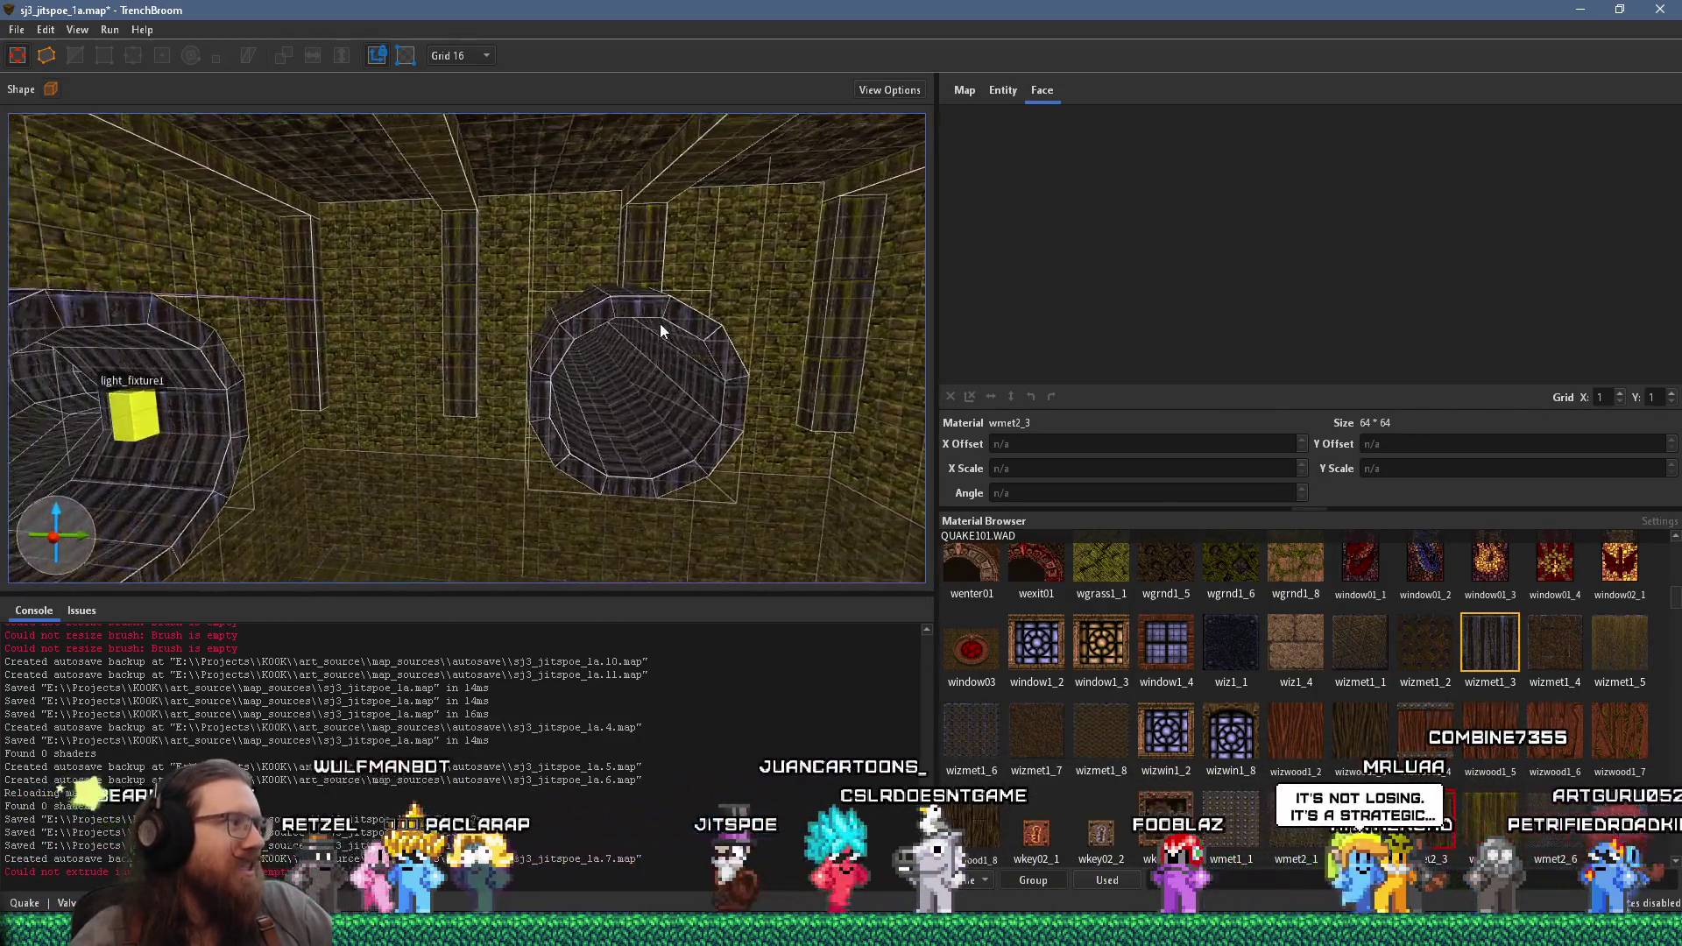
mouse_move(525, 346)
left_mouse_down()
mouse_move(500, 375)
mouse_move(425, 388)
left_mouse_up()
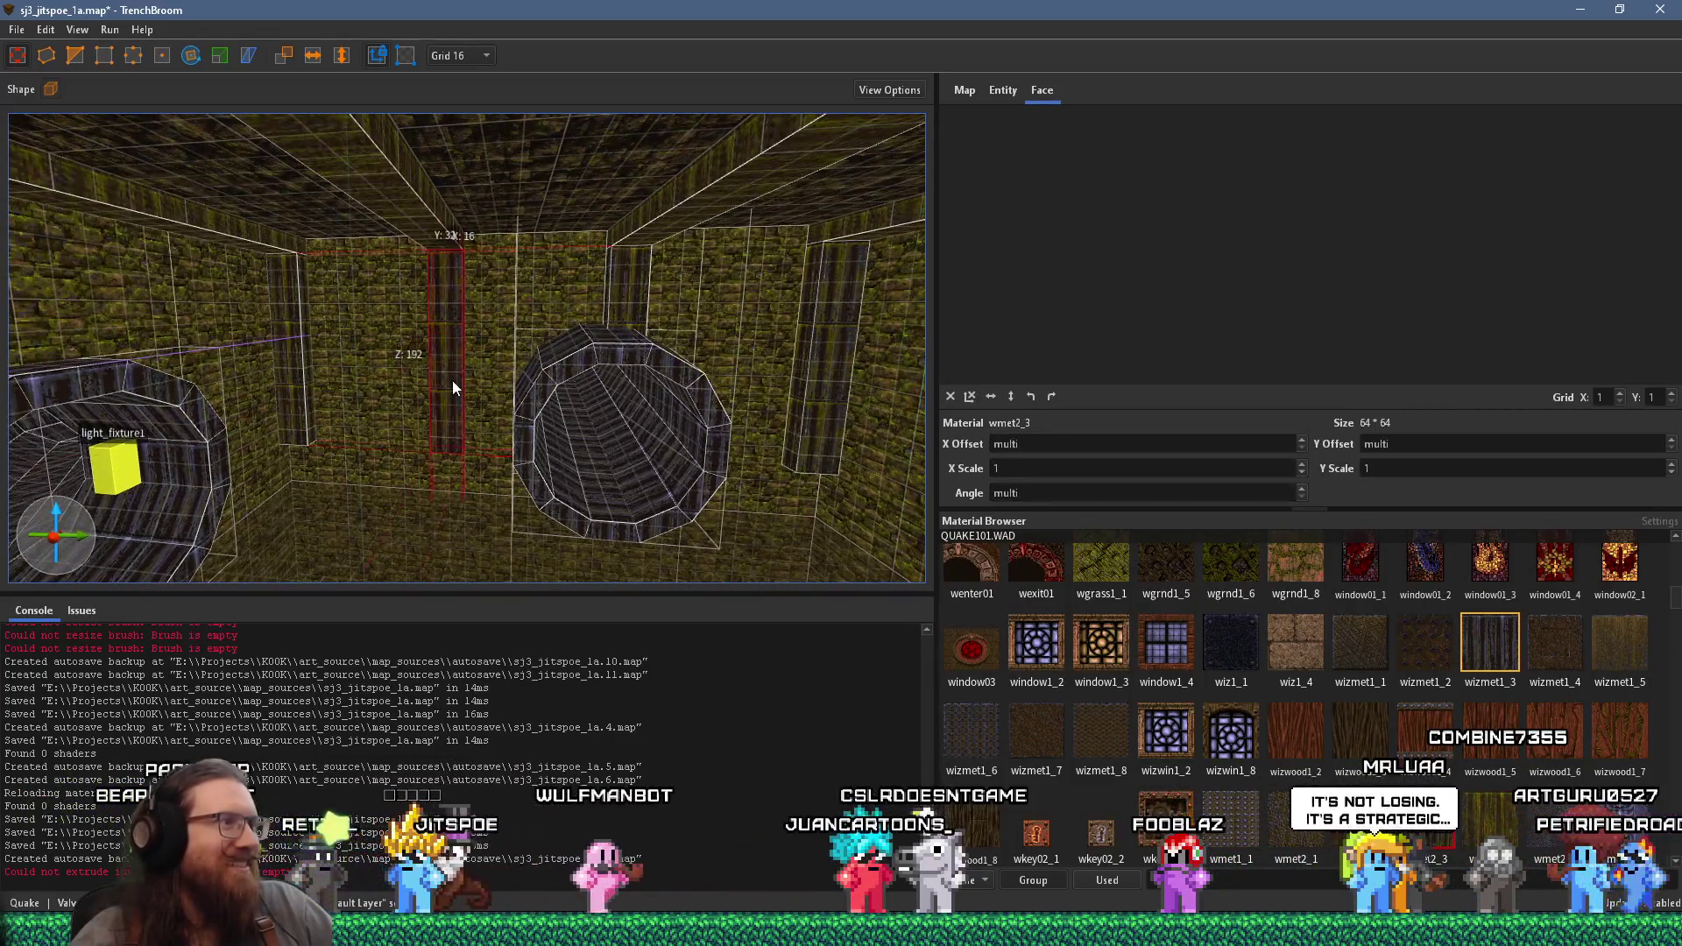
mouse_move(826, 457)
left_mouse_down()
mouse_move(647, 293)
mouse_move(799, 357)
mouse_move(763, 397)
mouse_move(739, 396)
left_mouse_up()
mouse_move(724, 567)
left_mouse_down()
mouse_move(728, 267)
mouse_move(738, 414)
mouse_move(861, 392)
mouse_move(827, 652)
left_mouse_up()
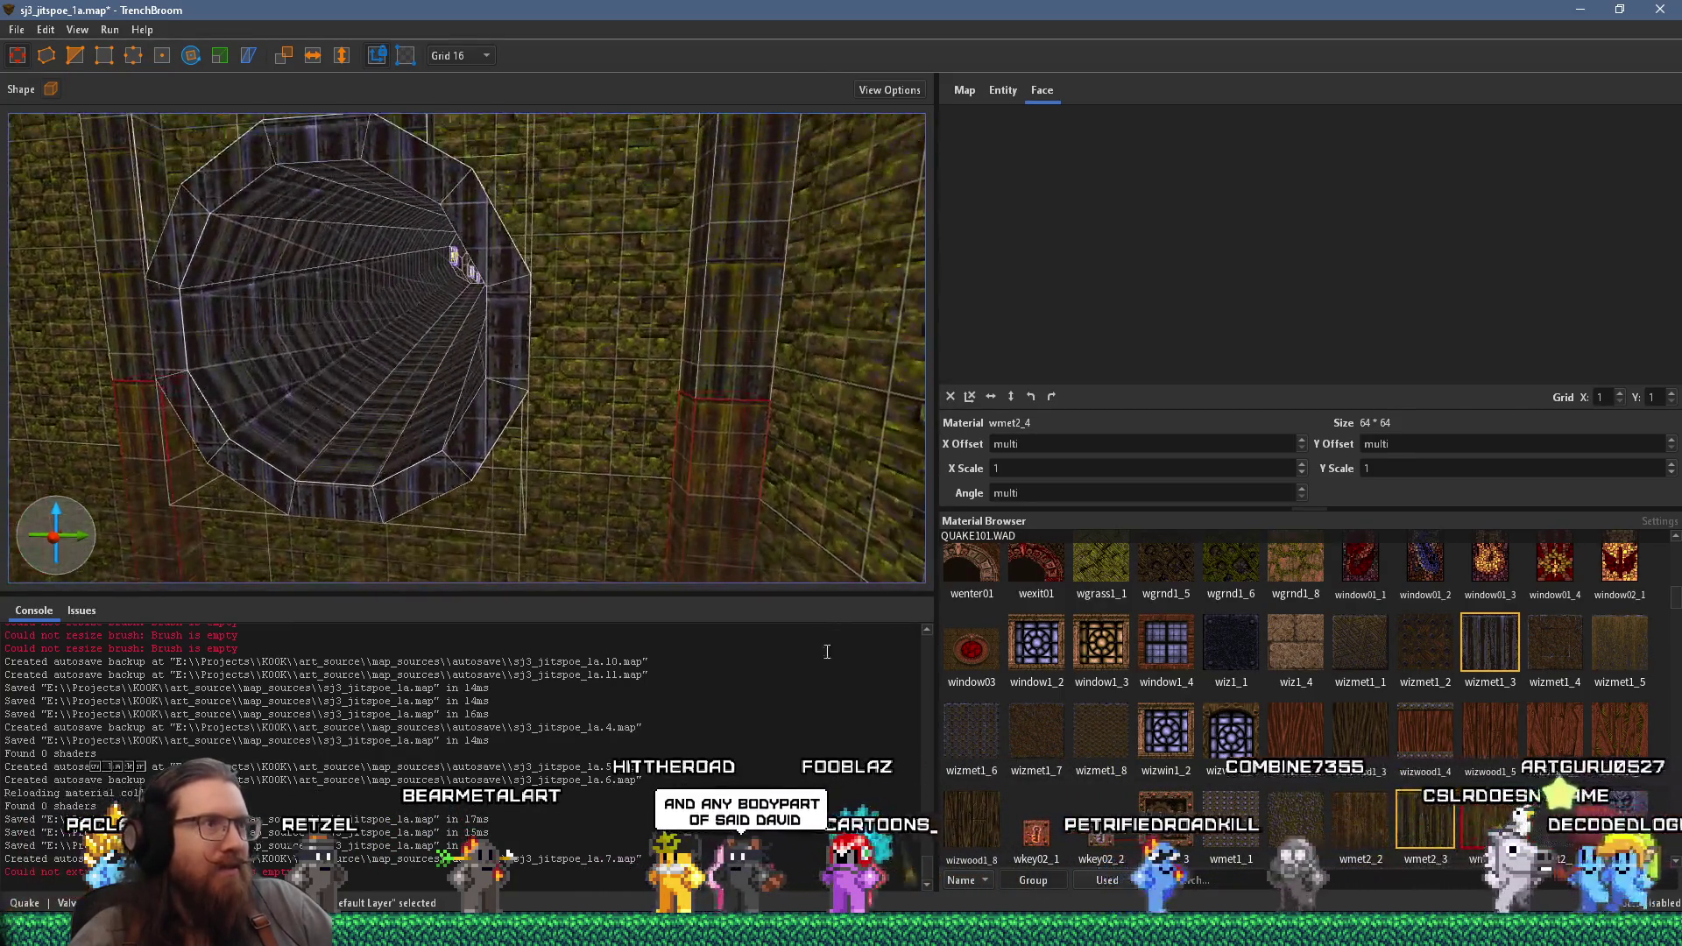
mouse_move(665, 460)
left_mouse_down()
mouse_move(648, 430)
mouse_move(680, 403)
mouse_move(630, 427)
mouse_move(452, 430)
mouse_move(524, 388)
mouse_move(644, 380)
mouse_move(671, 396)
left_mouse_up()
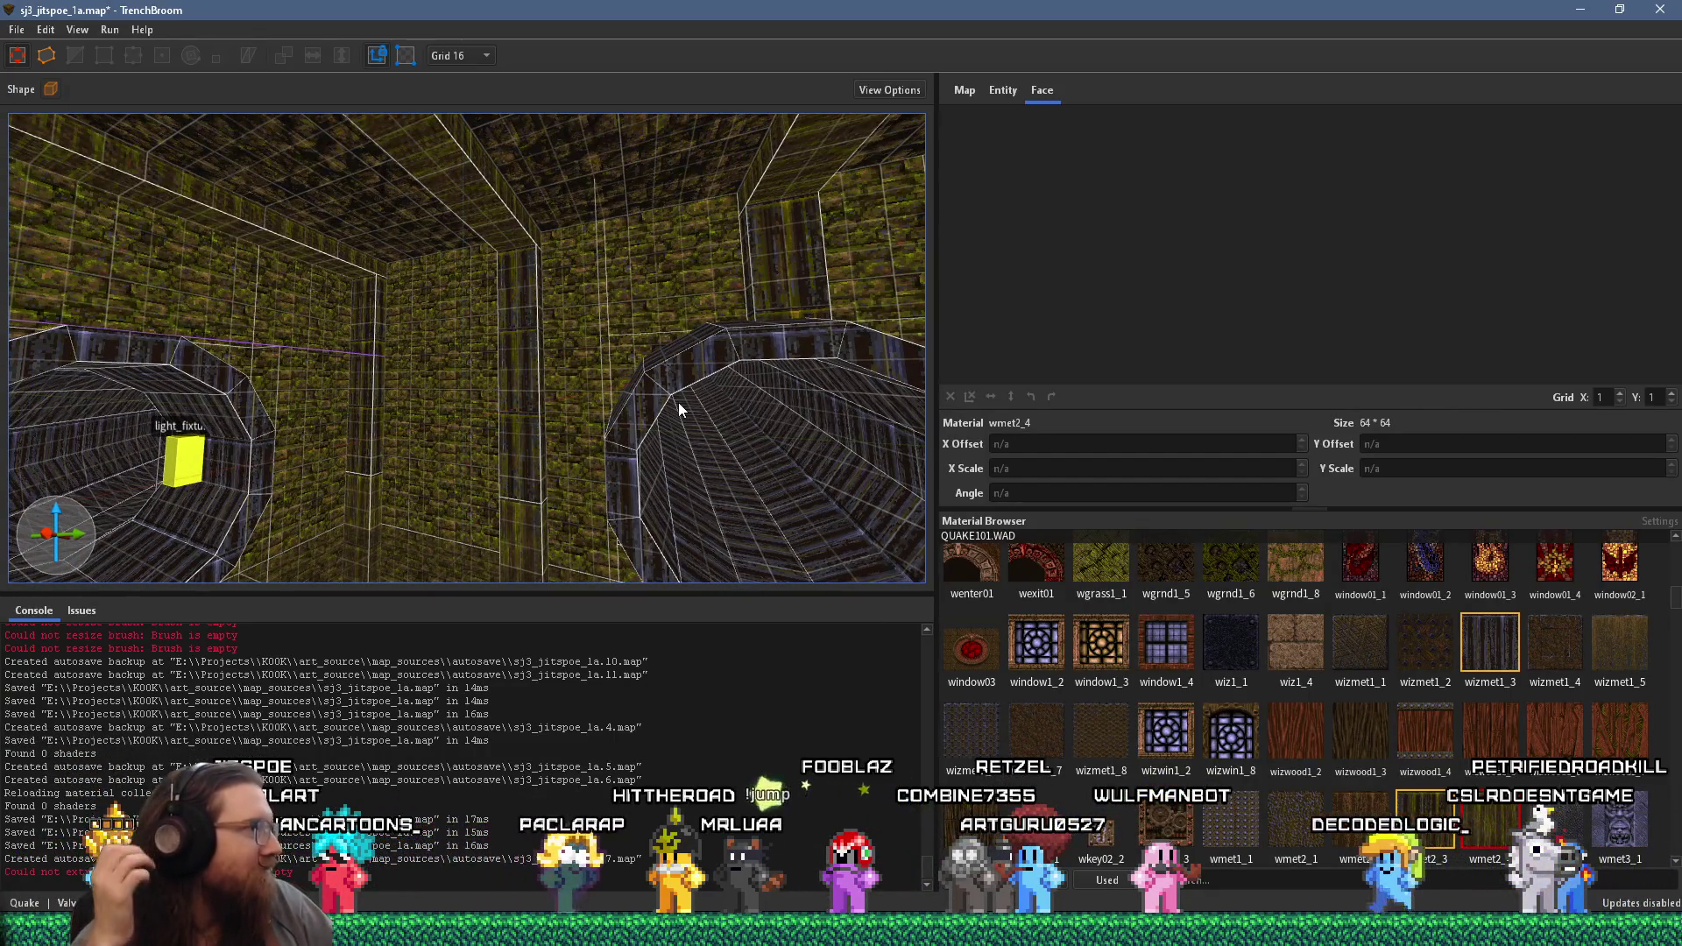
mouse_move(678, 402)
left_mouse_down()
mouse_move(779, 436)
mouse_move(714, 167)
mouse_move(582, 327)
mouse_move(625, 290)
mouse_move(670, 301)
mouse_move(647, 458)
mouse_move(844, 445)
left_mouse_up()
left_click(760, 327)
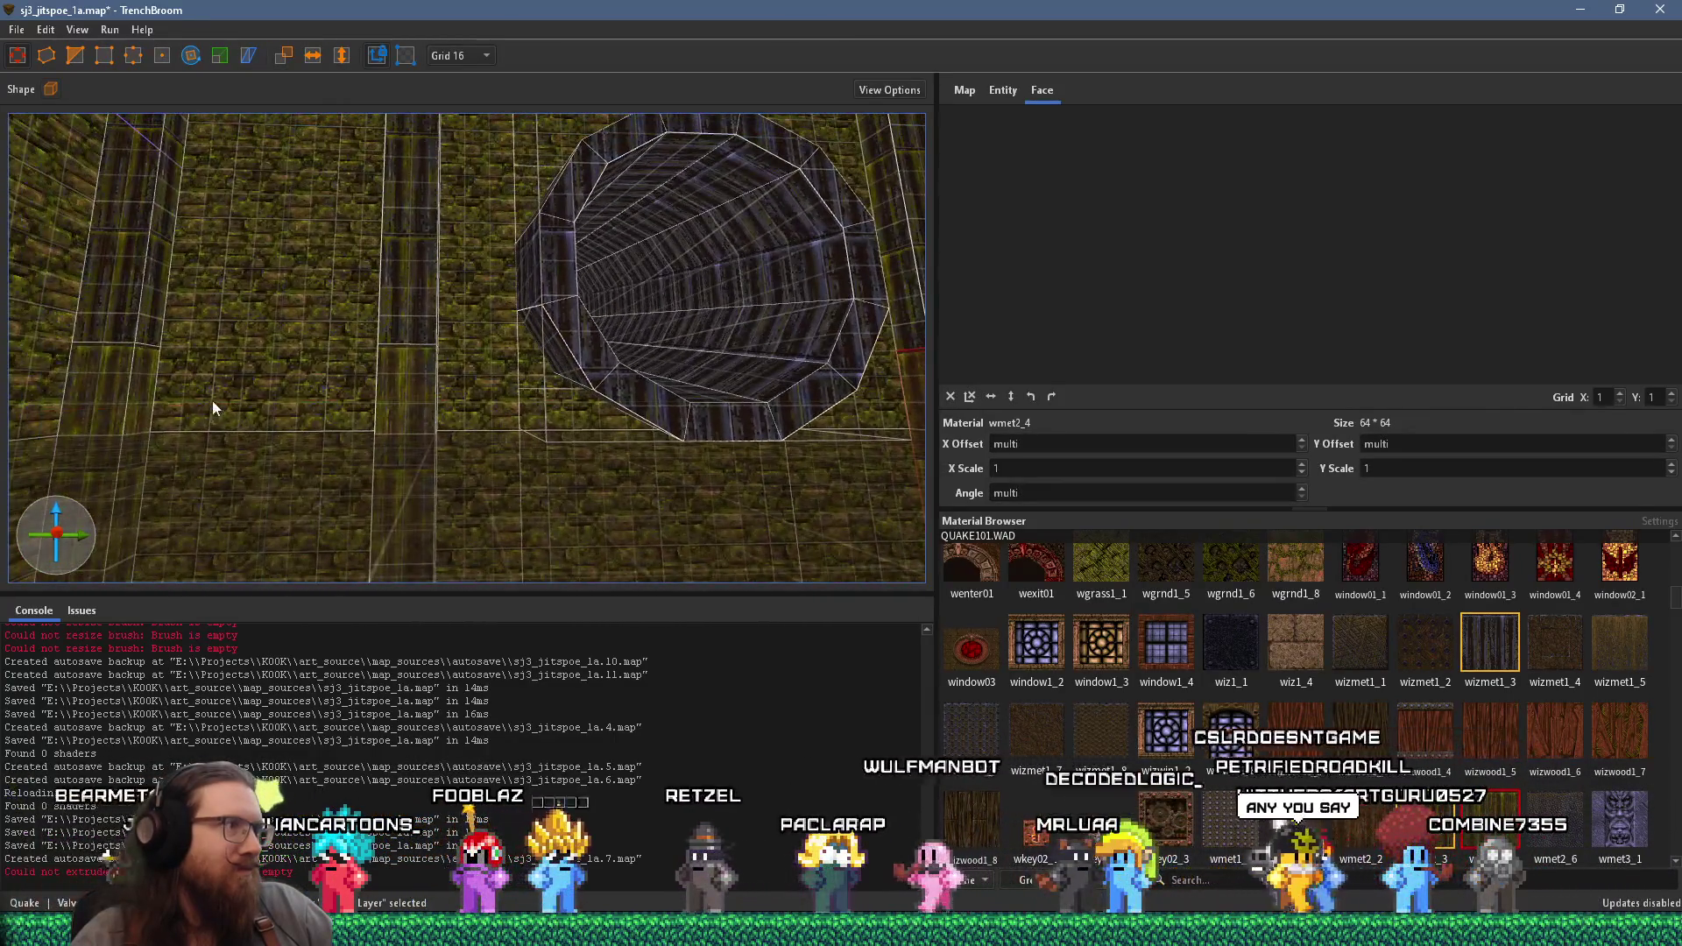
- Move the pillar brush up into the round pipe opening
mouse_move(619, 454)
left_mouse_down()
mouse_move(414, 376)
mouse_move(676, 482)
mouse_move(779, 424)
mouse_move(729, 512)
mouse_move(713, 460)
mouse_move(648, 528)
mouse_move(585, 523)
left_mouse_up()
mouse_move(678, 480)
left_mouse_down()
mouse_move(650, 432)
mouse_move(698, 304)
mouse_move(591, 450)
mouse_move(637, 410)
mouse_move(645, 372)
mouse_move(537, 427)
left_mouse_up()
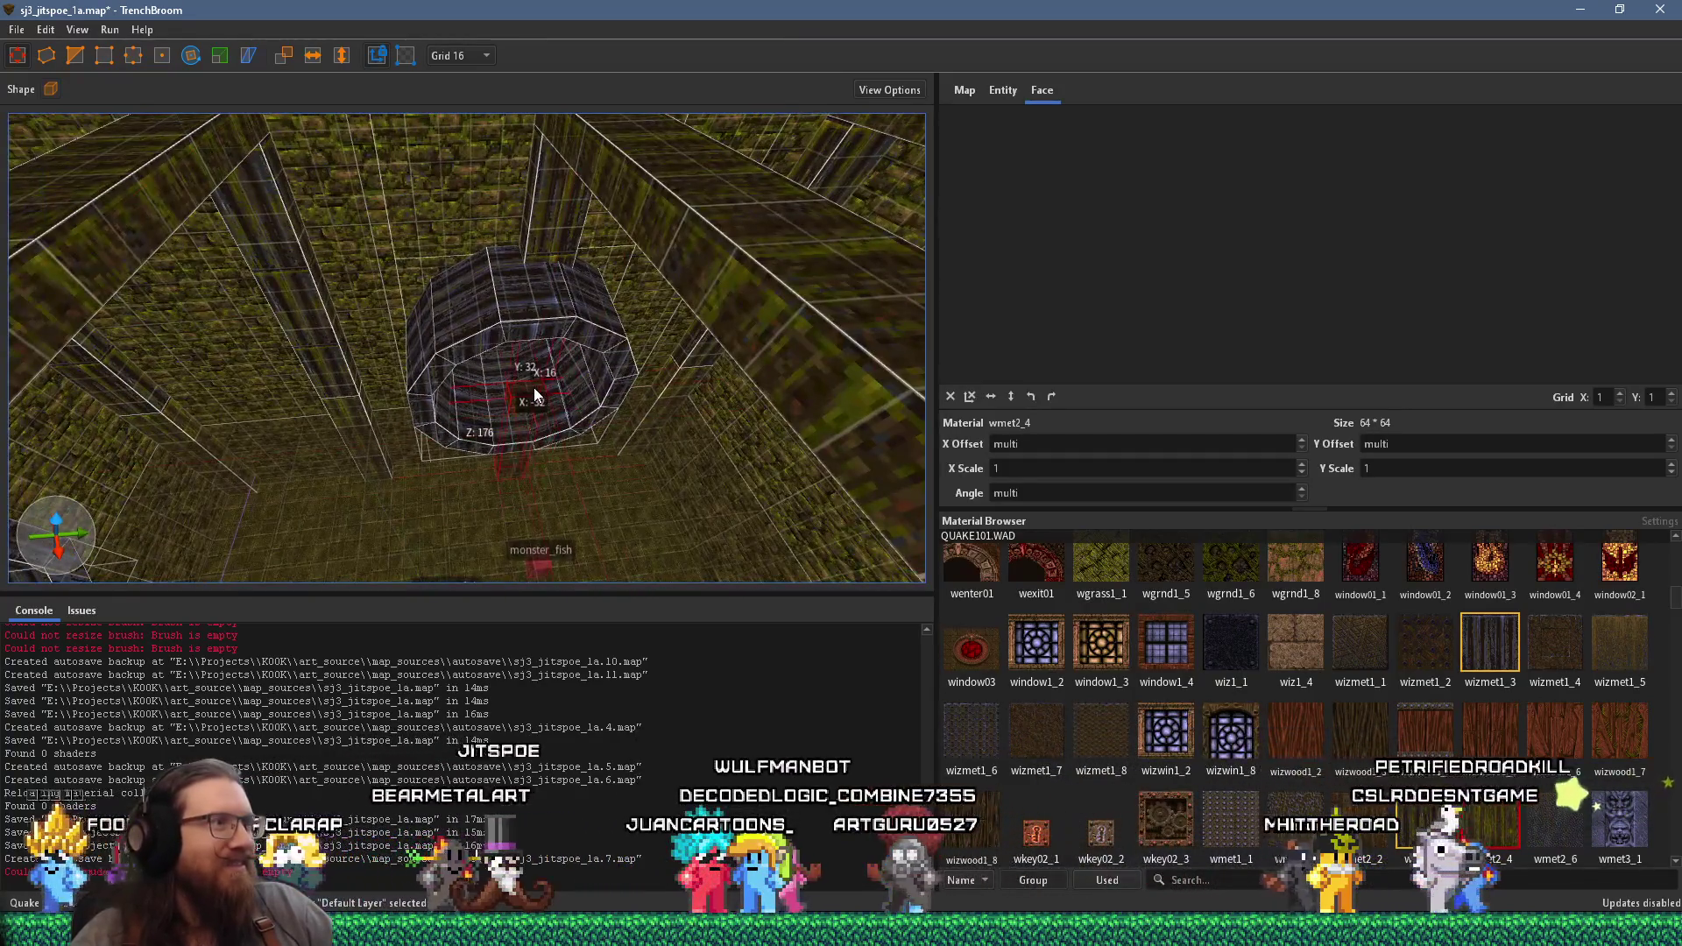
mouse_move(530, 390)
left_mouse_down()
mouse_move(490, 430)
mouse_move(523, 373)
mouse_move(616, 286)
left_mouse_up()
mouse_move(516, 424)
left_mouse_down()
mouse_move(601, 274)
mouse_move(579, 365)
mouse_move(620, 272)
mouse_move(542, 141)
mouse_move(520, 348)
mouse_move(424, 239)
mouse_move(338, 288)
mouse_move(343, 316)
mouse_move(363, 327)
mouse_move(380, 251)
mouse_move(398, 258)
mouse_move(365, 101)
left_mouse_up()
- Set the grid size to 4, deselect, and select the room's rock4_1 ceiling face
scroll(422, 237, "up", 3)
left_click(473, 117)
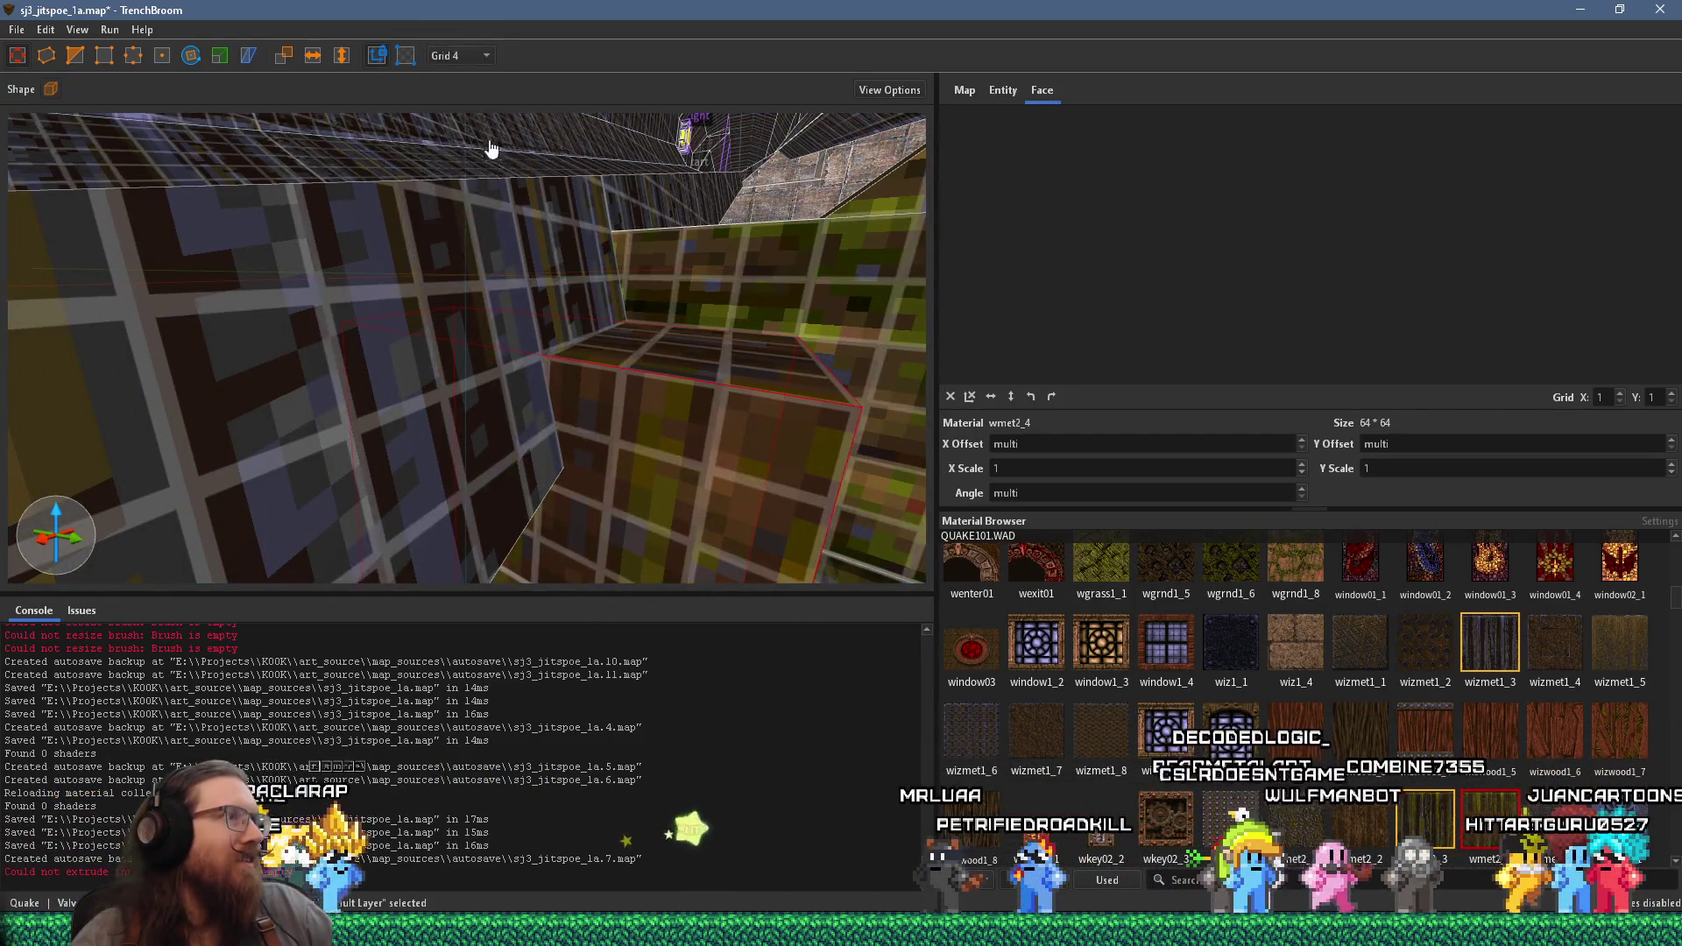
mouse_move(720, 320)
left_mouse_down()
mouse_move(677, 320)
mouse_move(706, 341)
mouse_move(775, 335)
mouse_move(701, 338)
mouse_move(635, 296)
mouse_move(1027, 328)
left_mouse_up()
key("Escape")
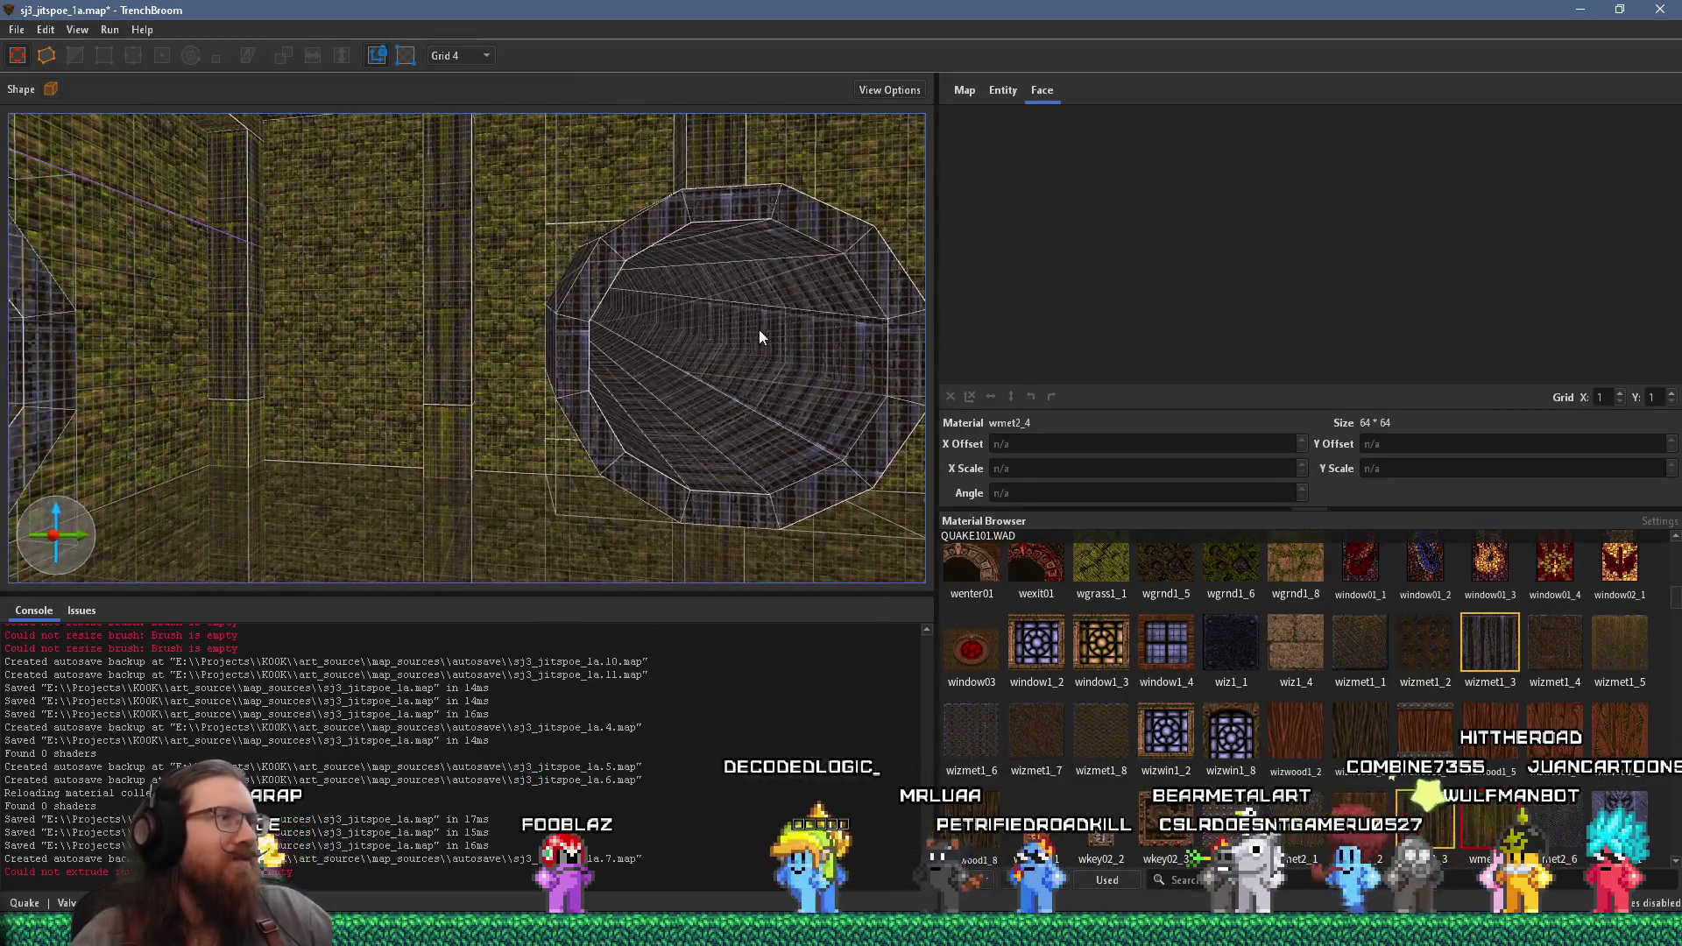
scroll(759, 328, "down", 6)
mouse_move(714, 185)
left_mouse_down()
mouse_move(762, 355)
mouse_move(693, 408)
mouse_move(653, 417)
mouse_move(579, 393)
mouse_move(564, 364)
mouse_move(698, 359)
mouse_move(345, 275)
mouse_move(725, 316)
left_mouse_up()
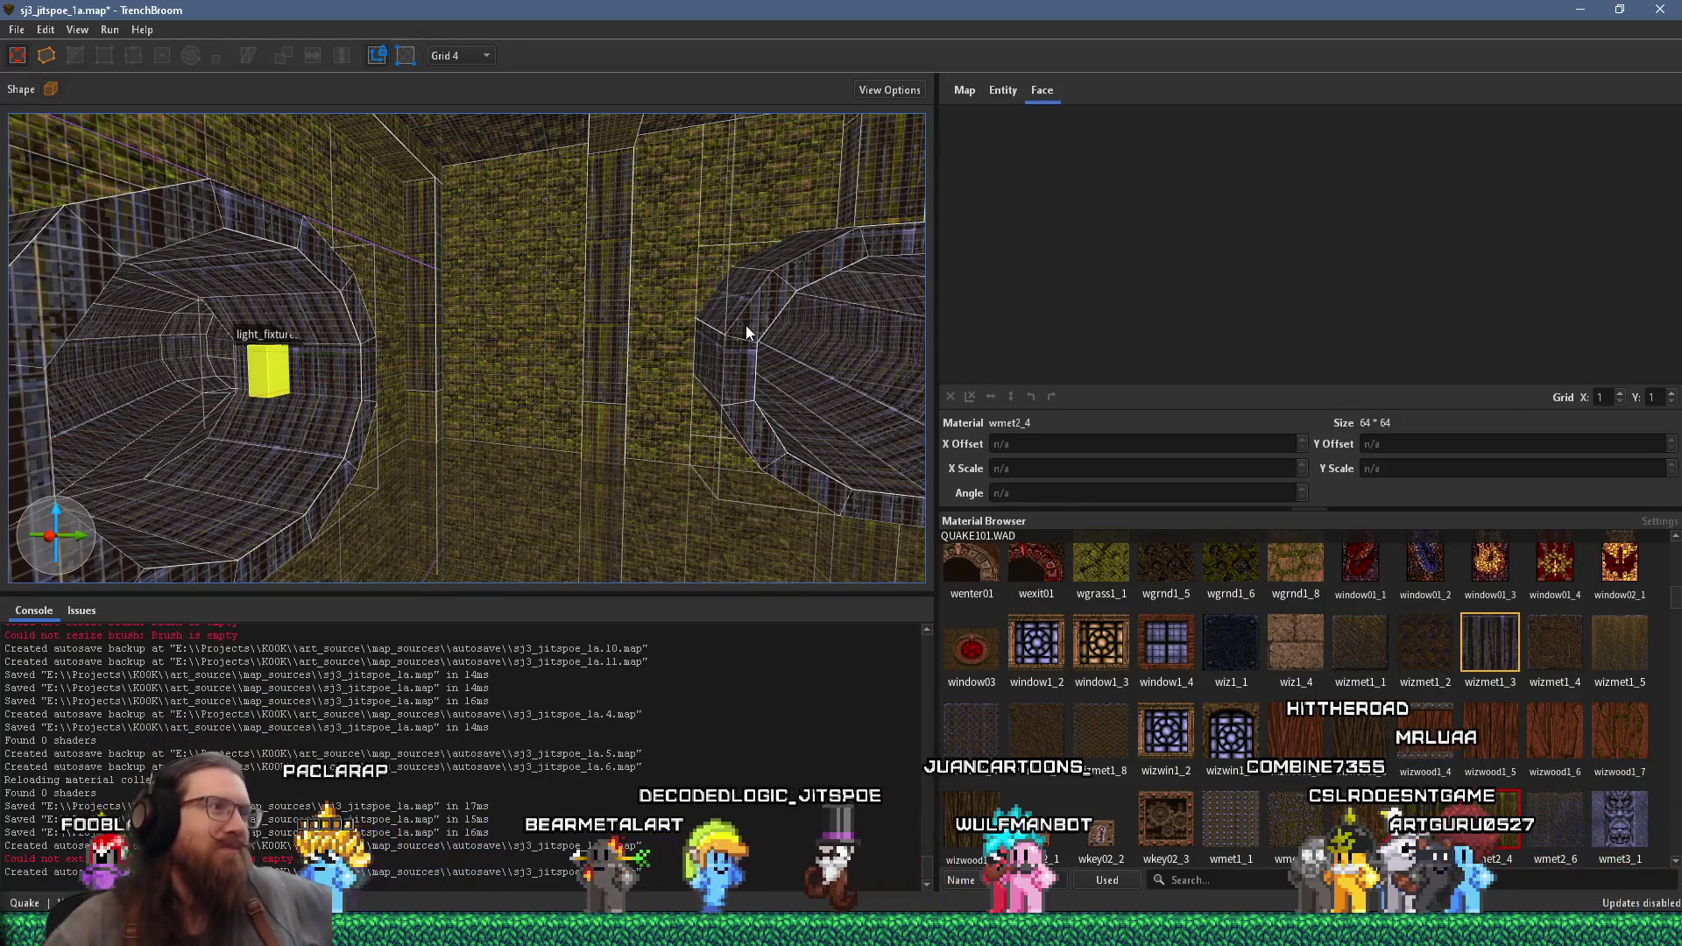
mouse_move(771, 283)
left_mouse_down()
mouse_move(575, 335)
mouse_move(588, 306)
mouse_move(501, 302)
left_mouse_up()
left_click(500, 301, "shift")
- Rotate the ceiling face's rock4_1 texture to 90° and deselect it
left_click(1052, 396)
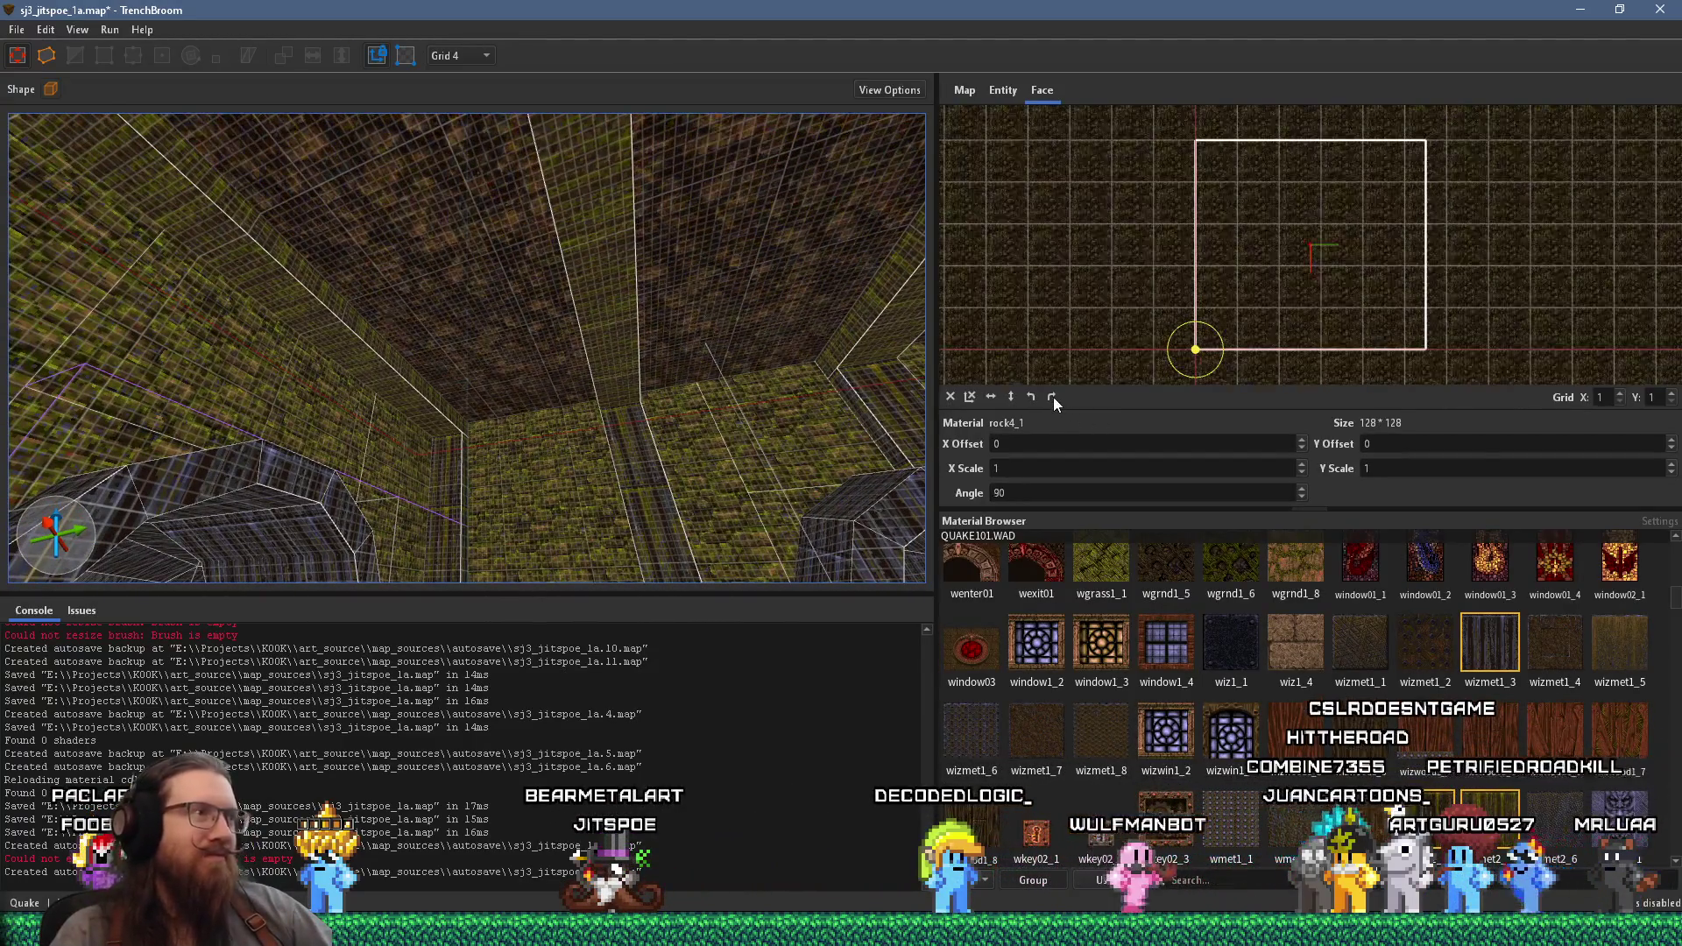
mouse_move(614, 302)
left_mouse_down()
mouse_move(652, 246)
mouse_move(816, 320)
left_mouse_up()
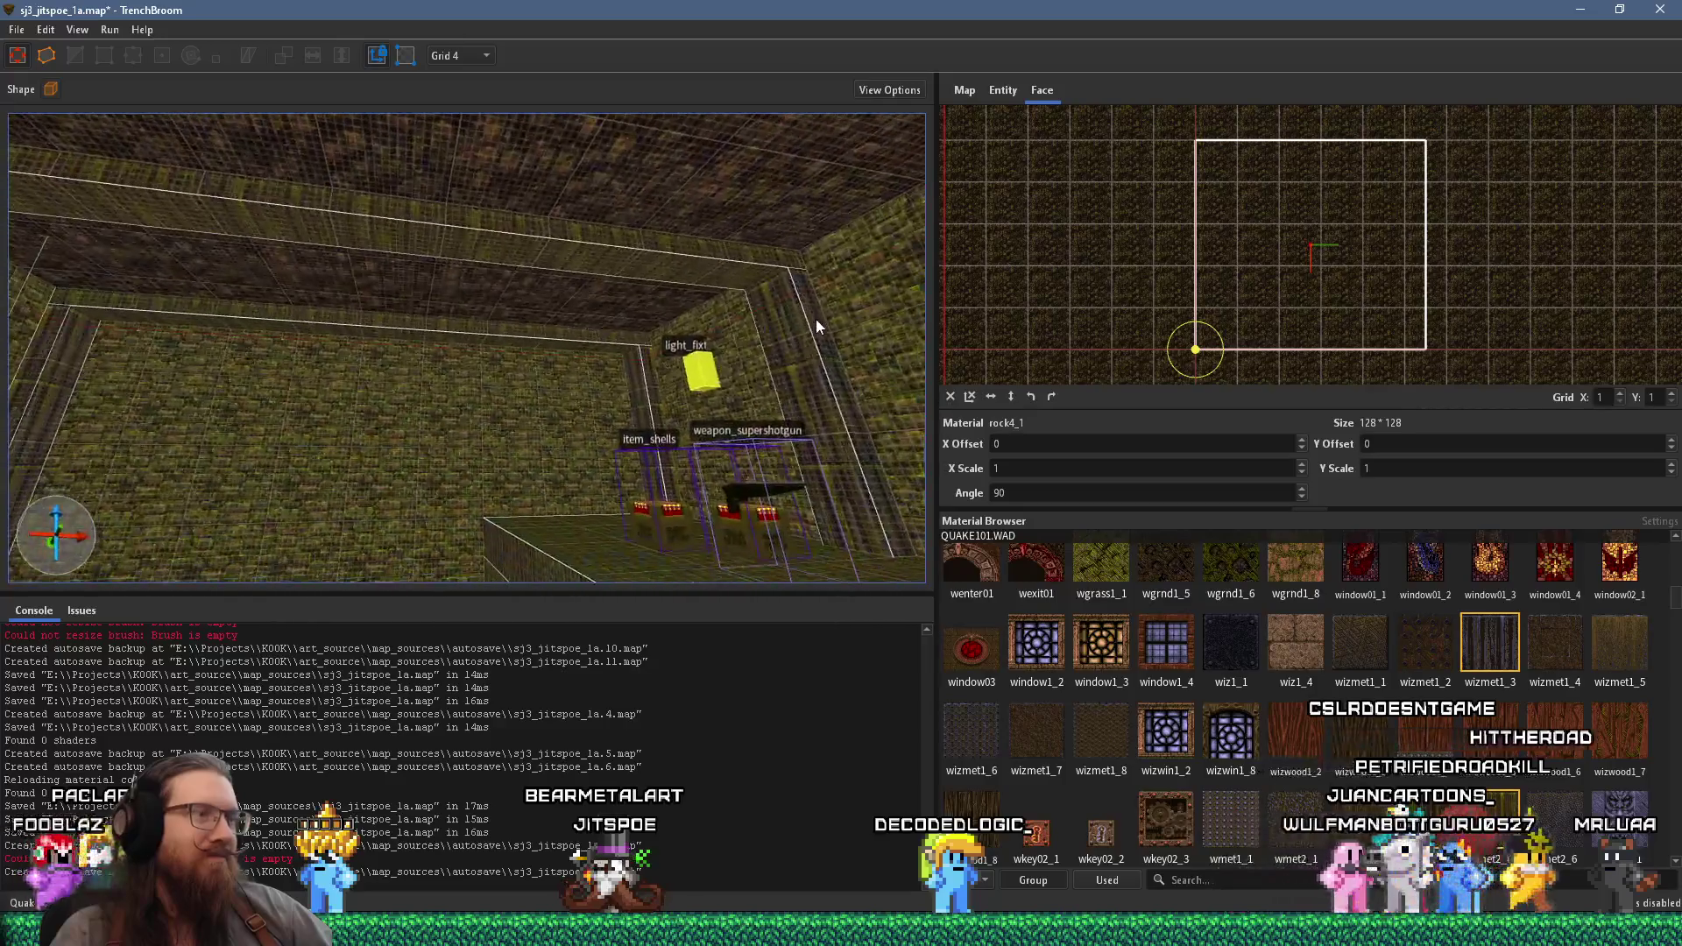
mouse_move(542, 349)
left_mouse_down()
mouse_move(665, 264)
mouse_move(567, 374)
mouse_move(680, 532)
mouse_move(641, 456)
mouse_move(662, 345)
mouse_move(699, 321)
mouse_move(653, 355)
mouse_move(602, 343)
left_mouse_up()
key("Escape")
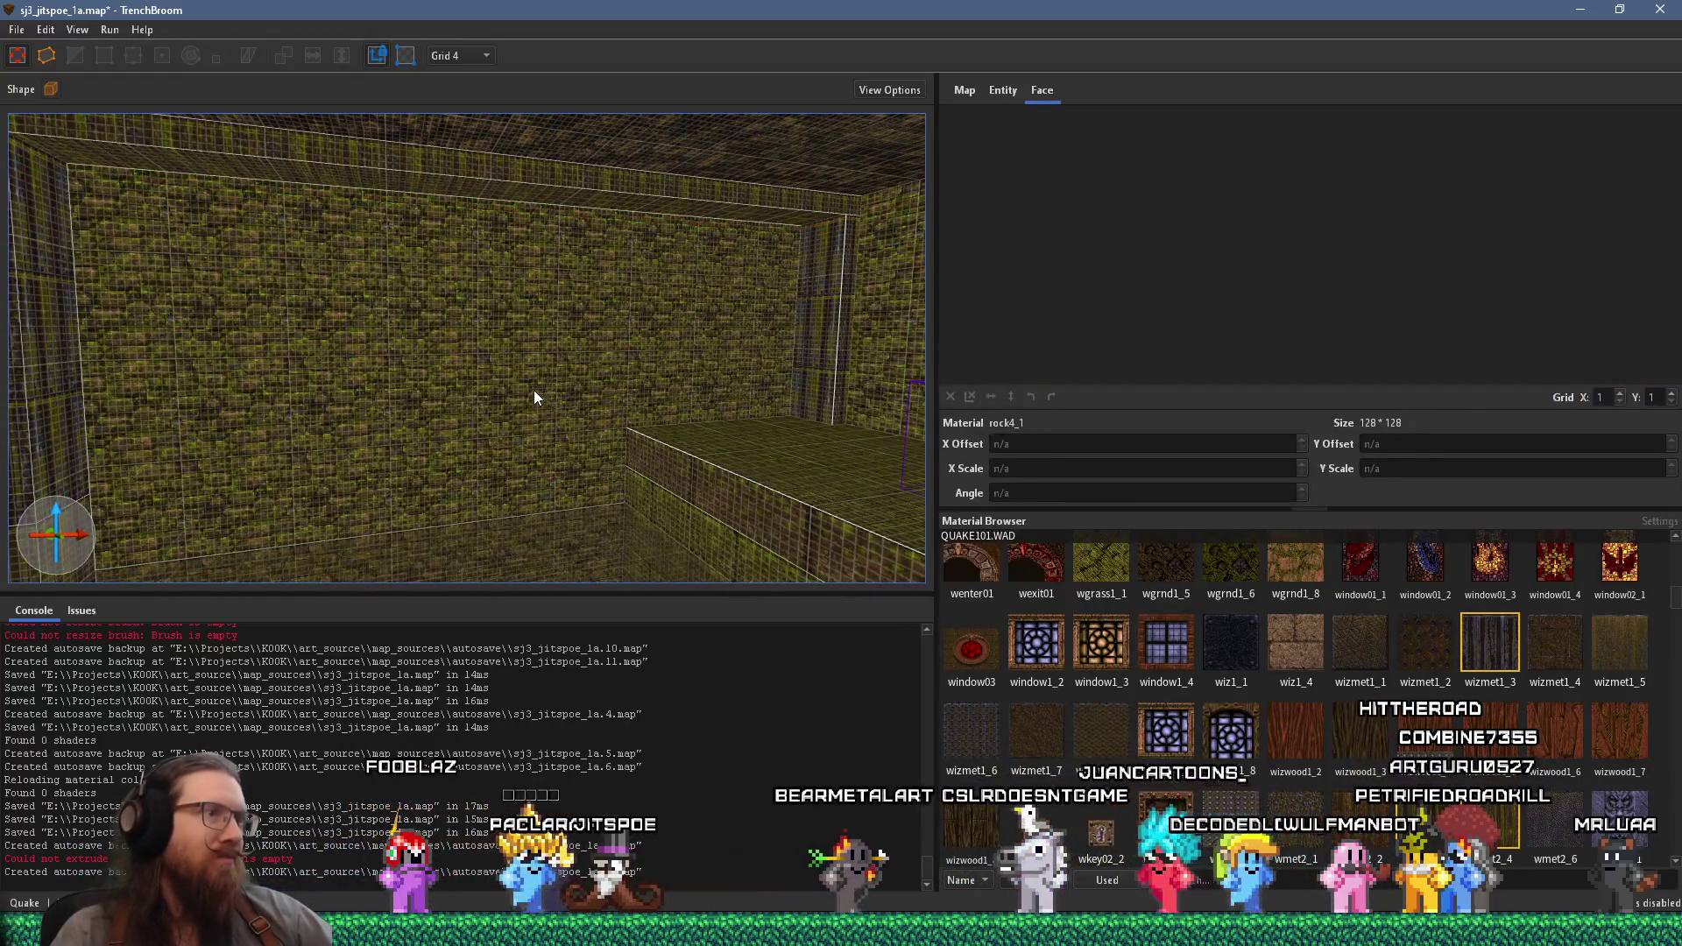
- Reveal a mossy wall face's city8_2 material in the Material Browser
left_click_drag(534, 390, 594, 394)
mouse_move(363, 388)
left_mouse_down()
mouse_move(416, 462)
mouse_move(467, 392)
mouse_move(477, 331)
mouse_move(504, 335)
left_mouse_up()
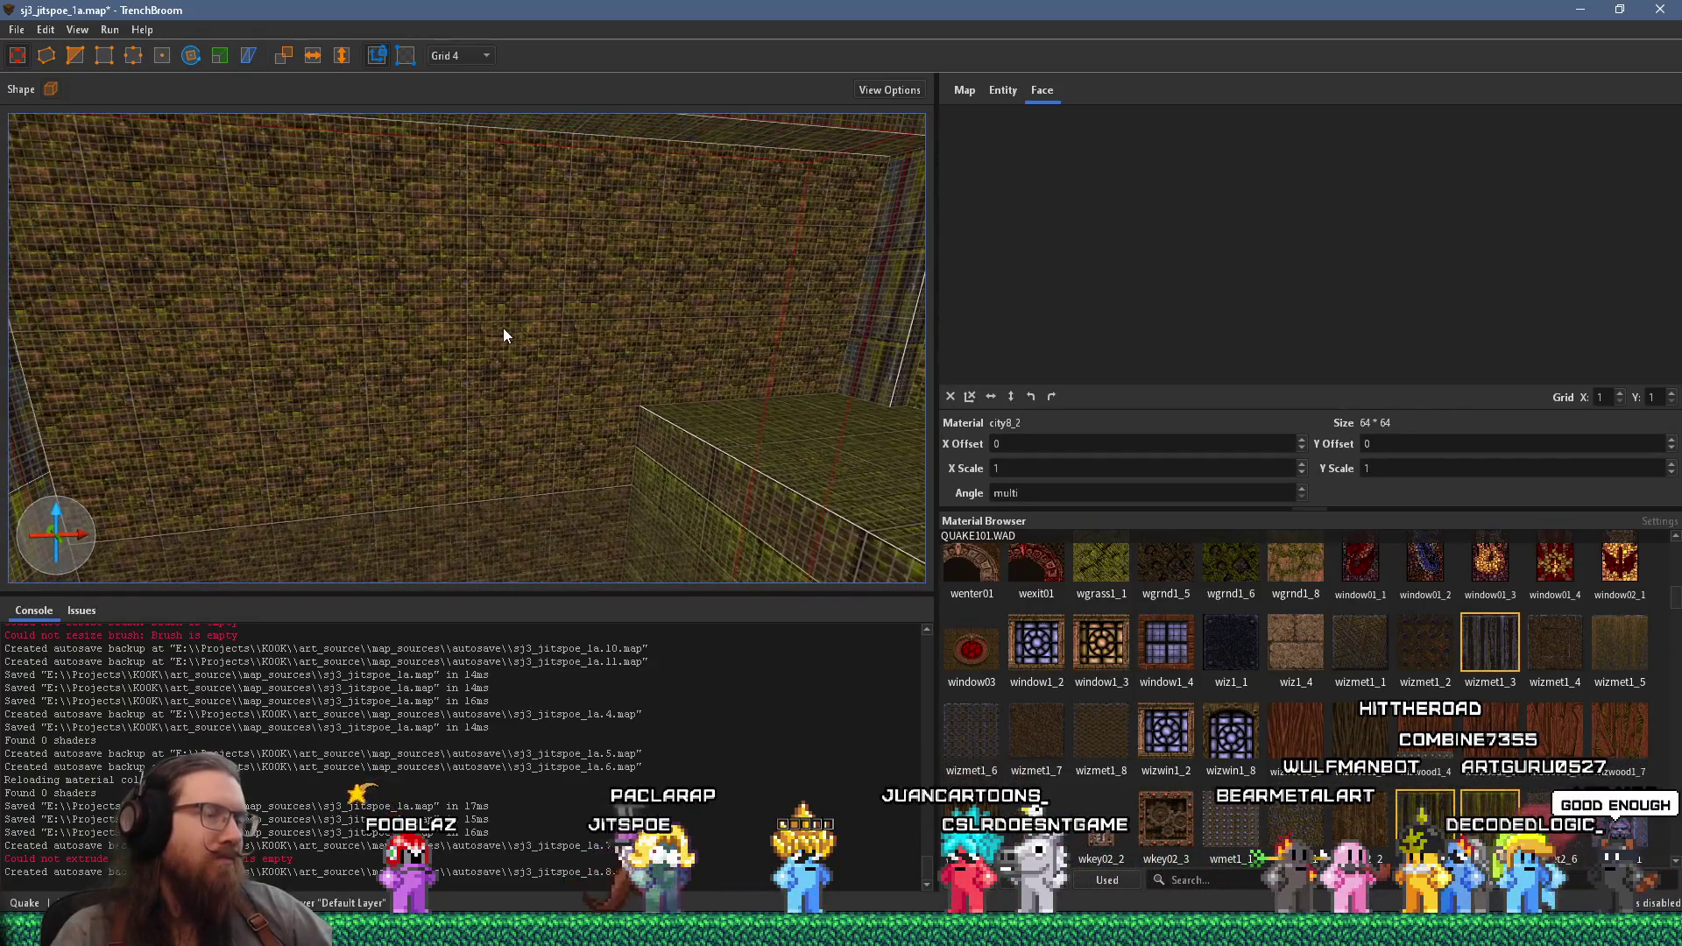
left_click(515, 339)
right_click(515, 337)
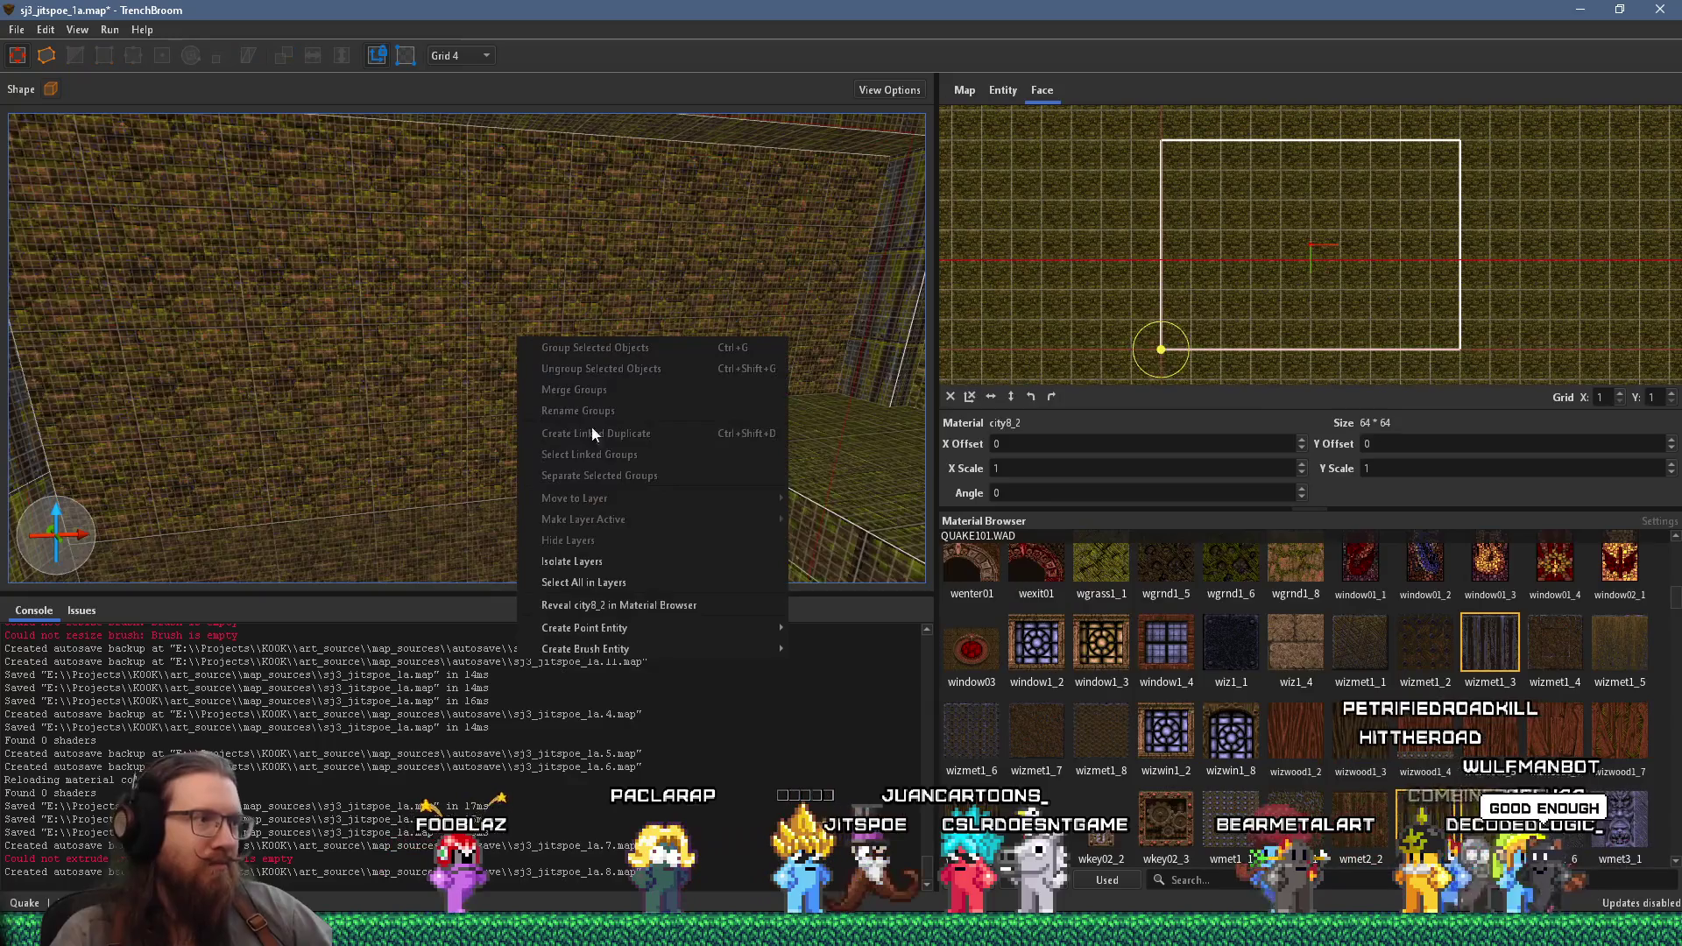
left_click(642, 606)
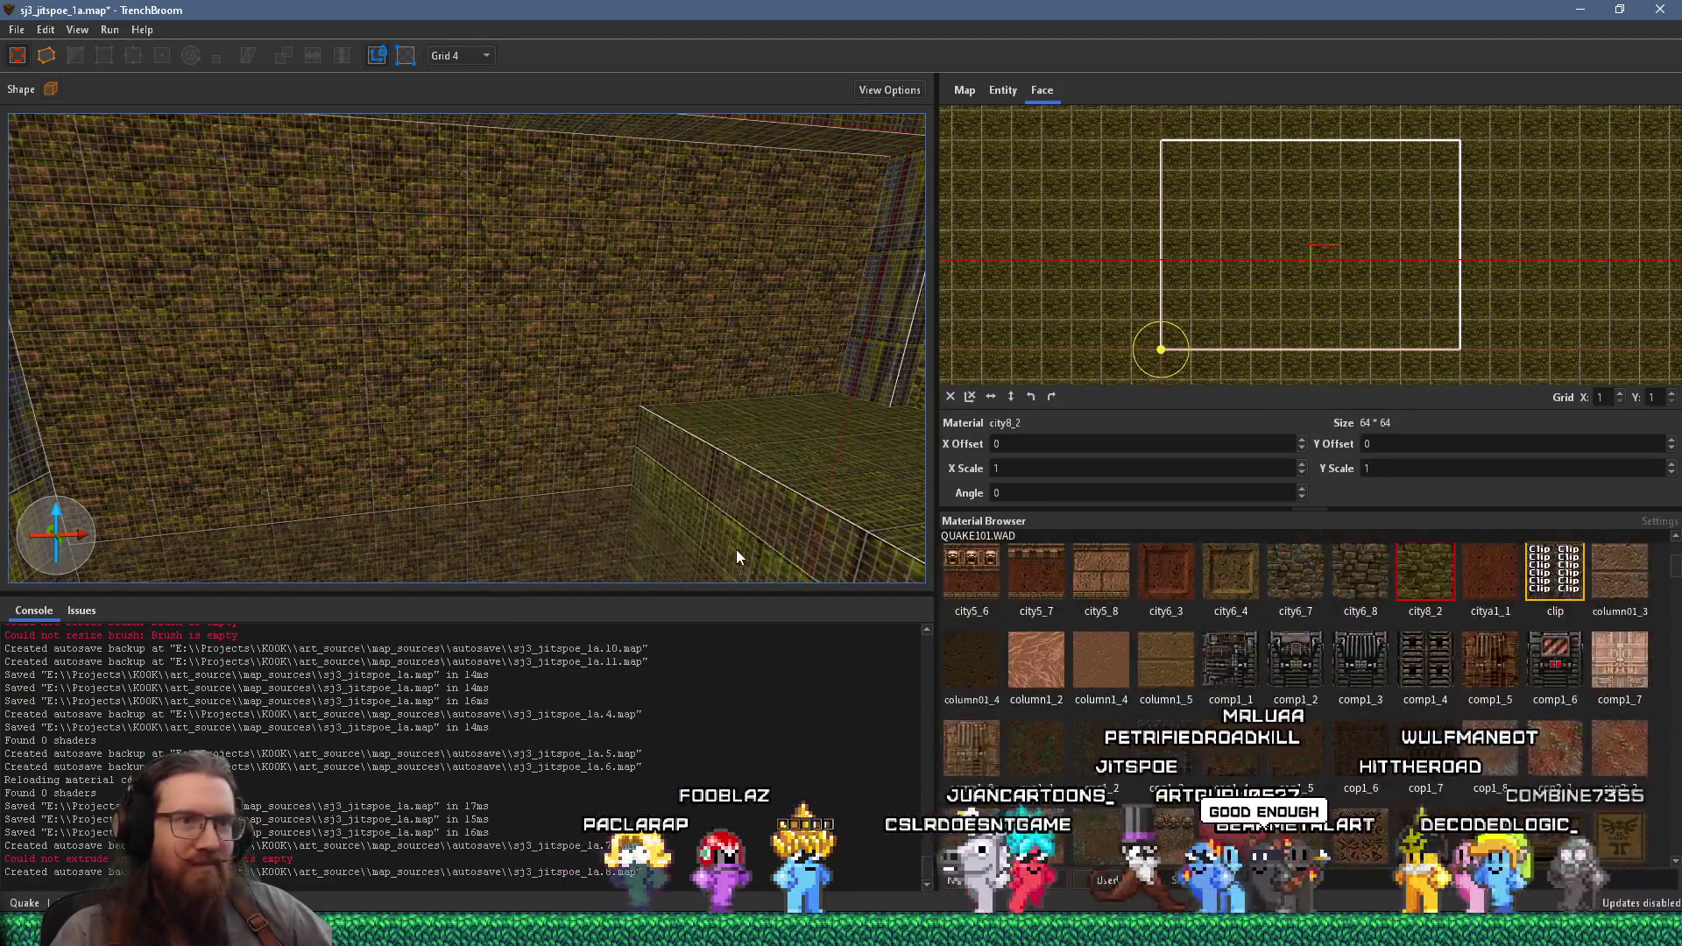
- Select and frame the whole wall brush, and set the grid size to 8
mouse_move(669, 429)
left_mouse_down()
mouse_move(570, 446)
mouse_move(628, 413)
left_mouse_up()
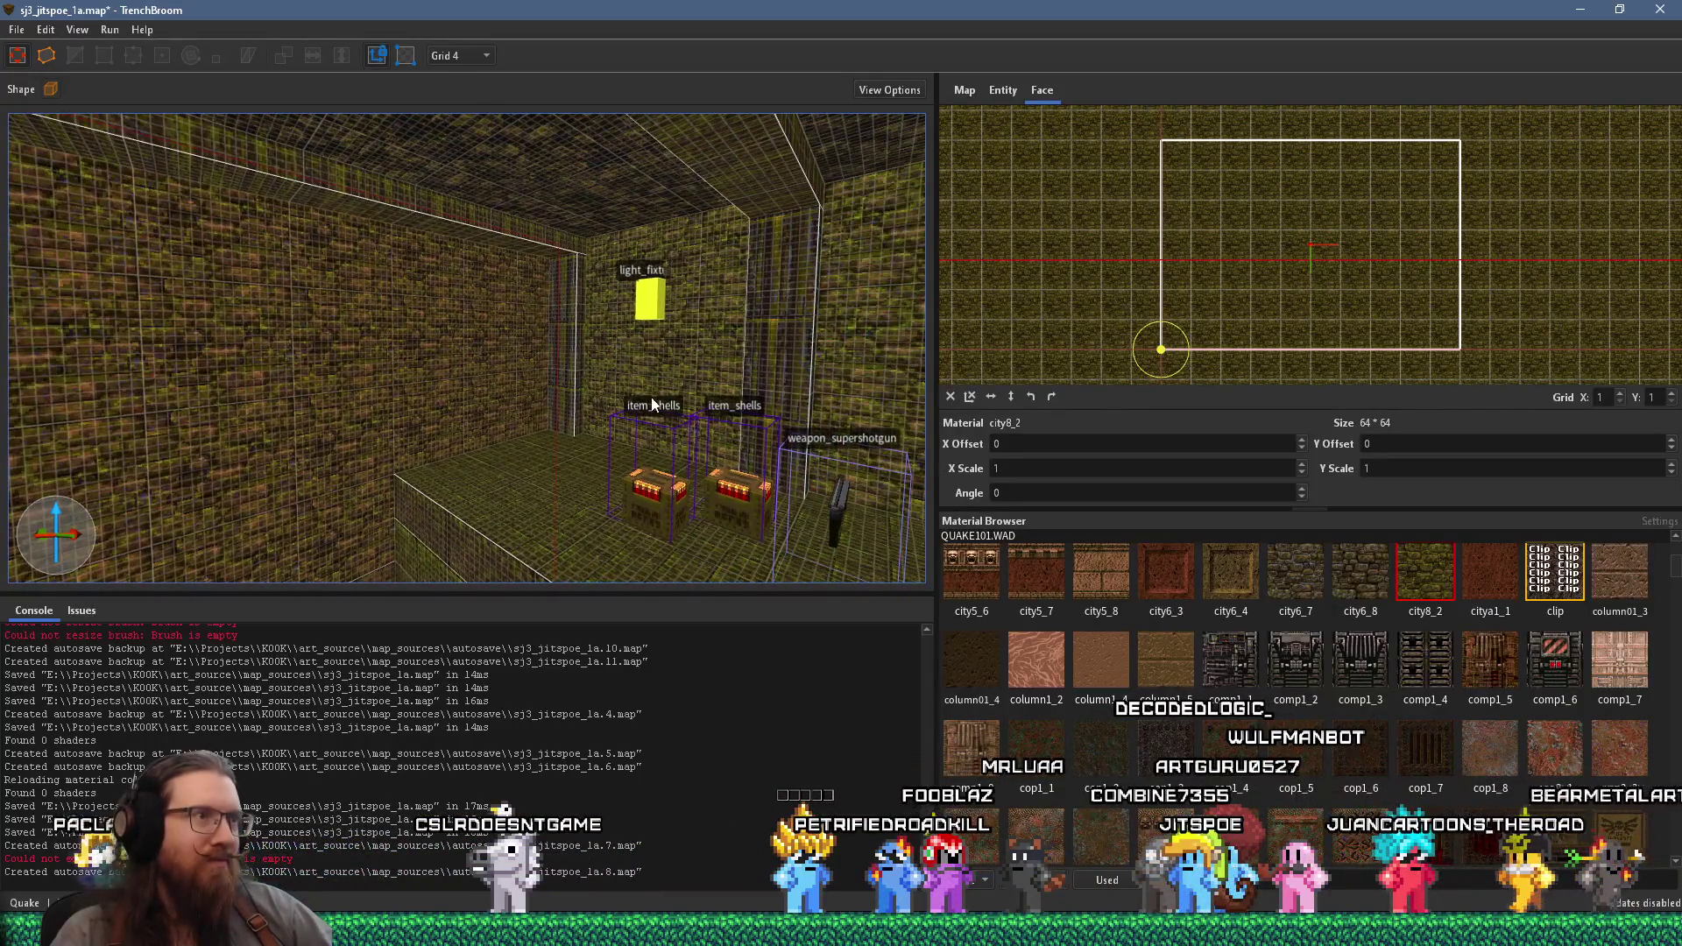
left_click(649, 364)
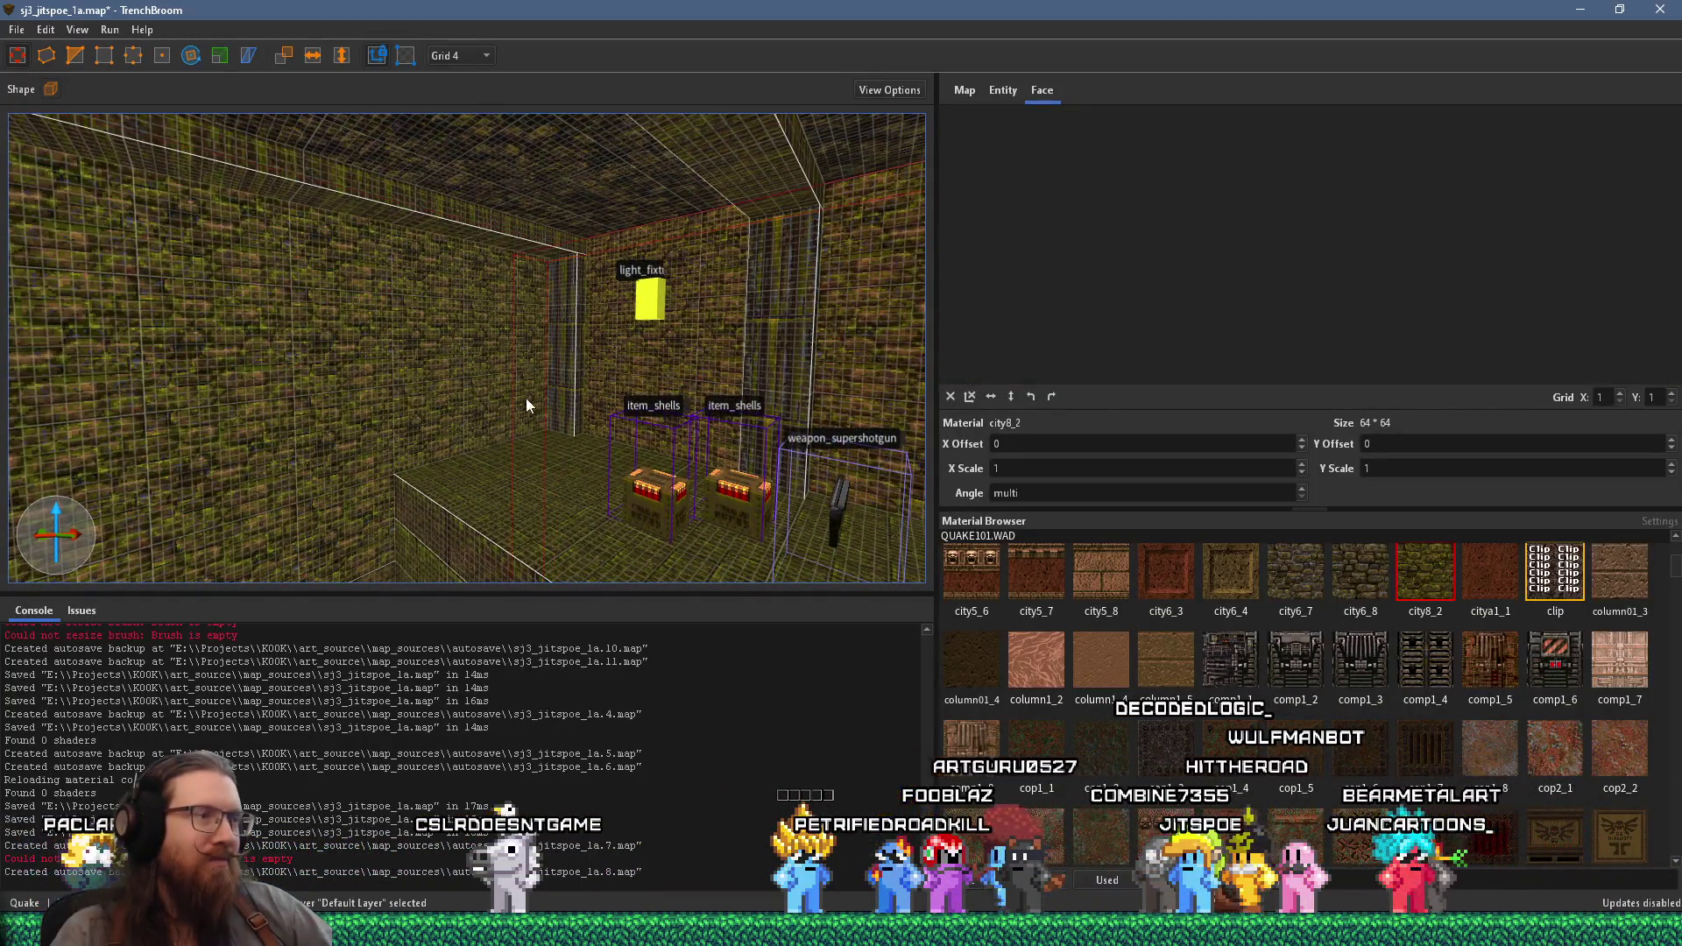
key("ctrl+u")
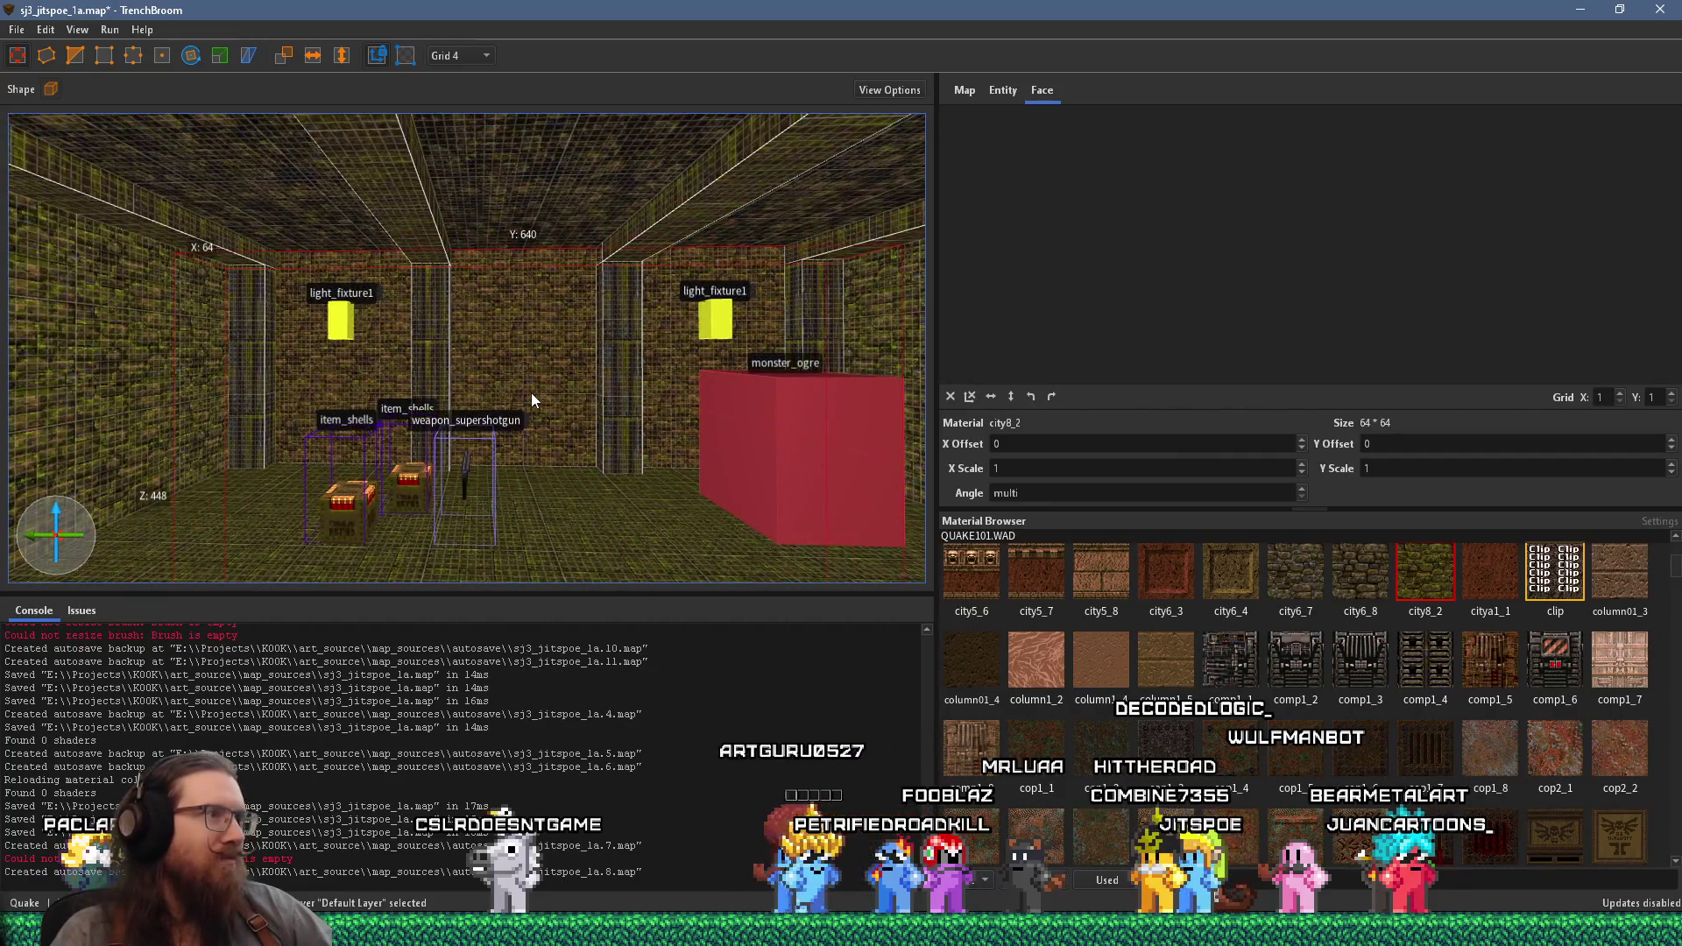
left_click(480, 138)
scroll(617, 310, "up", 5)
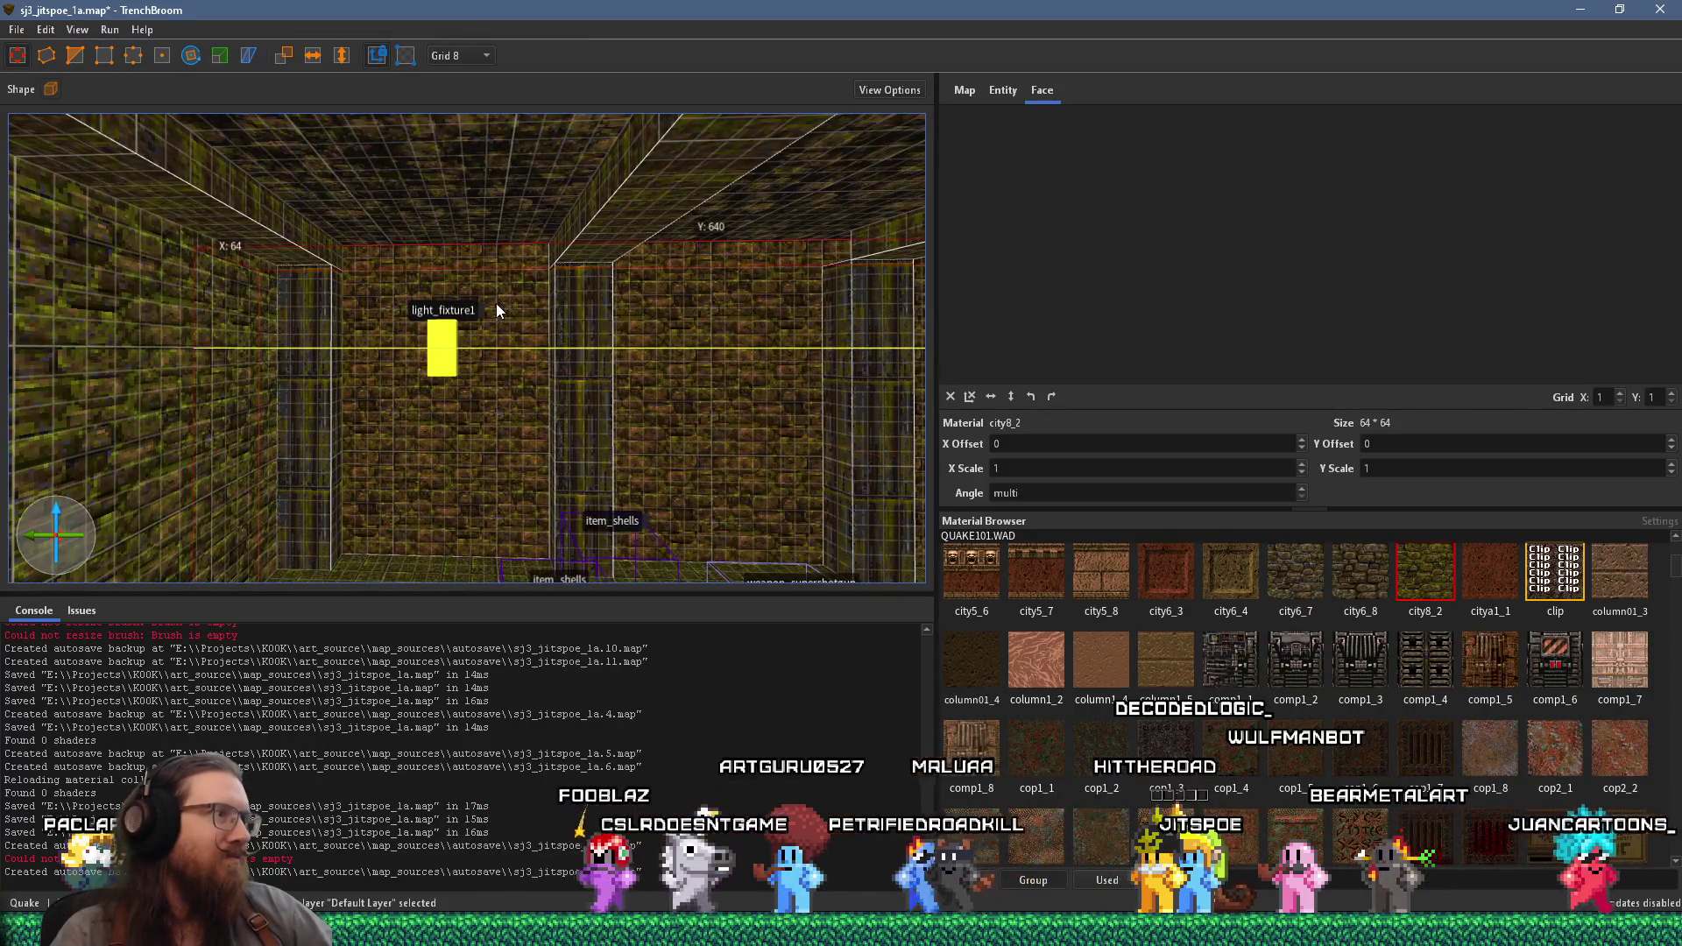
- Apply city6_8 to one face of the wall brush
left_click(505, 304, "shift")
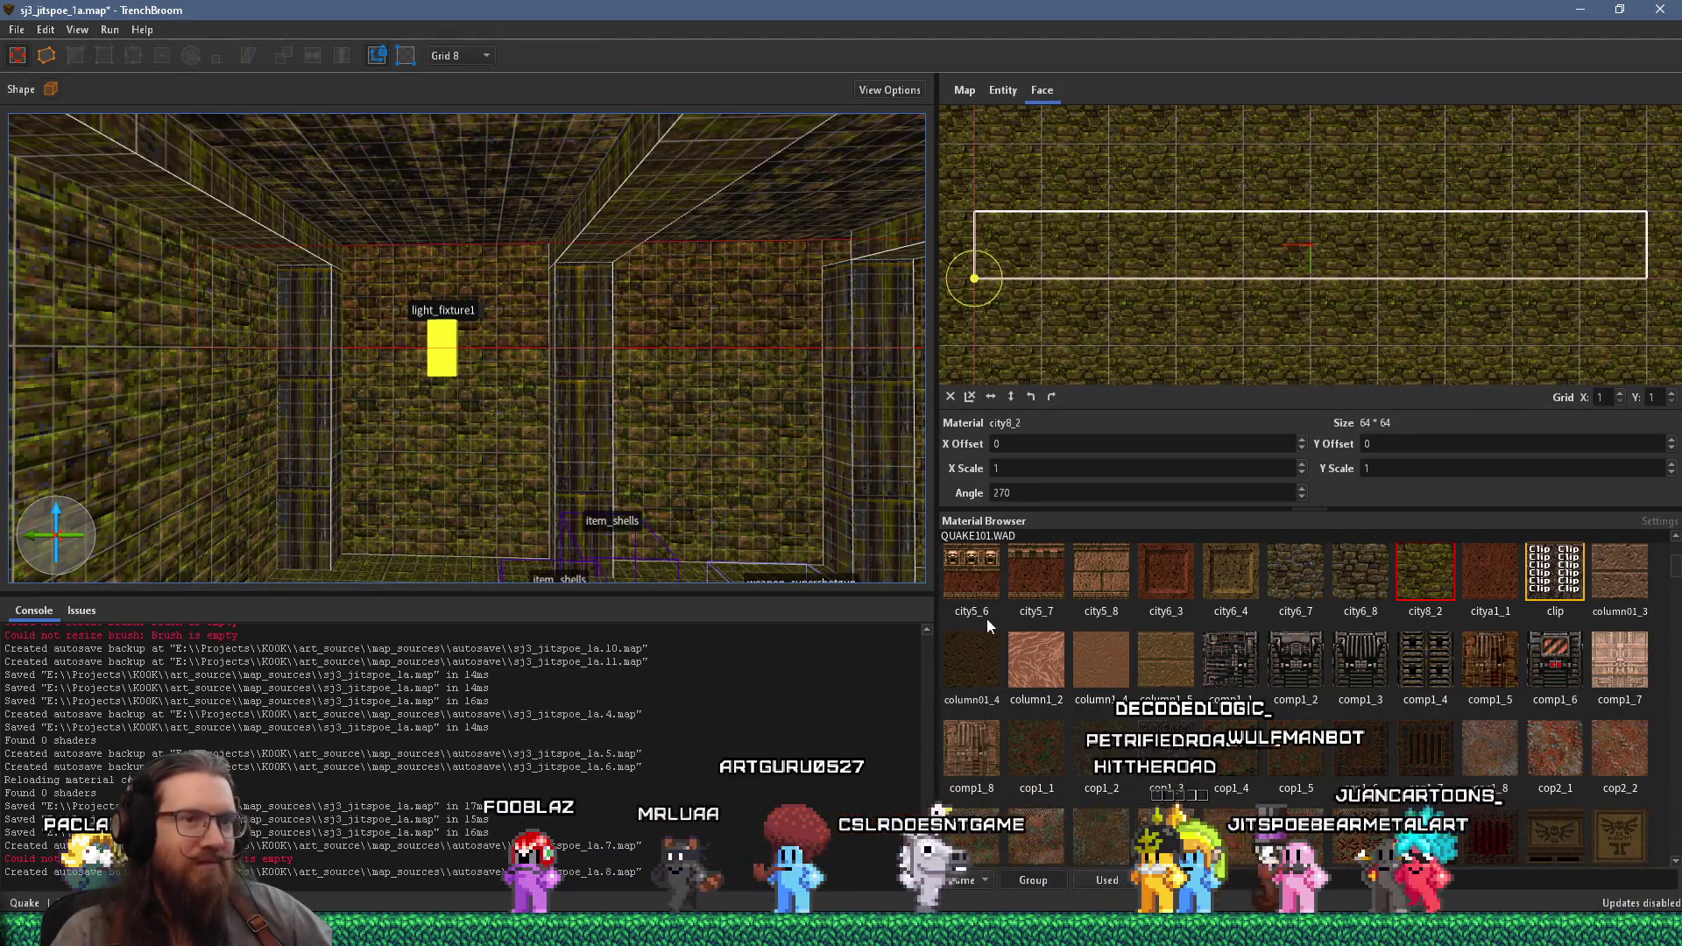
left_click(1362, 583)
scroll(663, 443, "down", 5)
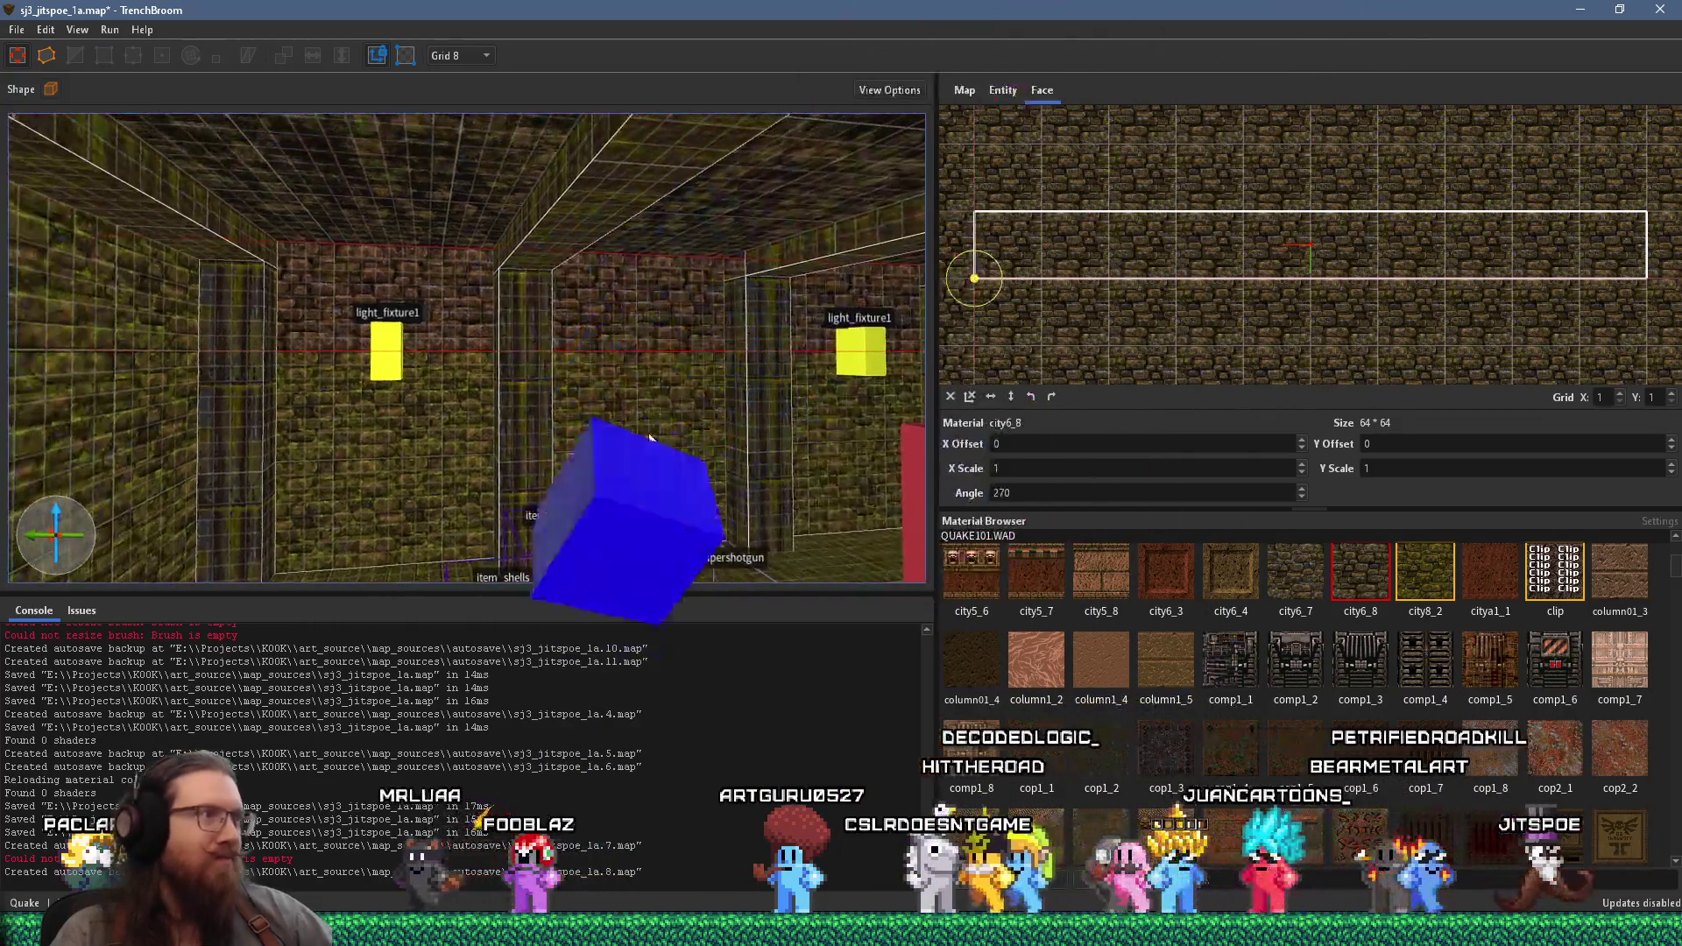
scroll(634, 438, "up", 5)
key("Escape")
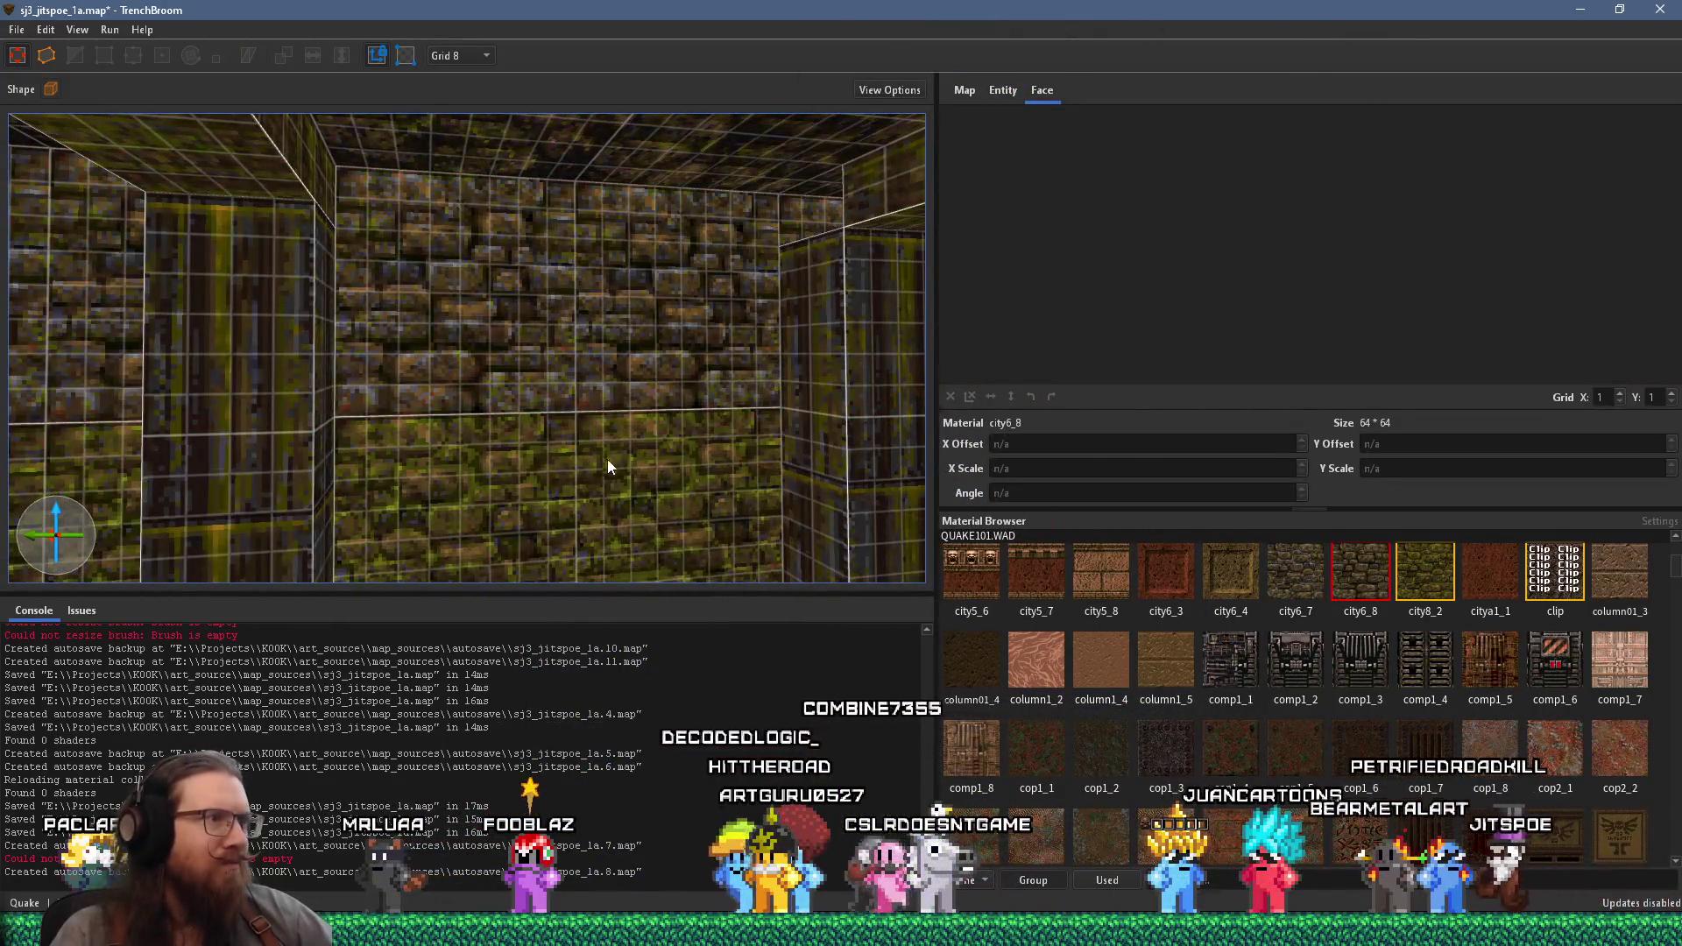
- Try city8_2 and city6_7 on the wall face, settling on city6_8
left_click(623, 361, "shift")
left_click(1397, 573)
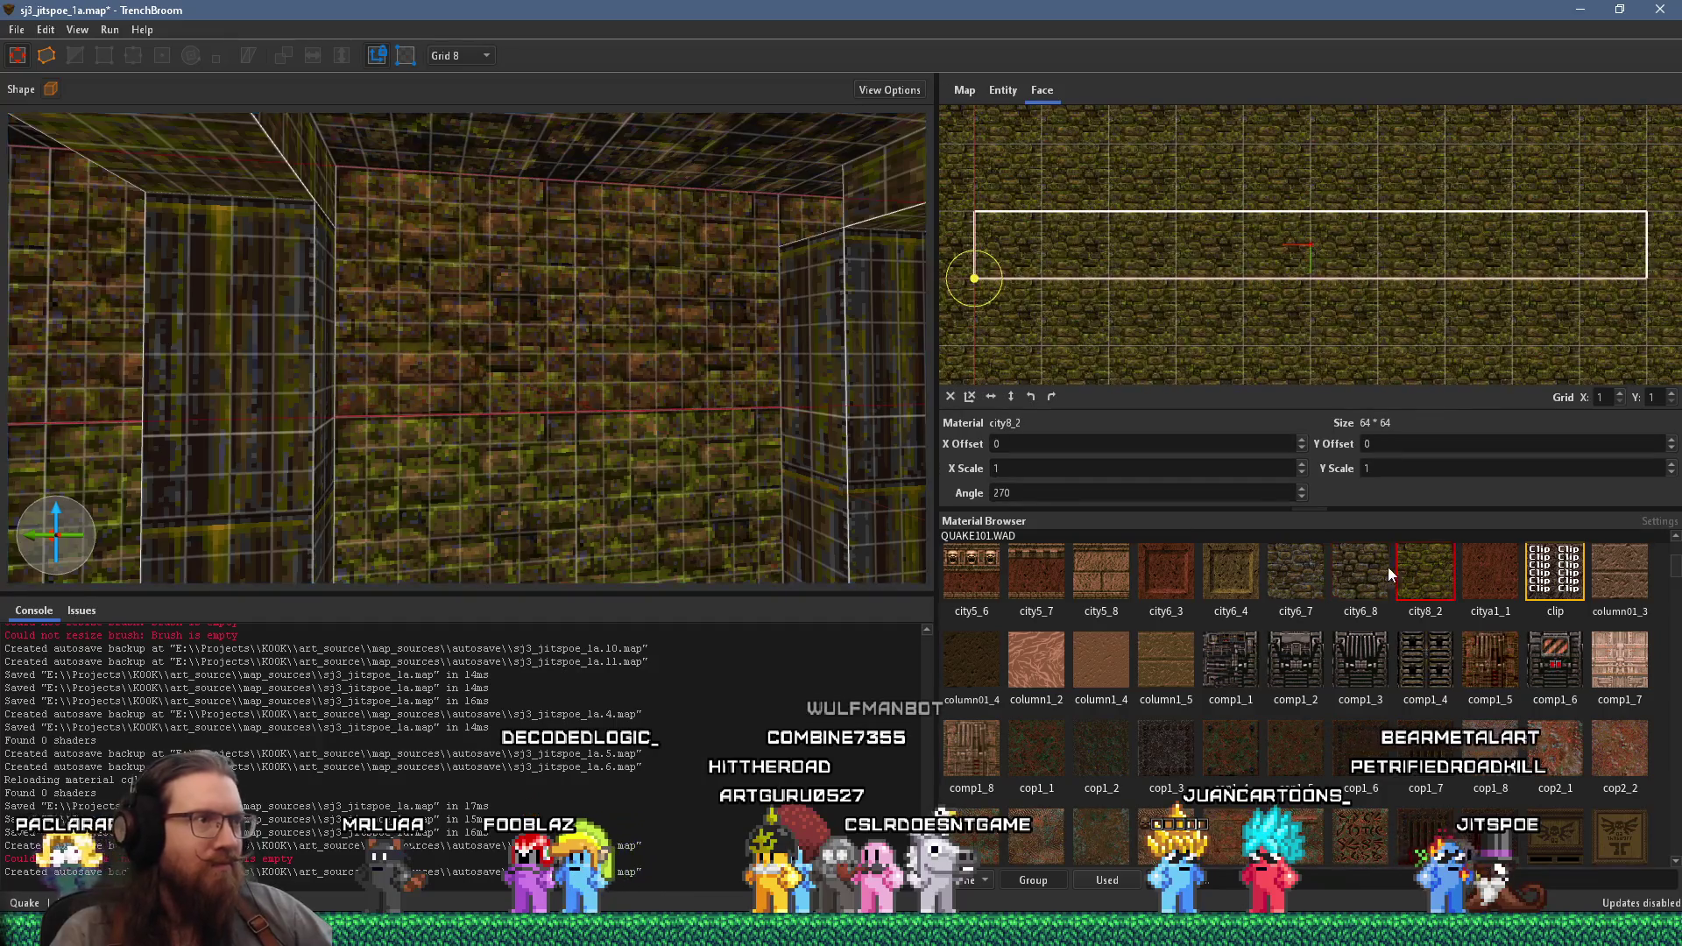
left_click(1303, 579)
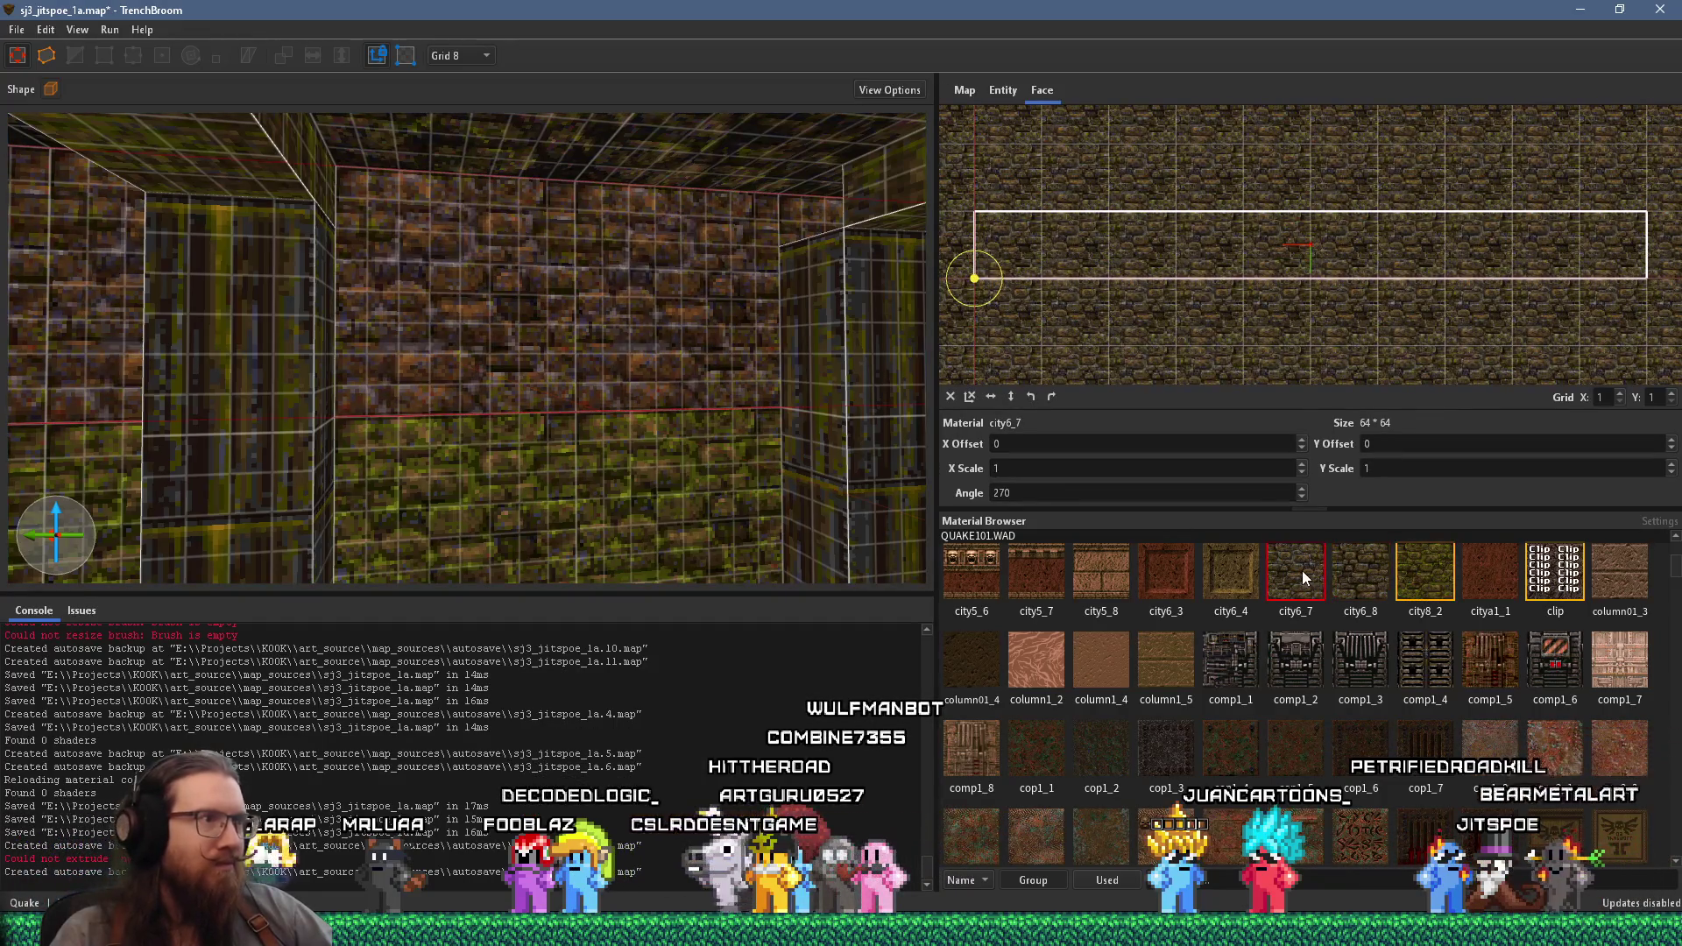
left_click(1346, 577)
scroll(688, 491, "down", 5)
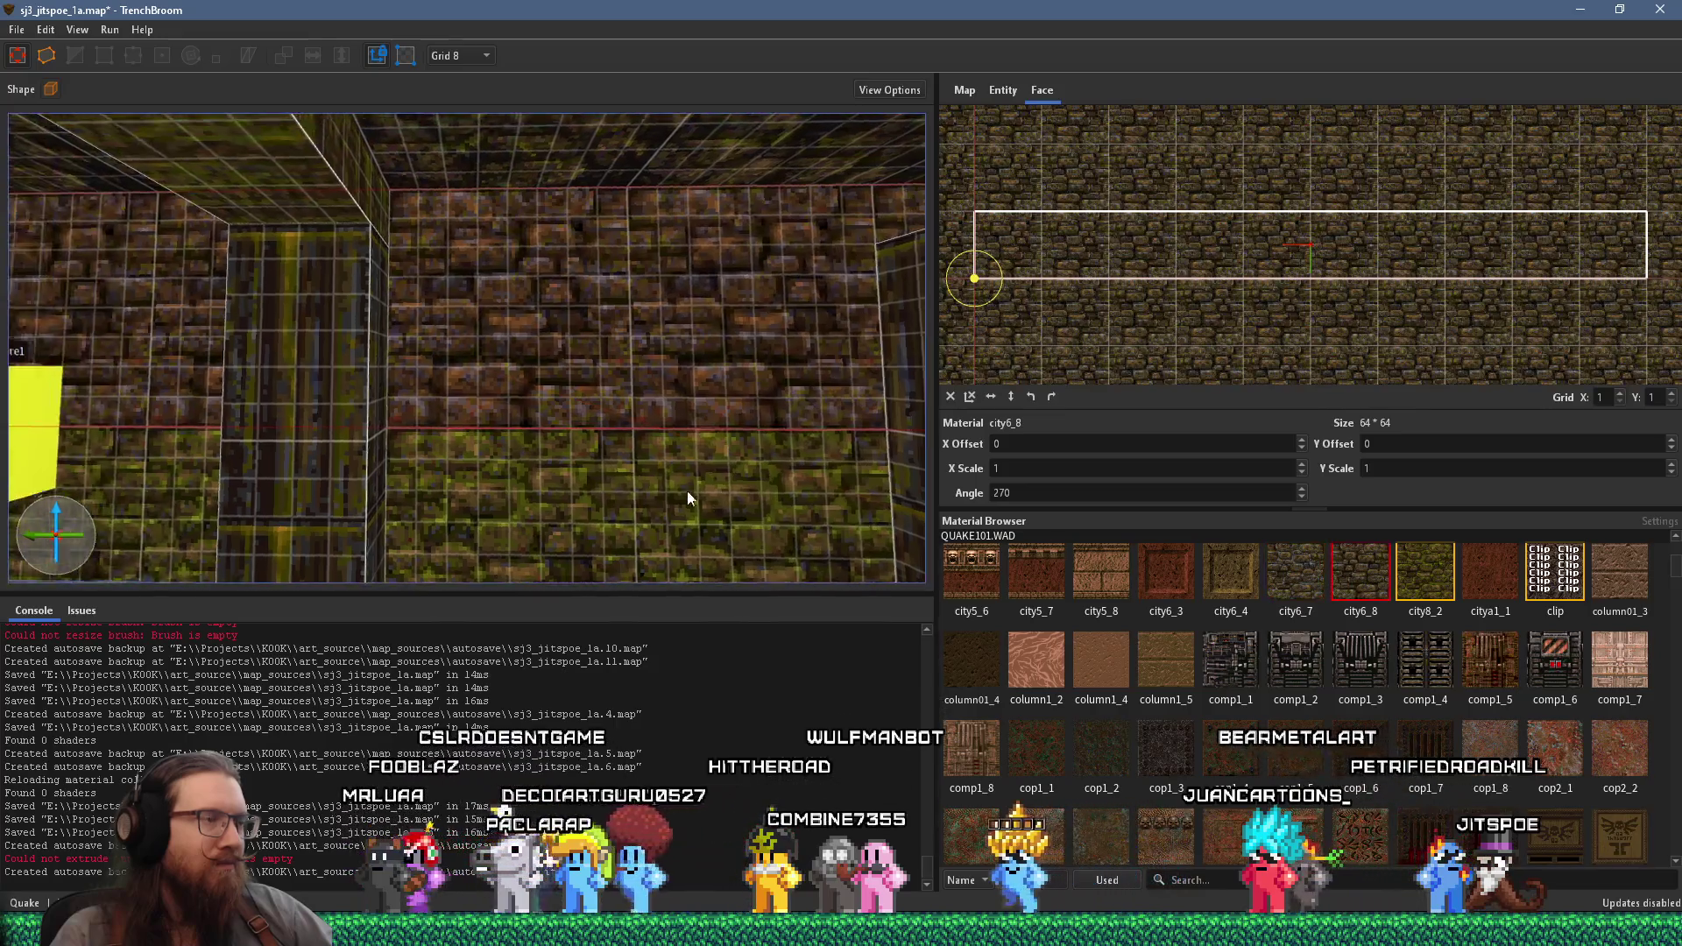
scroll(684, 437, "down", 8)
key("Escape")
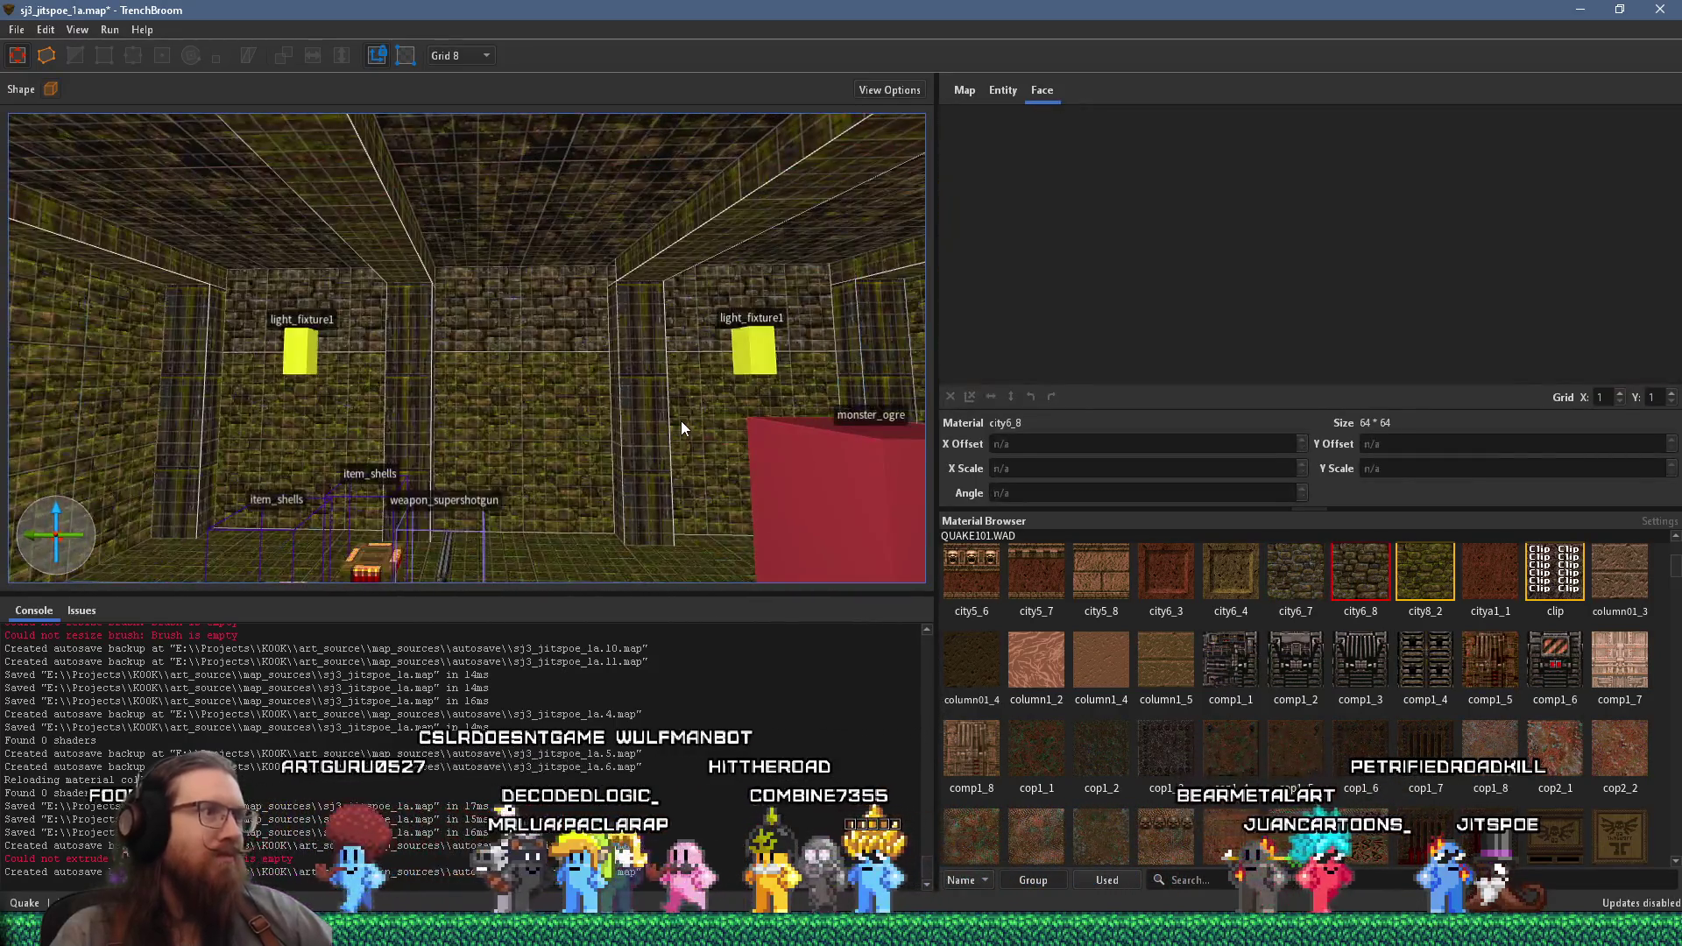
scroll(788, 435, "down", 3)
left_click_drag(878, 431, 614, 394)
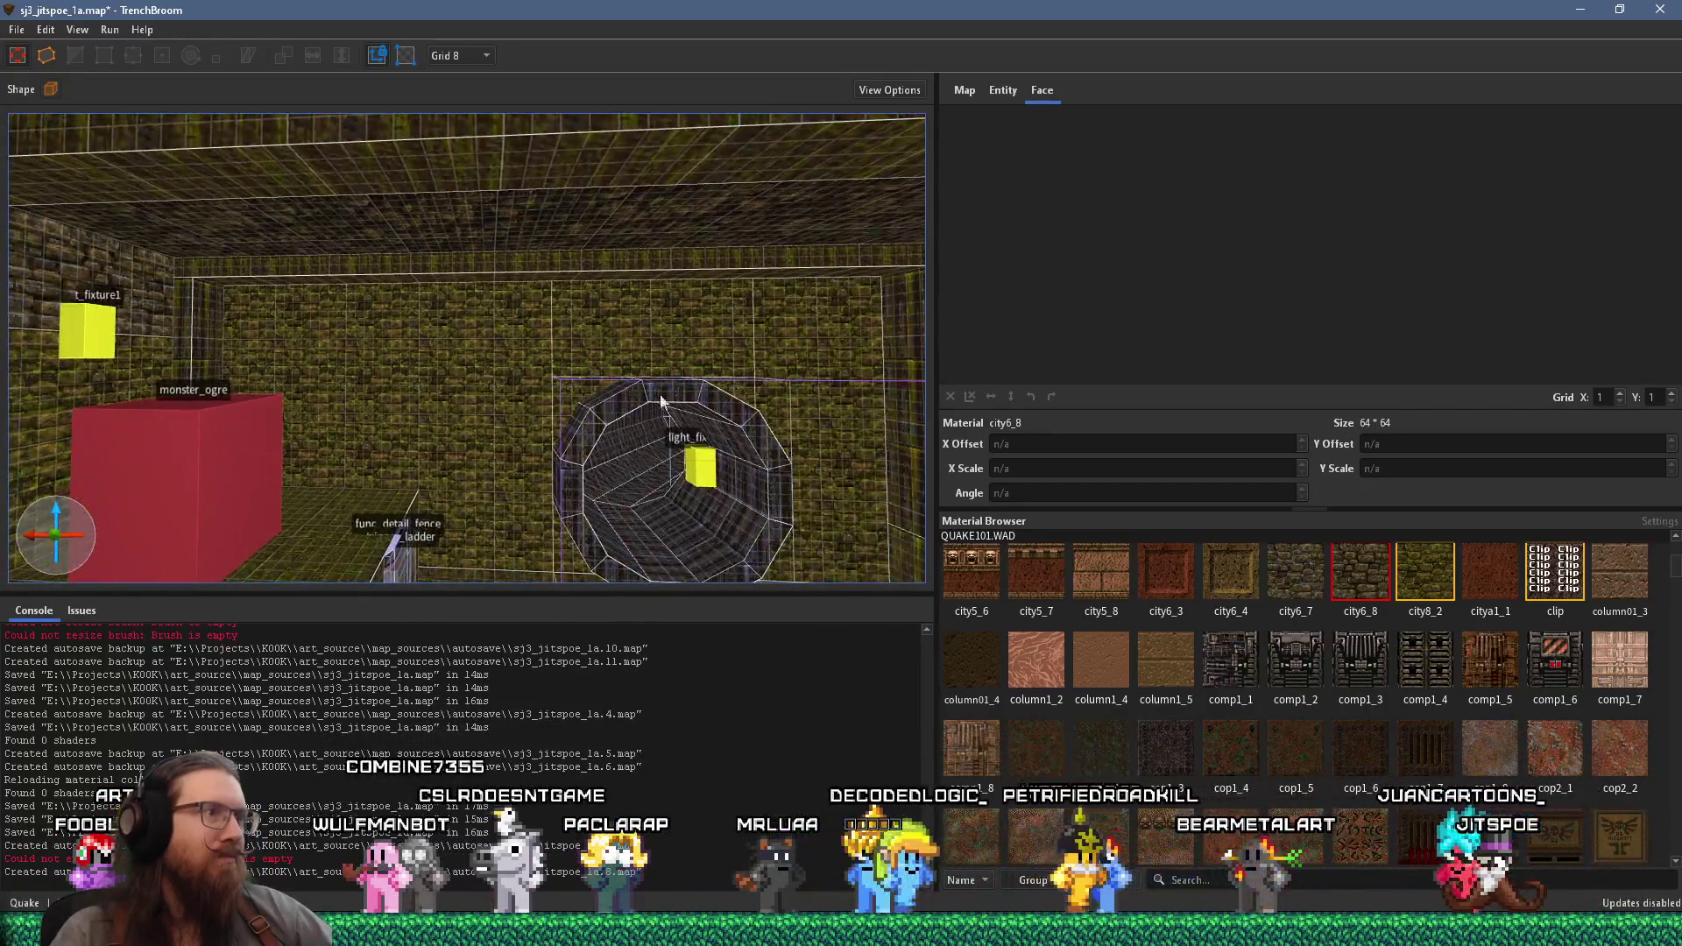
- Apply city6_8 brick to the back wall brush and the adjacent corridor wall brushes
left_click(506, 372)
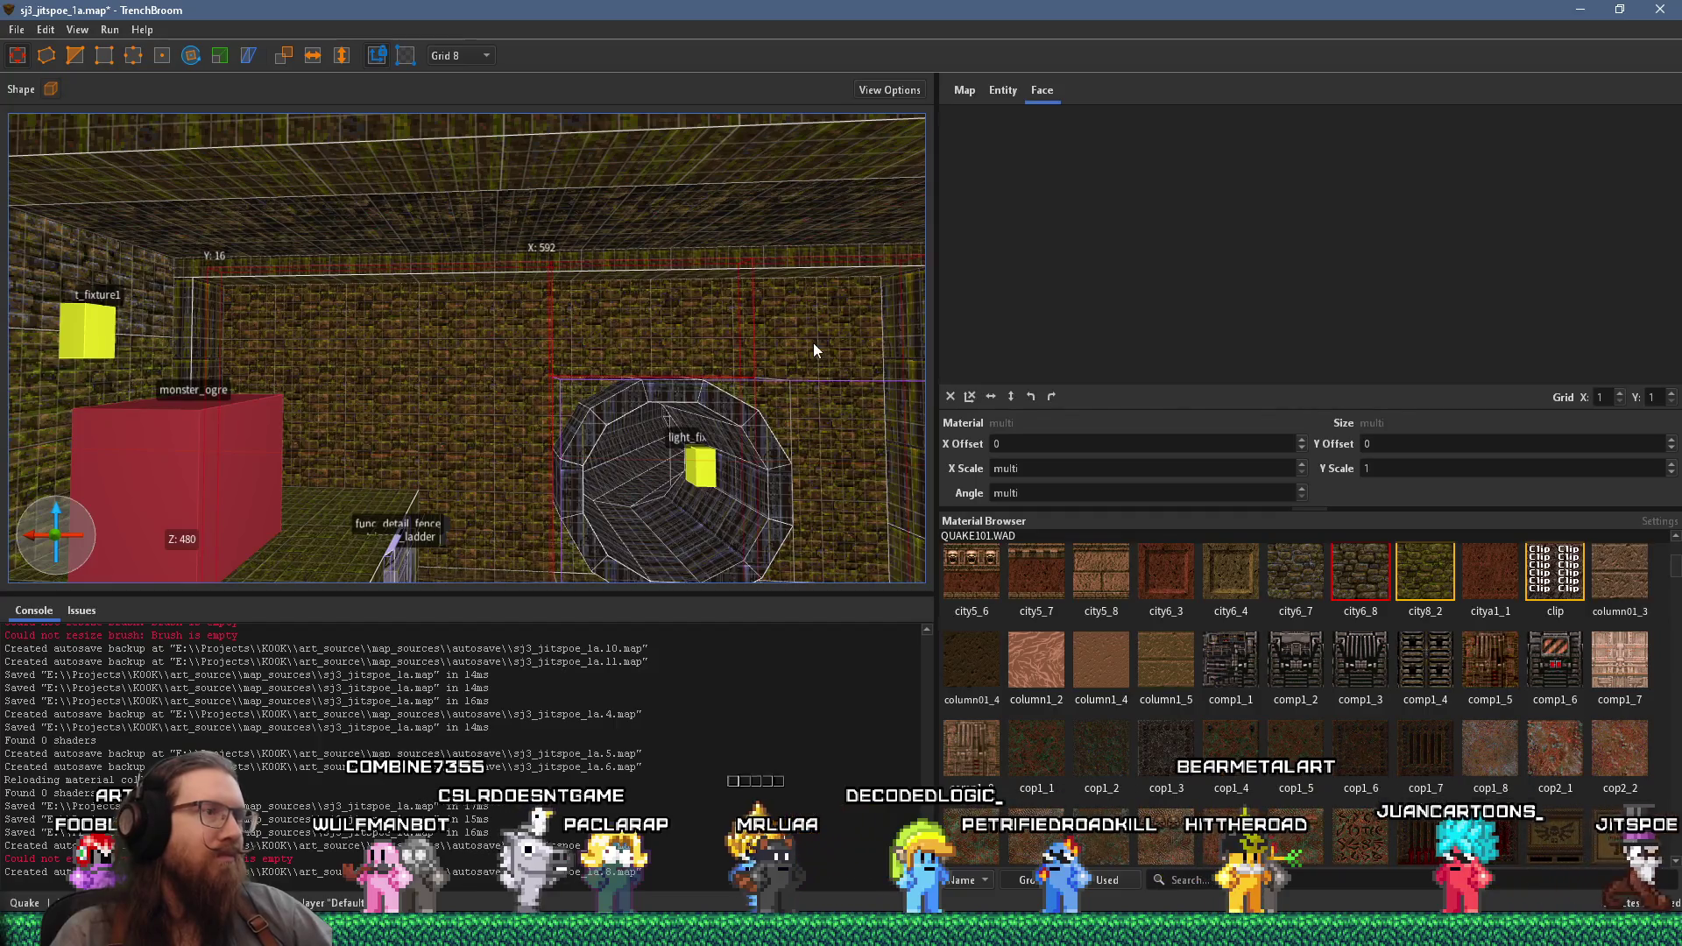
left_click_drag(468, 225, 465, 297)
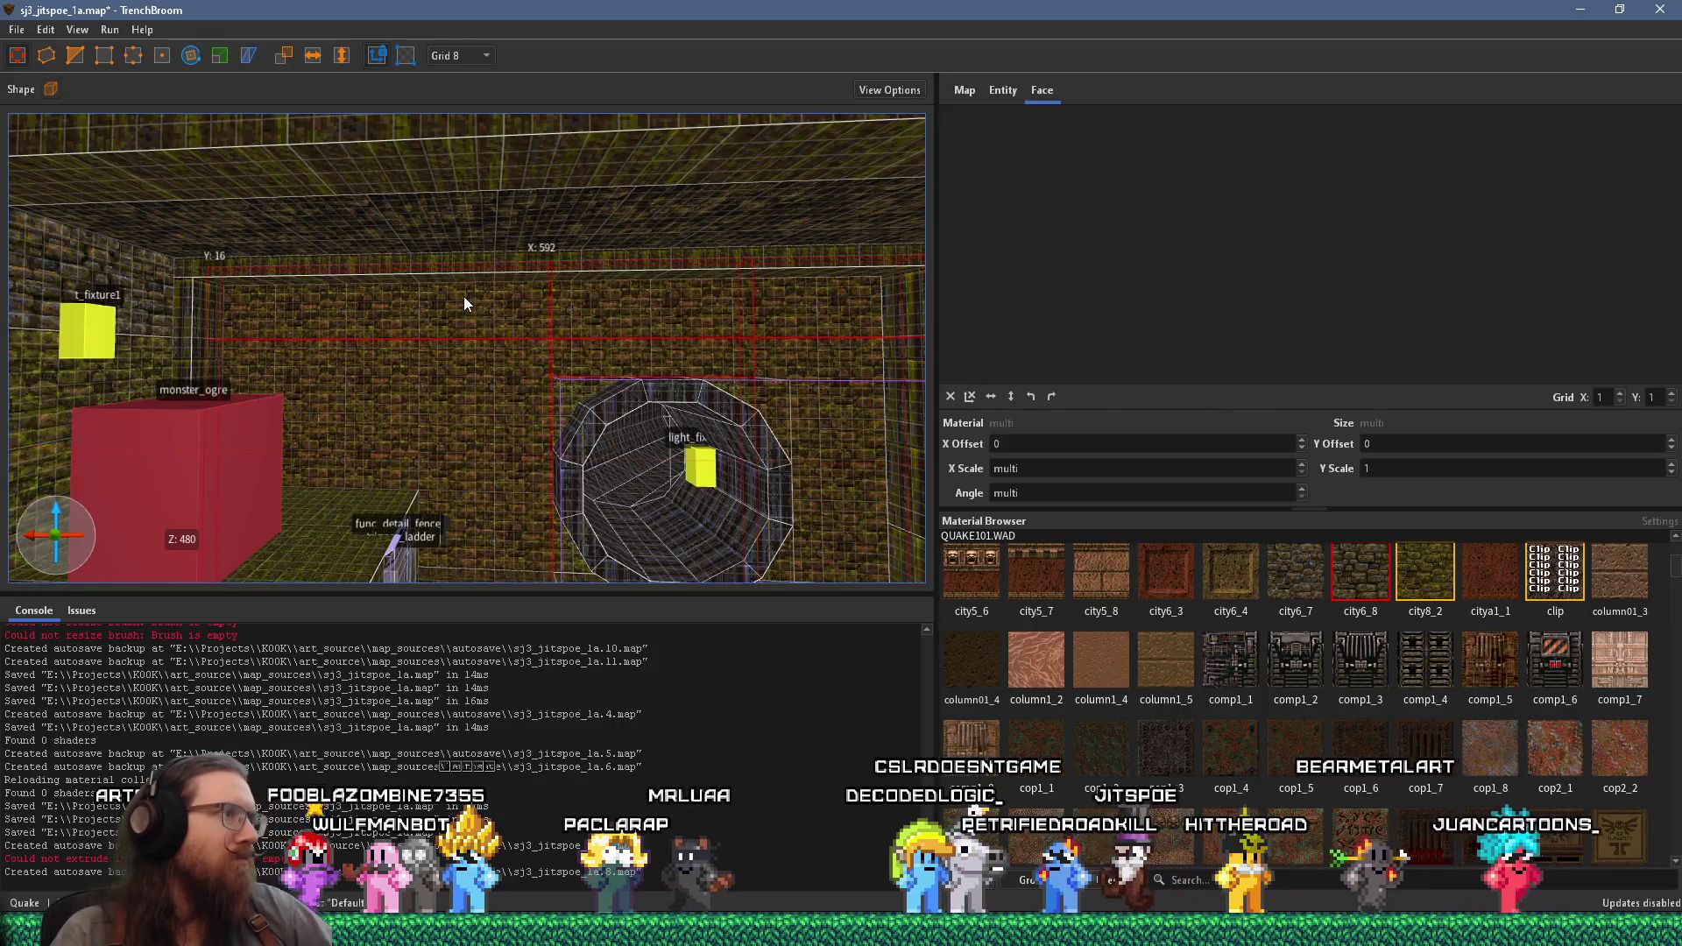
left_click(1370, 582)
mouse_move(505, 396)
left_mouse_down()
mouse_move(597, 397)
mouse_move(512, 361)
left_mouse_up()
left_click(611, 321)
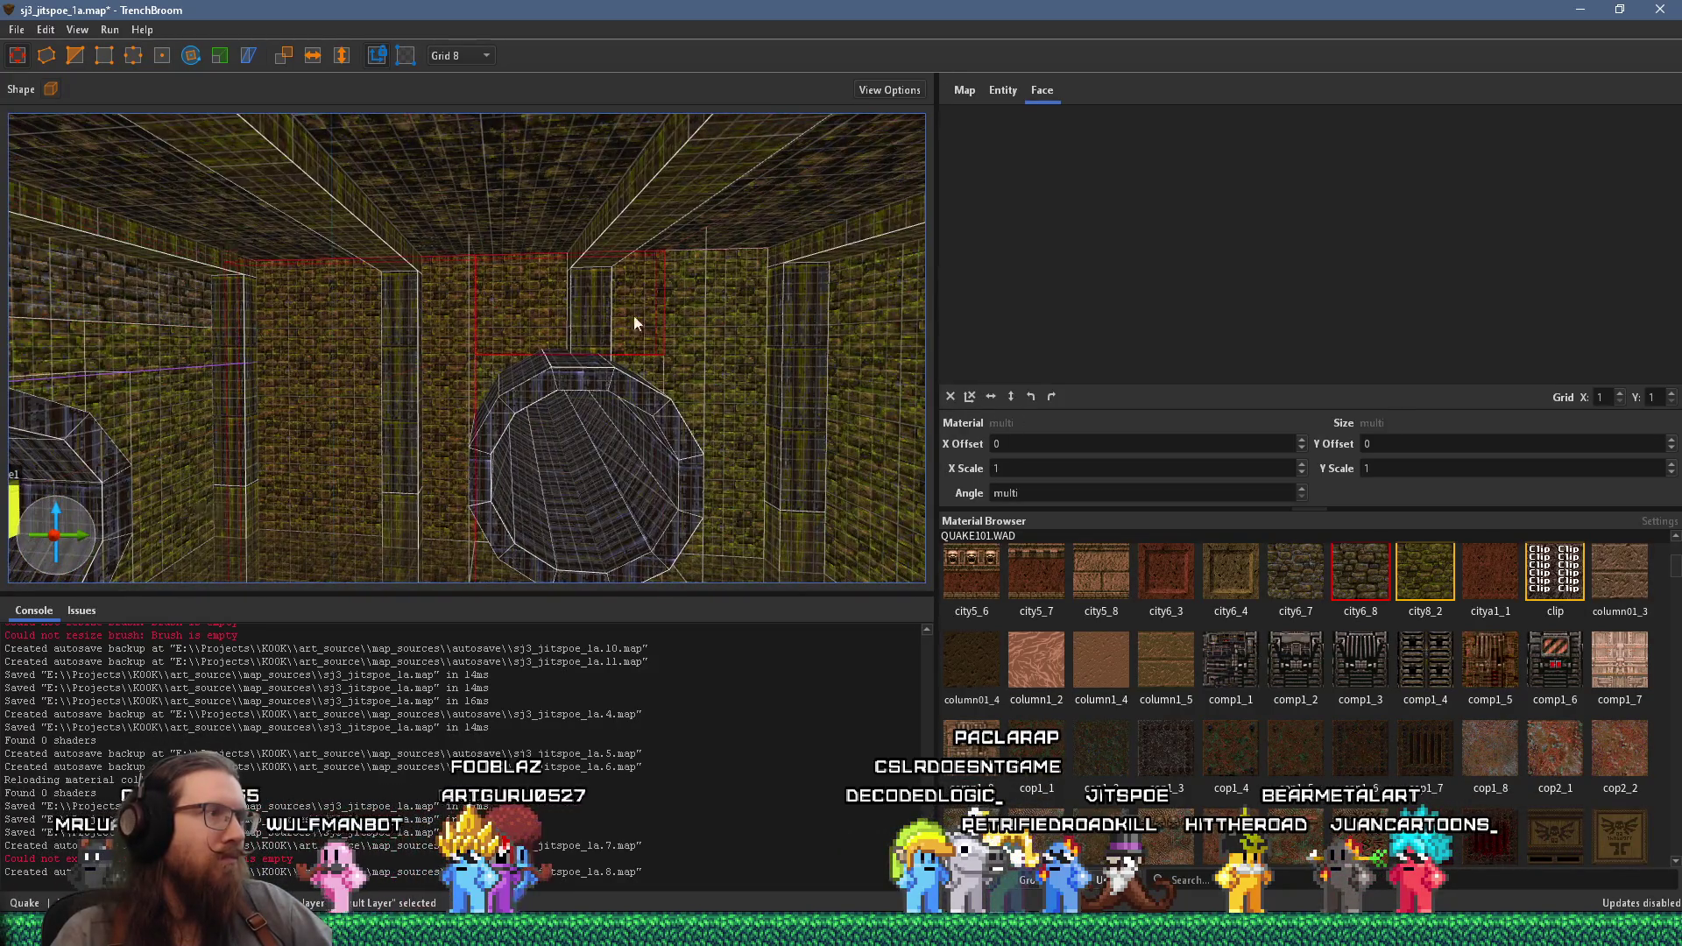
left_click(748, 341, "ctrl")
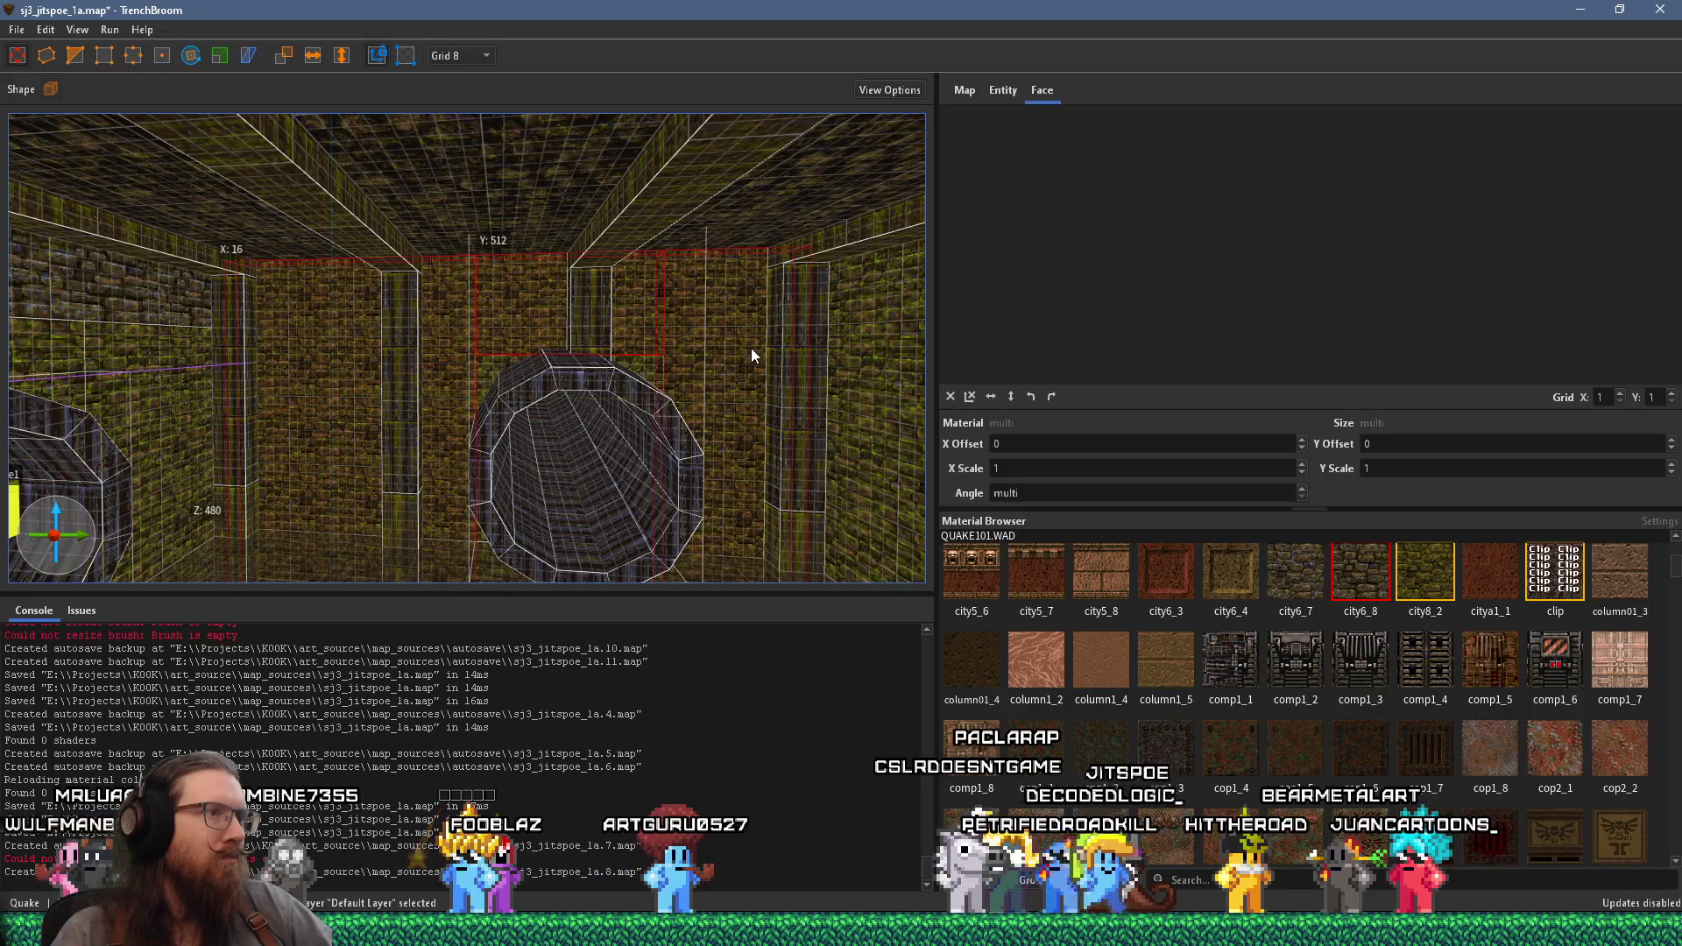
mouse_move(752, 348)
left_mouse_down()
mouse_move(354, 319)
mouse_move(808, 323)
mouse_move(623, 328)
left_mouse_up()
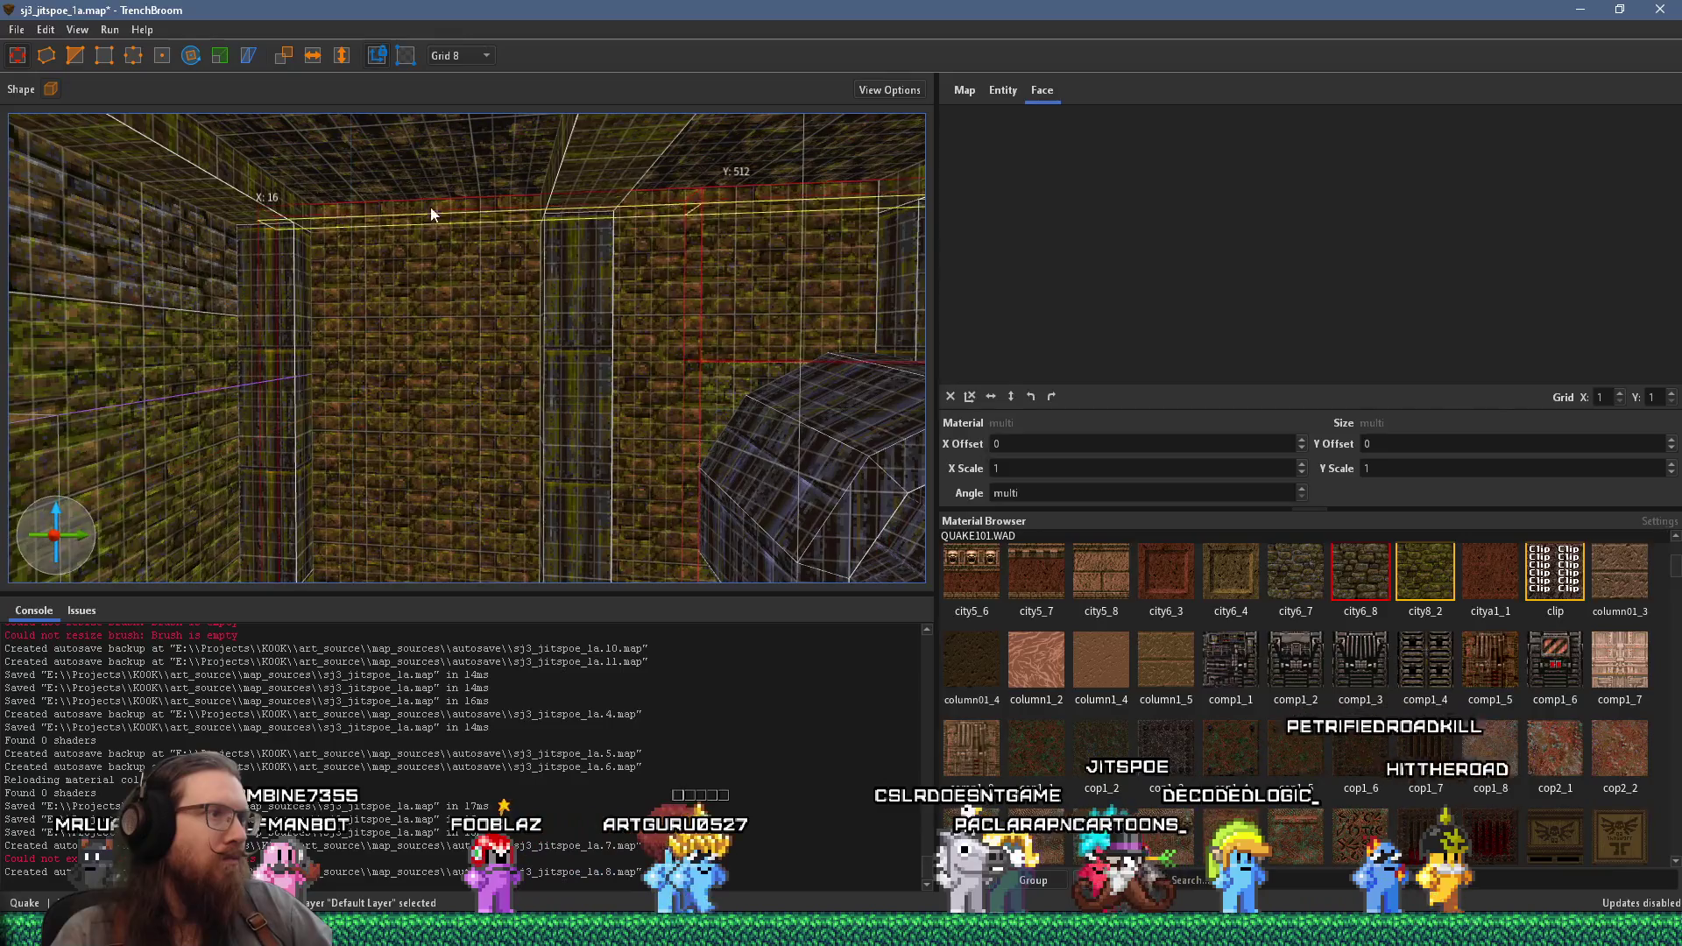
left_click(428, 281)
mouse_move(814, 267)
left_mouse_down()
mouse_move(491, 289)
mouse_move(670, 266)
mouse_move(725, 304)
mouse_move(644, 298)
mouse_move(669, 292)
left_mouse_up()
left_click(1357, 572)
- Undo an accidental wall resize to keep the original size, then deselect and back away
scroll(600, 357, "up", 3)
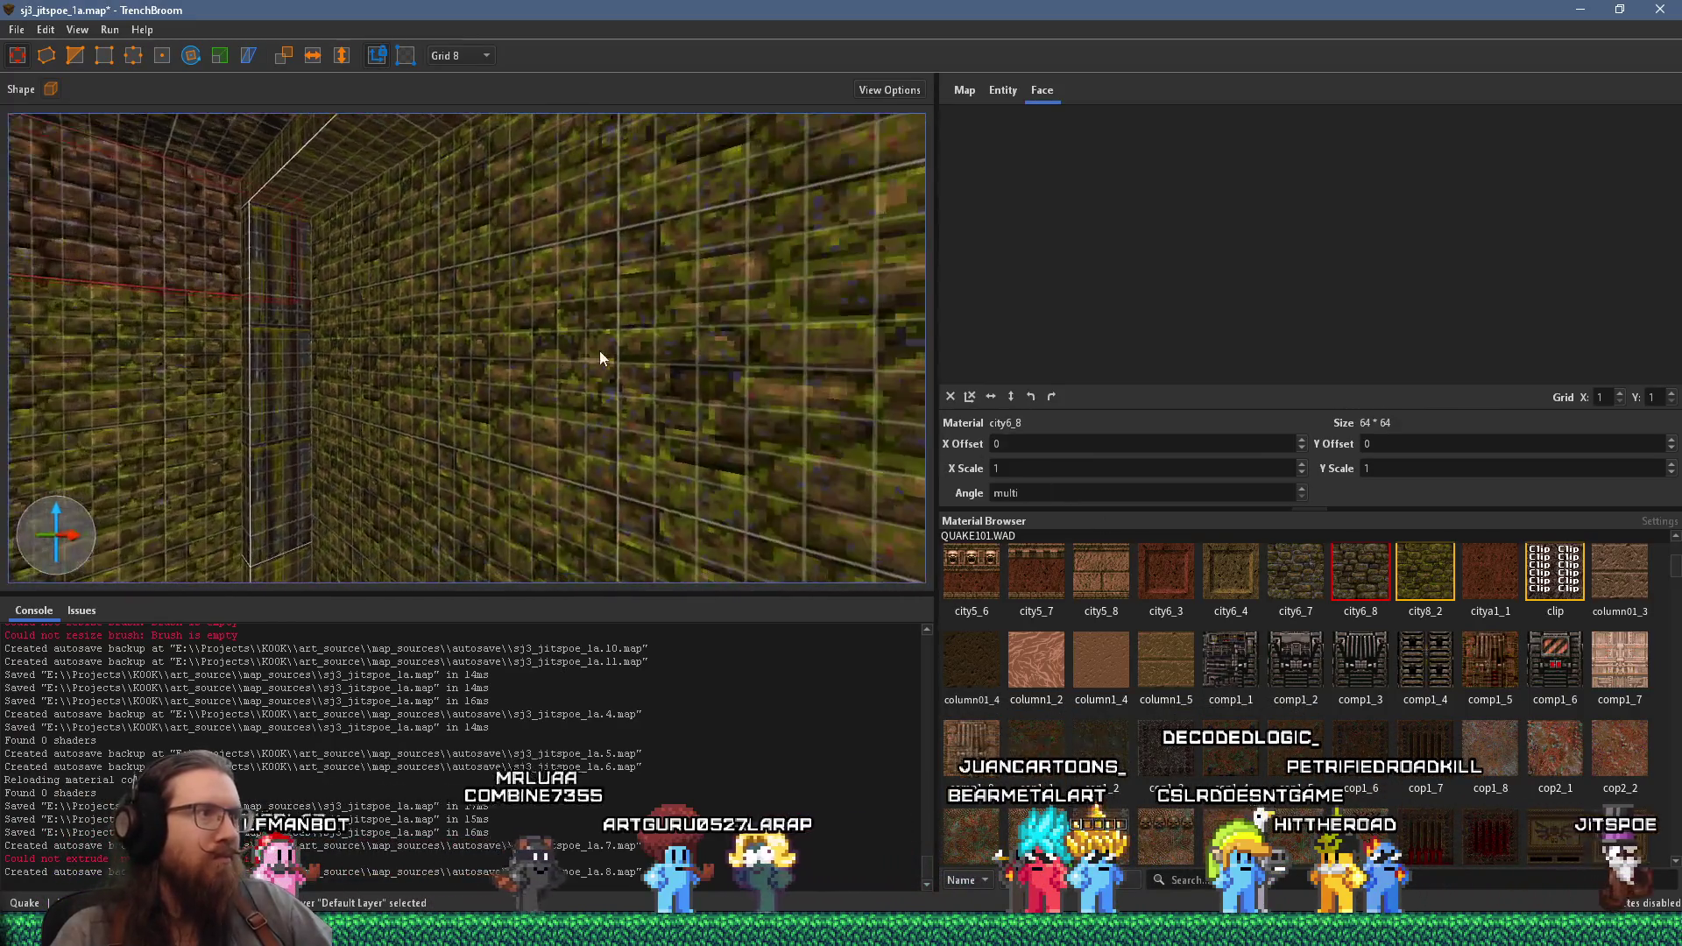
scroll(602, 343, "down", 5)
mouse_move(708, 251)
left_mouse_down()
mouse_move(712, 302)
mouse_move(598, 282)
left_mouse_up()
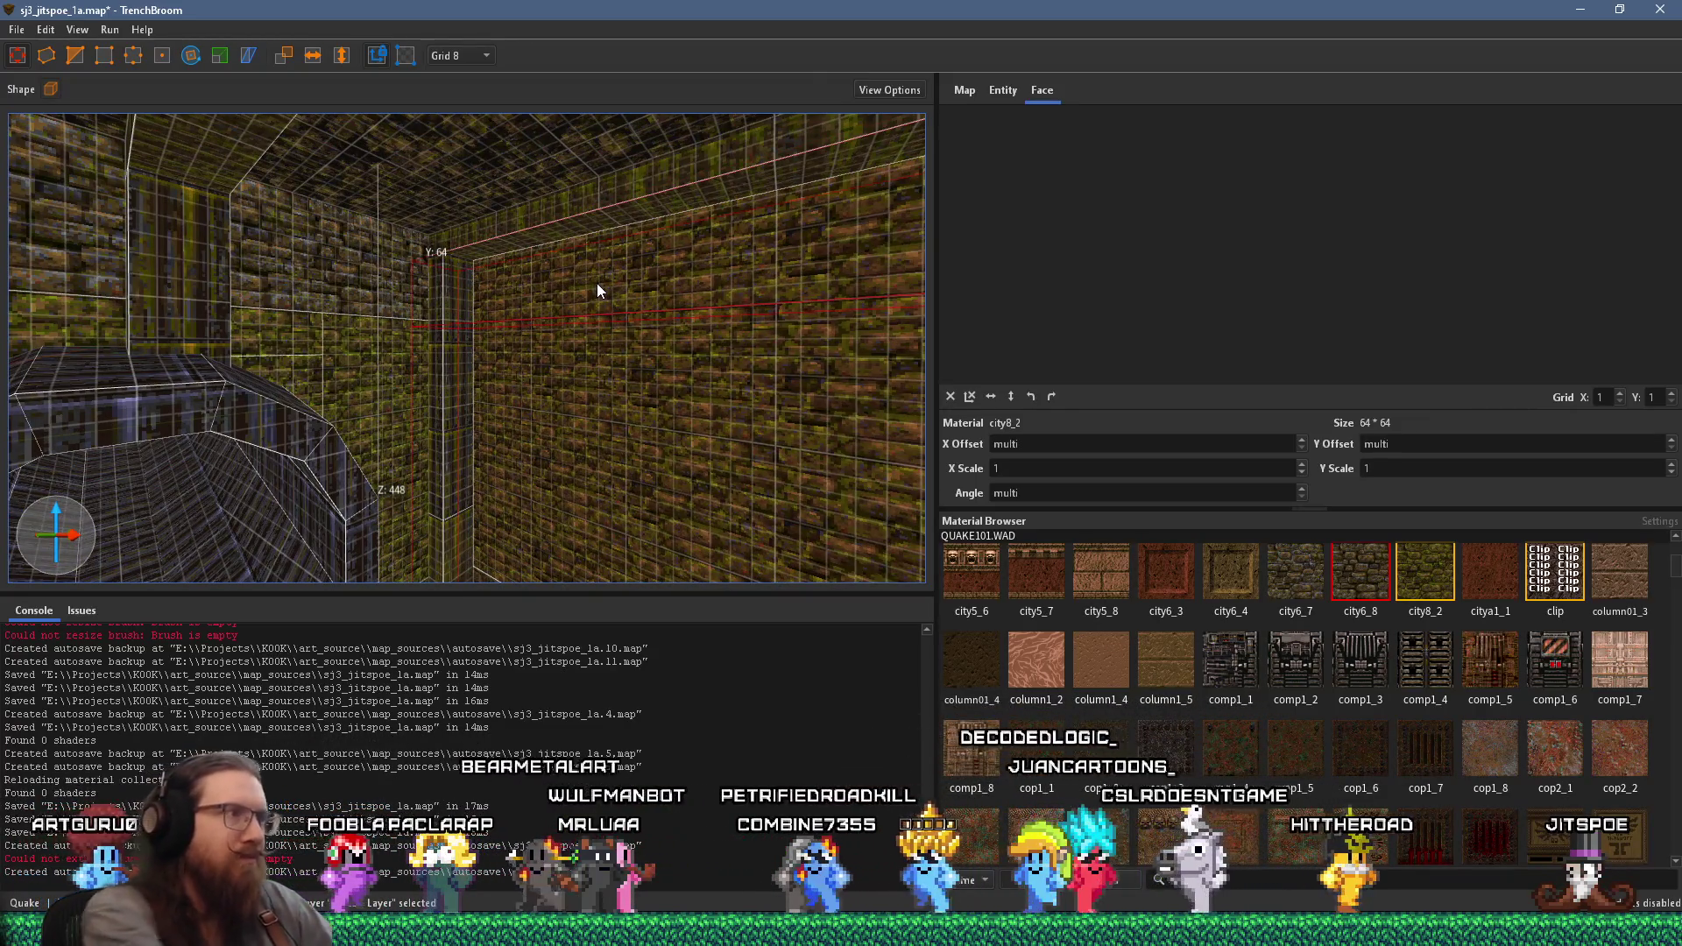
key("ctrl+z")
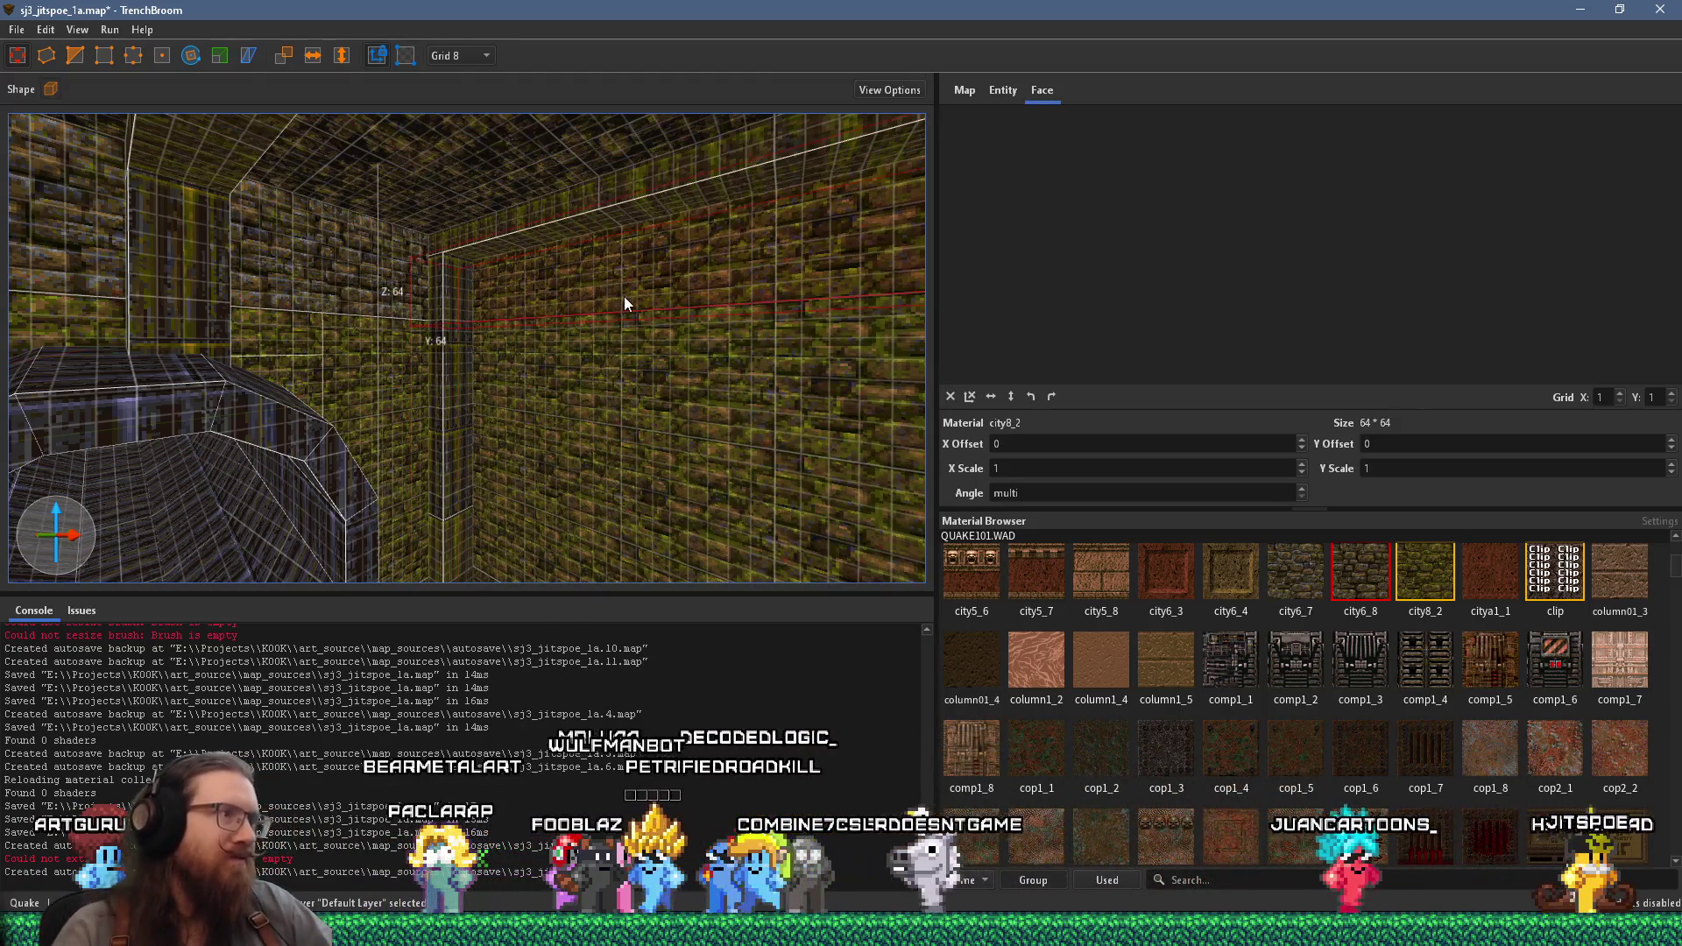
key("Escape")
key("s")
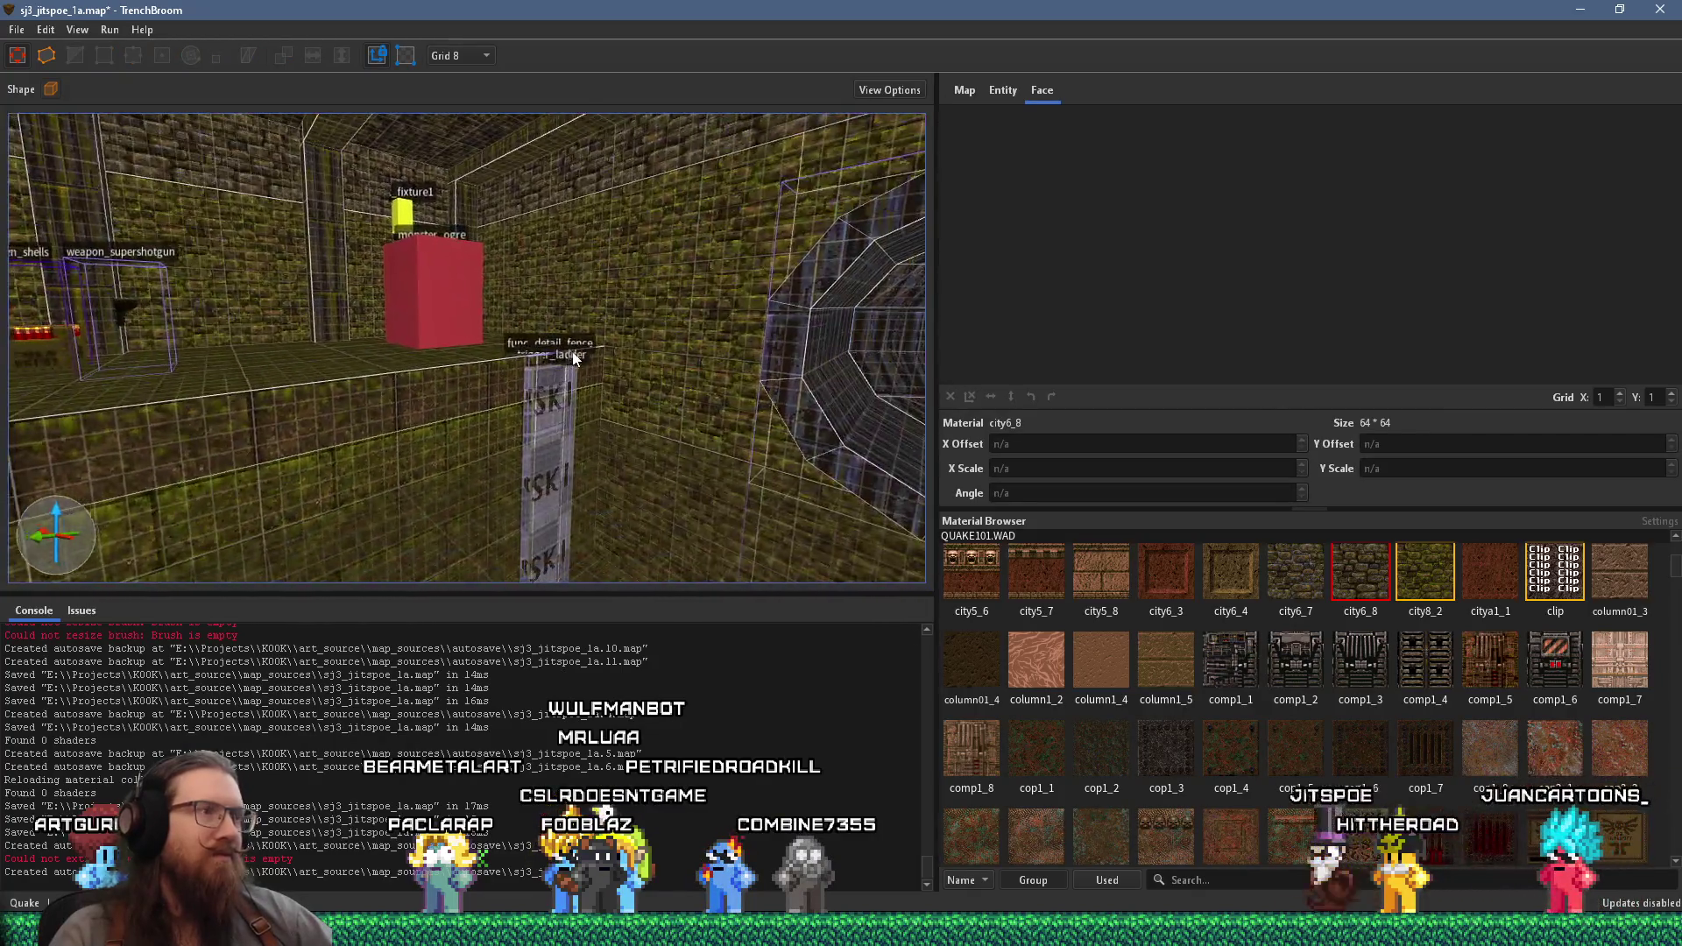
key("s")
key("a")
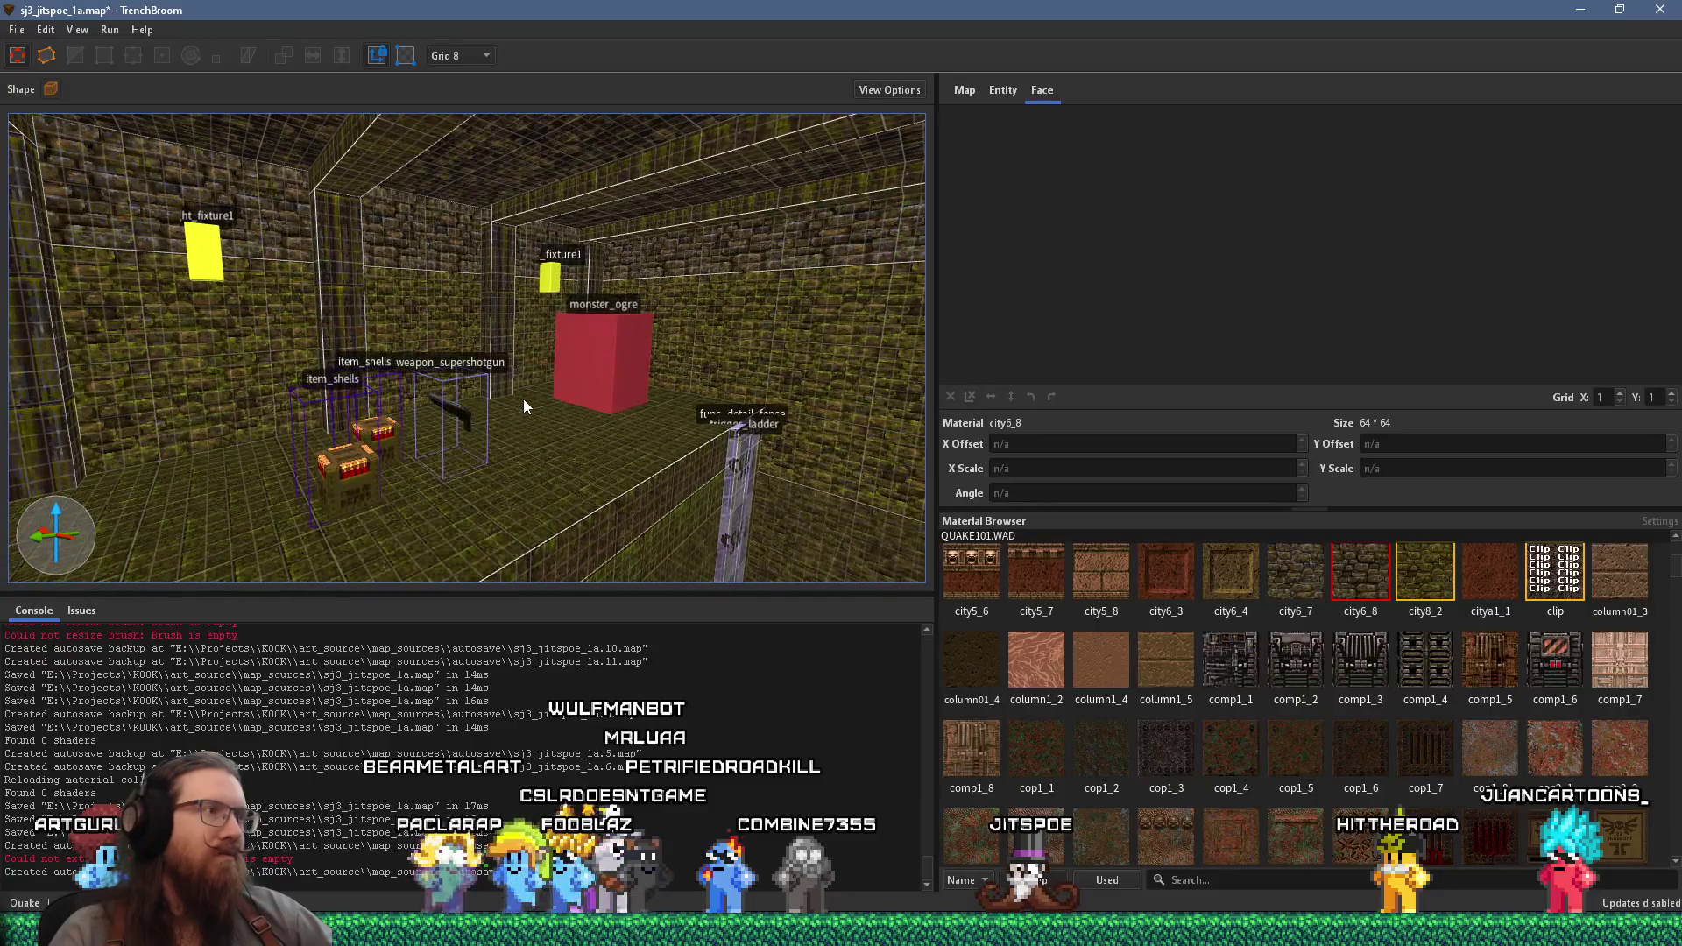
- Fly the camera through the corridor into the ogre room with its round tunnels
key("w")
key("s")
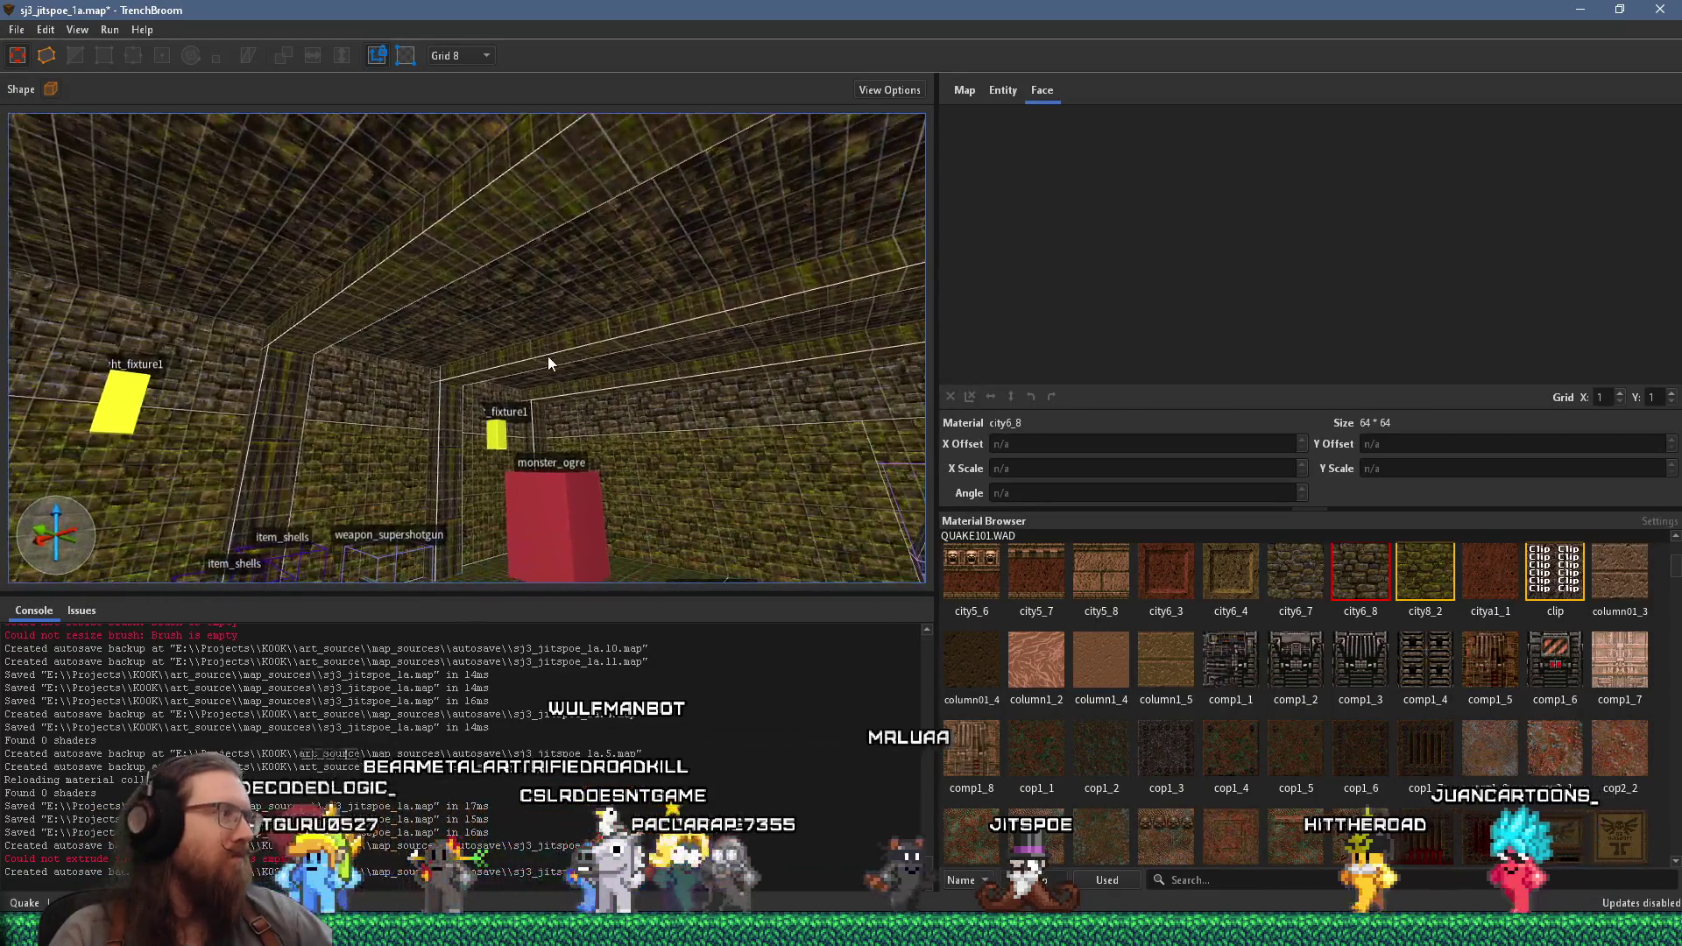
key("w")
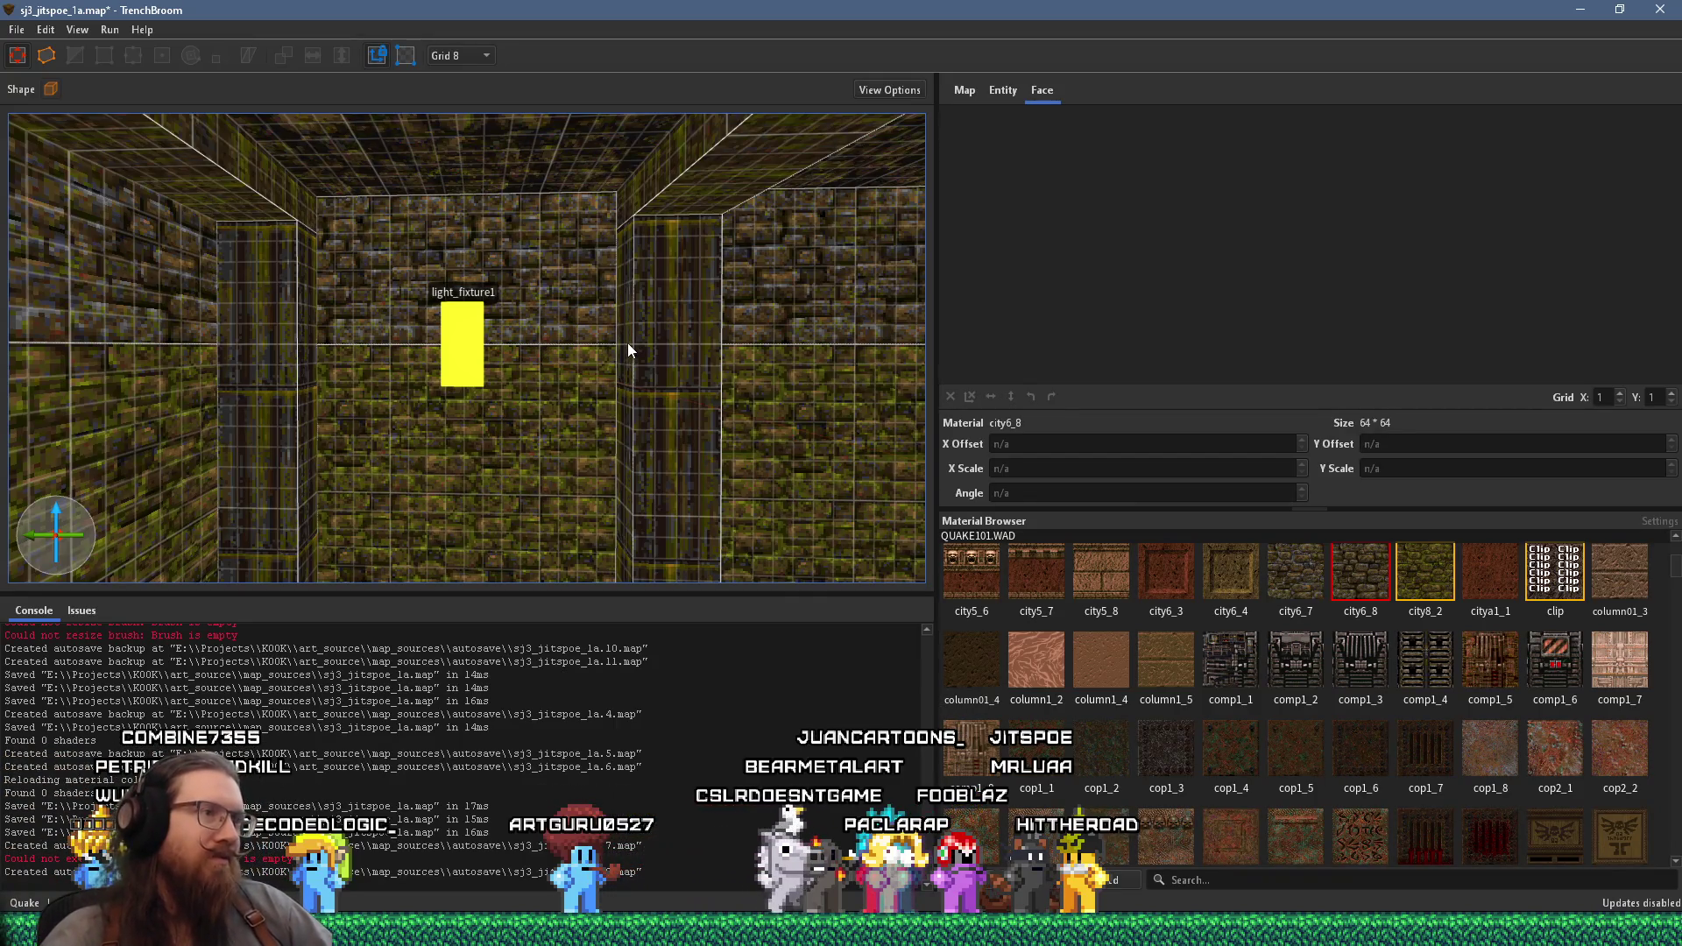
key("a")
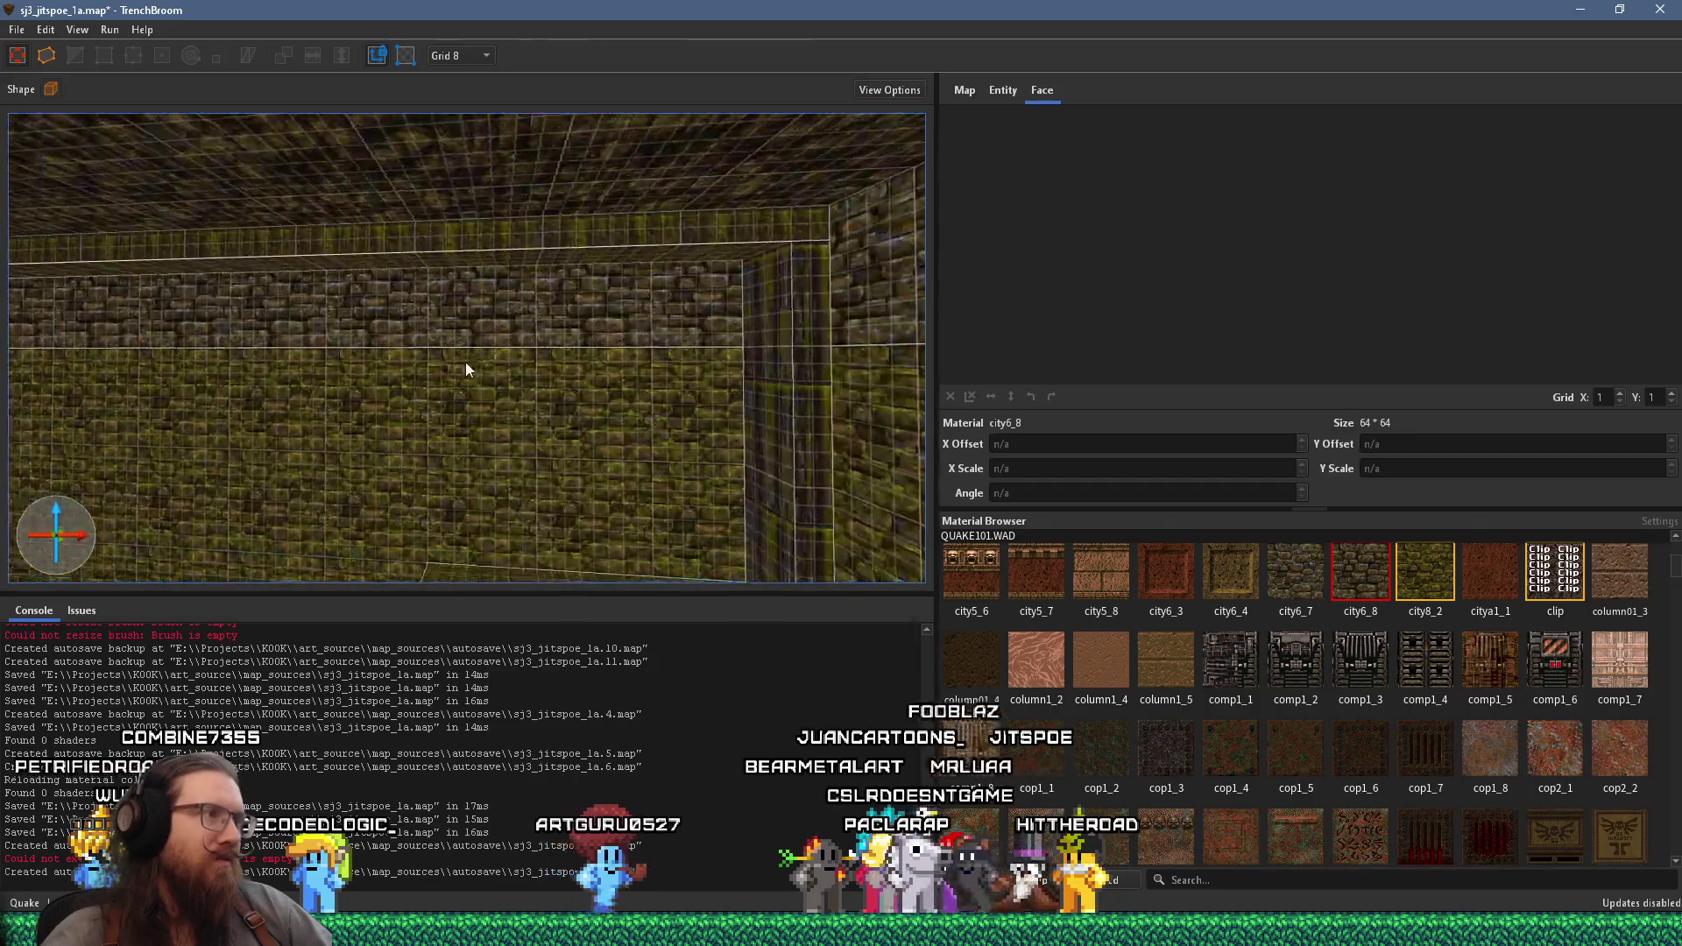
key("w")
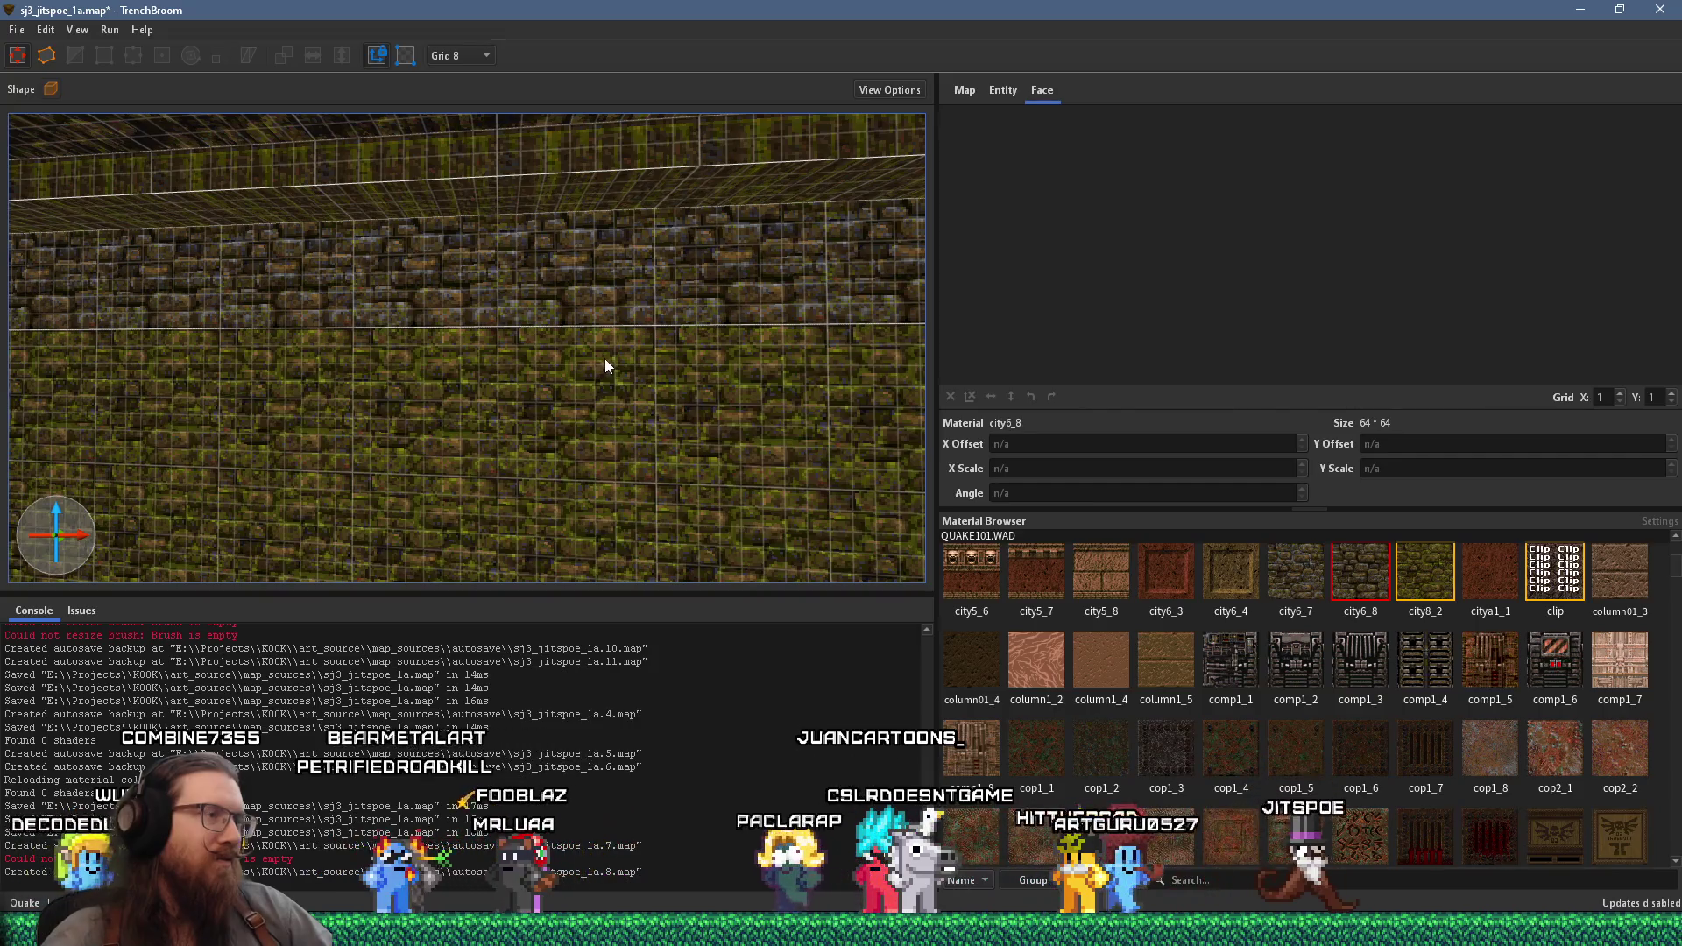
key("s")
key("w")
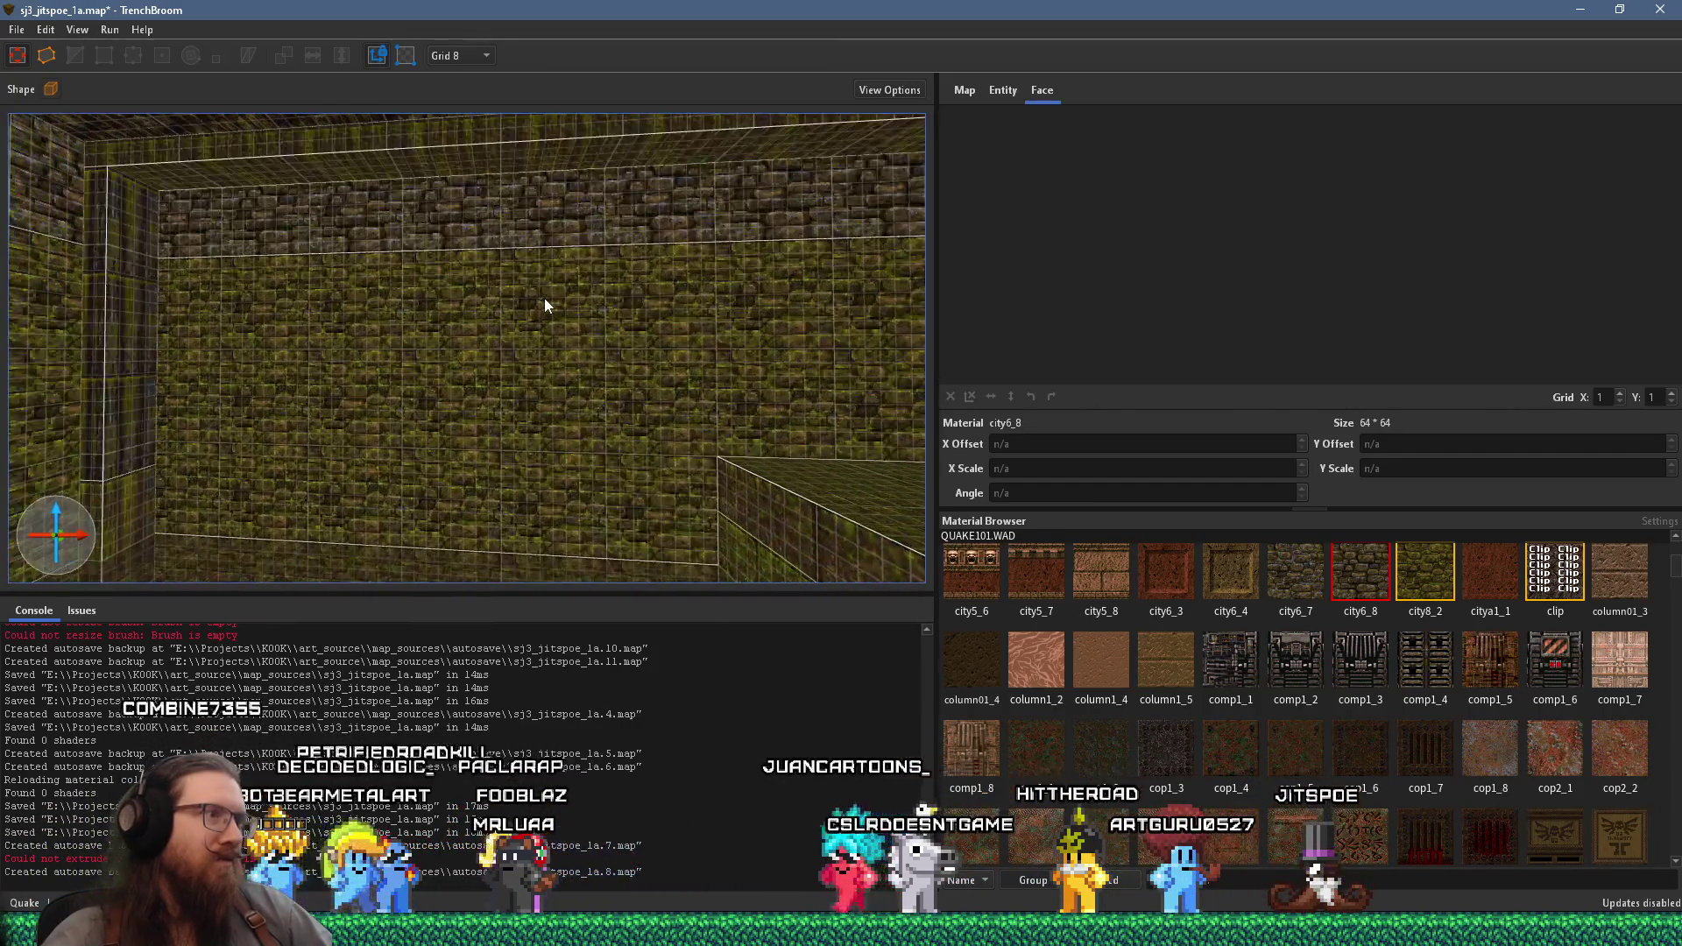
key("s")
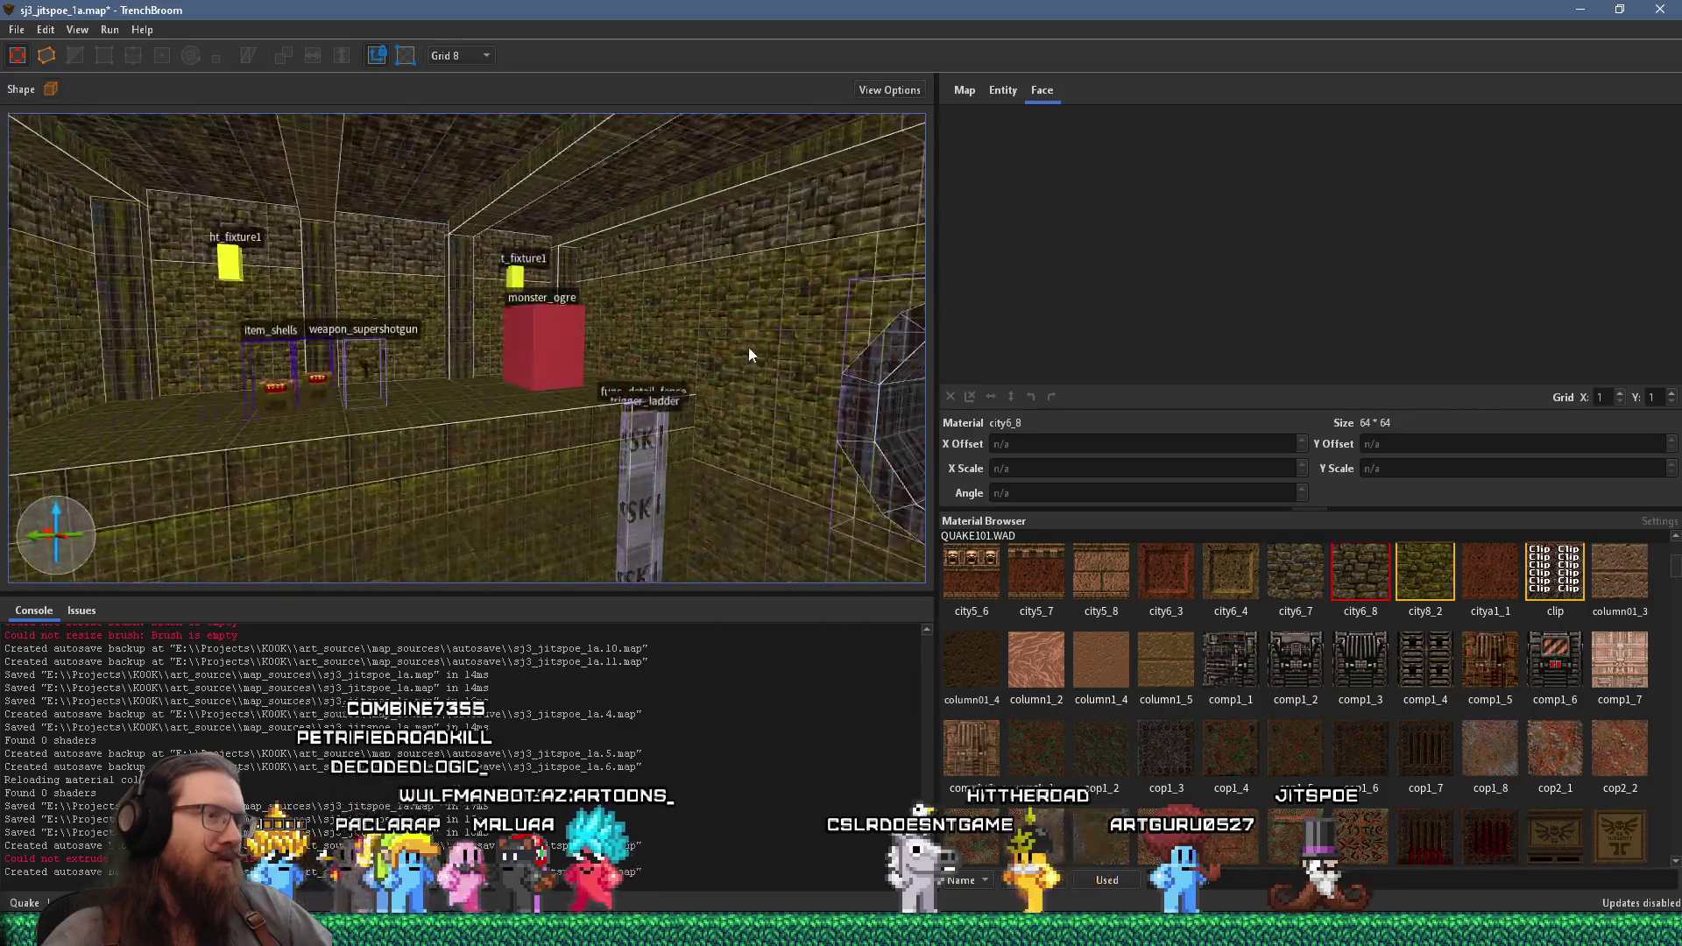
key("d")
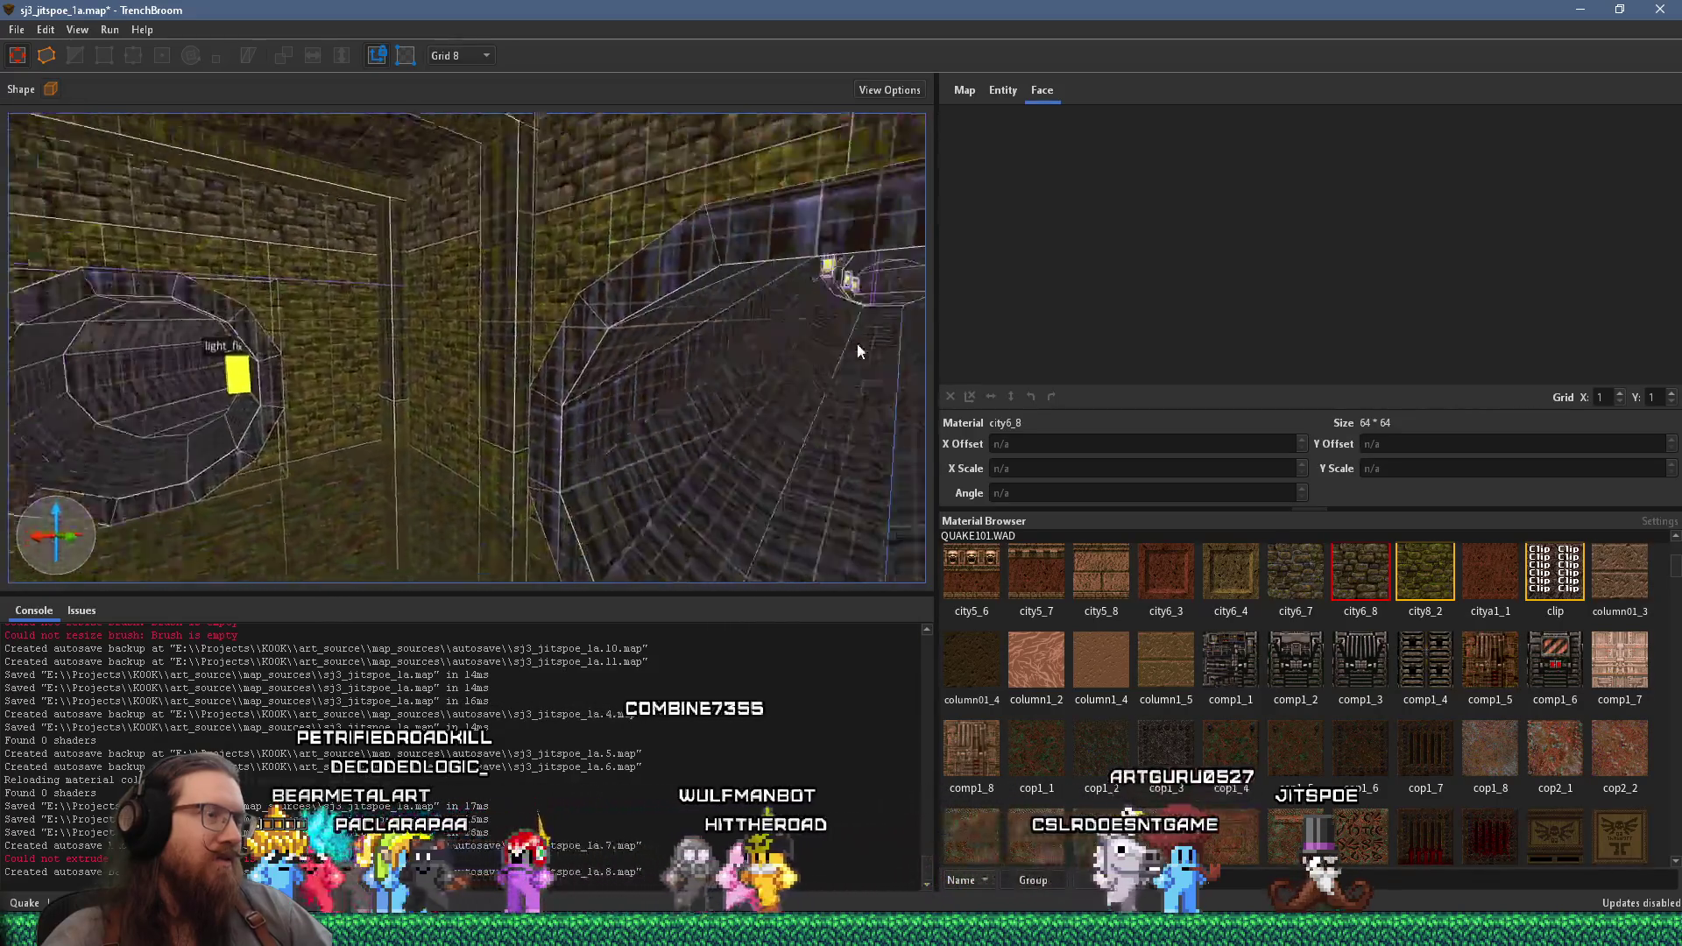
key("s")
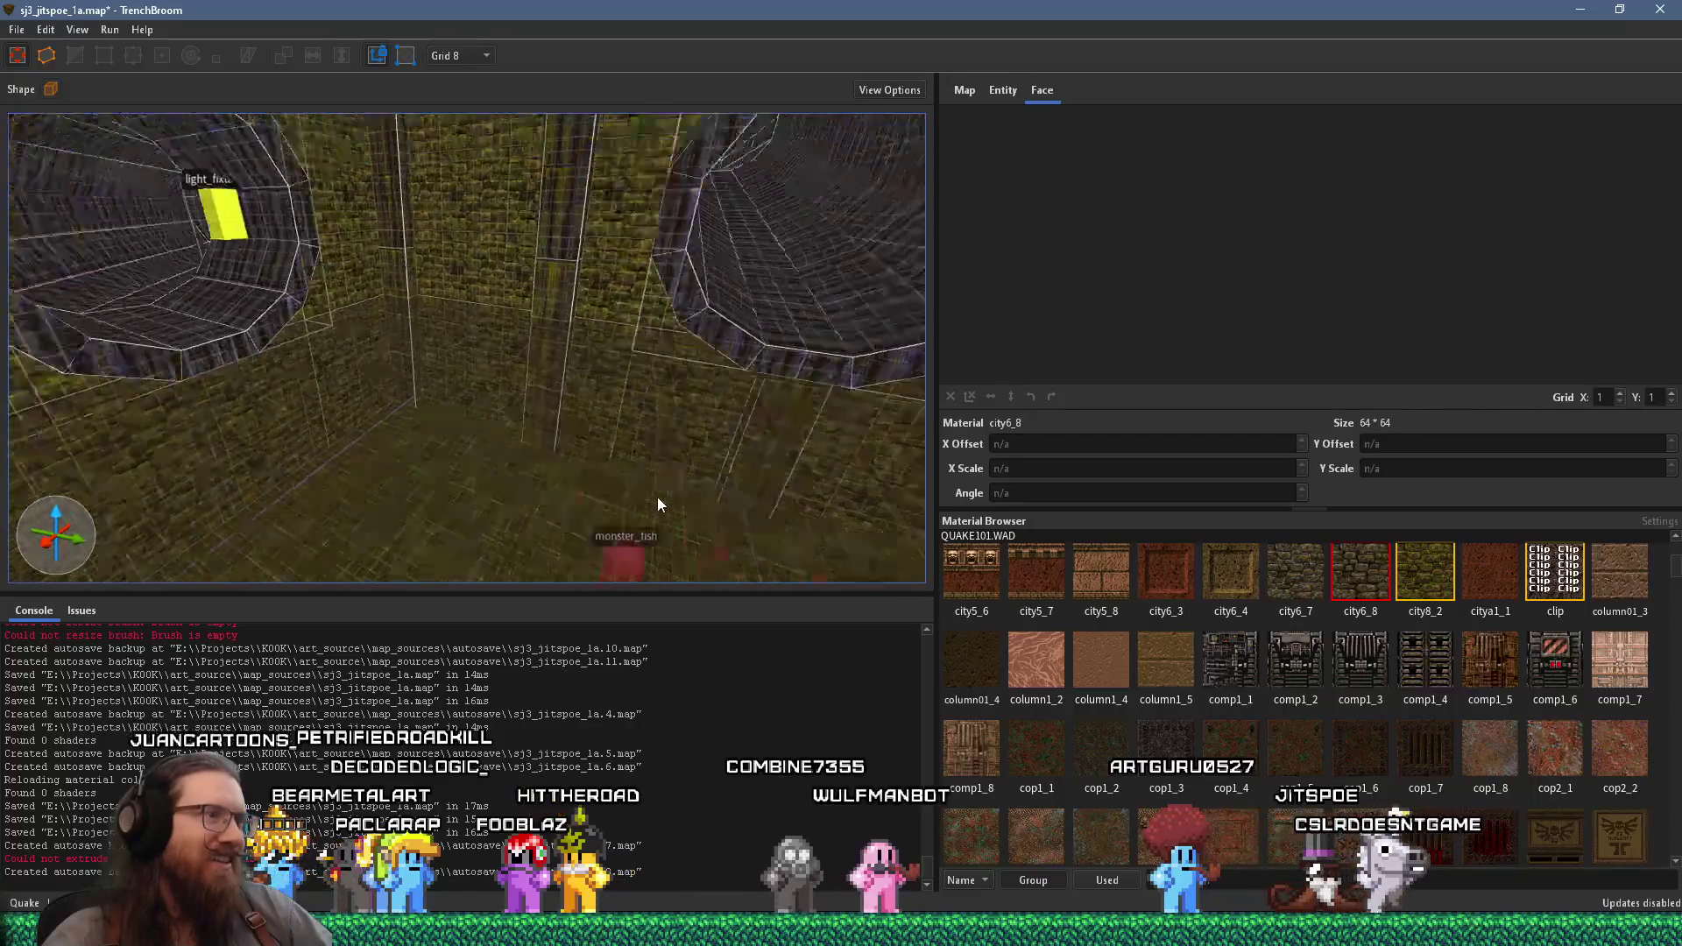
key("w")
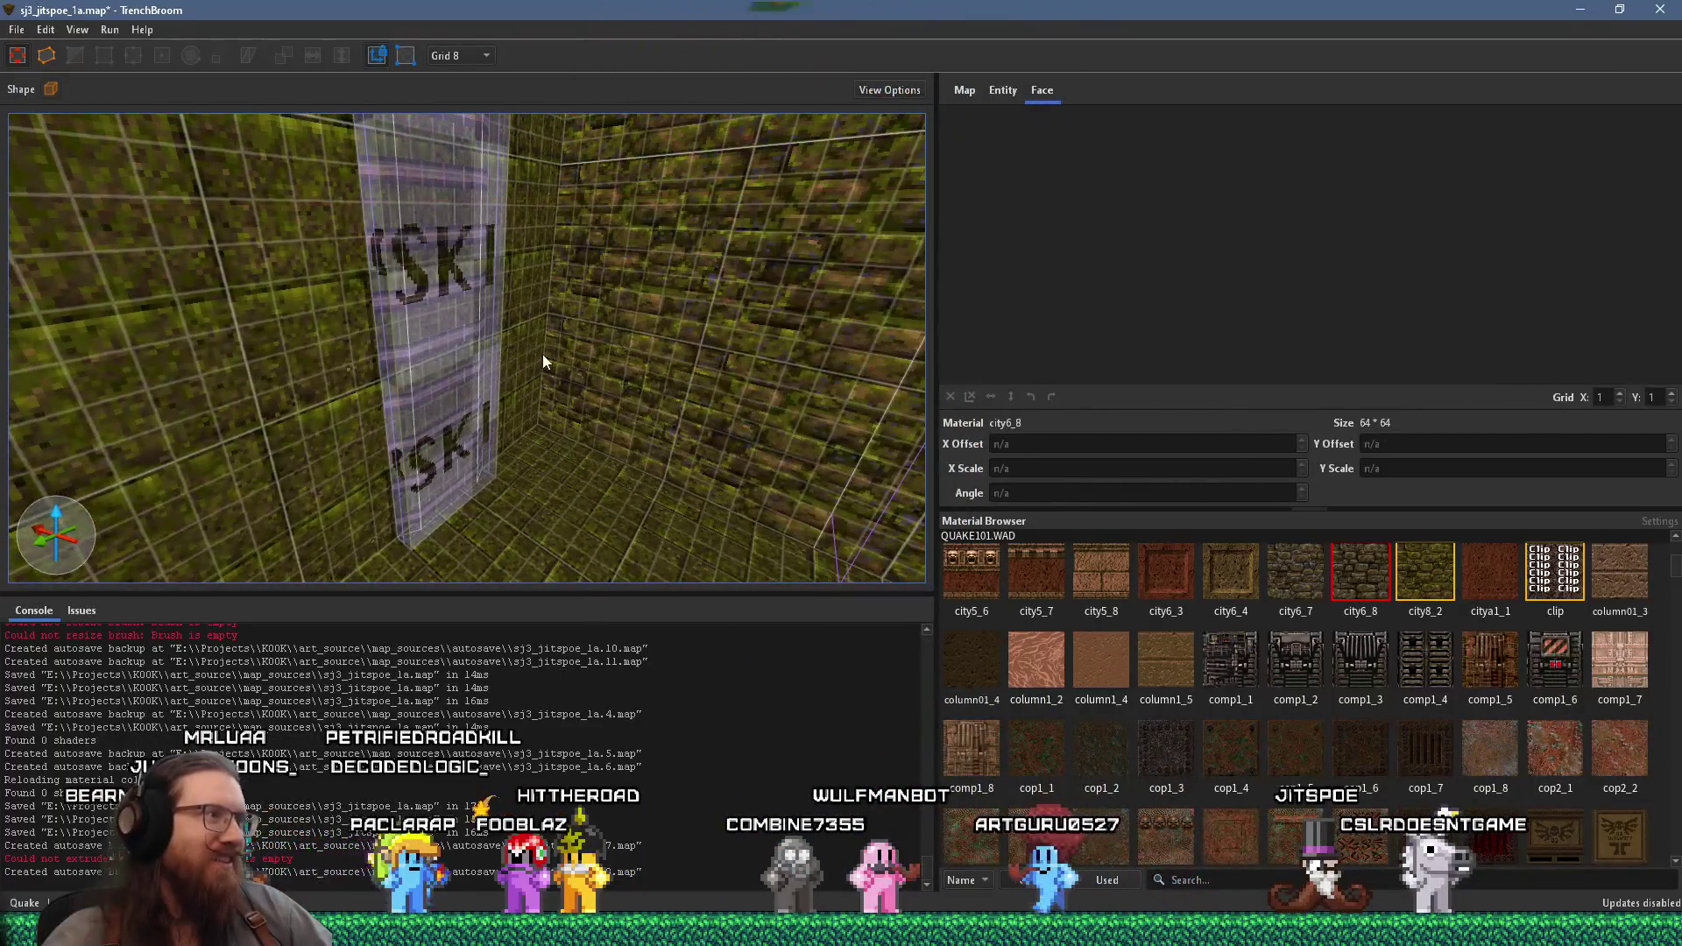
key("s")
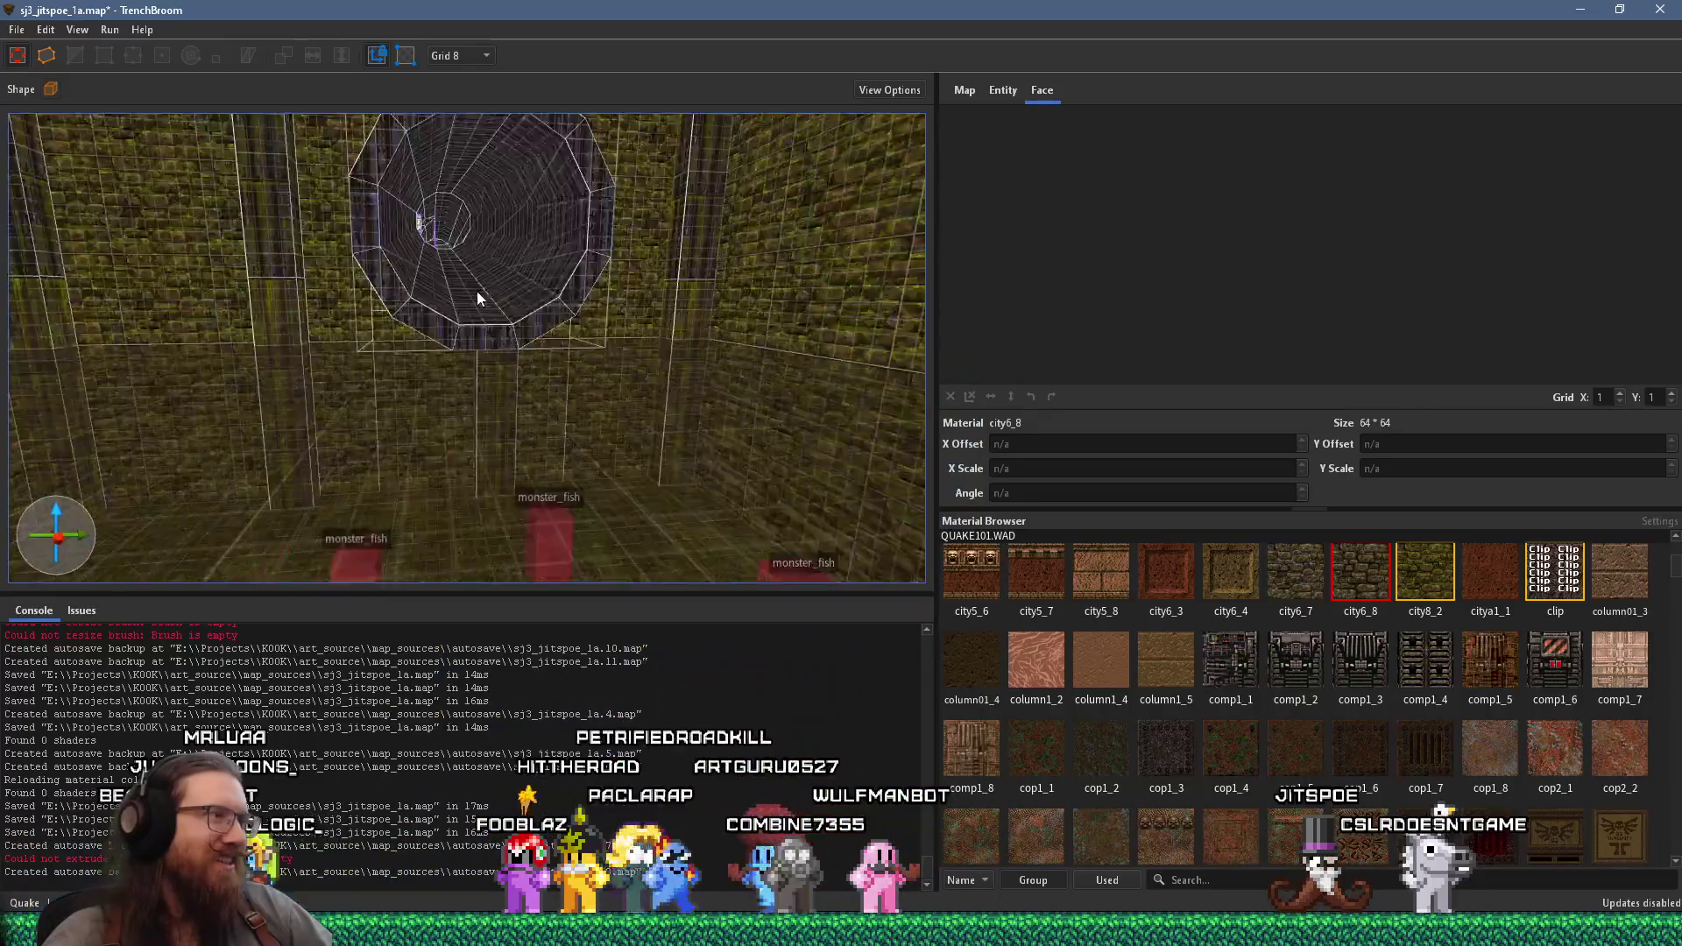
key("d")
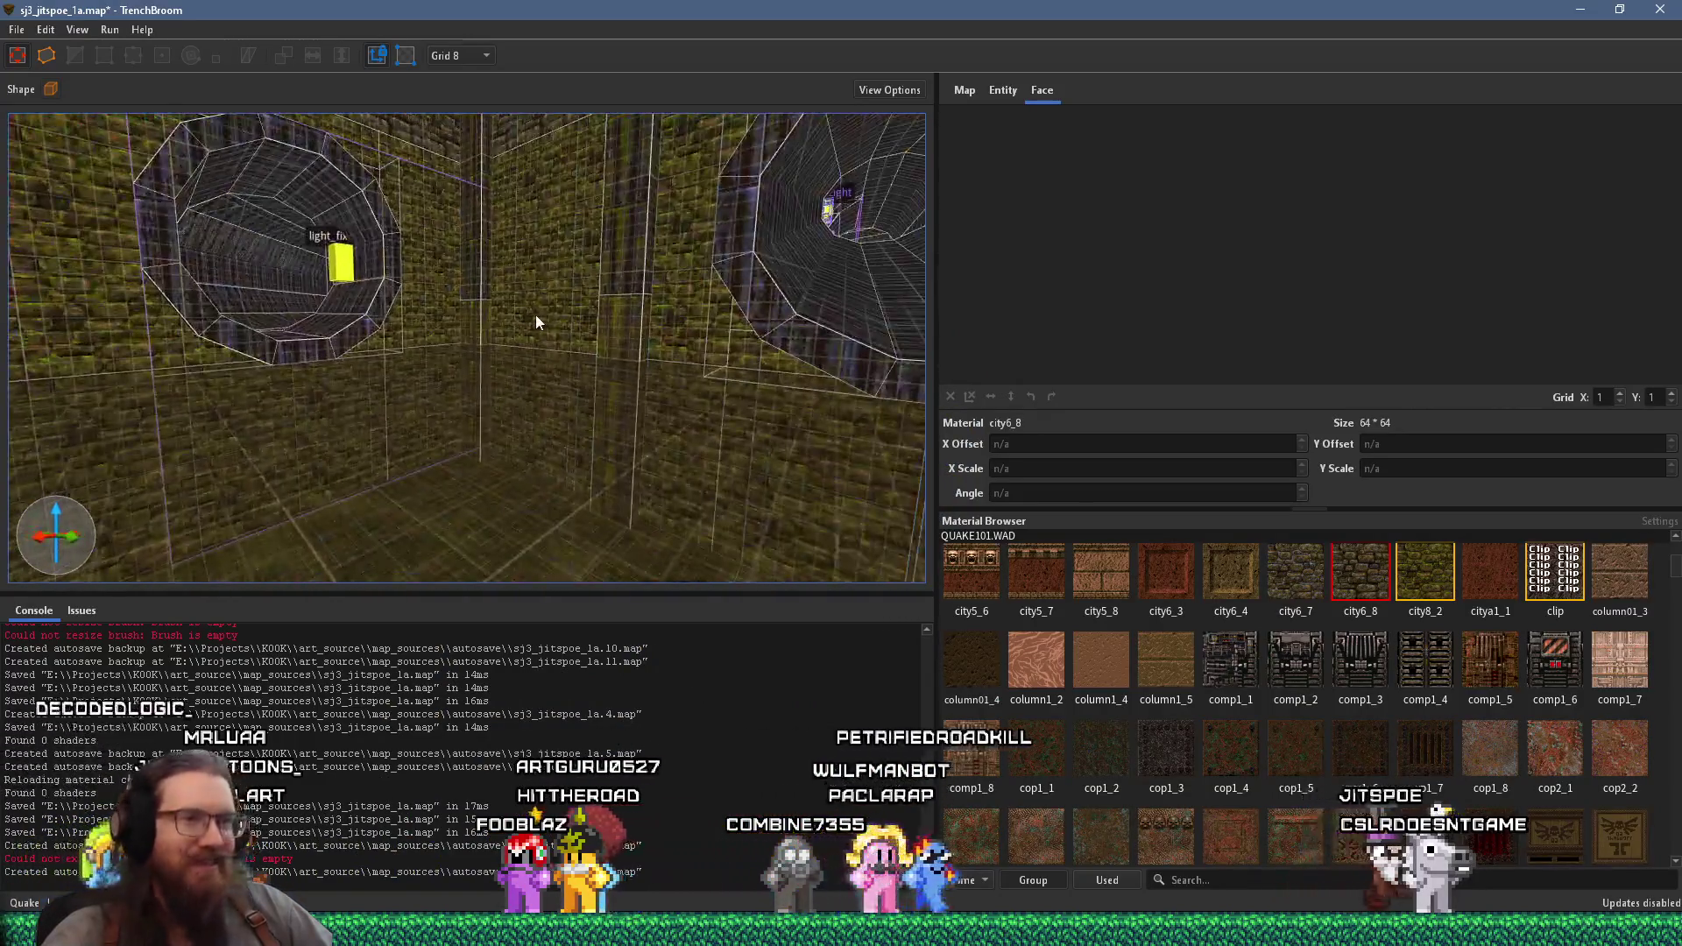
- Select both light_fixture1 entities on the pillar walls and delete them
mouse_move(536, 322)
left_mouse_down()
mouse_move(415, 268)
mouse_move(514, 328)
mouse_move(376, 364)
mouse_move(582, 473)
mouse_move(501, 395)
left_mouse_up()
scroll(500, 396, "down", 5)
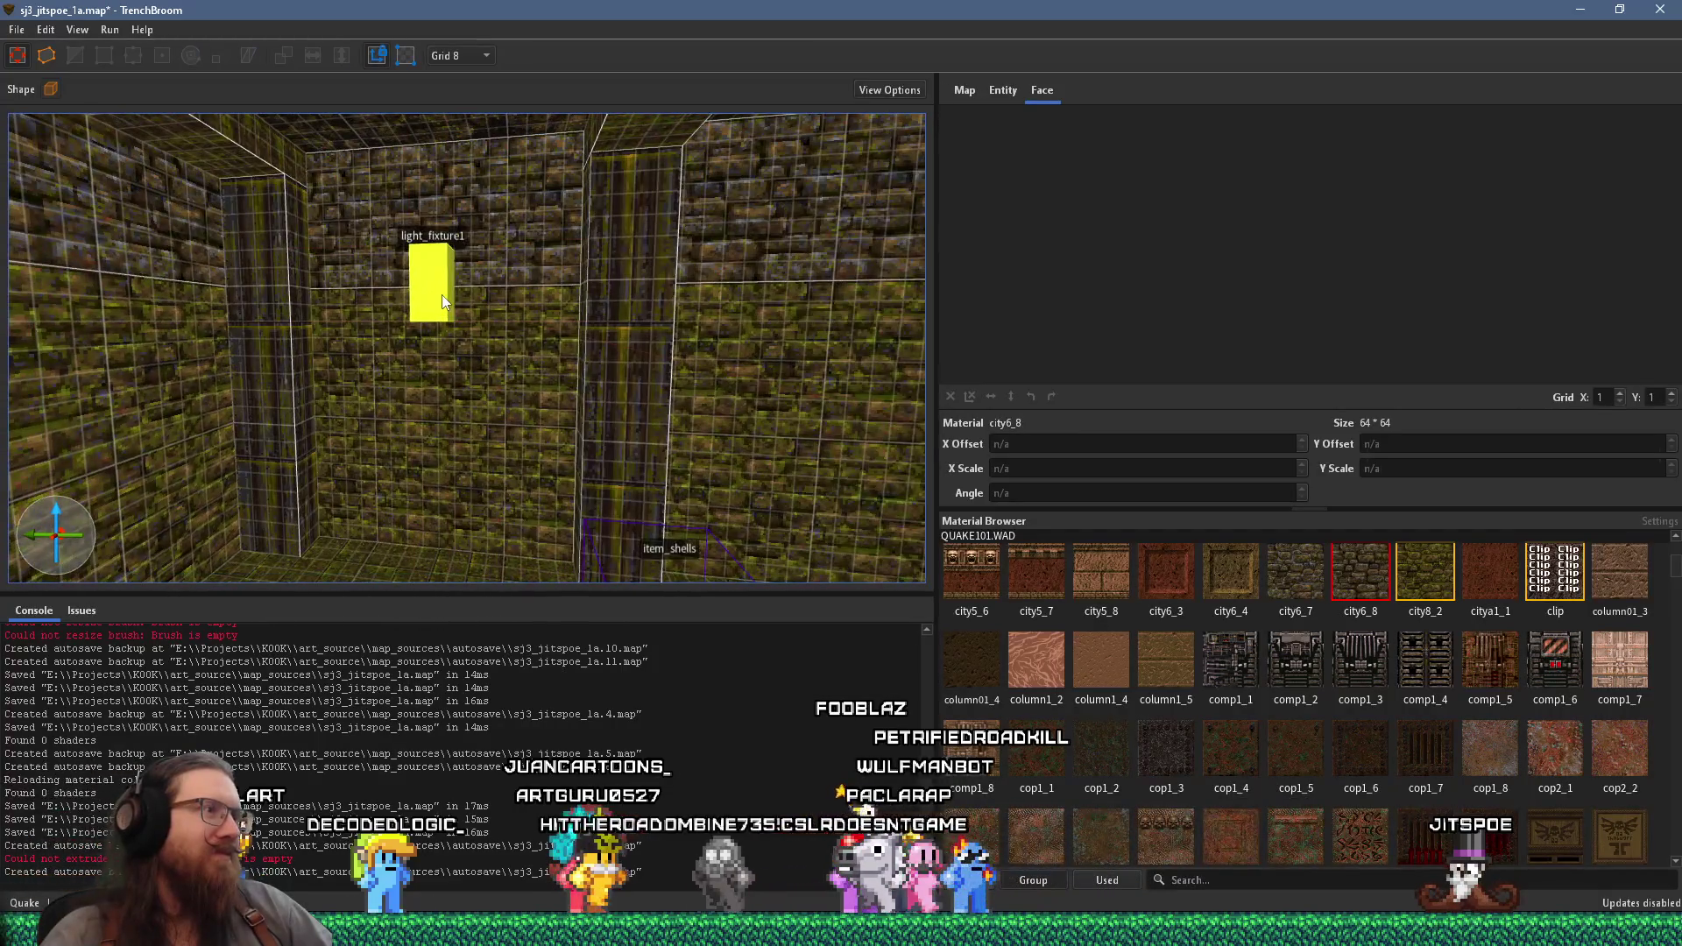
left_click(441, 294)
key("ctrl+d")
left_click_drag(712, 329, 772, 326)
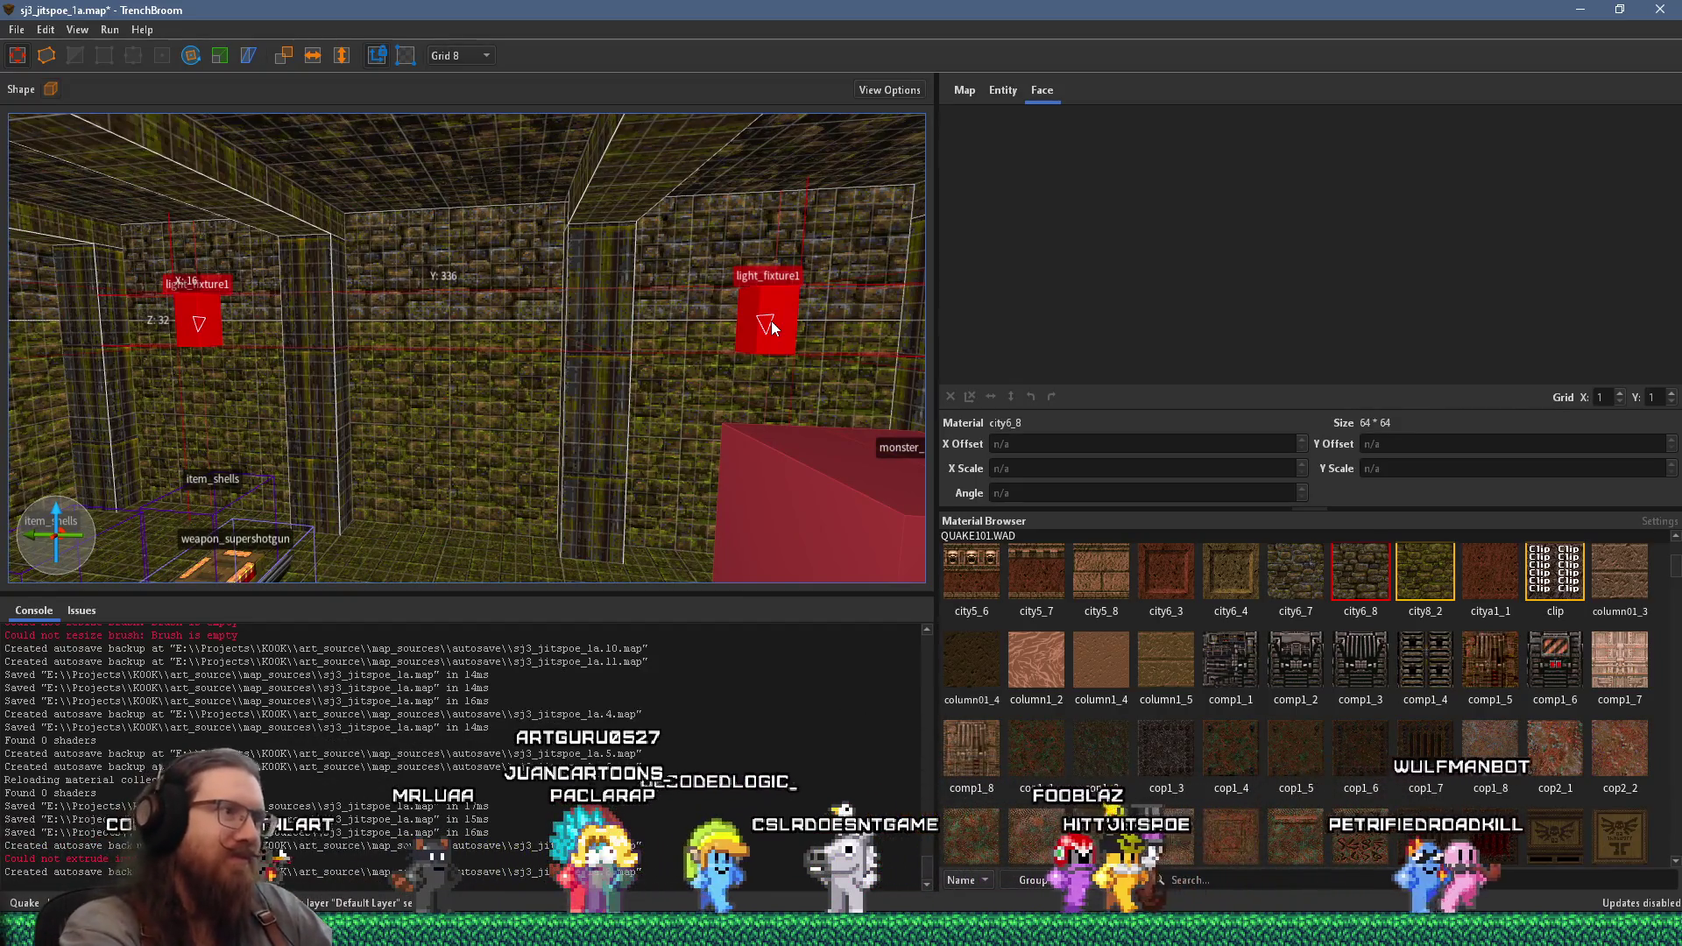
key("Delete")
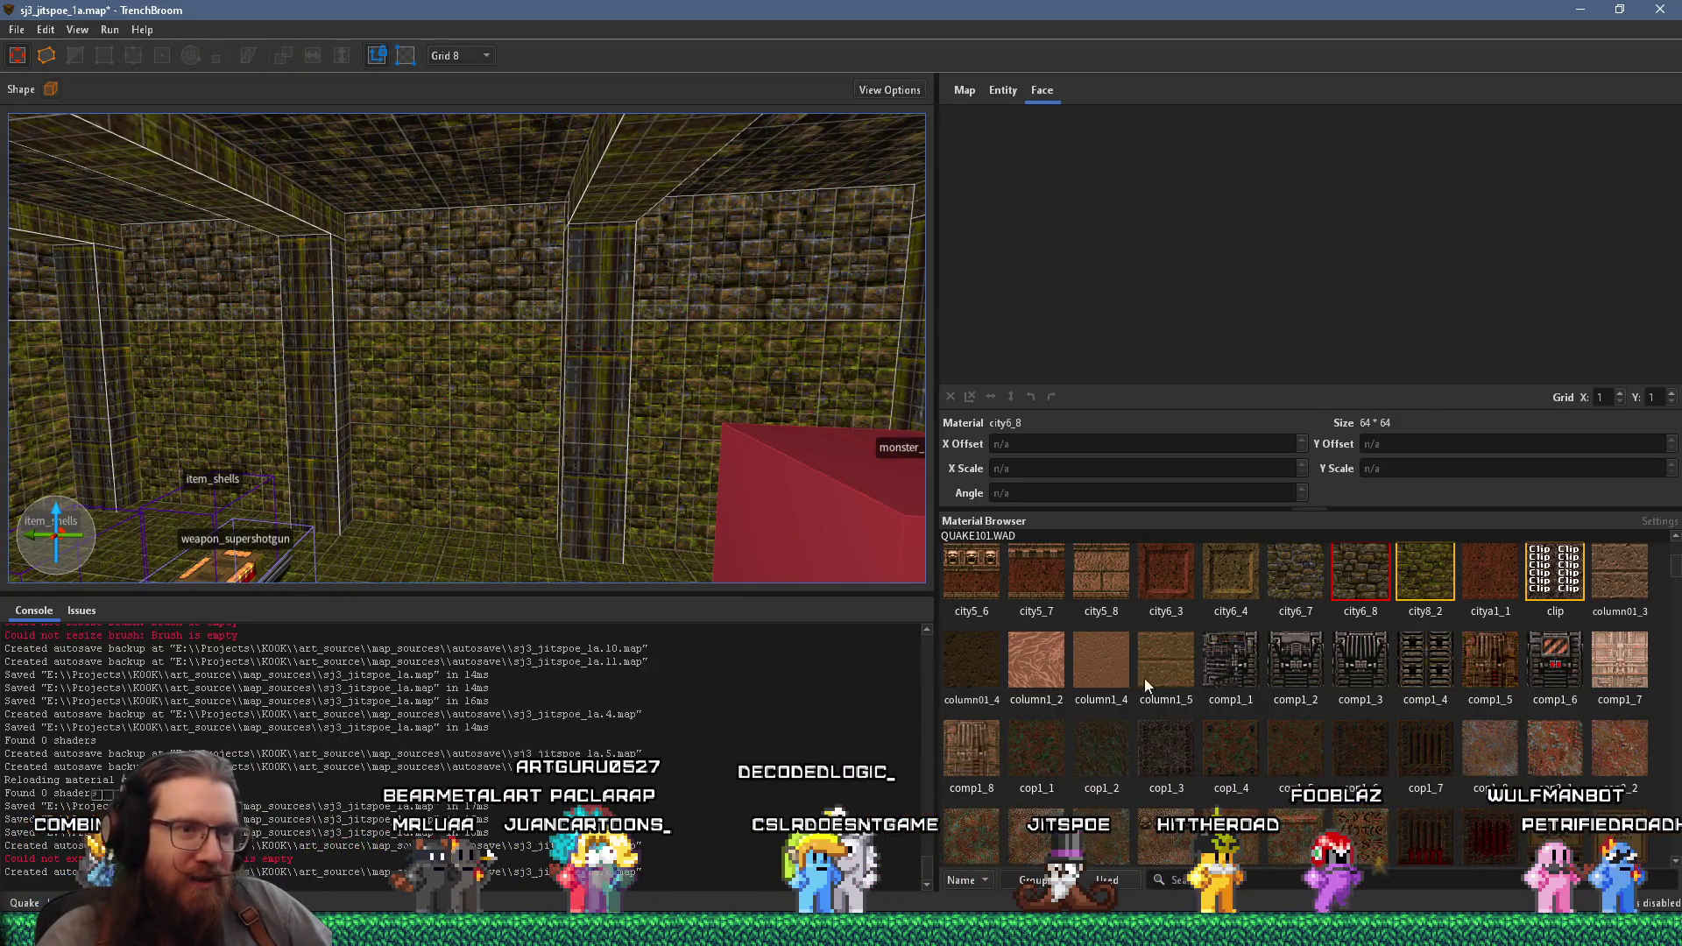
scroll(1204, 696, "up", 3)
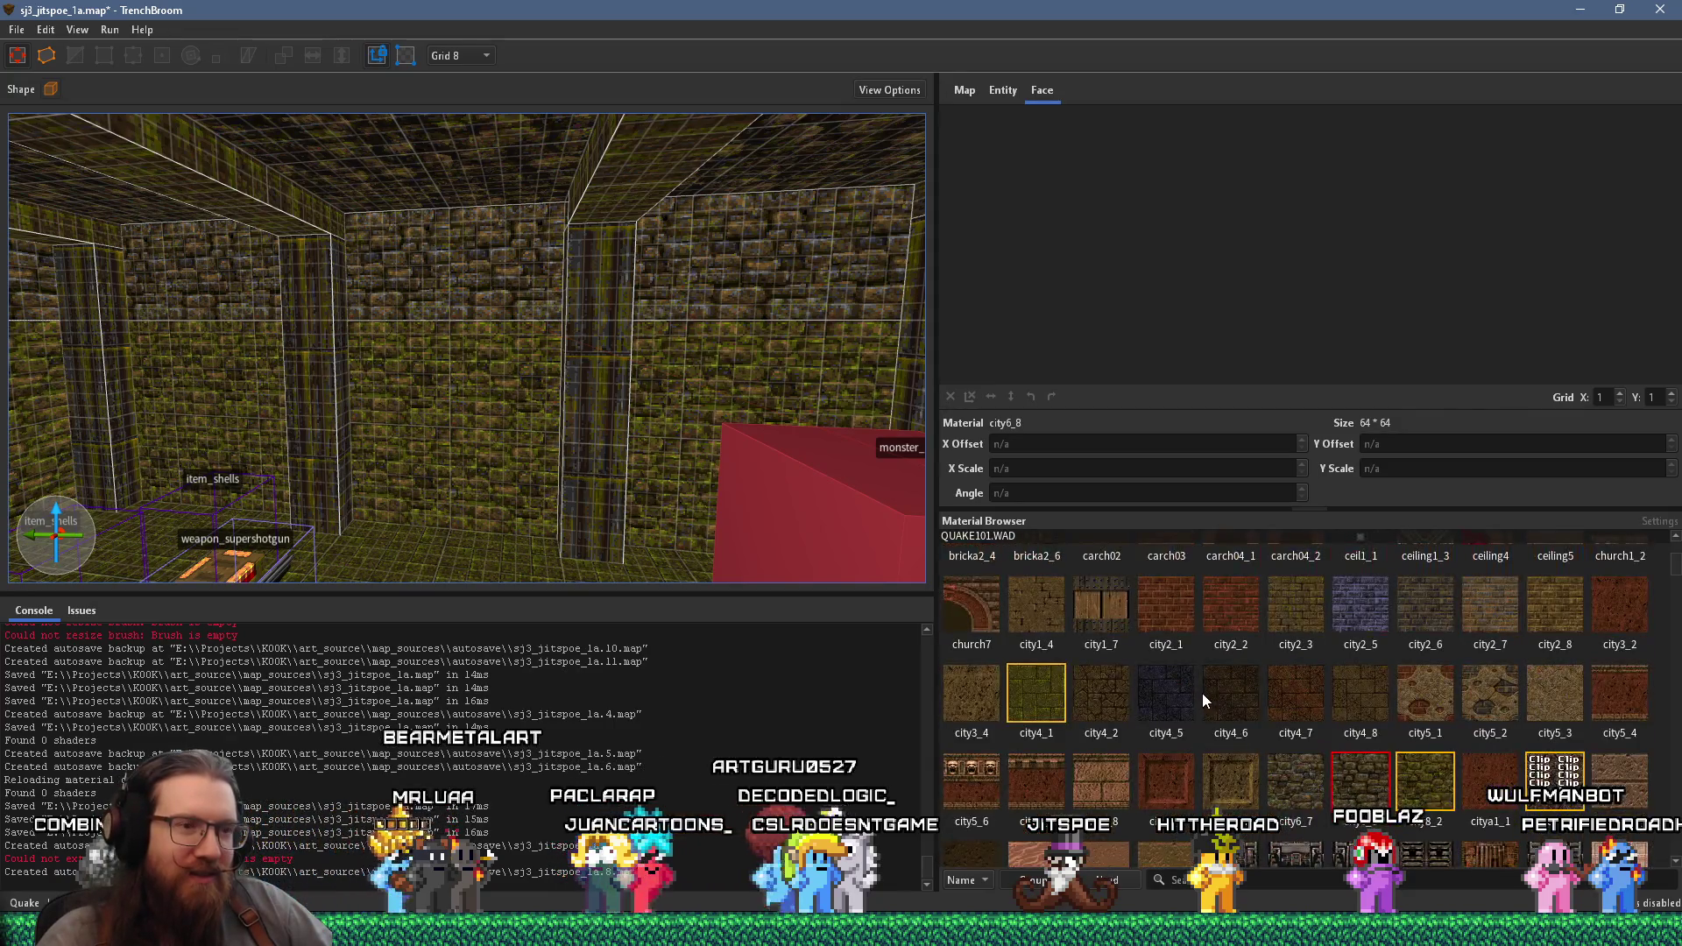
scroll(1202, 693, "up", 10)
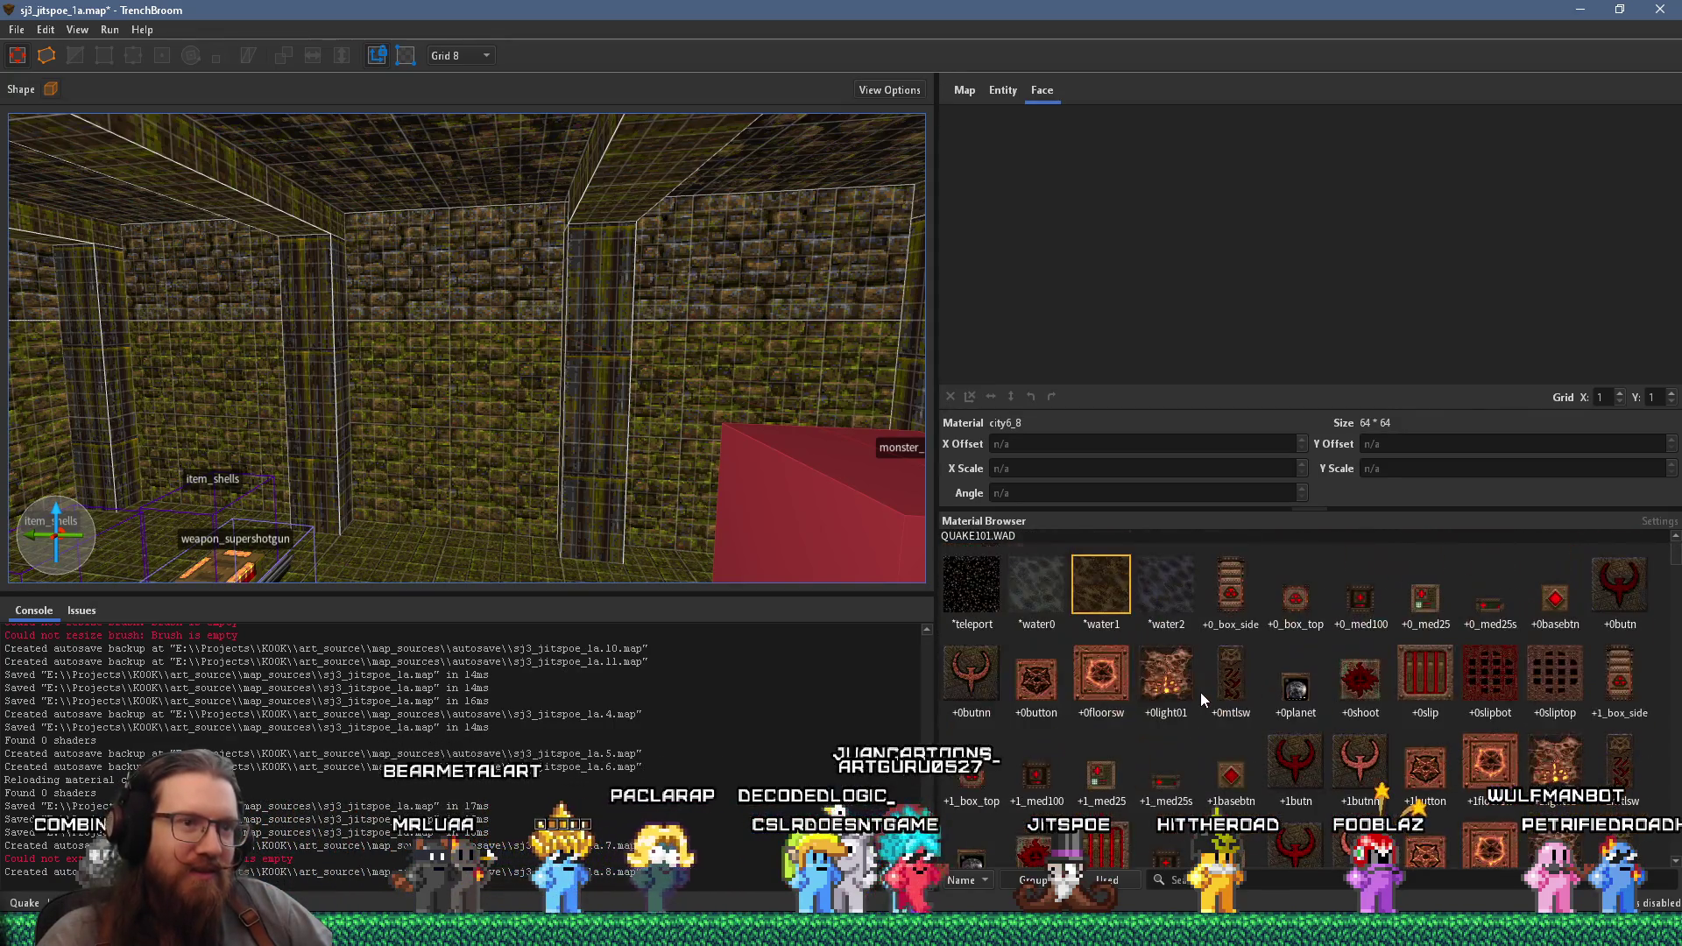
scroll(1200, 692, "down", 5)
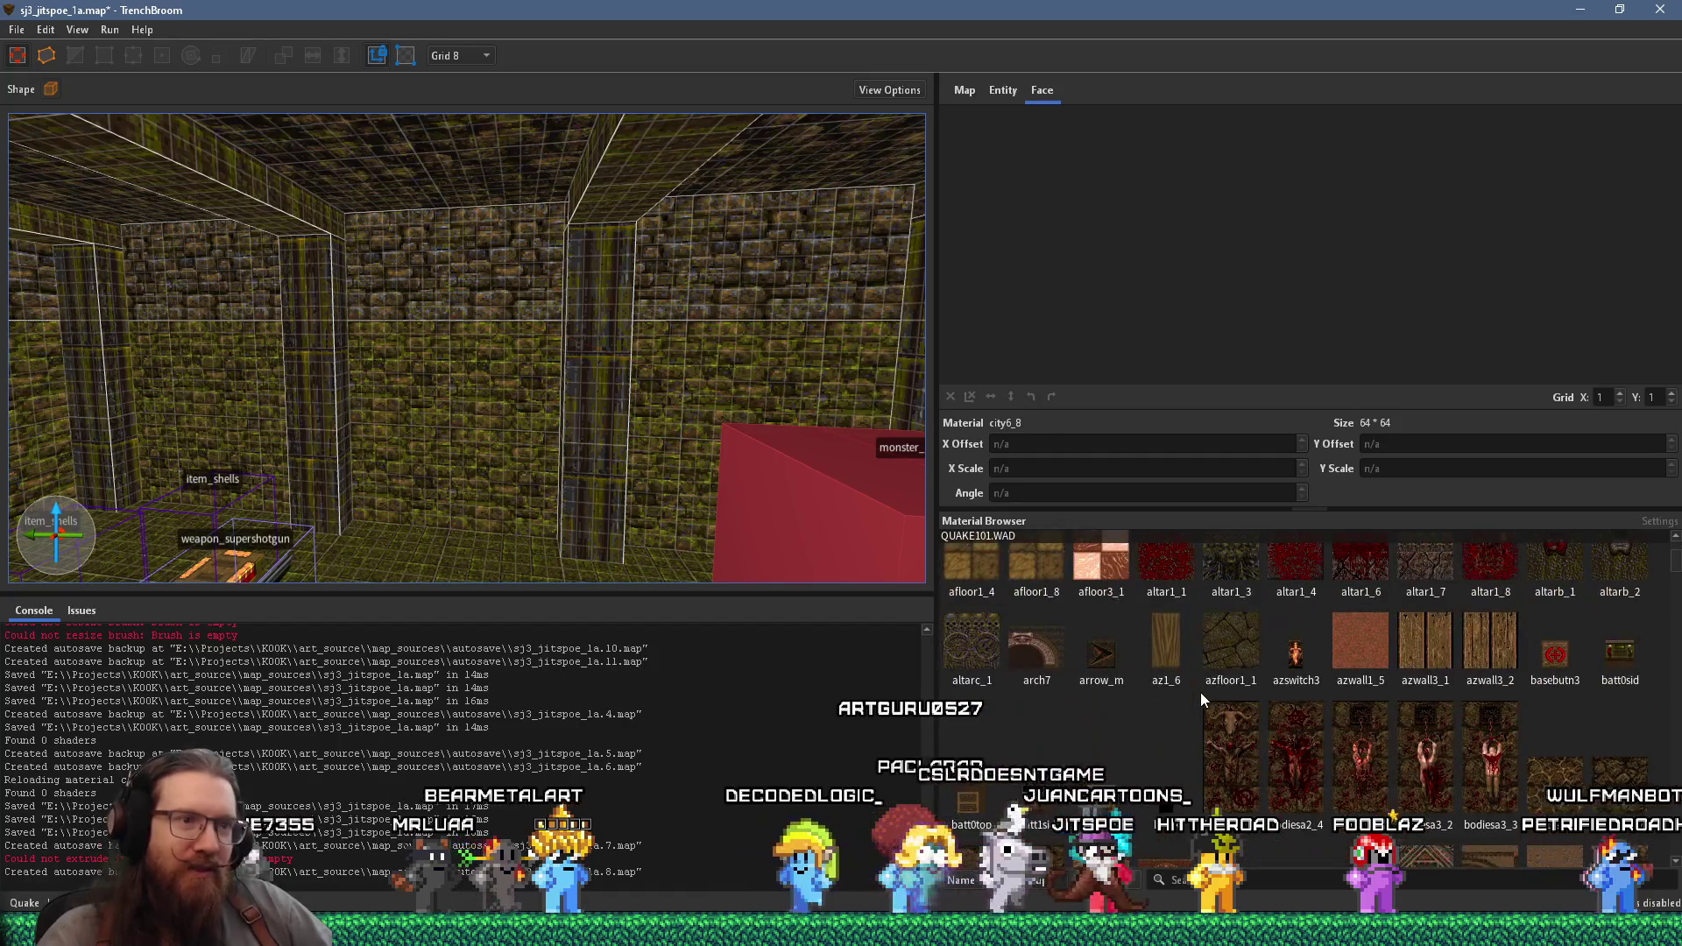
scroll(1199, 693, "down", 10)
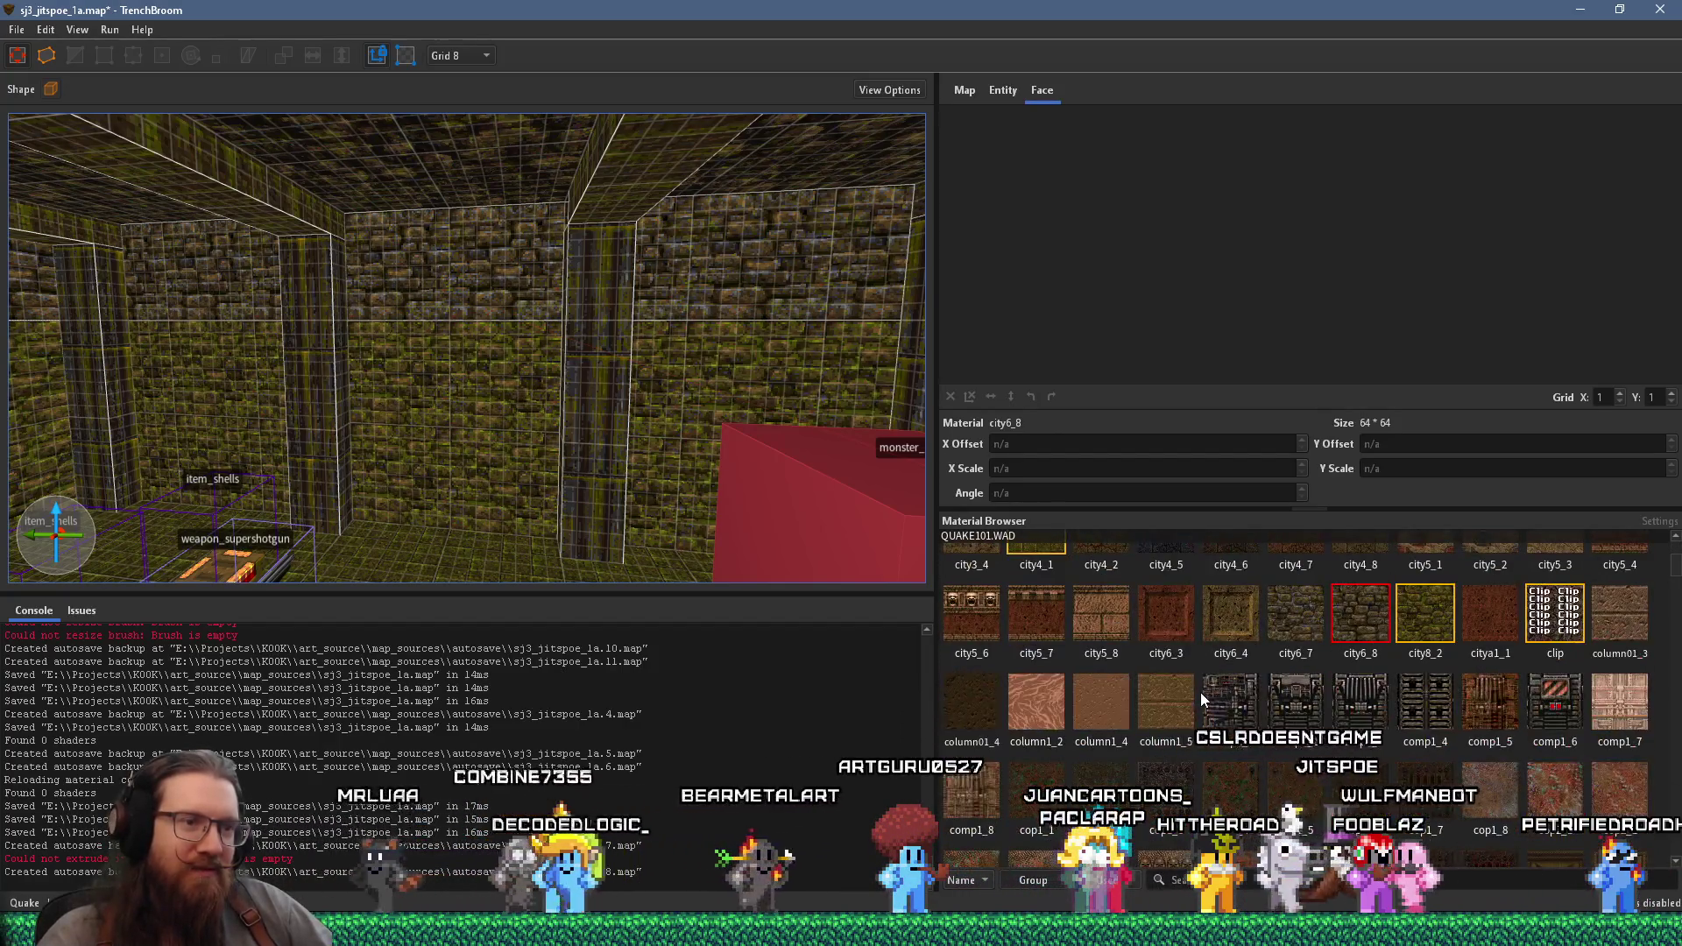
scroll(1198, 693, "down", 8)
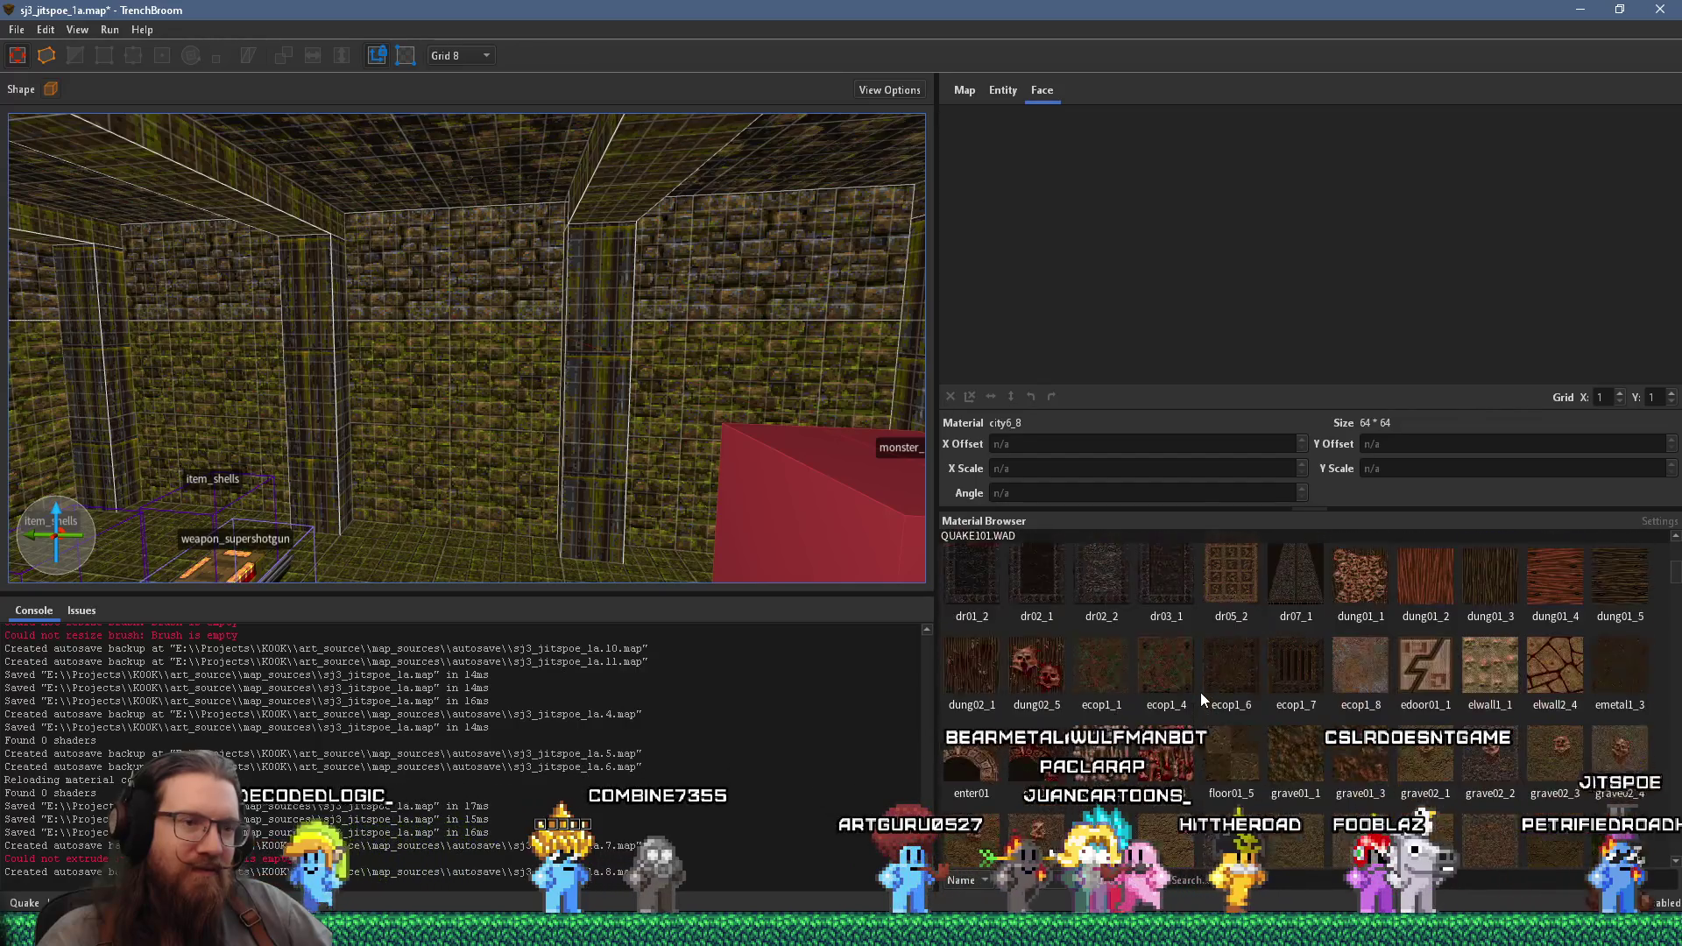
scroll(1199, 693, "down", 3)
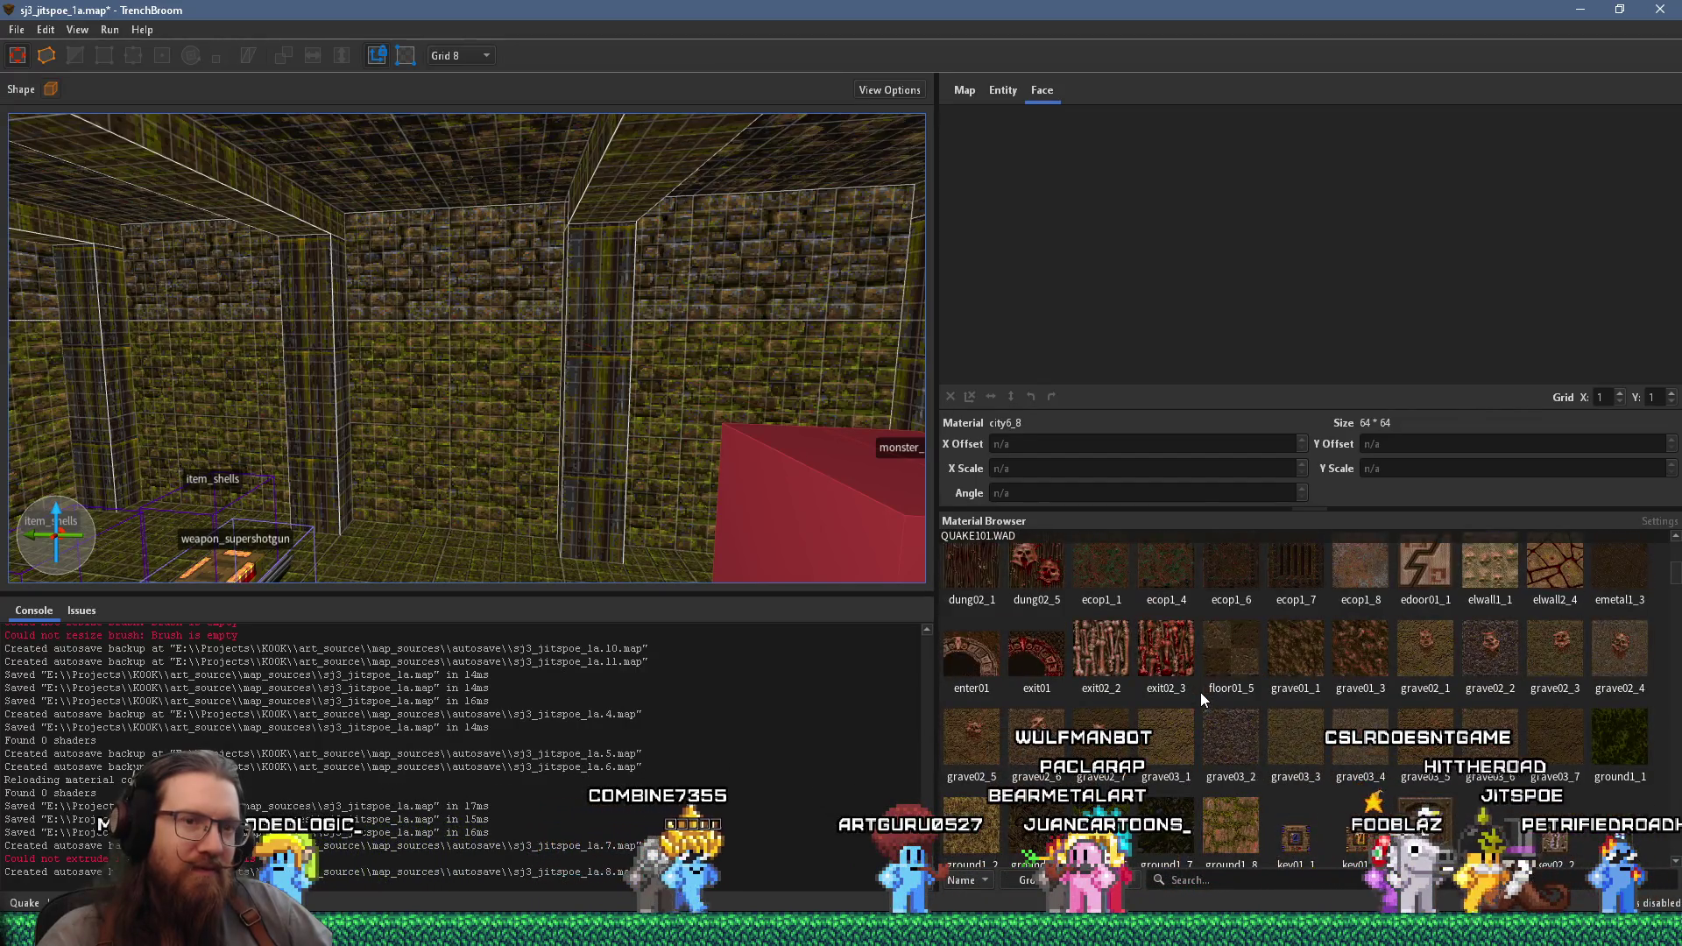
scroll(1199, 692, "down", 2)
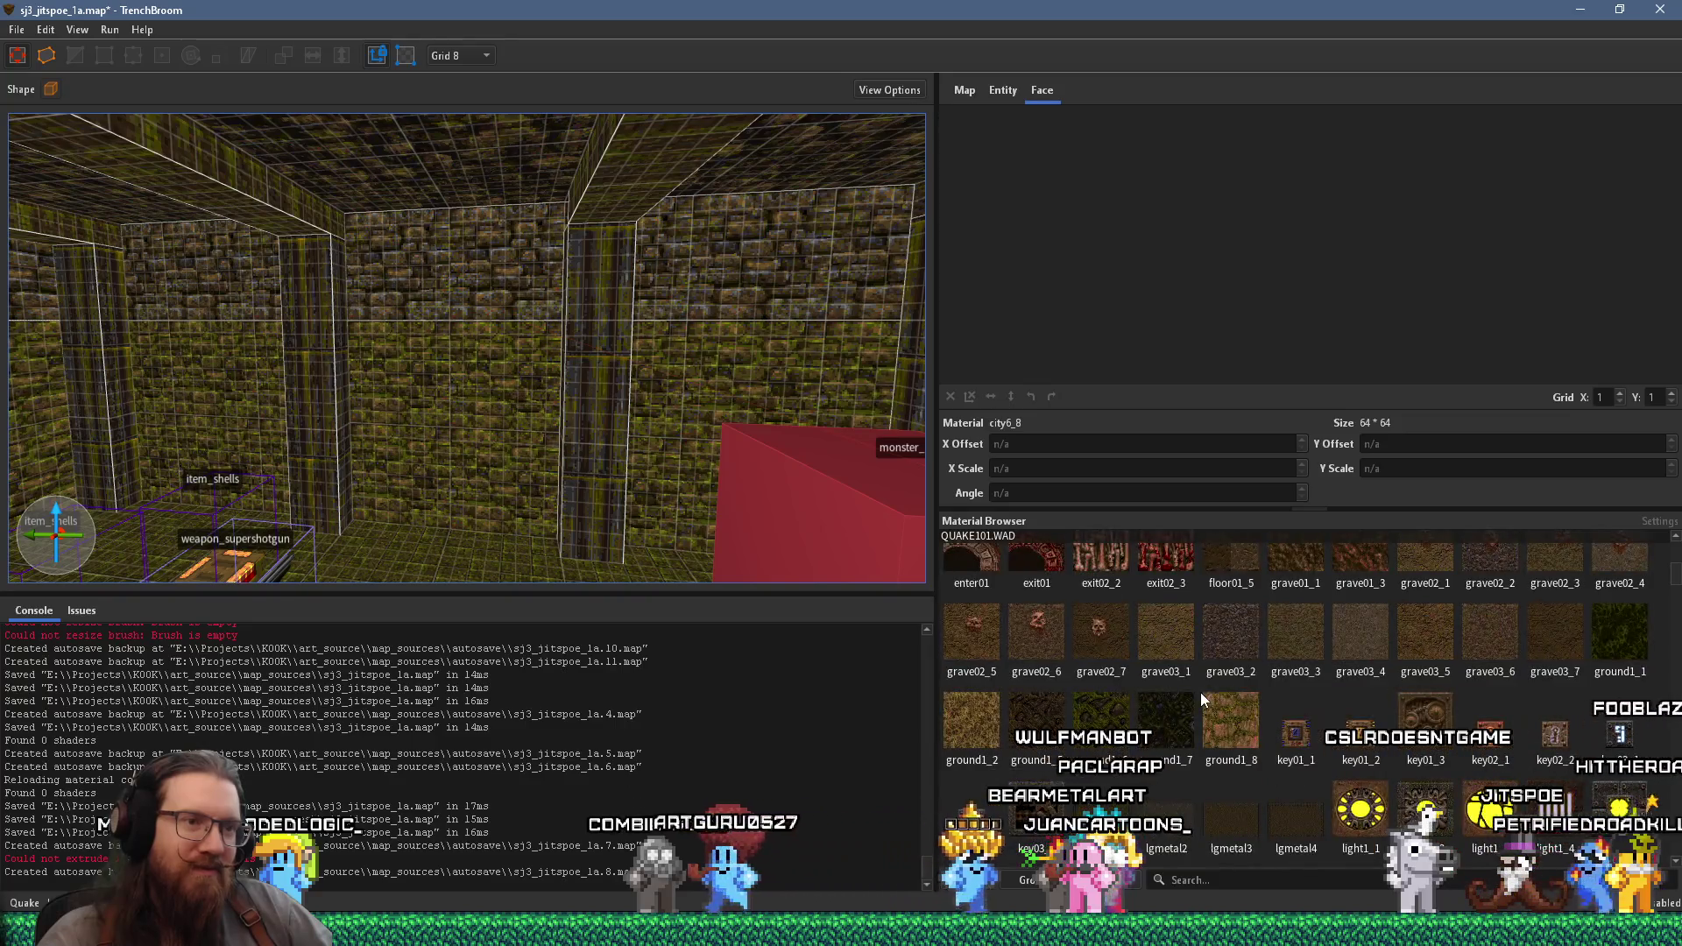
scroll(1200, 692, "down", 2)
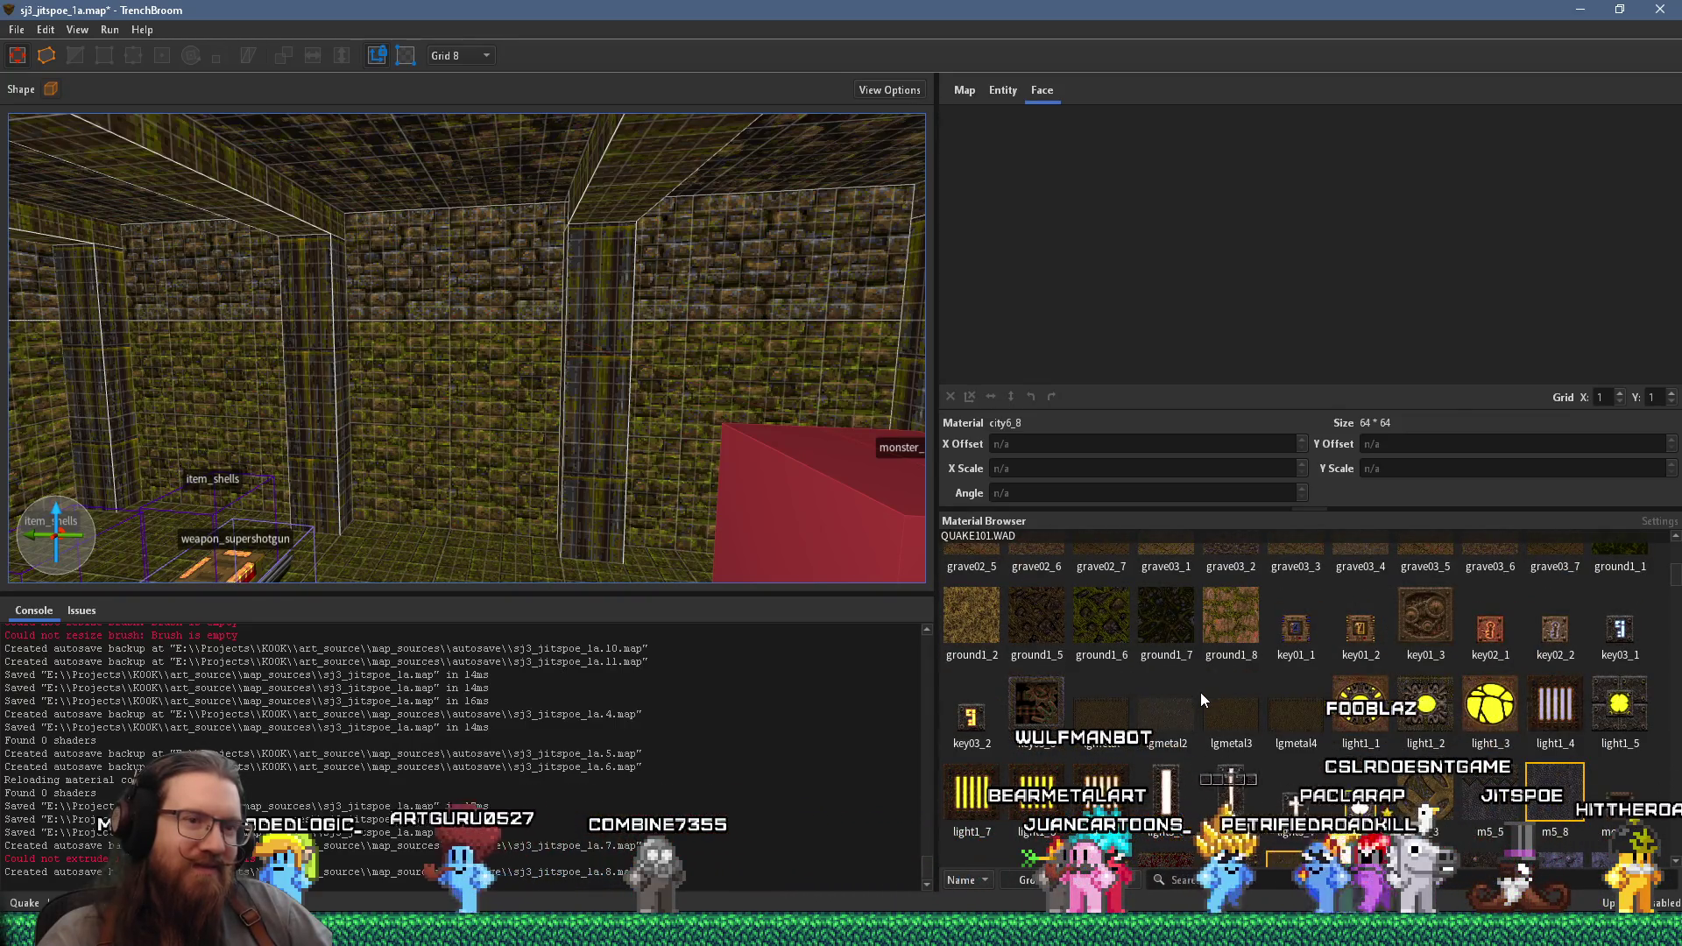
scroll(1199, 692, "down", 3)
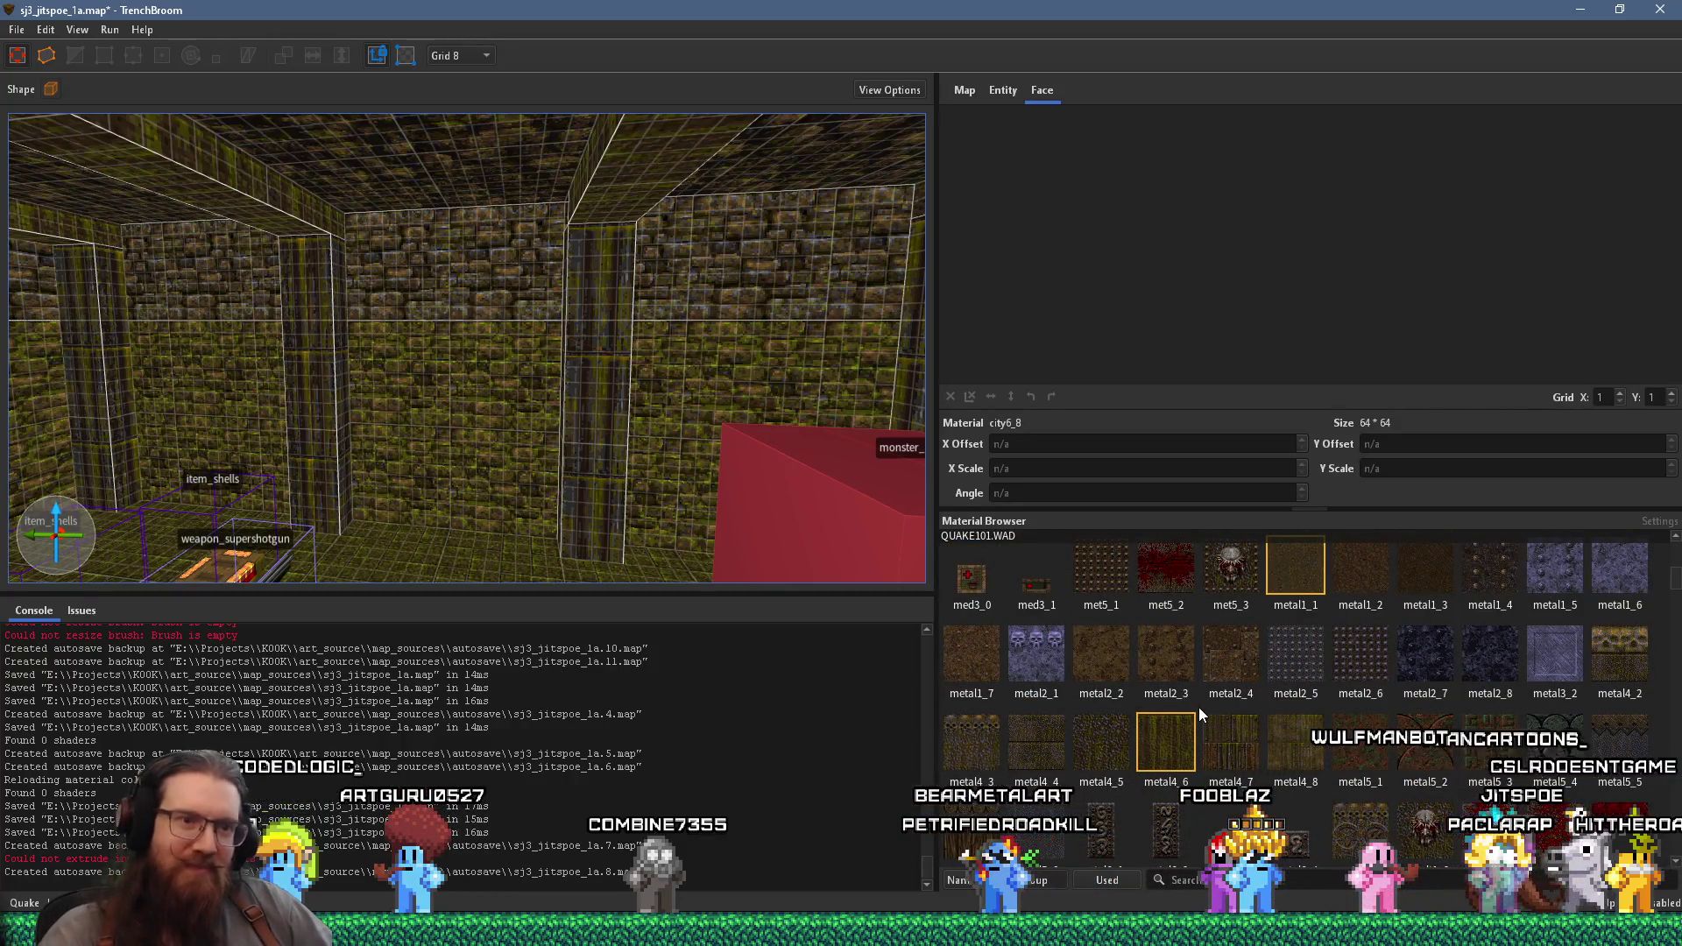
scroll(1252, 697, "down", 3)
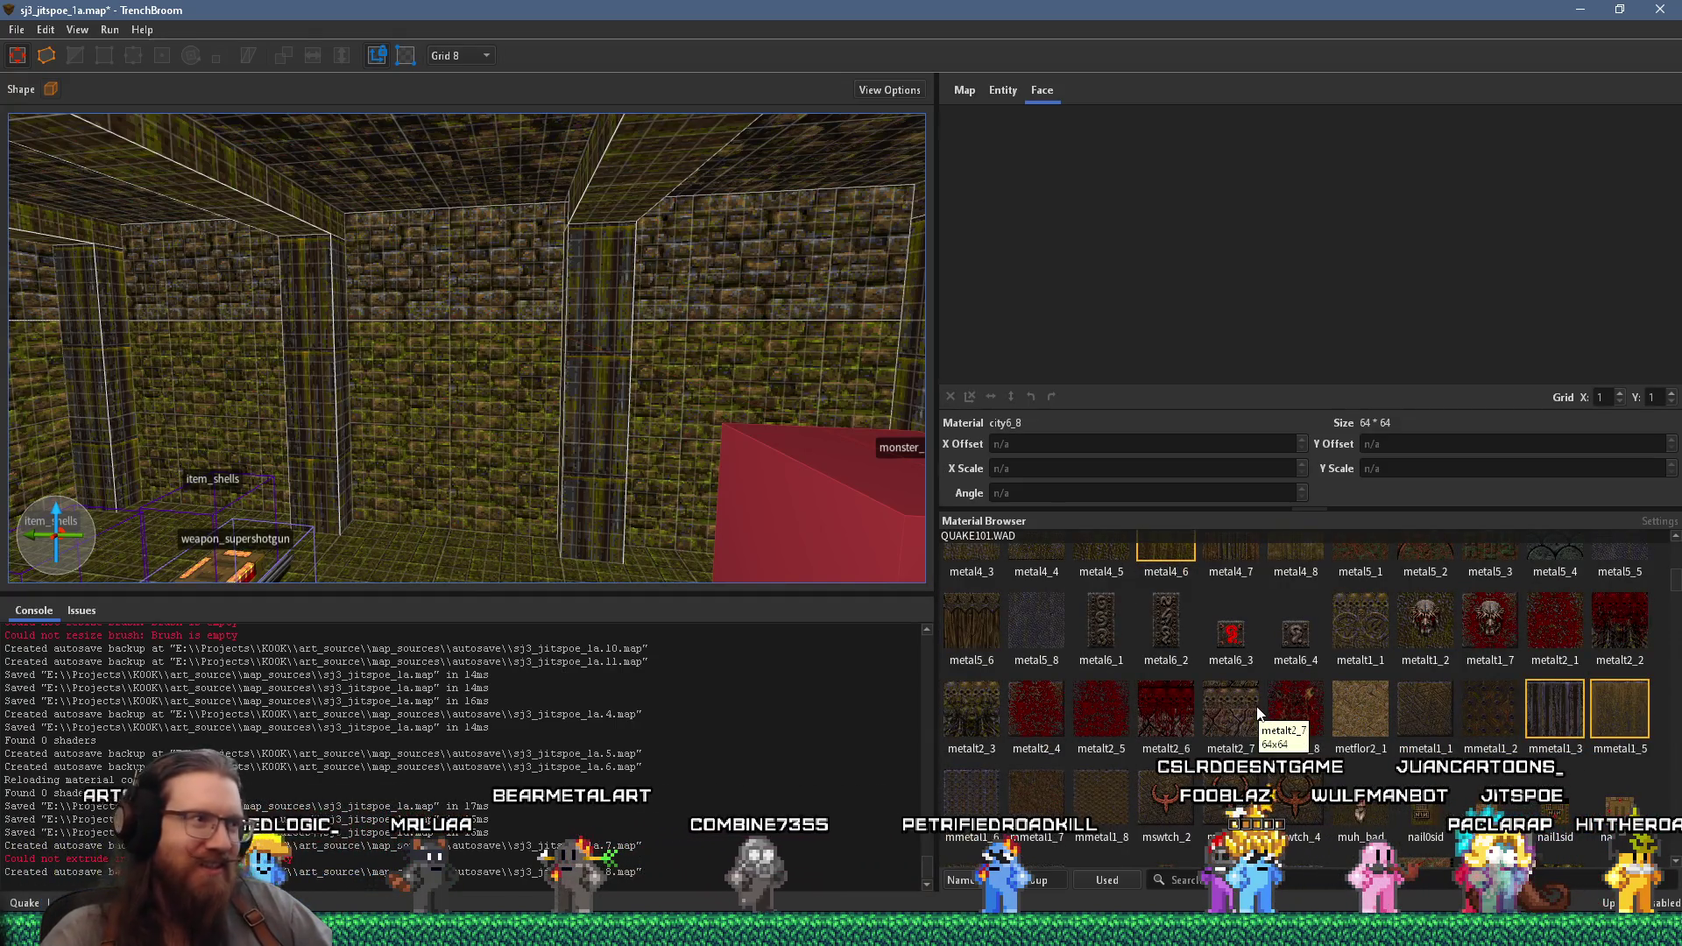
key("d")
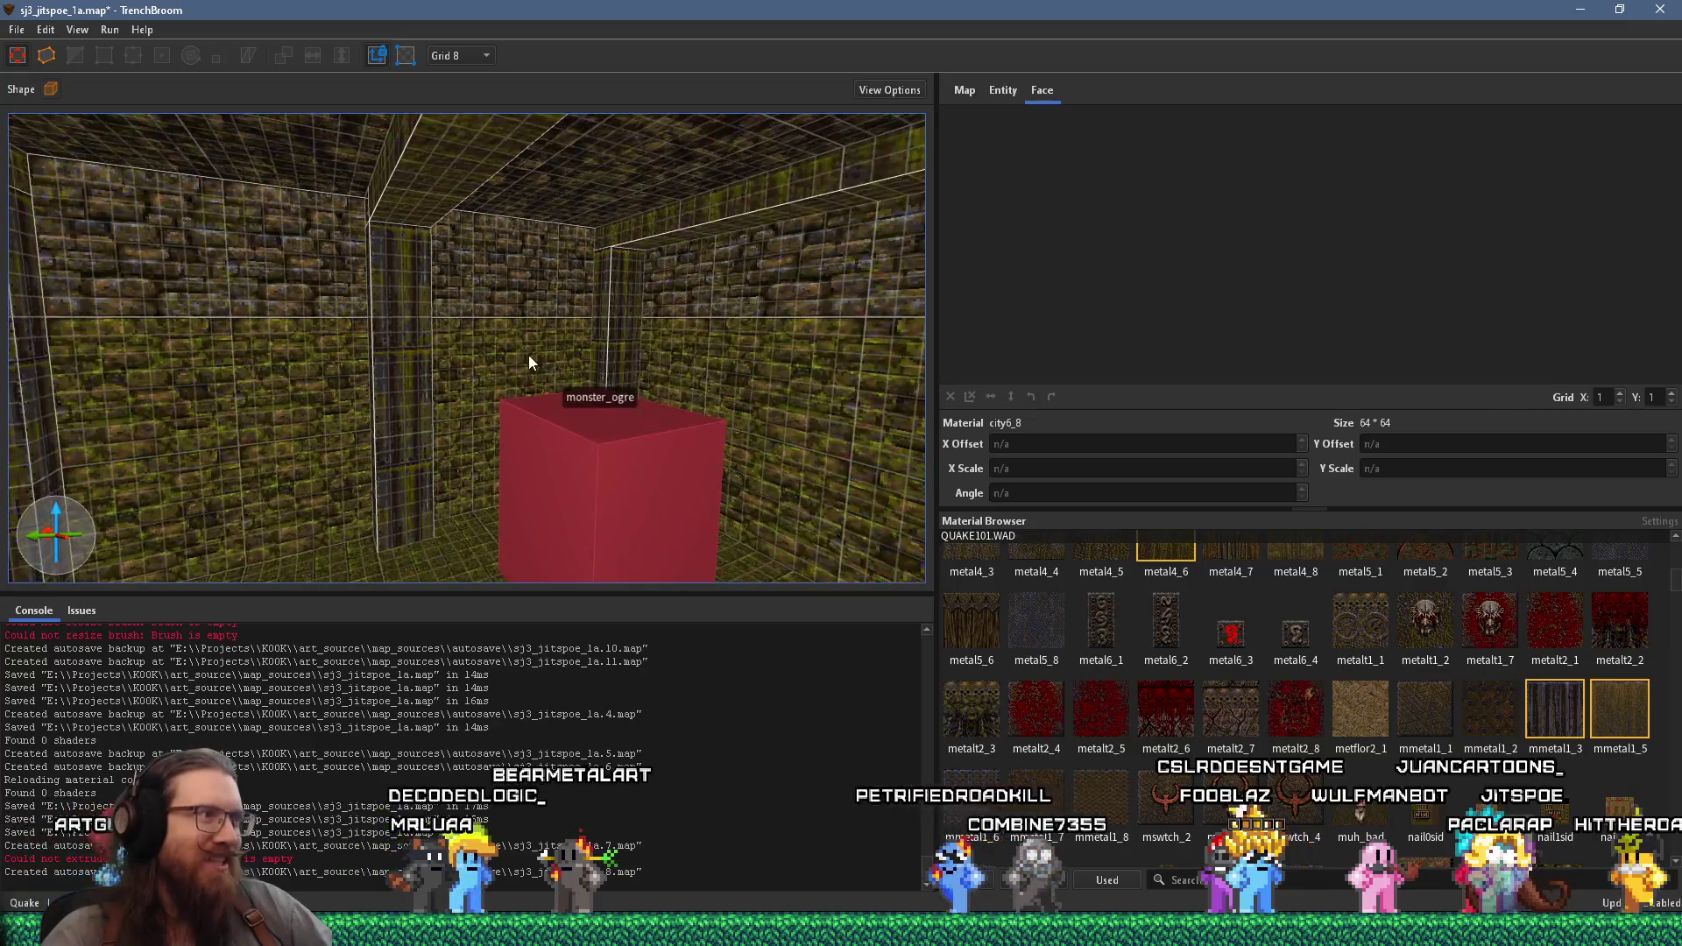
key("w")
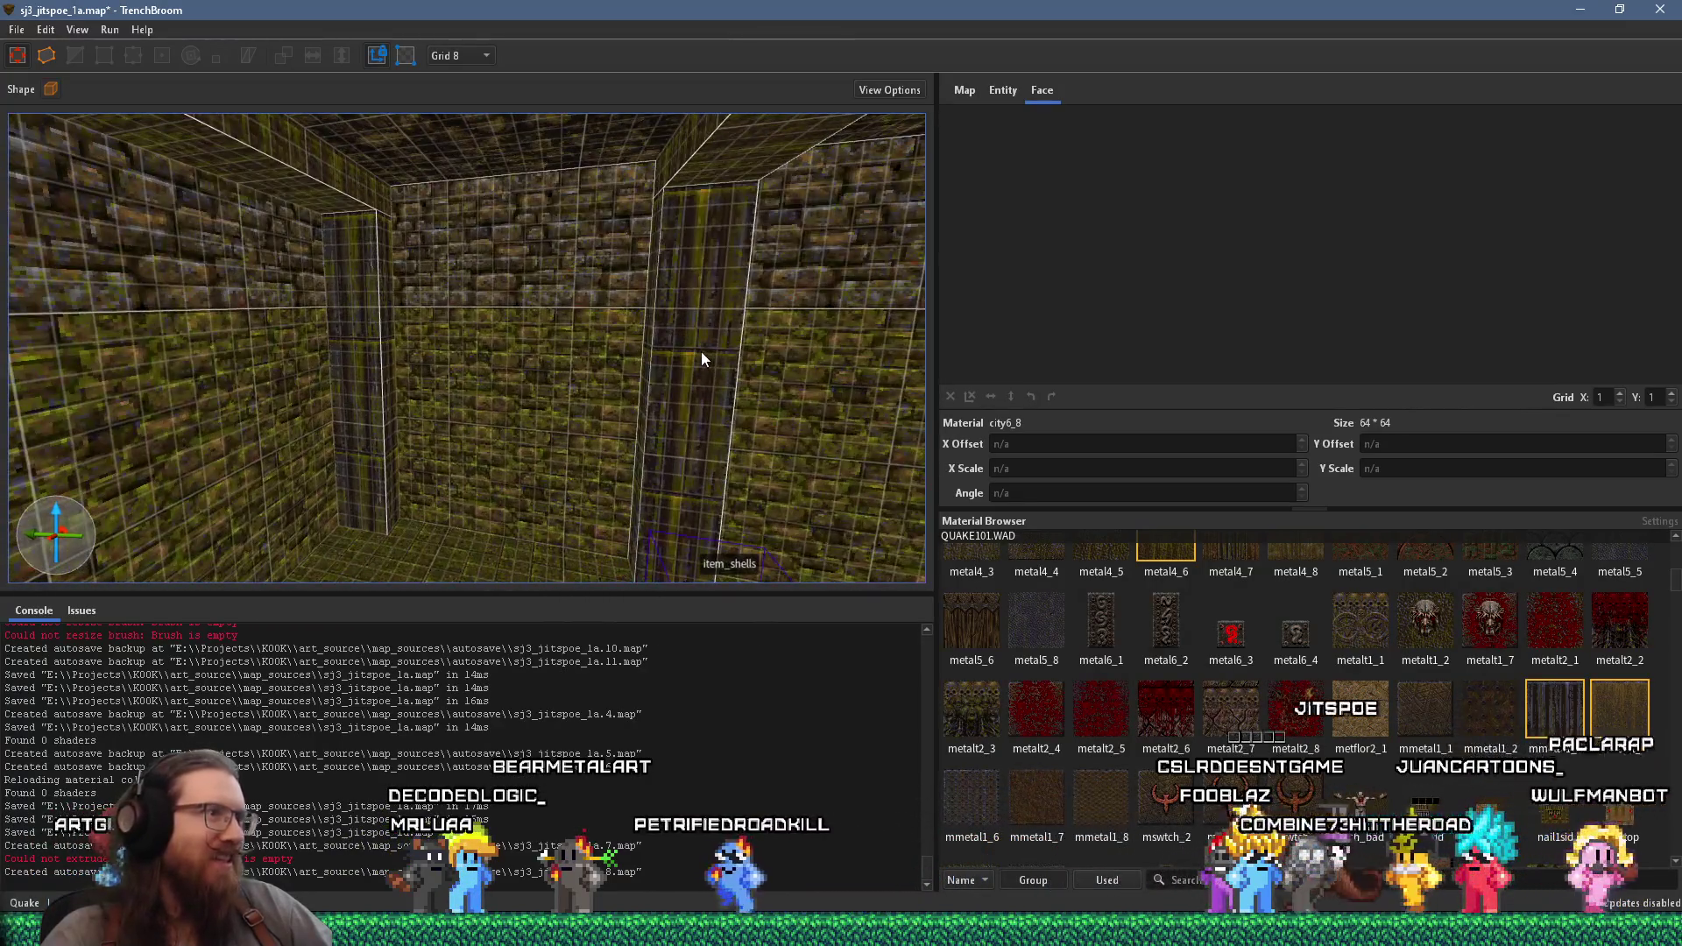
key("s")
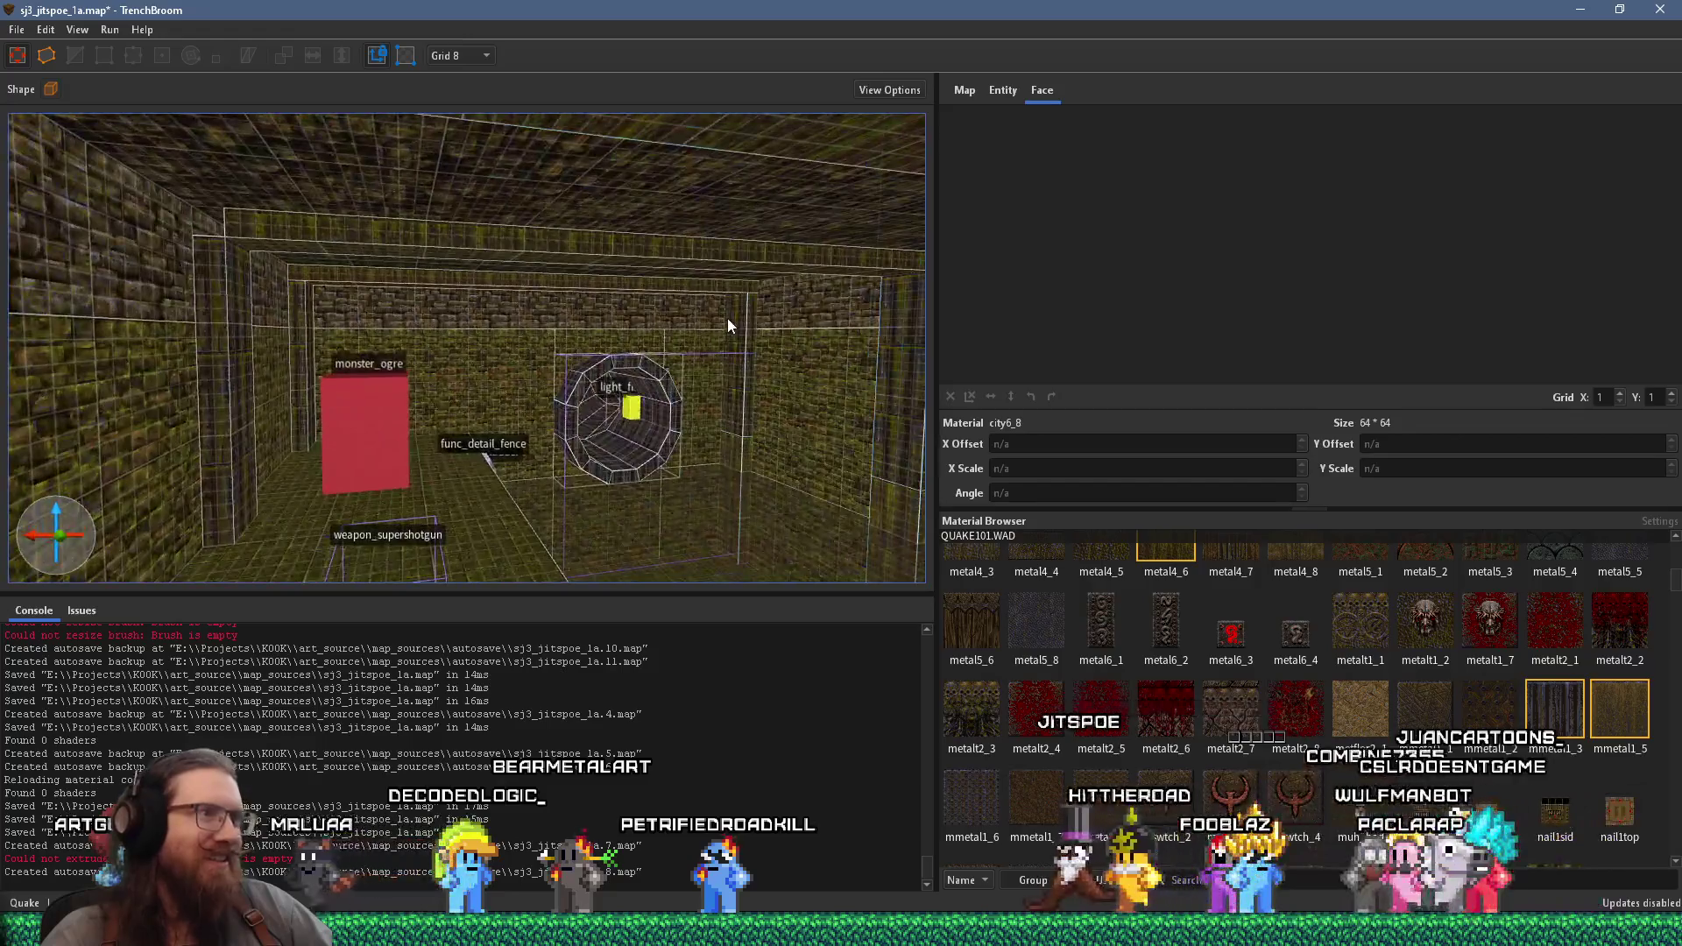
left_click_drag(678, 327, 660, 341)
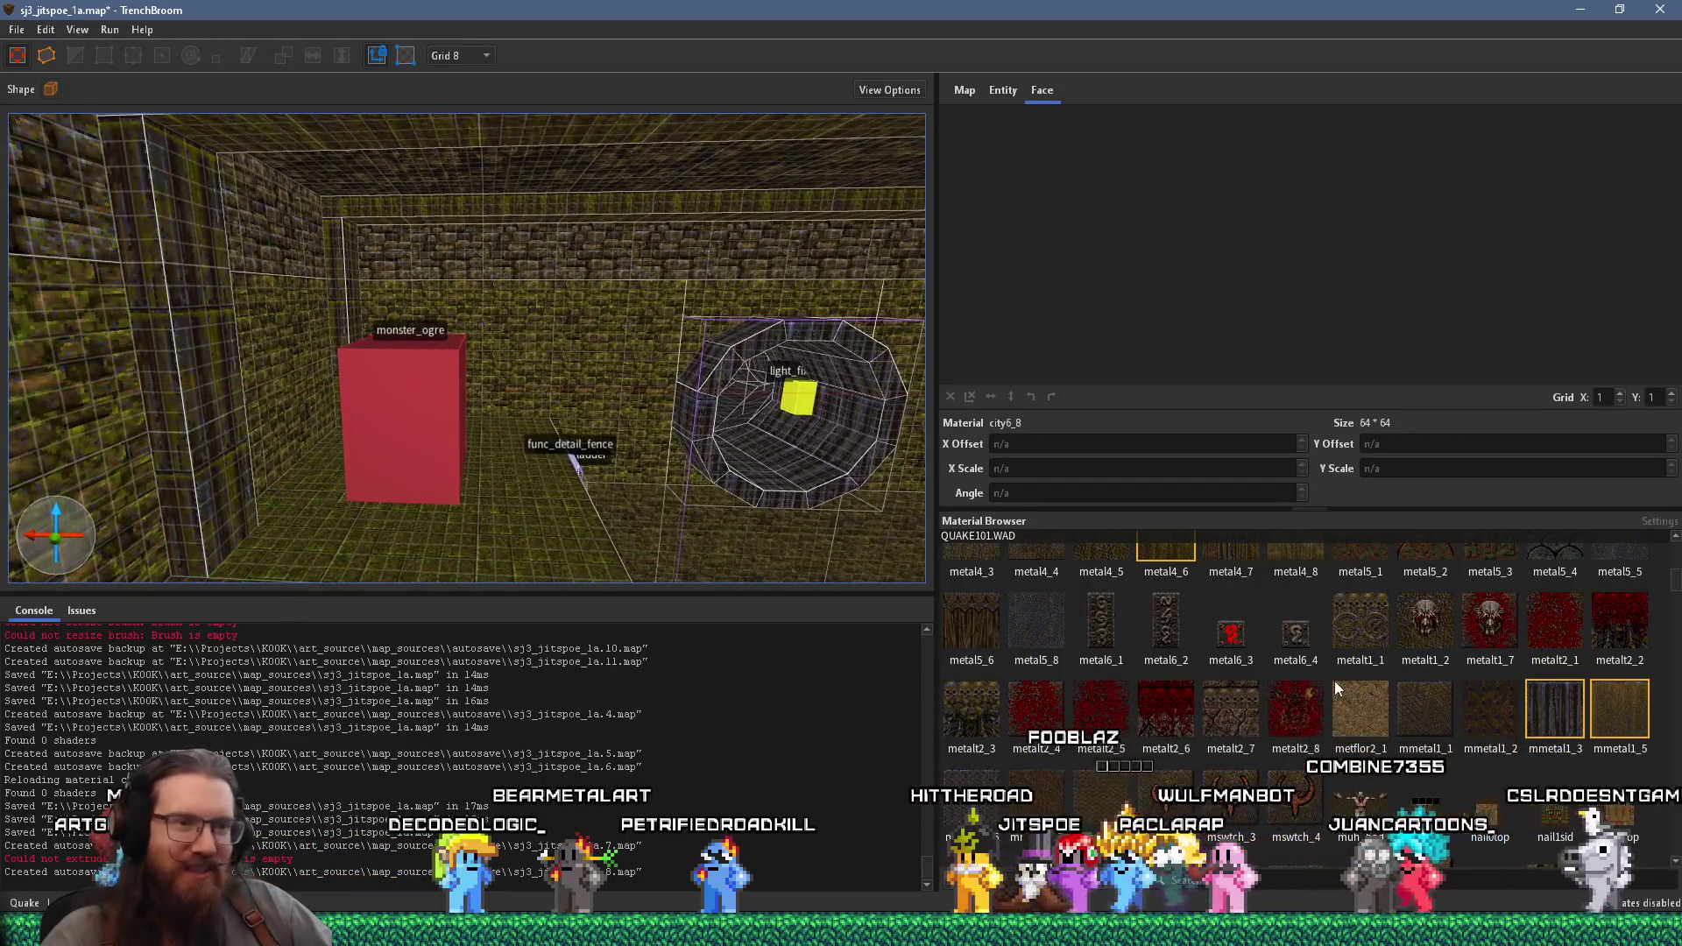
scroll(1334, 686, "down", 3)
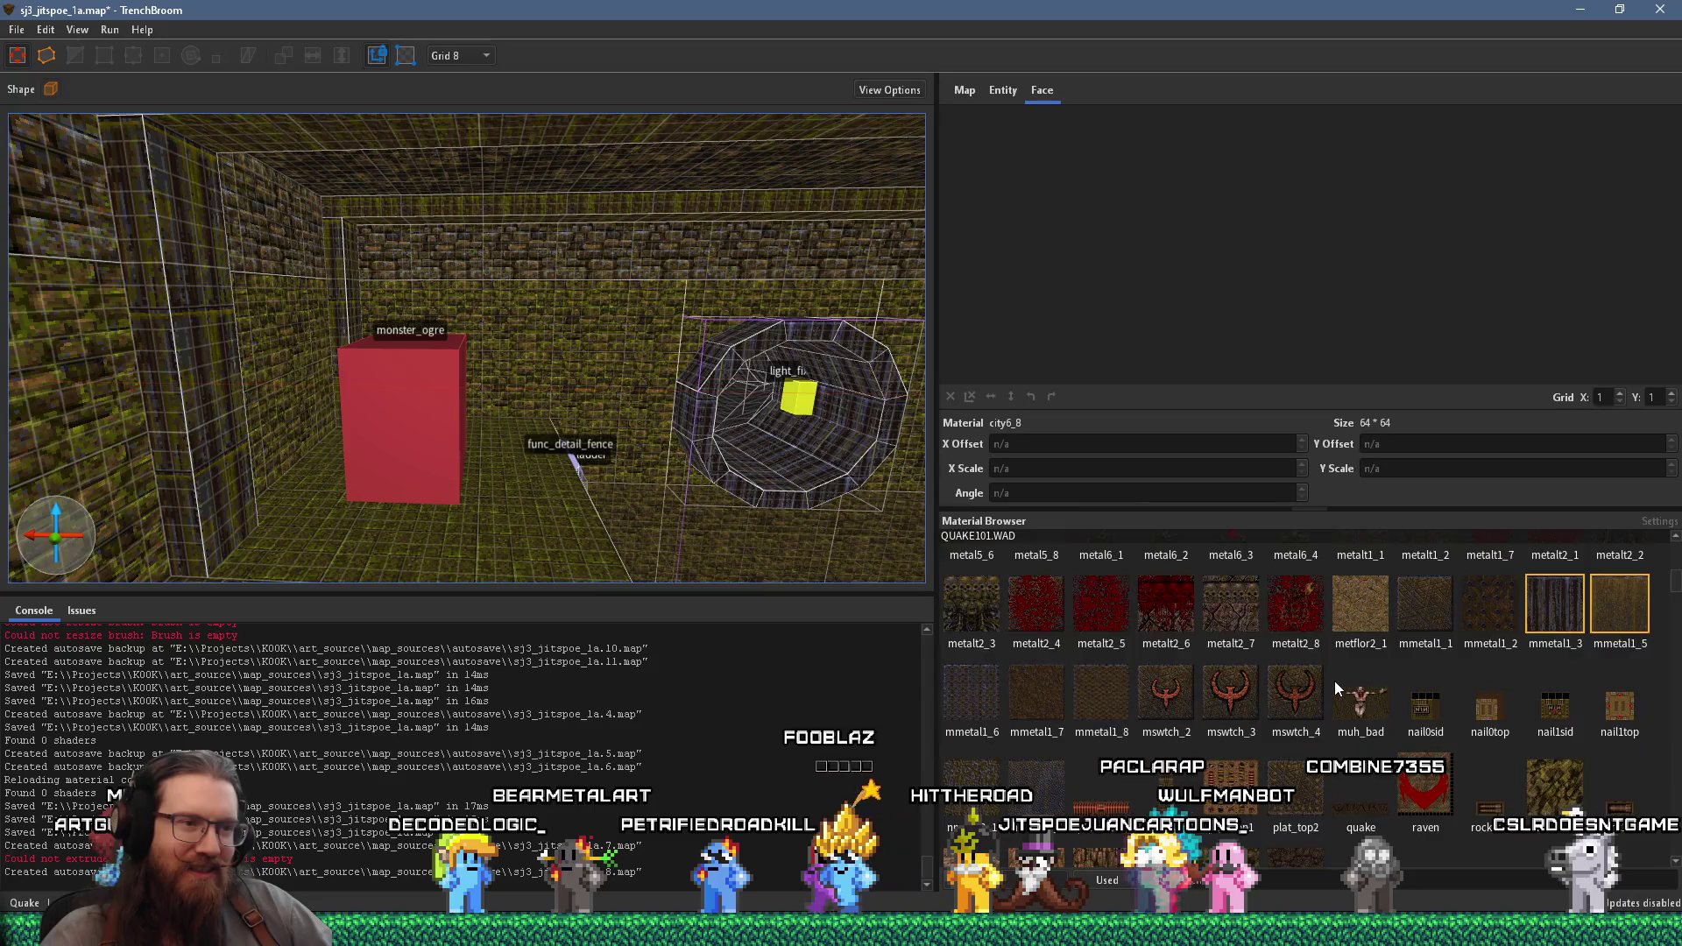
scroll(1334, 681, "down", 3)
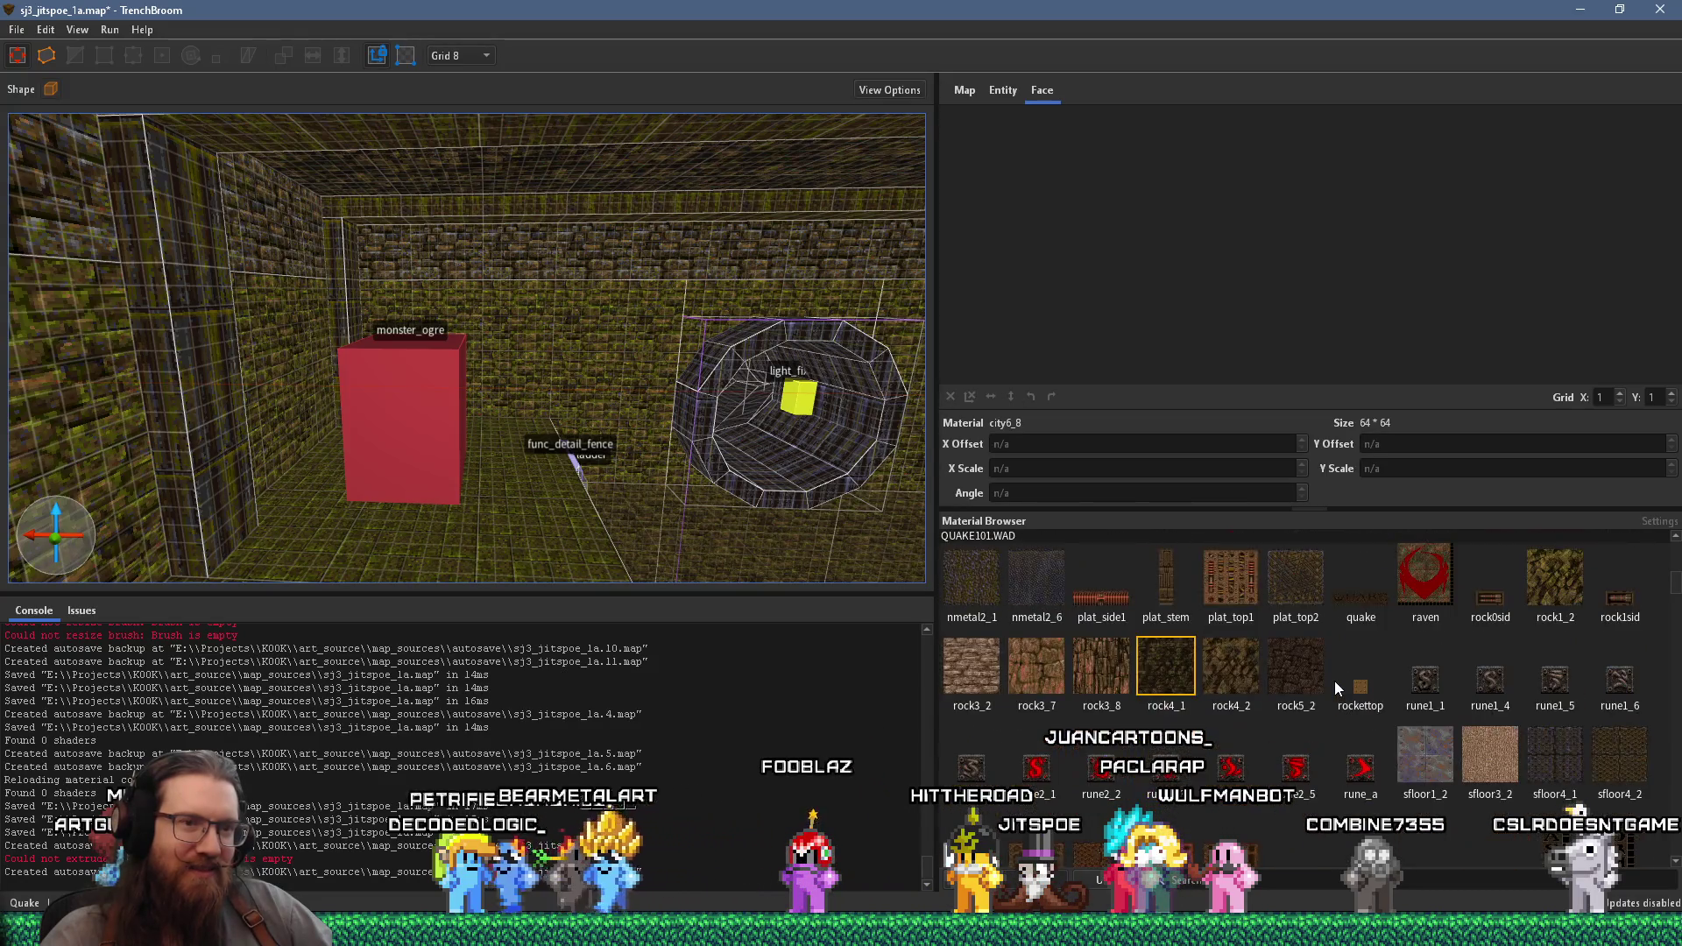
scroll(1333, 680, "down", 1)
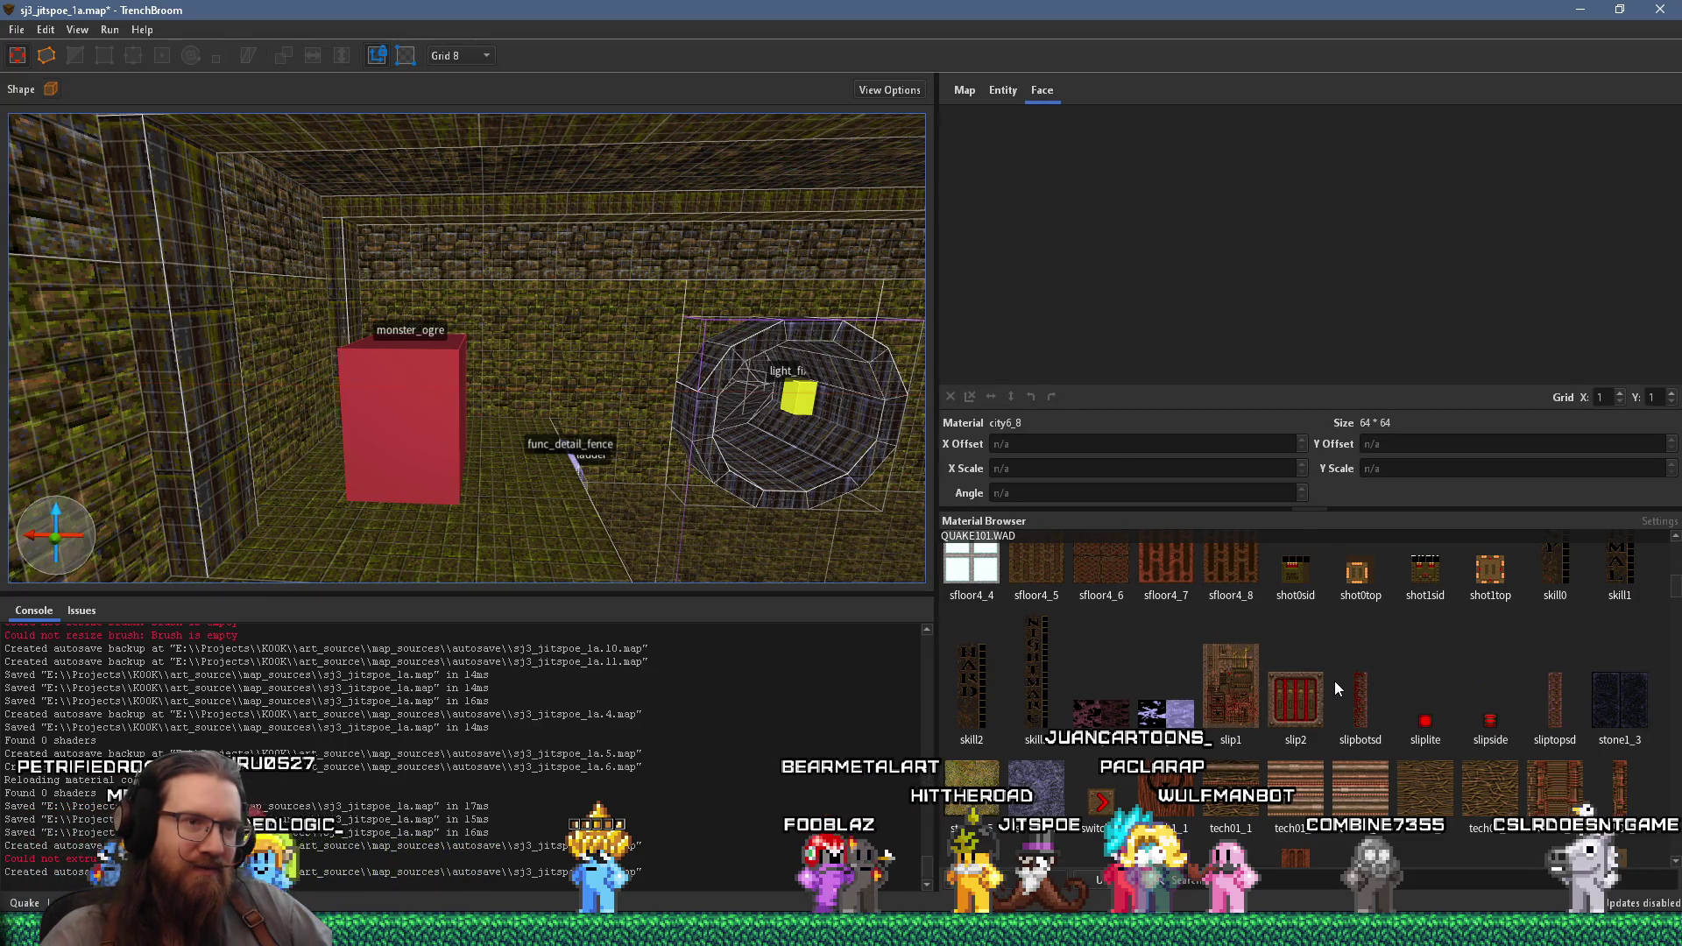
scroll(1333, 681, "down", 4)
scroll(1333, 681, "down", 10)
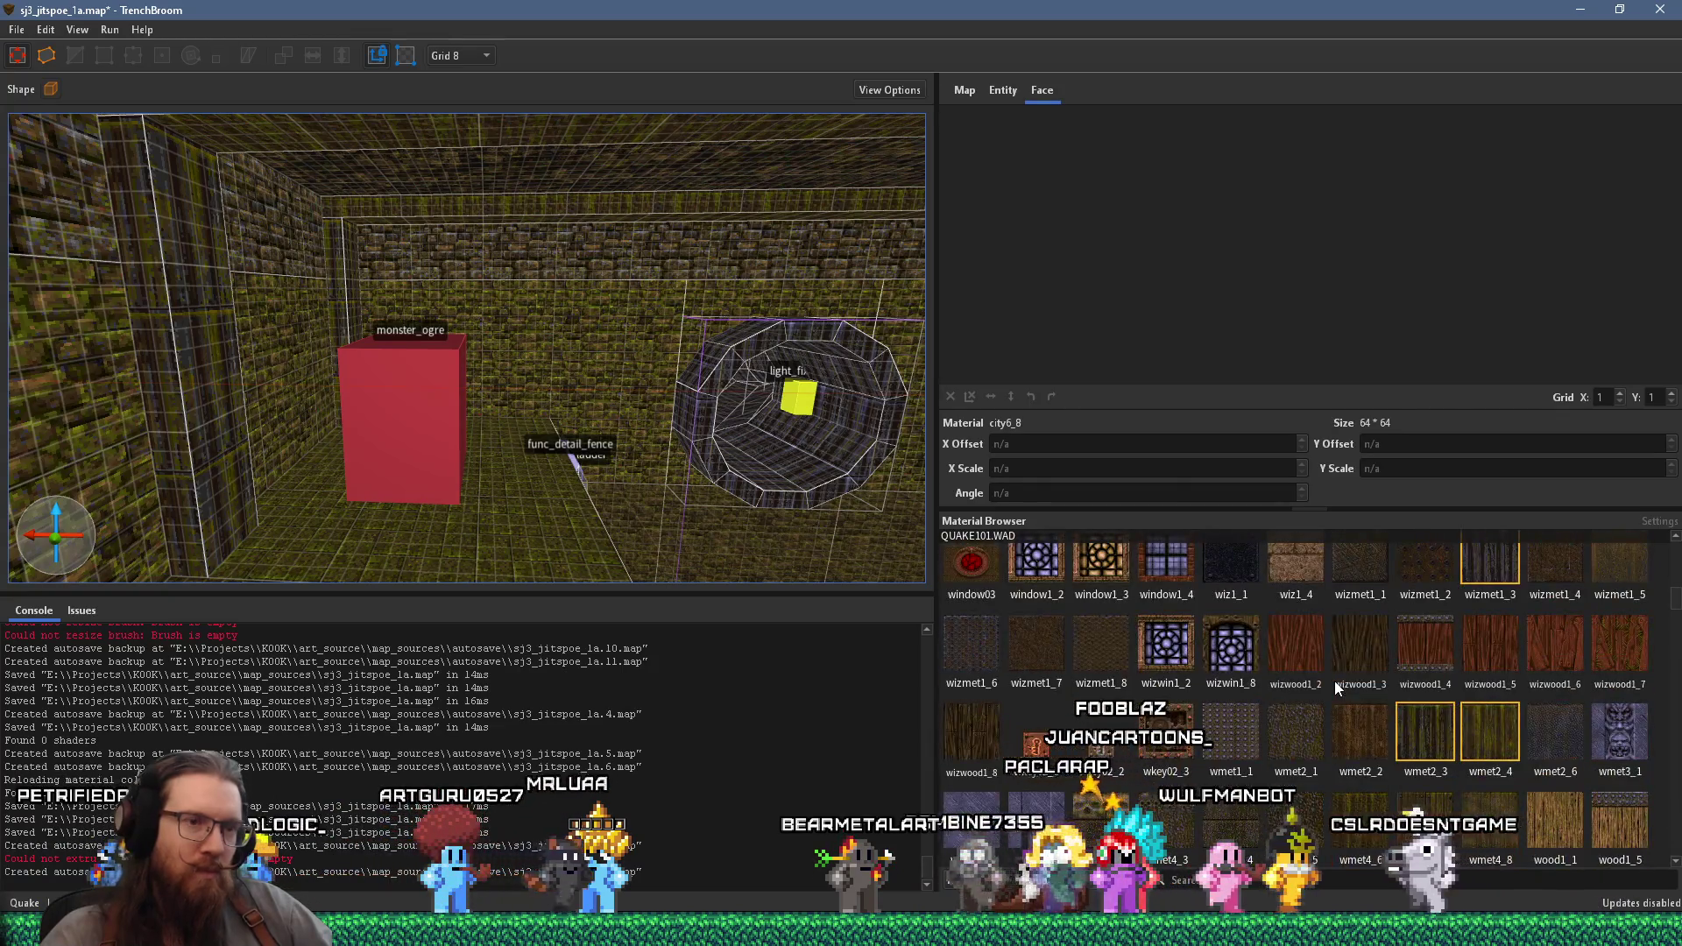
scroll(1334, 681, "up", 4)
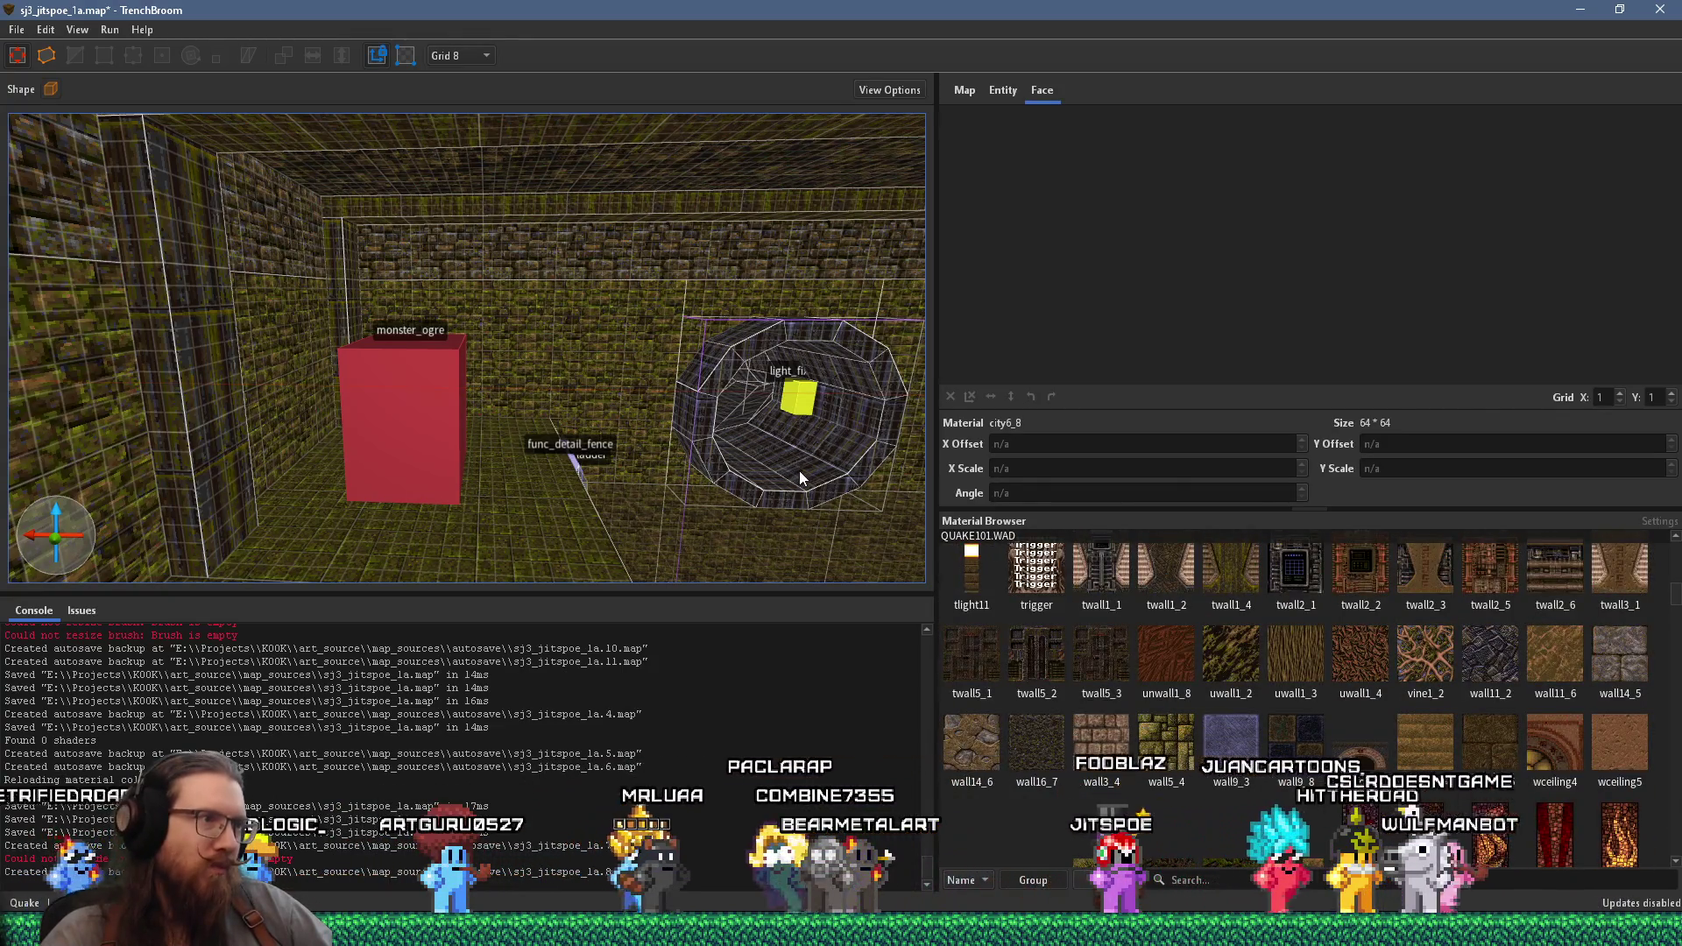
scroll(799, 470, "up", 8)
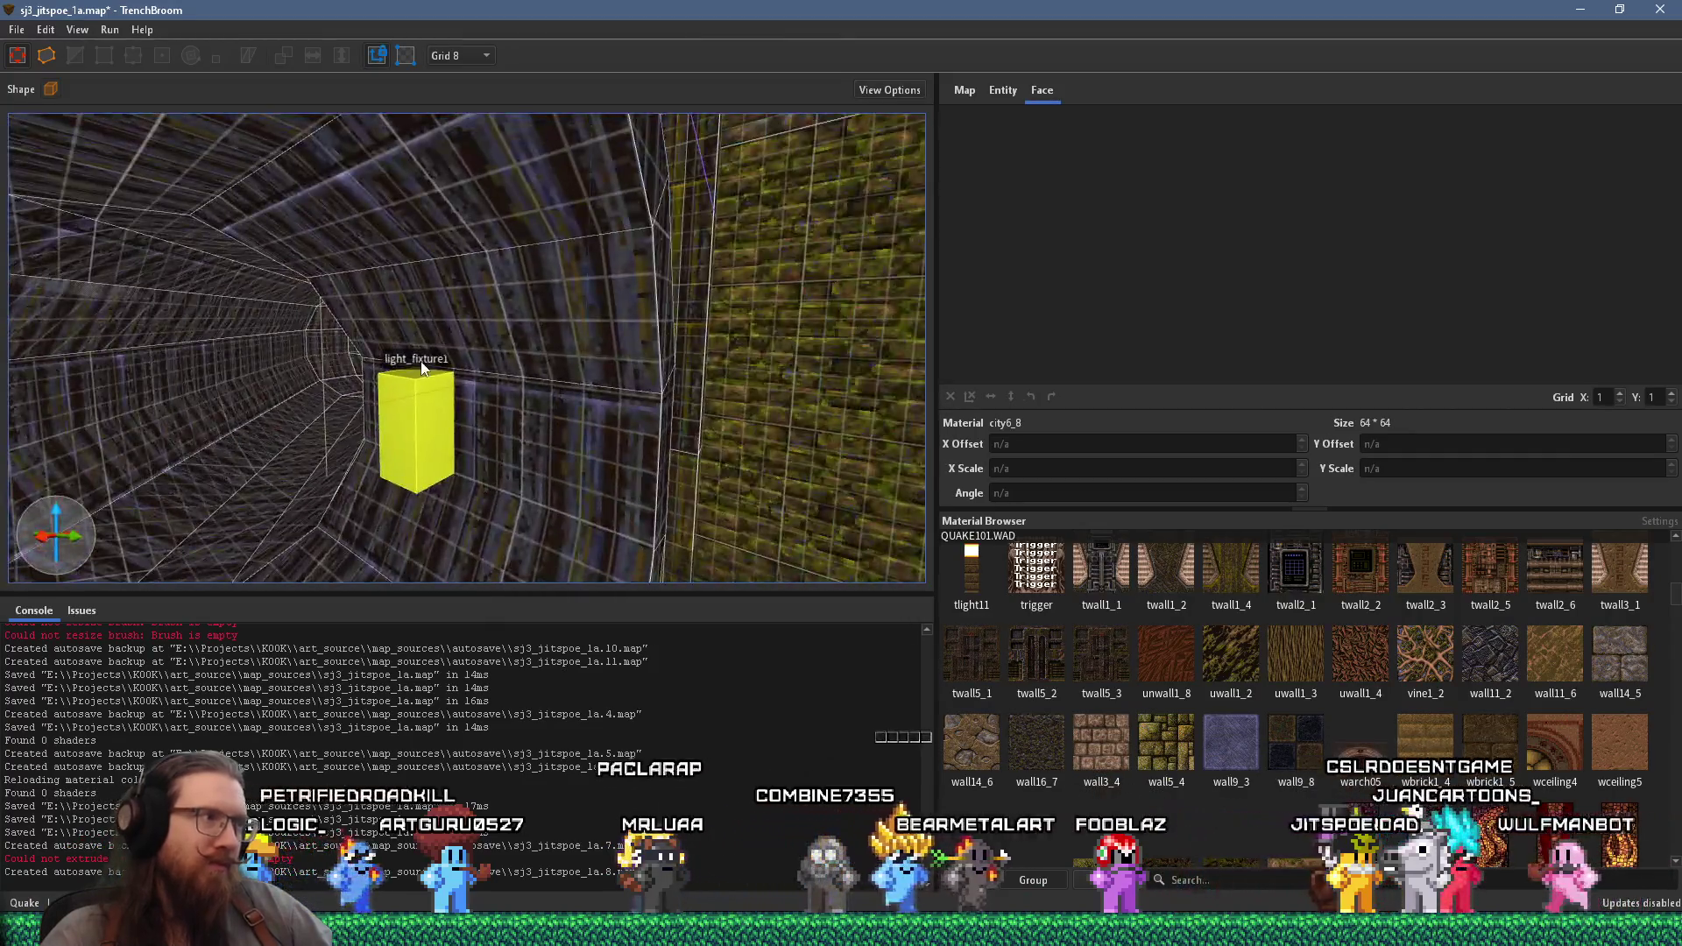
scroll(586, 373, "down", 8)
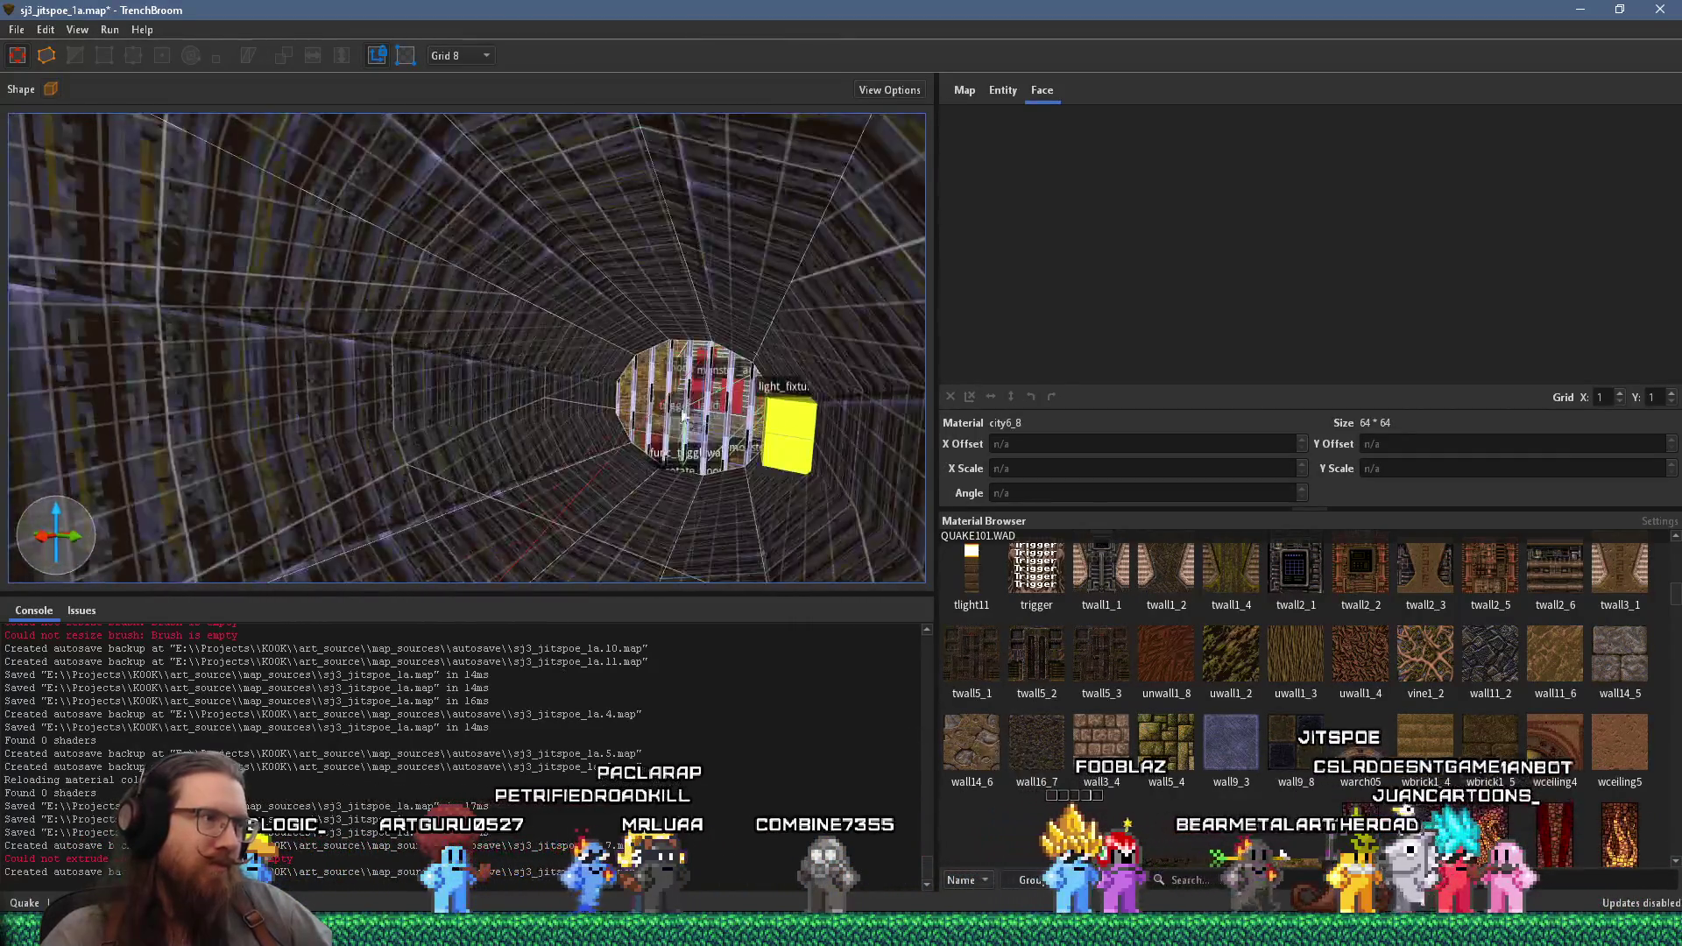